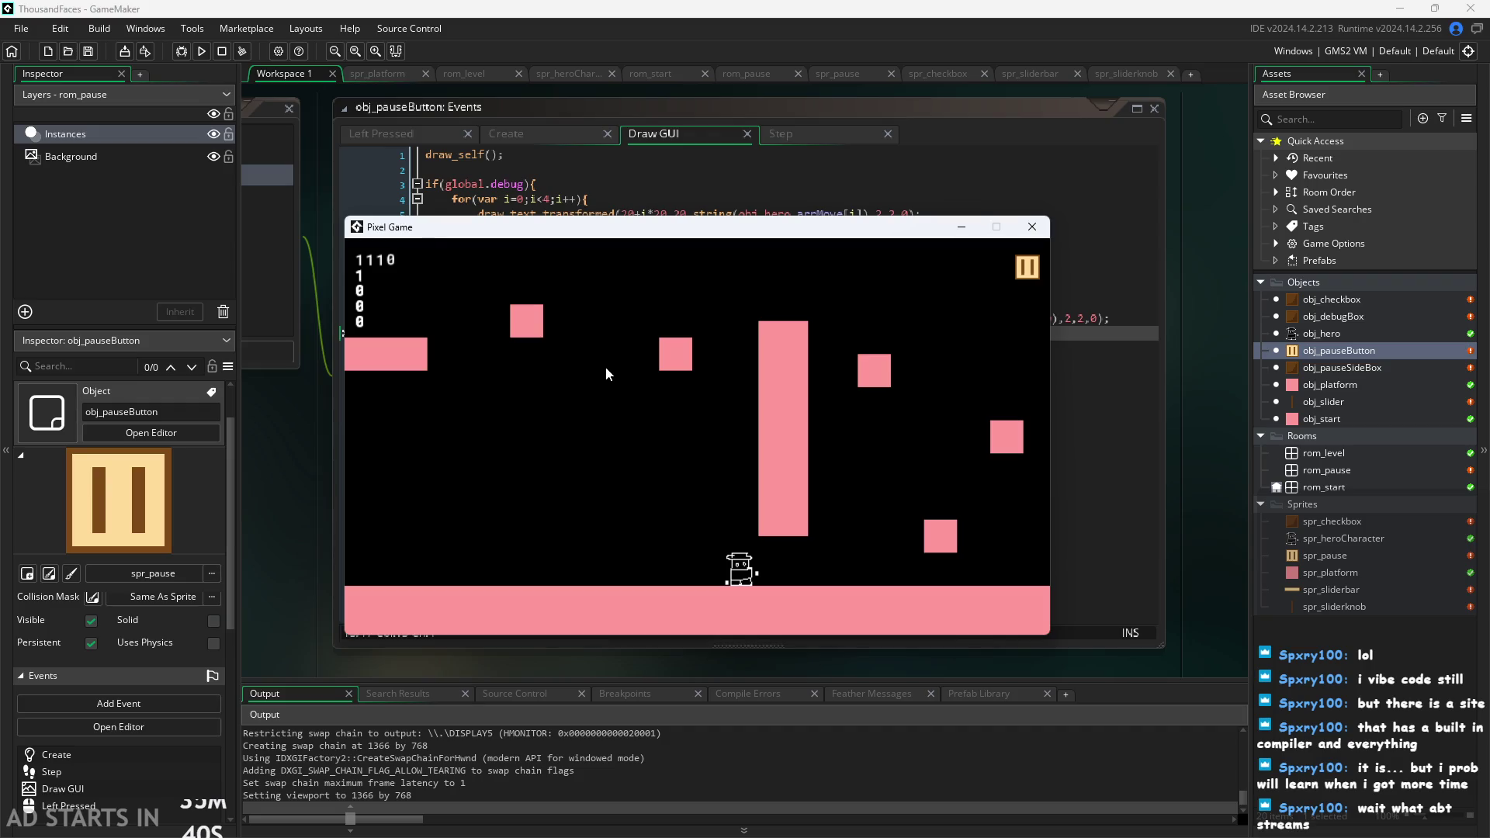
Run and jump the hero across the floor, side ledges and top platforms with arrows and space.
{"action": "key", "text": "space"}
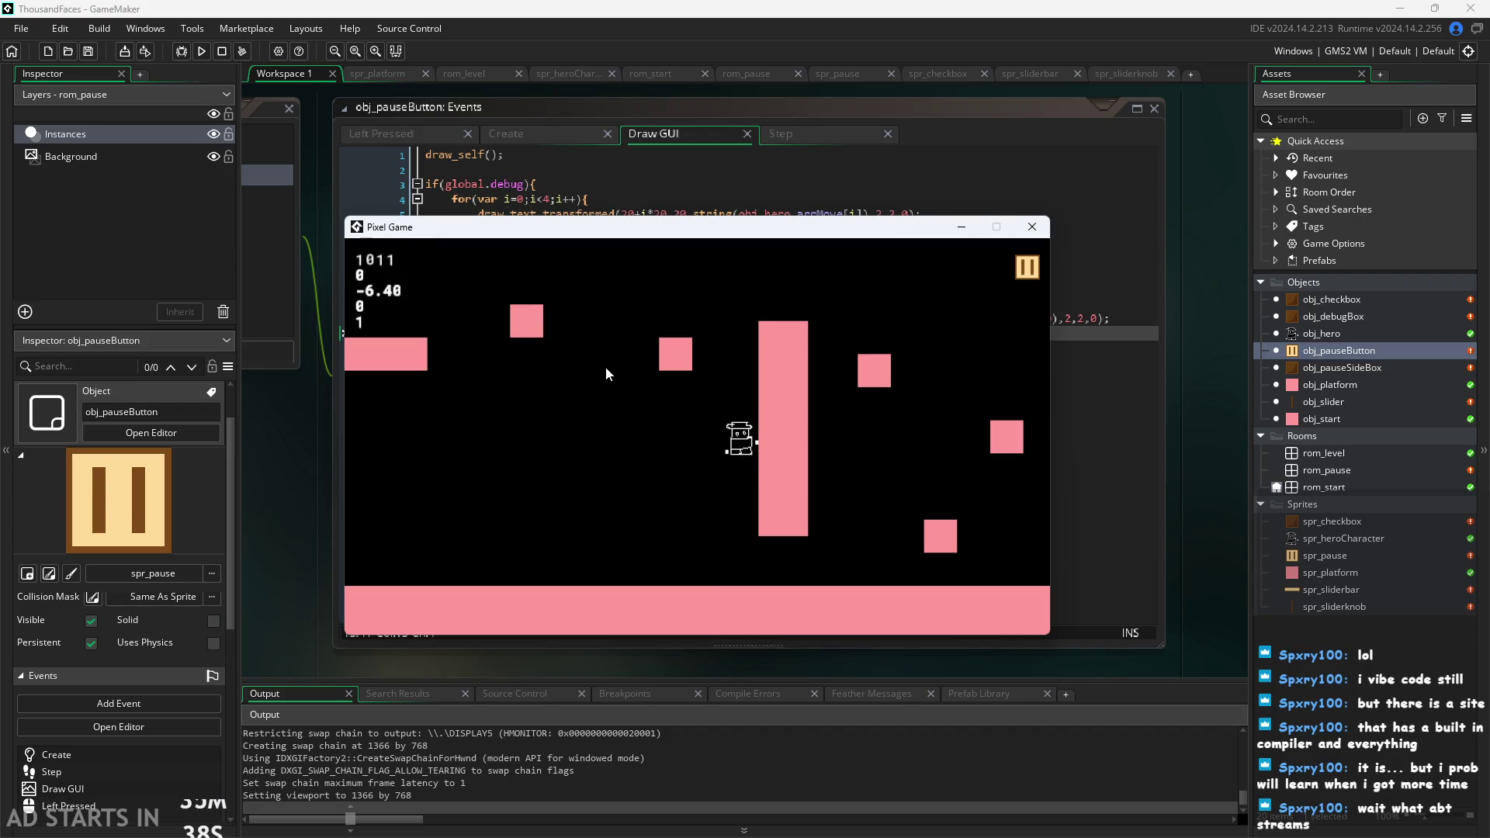
{"action": "key", "text": "Right"}
{"action": "key", "text": "space"}
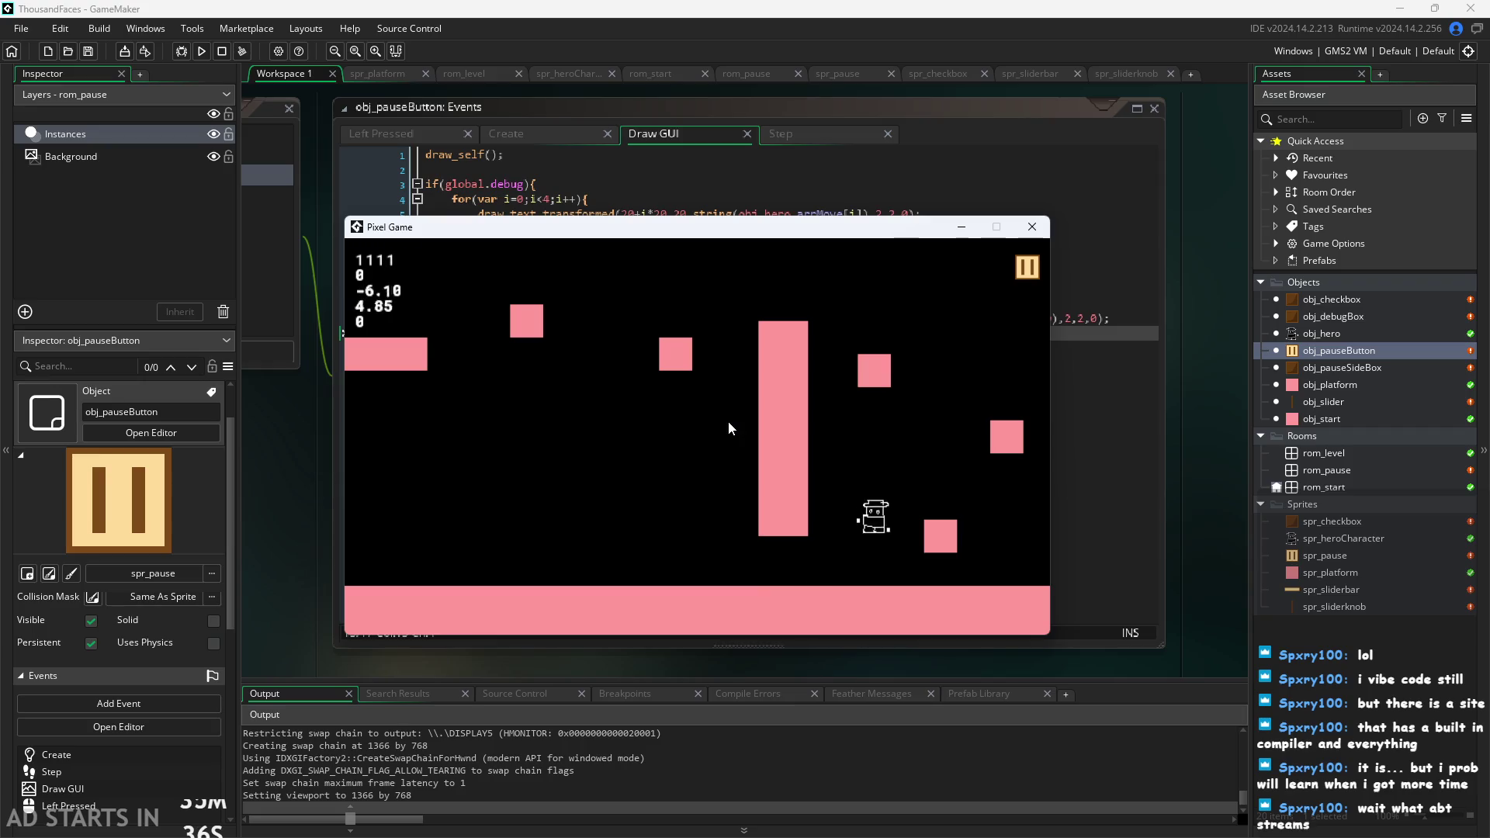
{"action": "key", "text": "space"}
{"action": "key", "text": "Right"}
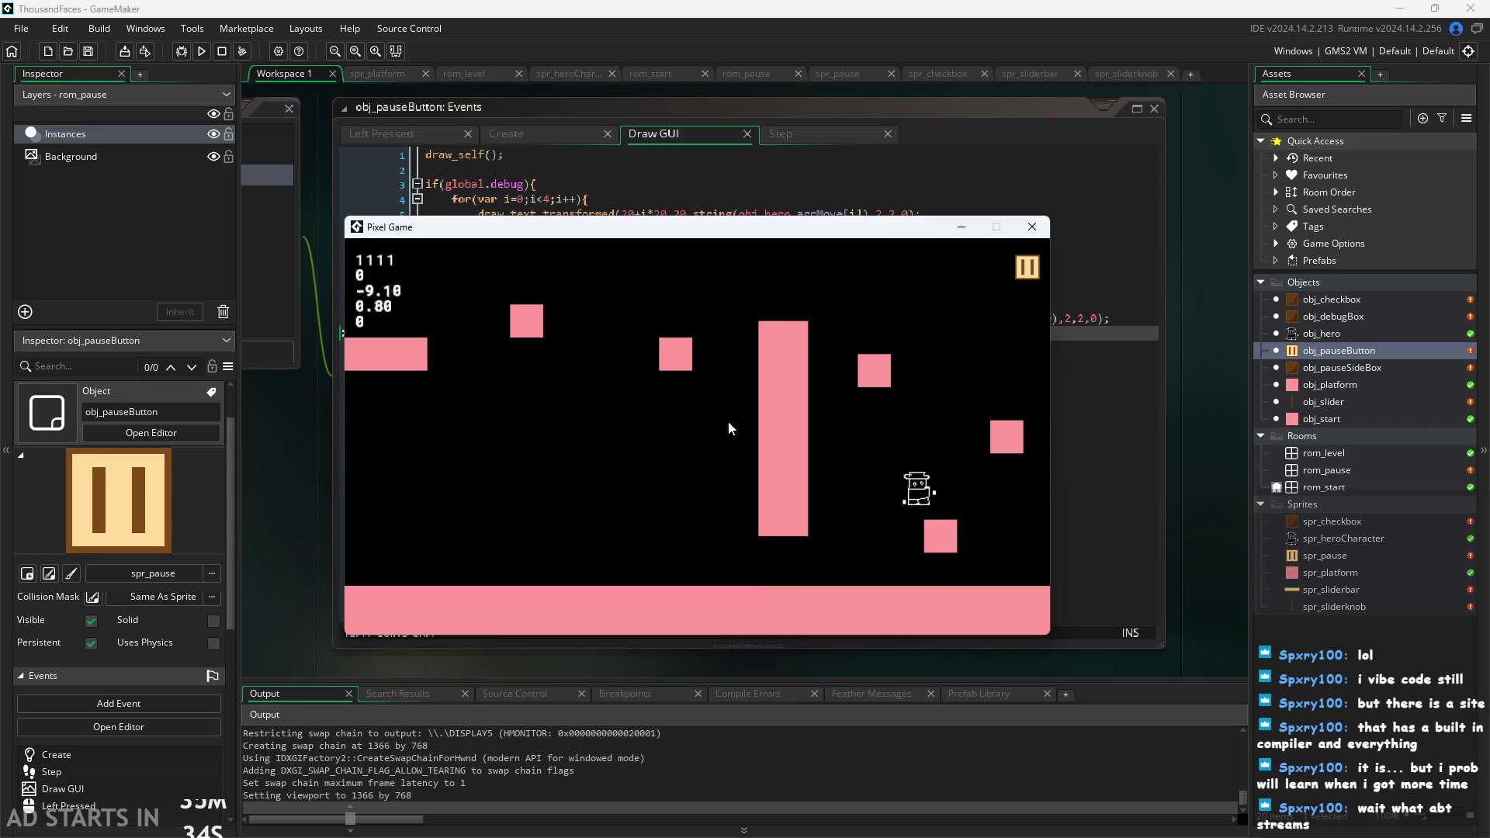
{"action": "key", "text": "Left"}
{"action": "key", "text": "space"}
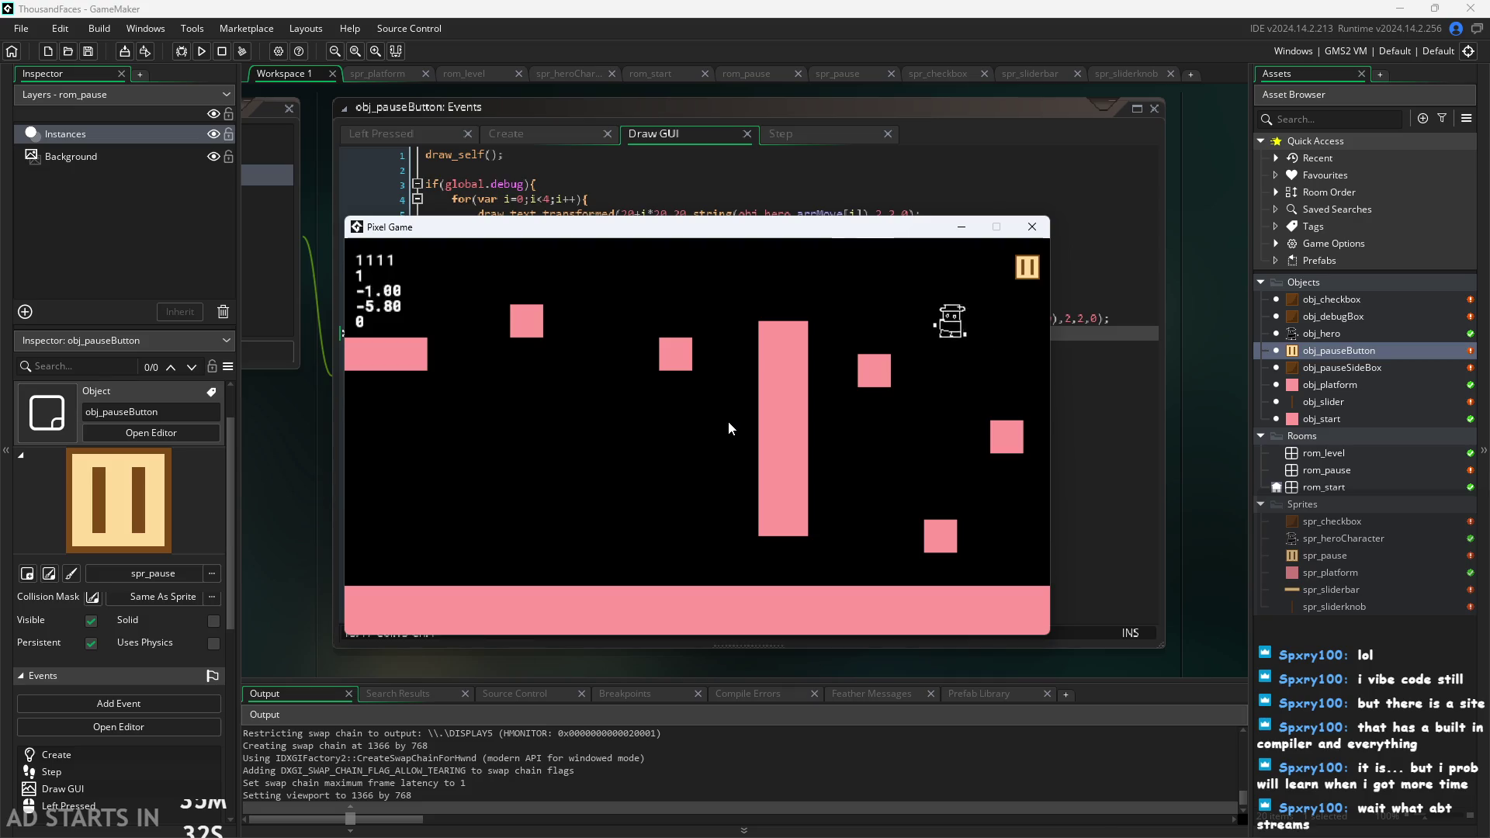
{"action": "key", "text": "Left"}
{"action": "key", "text": "space"}
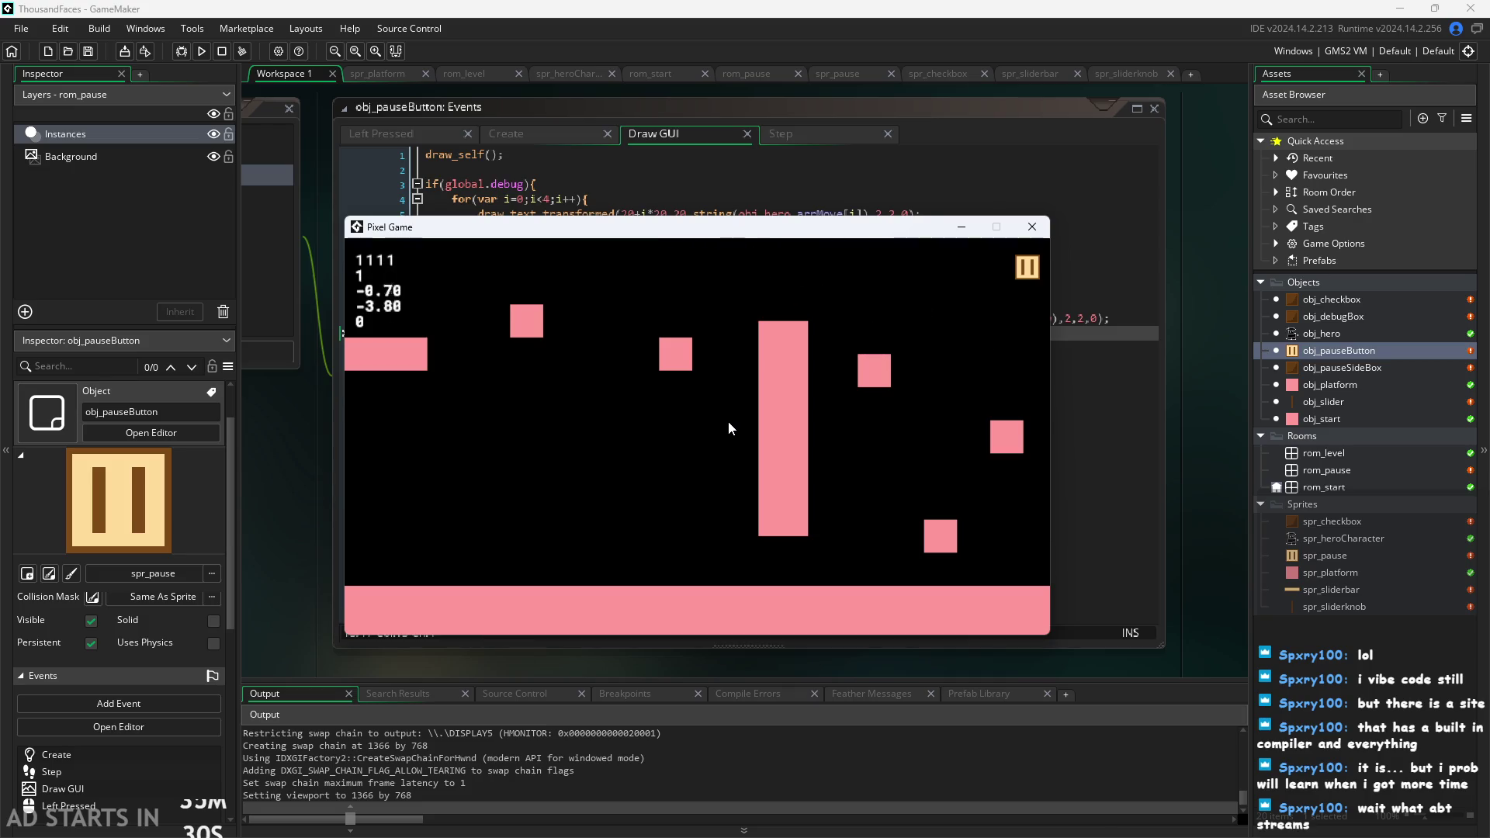
{"action": "key", "text": "space"}
{"action": "key", "text": "Left"}
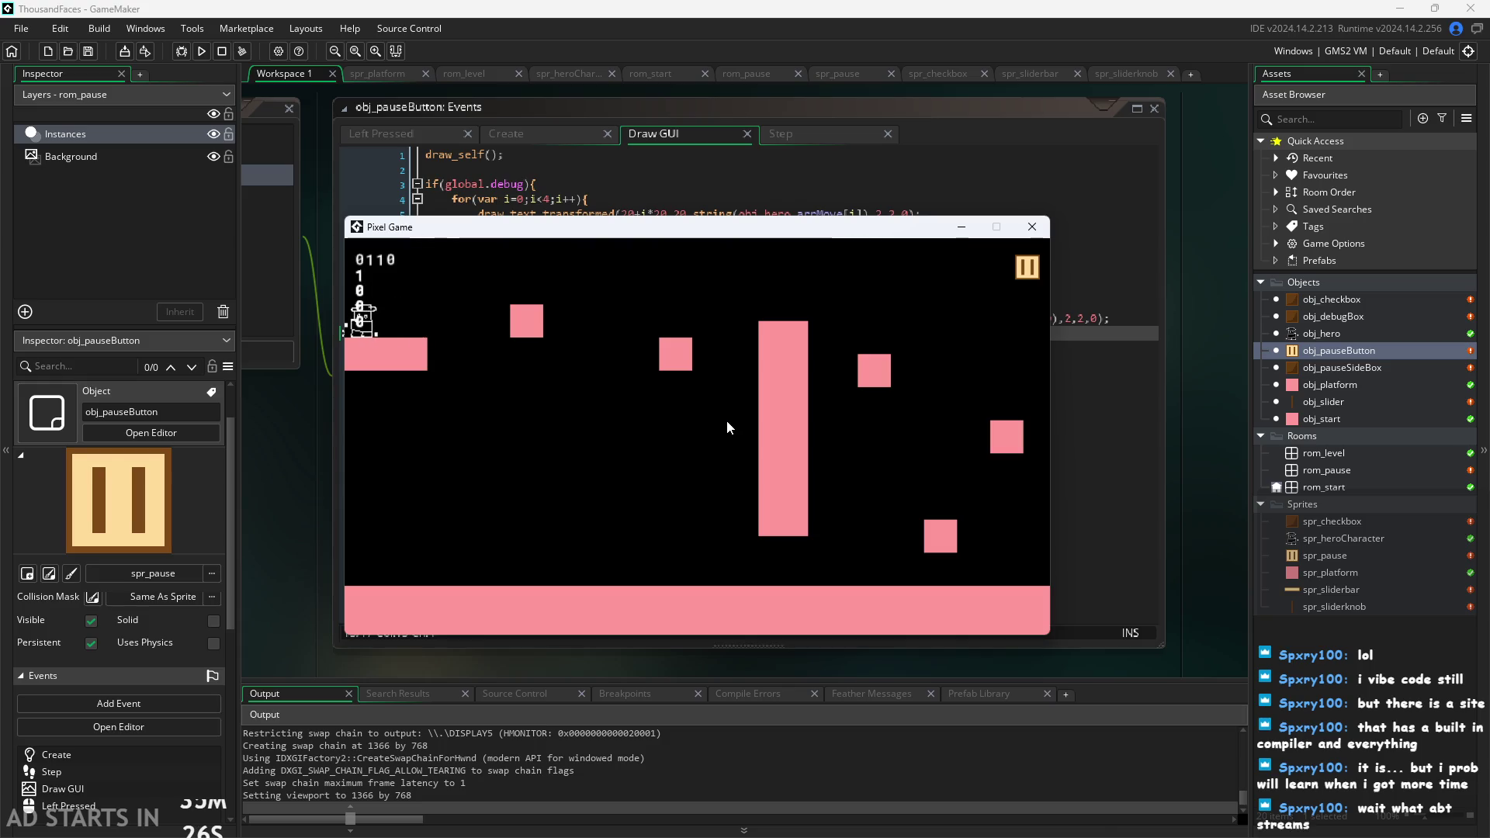
{"action": "key", "text": "Right"}
{"action": "key", "text": "space"}
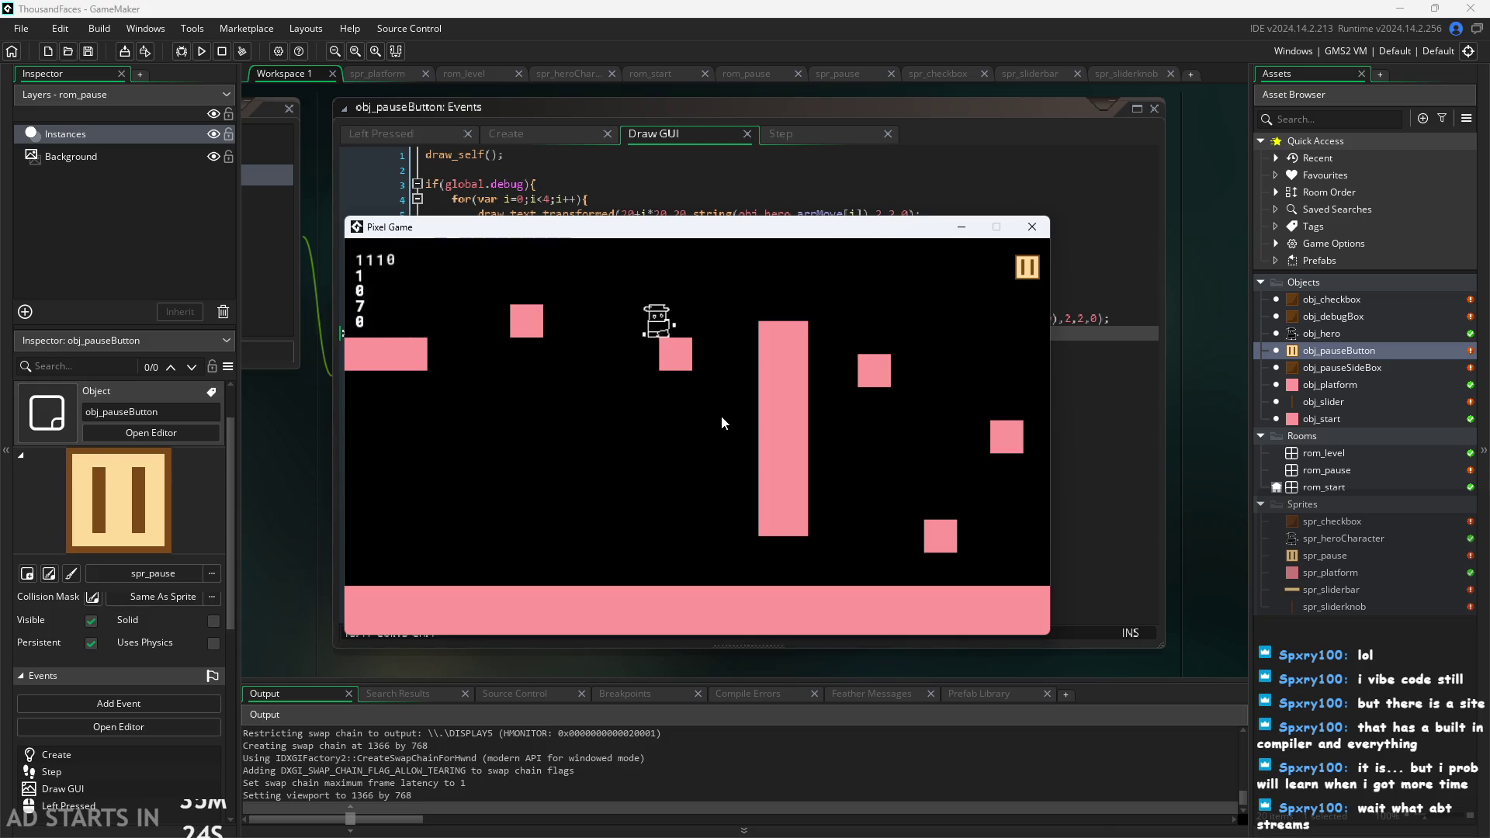
{"action": "key", "text": "Right"}
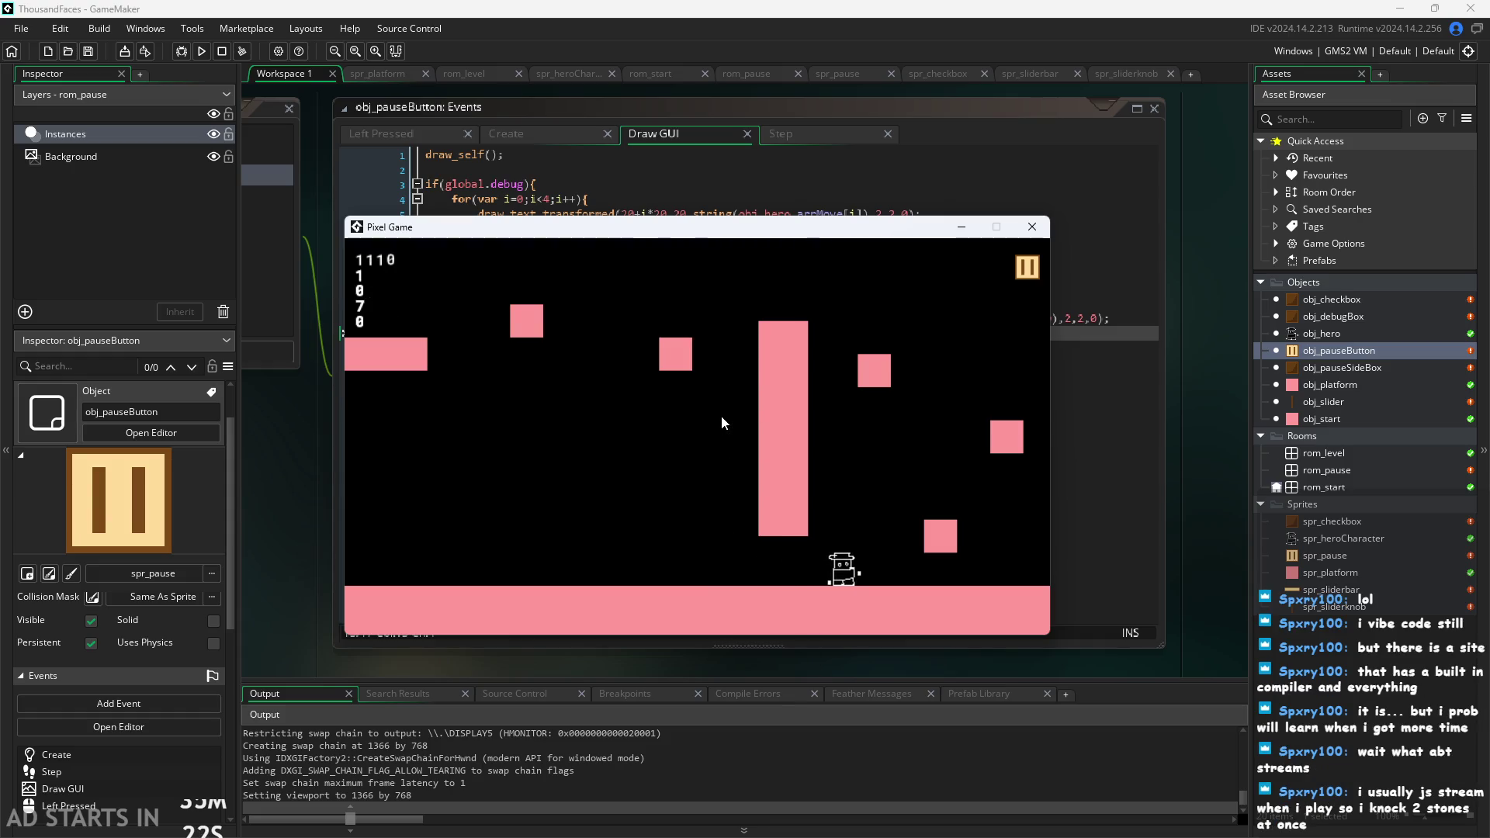
{"action": "key", "text": "space"}
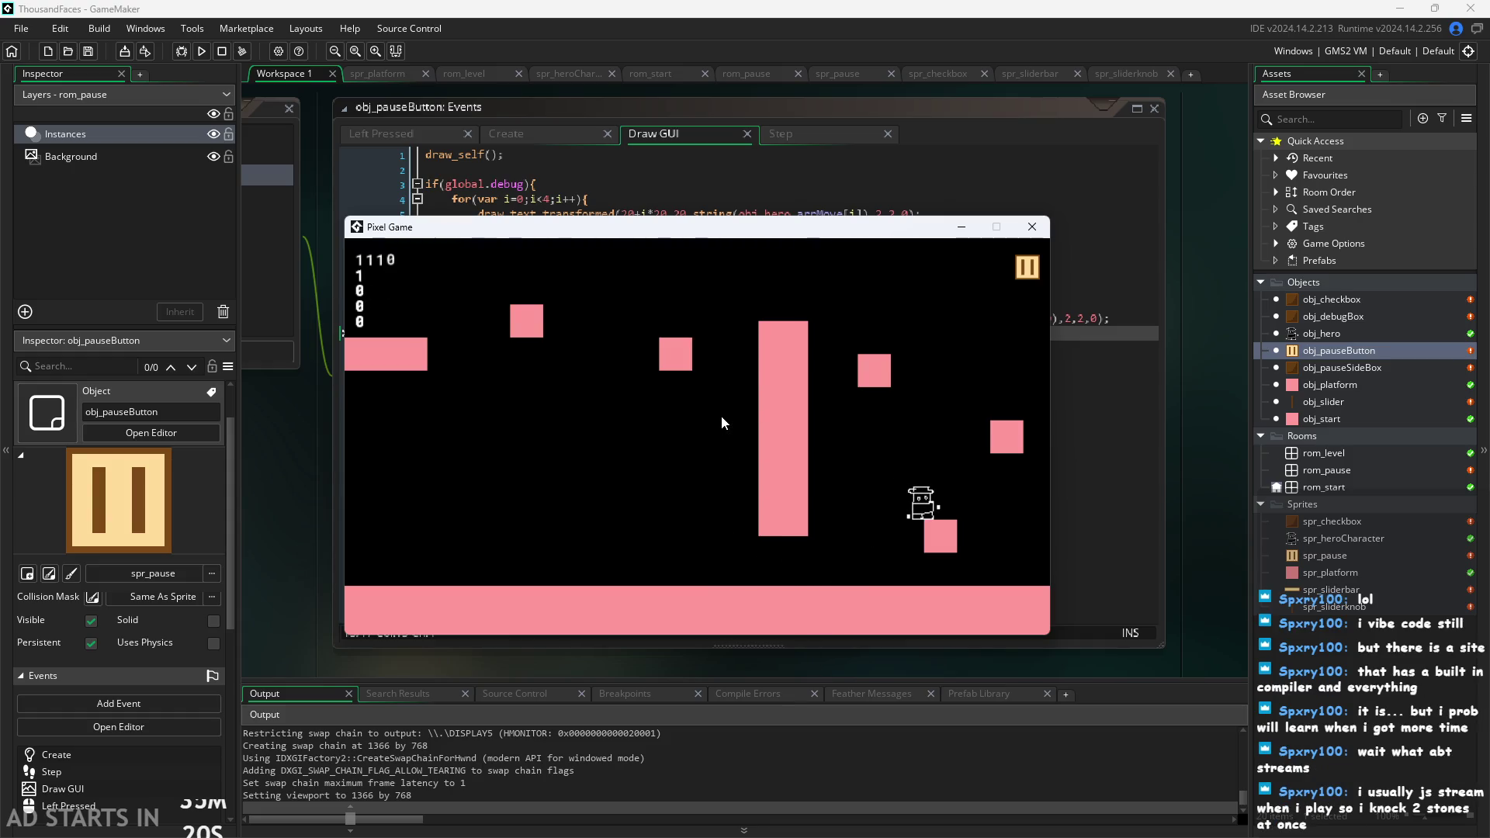
{"action": "key", "text": "Right"}
{"action": "key", "text": "space"}
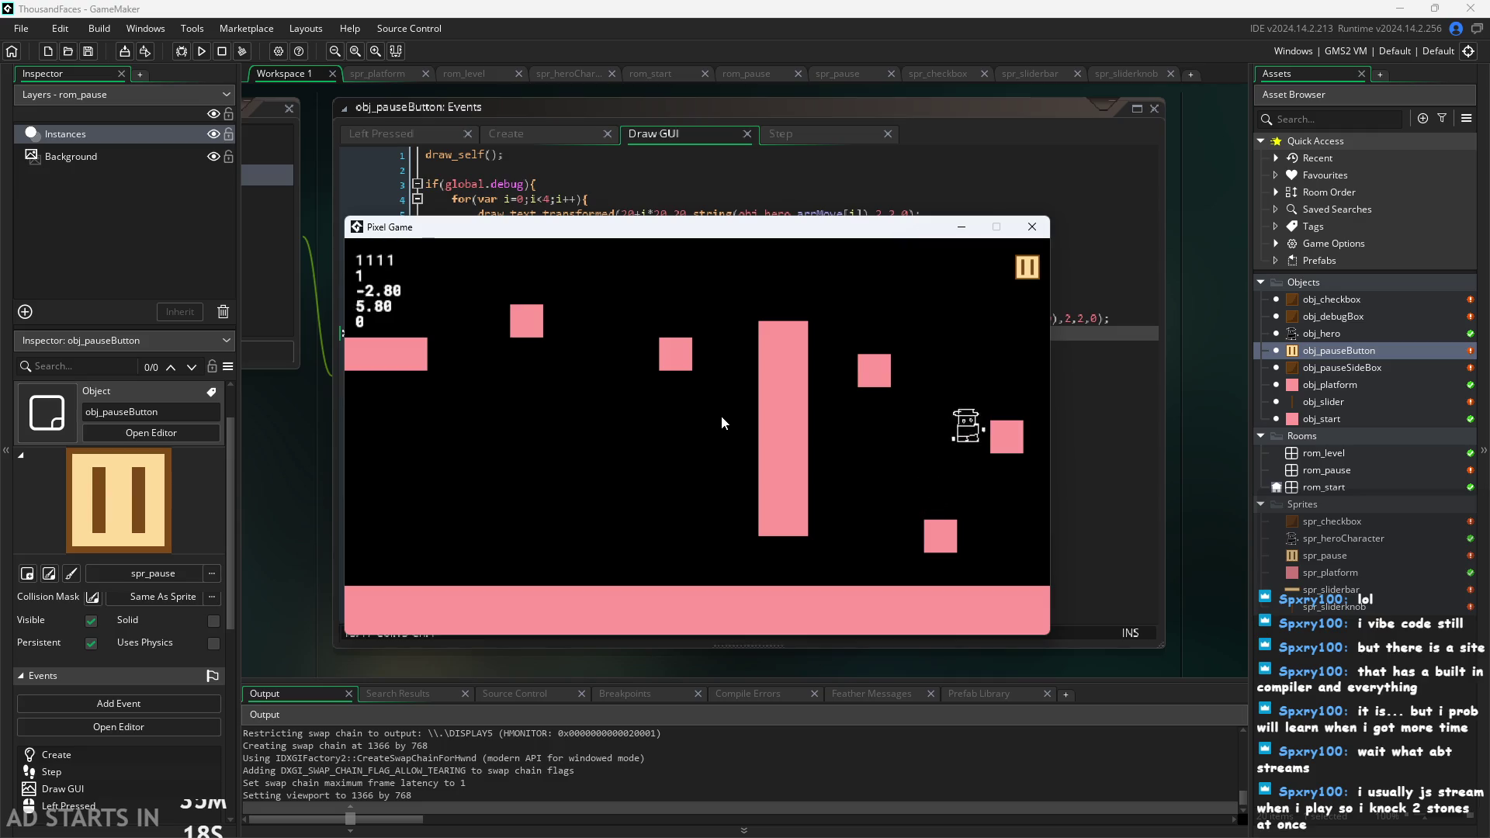
{"action": "key", "text": "Left"}
{"action": "key", "text": "space"}
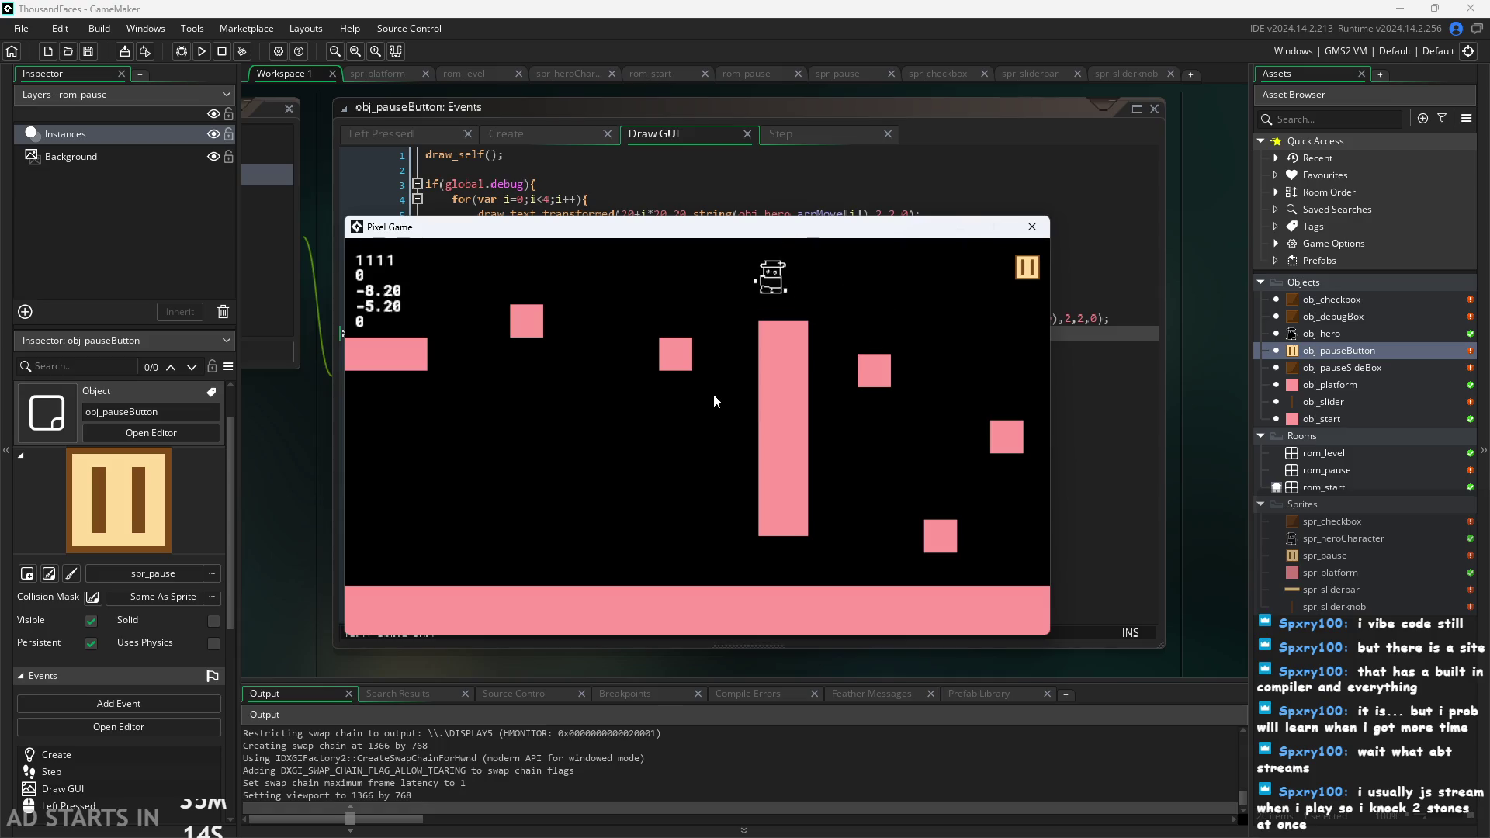
{"action": "key", "text": "space"}
{"action": "key", "text": "Left"}
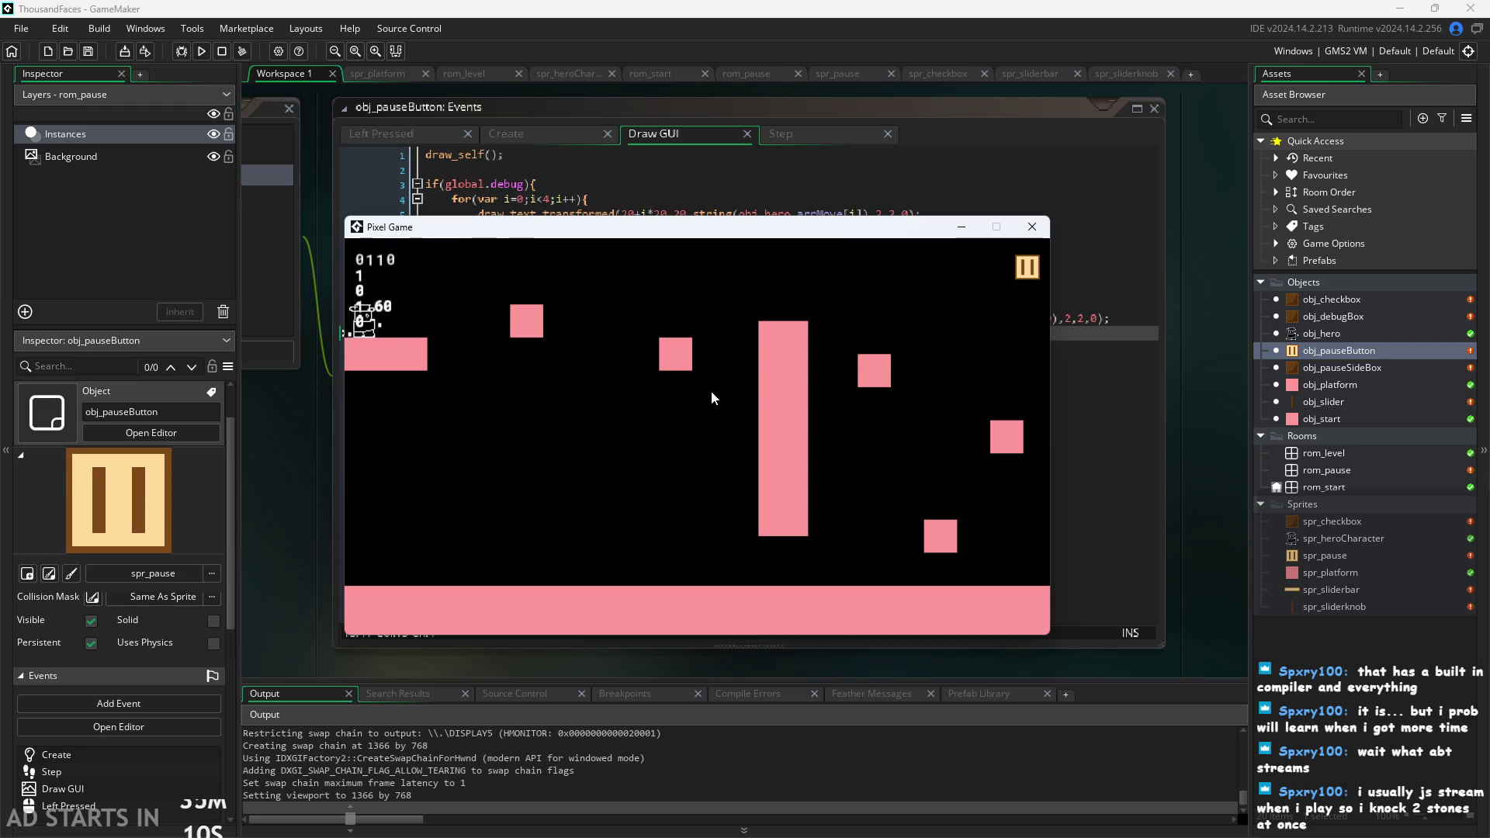
{"action": "key", "text": "Right"}
{"action": "key", "text": "space"}
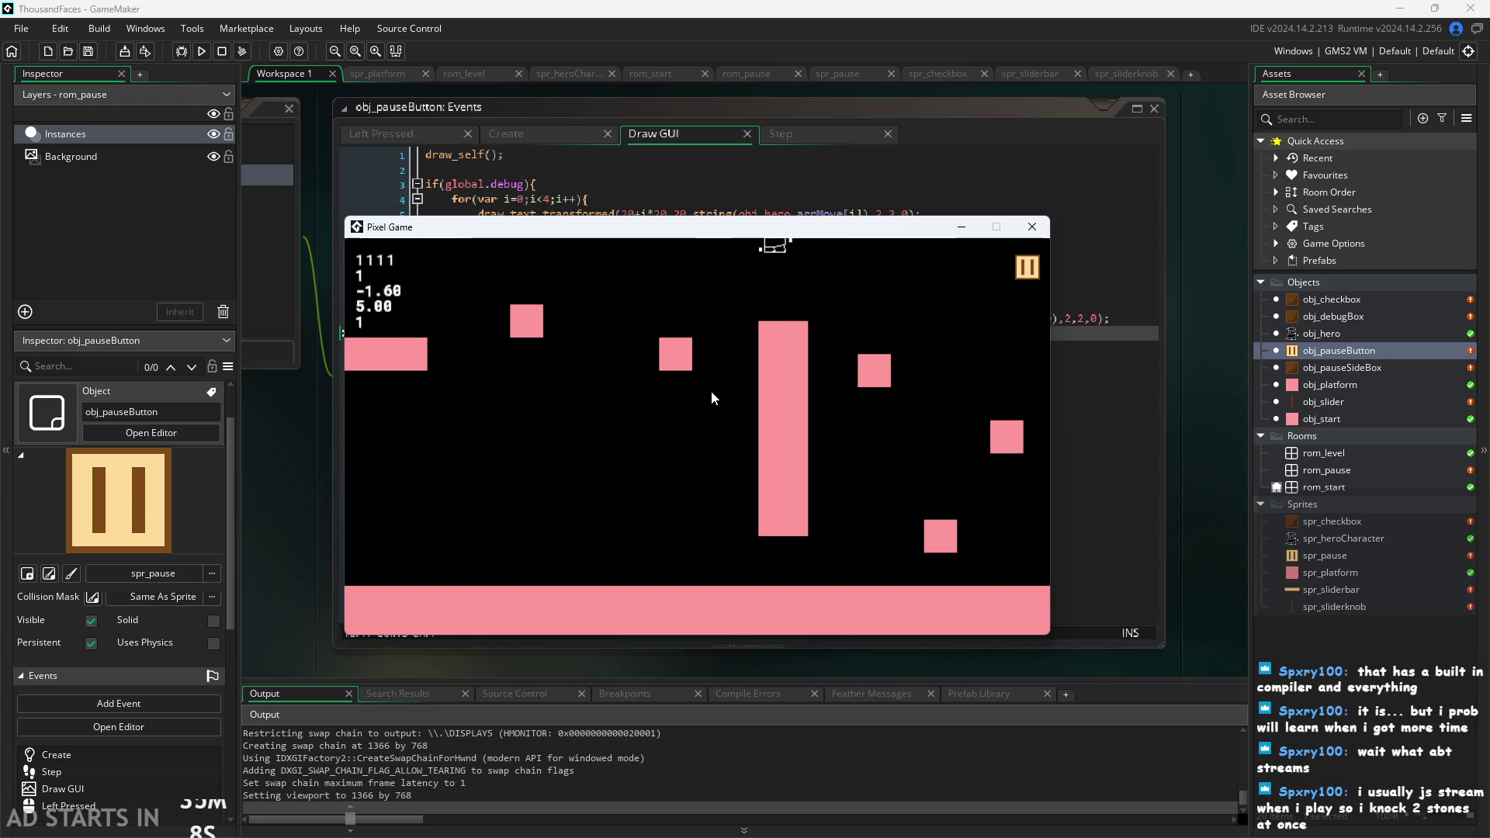
{"action": "key", "text": "Left"}
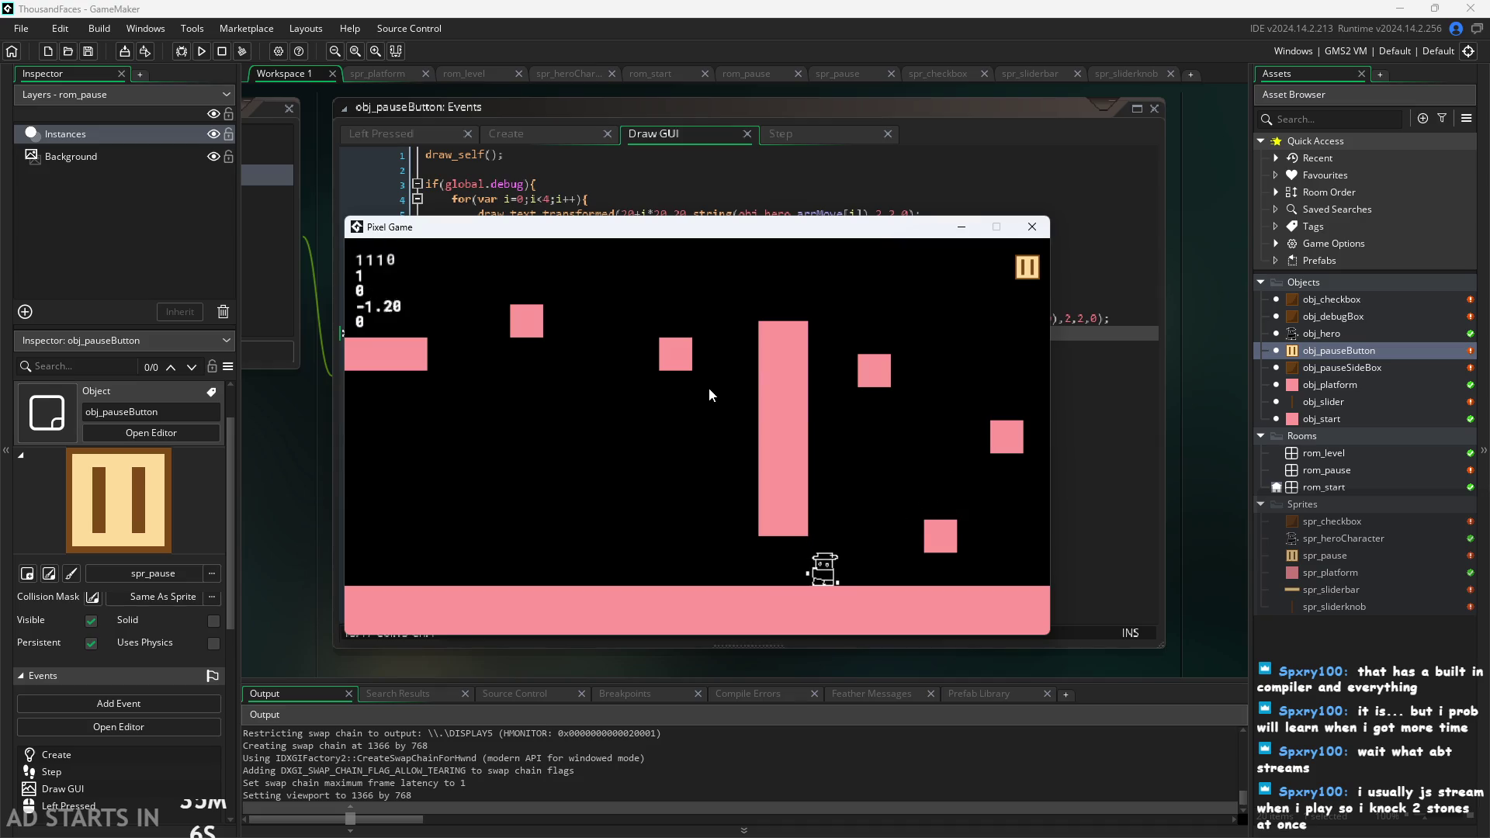
{"action": "key", "text": "Left"}
{"action": "key", "text": "space"}
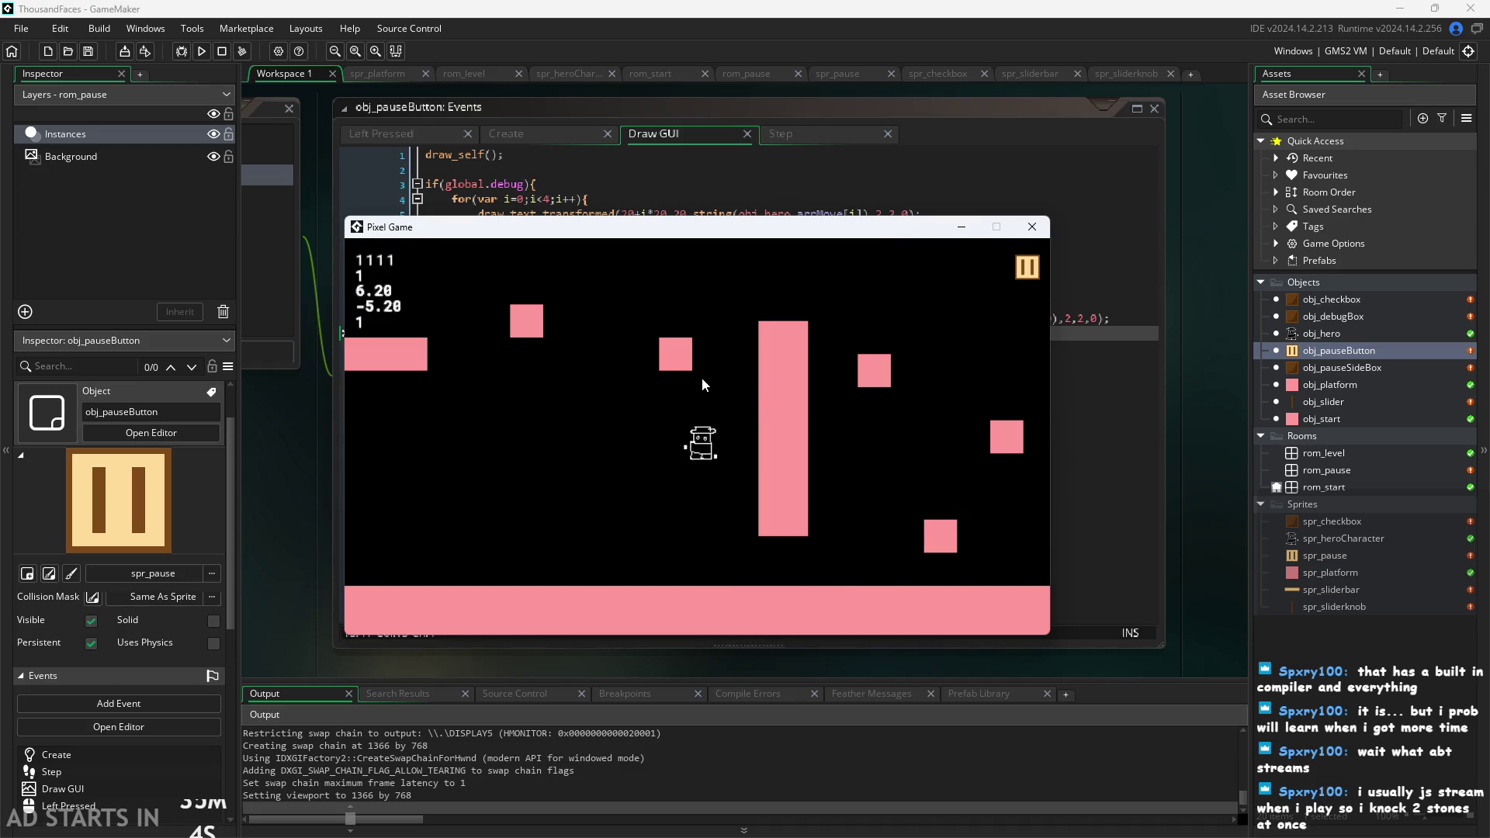
{"action": "key", "text": "Right"}
{"action": "key", "text": "space"}
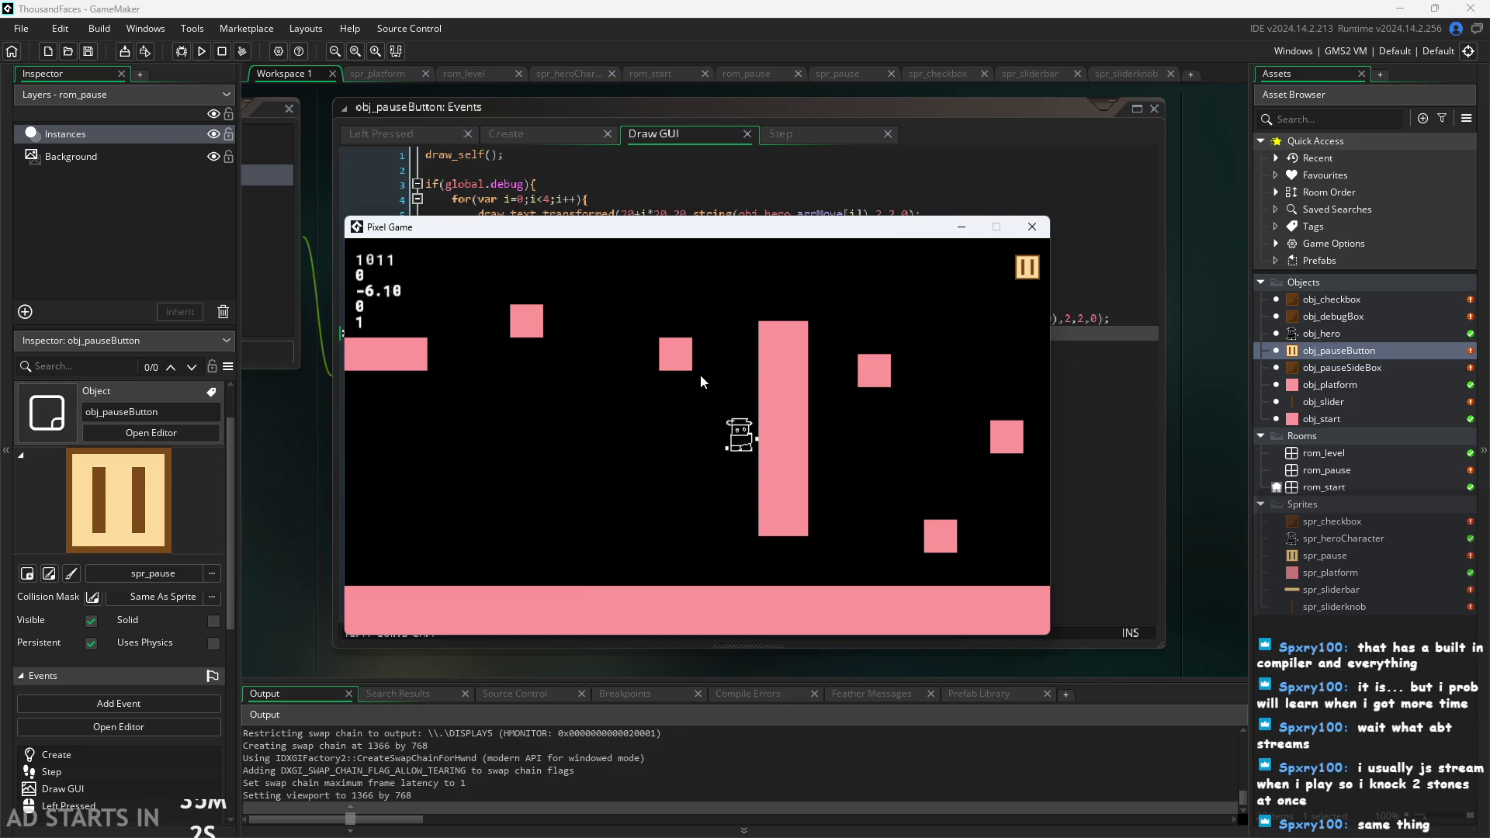
{"action": "key", "text": "Right"}
{"action": "key", "text": "space"}
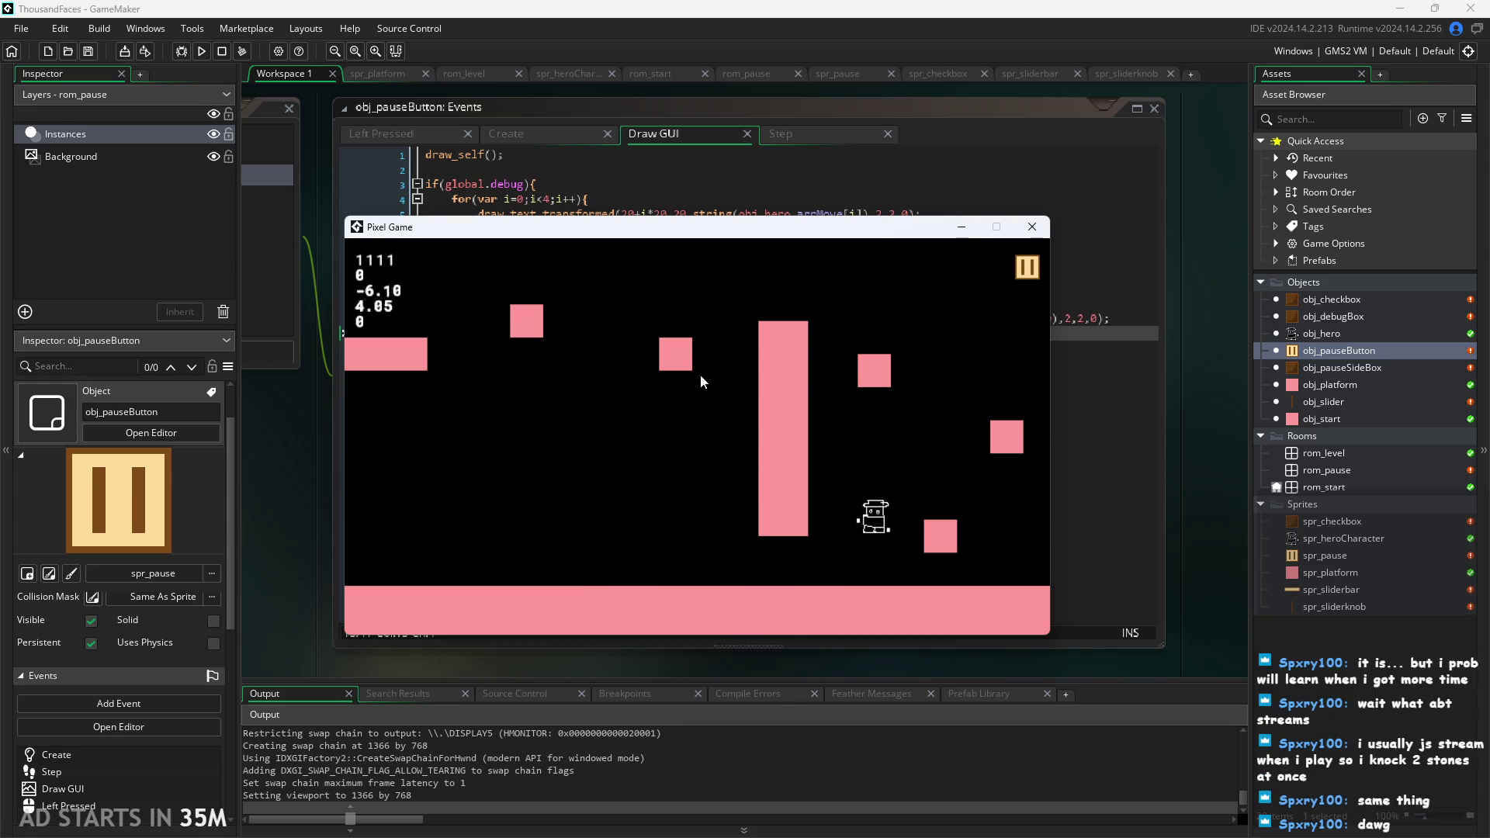
{"action": "key", "text": "Right"}
{"action": "key", "text": "space"}
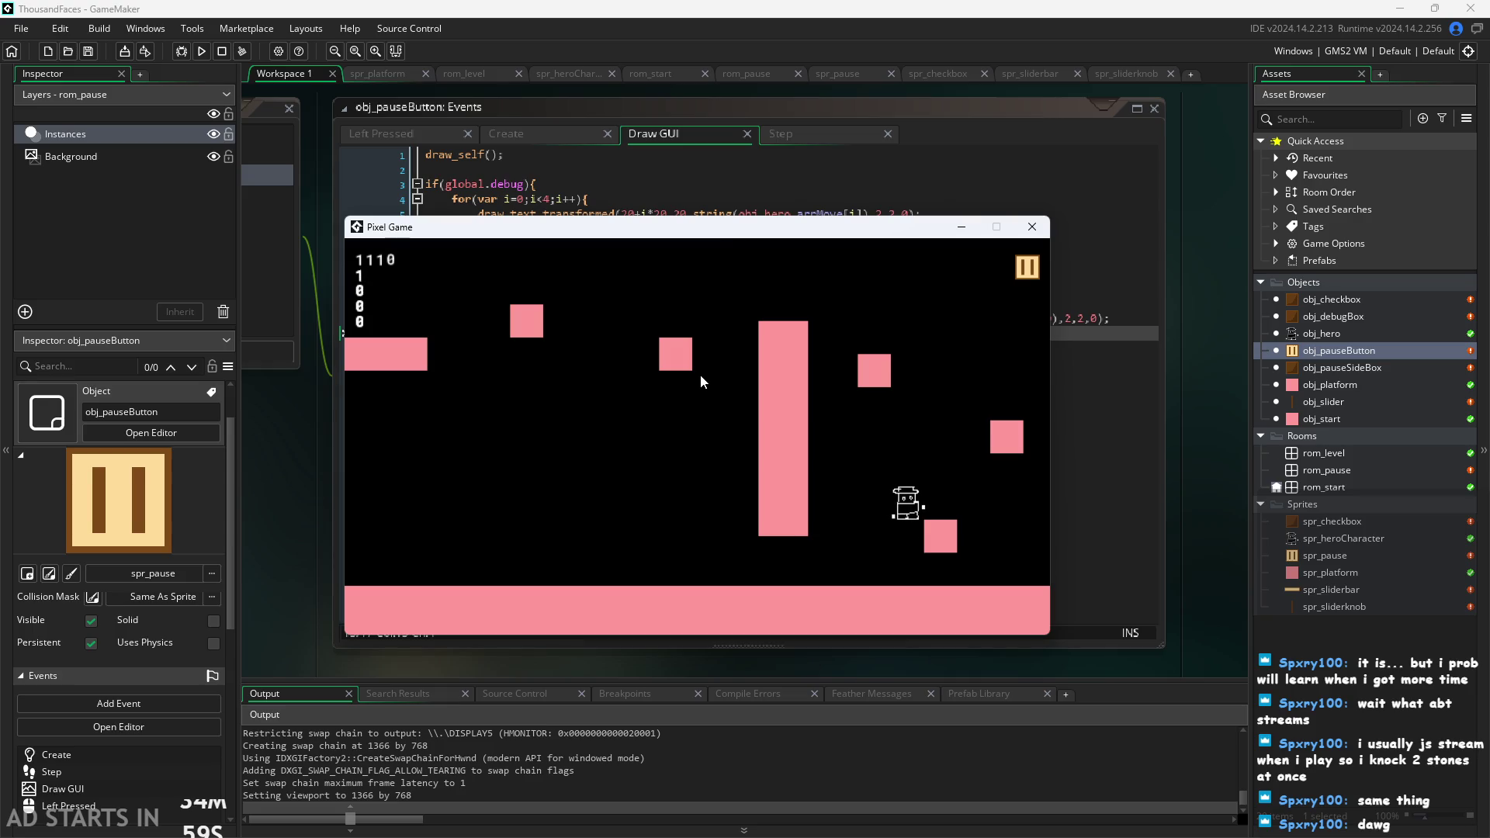
{"action": "key", "text": "Right"}
{"action": "key", "text": "space"}
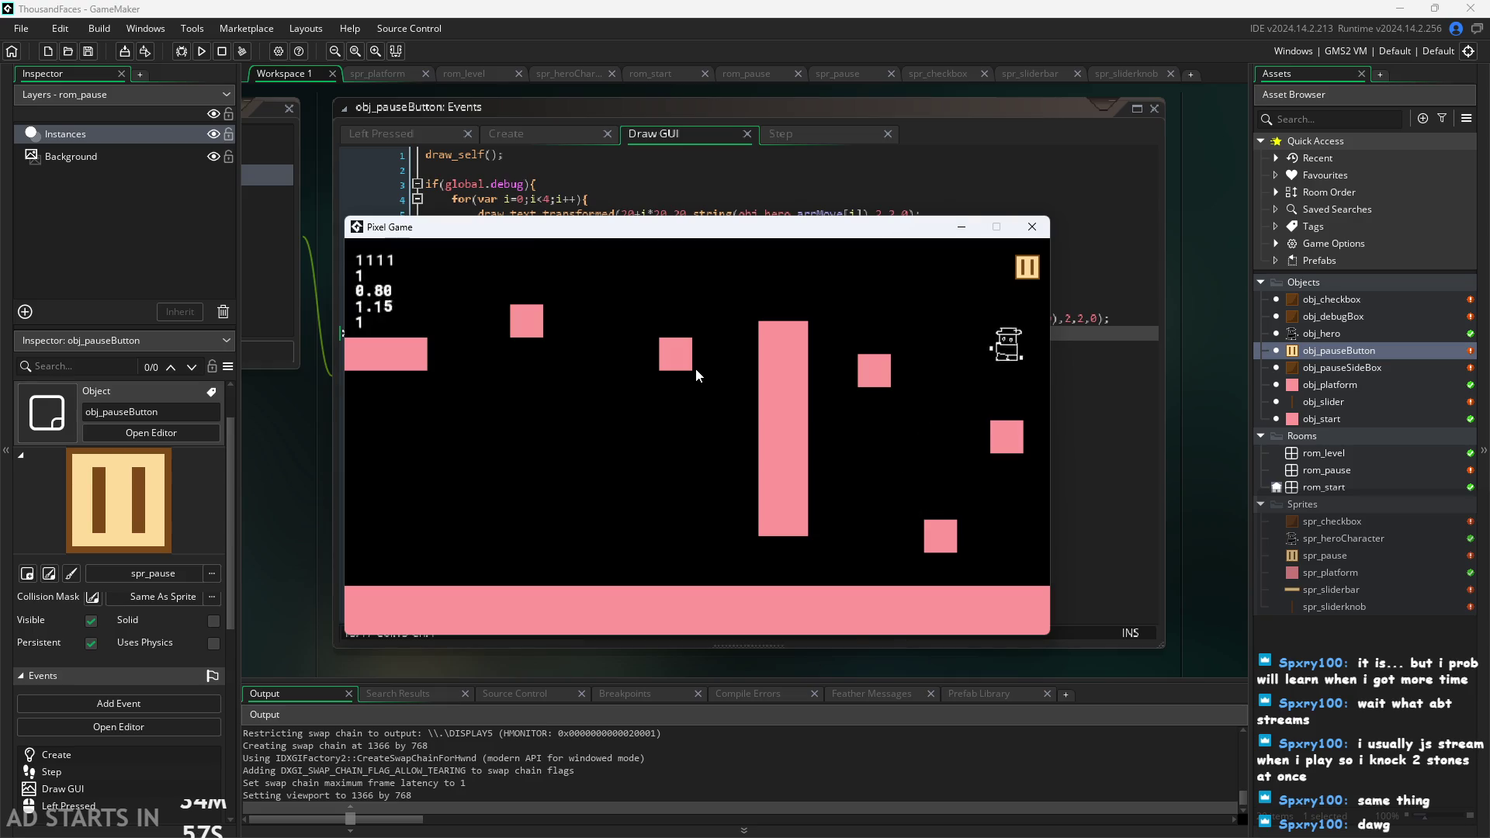
{"action": "key", "text": "Left"}
{"action": "key", "text": "space"}
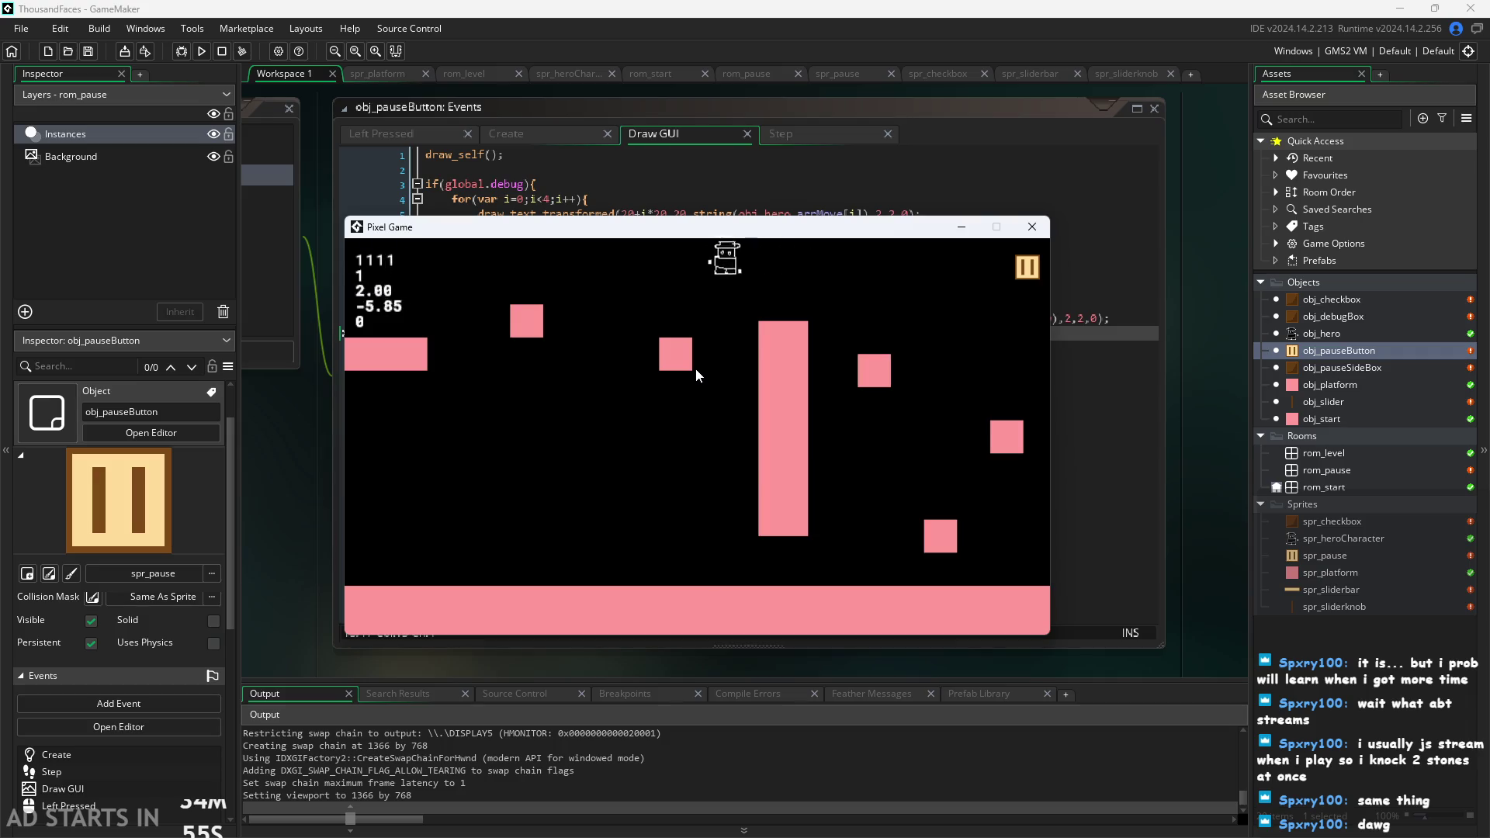
{"action": "key", "text": "Left"}
{"action": "key", "text": "space"}
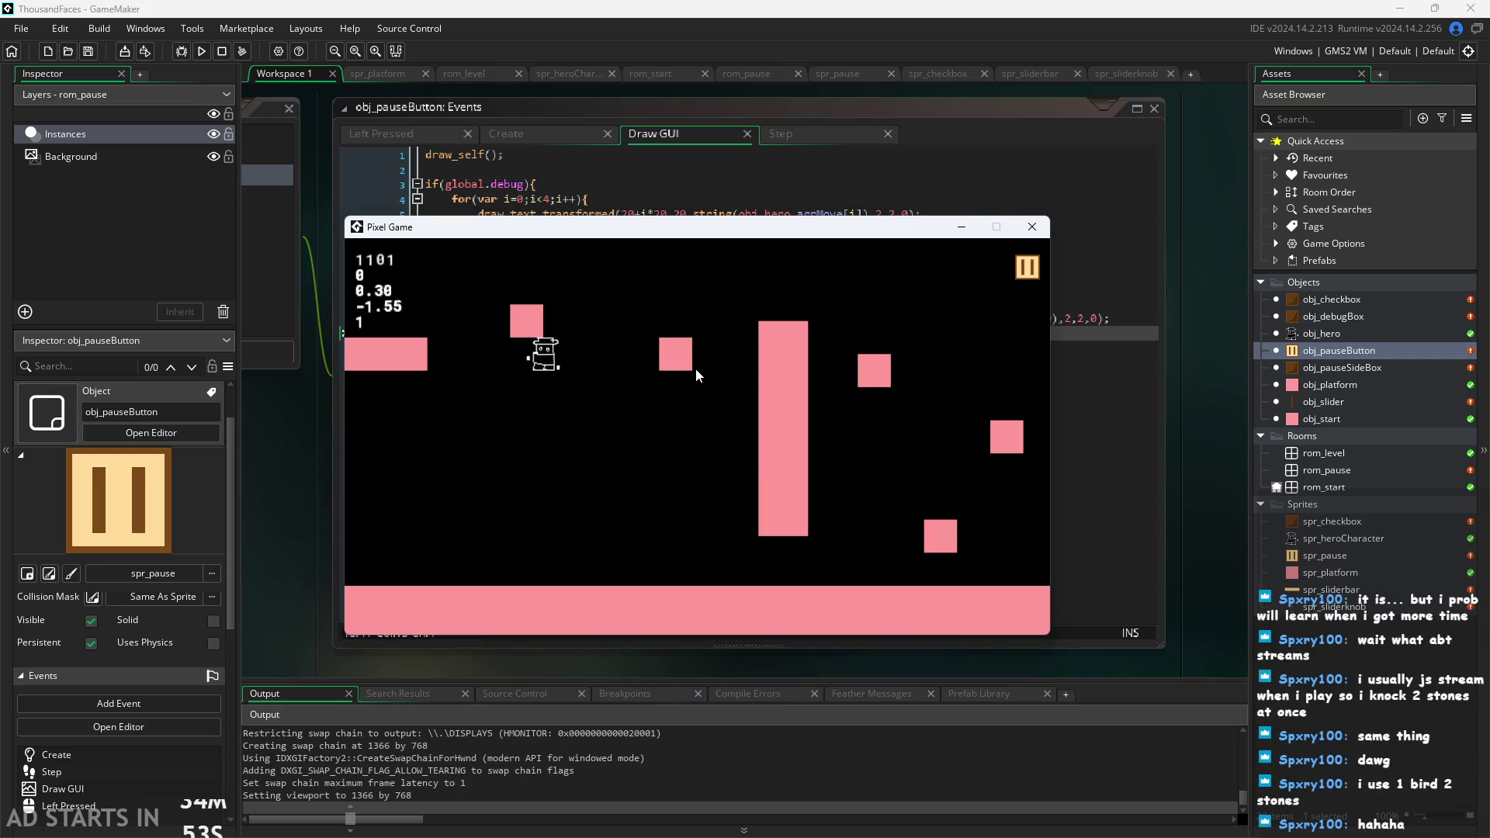
{"action": "key", "text": "Right"}
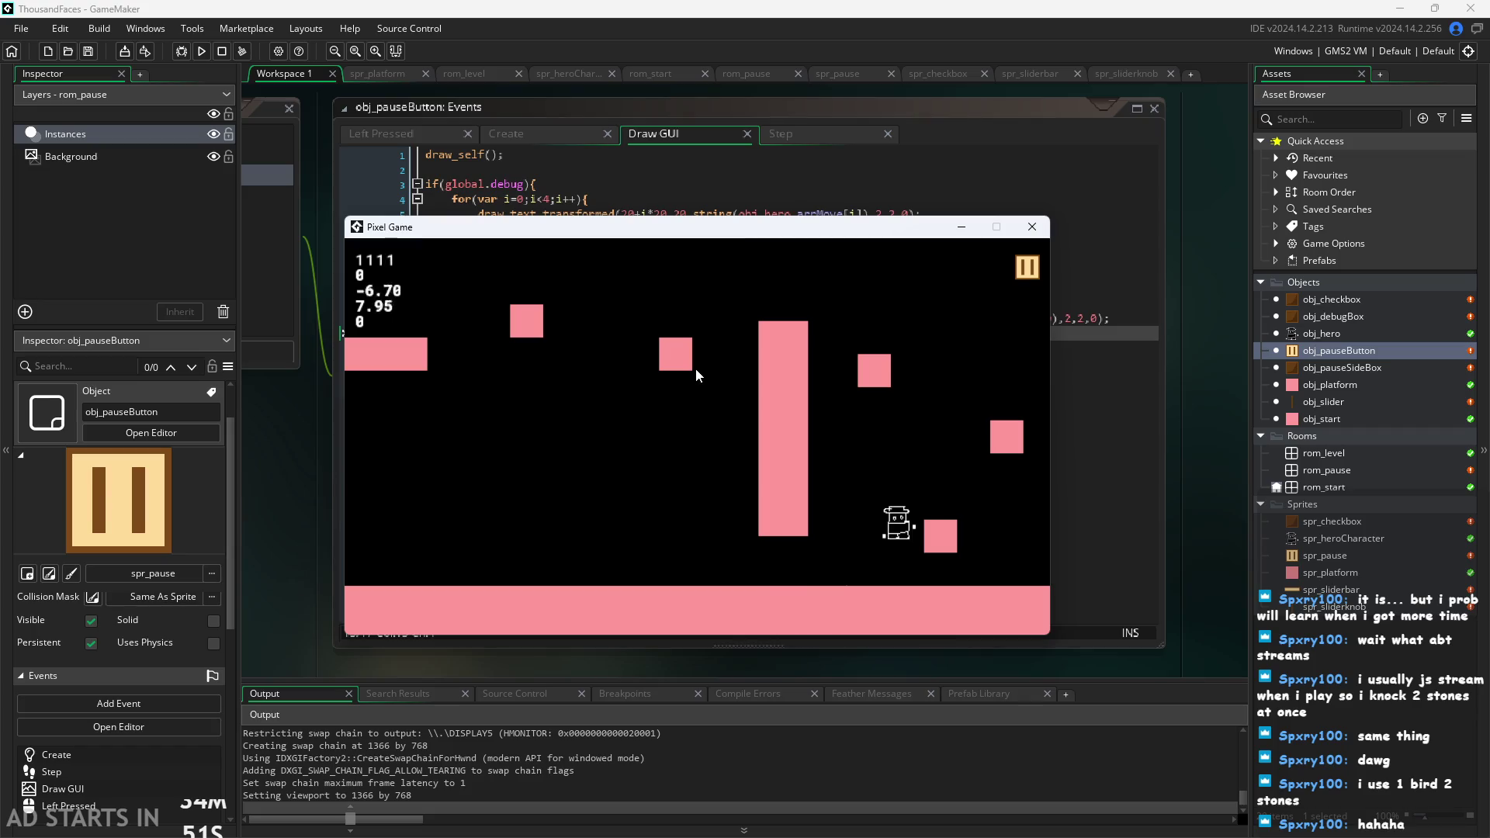
{"action": "key", "text": "space"}
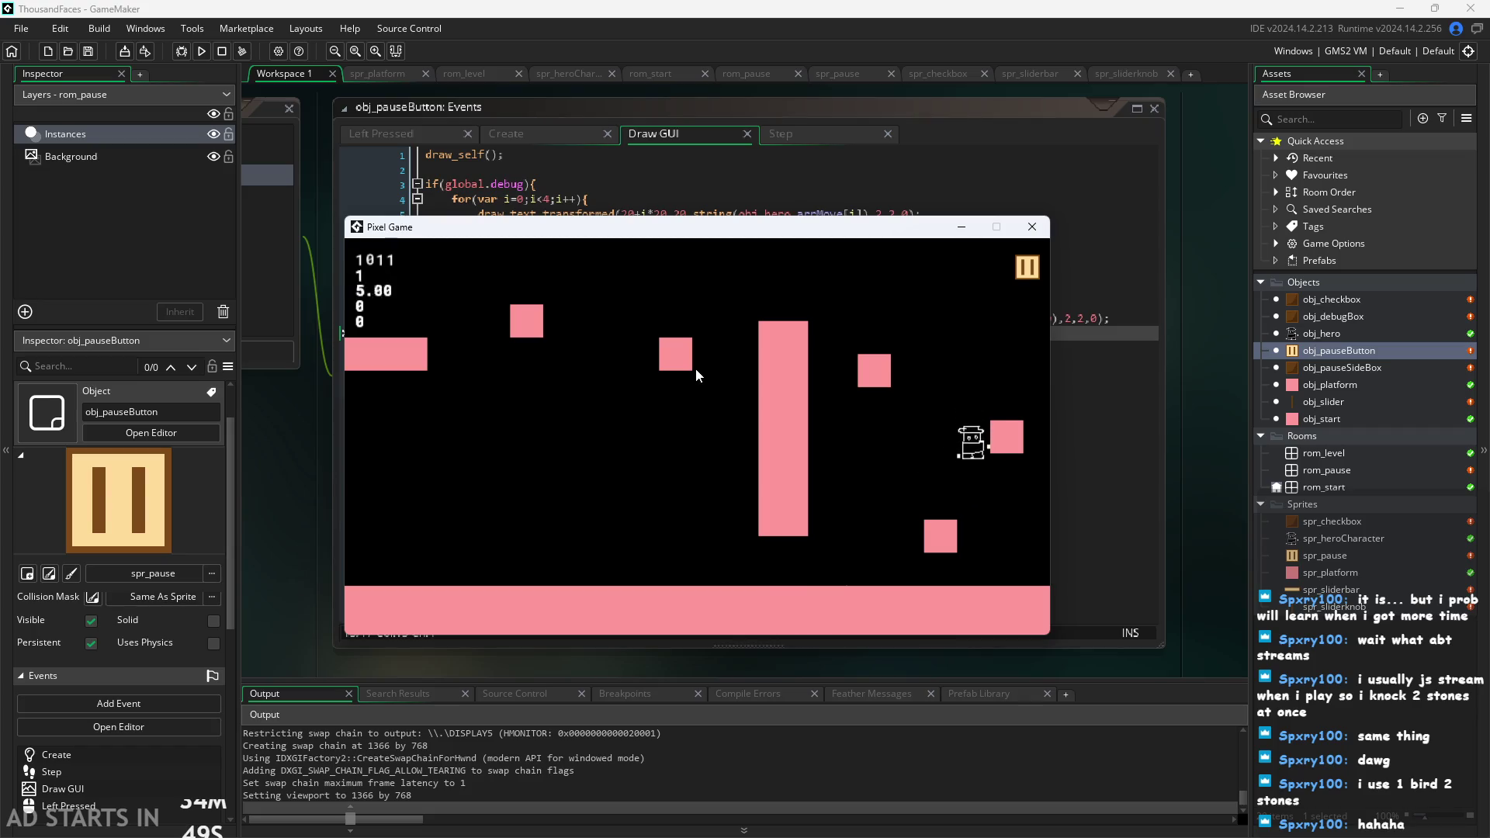
{"action": "key", "text": "space"}
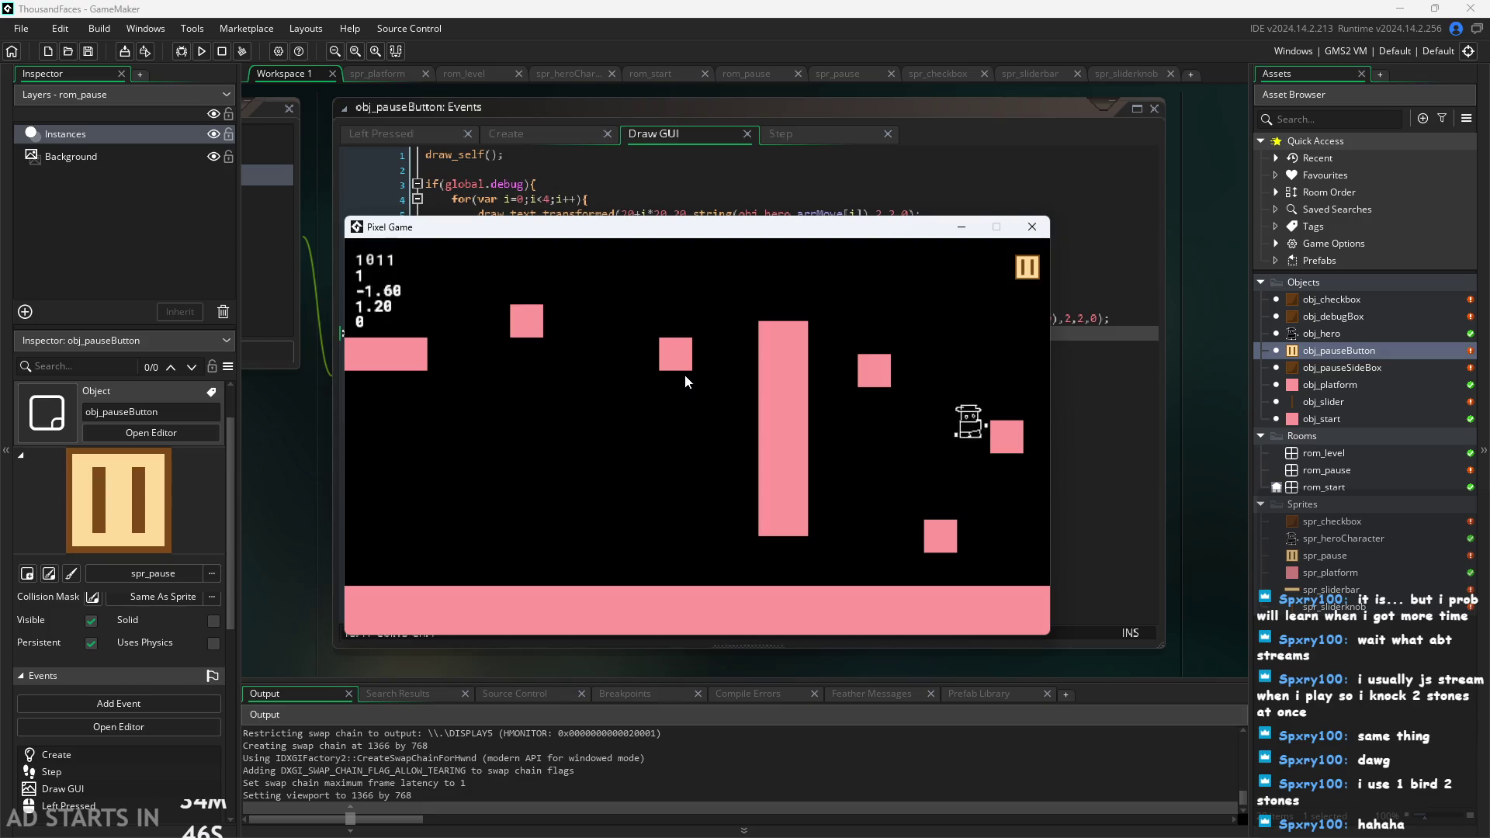
{"action": "key", "text": "space"}
{"action": "key", "text": "Left"}
{"action": "key", "text": "space"}
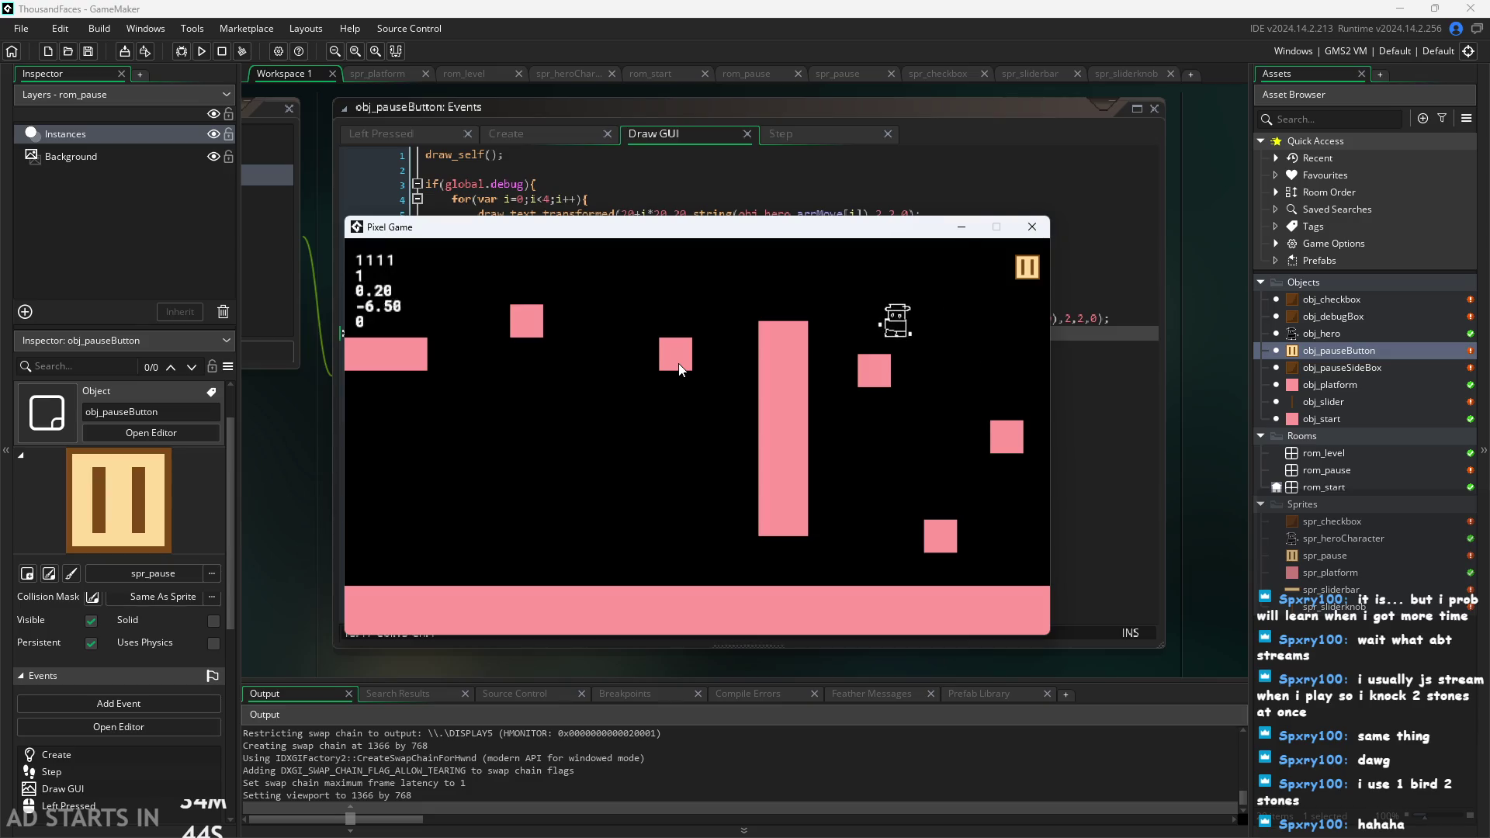
{"action": "key", "text": "space"}
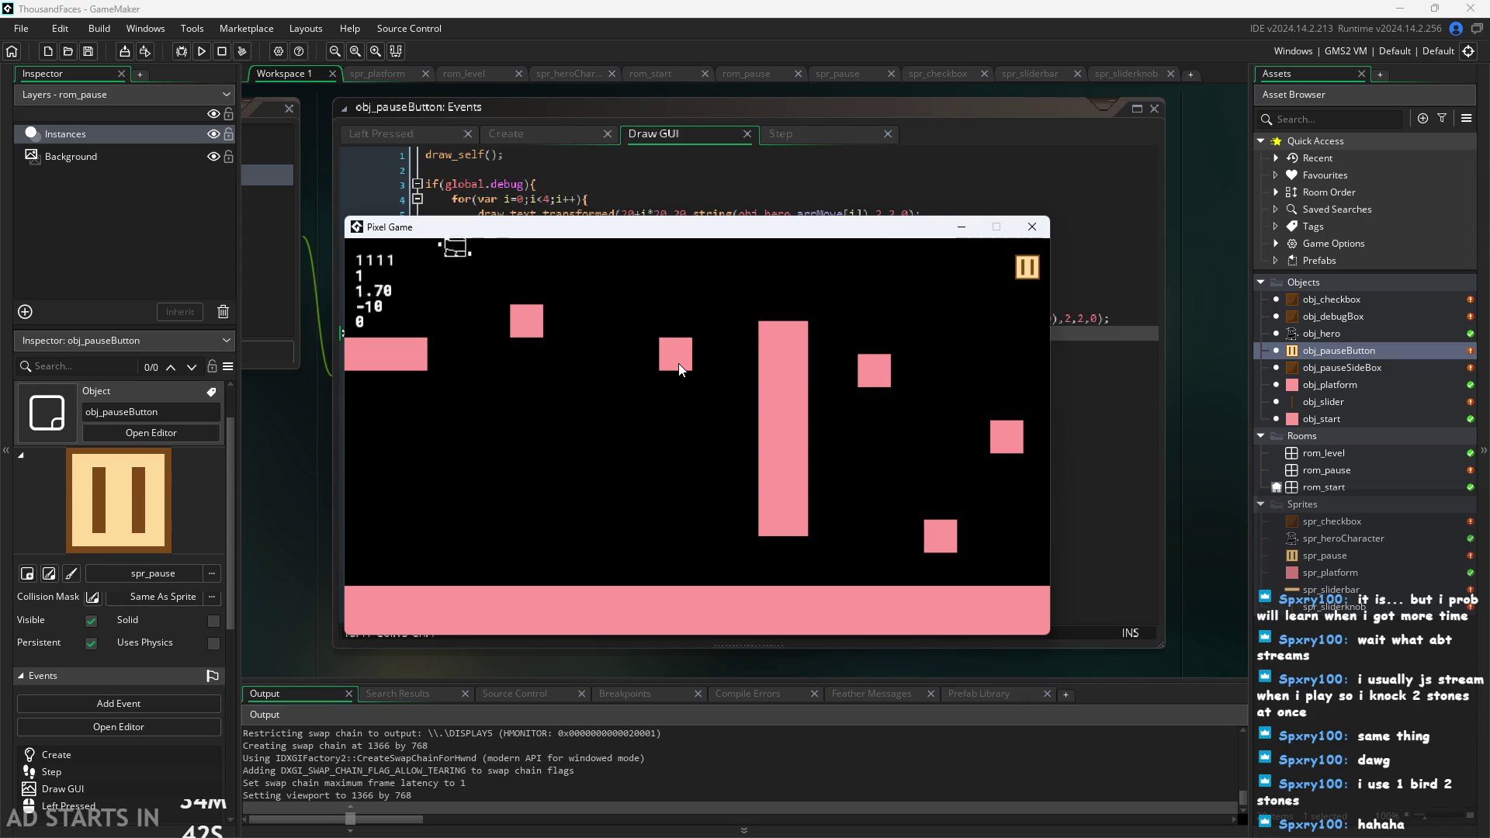
Keep jumping the hero between pillar and blocks, then pause and drag the slider knob left.
{"action": "key", "text": "Right"}
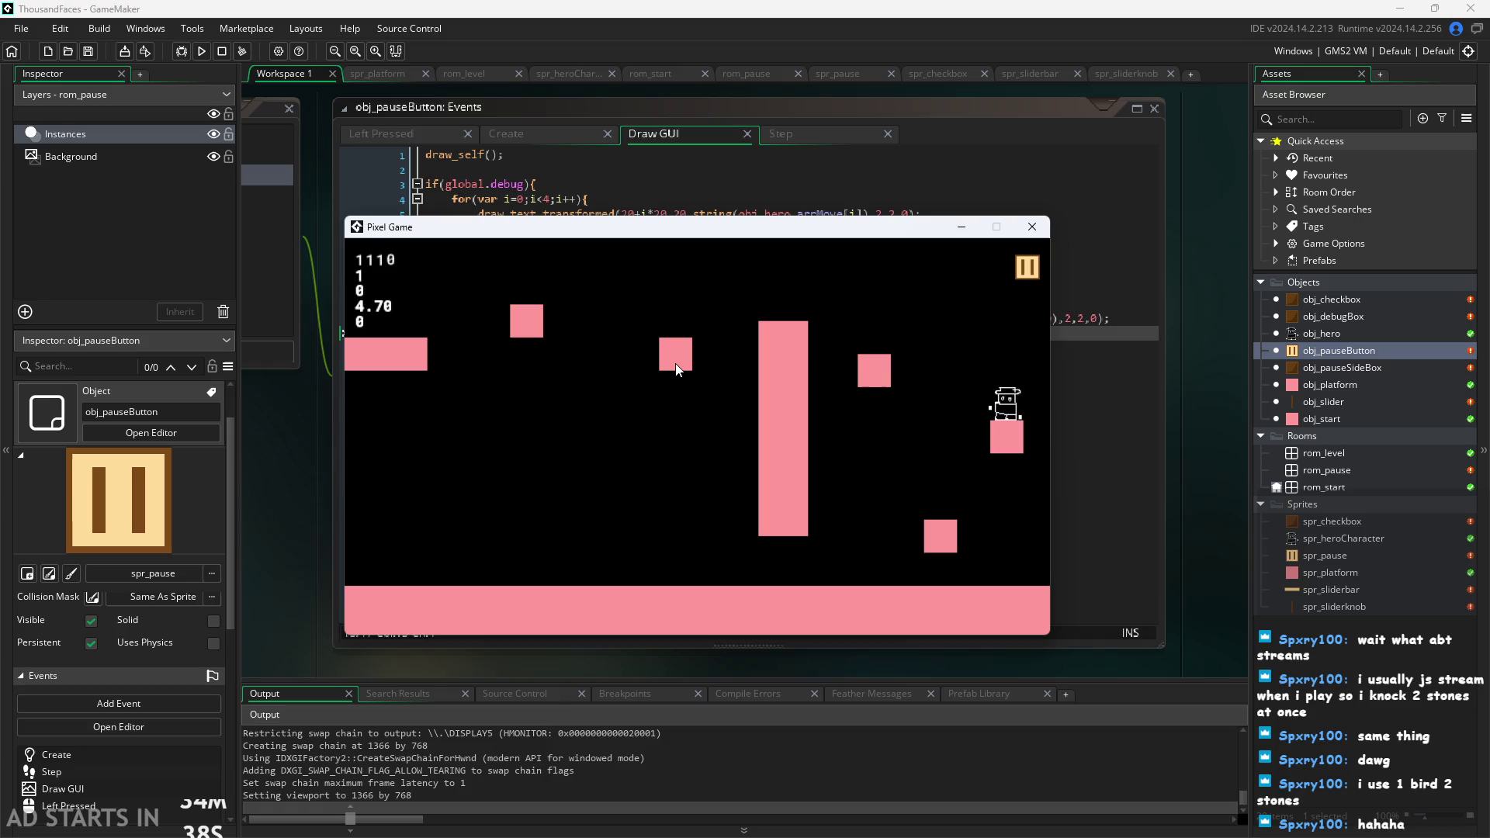
{"action": "key", "text": "space"}
{"action": "key", "text": "Left"}
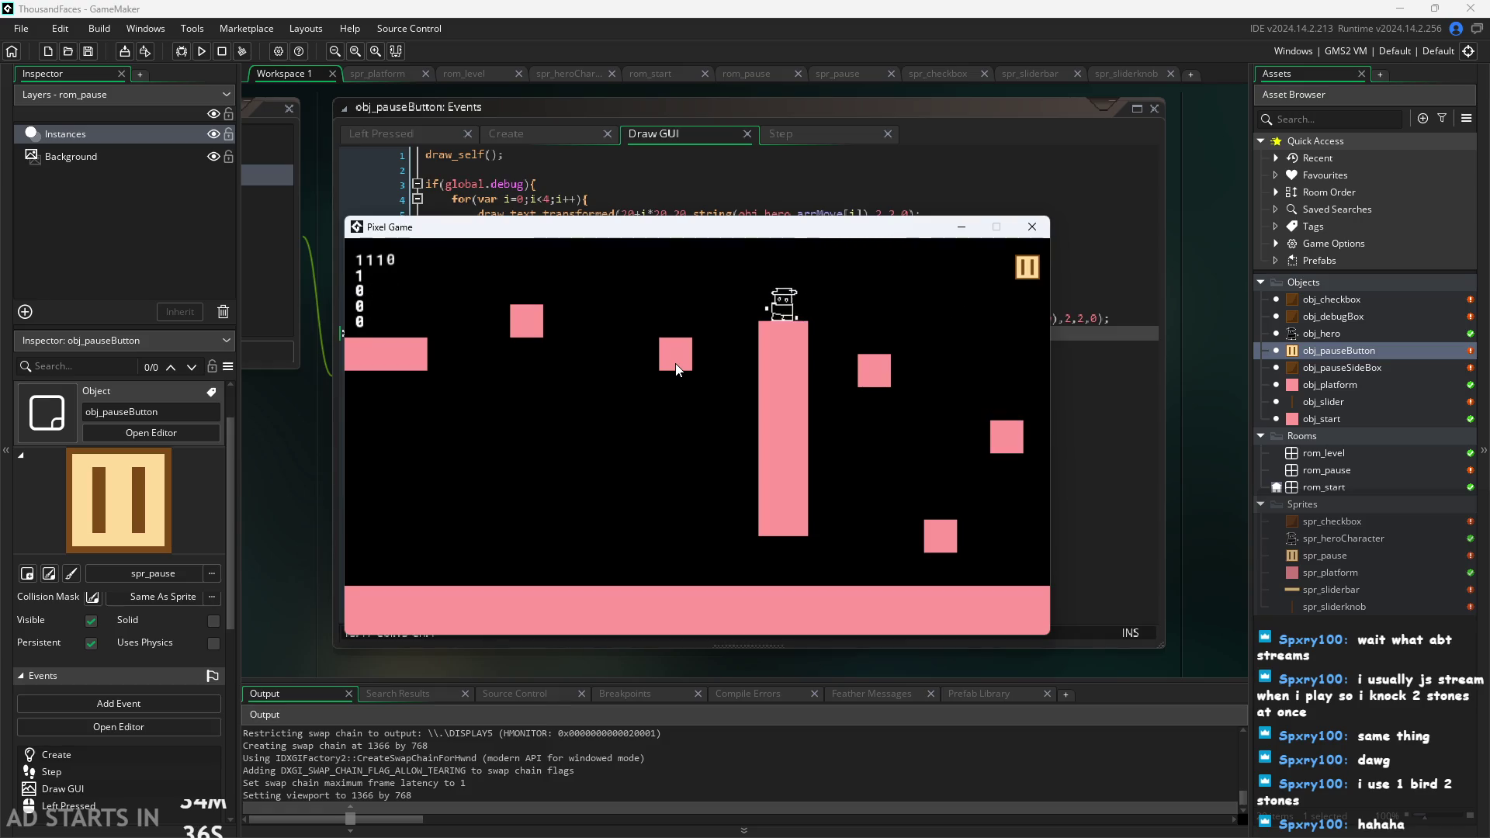
{"action": "key", "text": "space"}
{"action": "key", "text": "Left"}
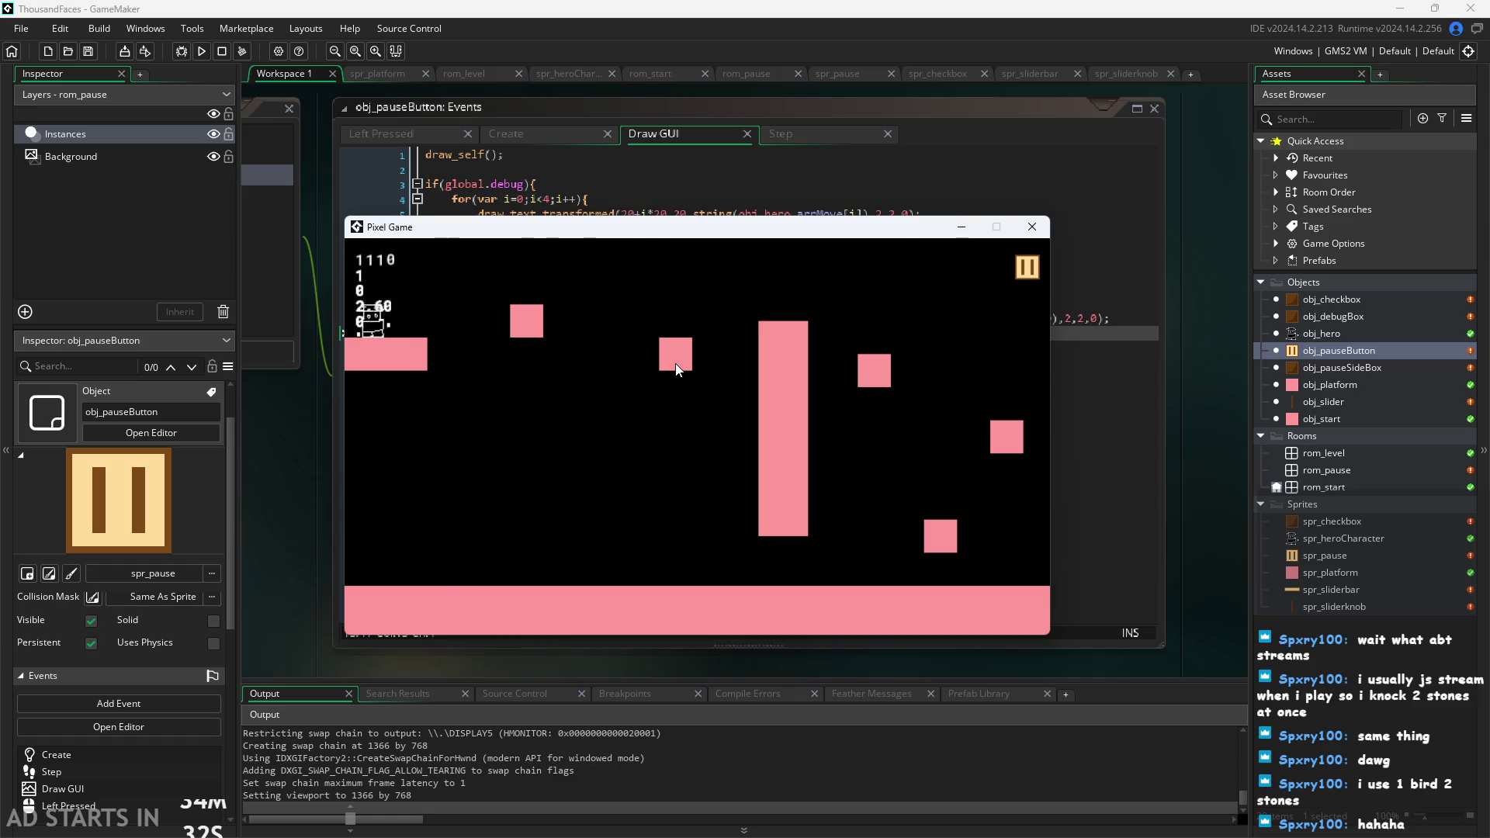
{"action": "key", "text": "space"}
{"action": "key", "text": "Right"}
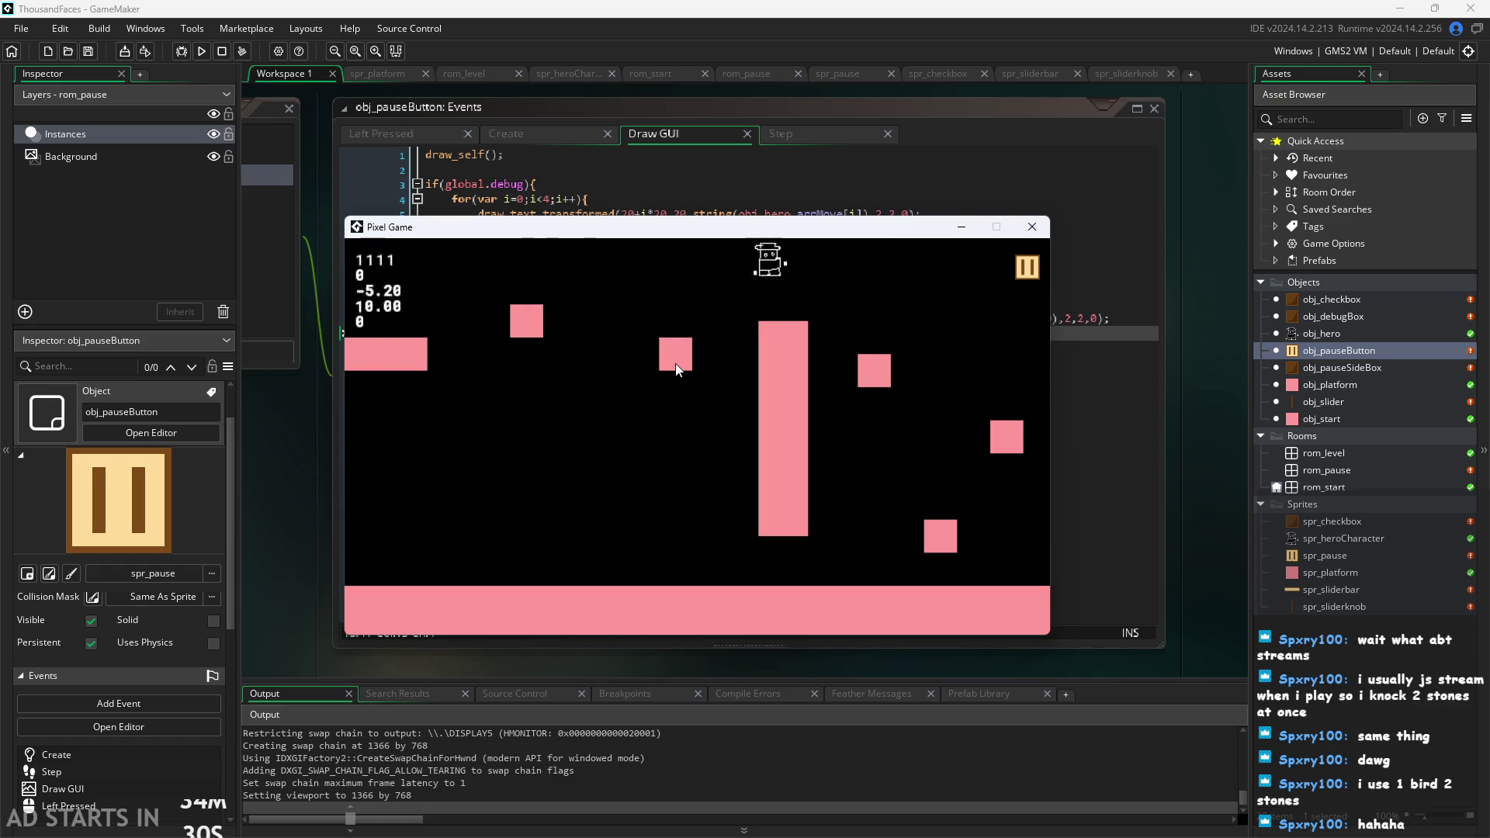
{"action": "key", "text": "Left"}
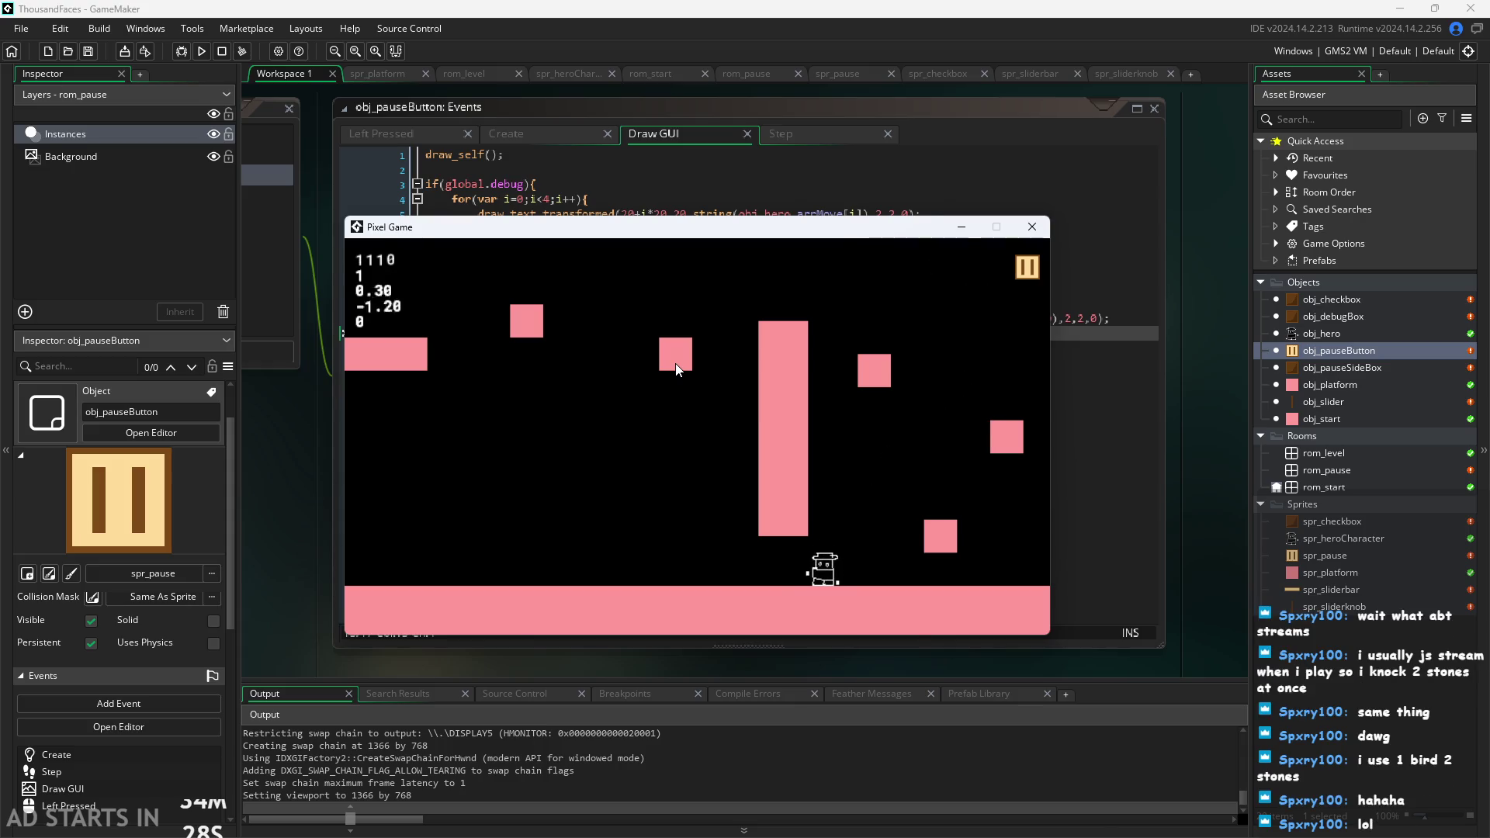
{"action": "key", "text": "Right"}
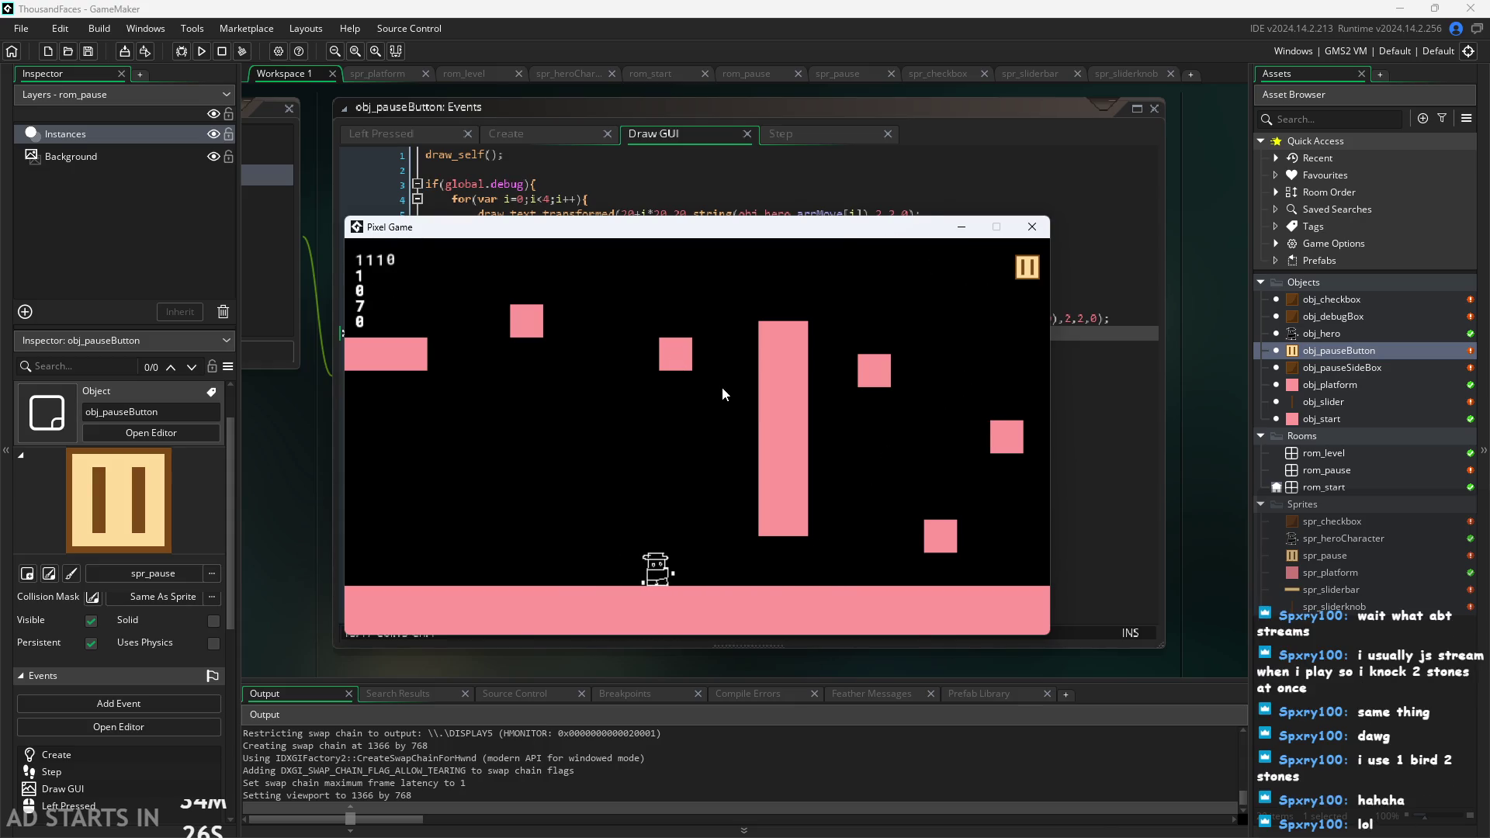
{"action": "key", "text": "space"}
{"action": "key", "text": "space"}
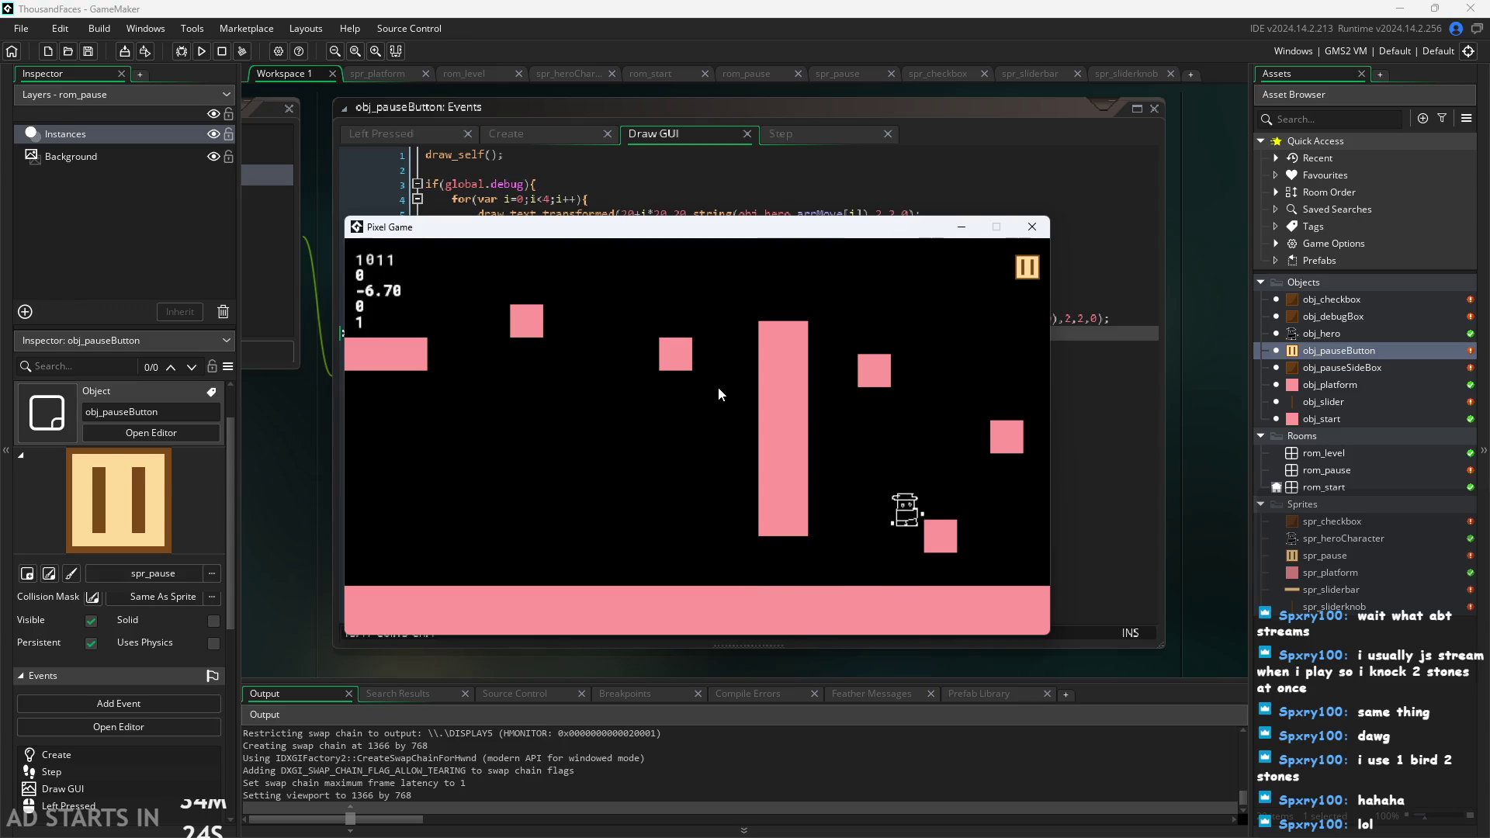
{"action": "key", "text": "space"}
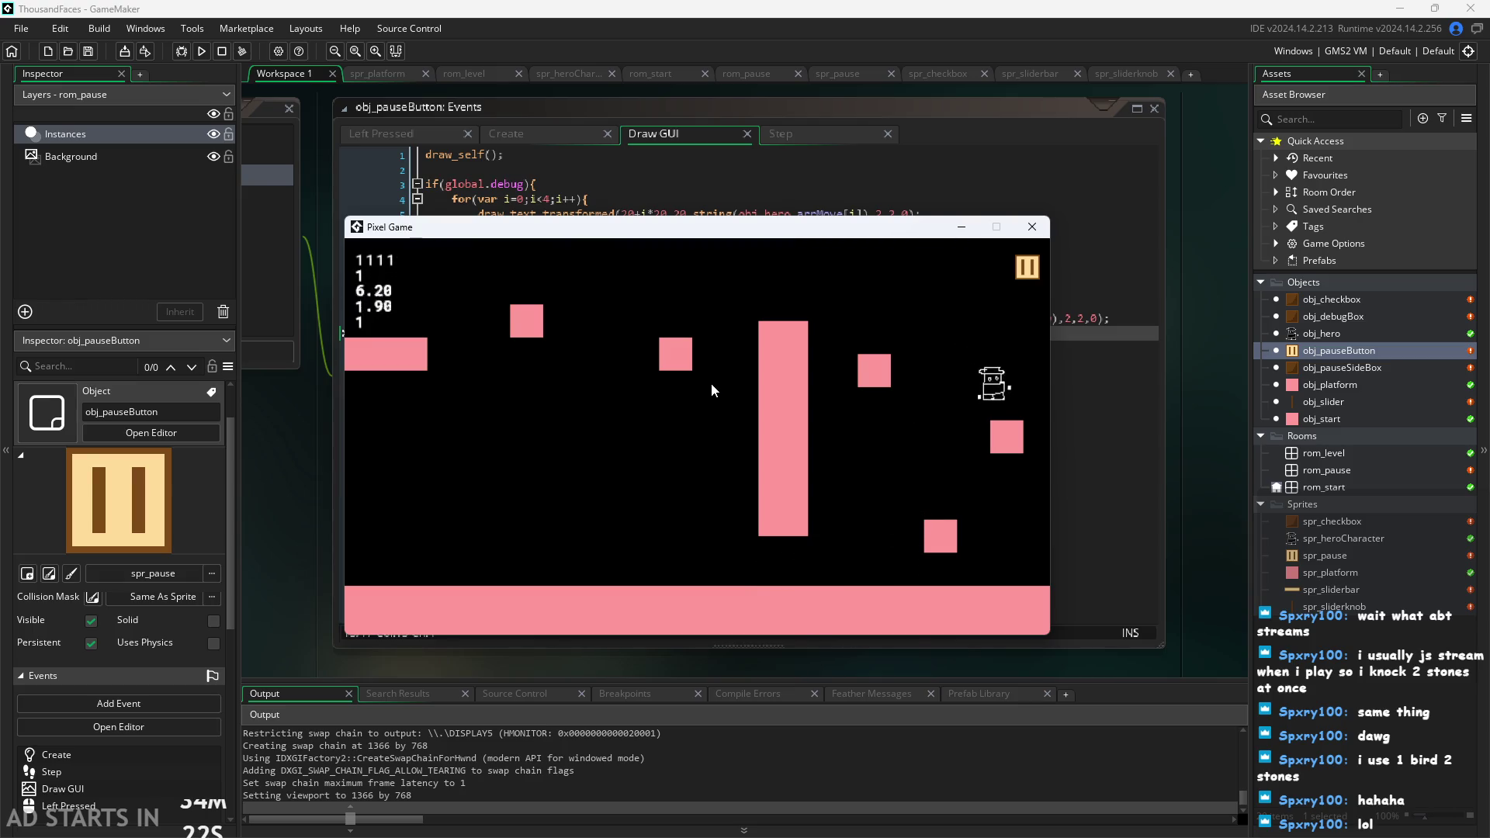
{"action": "key", "text": "space"}
{"action": "key", "text": "Left"}
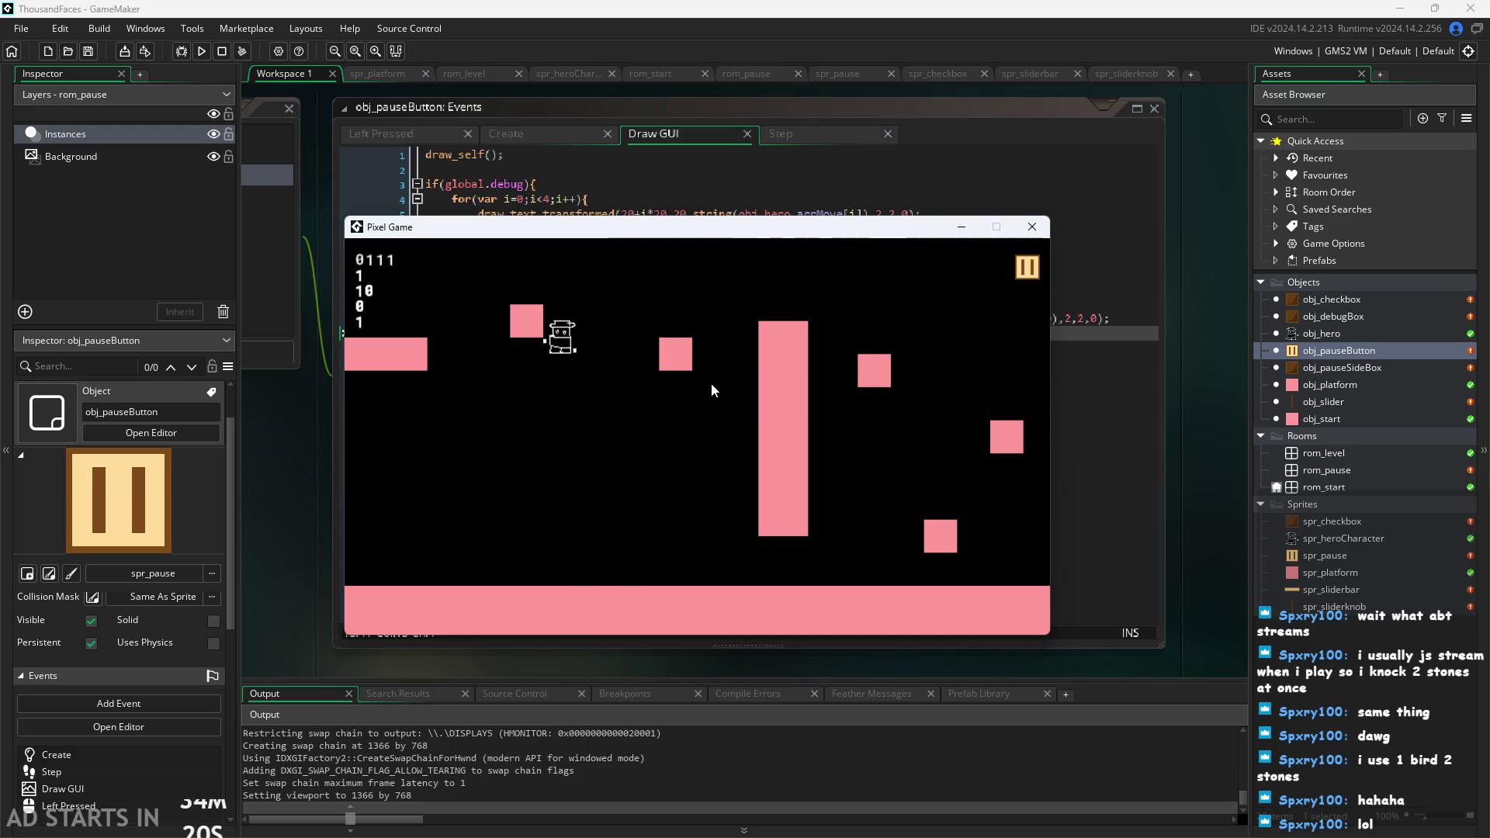
{"action": "key", "text": "Right"}
{"action": "key", "text": "Left"}
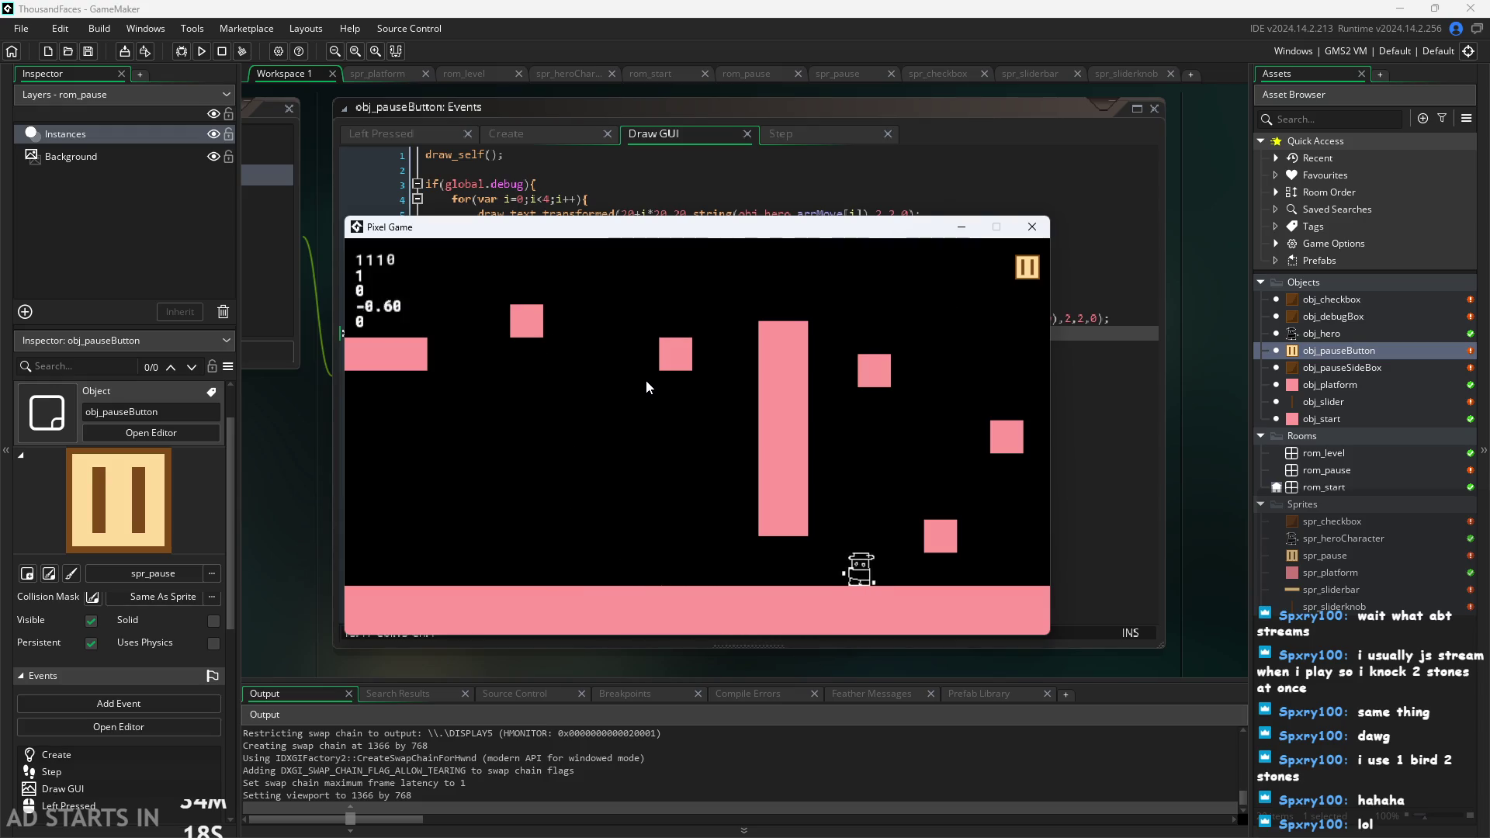
{"action": "key", "text": "space"}
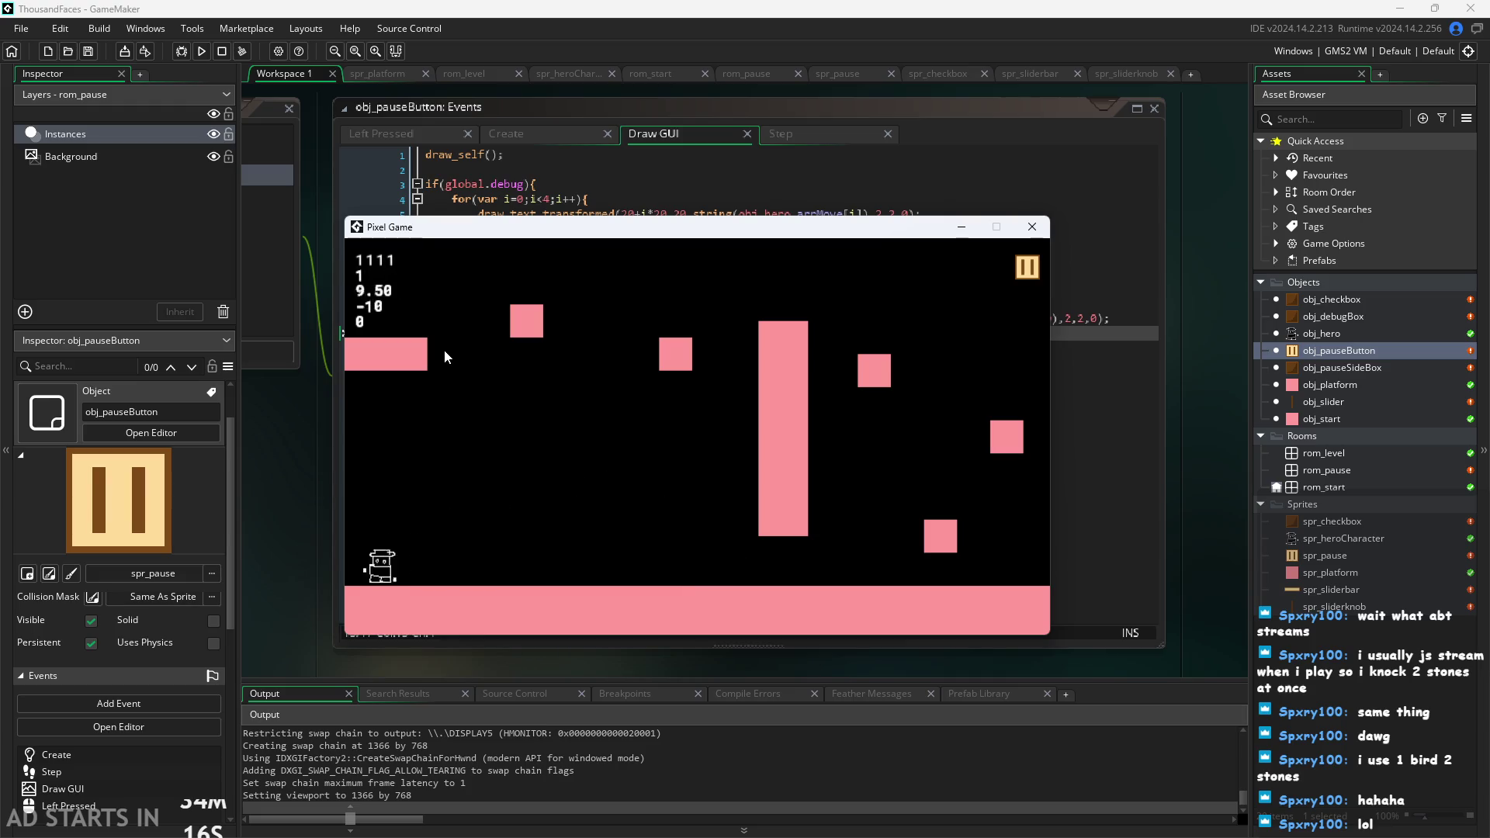
{"action": "key", "text": "Right"}
{"action": "key", "text": "space"}
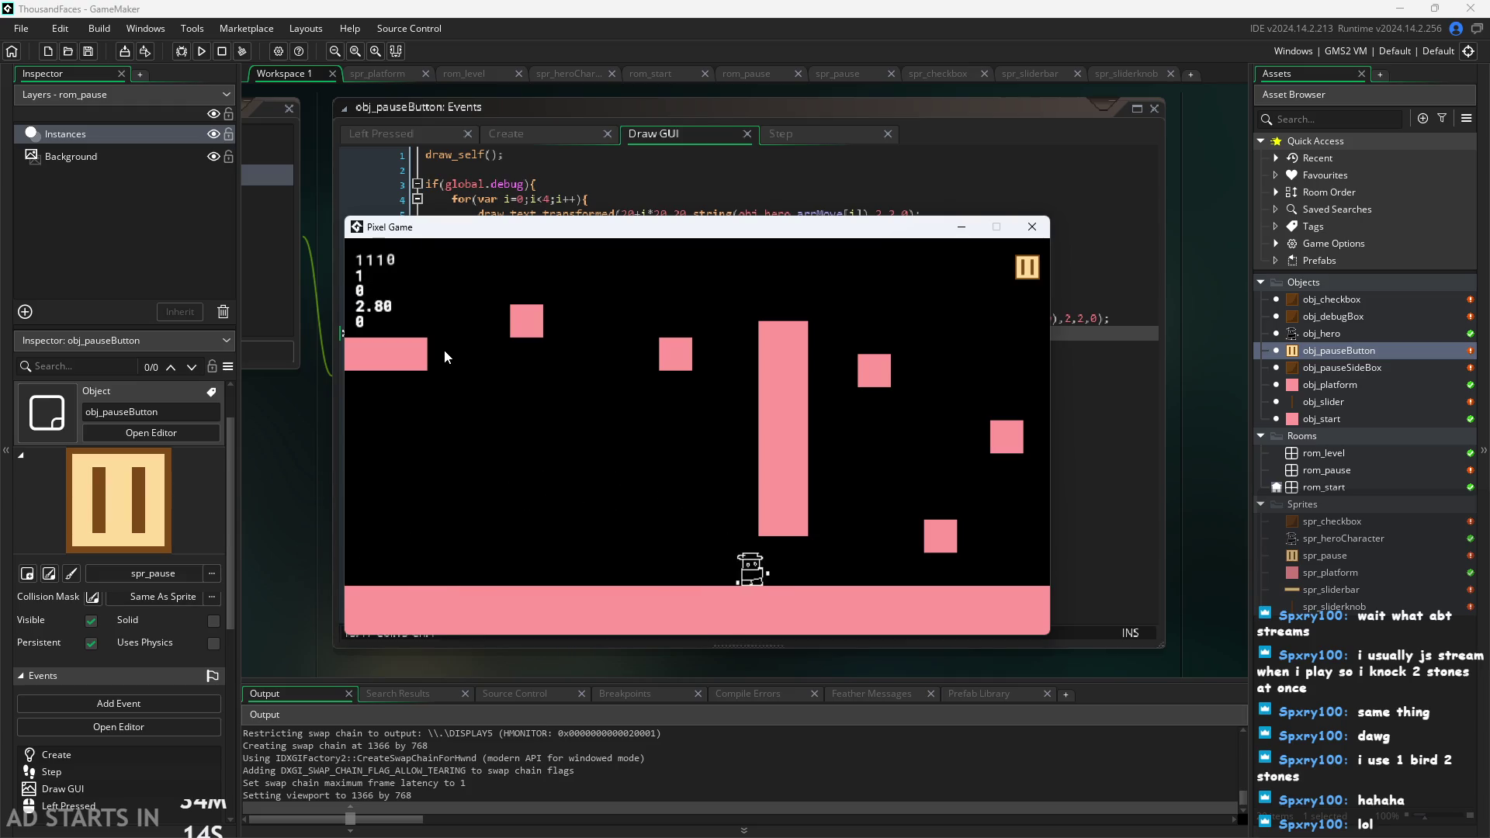
{"action": "key", "text": "Left"}
{"action": "key", "text": "space"}
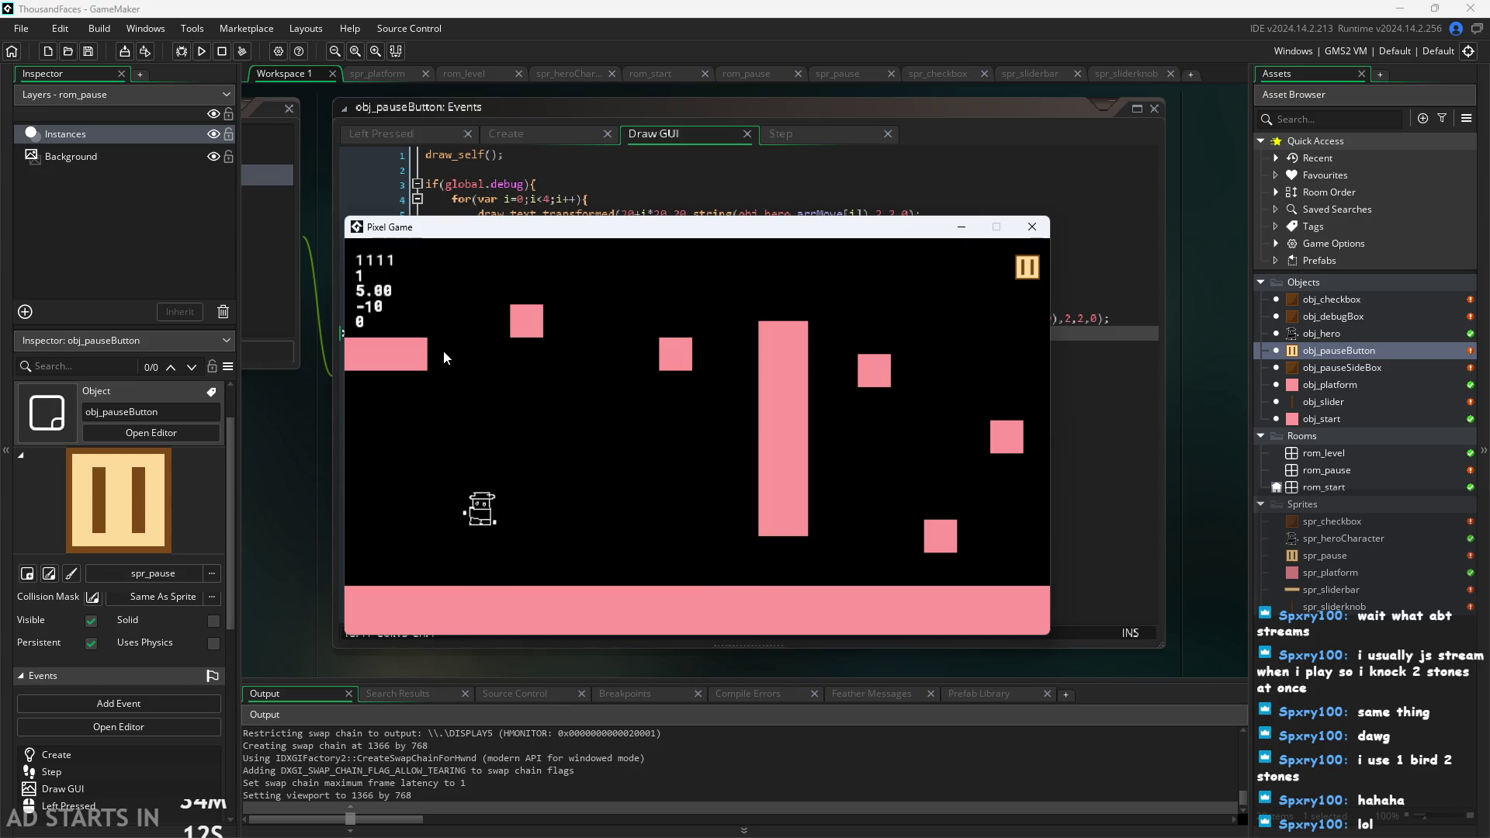
{"action": "key", "text": "Right"}
{"action": "key", "text": "space"}
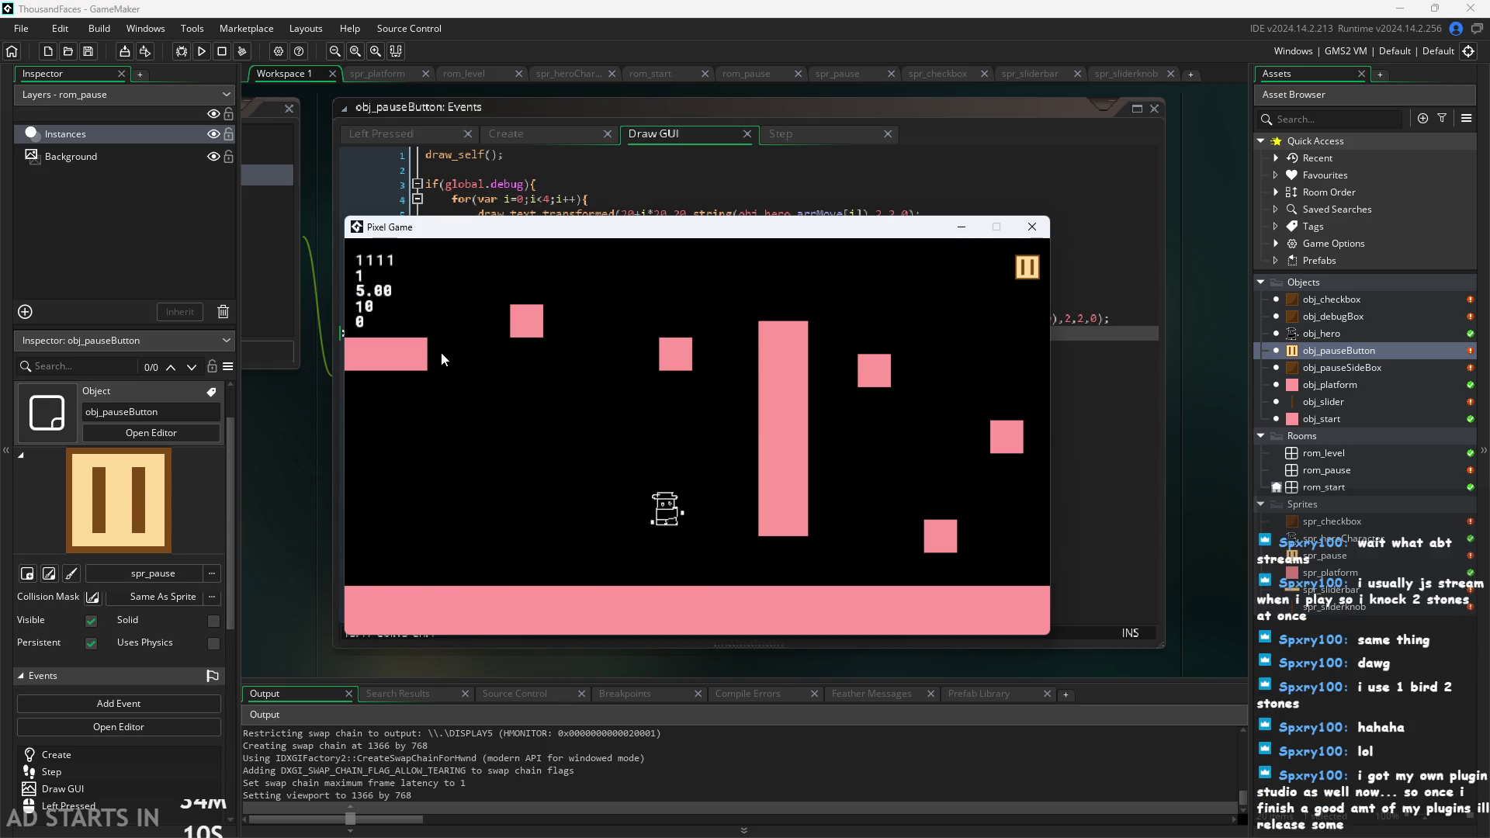
{"action": "key", "text": "Left"}
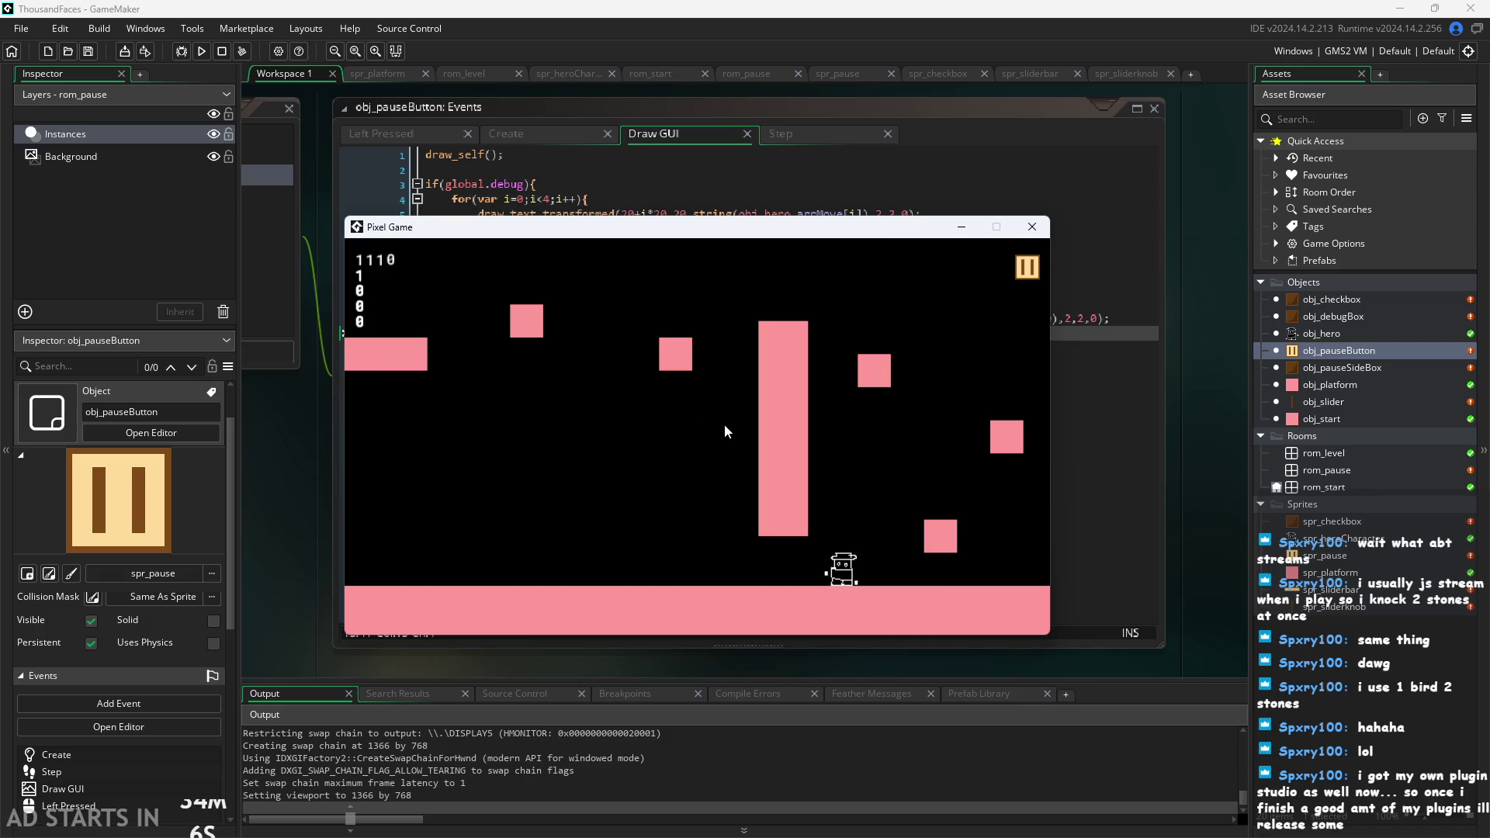
{"action": "key", "text": "Left"}
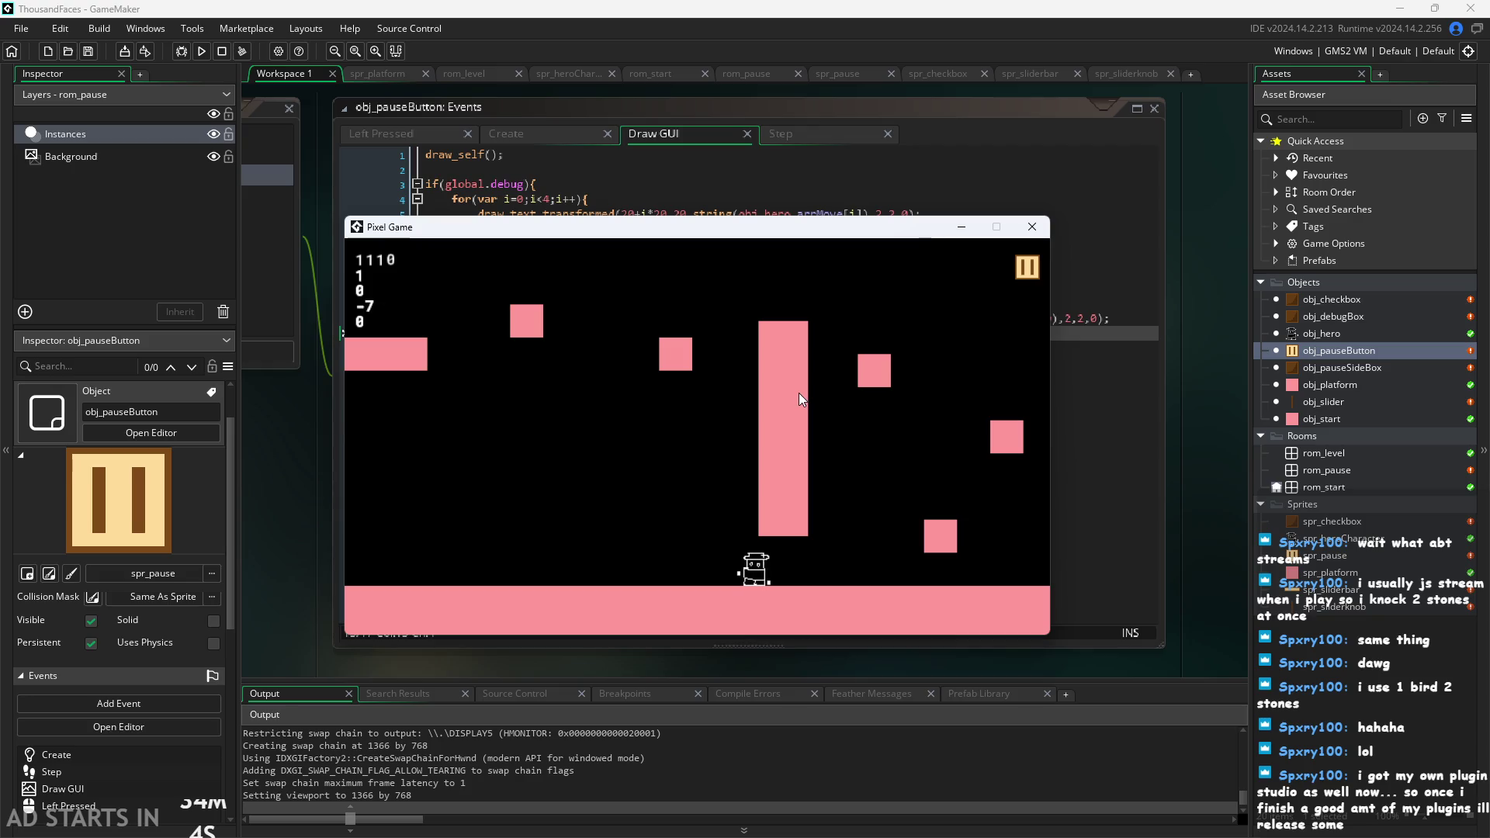
{"action": "key", "text": "space"}
{"action": "key", "text": "Right"}
{"action": "key", "text": "space"}
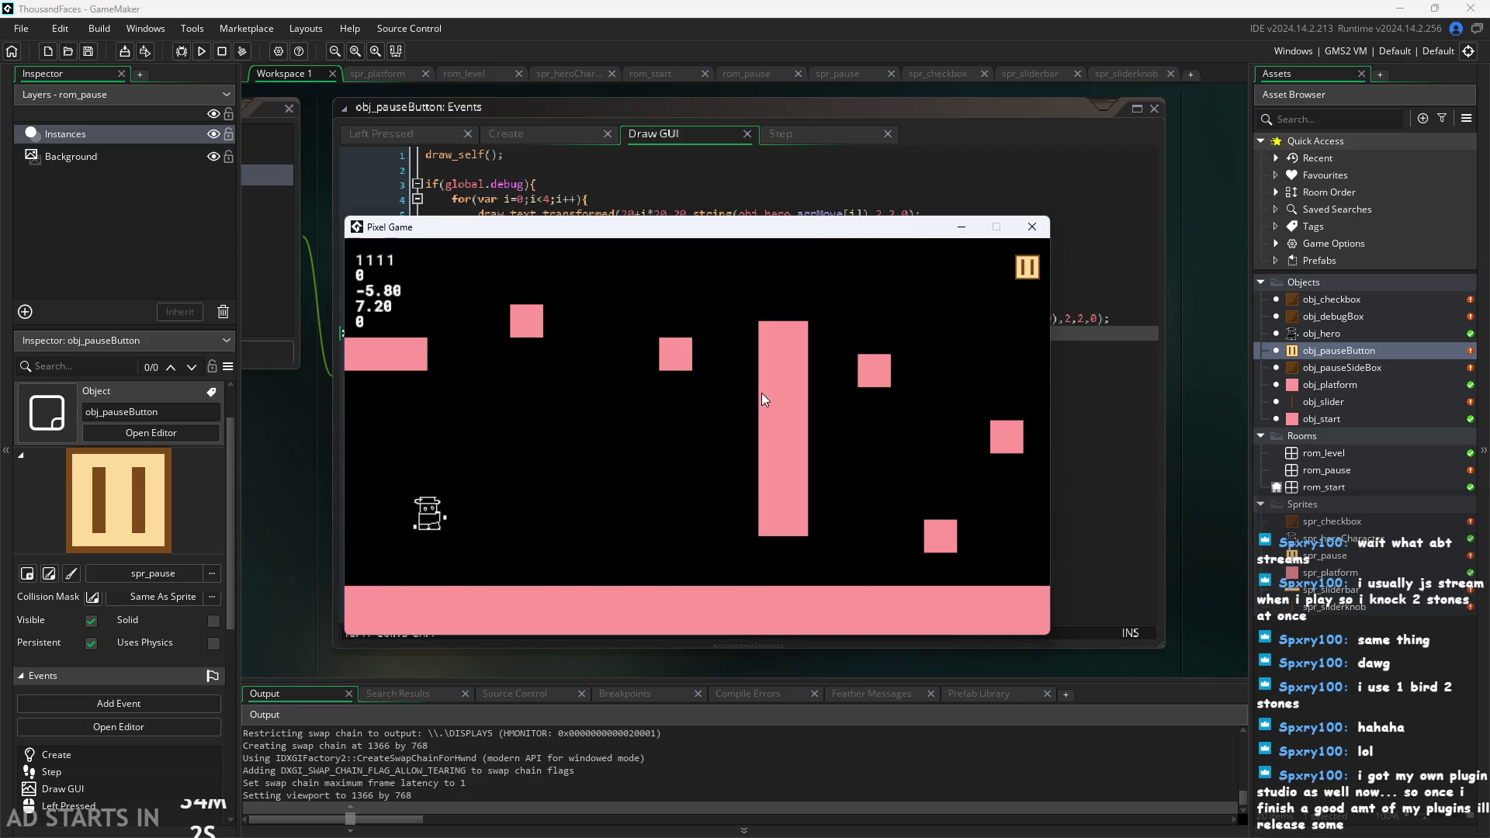
{"action": "key", "text": "space"}
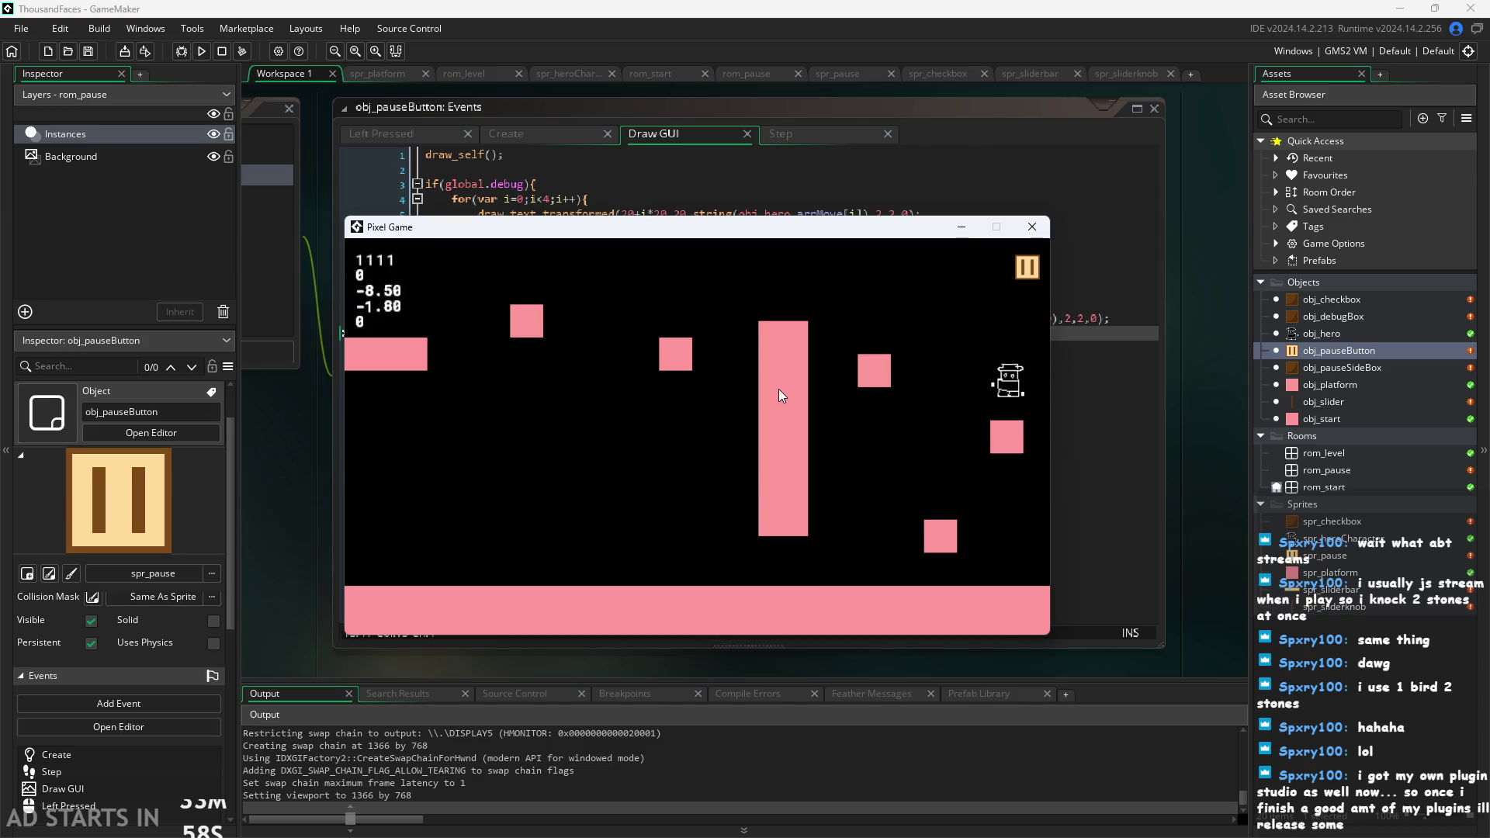
{"action": "key", "text": "space"}
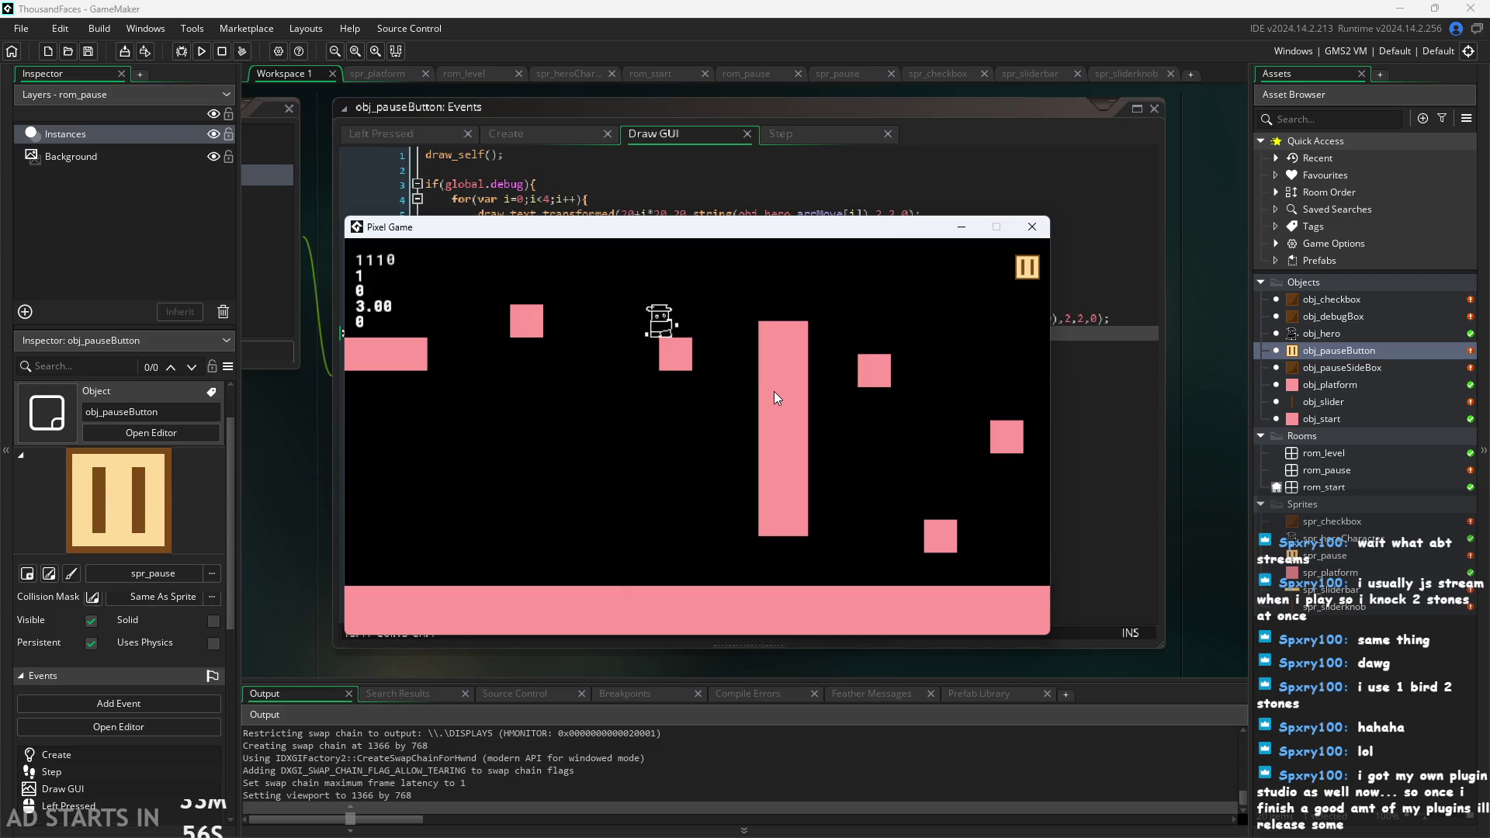
{"action": "key", "text": "space"}
{"action": "key", "text": "space"}
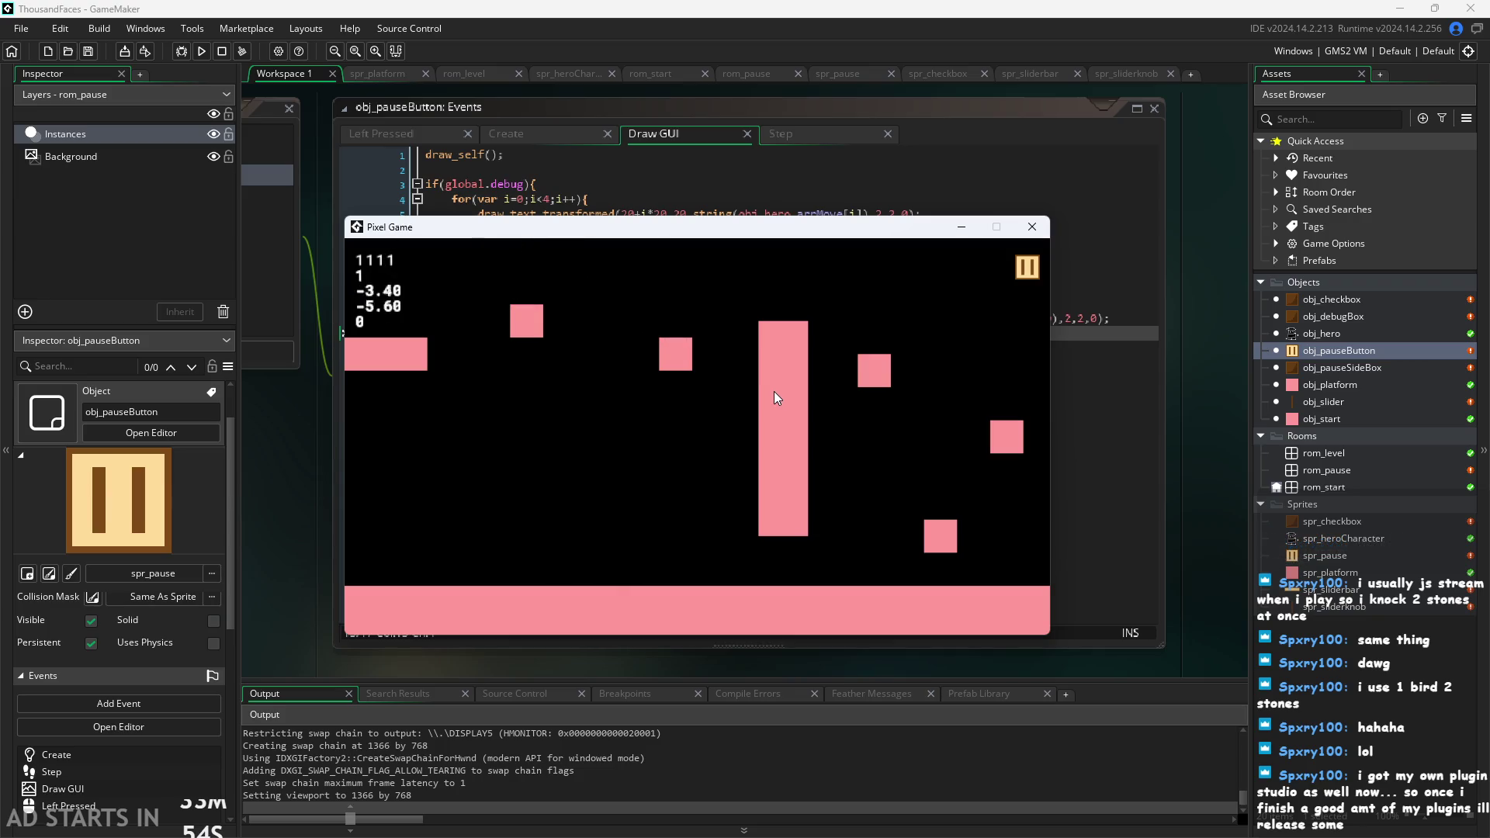
{"action": "key", "text": "space"}
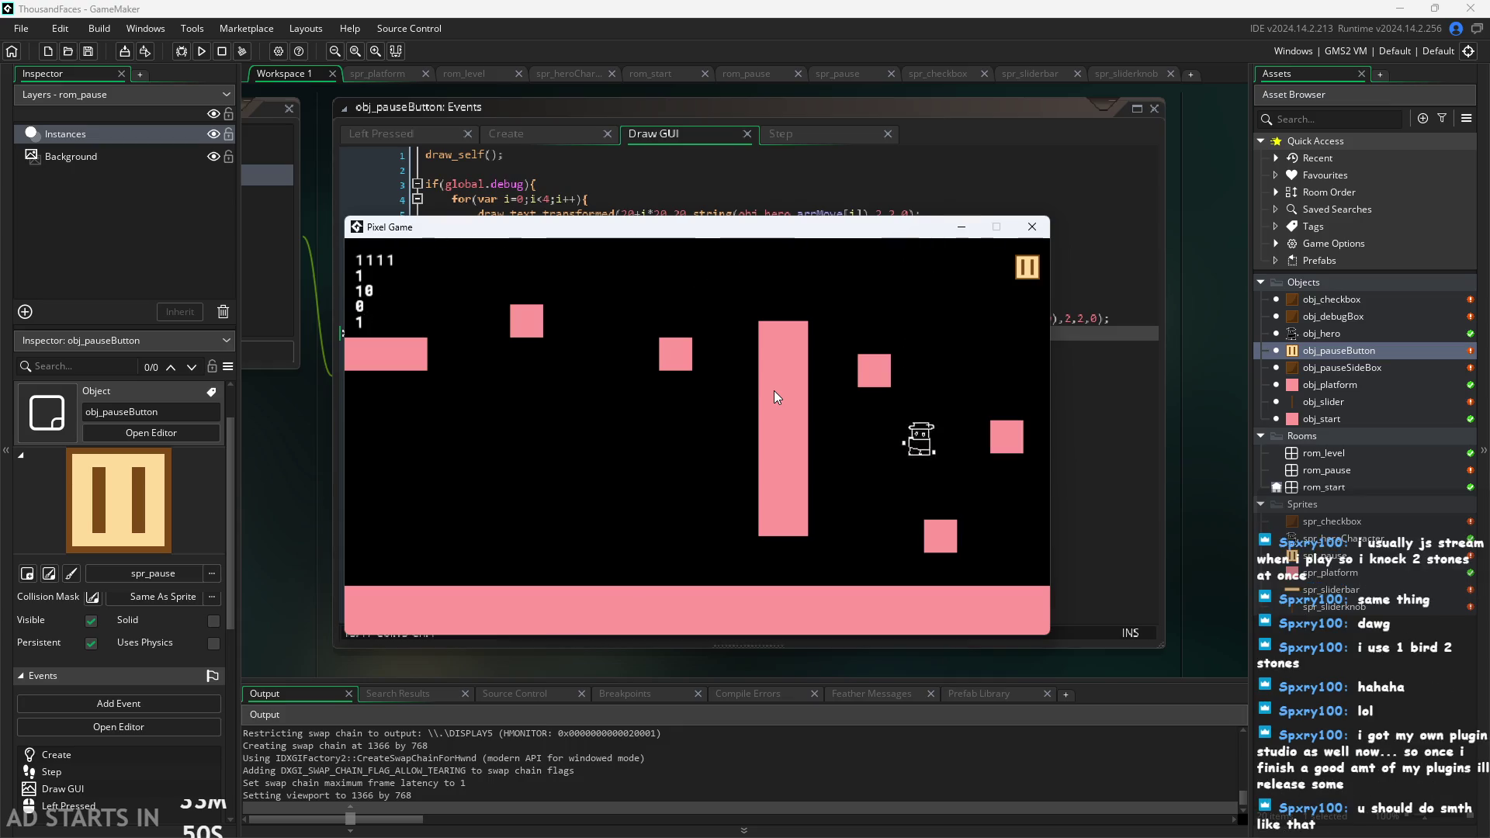
{"action": "key", "text": "Left"}
{"action": "key", "text": "space"}
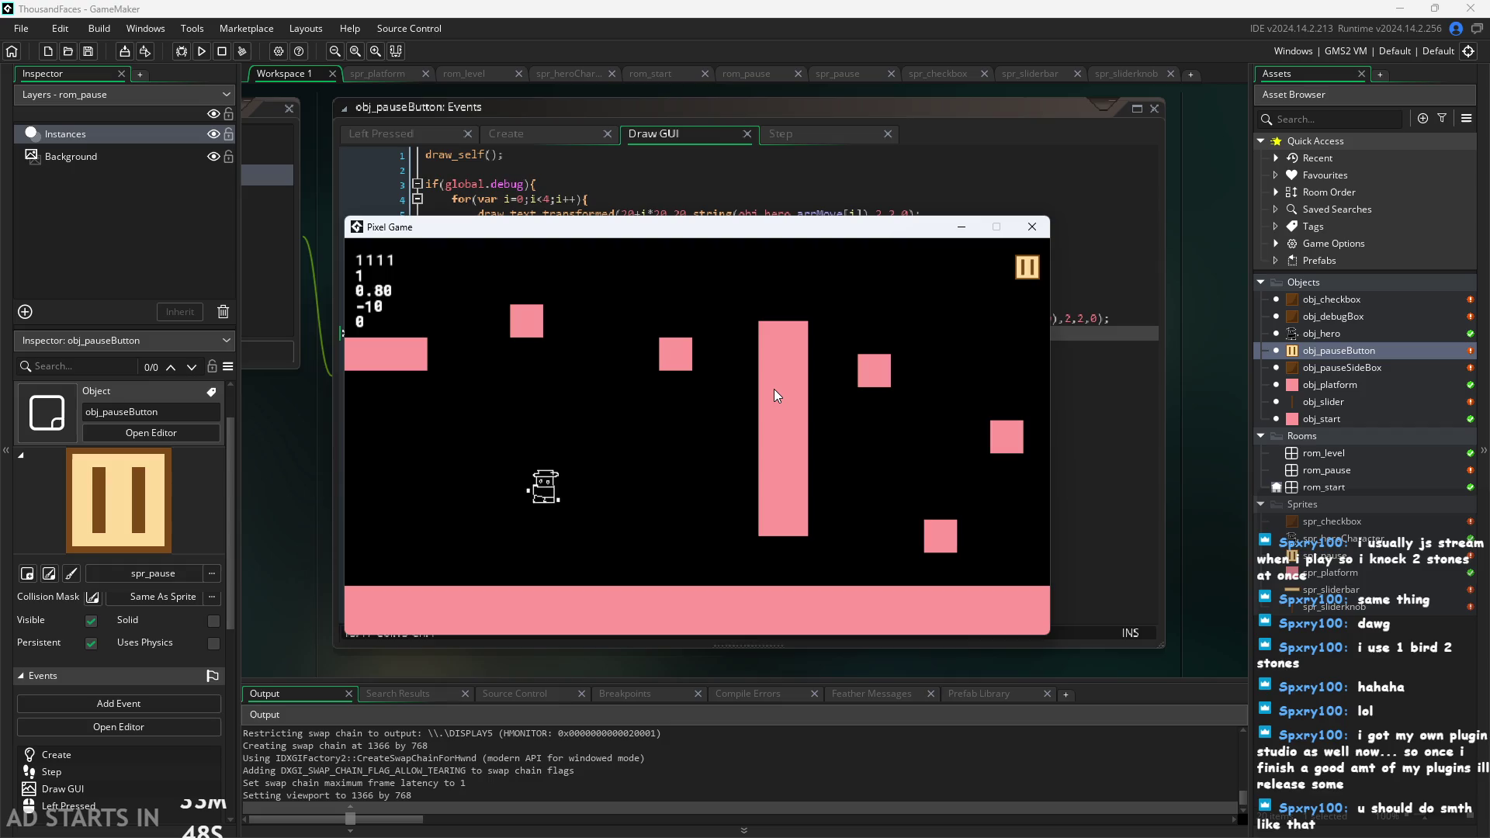
{"action": "key", "text": "Right"}
{"action": "key", "text": "space"}
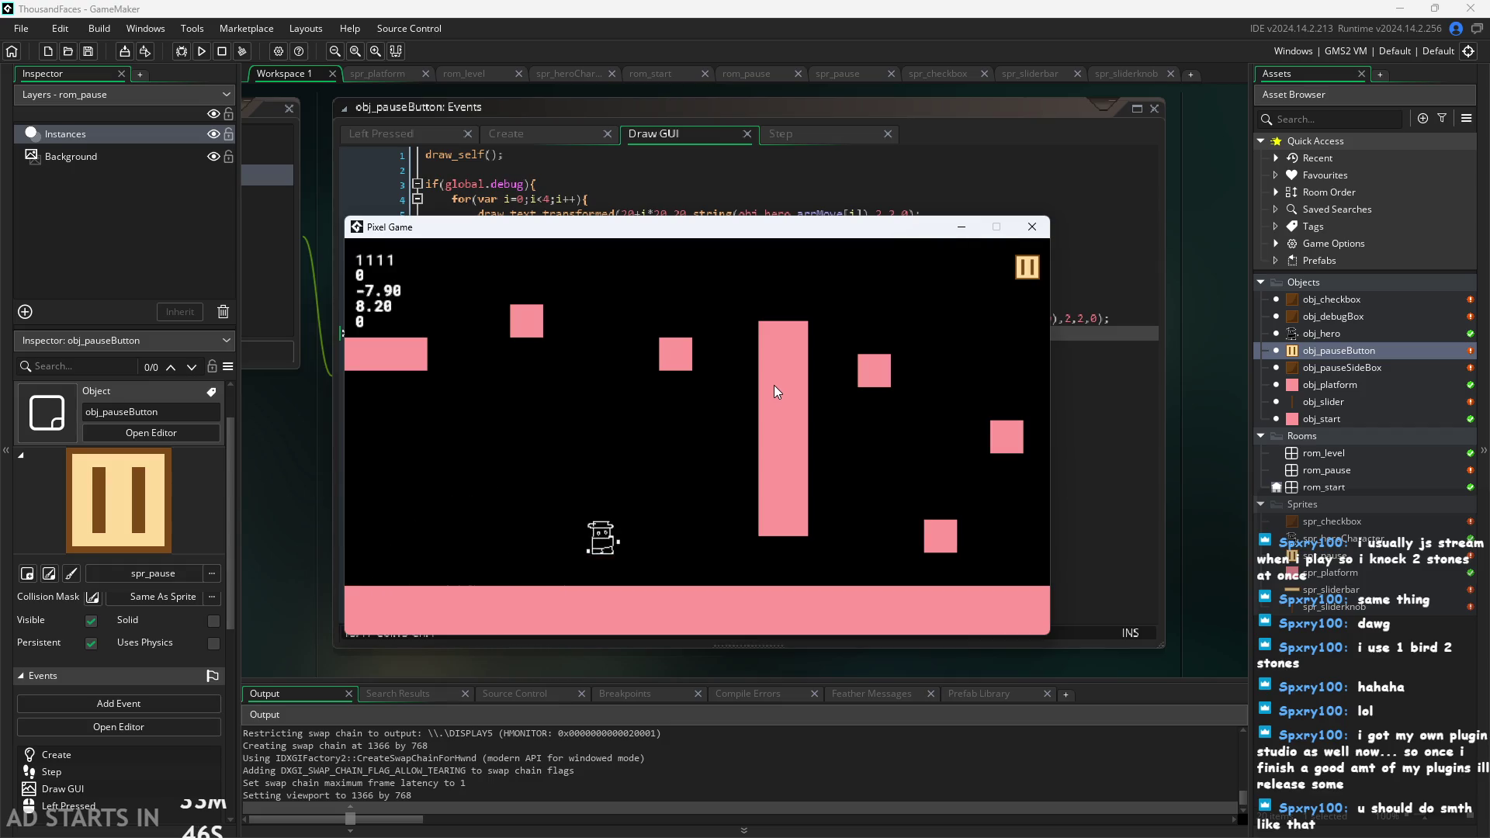
{"action": "key", "text": "Right"}
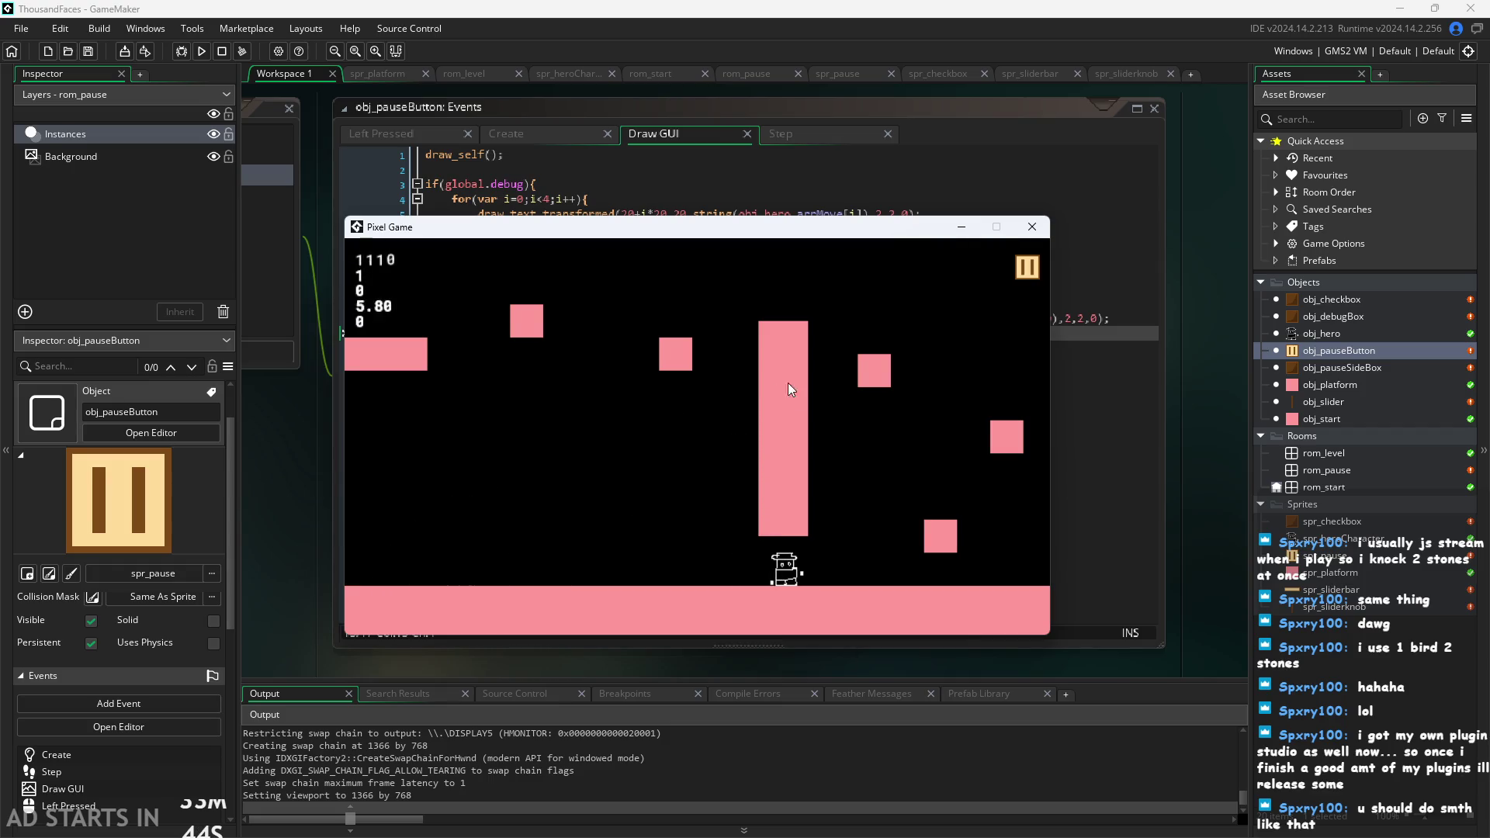
{"action": "key", "text": "space"}
{"action": "key", "text": "space"}
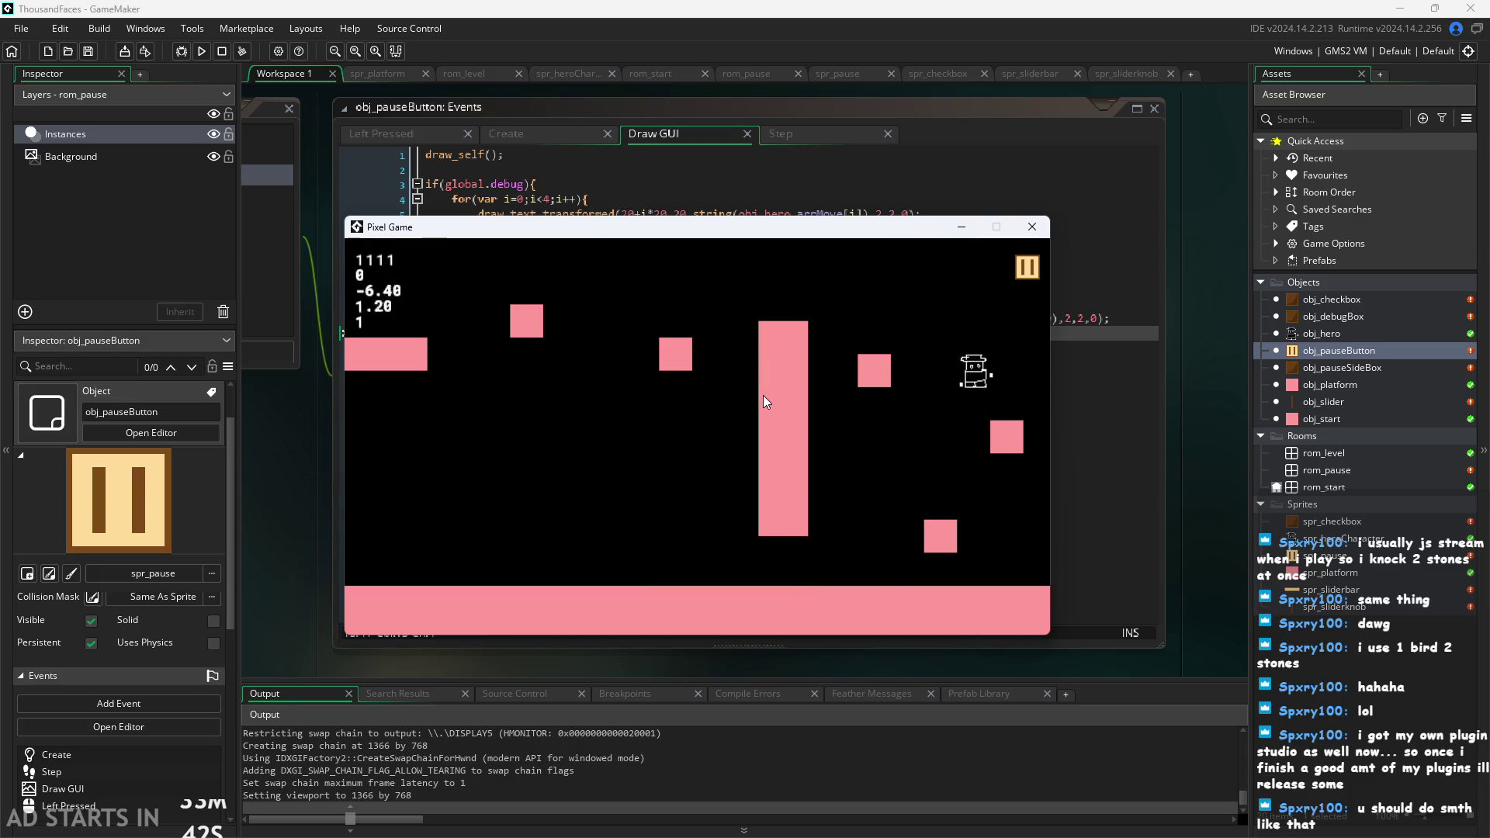
{"action": "key", "text": "Left"}
{"action": "key", "text": "space"}
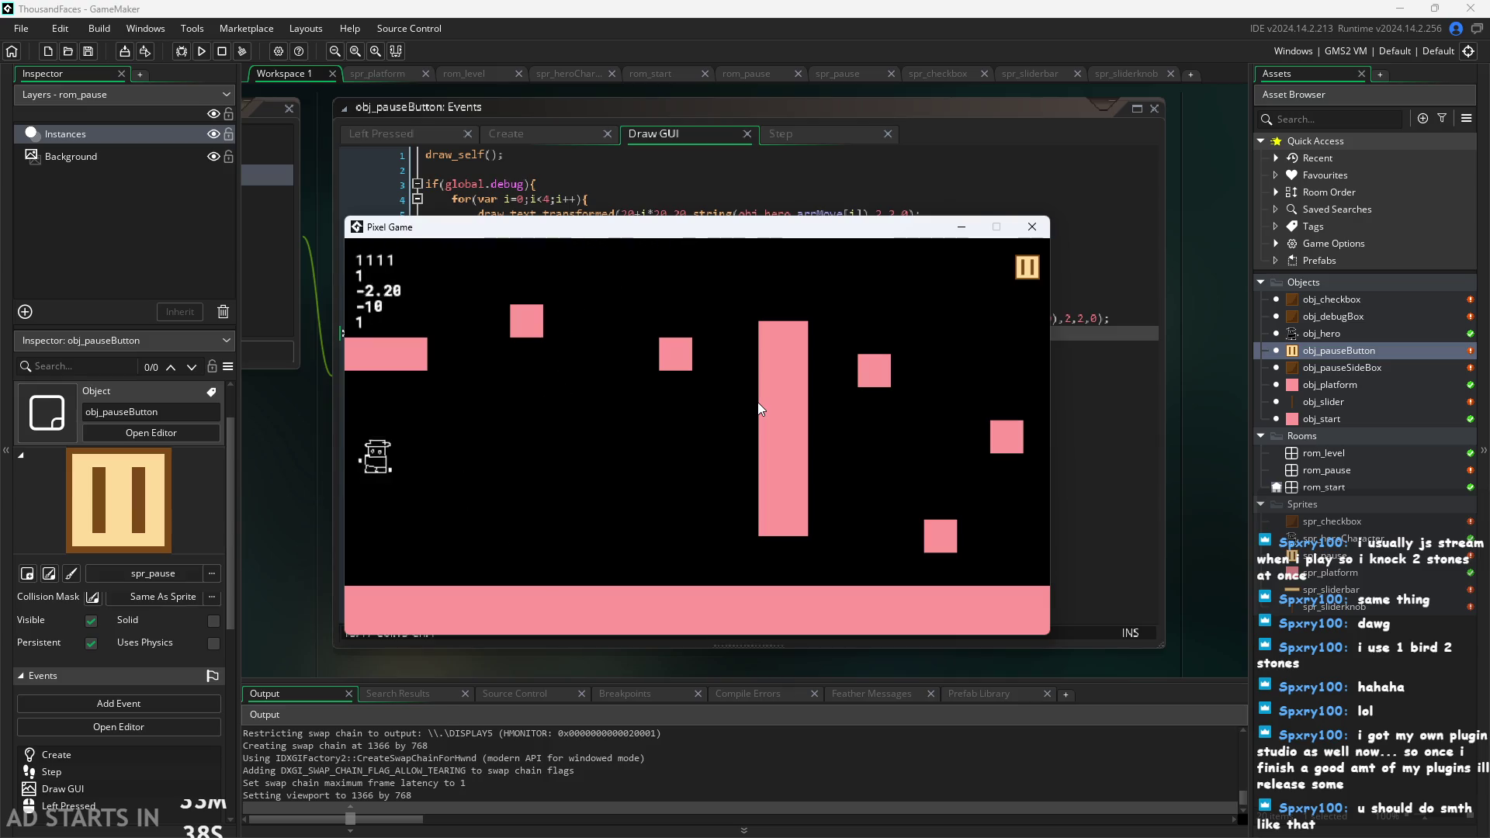
{"action": "key", "text": "Right"}
{"action": "key", "text": "space"}
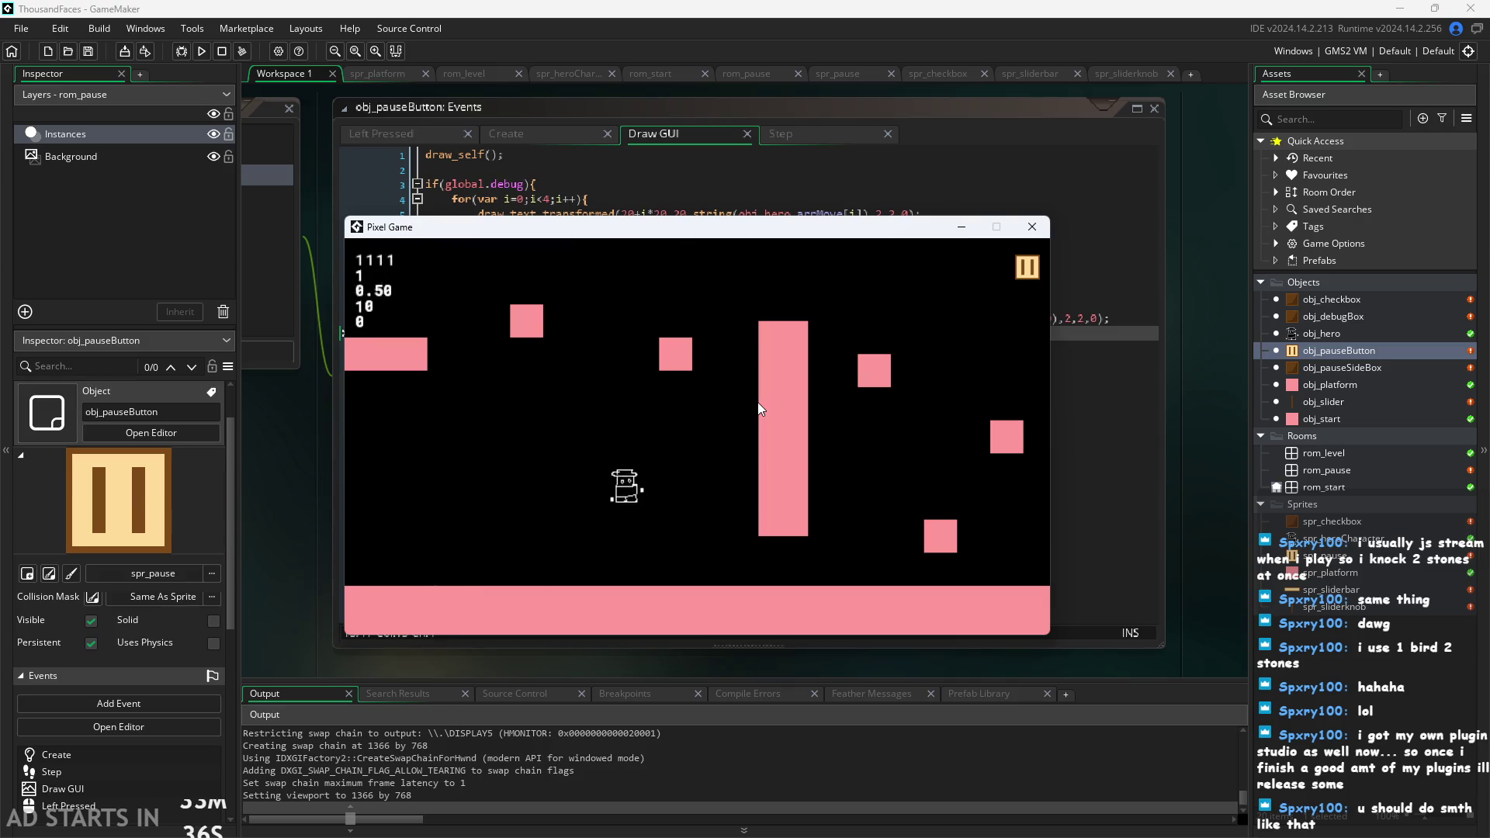
{"action": "key", "text": "Left"}
{"action": "key", "text": "space"}
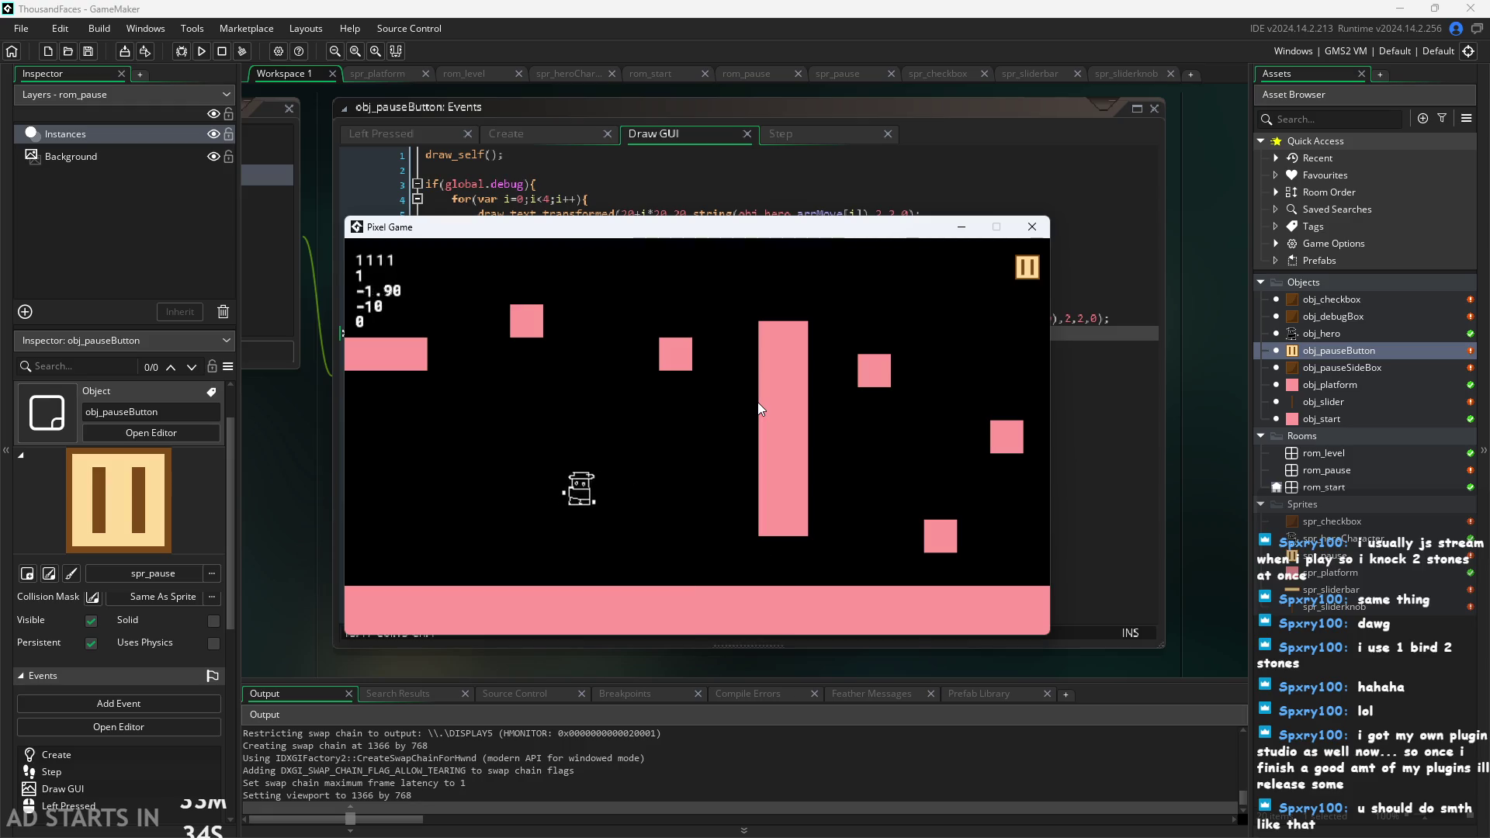
{"action": "left_click", "coordinate": [1024, 274]}
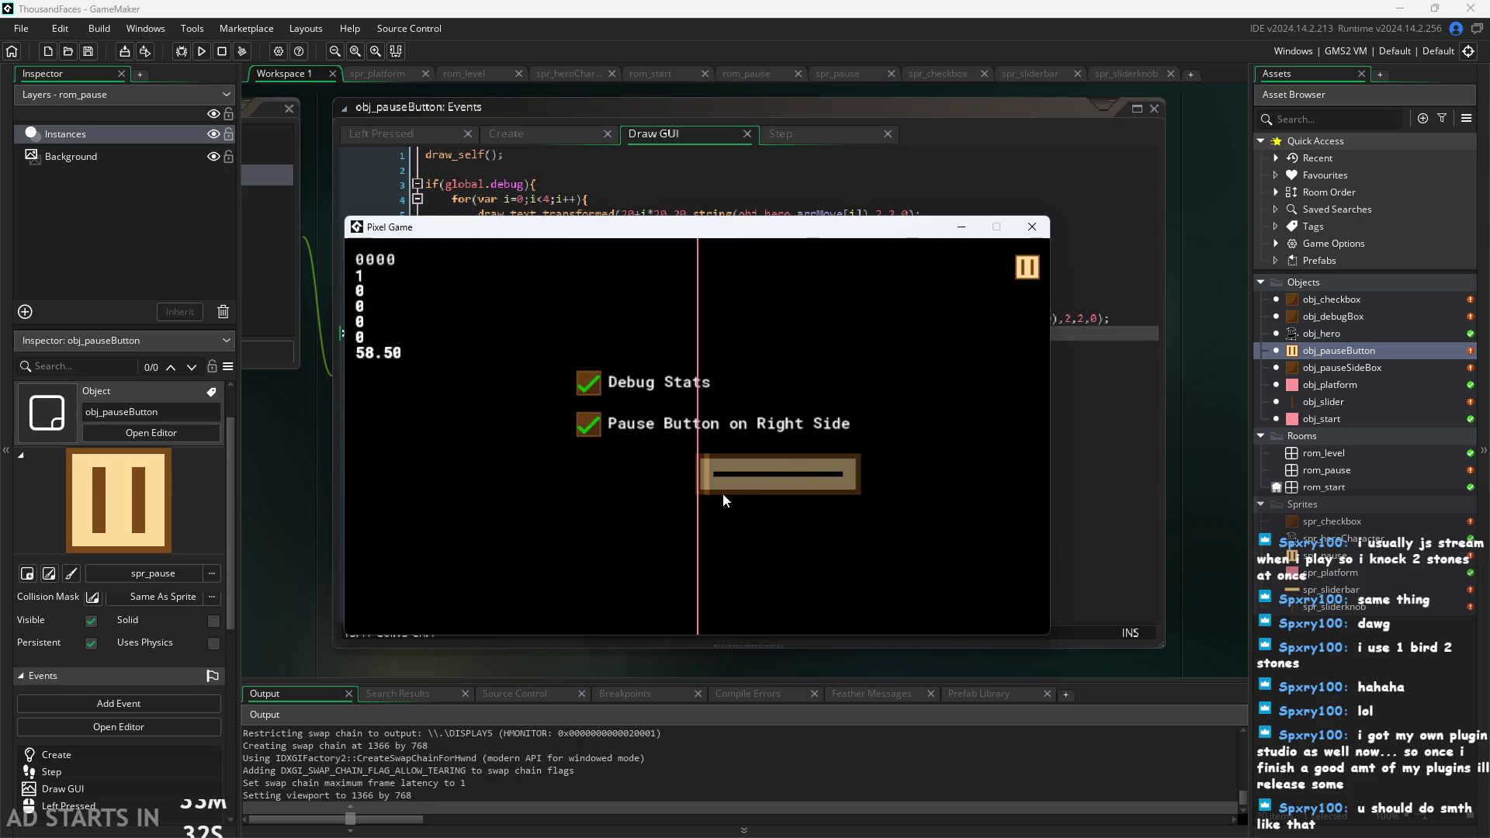
{"action": "mouse_move", "coordinate": [705, 469]}
{"action": "left_mouse_down"}
{"action": "mouse_move", "coordinate": [510, 499]}
{"action": "mouse_move", "coordinate": [607, 482]}
{"action": "left_mouse_up"}
Close the running game and bring up obj_slider's Draw event code.
{"action": "left_click", "coordinate": [1031, 236]}
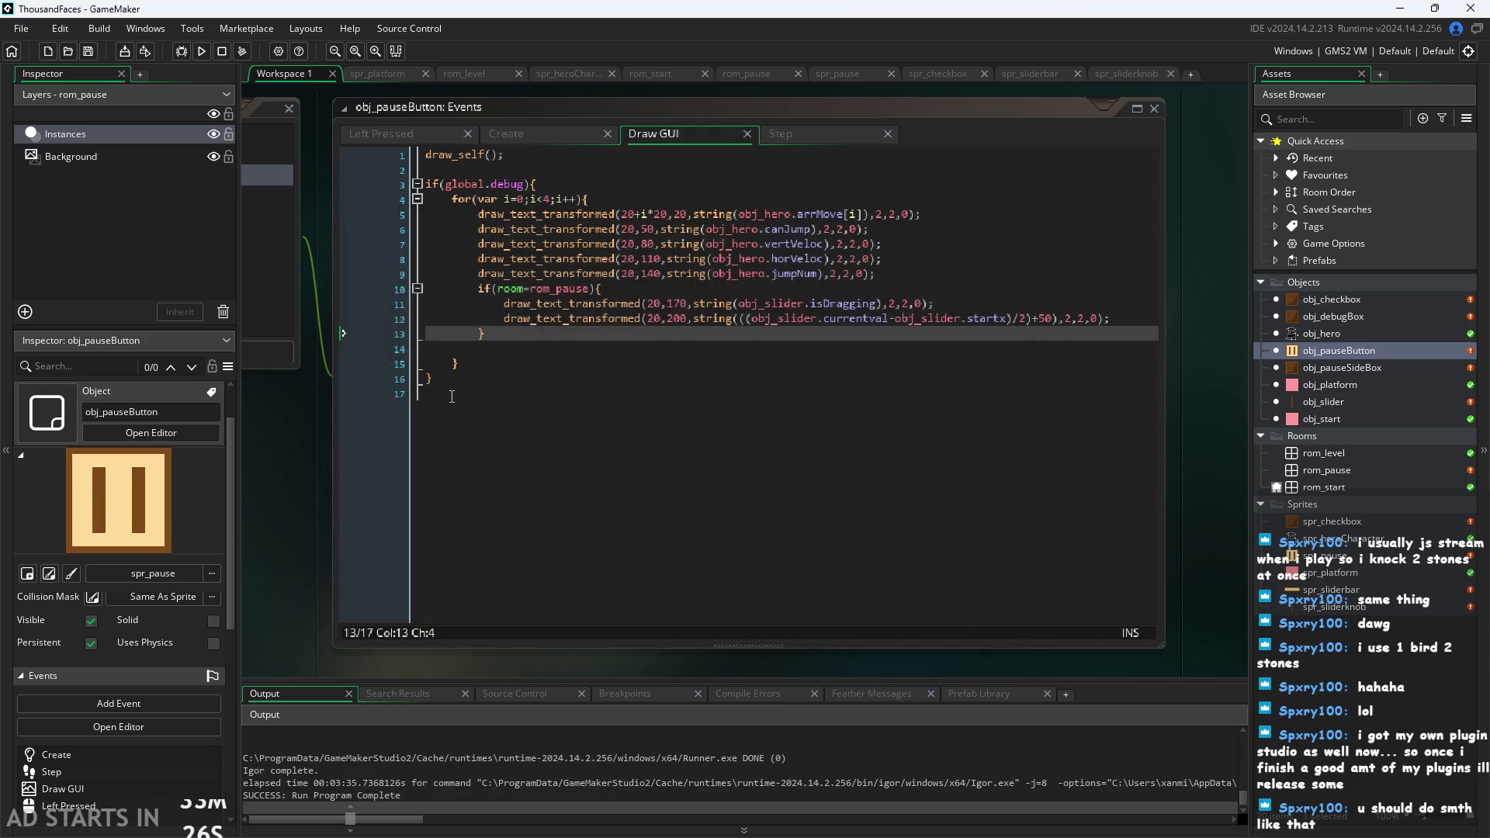
{"action": "double_click", "coordinate": [1365, 405]}
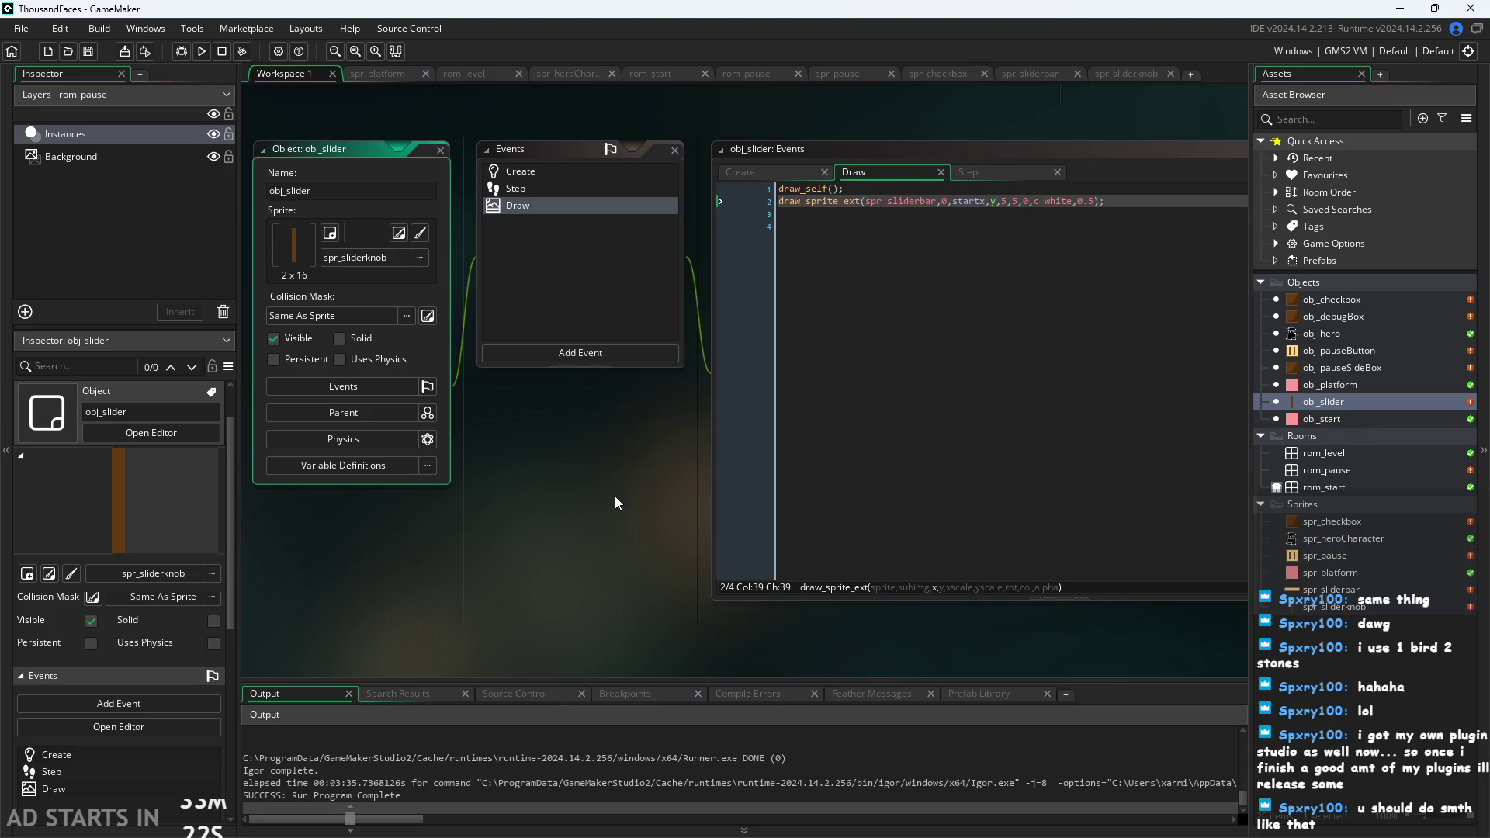
{"action": "left_click_drag", "start_coordinate": [615, 504], "coordinate": [390, 562]}
{"action": "scroll", "coordinate": [369, 517], "scroll_direction": "up", "scroll_amount": 3}
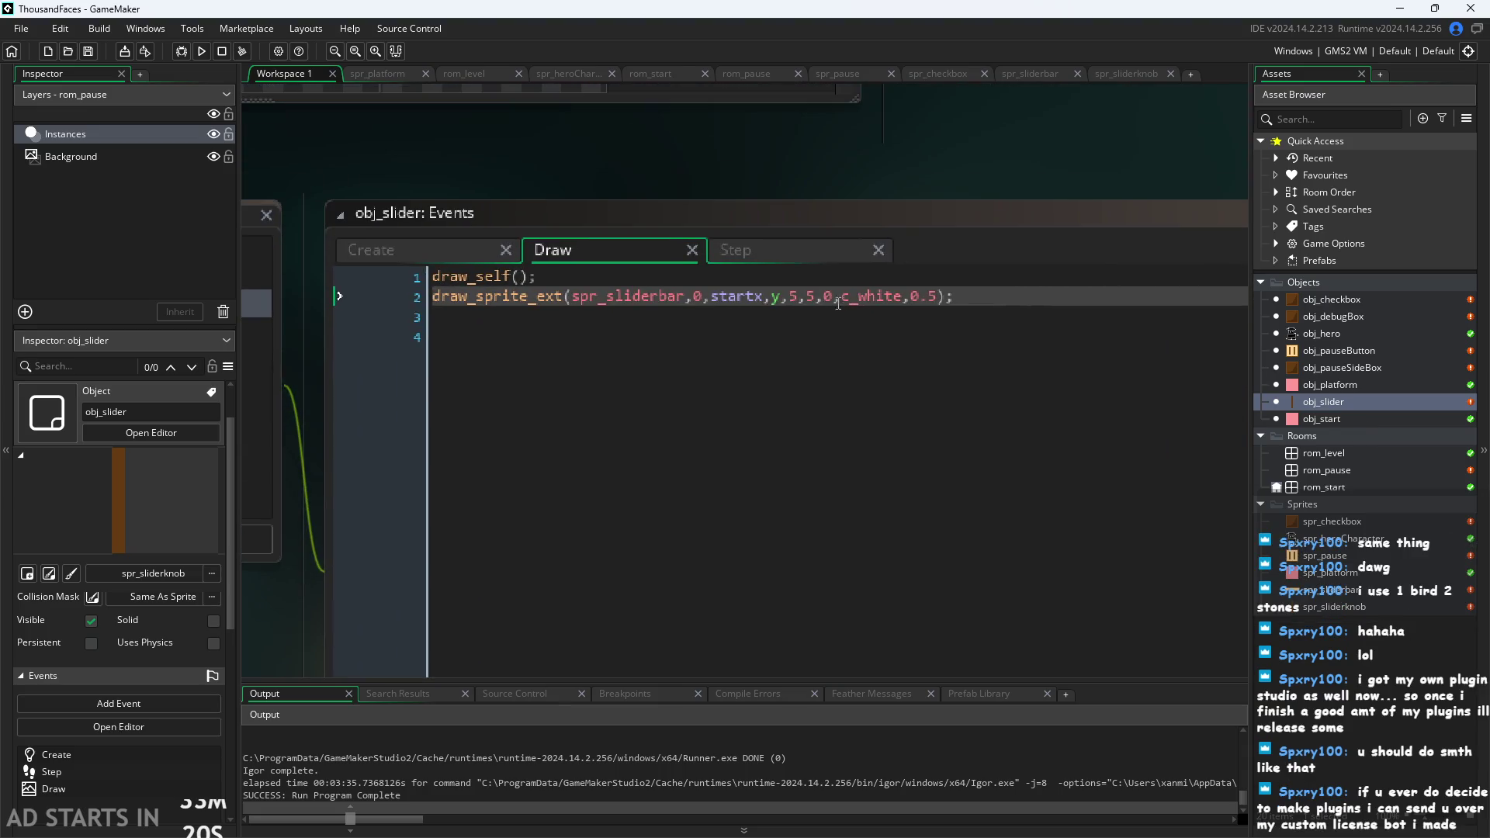
Offset the slider bar's x to startx-scale*20, then save and run with F5.
{"action": "left_click", "coordinate": [762, 300]}
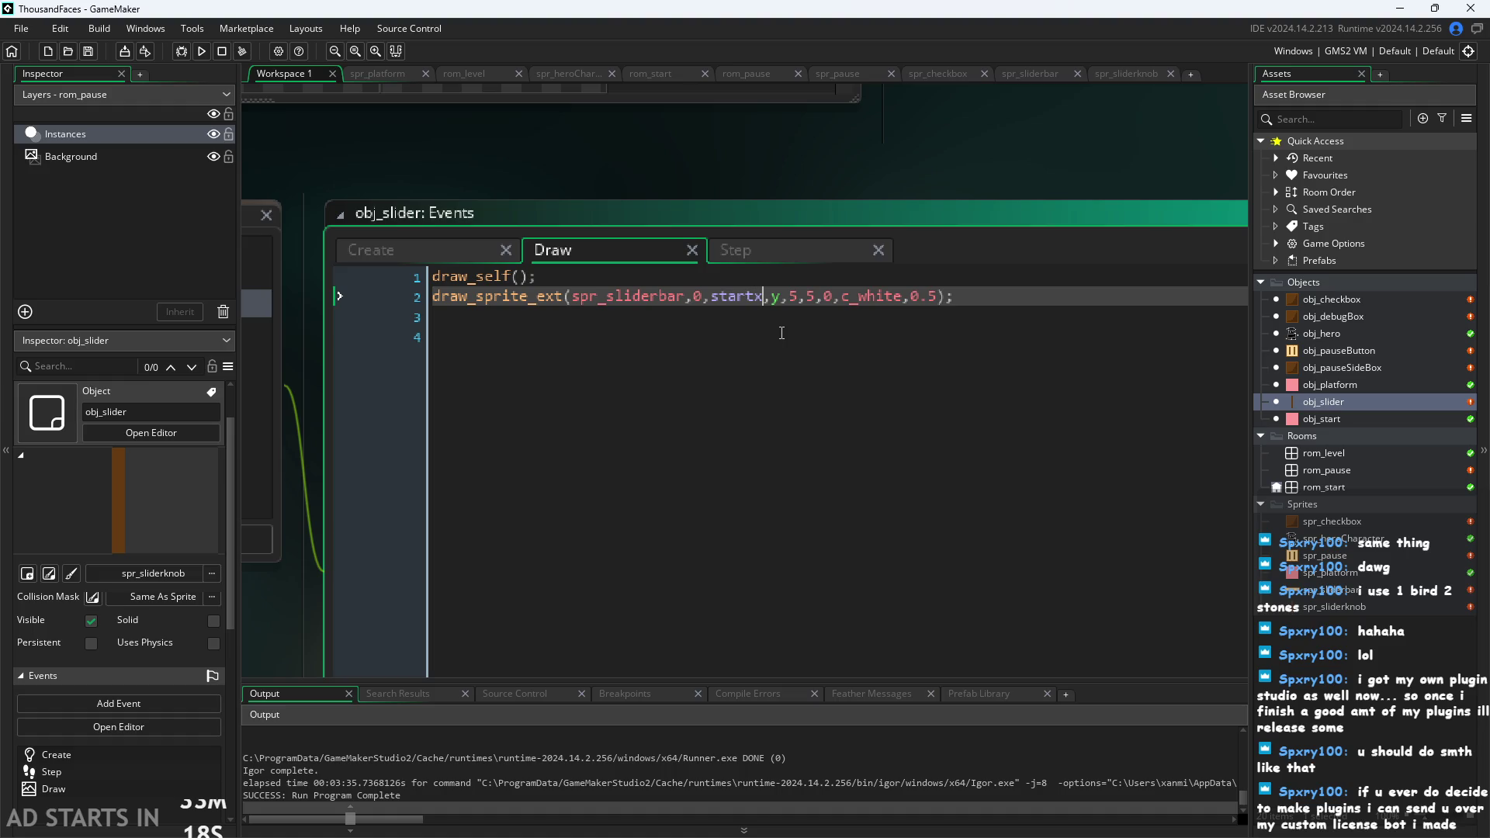
{"action": "type", "text": "-"}
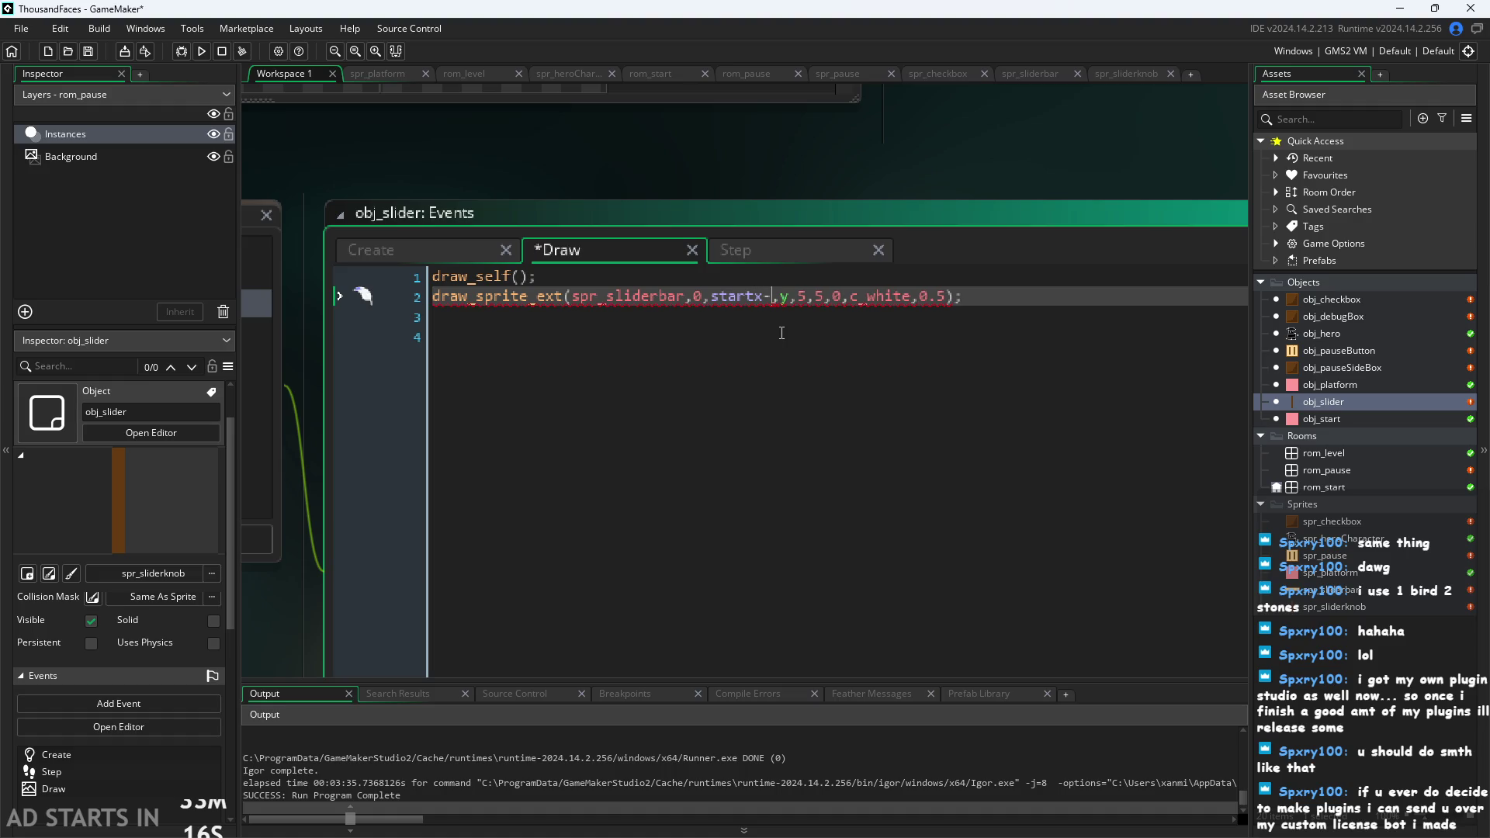
{"action": "type", "text": "sca"}
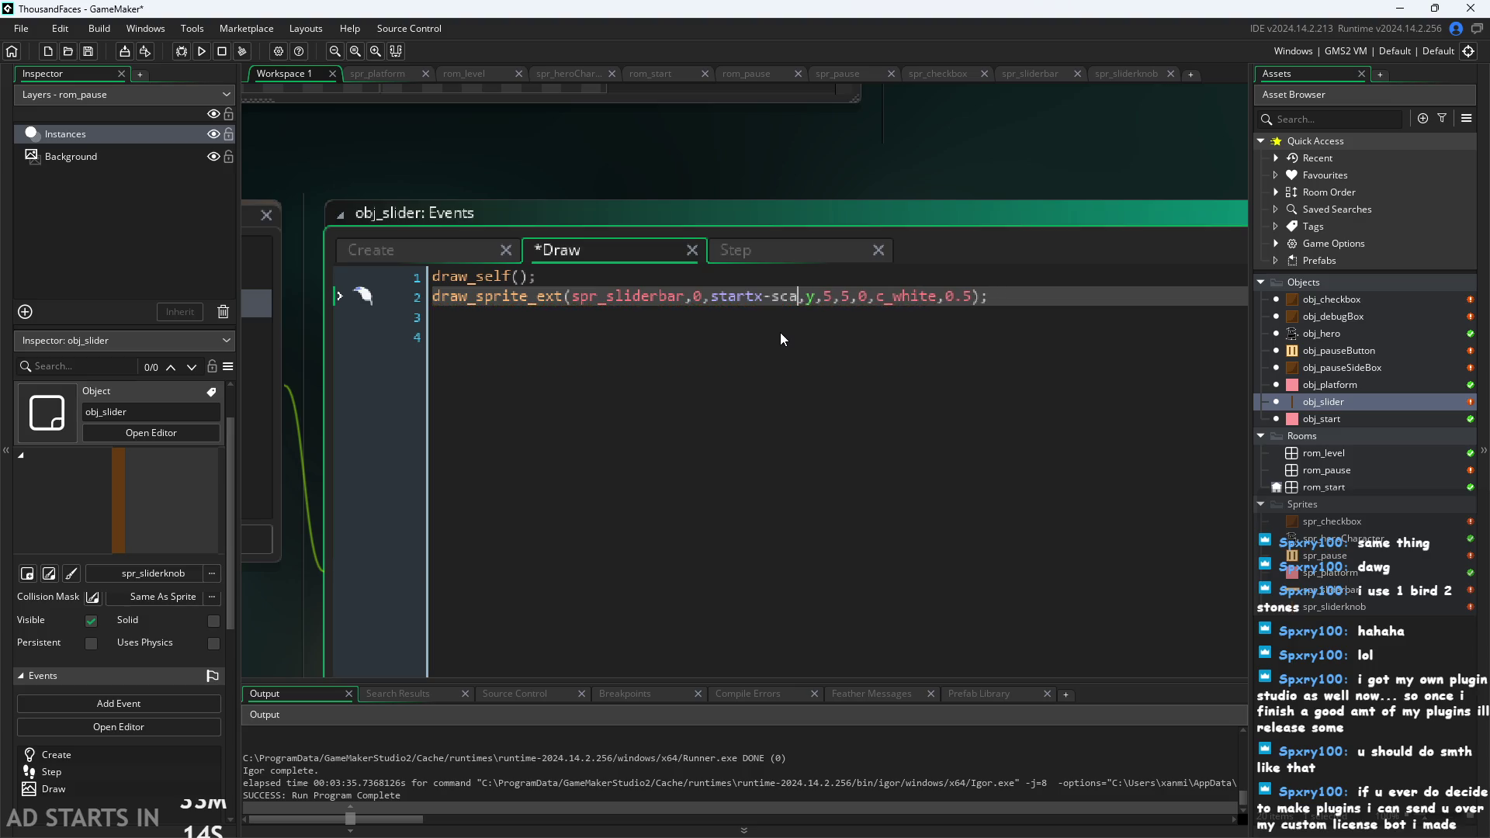
{"action": "type", "text": "le"}
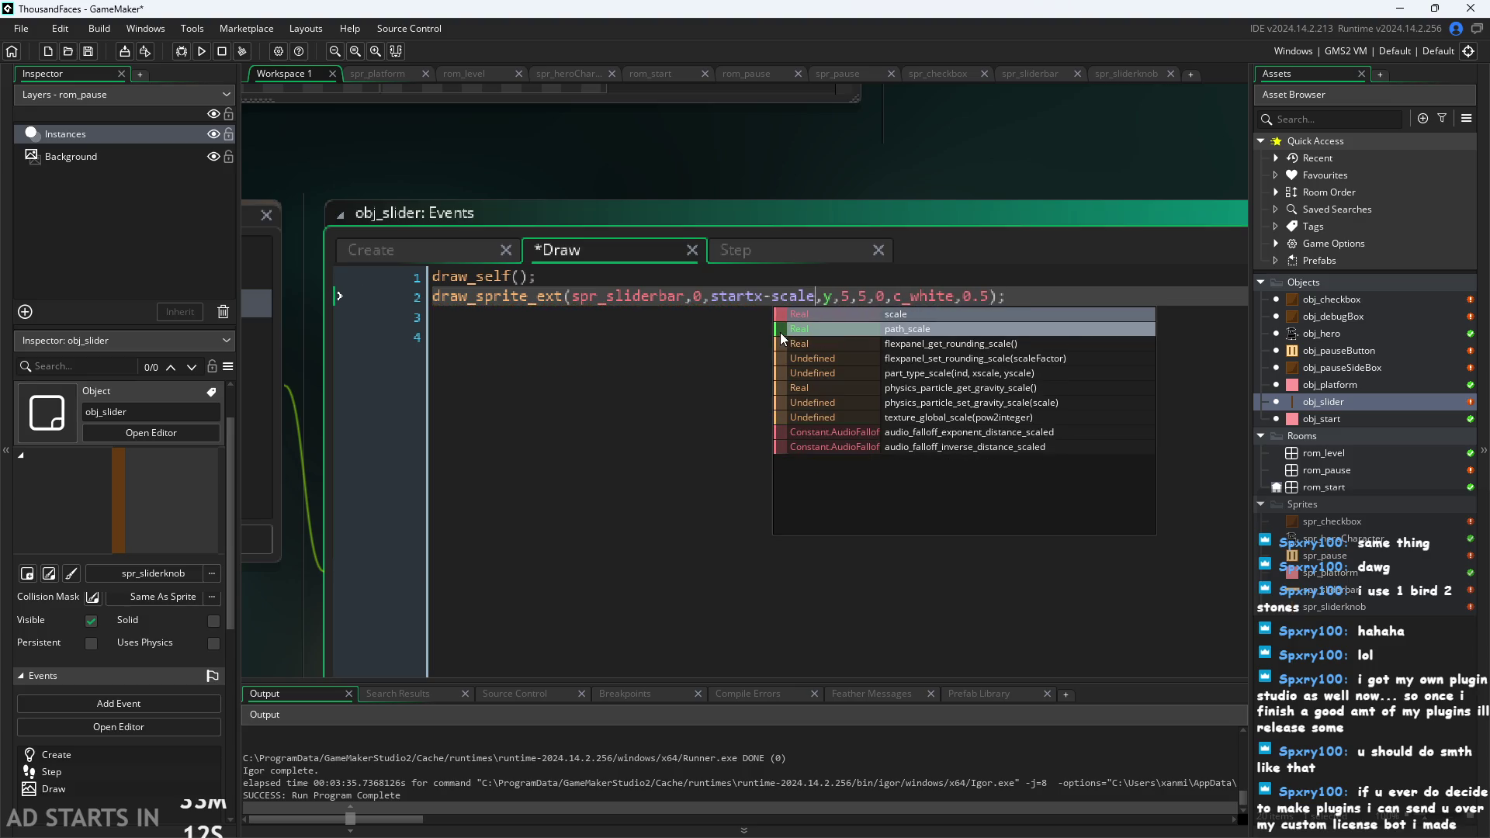
{"action": "type", "text": "*"}
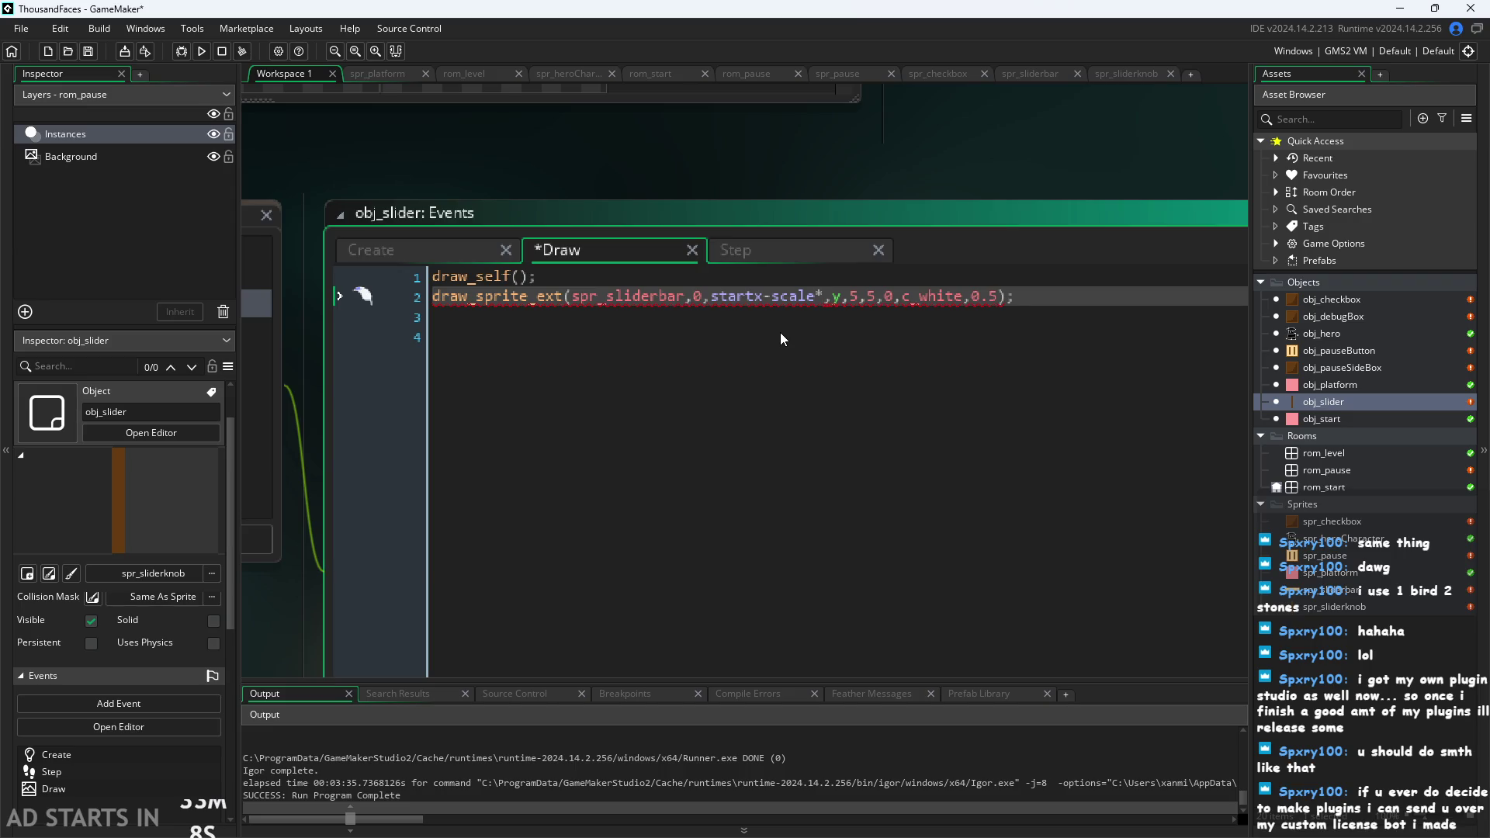
{"action": "type", "text": "50"}
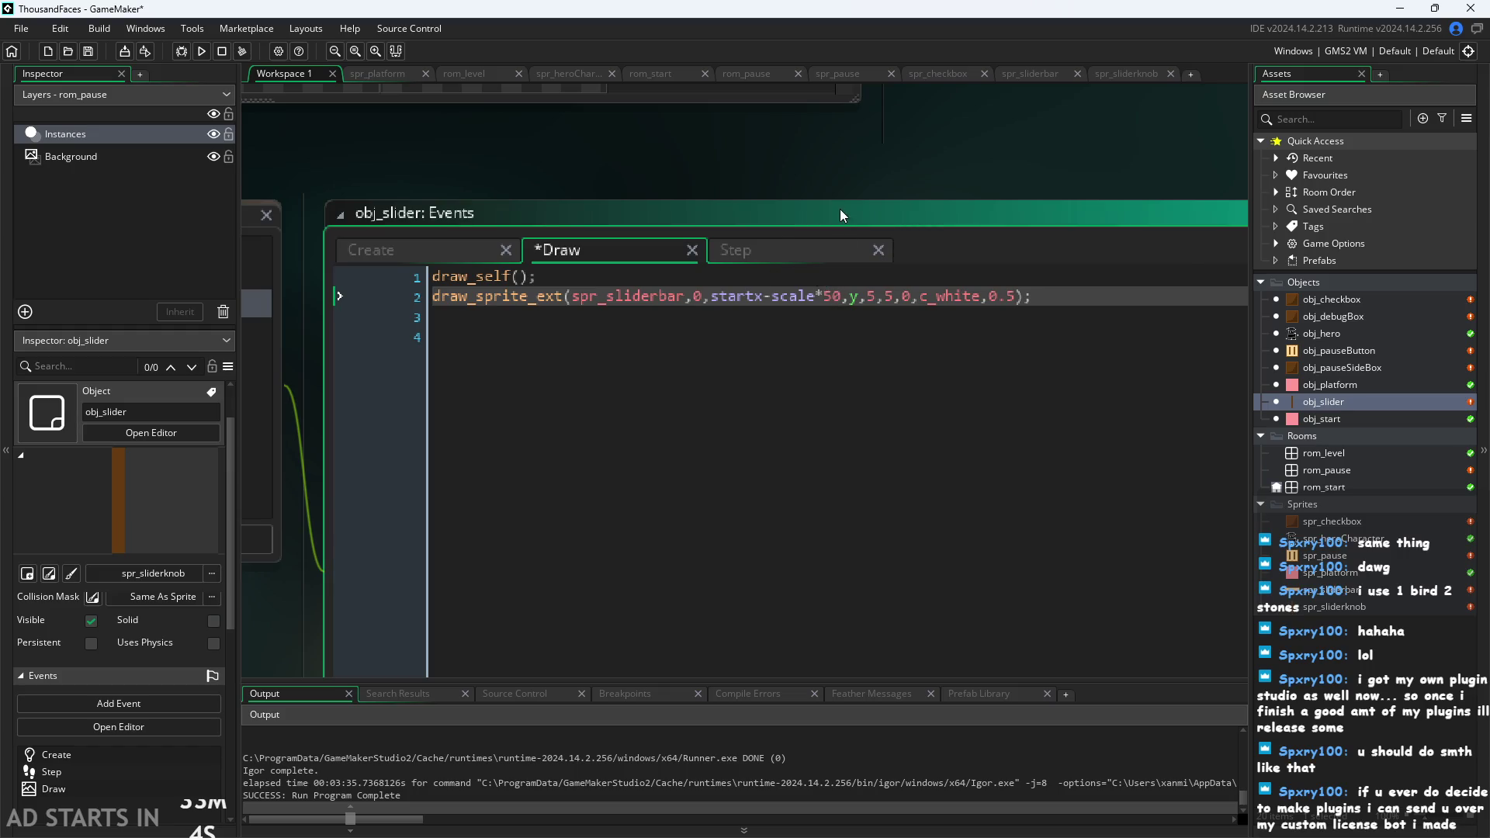
{"action": "key", "text": "BackSpace"}
{"action": "key", "text": "BackSpace"}
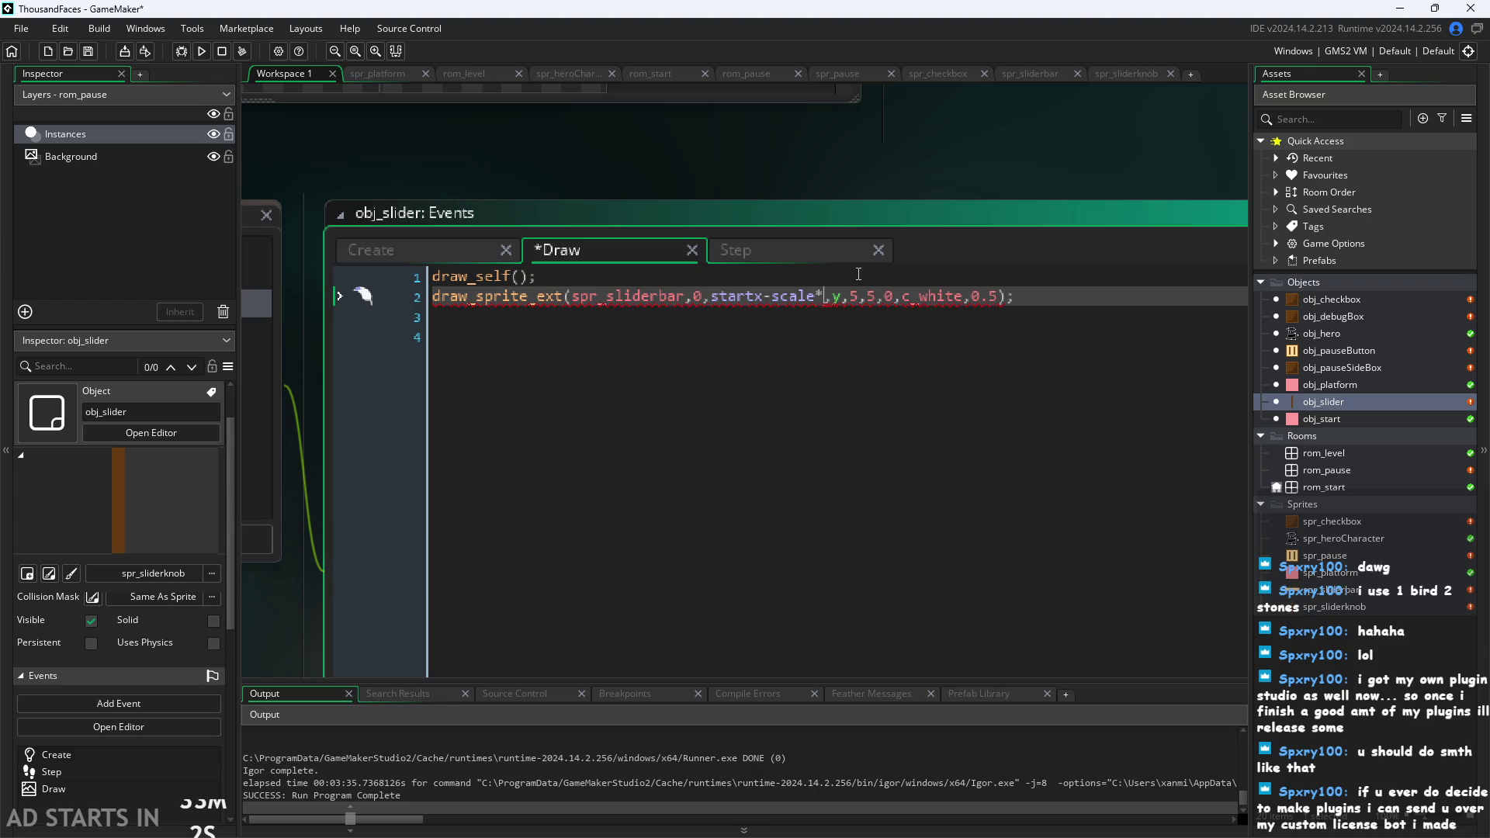
{"action": "type", "text": "20"}
{"action": "key", "text": "F5"}
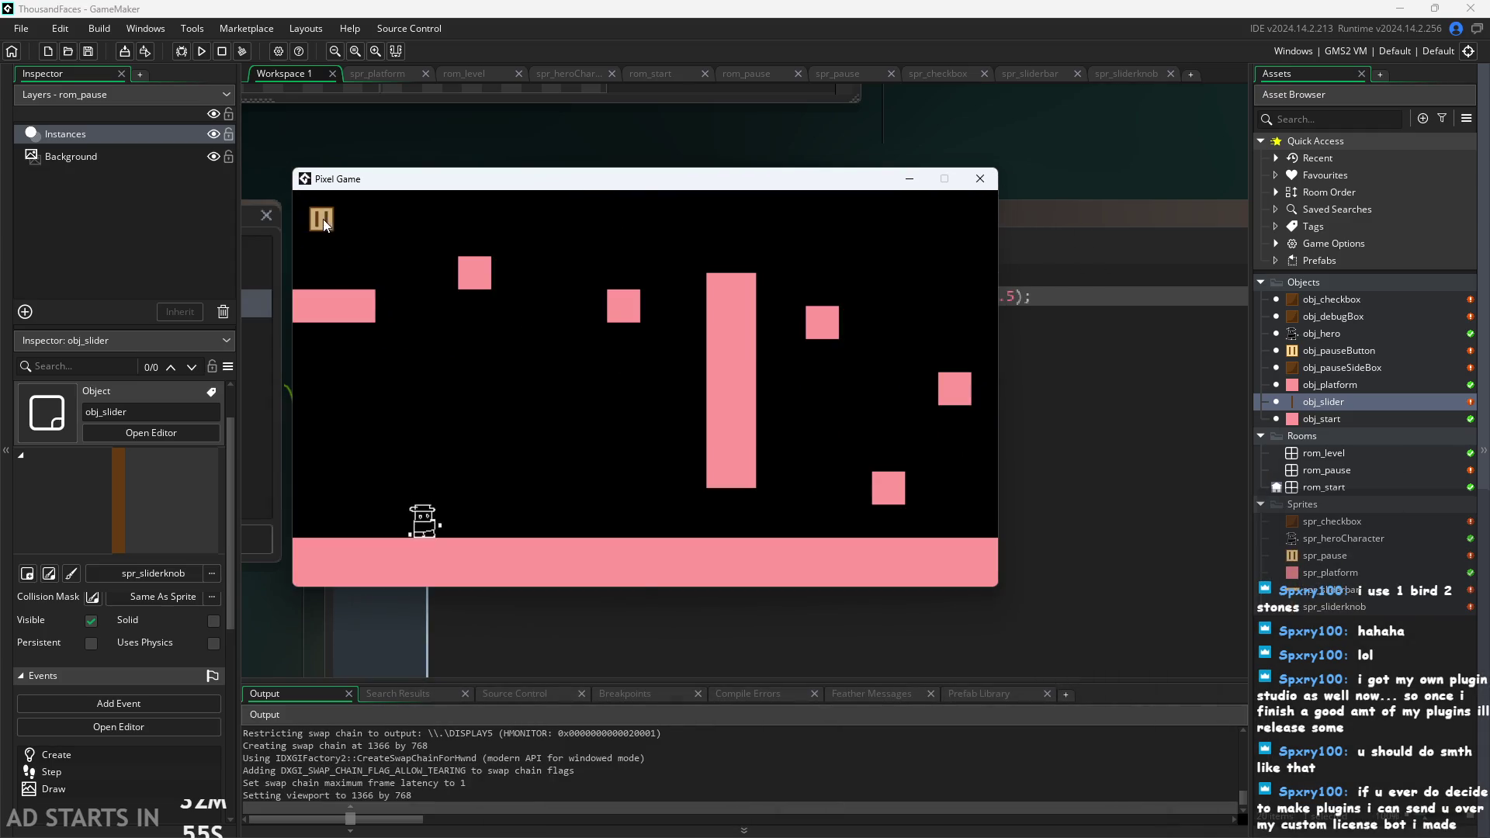
Check the pause menu, then change the bar offset to startx-scale*5 and relaunch the game.
{"action": "left_click", "coordinate": [322, 219]}
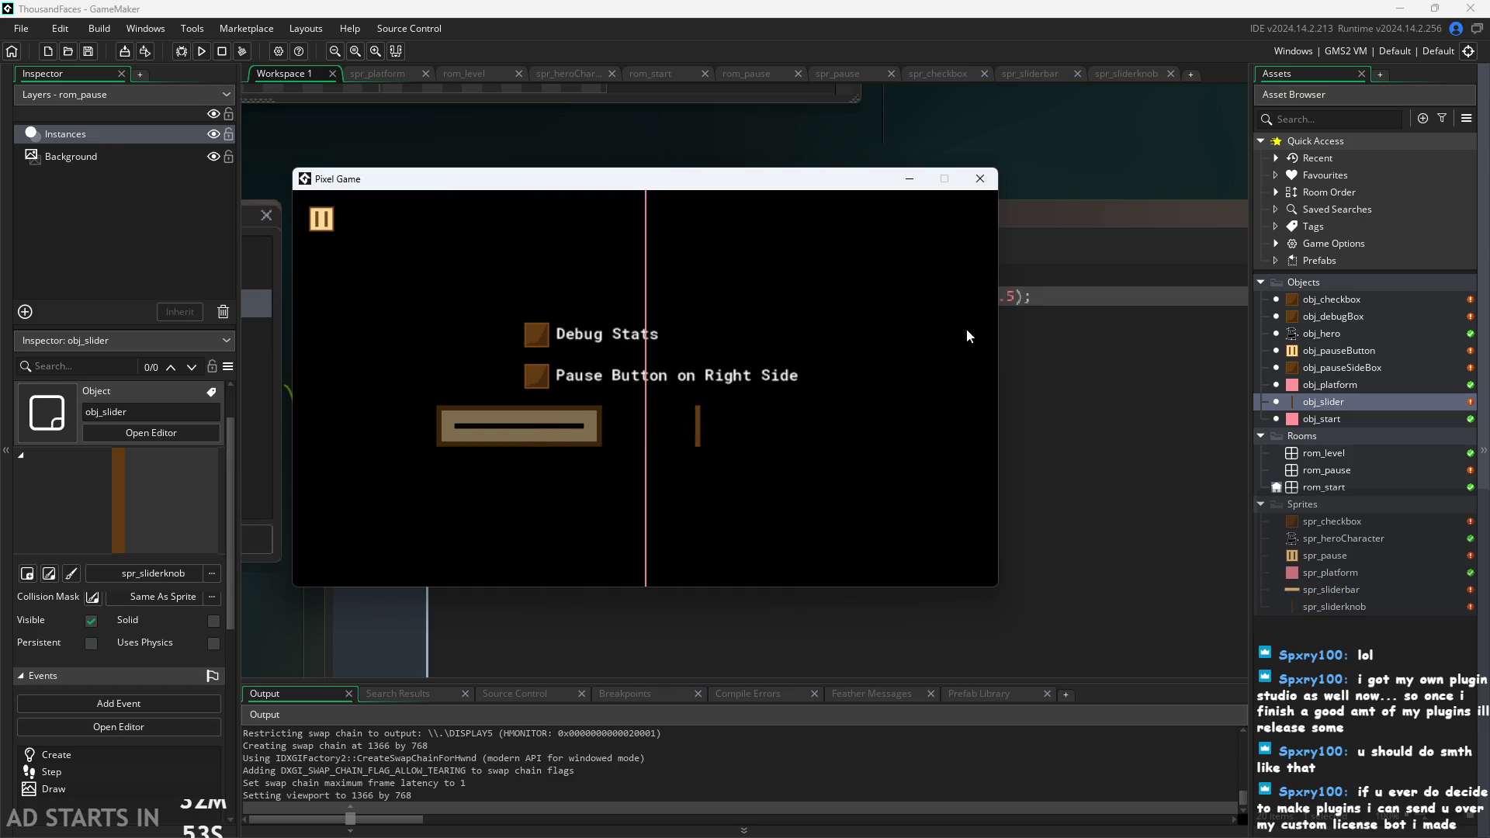
{"action": "left_click", "coordinate": [980, 179]}
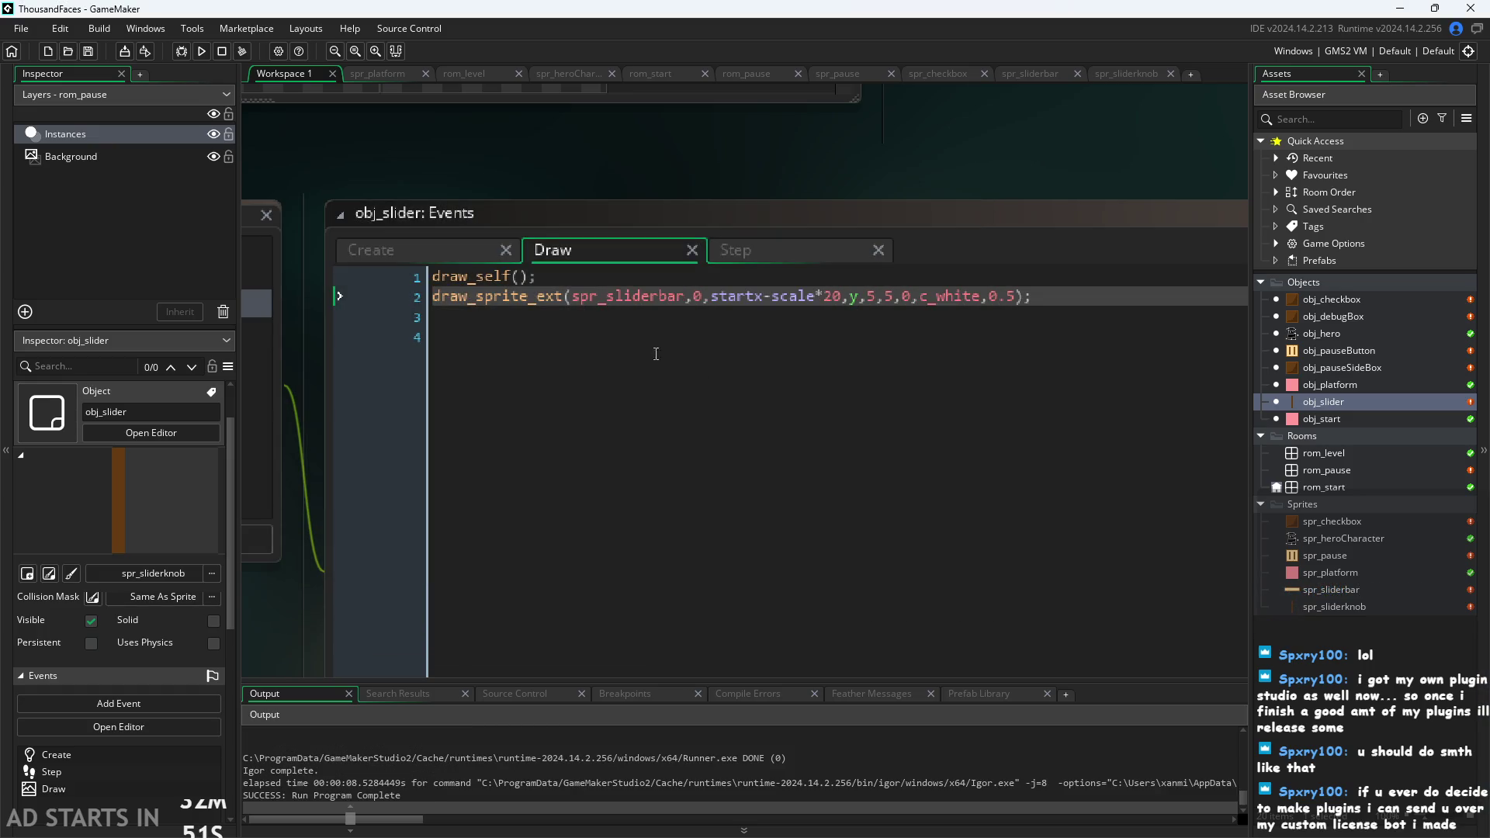
{"action": "left_click", "coordinate": [834, 298]}
{"action": "key", "text": "BackSpace"}
{"action": "key", "text": "Delete"}
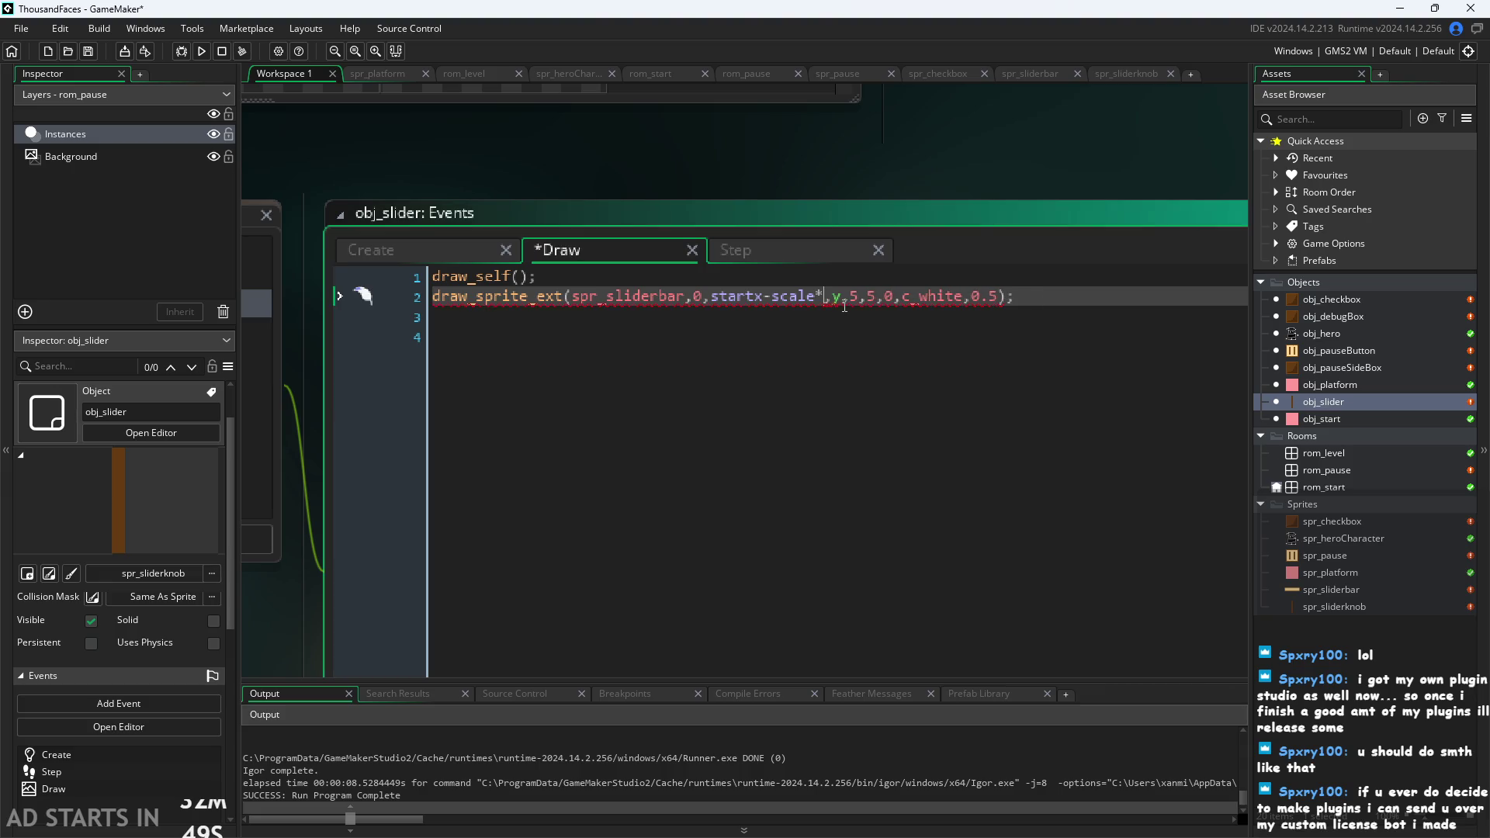
{"action": "type", "text": "5"}
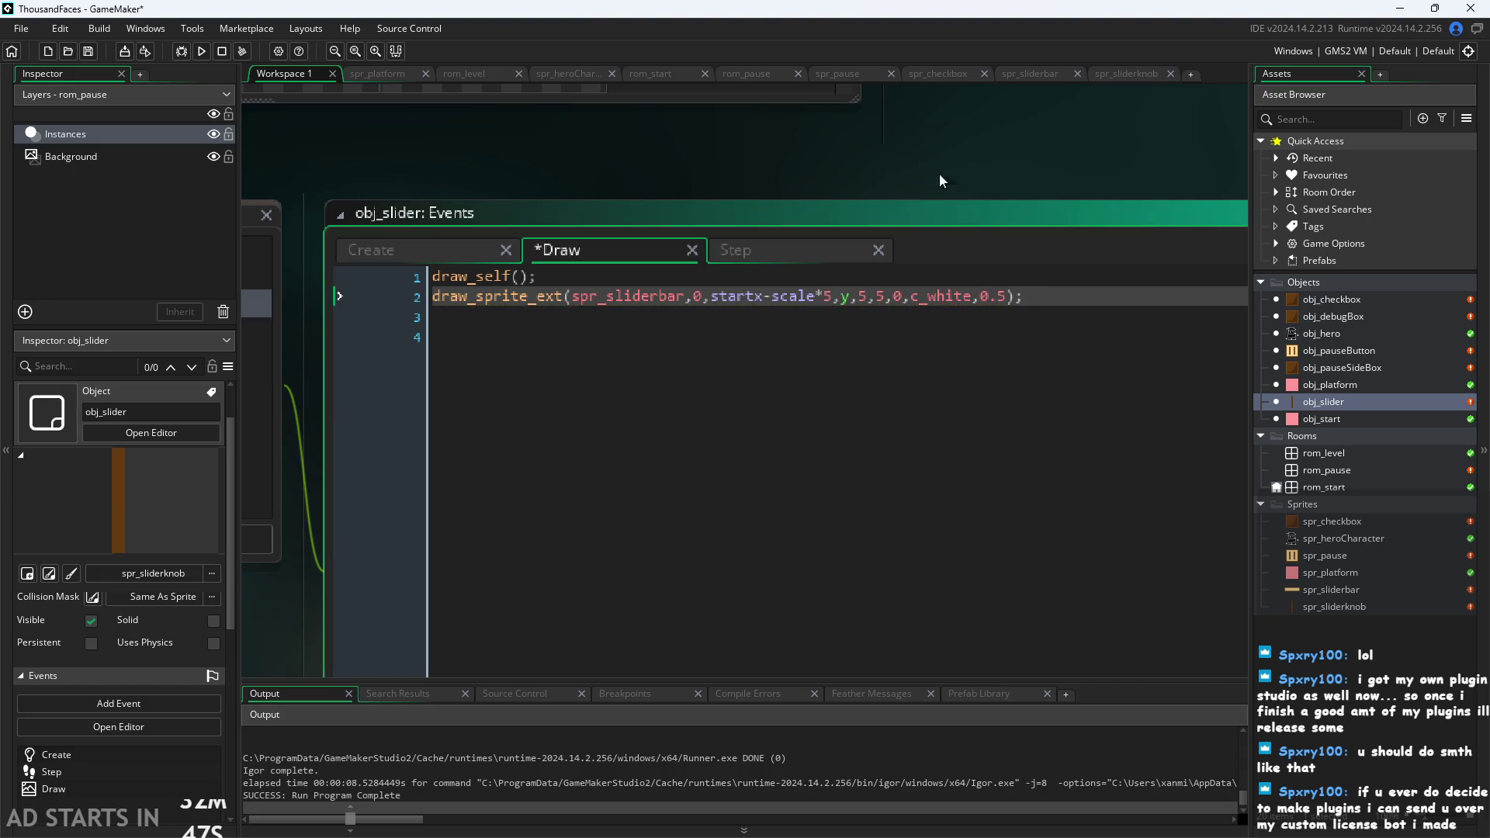
{"action": "left_click", "coordinate": [939, 174]}
{"action": "left_click", "coordinate": [201, 50]}
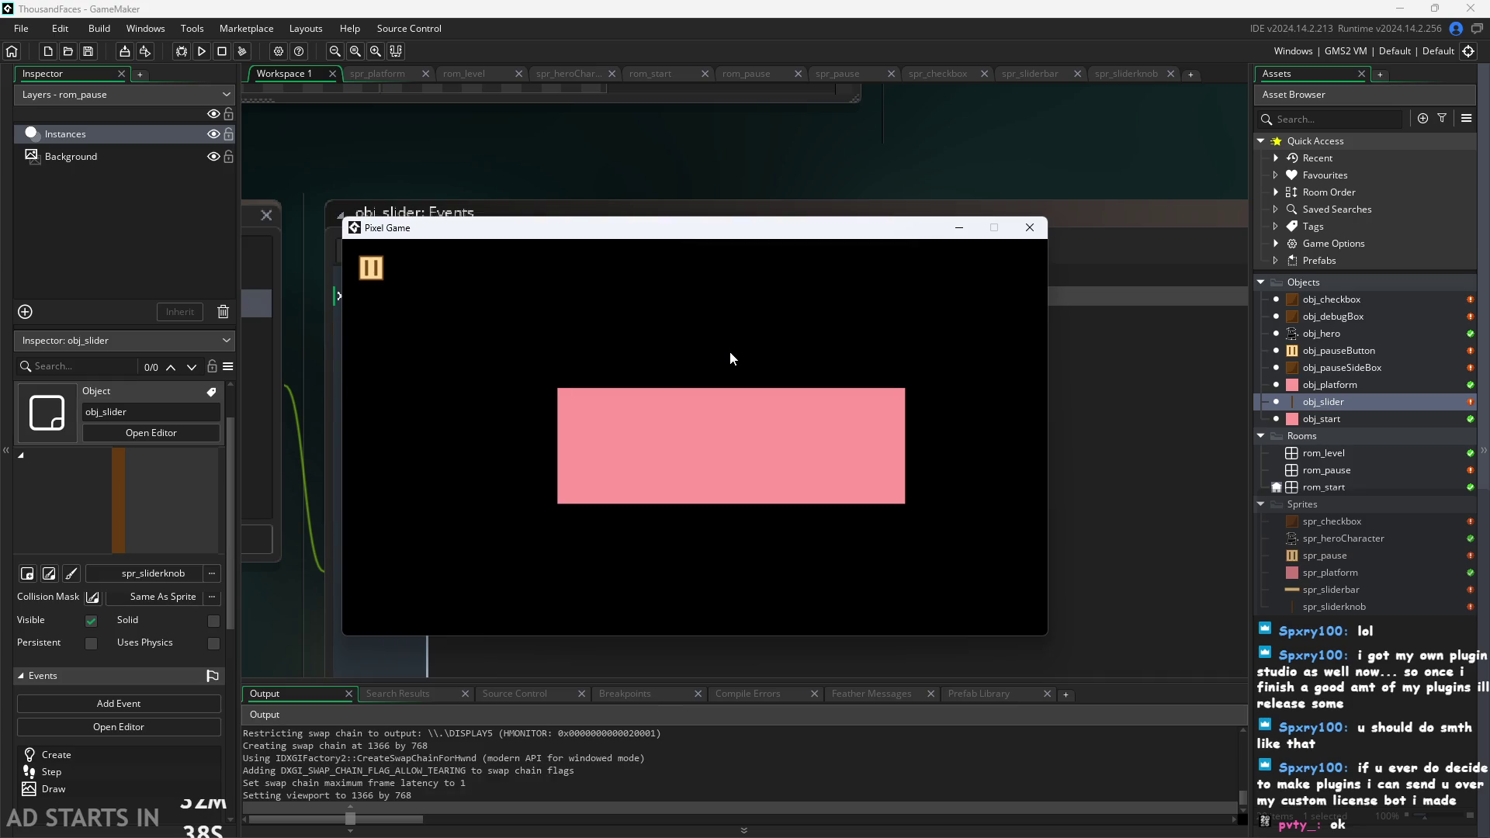
Start the level, pause with Escape, drag the slider knob right, then close the game.
{"action": "left_click", "coordinate": [686, 432]}
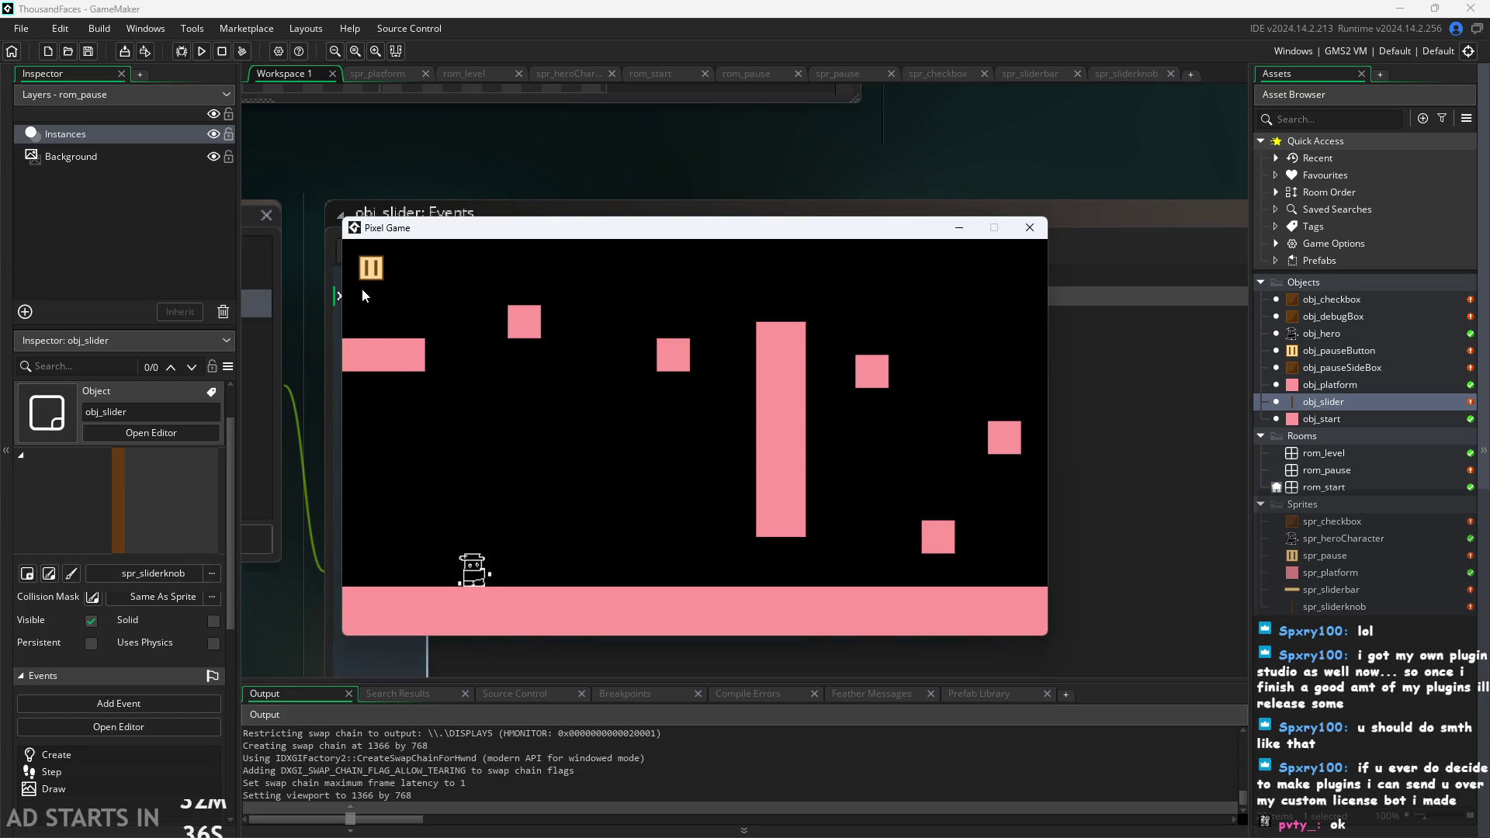
{"action": "key", "text": "Escape"}
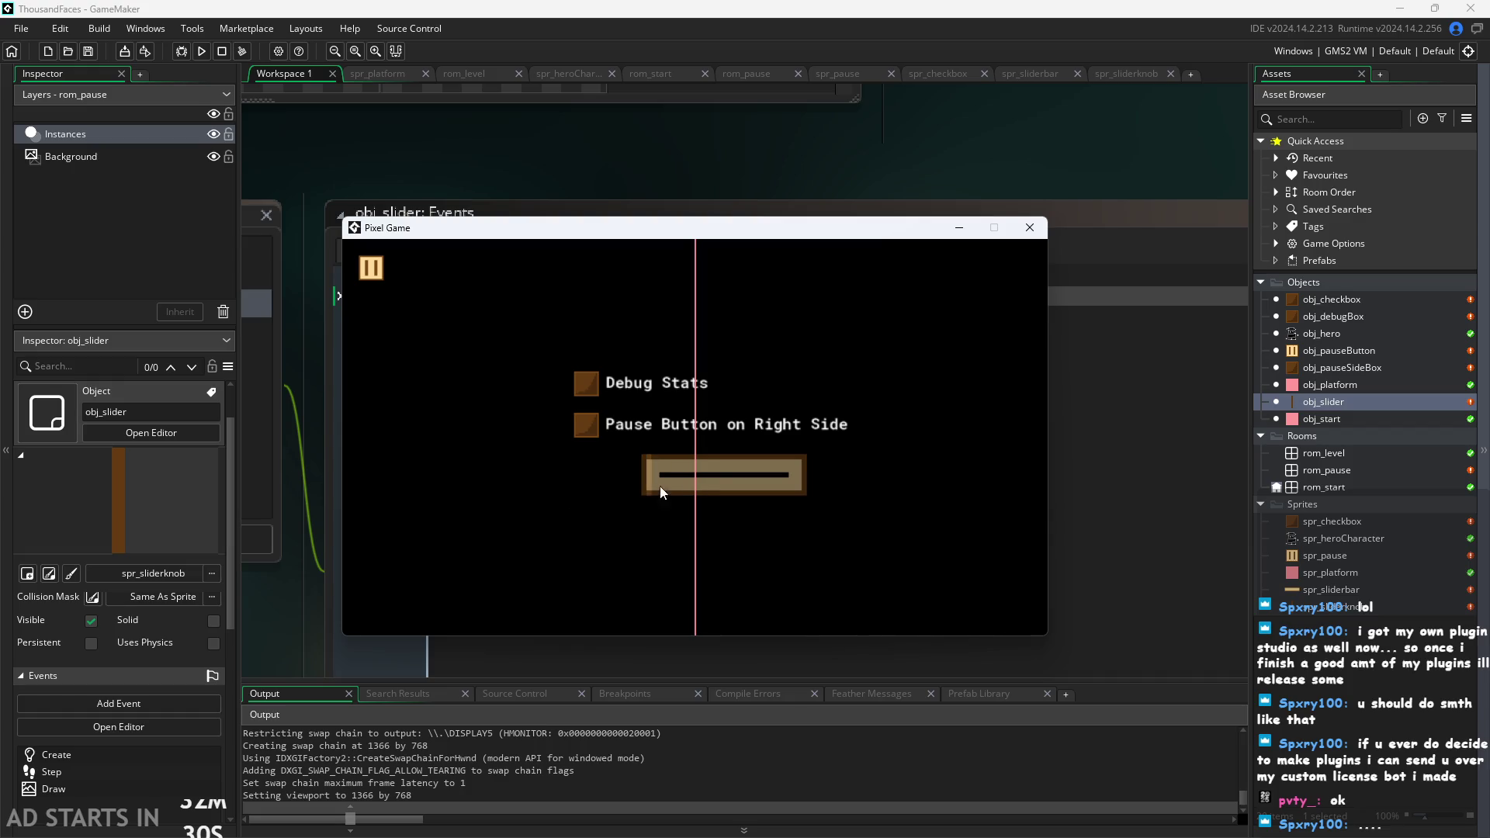
{"action": "mouse_move", "coordinate": [660, 486]}
{"action": "left_mouse_down"}
{"action": "mouse_move", "coordinate": [793, 478]}
{"action": "mouse_move", "coordinate": [748, 459]}
{"action": "left_mouse_up"}
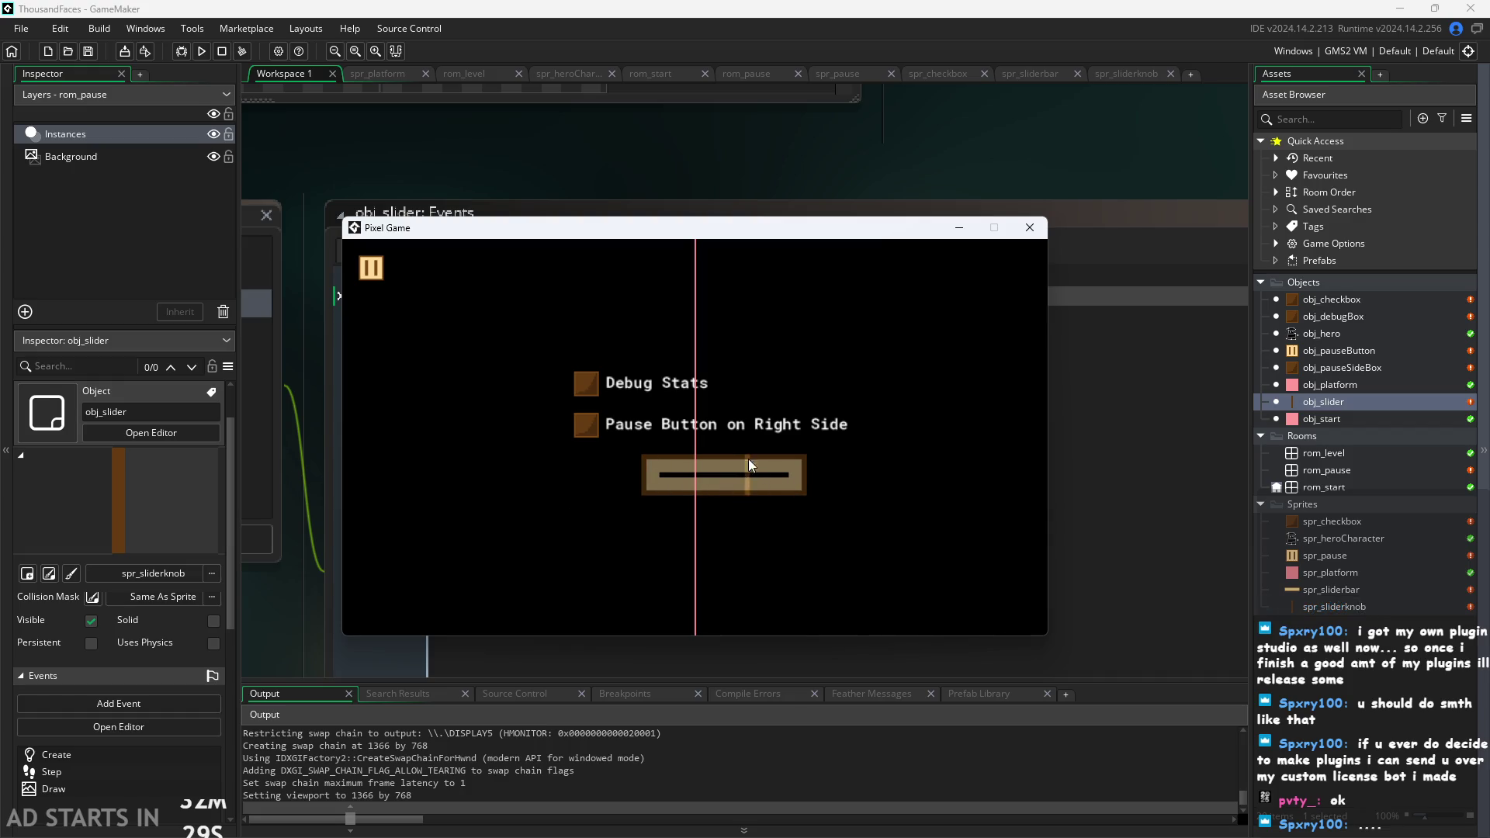
{"action": "left_click", "coordinate": [1023, 231]}
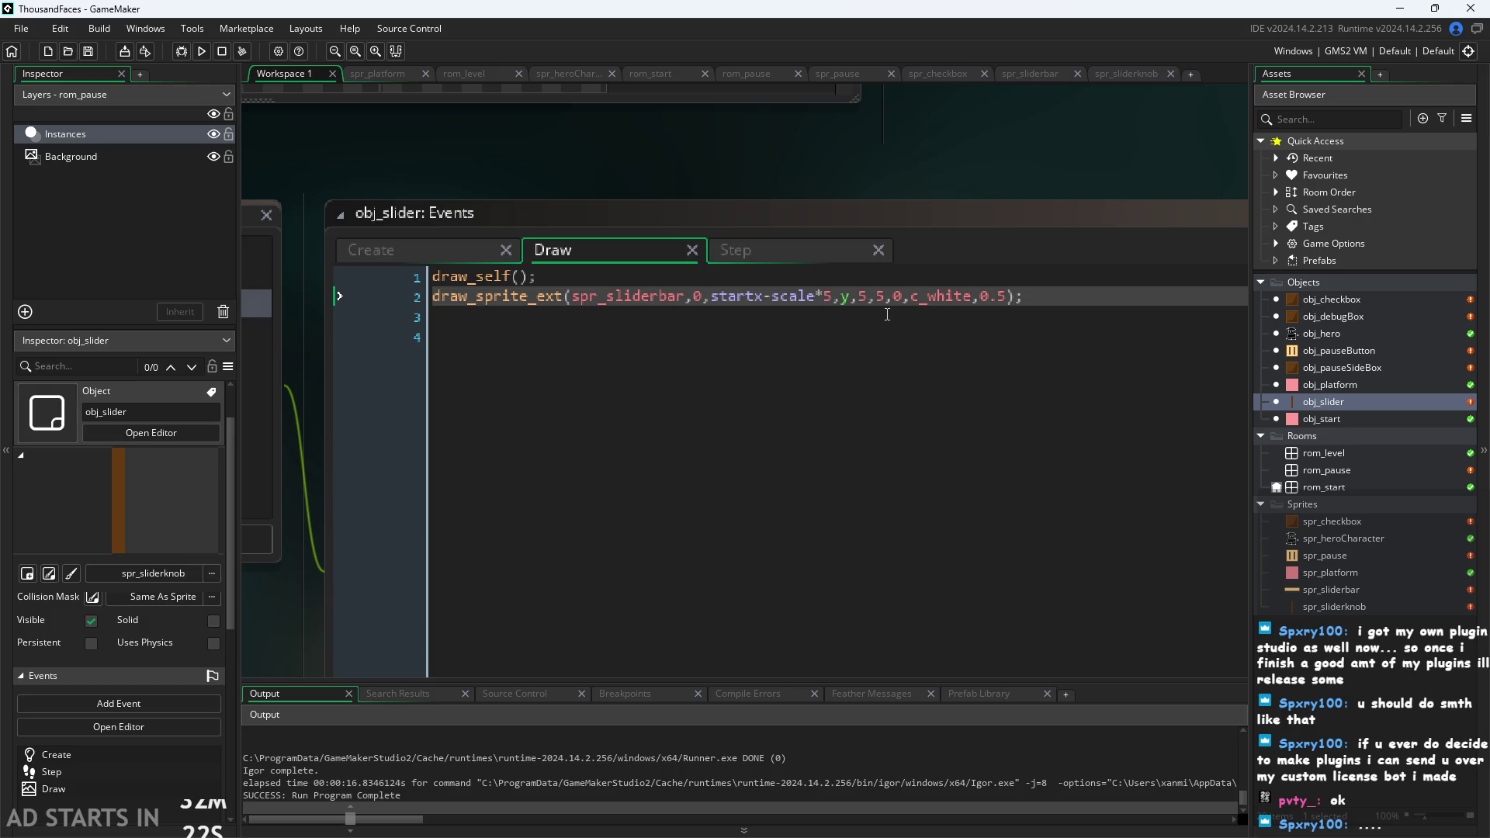
Inspect the startx line in obj_slider's Create code, then move through Draw to the Step event.
{"action": "left_click", "coordinate": [830, 309]}
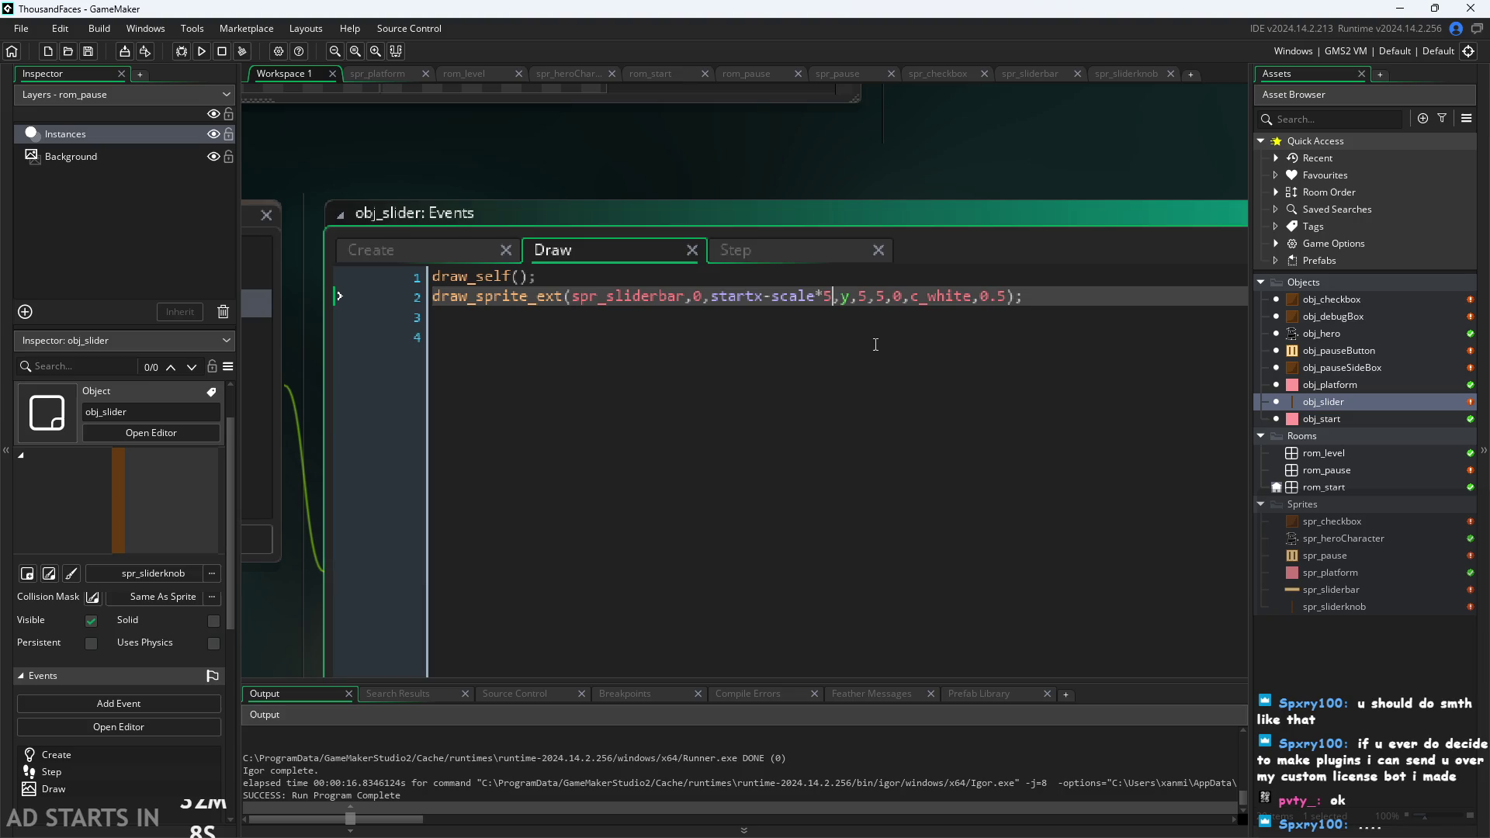
{"action": "left_click", "coordinate": [797, 192]}
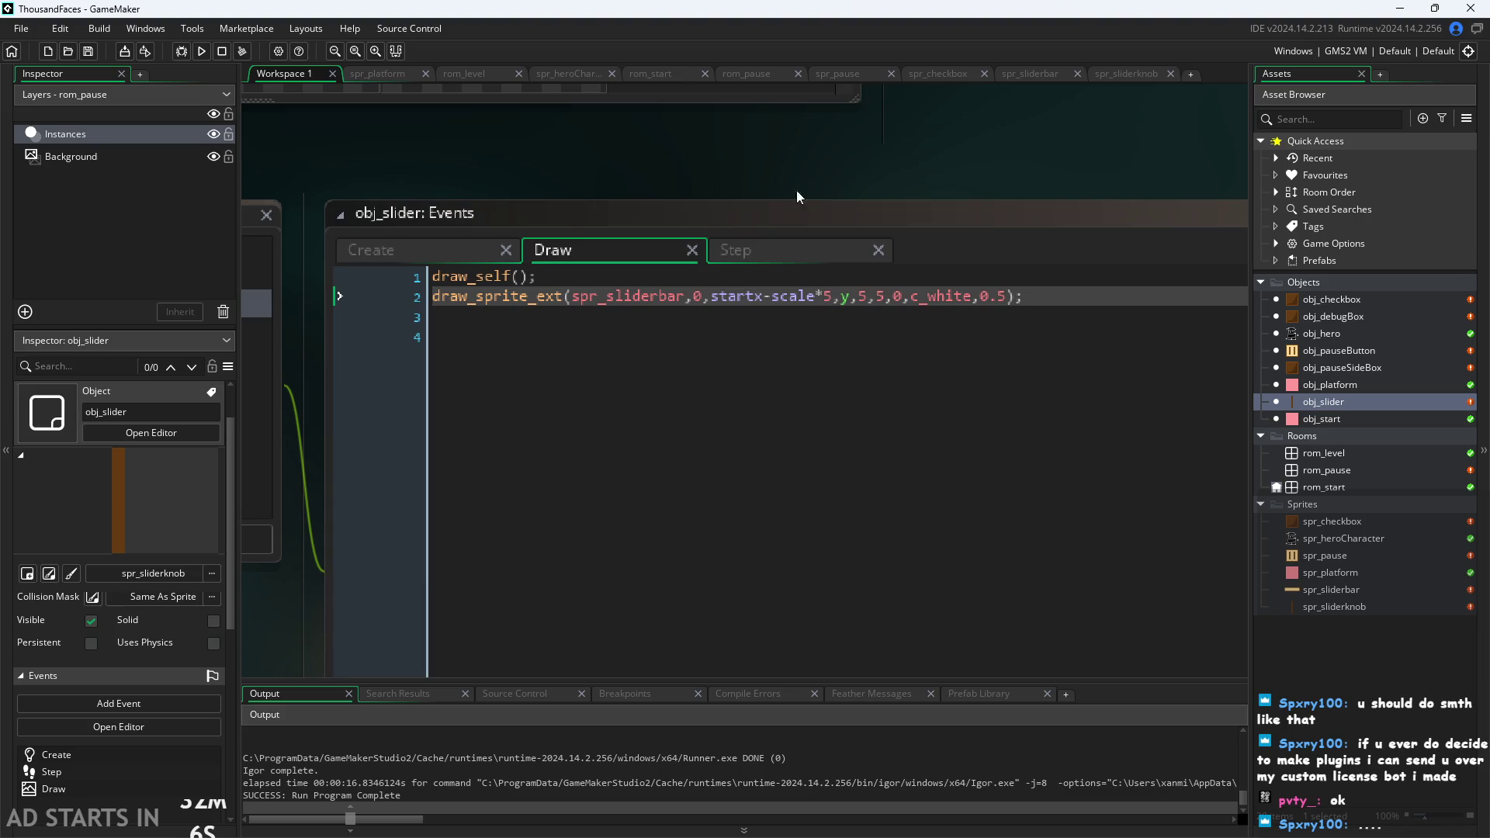
{"action": "left_click", "coordinate": [431, 252]}
{"action": "scroll", "coordinate": [604, 148], "scroll_direction": "up", "scroll_amount": 2}
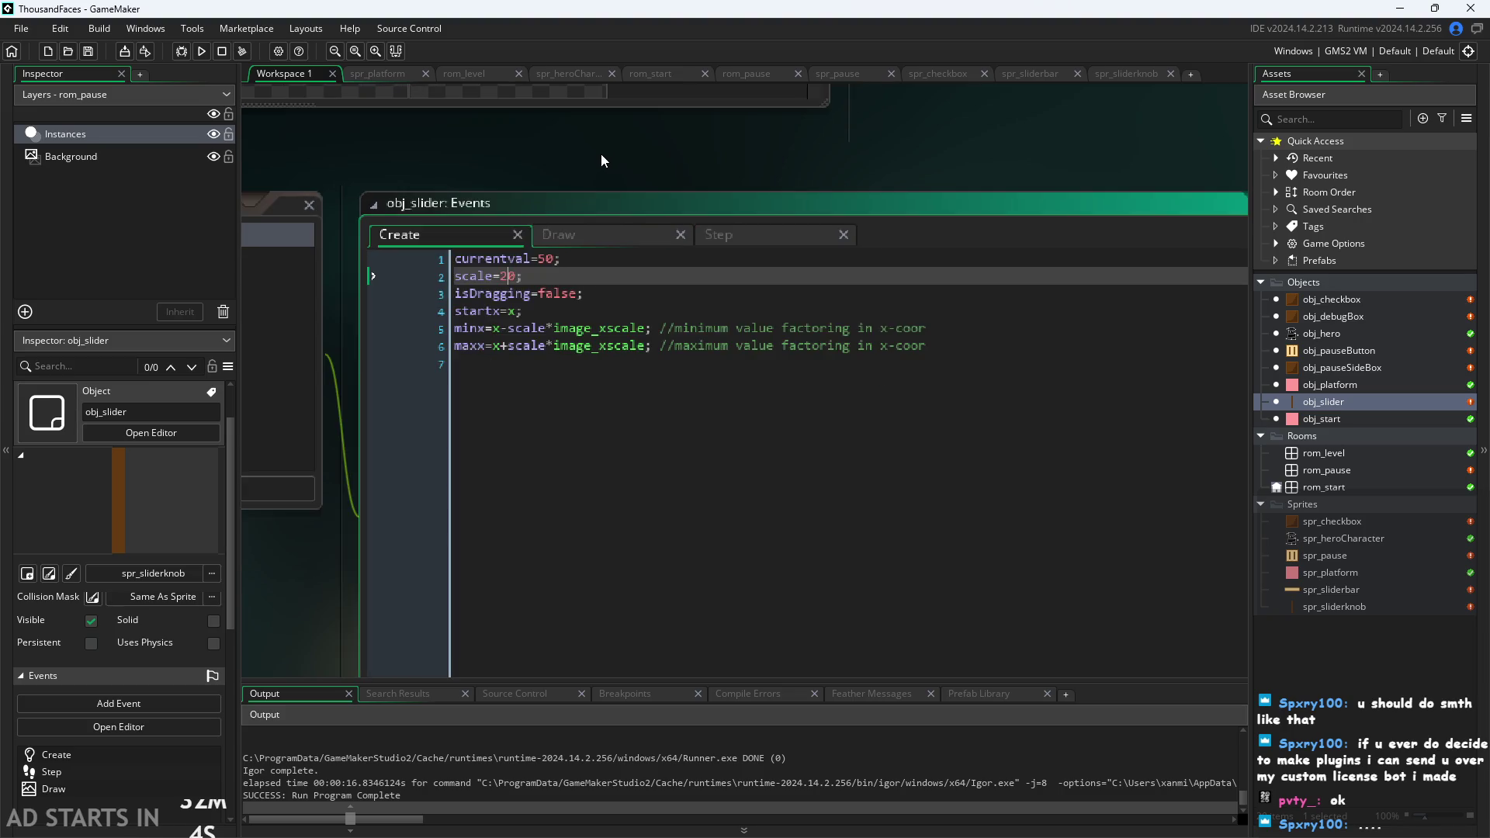
{"action": "left_click", "coordinate": [514, 287]}
{"action": "key", "text": "Down"}
{"action": "key", "text": "Down"}
{"action": "key", "text": "Down"}
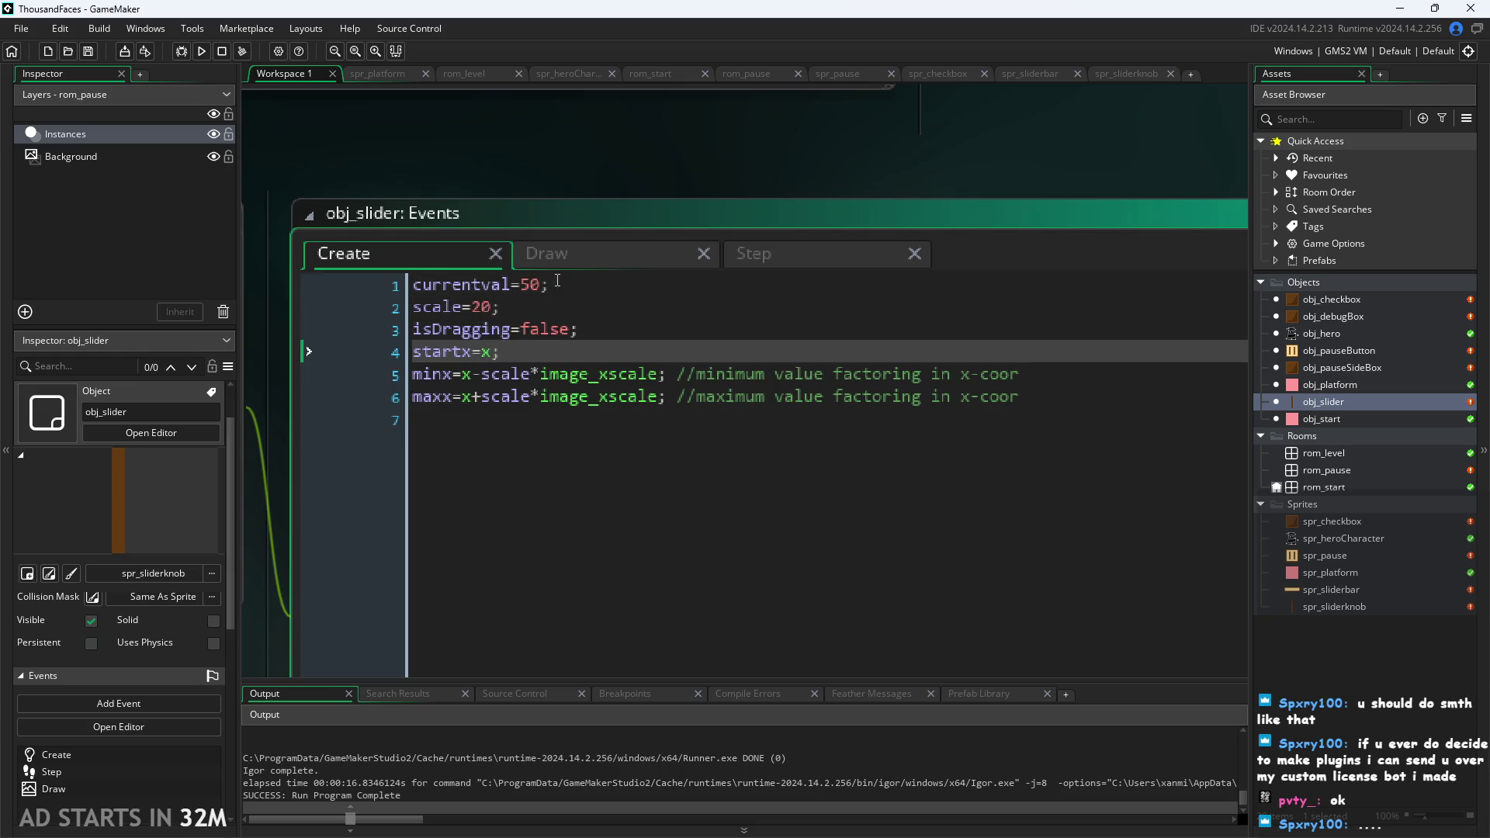
{"action": "left_click", "coordinate": [573, 263]}
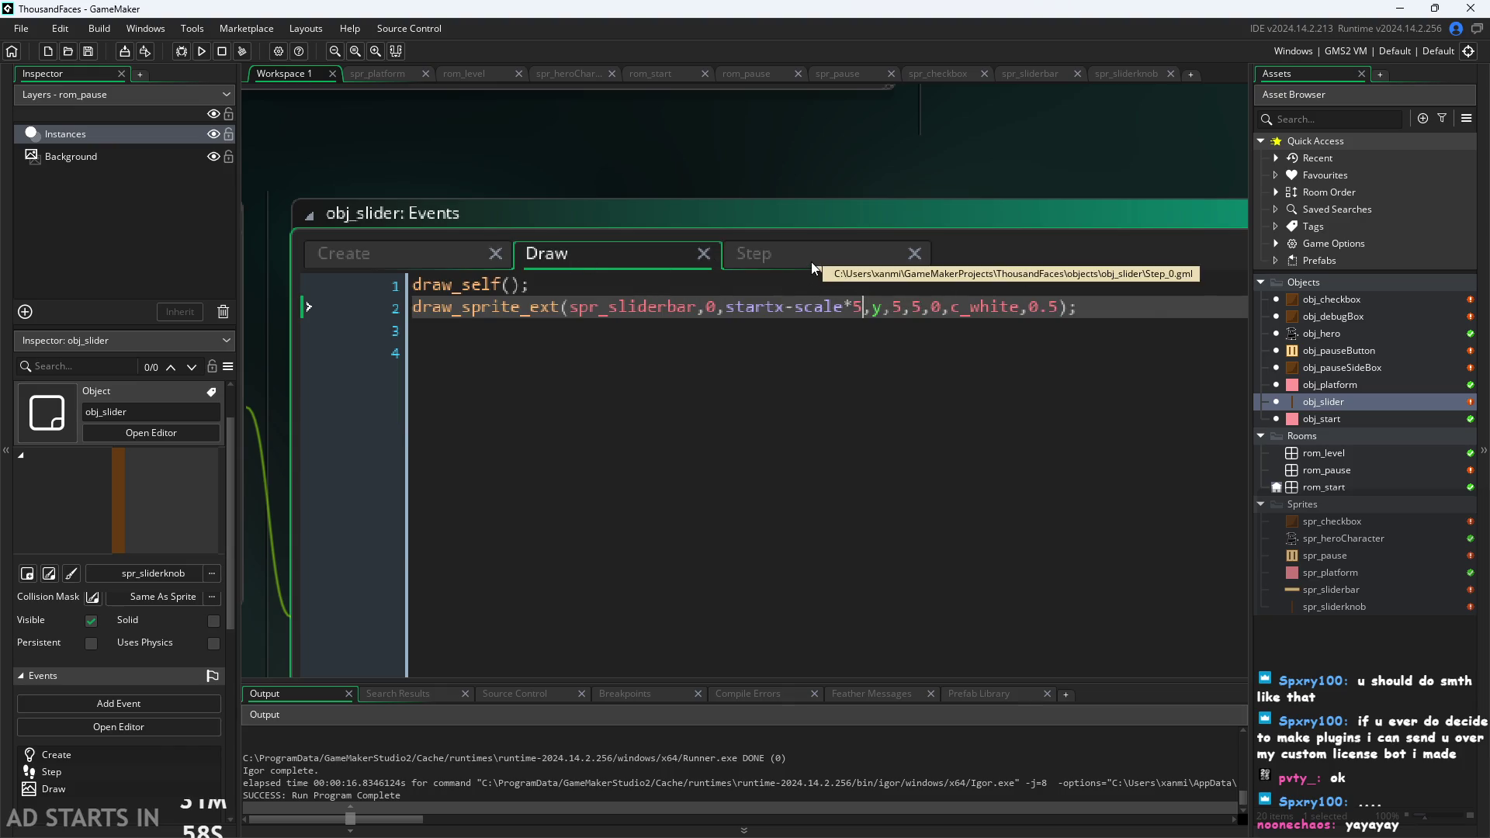
{"action": "left_click", "coordinate": [811, 262]}
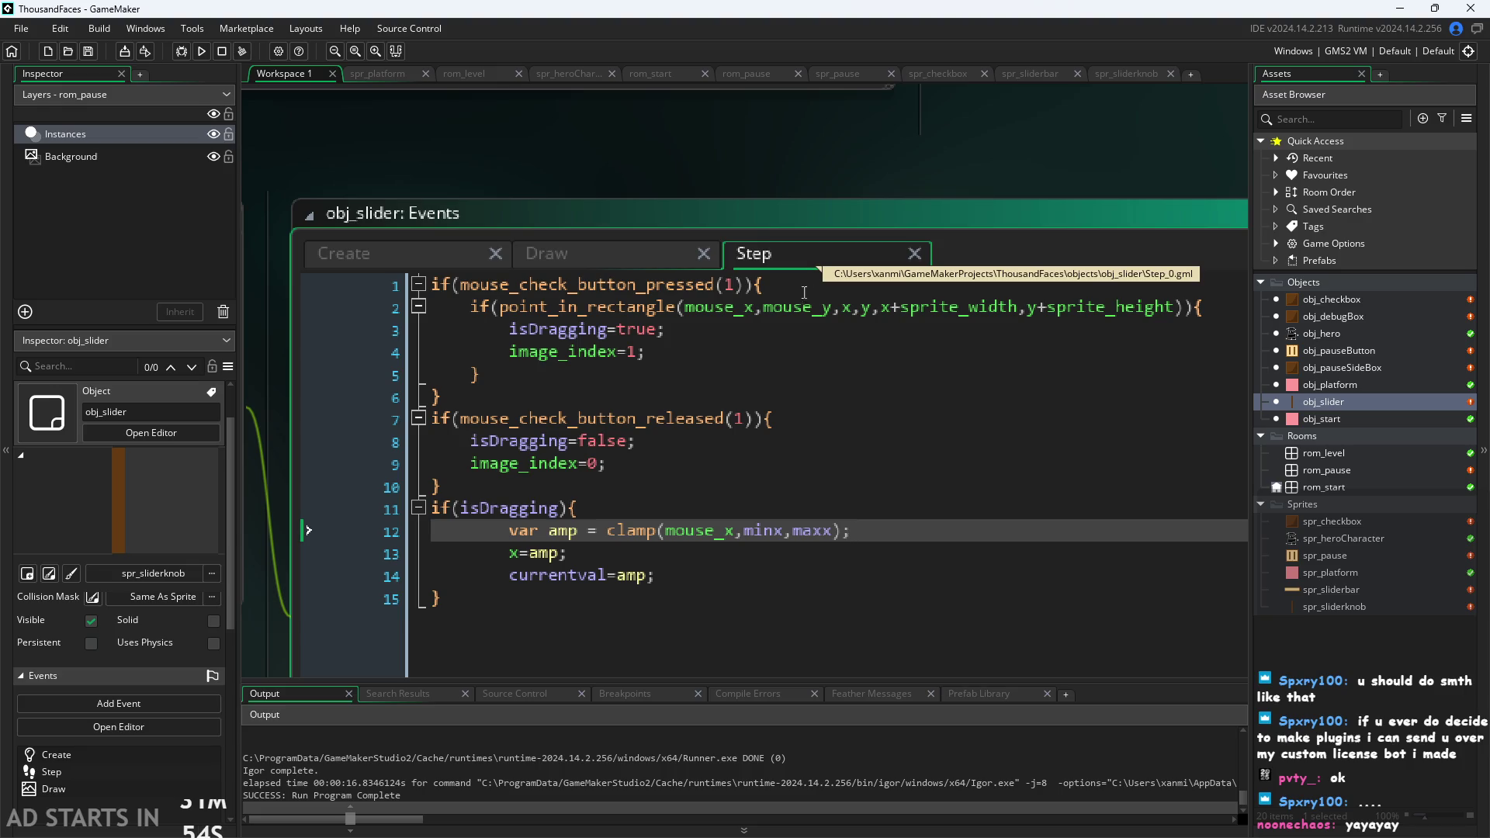
Add blank lines after the press and release blocks in the Step code and save with Ctrl+S.
{"action": "left_click", "coordinate": [797, 561]}
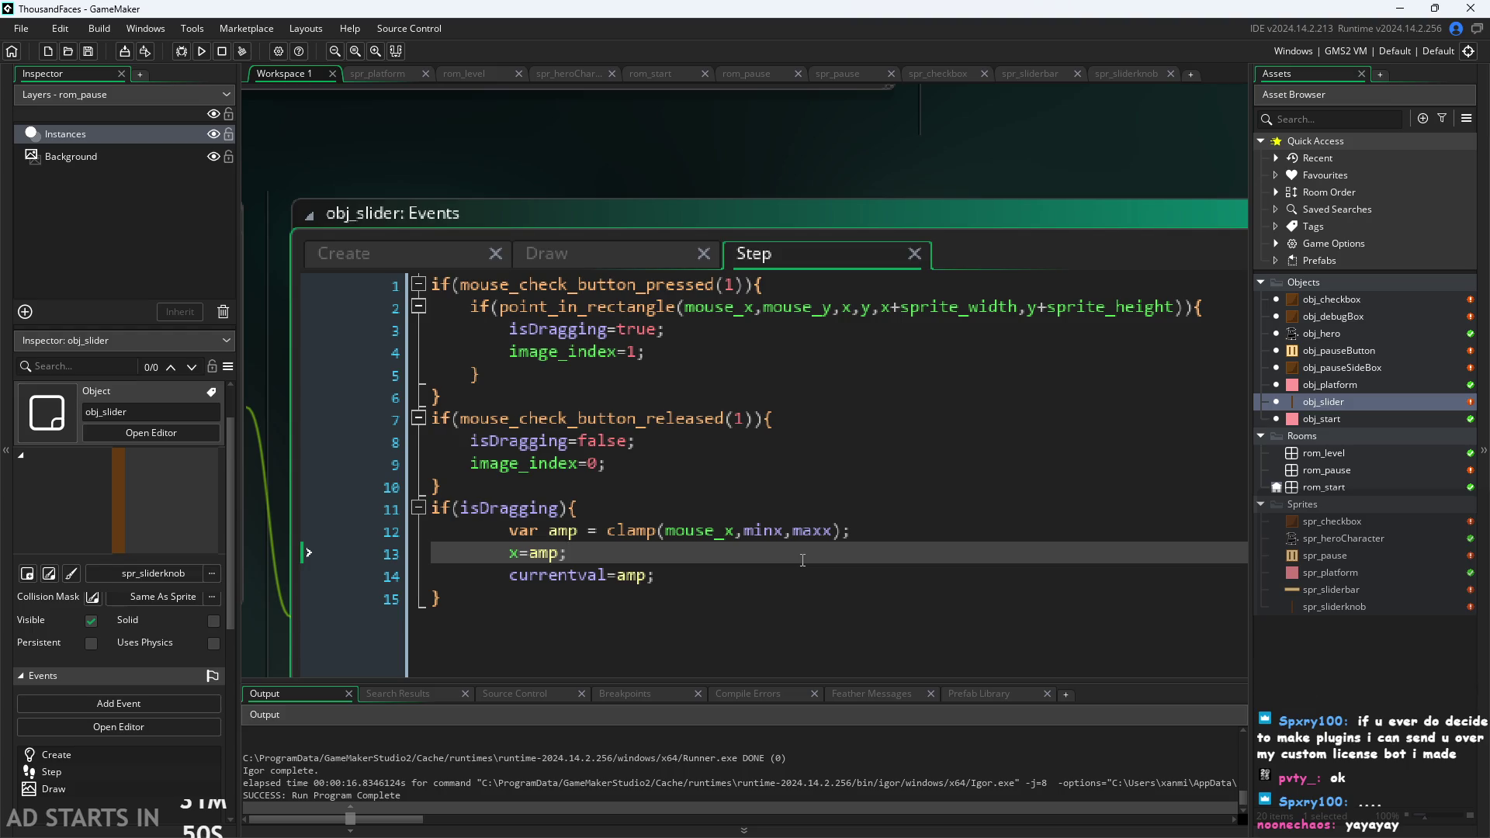
{"action": "key", "text": "Up"}
{"action": "key", "text": "Up"}
{"action": "key", "text": "Up"}
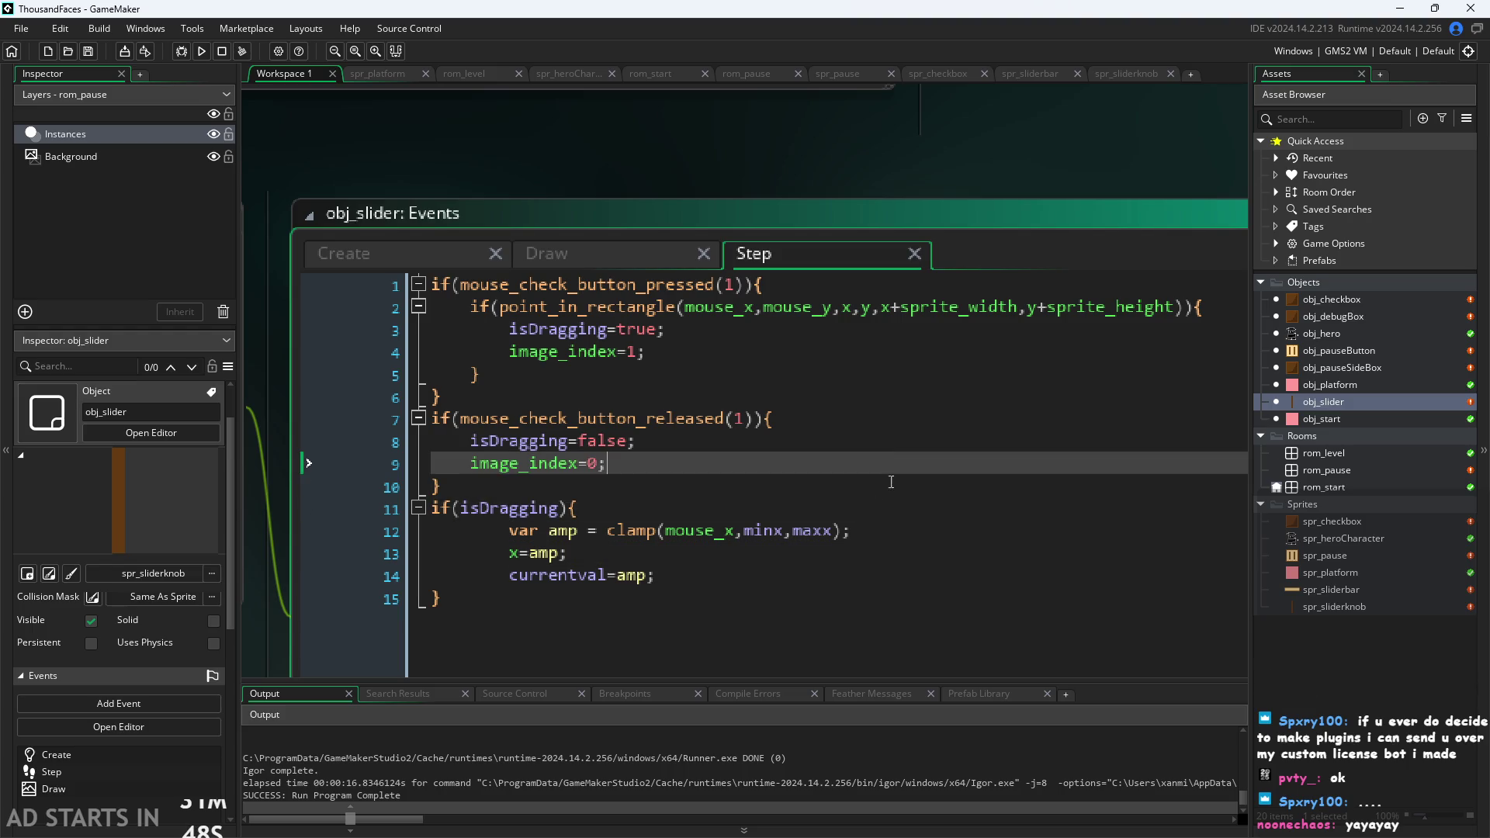
{"action": "left_click", "coordinate": [892, 487]}
{"action": "key", "text": "Return"}
{"action": "left_click", "coordinate": [752, 376]}
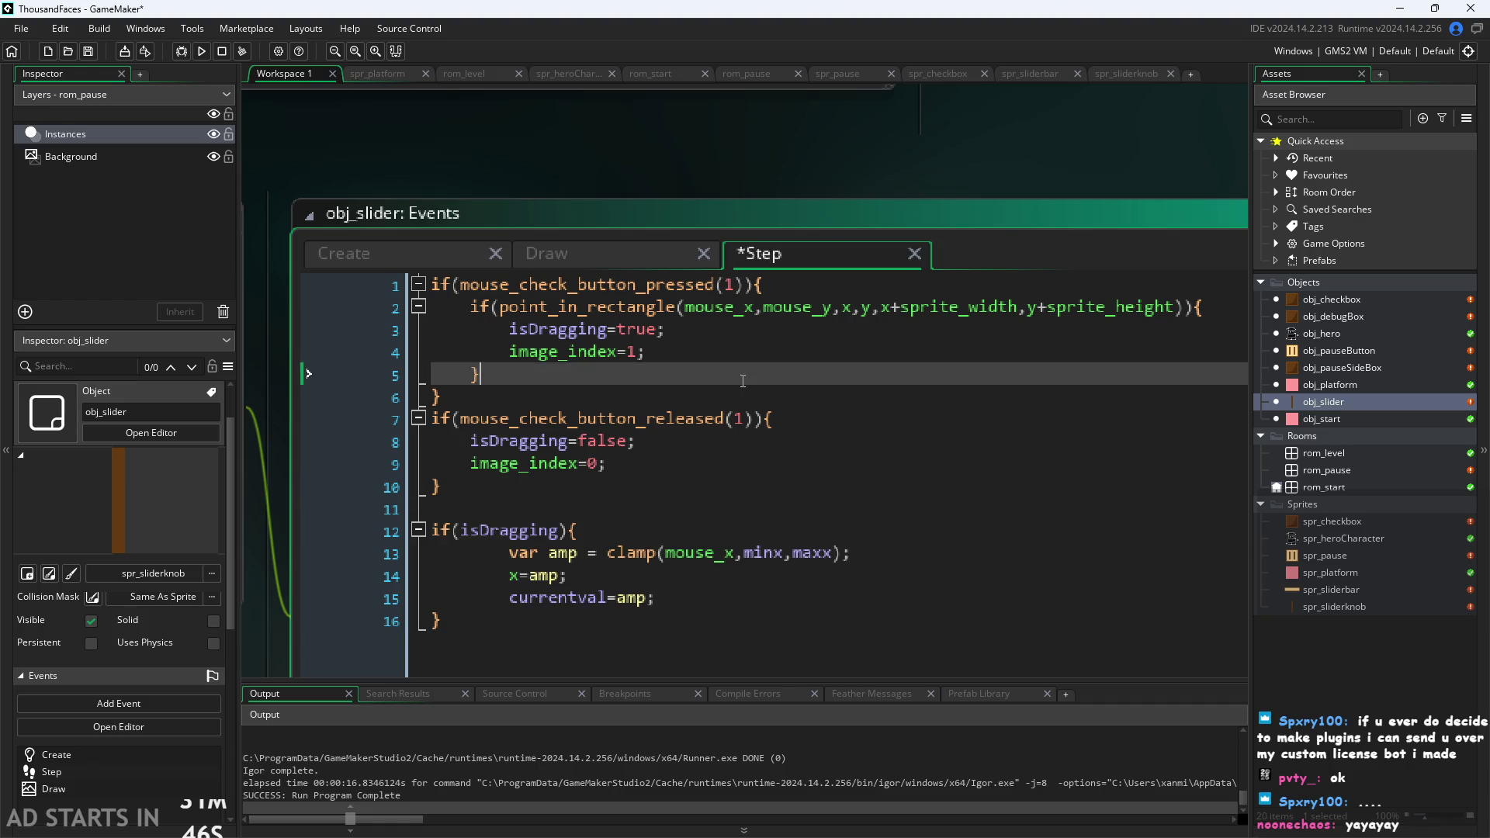
{"action": "key", "text": "Return"}
{"action": "key", "text": "BackSpace"}
{"action": "left_click", "coordinate": [757, 407]}
{"action": "key", "text": "Return"}
{"action": "left_click", "coordinate": [744, 526]}
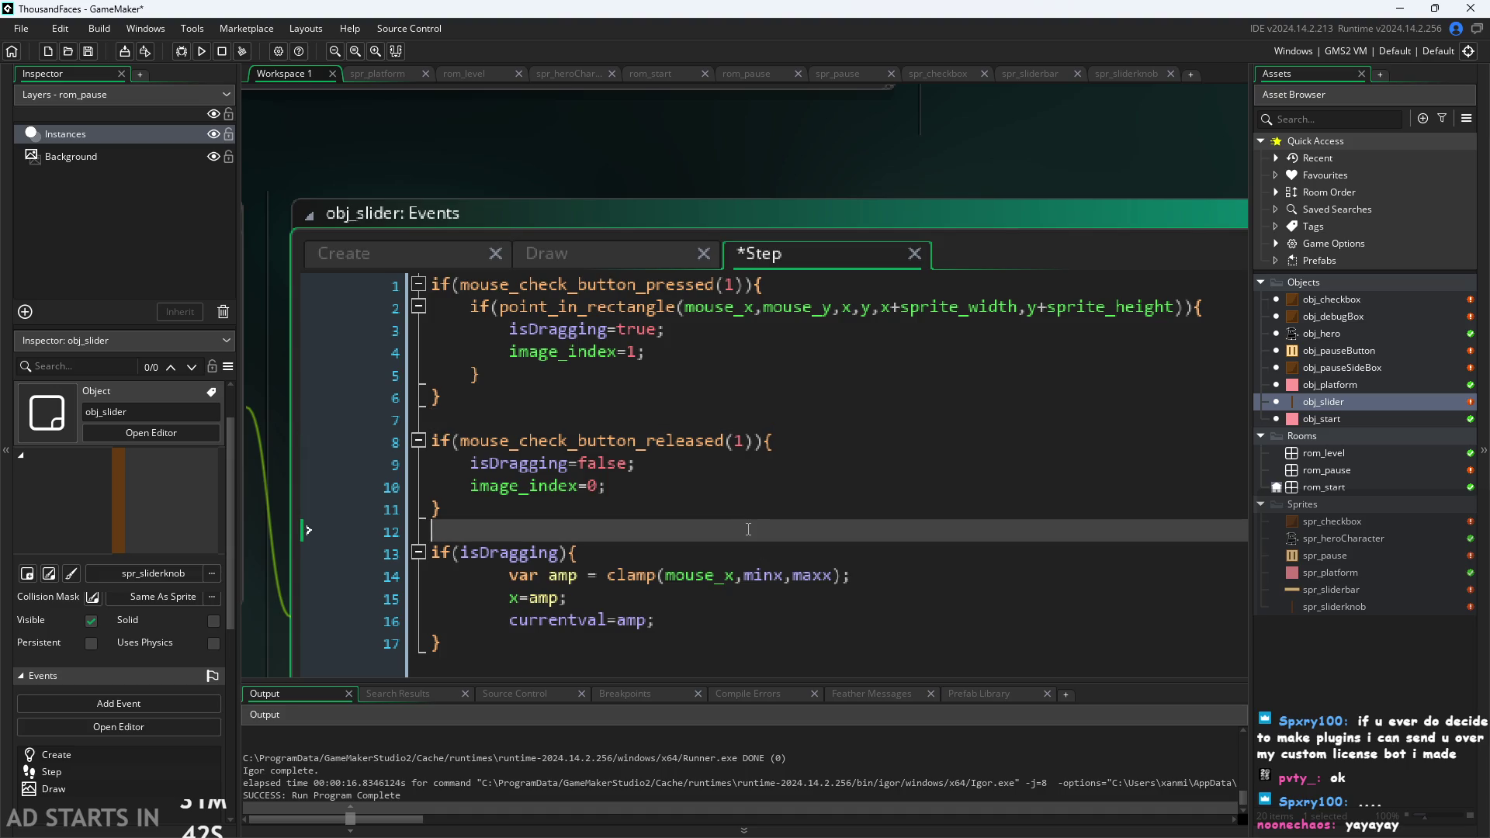
{"action": "scroll", "coordinate": [503, 144], "scroll_direction": "down", "scroll_amount": 2}
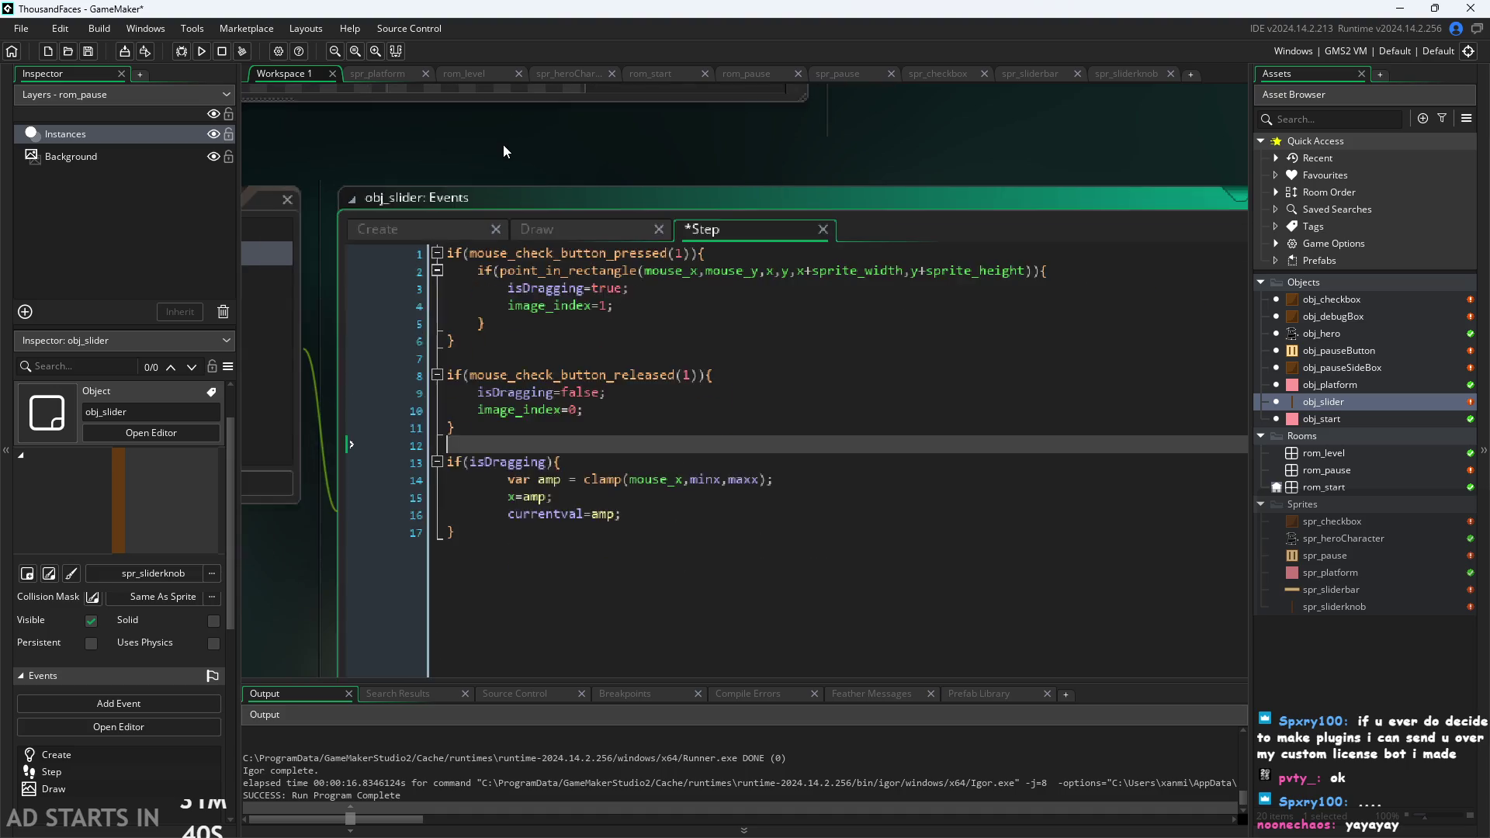
{"action": "key", "text": "ctrl+s"}
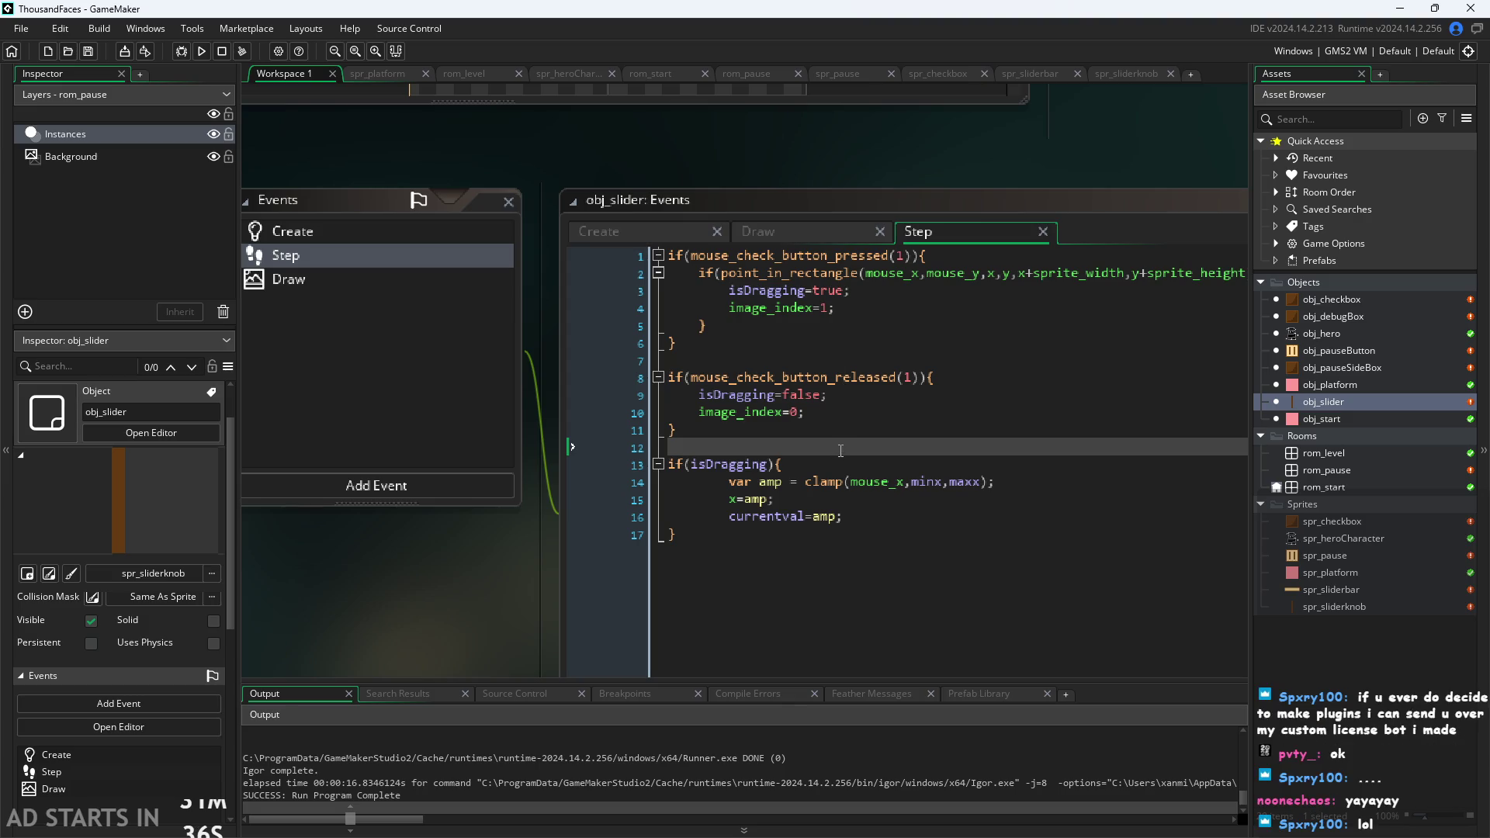
Review lines 10–11 of the Step code, then run the project to test it.
{"action": "left_click", "coordinate": [862, 419]}
{"action": "left_click", "coordinate": [885, 430]}
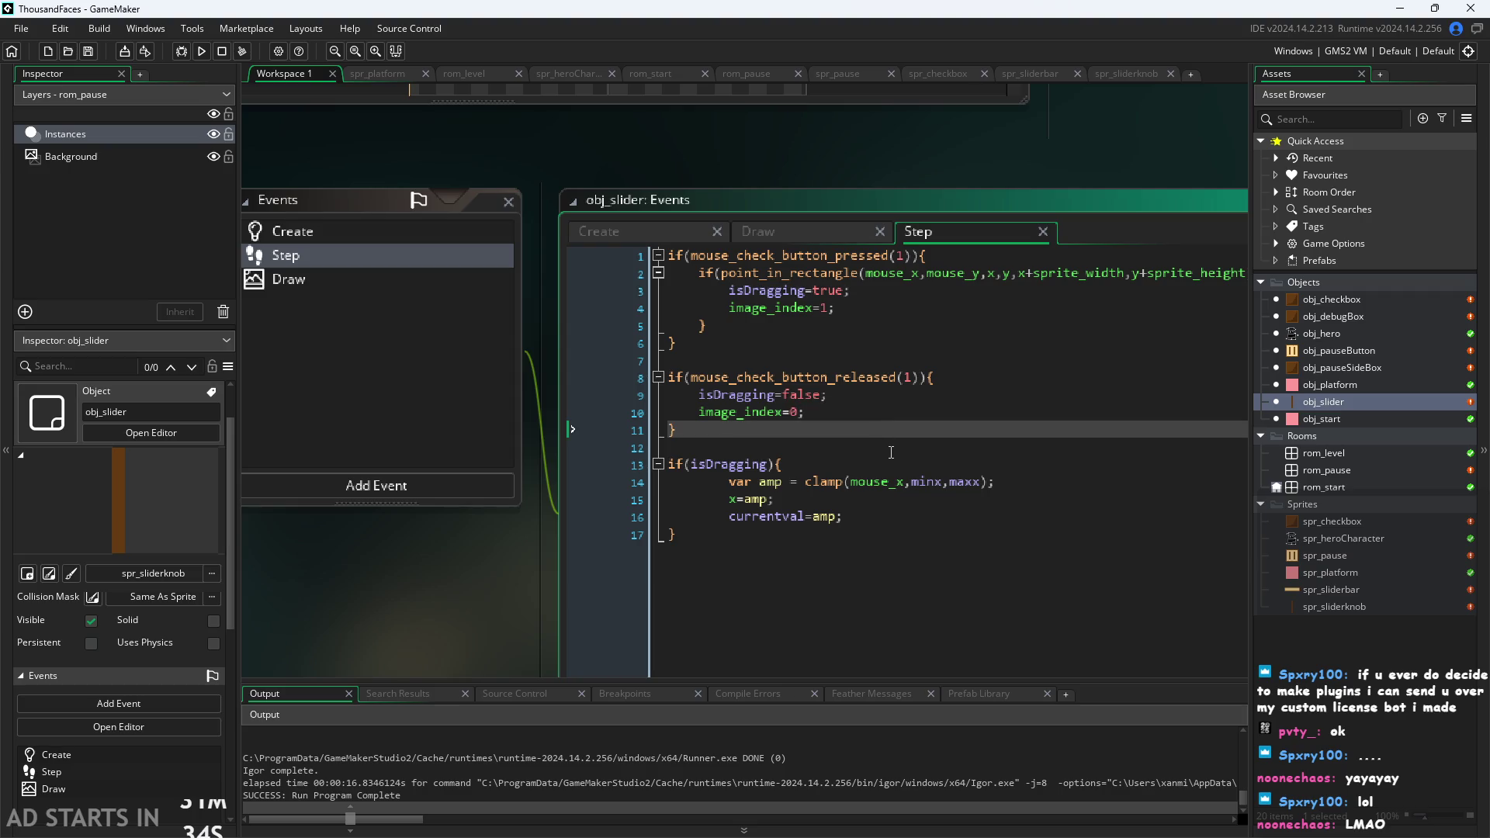
{"action": "left_click", "coordinate": [891, 170]}
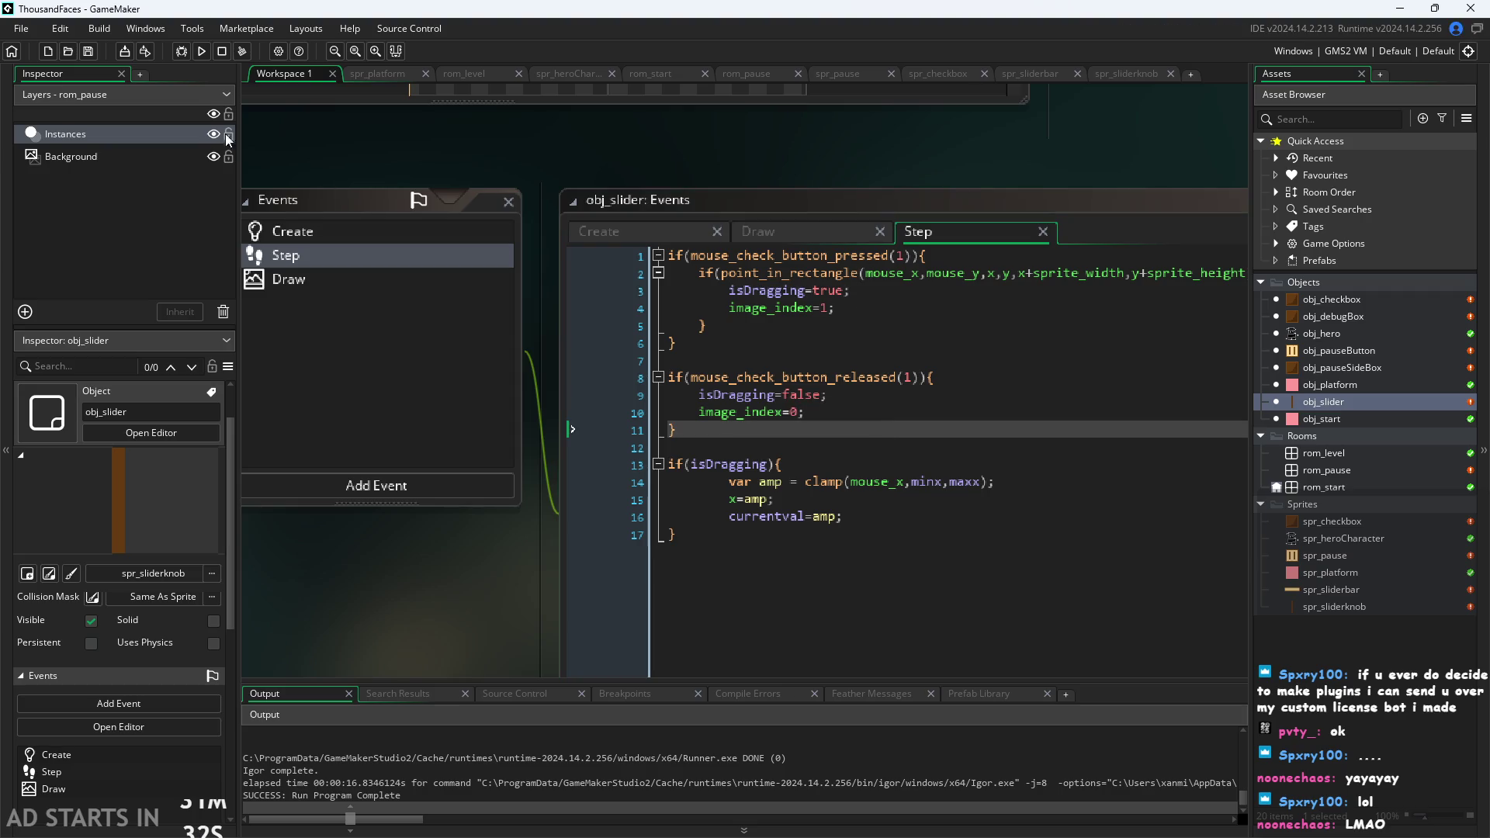
{"action": "left_click", "coordinate": [201, 50]}
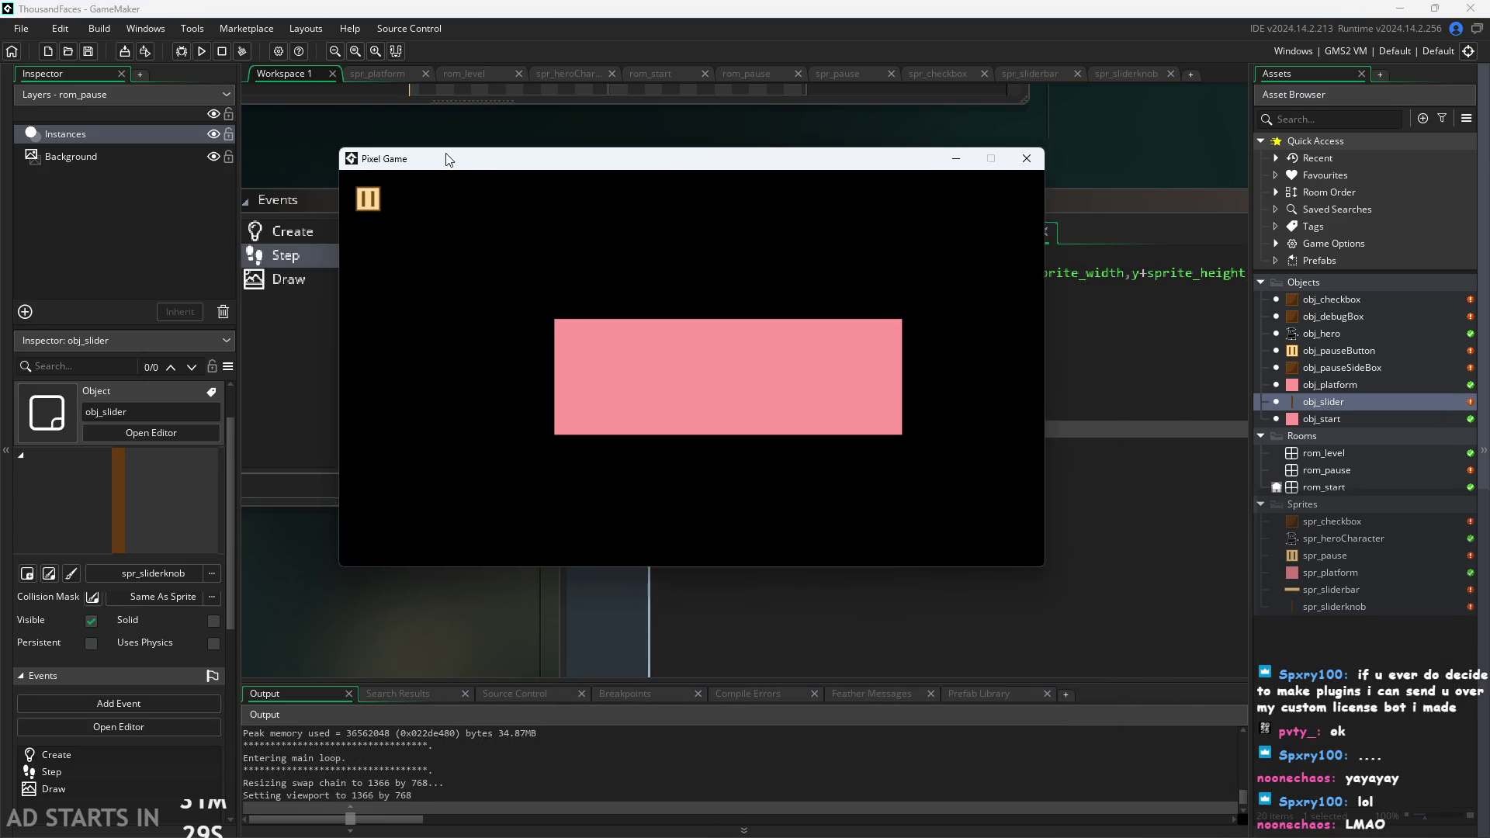
Start the level from the title screen and run and jump the hero left and right.
{"action": "left_click", "coordinate": [552, 397]}
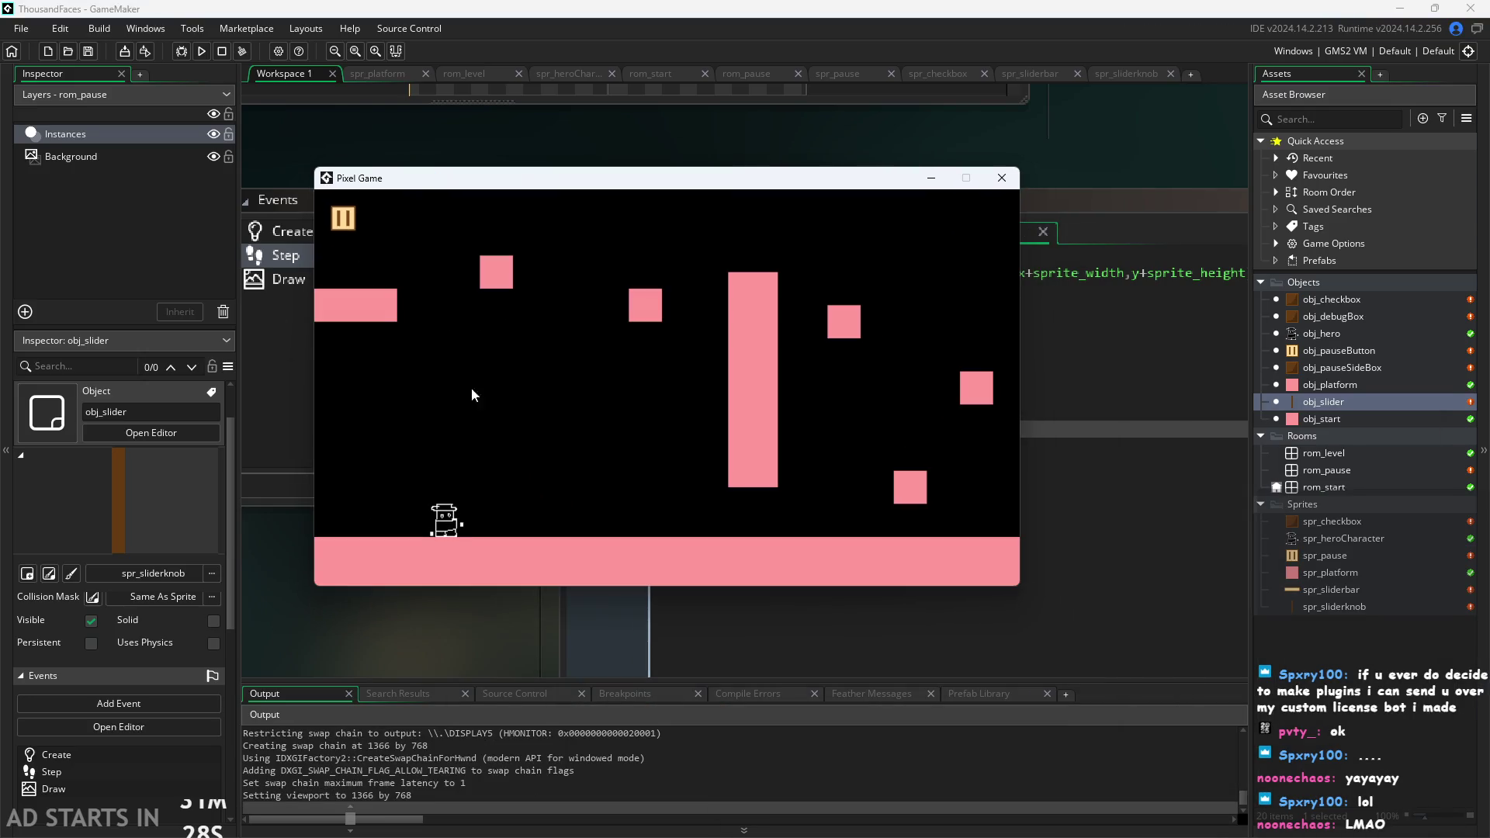
{"action": "key", "text": "Right"}
{"action": "key", "text": "space"}
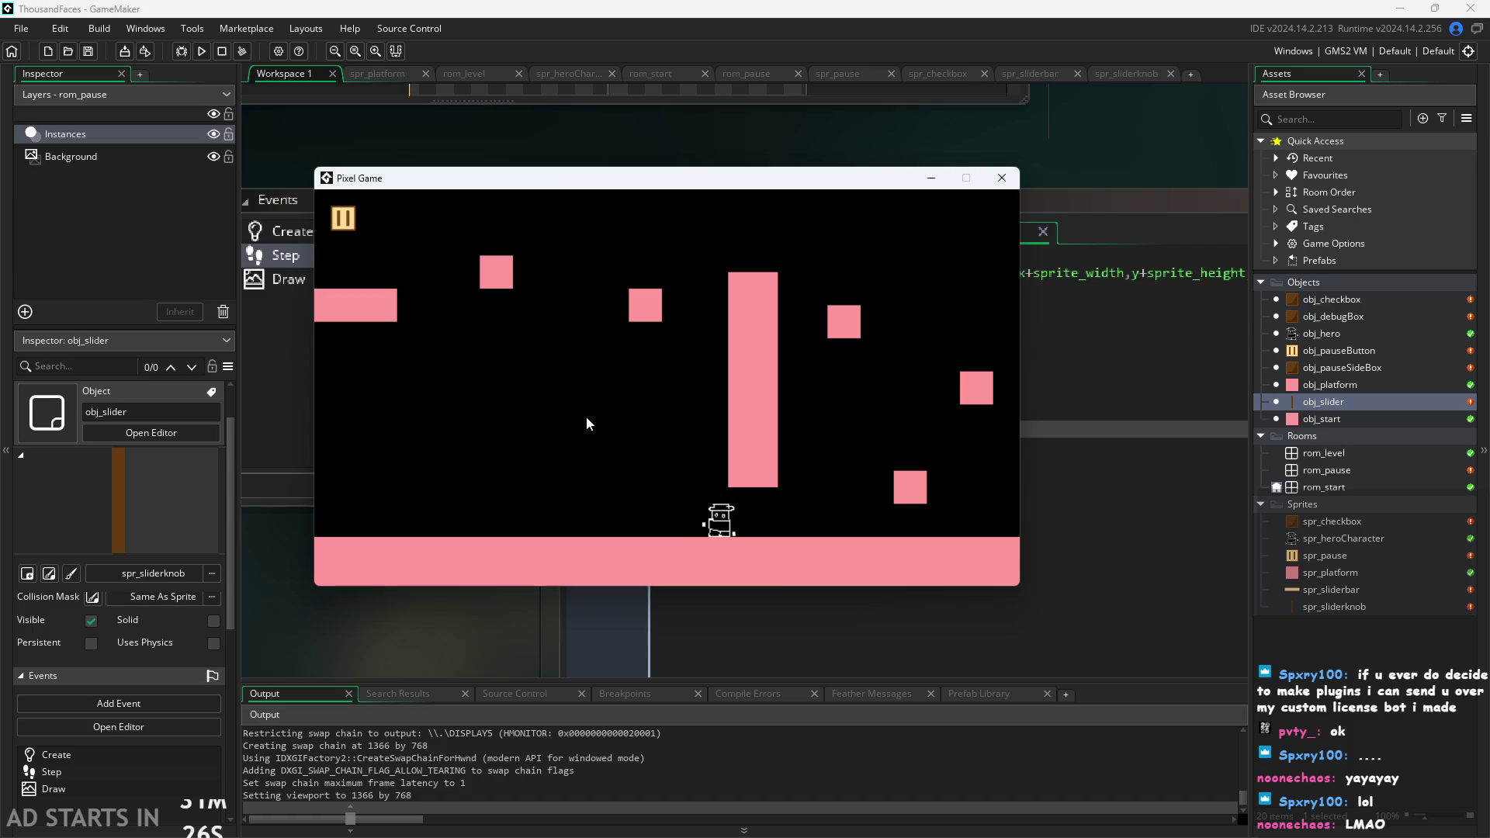
{"action": "key", "text": "Left"}
{"action": "key", "text": "space"}
{"action": "key", "text": "space"}
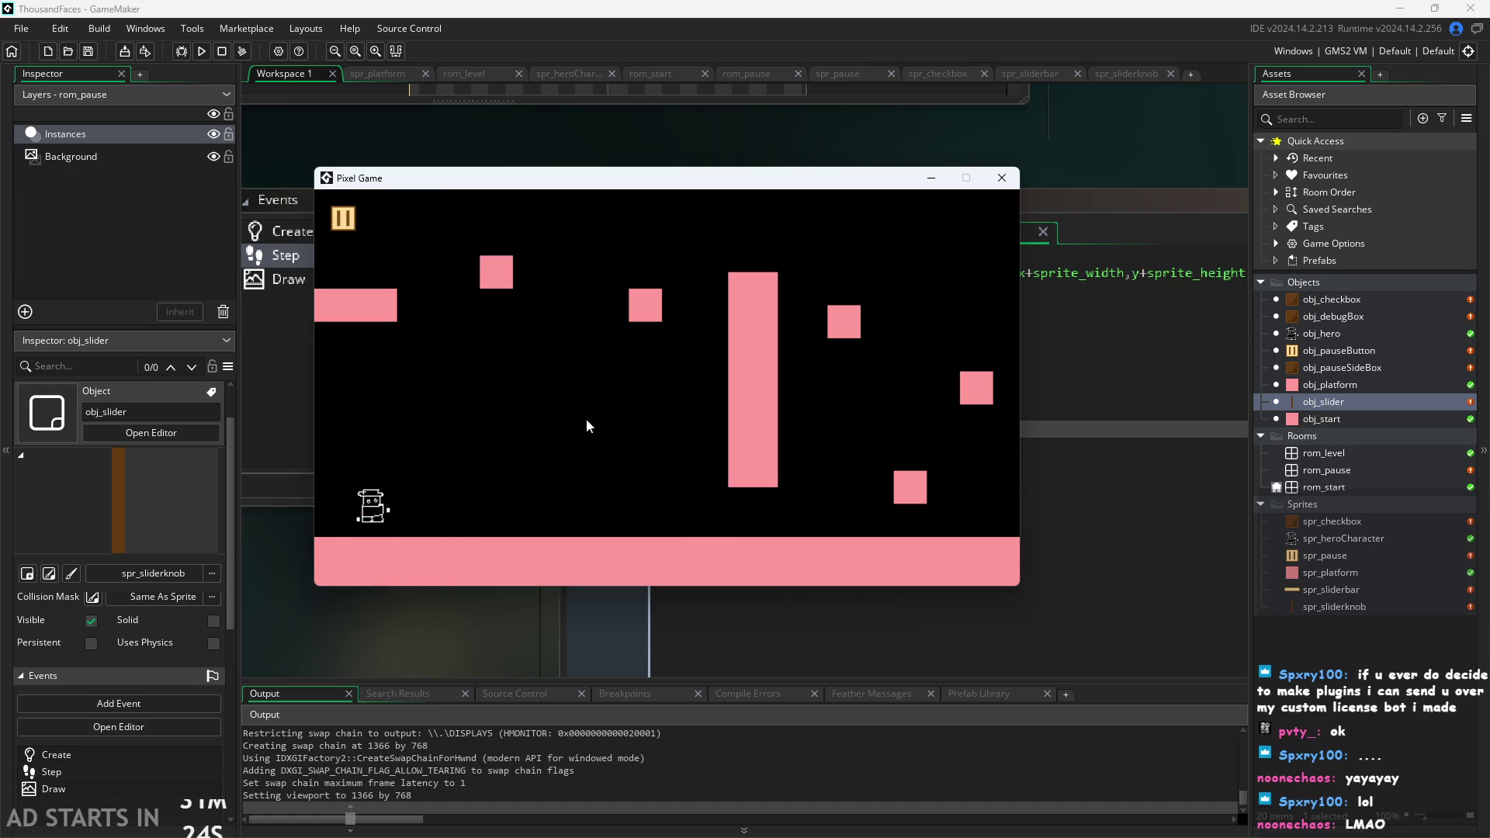
{"action": "key", "text": "Right"}
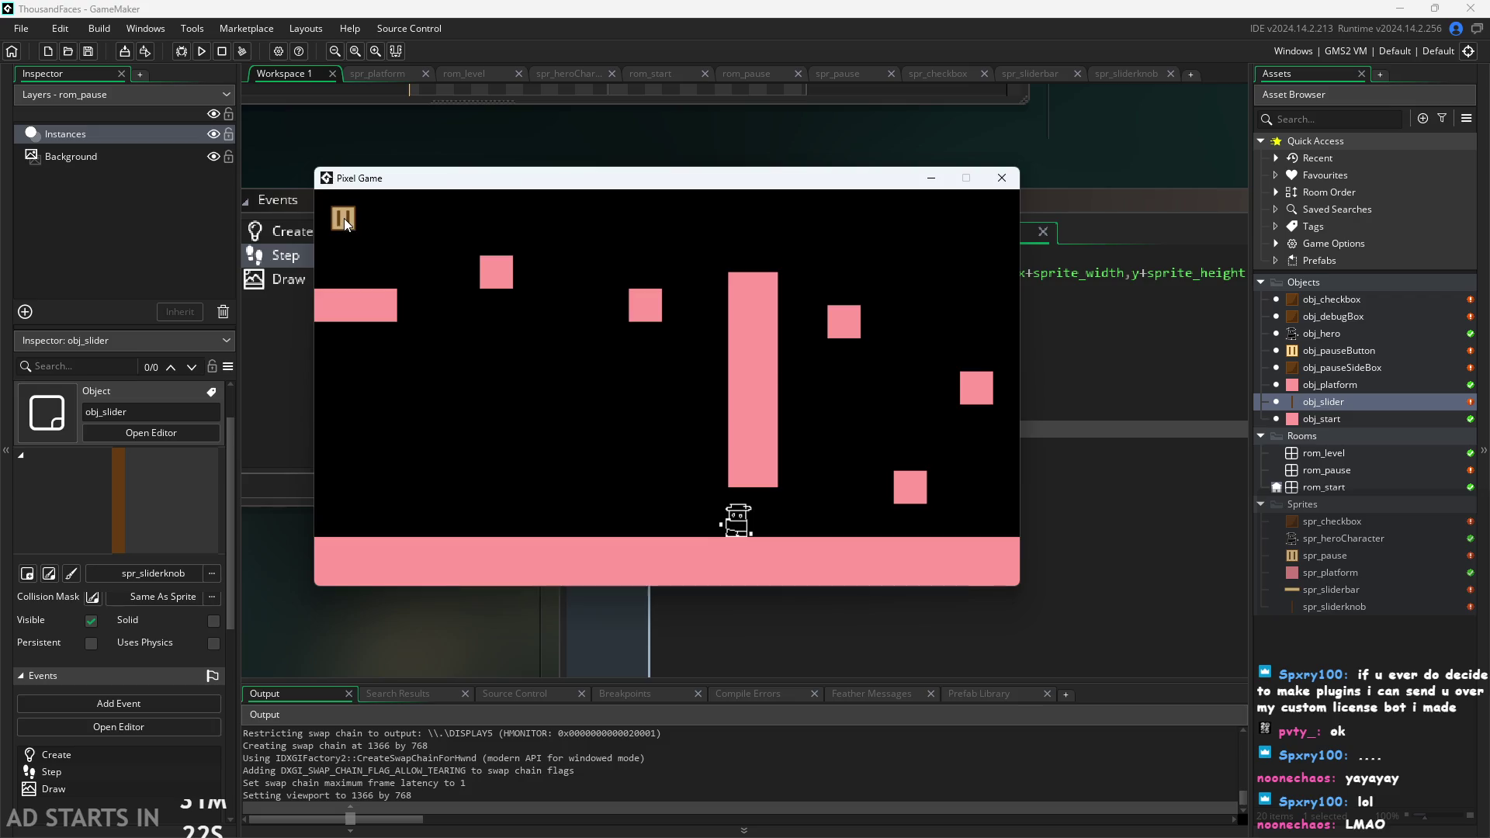
Pause, tick Debug Stats and the right-side pause button, set the slider to 22, and resume.
{"action": "left_click", "coordinate": [344, 221]}
{"action": "left_click", "coordinate": [551, 334]}
{"action": "left_click", "coordinate": [559, 378]}
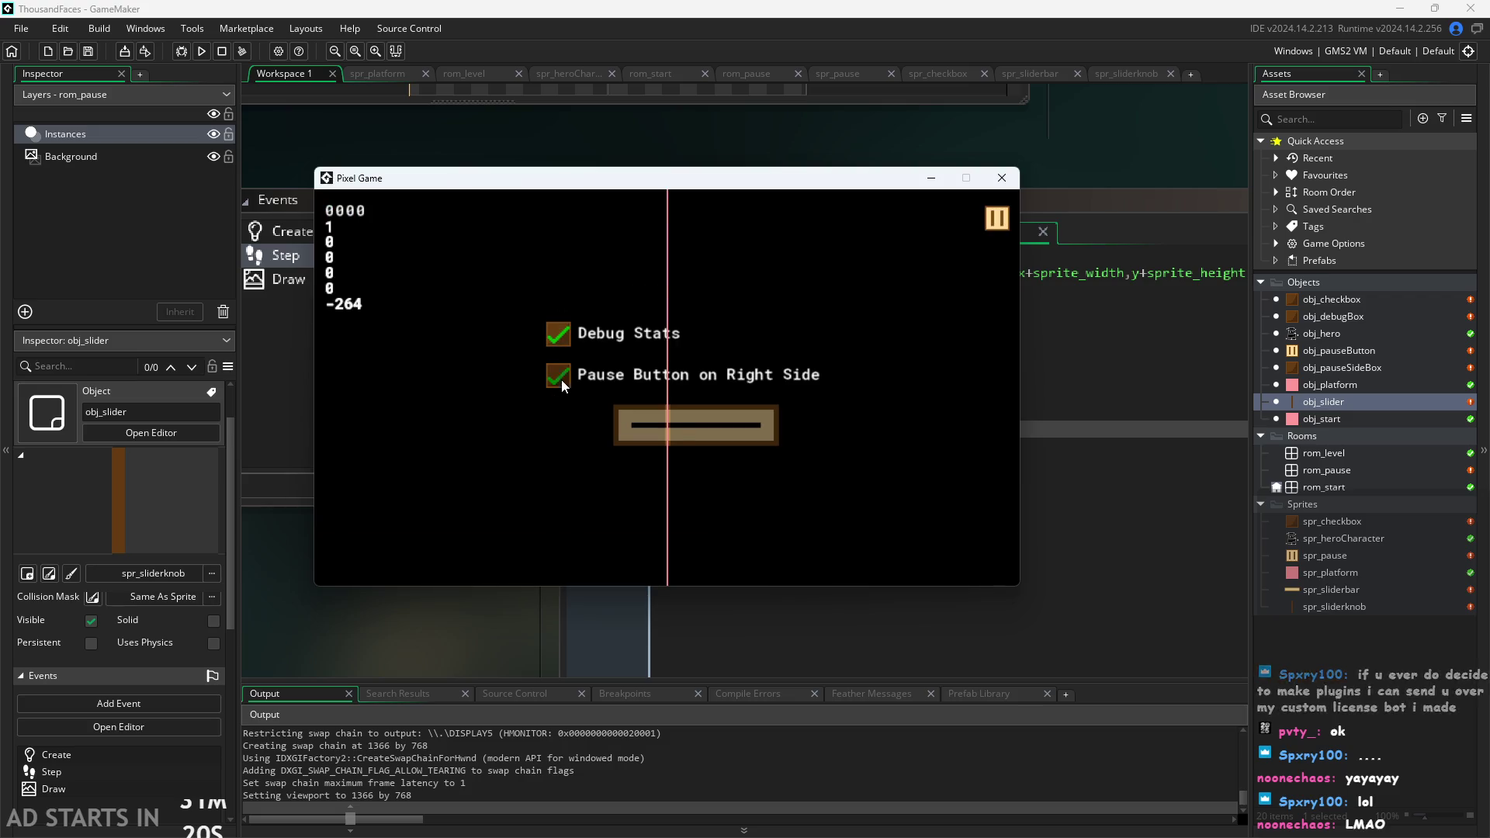
{"action": "left_click", "coordinate": [643, 436]}
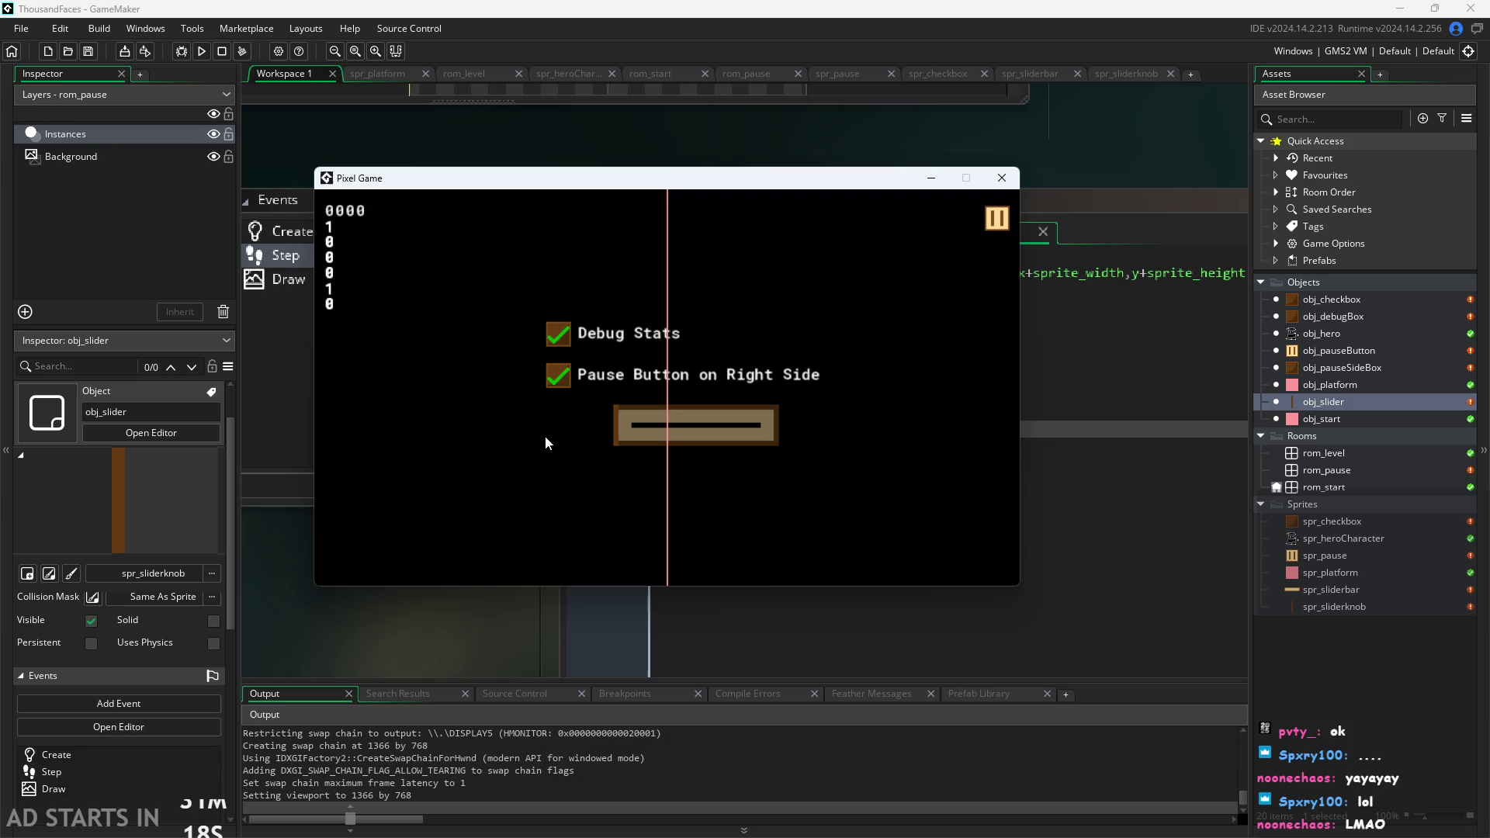
{"action": "left_click", "coordinate": [720, 443]}
{"action": "left_click", "coordinate": [637, 444]}
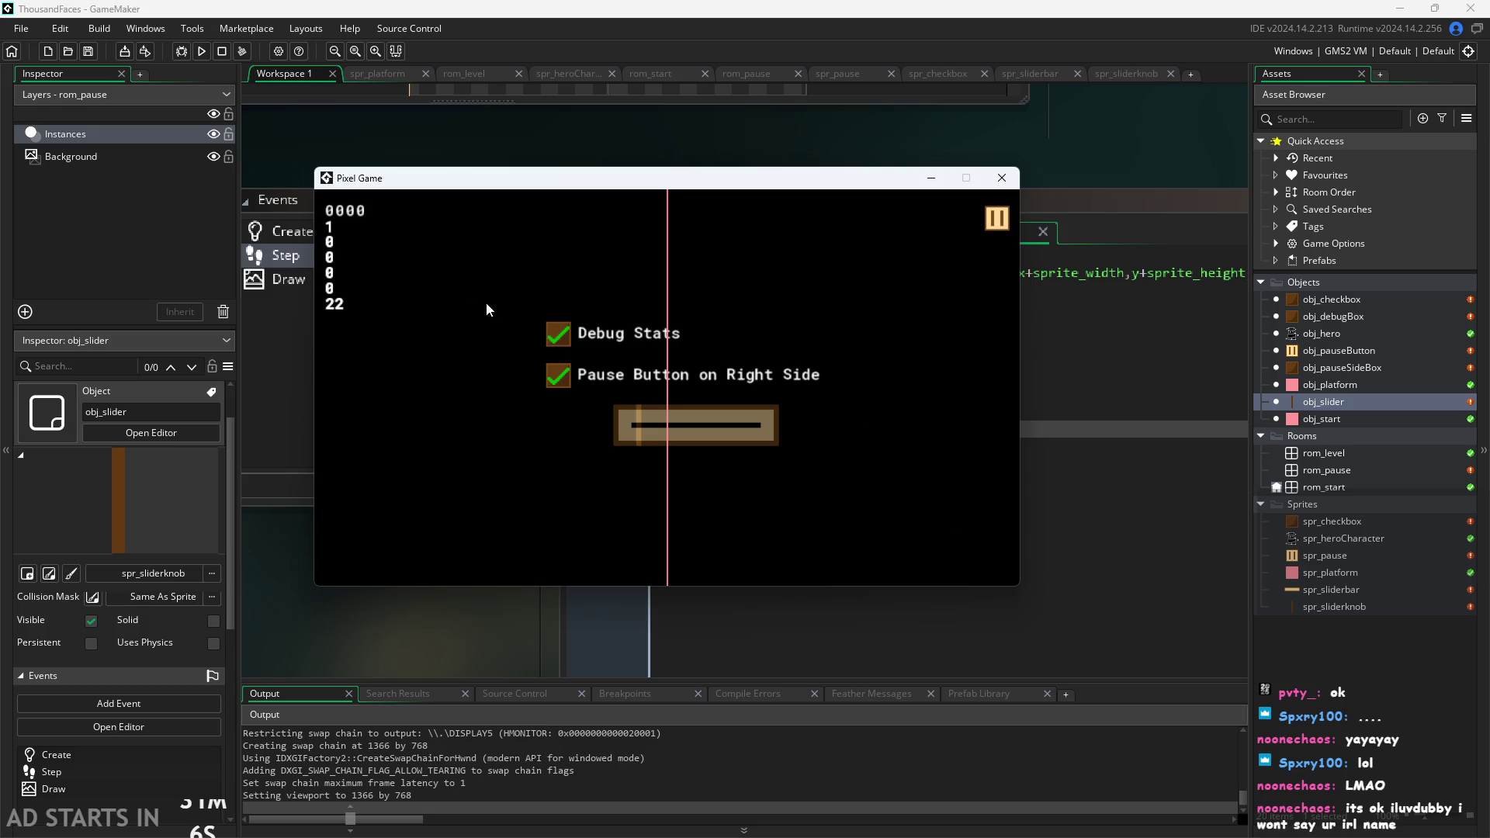
{"action": "left_click", "coordinate": [994, 221]}
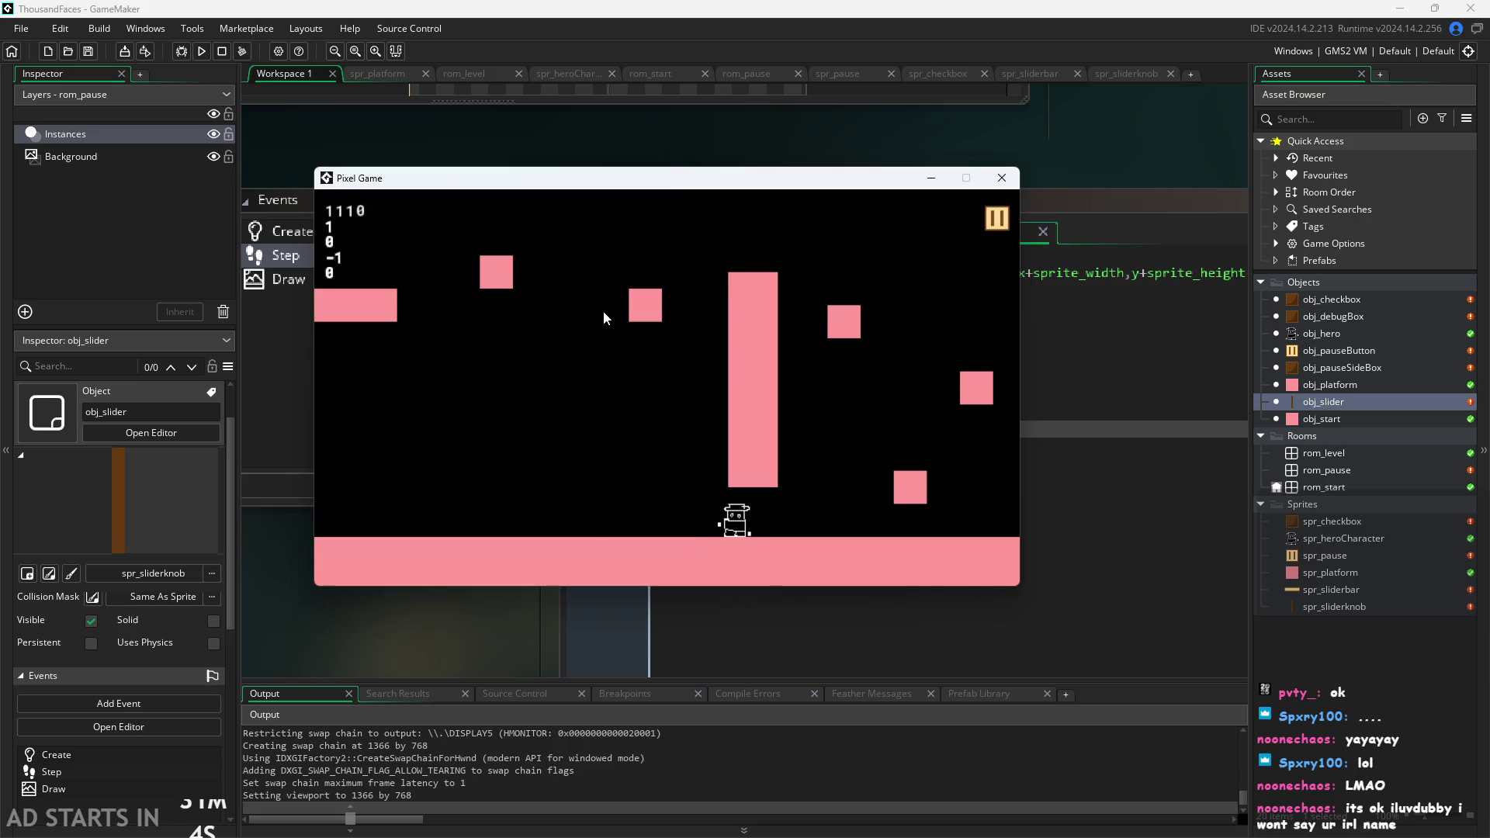
Run and jump the hero across the floor and platforms up to the top of the level.
{"action": "key", "text": "Right"}
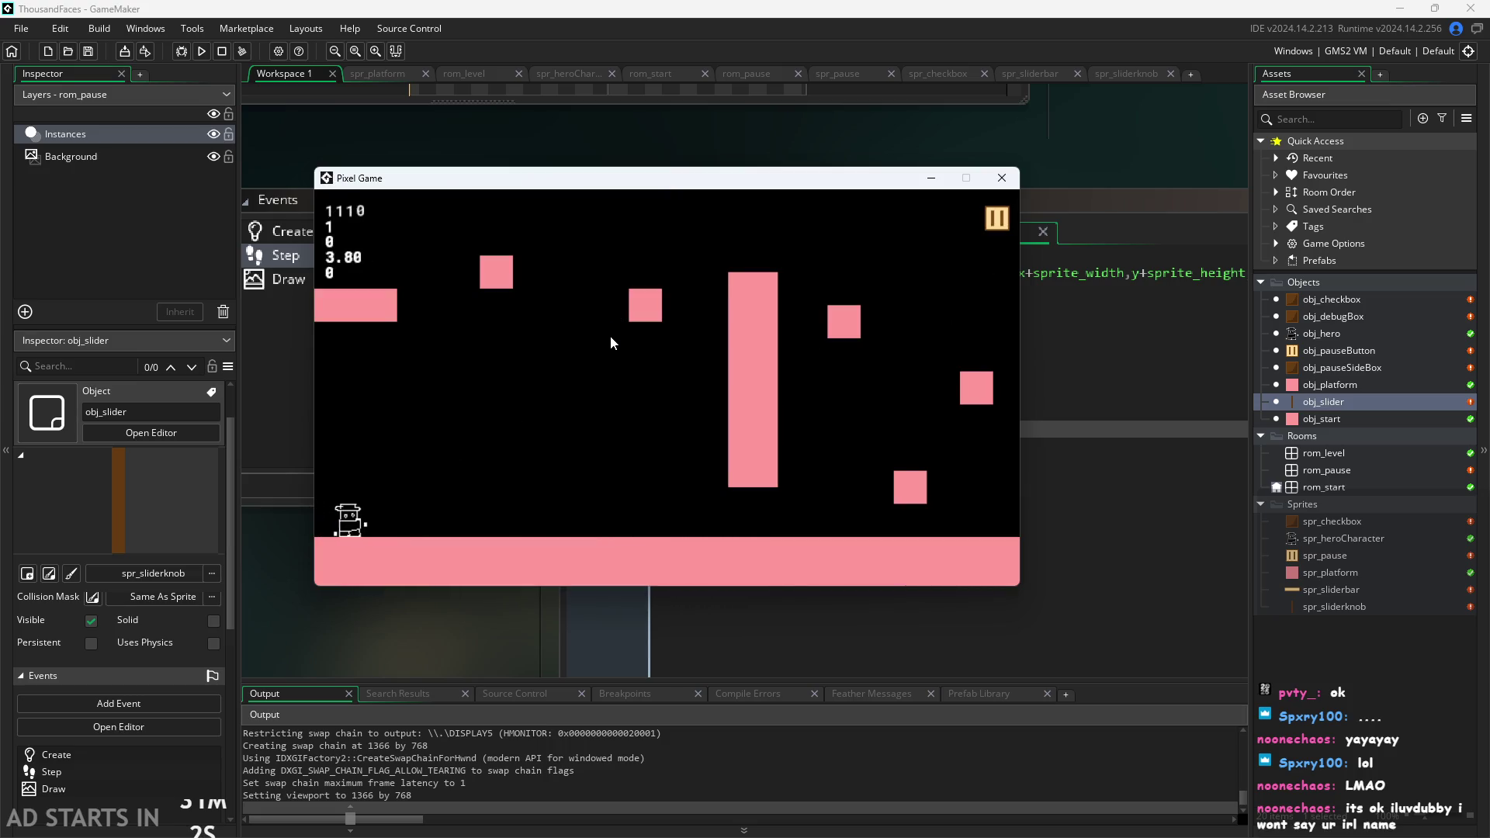
{"action": "key", "text": "space"}
{"action": "key", "text": "space"}
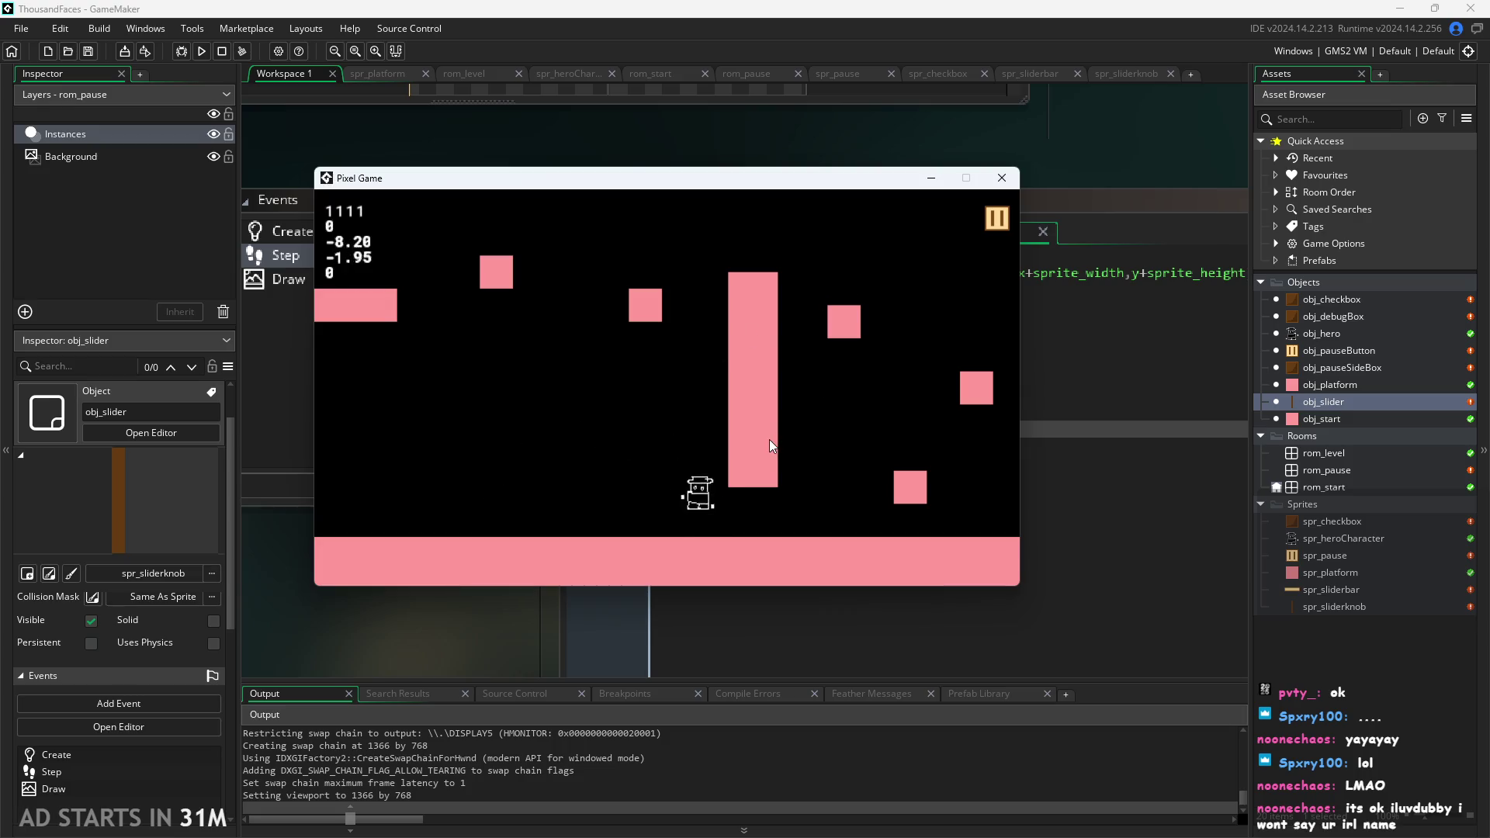
{"action": "key", "text": "Left"}
{"action": "key", "text": "space"}
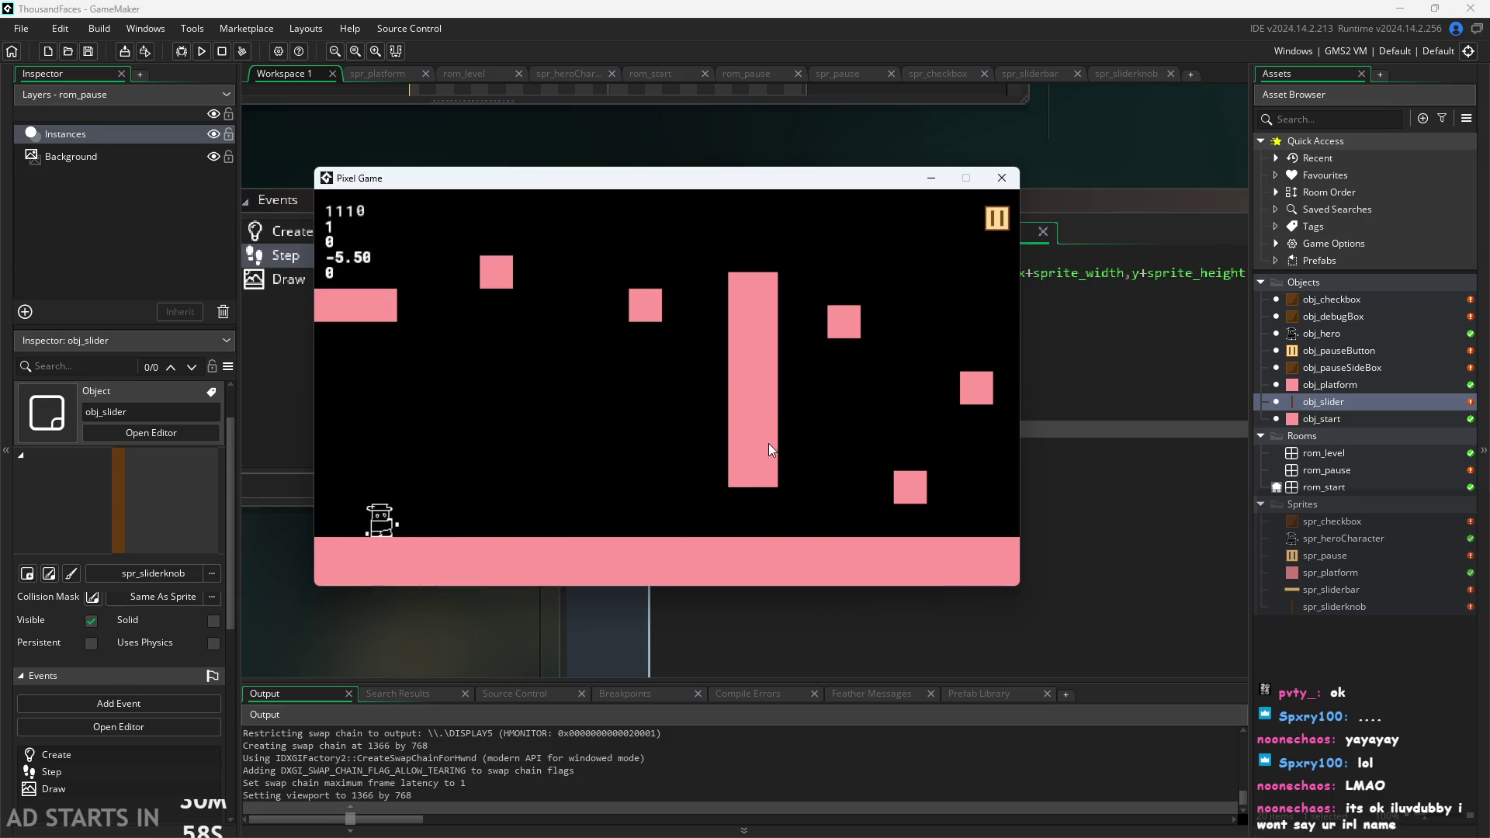
{"action": "key", "text": "Right"}
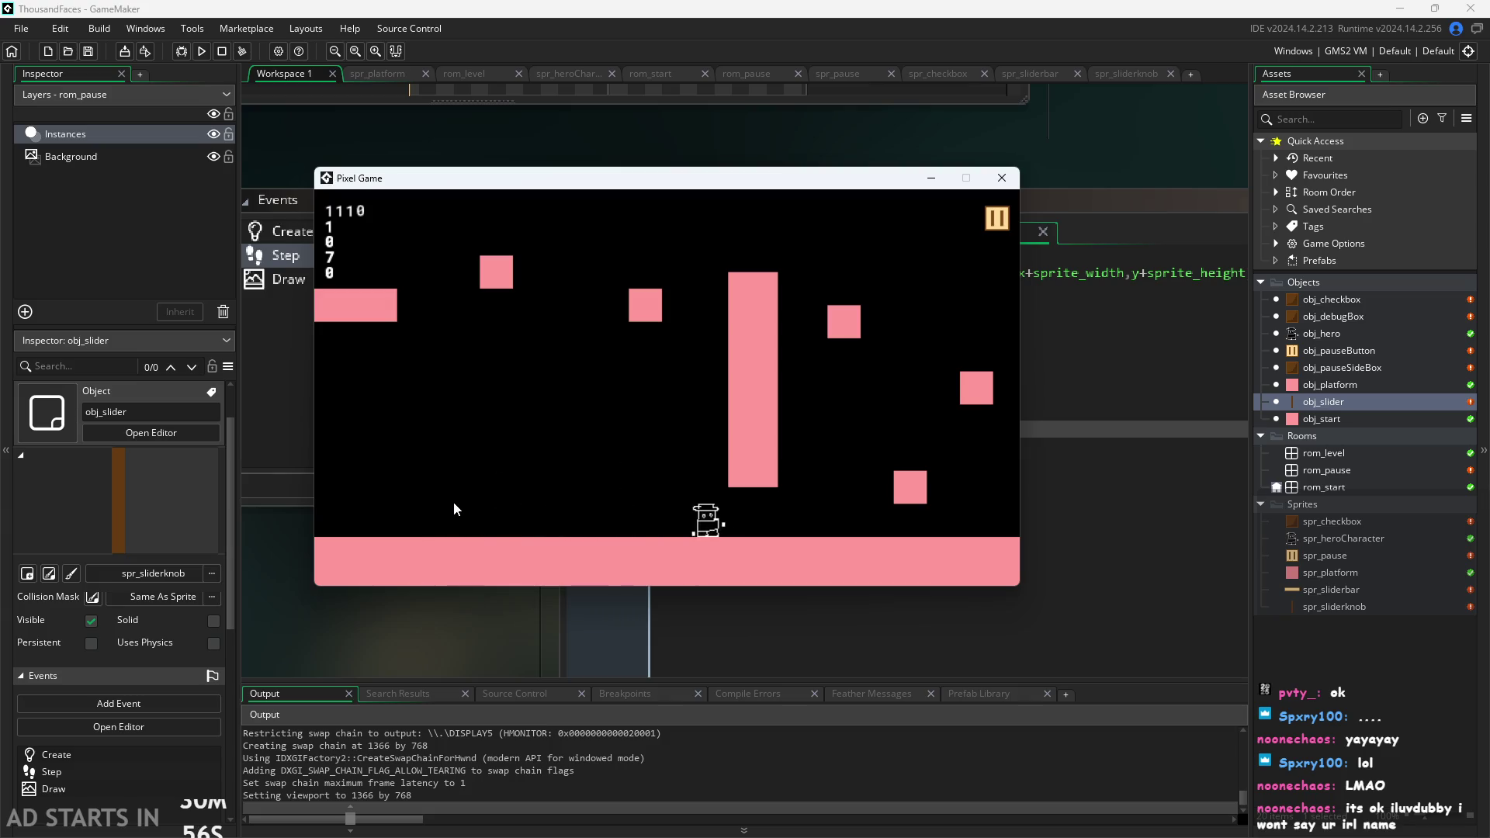
{"action": "key", "text": "space"}
{"action": "key", "text": "Left"}
{"action": "key", "text": "space"}
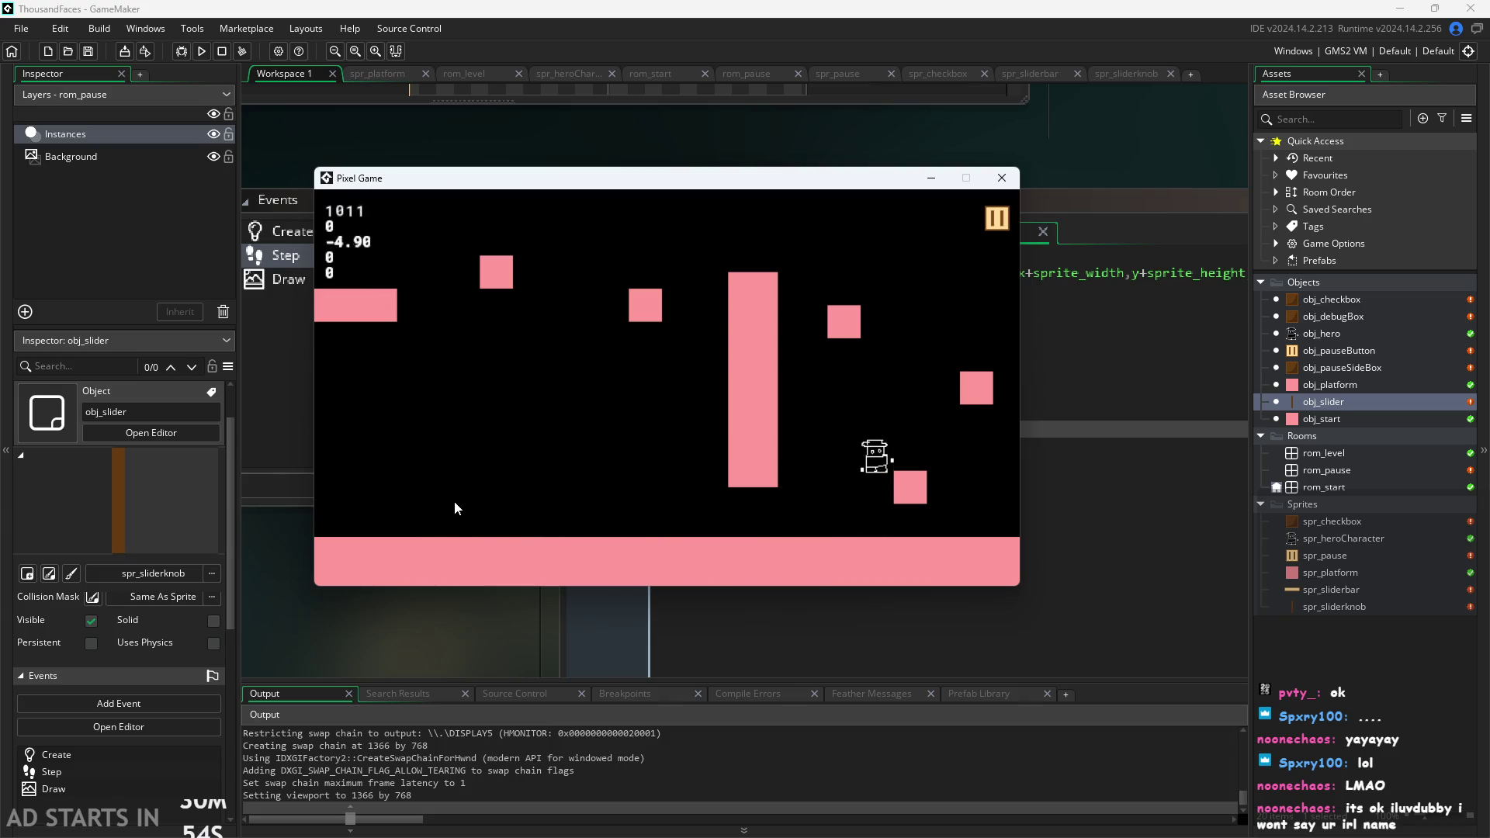
{"action": "key", "text": "Right"}
{"action": "key", "text": "space"}
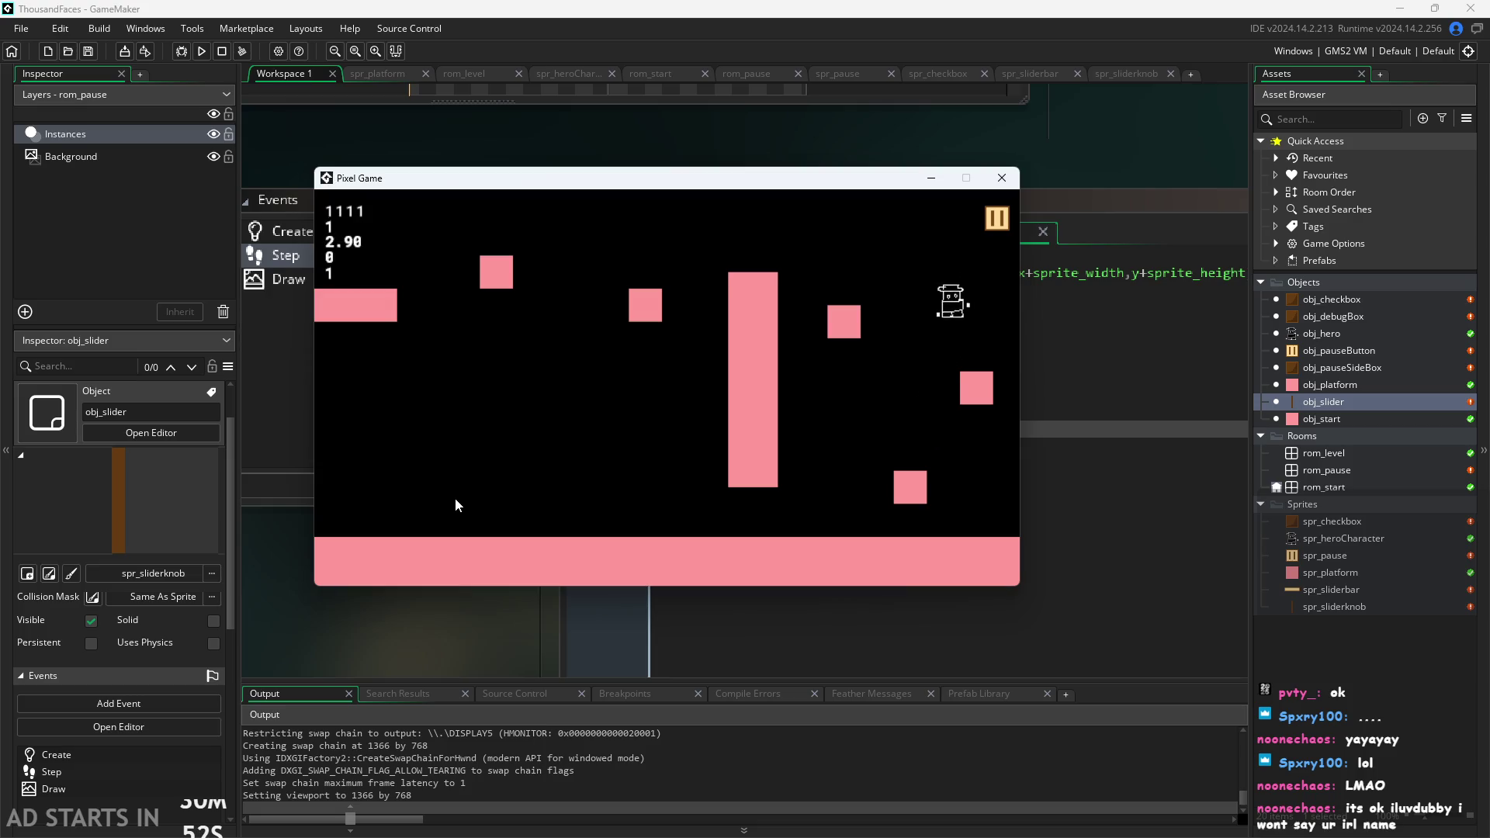
{"action": "key", "text": "space"}
{"action": "key", "text": "Left"}
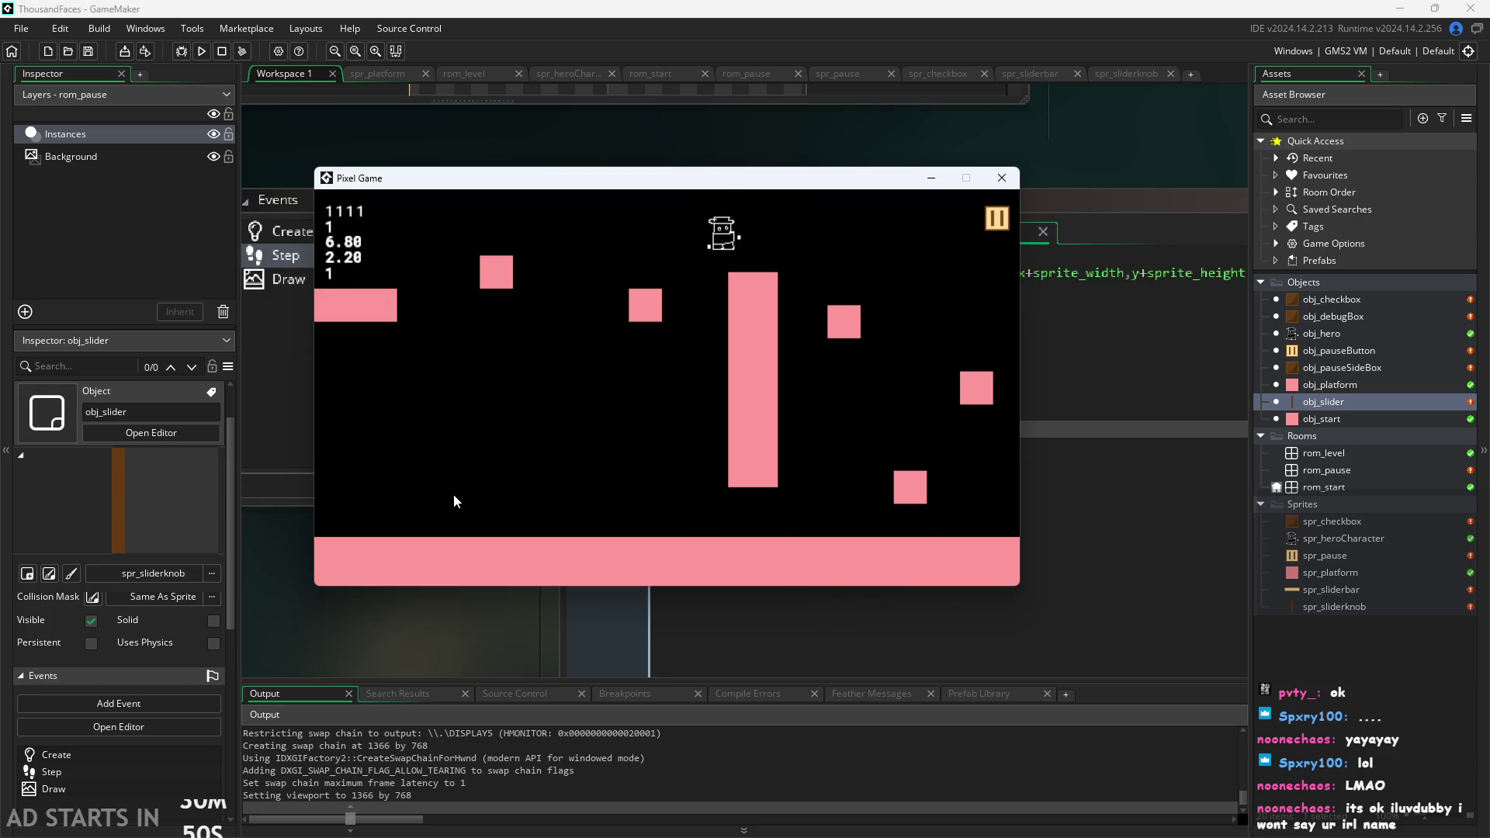
{"action": "key", "text": "space"}
{"action": "key", "text": "Left"}
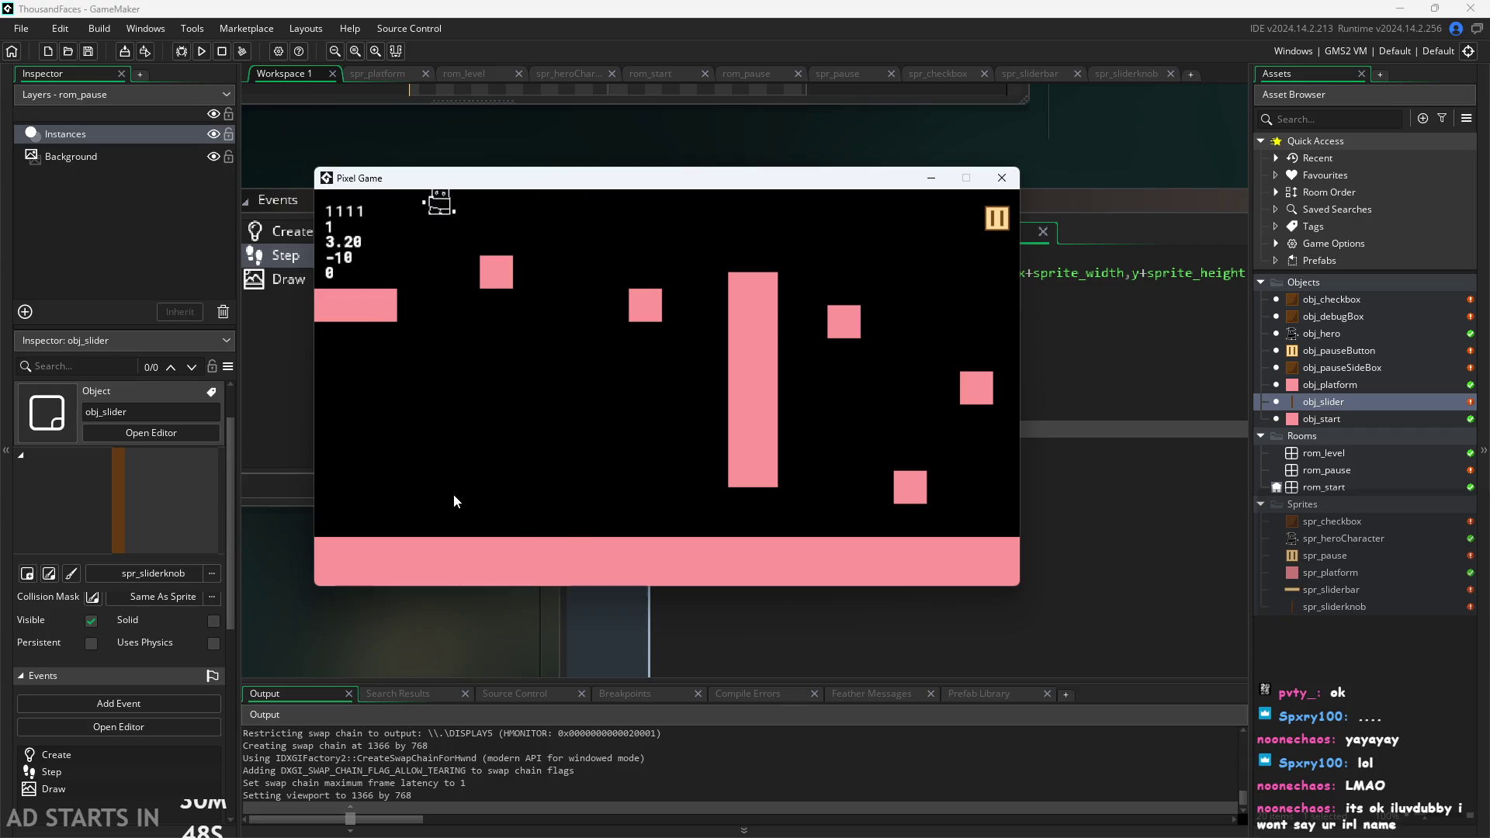
{"action": "key", "text": "Right"}
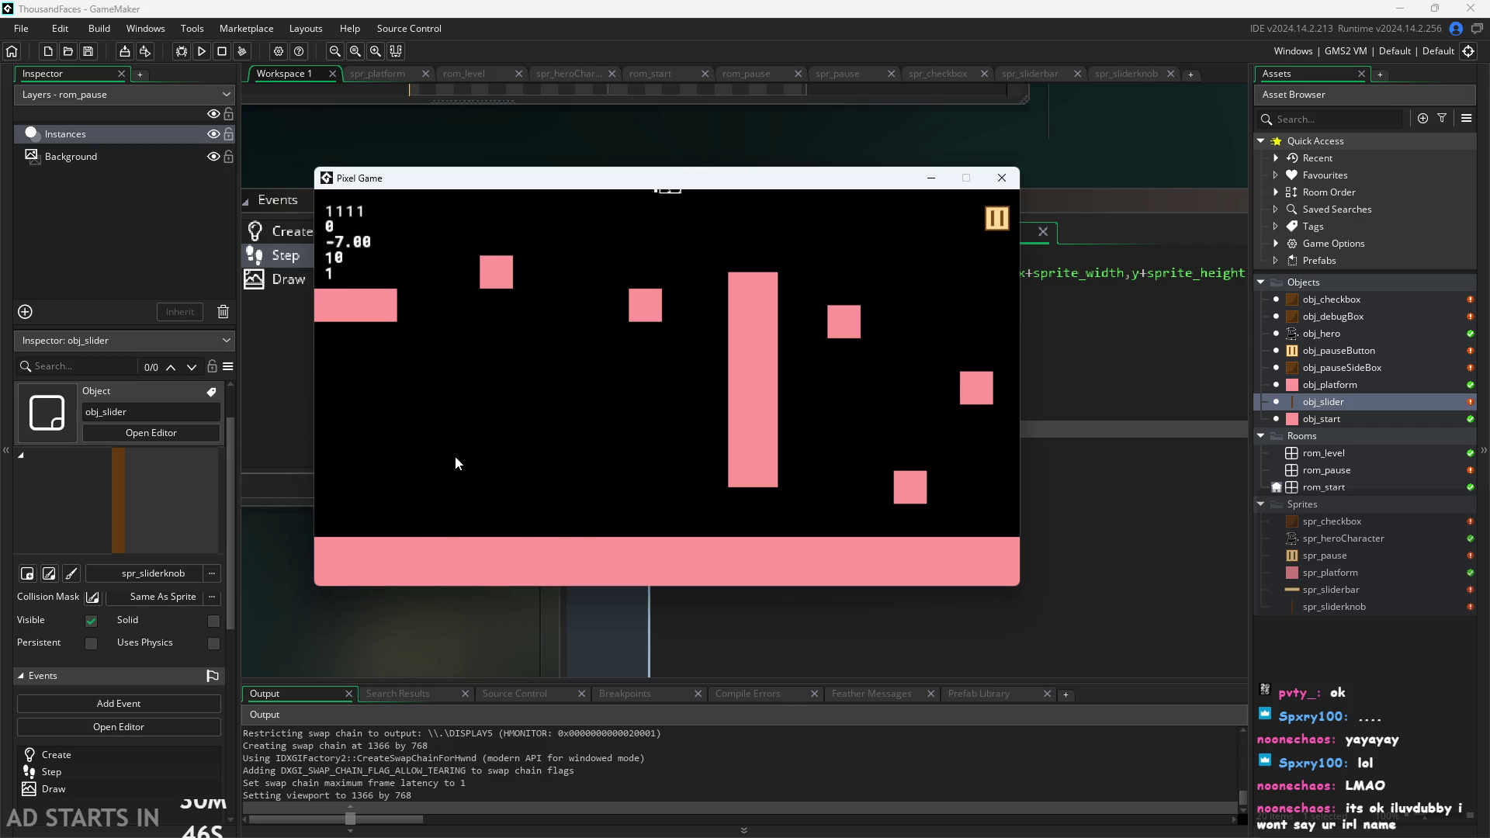
{"action": "key", "text": "Left"}
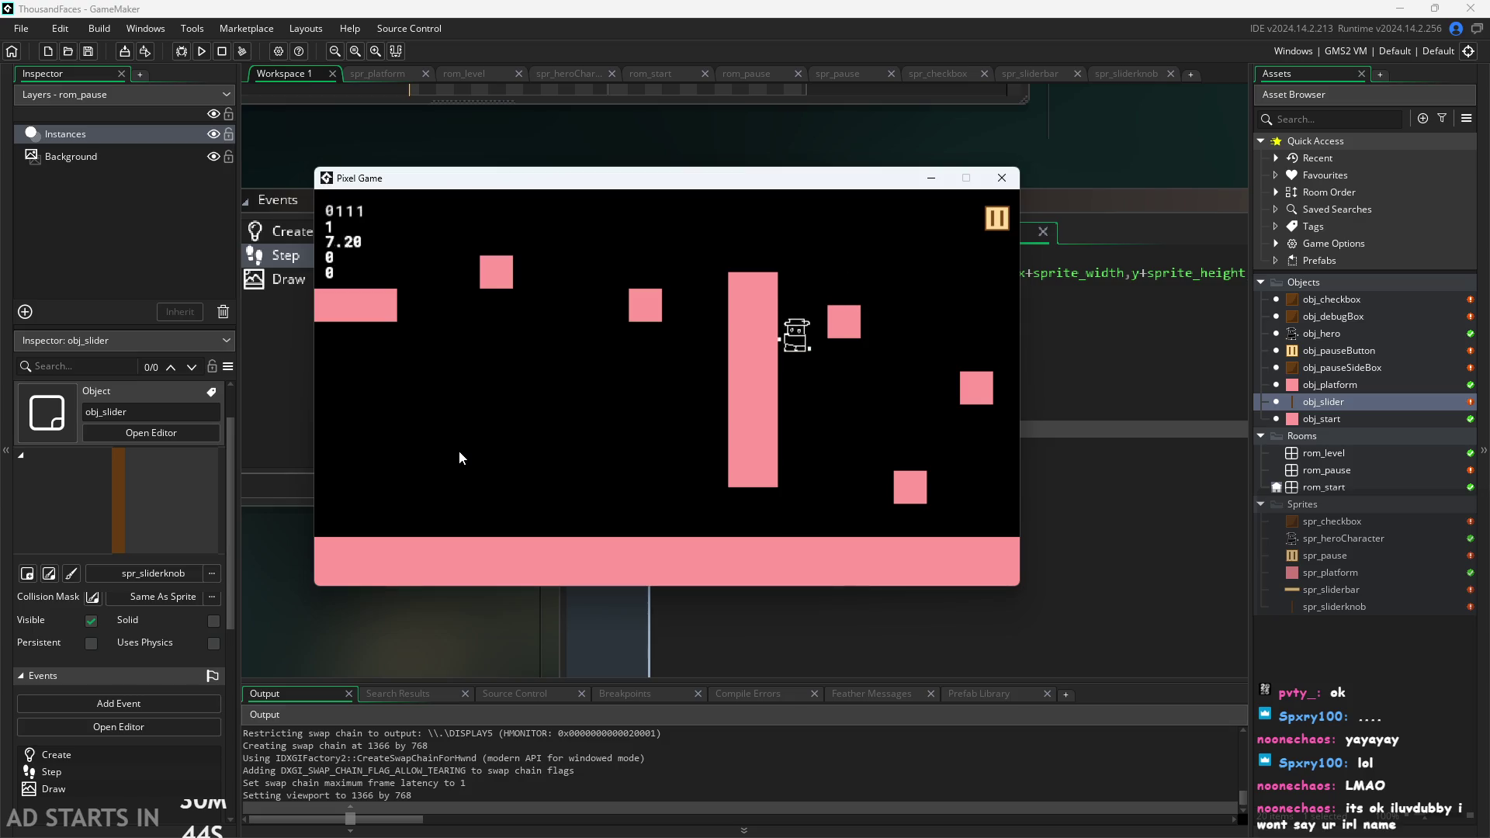
{"action": "key", "text": "Left"}
Run the hero around the lower floor and upper platforms again, then pause the game.
{"action": "key", "text": "Up"}
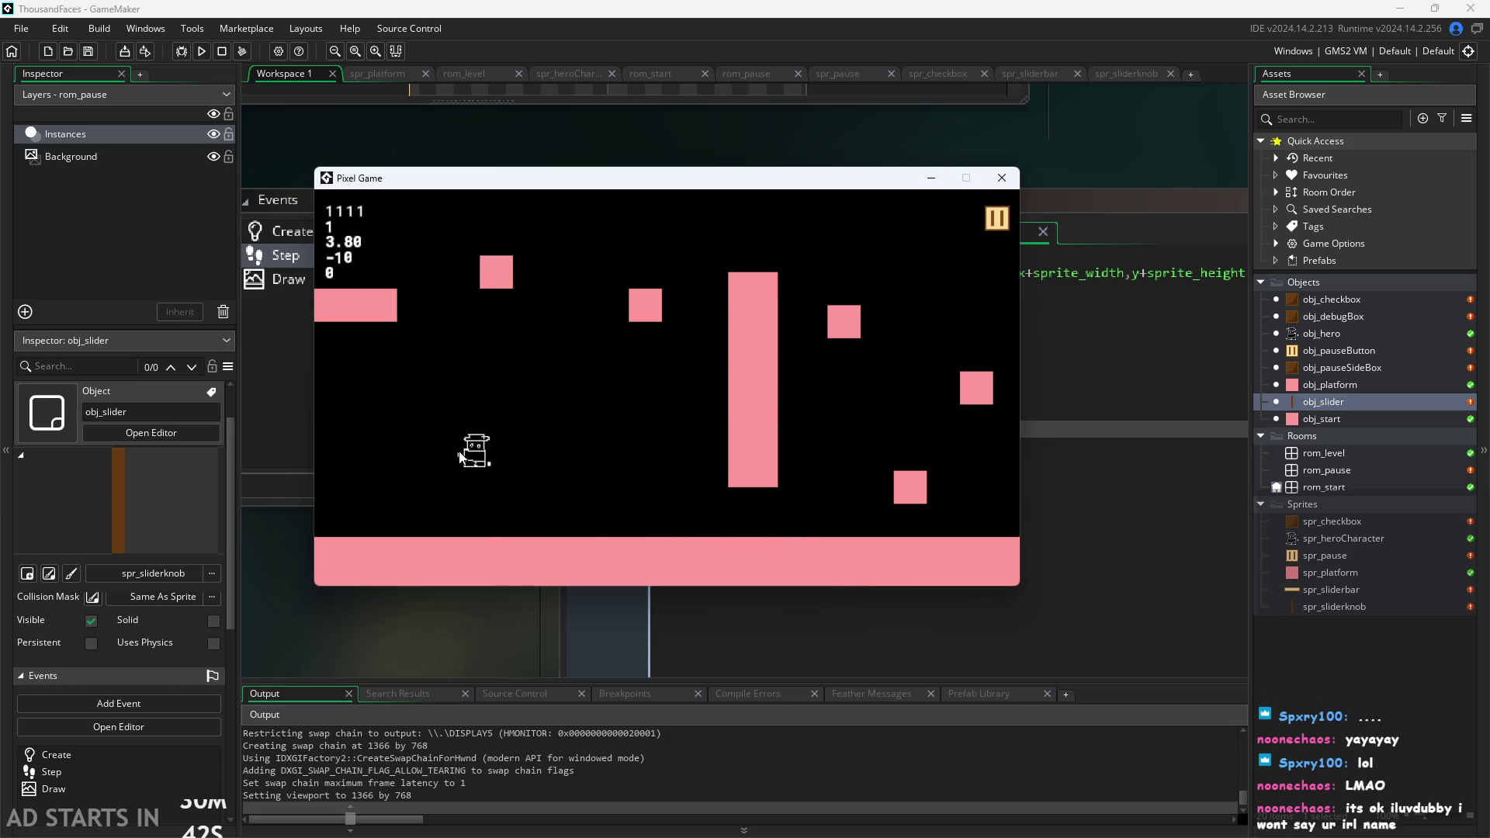
{"action": "key", "text": "Right"}
{"action": "key", "text": "Up"}
{"action": "key", "text": "Right"}
{"action": "key", "text": "Up"}
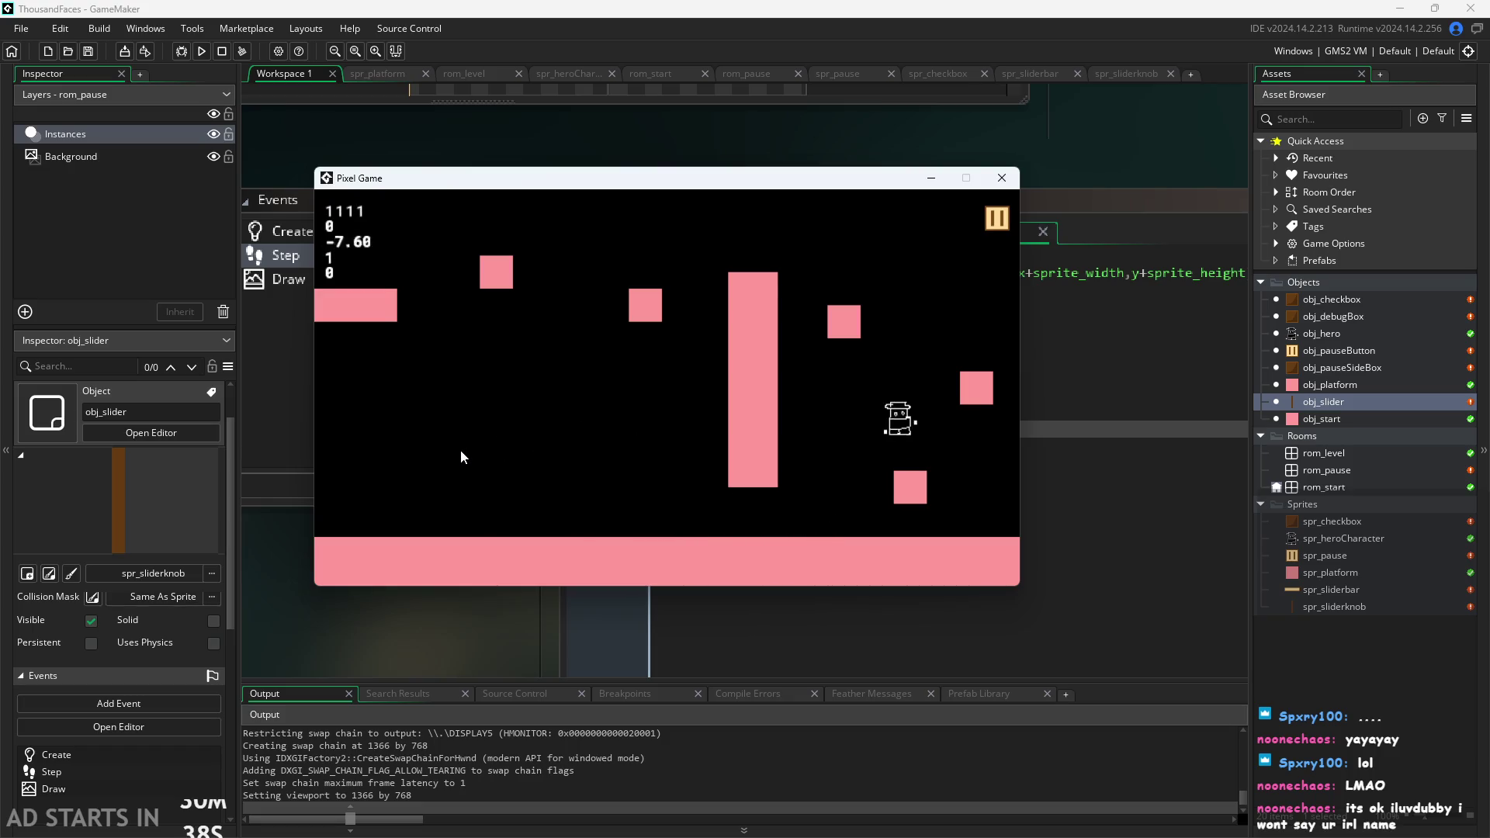
{"action": "key", "text": "Left"}
{"action": "key", "text": "Up"}
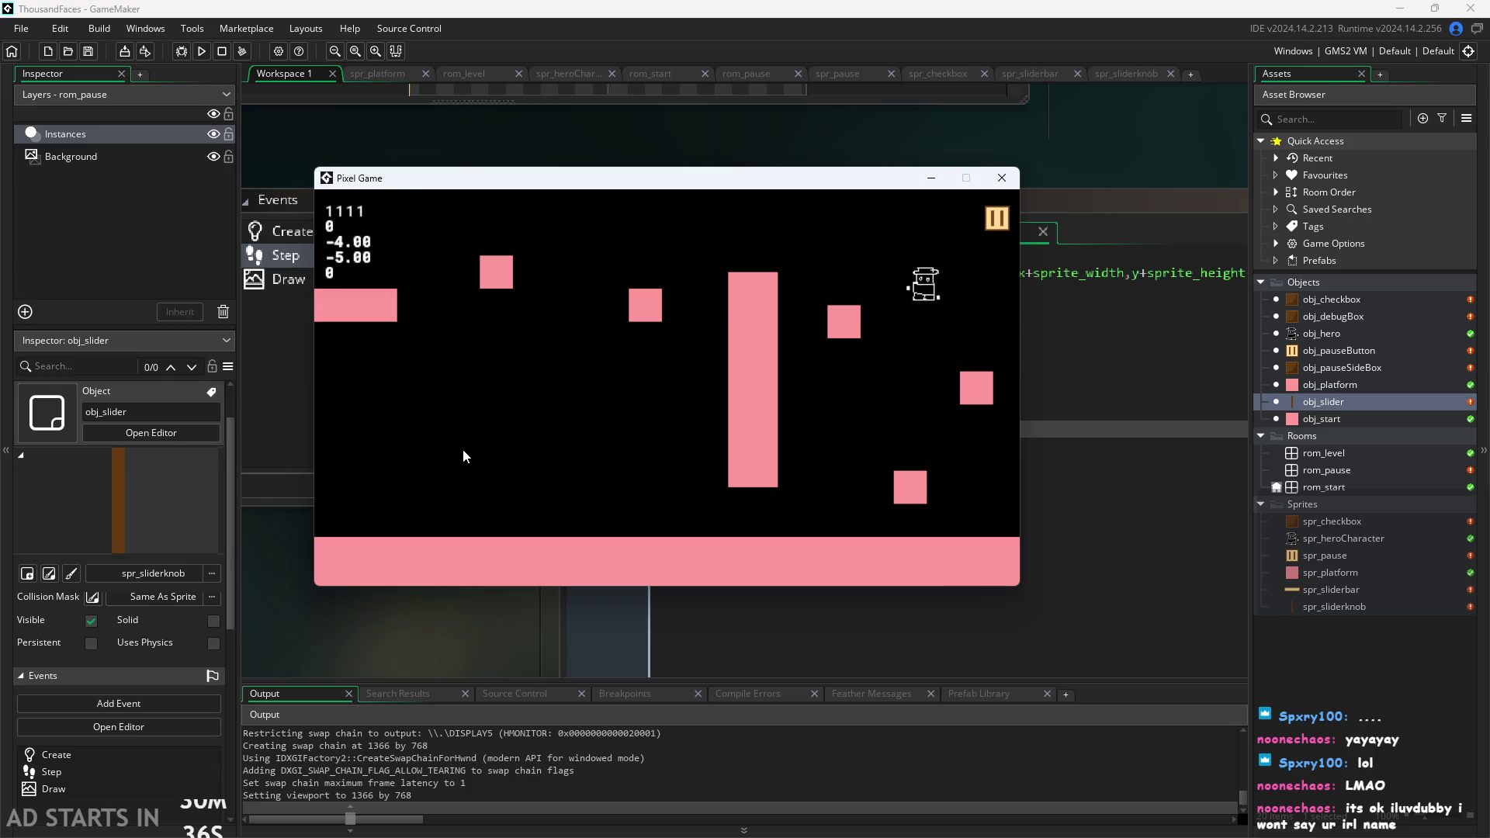
{"action": "key", "text": "Left"}
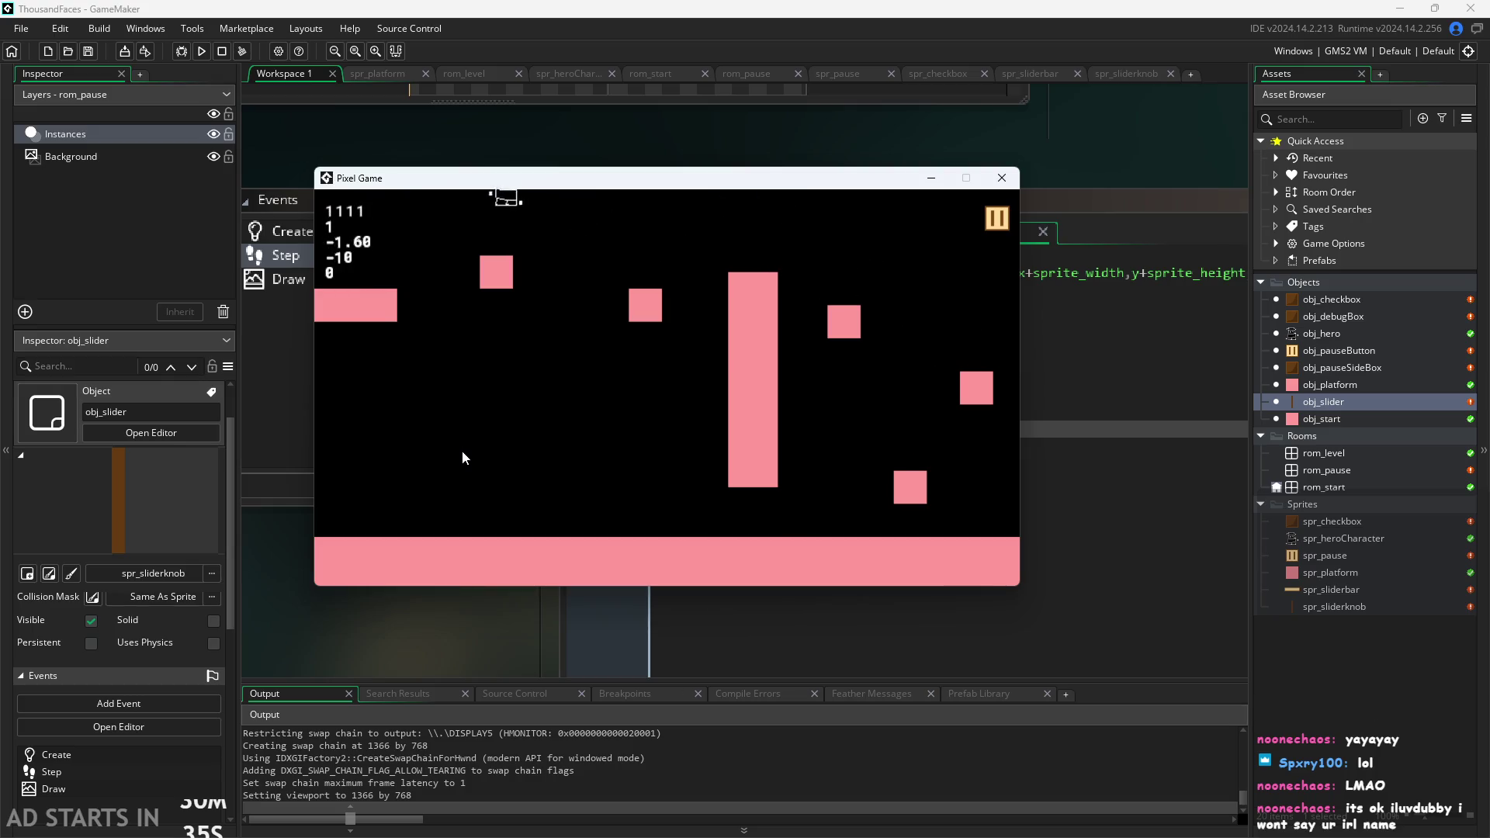
{"action": "key", "text": "Right"}
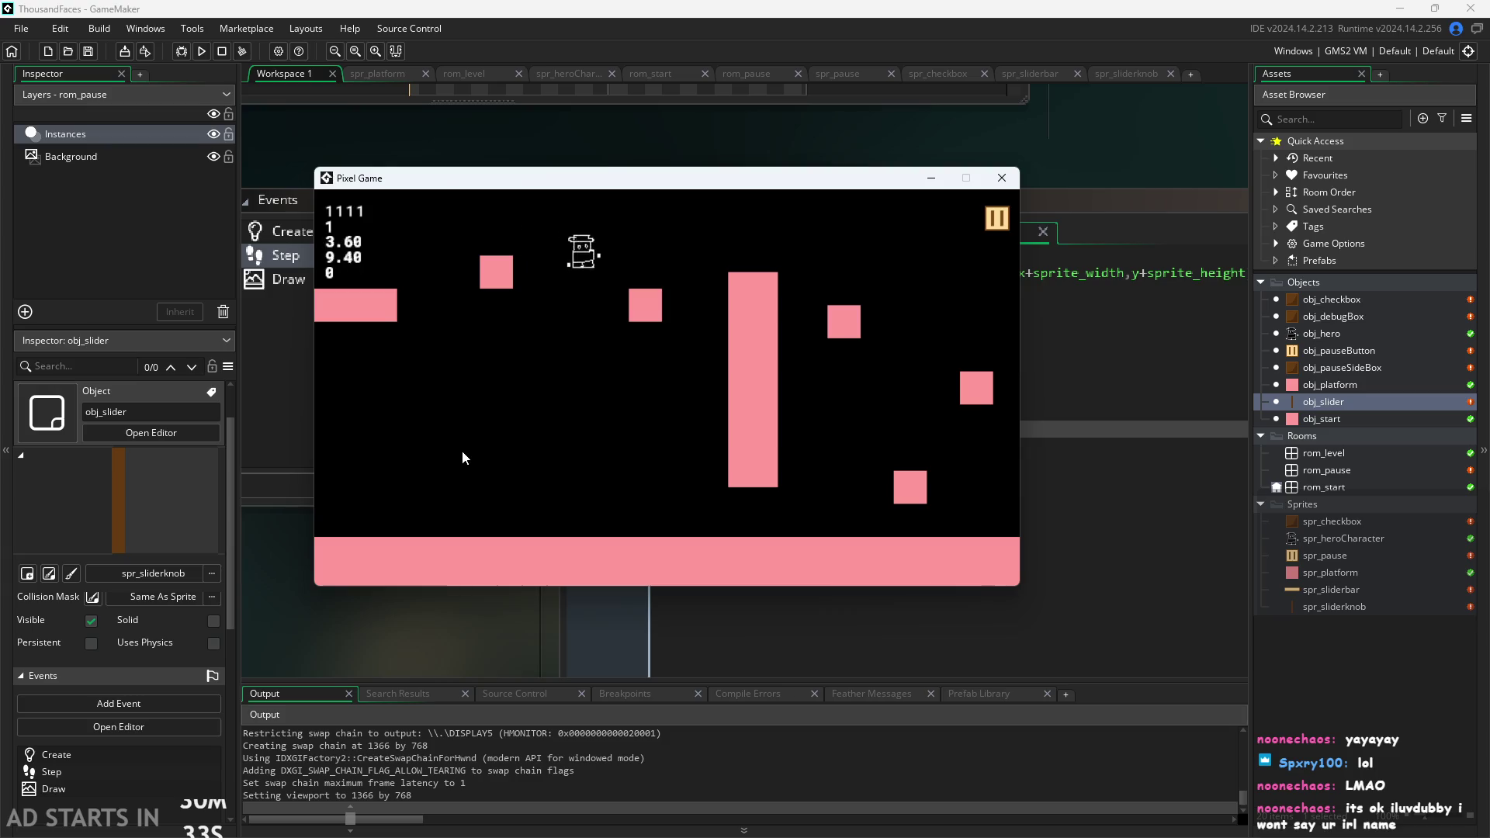
{"action": "key", "text": "Left"}
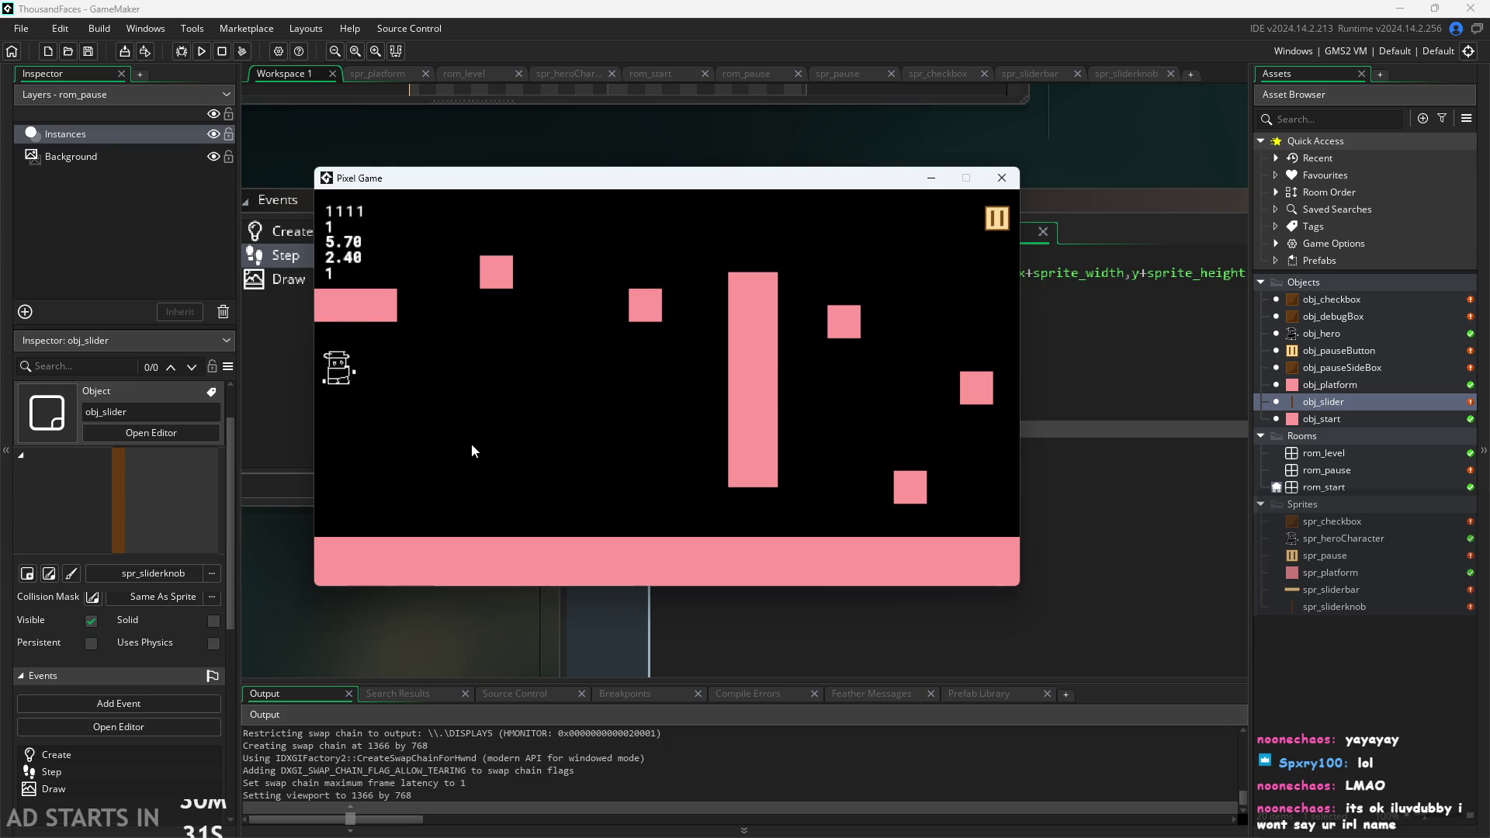
{"action": "key", "text": "Right"}
{"action": "left_click", "coordinate": [996, 218]}
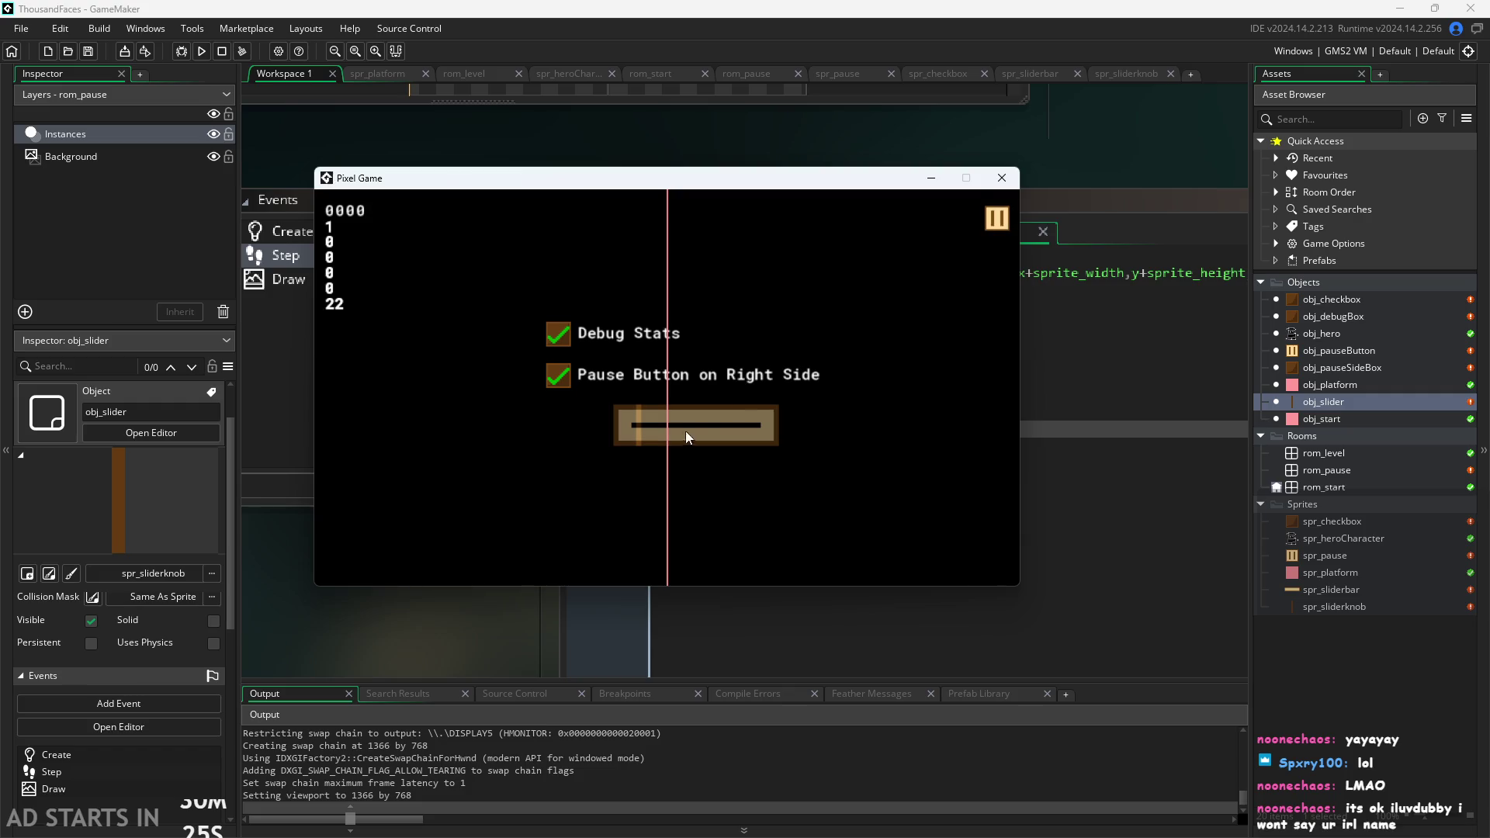
Drag the slider knob to its maximum of 100 and move the game window aside to expose obj_slider's Step code.
{"action": "mouse_move", "coordinate": [647, 436]}
{"action": "left_mouse_down"}
{"action": "mouse_move", "coordinate": [742, 450]}
{"action": "mouse_move", "coordinate": [731, 425]}
{"action": "mouse_move", "coordinate": [604, 437]}
{"action": "mouse_move", "coordinate": [616, 427]}
{"action": "mouse_move", "coordinate": [601, 458]}
{"action": "left_mouse_up"}
{"action": "mouse_move", "coordinate": [846, 178]}
{"action": "left_mouse_down"}
{"action": "mouse_move", "coordinate": [953, 518]}
{"action": "mouse_move", "coordinate": [888, 289]}
{"action": "mouse_move", "coordinate": [964, 350]}
{"action": "left_mouse_up"}
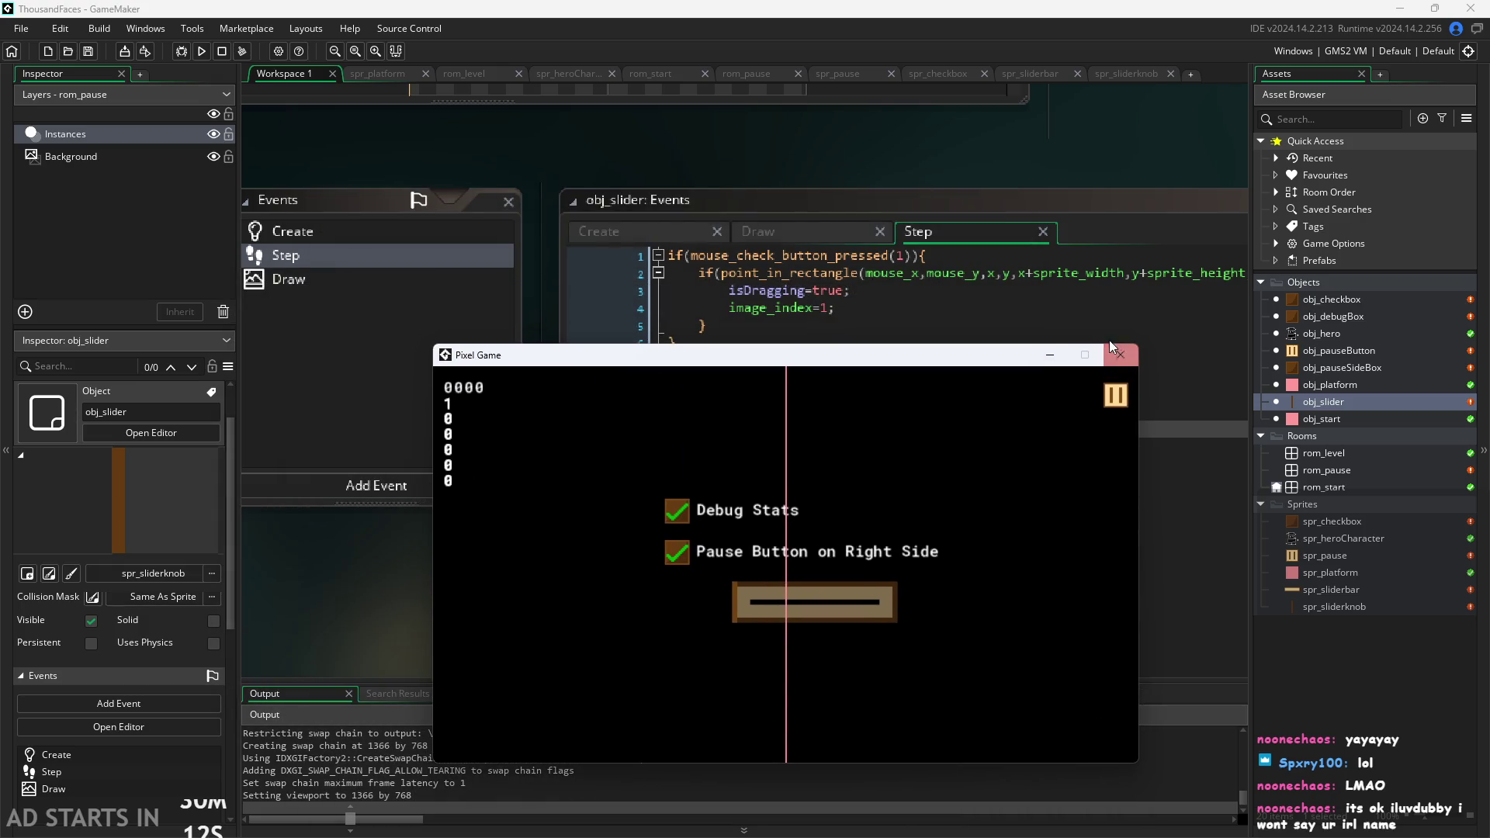
Browse the Asset Browser objects and open obj_slider's object editor with its event code.
{"action": "double_click", "coordinate": [1352, 337]}
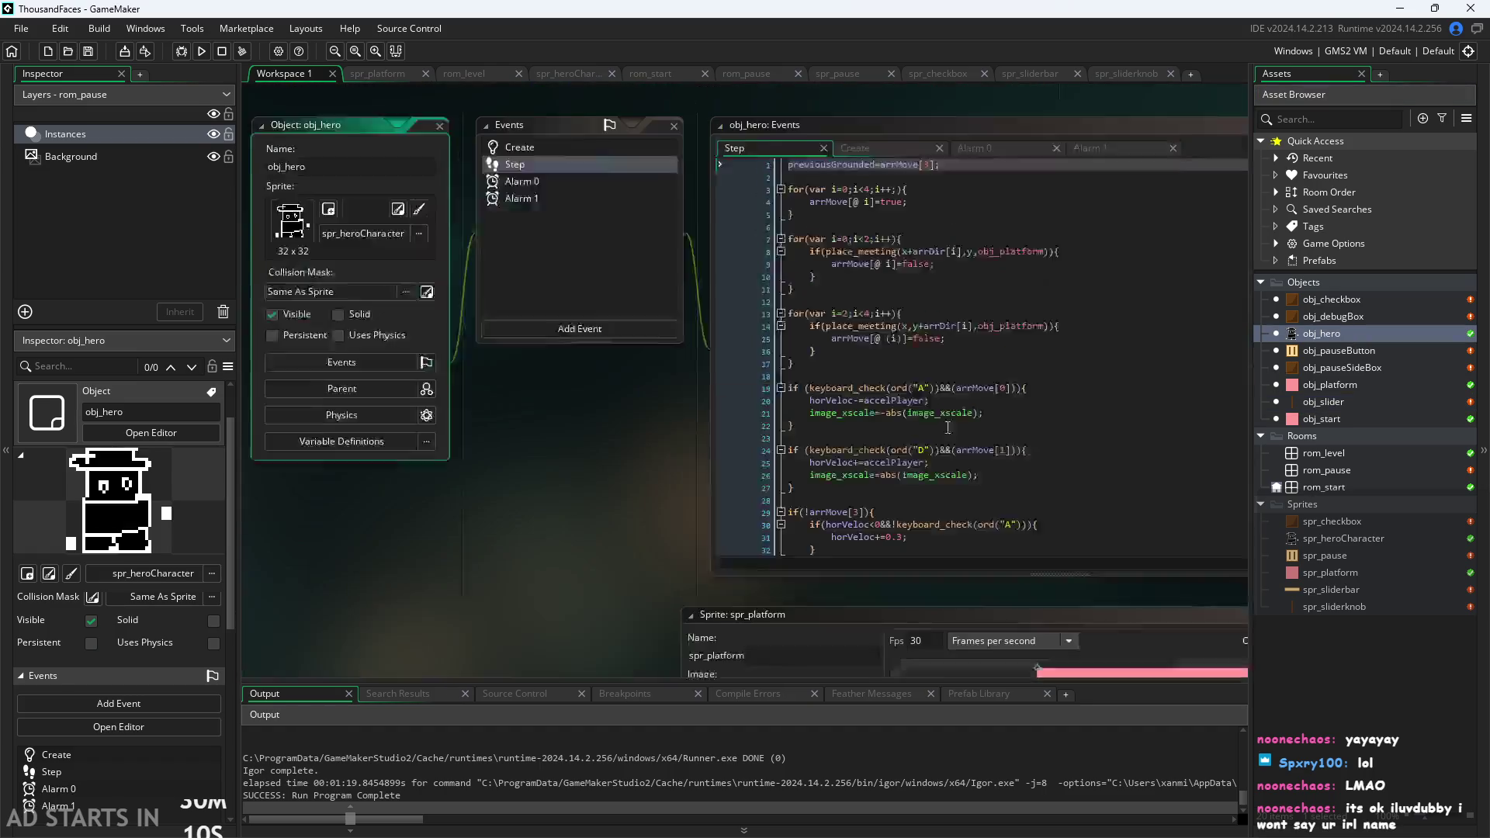
{"action": "scroll", "coordinate": [625, 432], "scroll_direction": "down", "scroll_amount": 10}
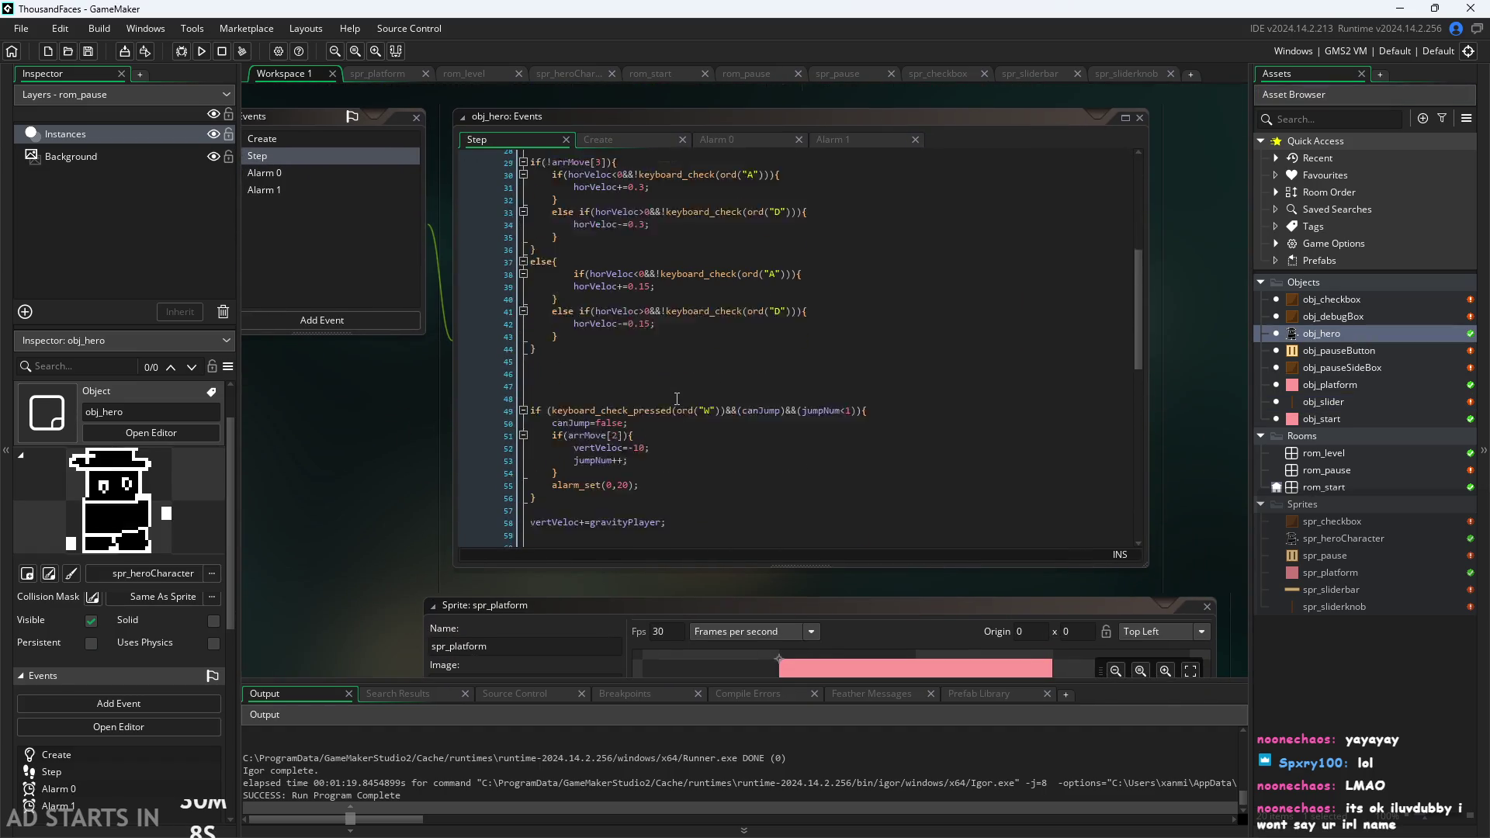
{"action": "scroll", "coordinate": [625, 432], "scroll_direction": "down", "scroll_amount": 13}
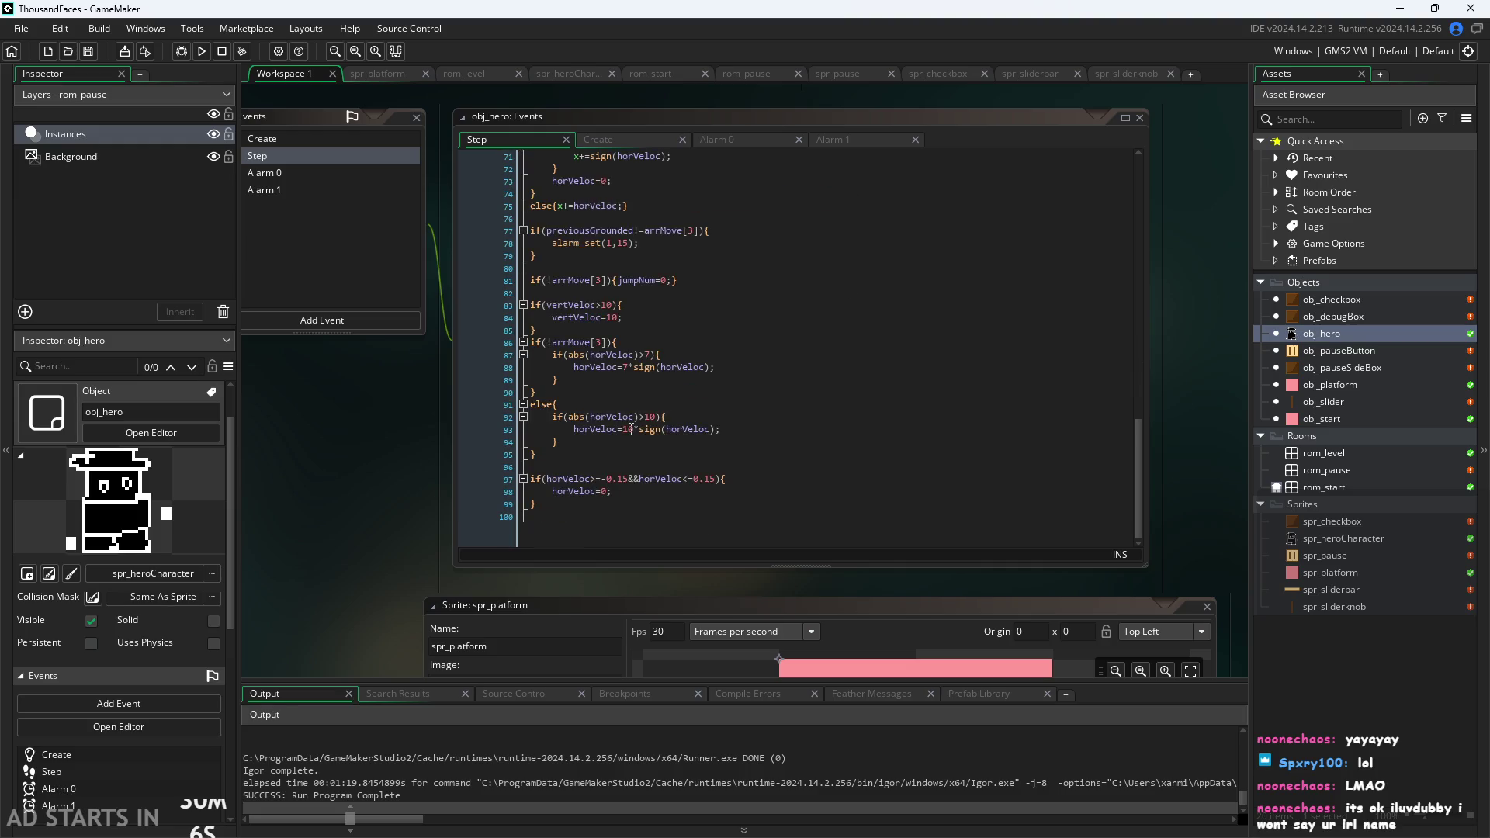
{"action": "scroll", "coordinate": [631, 429], "scroll_direction": "up", "scroll_amount": 1}
{"action": "scroll", "coordinate": [631, 429], "scroll_direction": "down", "scroll_amount": 1}
{"action": "scroll", "coordinate": [394, 481], "scroll_direction": "up", "scroll_amount": 2, "text": "ctrl"}
{"action": "scroll", "coordinate": [395, 481], "scroll_direction": "down", "scroll_amount": 1, "text": "ctrl"}
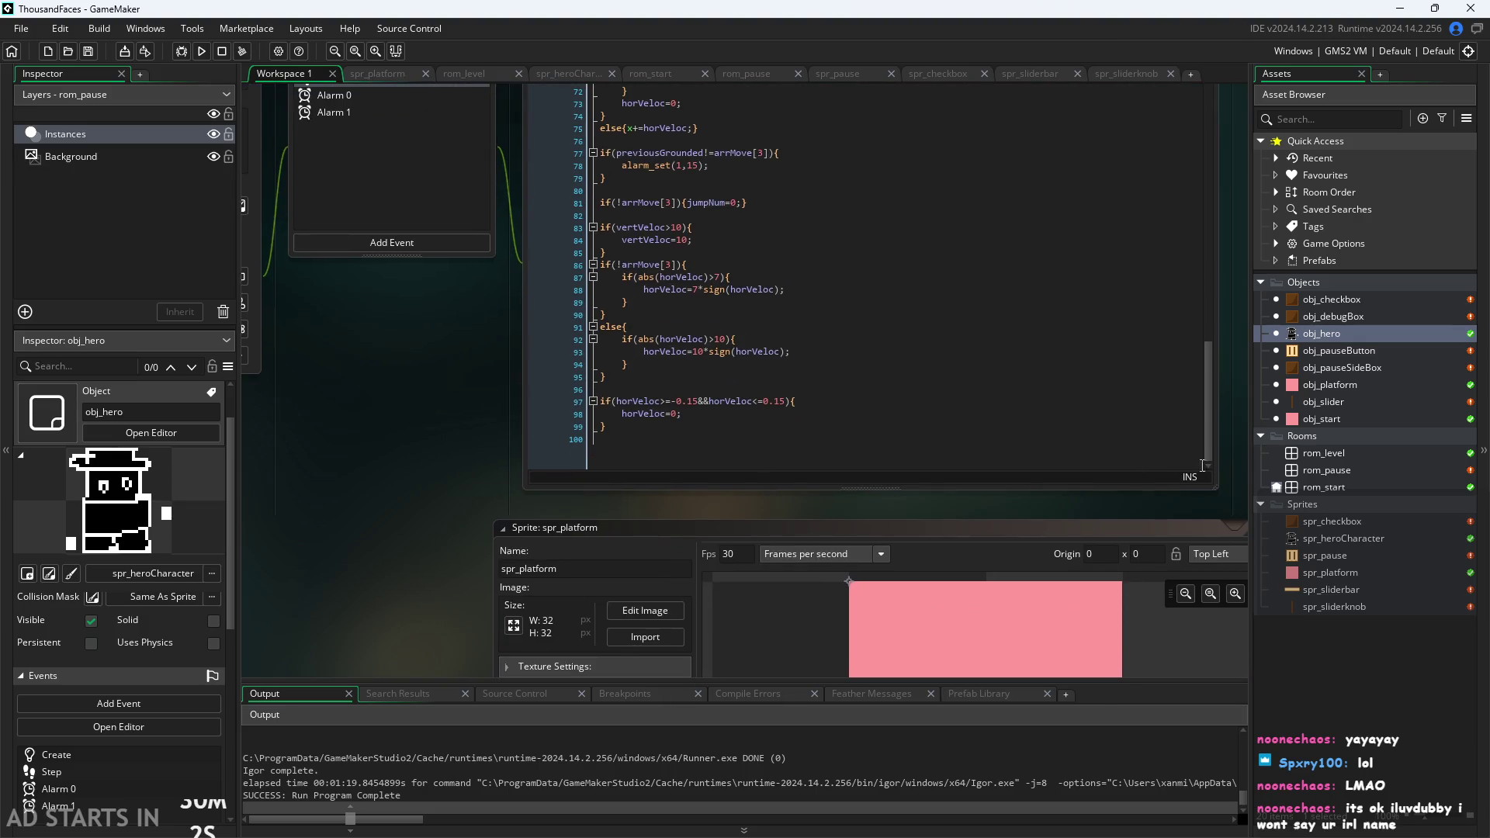
{"action": "double_click", "coordinate": [1349, 403]}
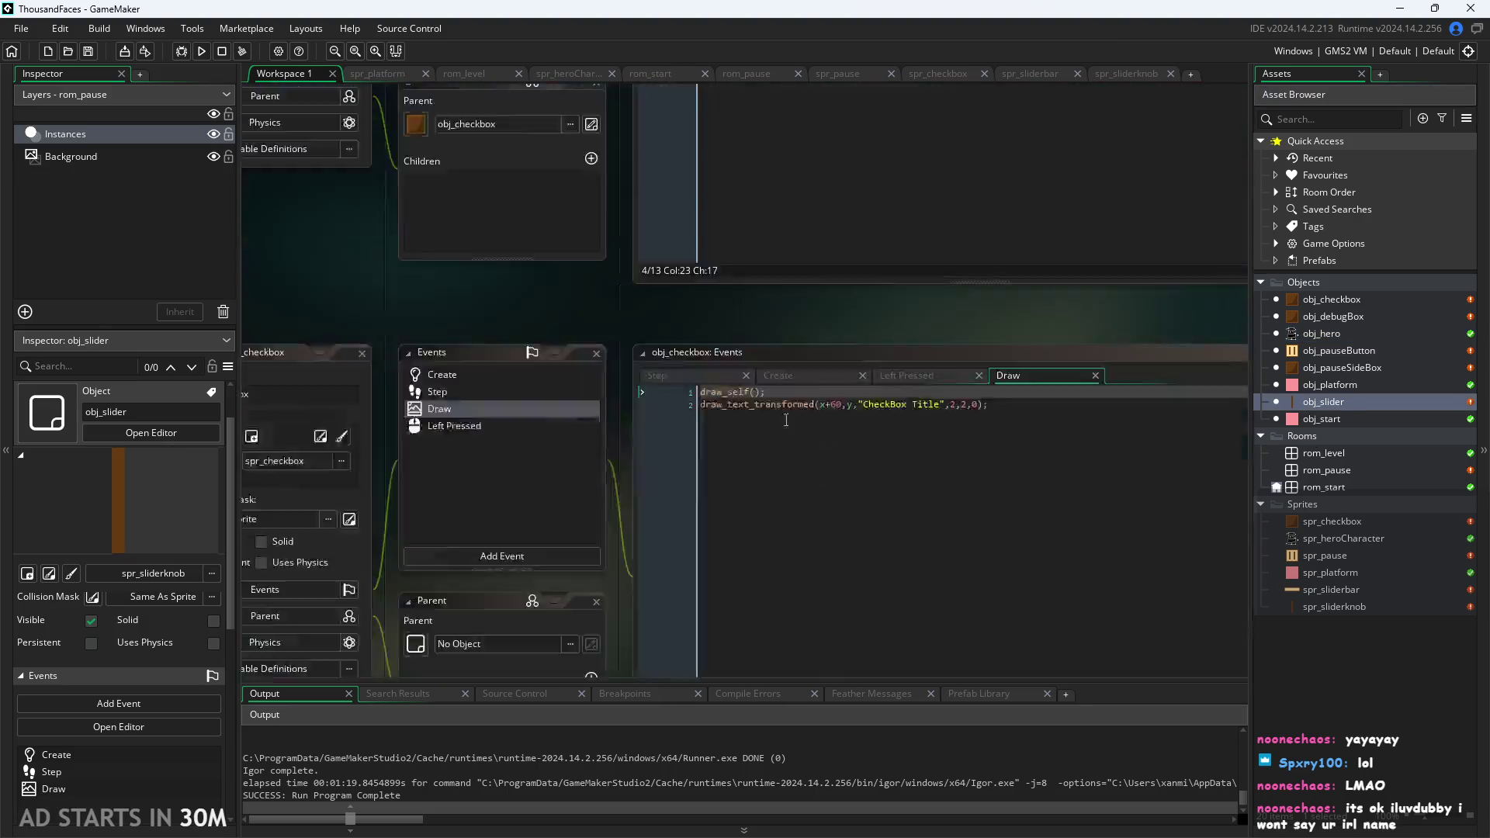
Enlarge the obj_slider editor, view its Create and Draw events, and switch to the ThousandFacesNotes sketch.
{"action": "left_click_drag", "start_coordinate": [663, 437], "coordinate": [423, 440]}
{"action": "scroll", "coordinate": [413, 486], "scroll_direction": "up", "scroll_amount": 2, "text": "ctrl"}
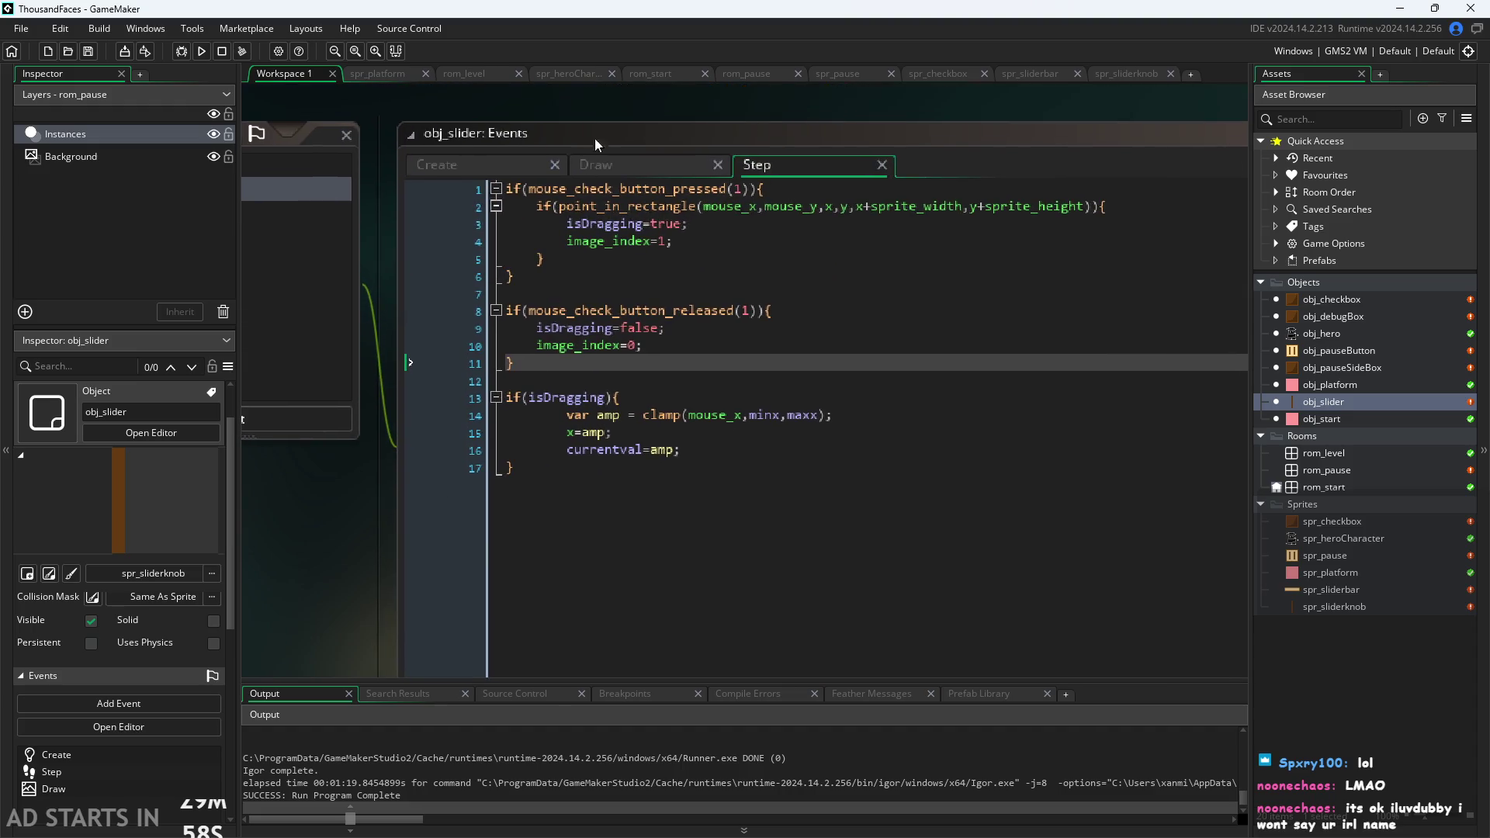
{"action": "left_click", "coordinate": [468, 164]}
{"action": "left_click", "coordinate": [655, 168]}
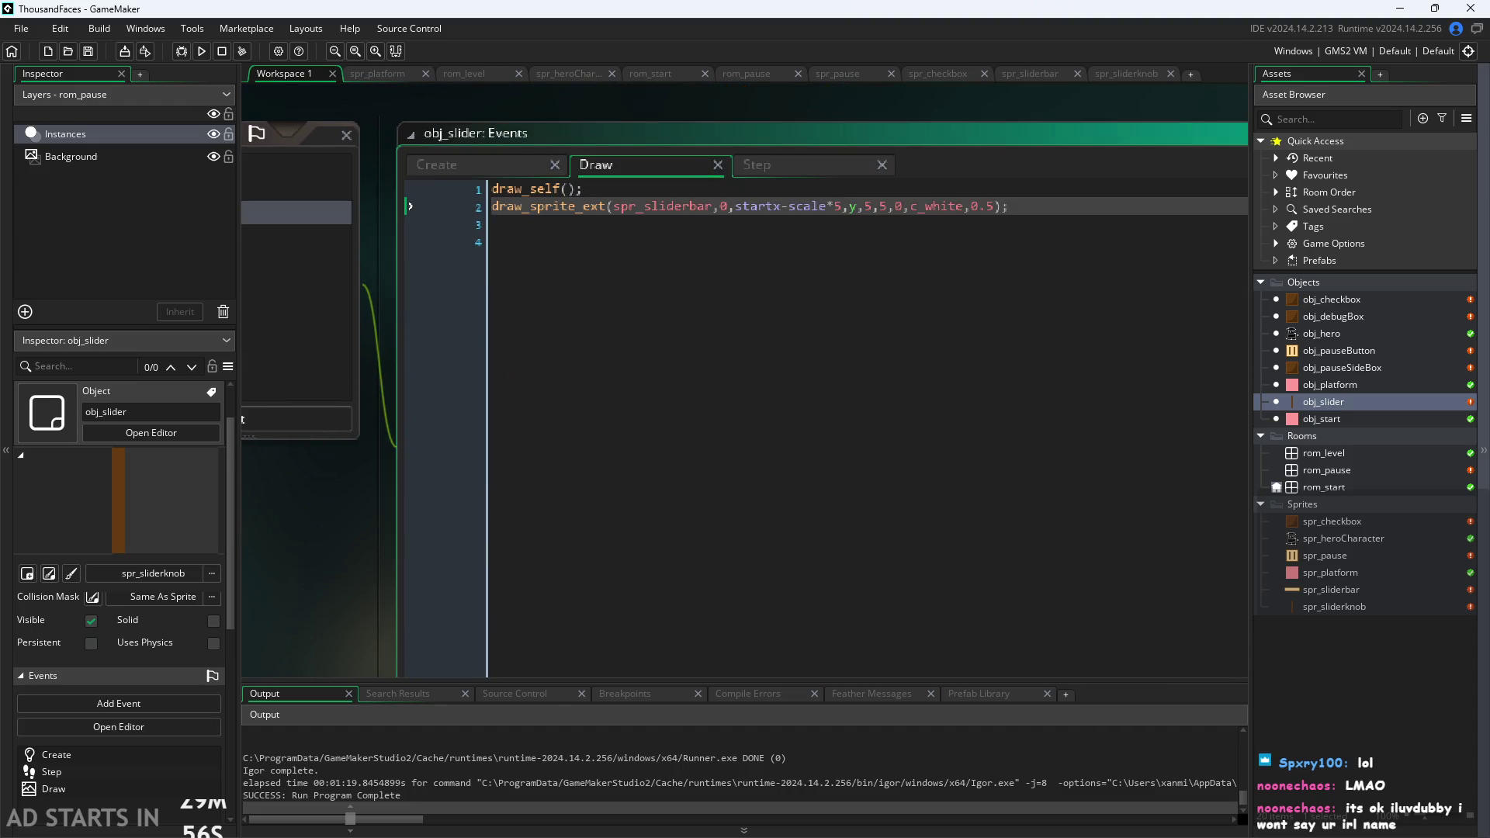
{"action": "key", "text": "alt+Tab"}
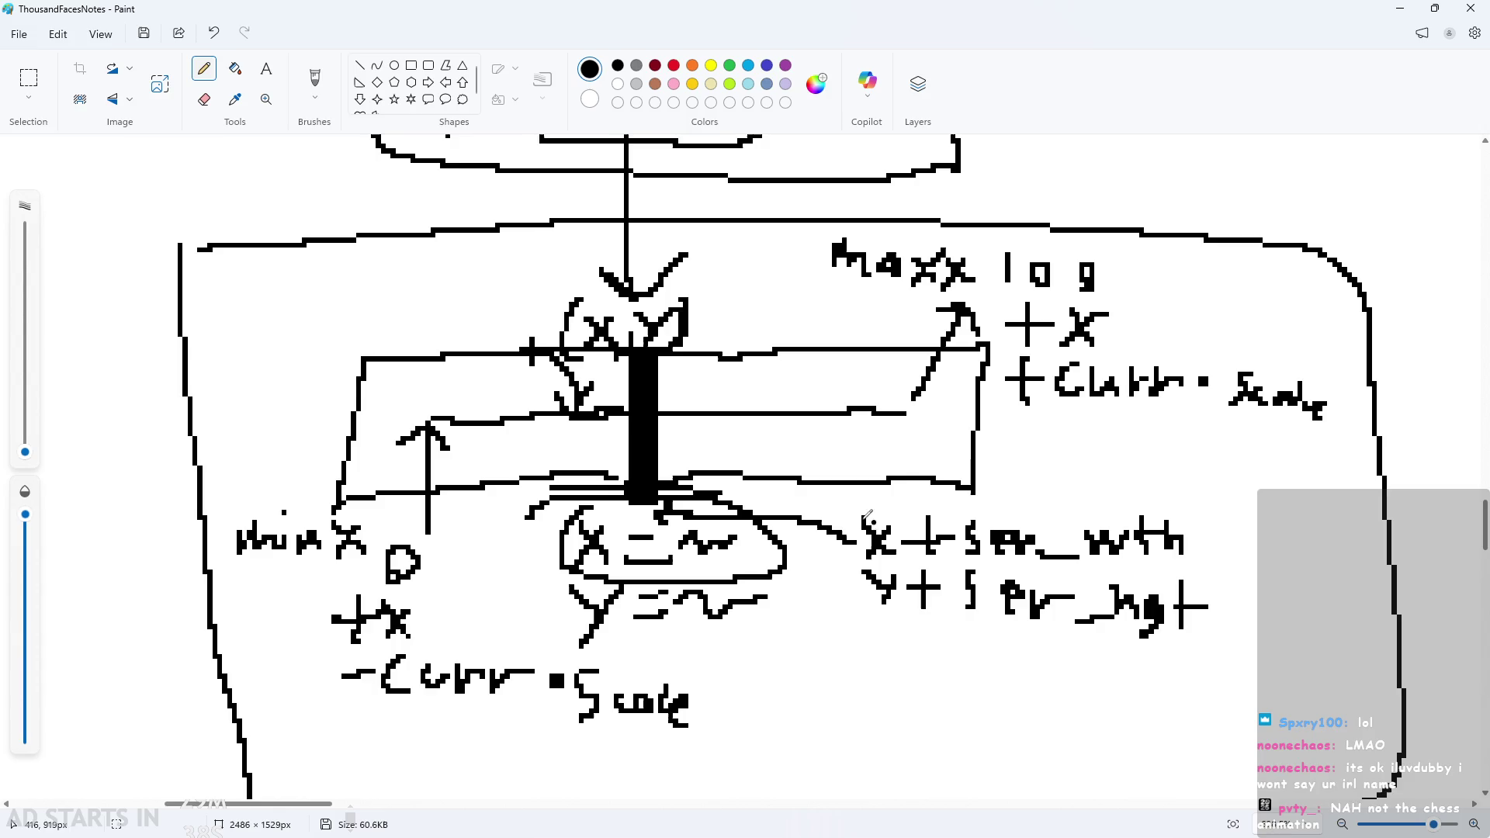
Zoom out and scroll around the sketch's min x / max x notes, then minimize Paint.
{"action": "key", "text": "ctrl+minus"}
{"action": "key", "text": "ctrl+minus"}
{"action": "key", "text": "ctrl+minus"}
{"action": "key", "text": "ctrl+minus"}
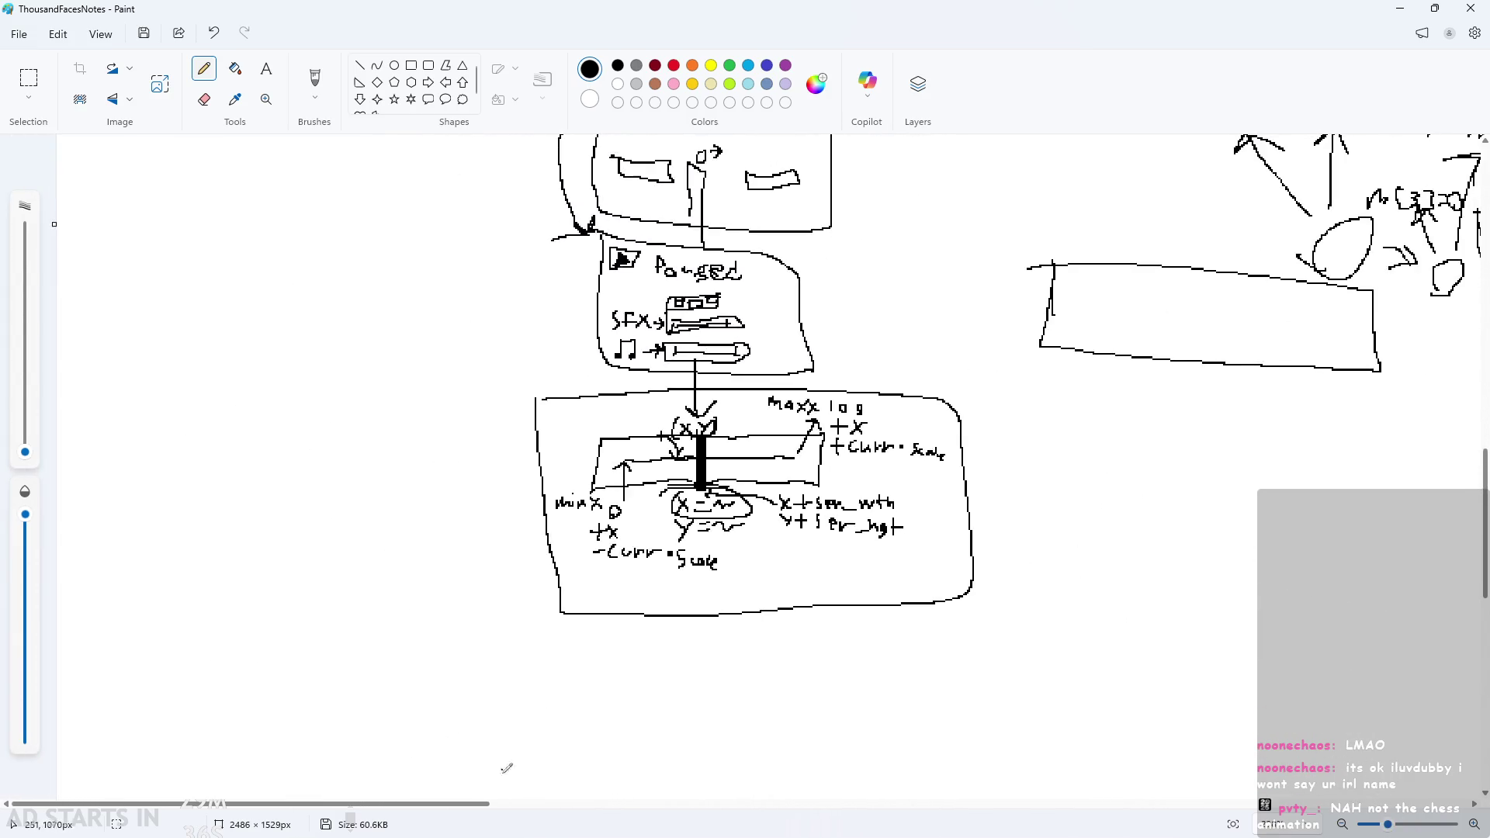
{"action": "scroll", "coordinate": [505, 768], "scroll_direction": "right", "scroll_amount": 10}
{"action": "key", "text": "ctrl+minus"}
{"action": "key", "text": "ctrl+minus"}
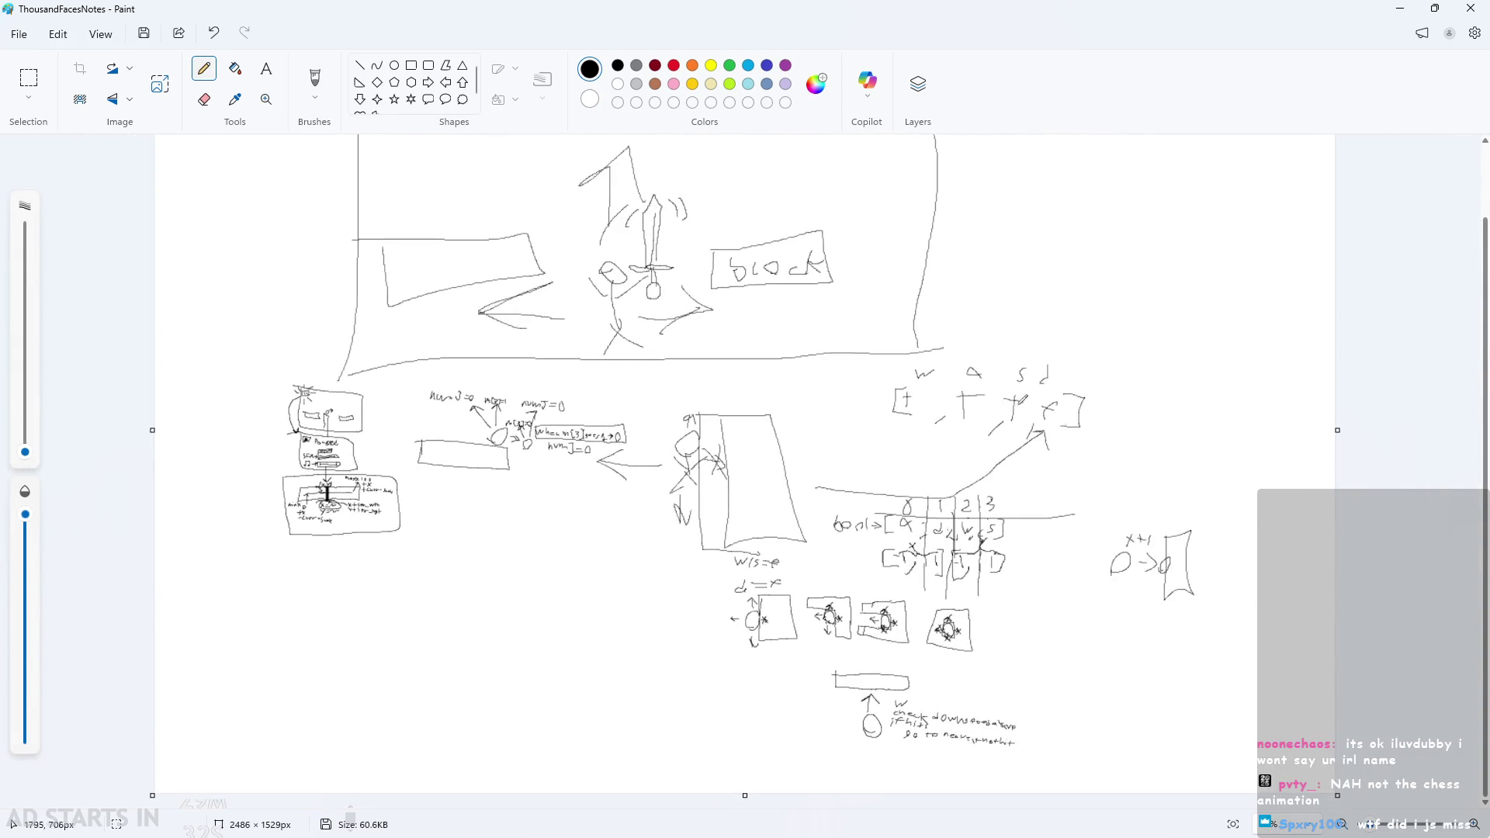
{"action": "scroll", "coordinate": [197, 389], "scroll_direction": "up", "scroll_amount": 3, "text": "ctrl"}
{"action": "scroll", "coordinate": [47, 468], "scroll_direction": "up", "scroll_amount": 5, "text": "ctrl"}
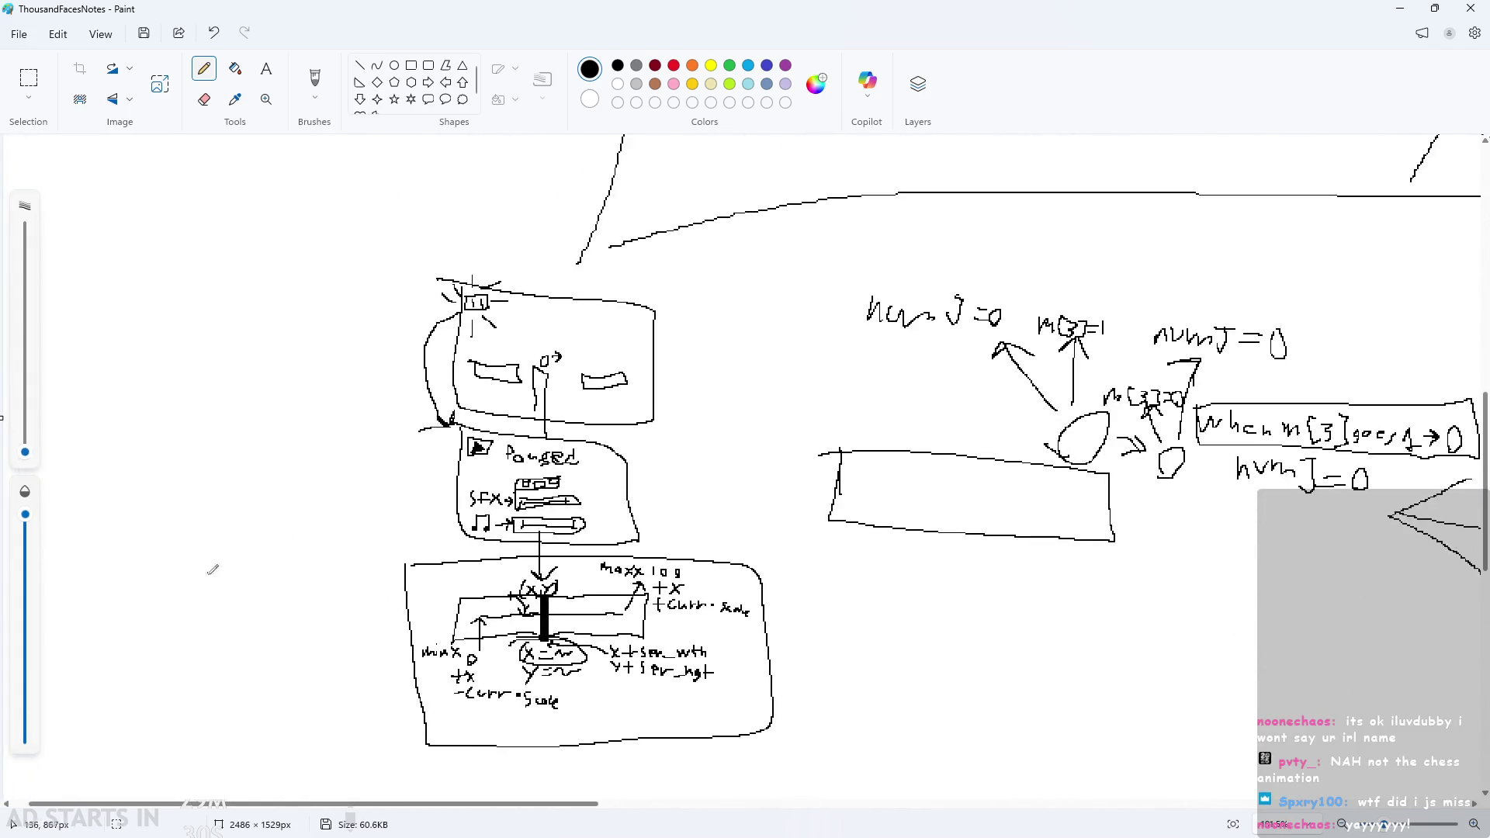
{"action": "scroll", "coordinate": [547, 508], "scroll_direction": "down", "scroll_amount": 1}
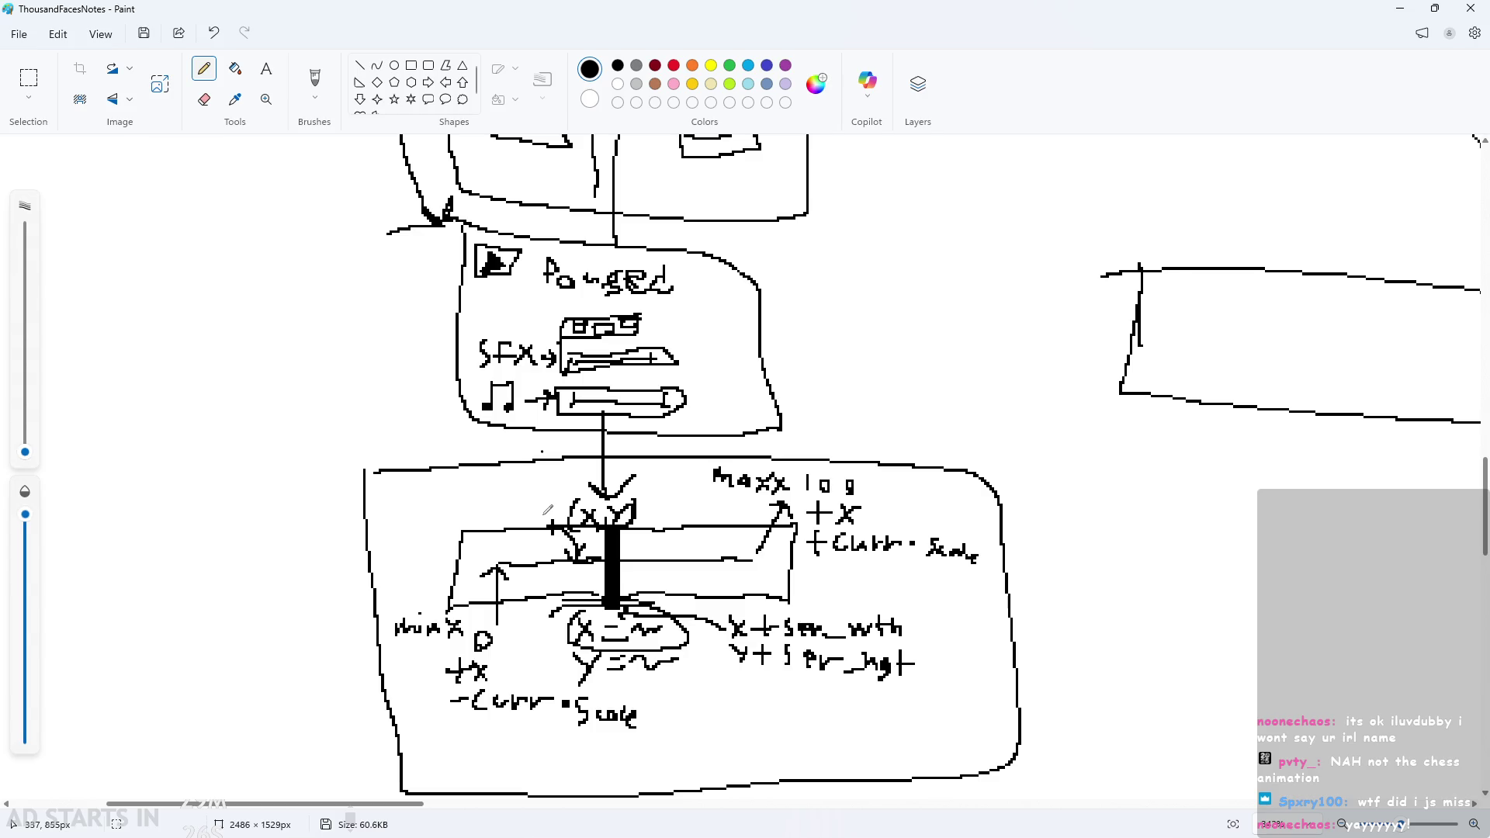
{"action": "scroll", "coordinate": [823, 408], "scroll_direction": "down", "scroll_amount": 1}
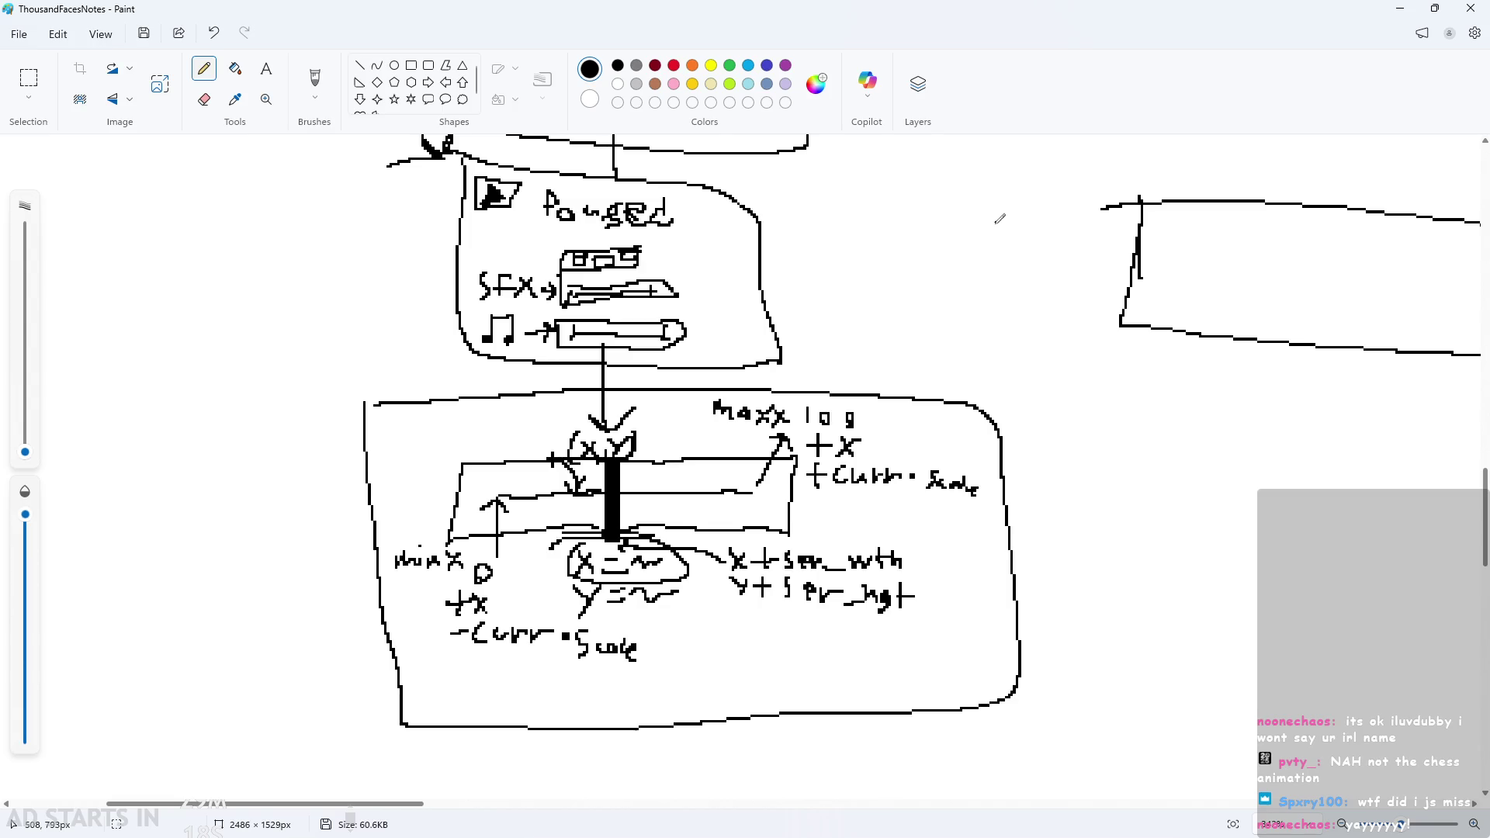
{"action": "scroll", "coordinate": [923, 371], "scroll_direction": "down", "scroll_amount": 1}
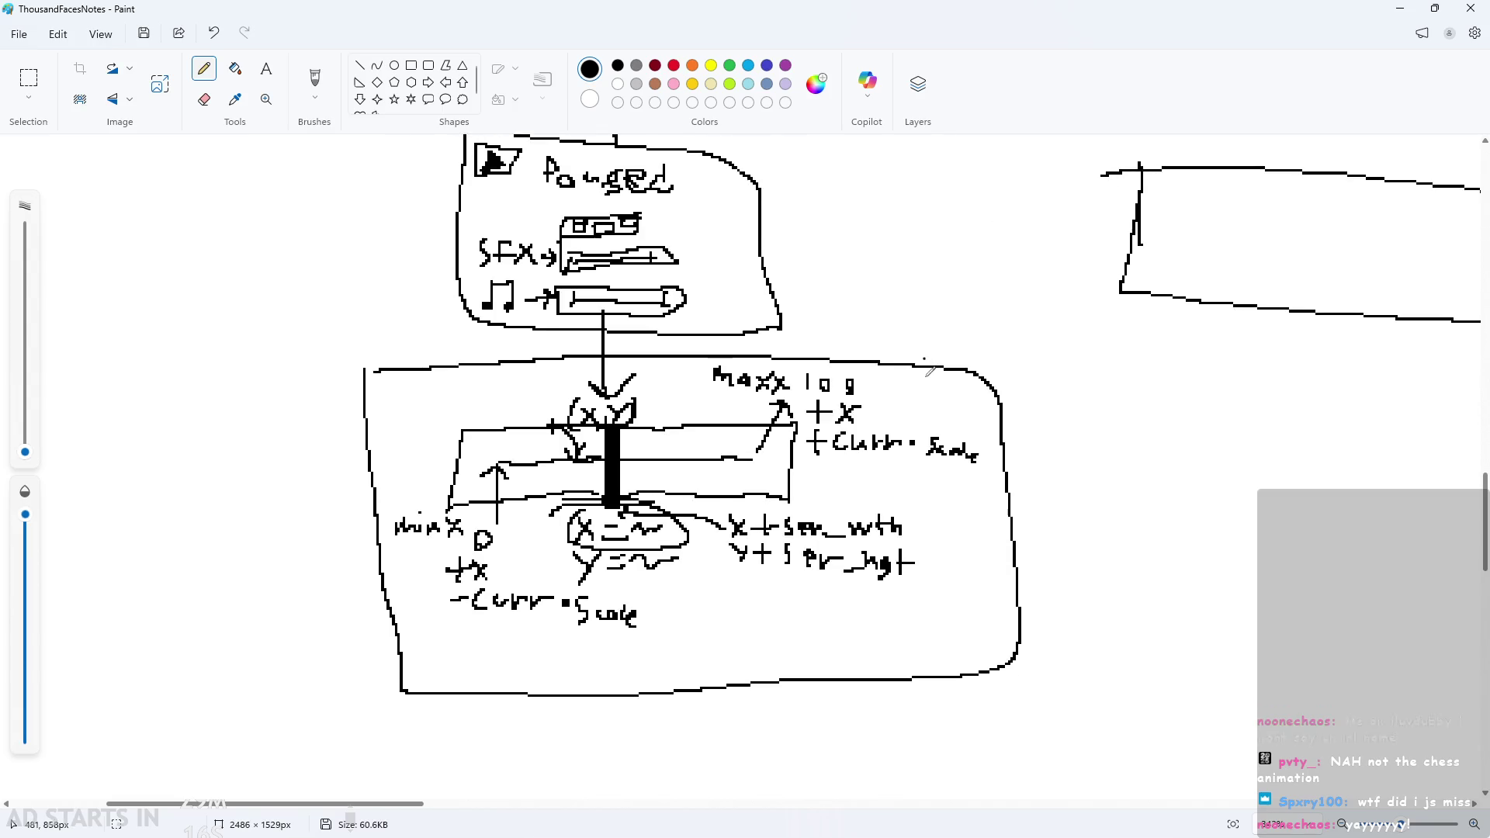
{"action": "scroll", "coordinate": [900, 384], "scroll_direction": "up", "scroll_amount": 1, "text": "ctrl"}
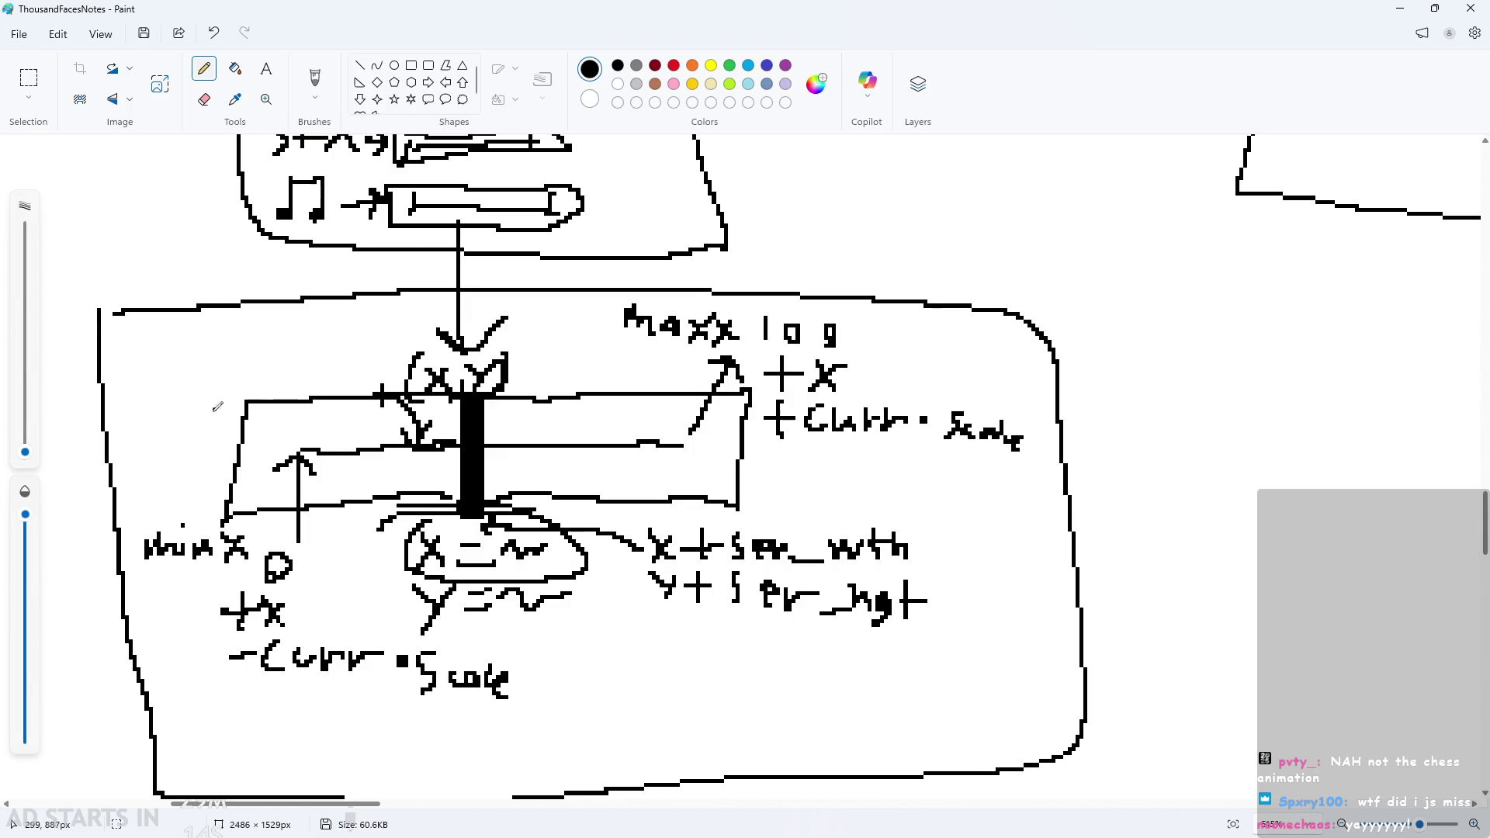
{"action": "scroll", "coordinate": [403, 465], "scroll_direction": "up", "scroll_amount": 2, "text": "ctrl"}
{"action": "scroll", "coordinate": [404, 444], "scroll_direction": "down", "scroll_amount": 1}
{"action": "scroll", "coordinate": [404, 444], "scroll_direction": "down", "scroll_amount": 1, "text": "ctrl"}
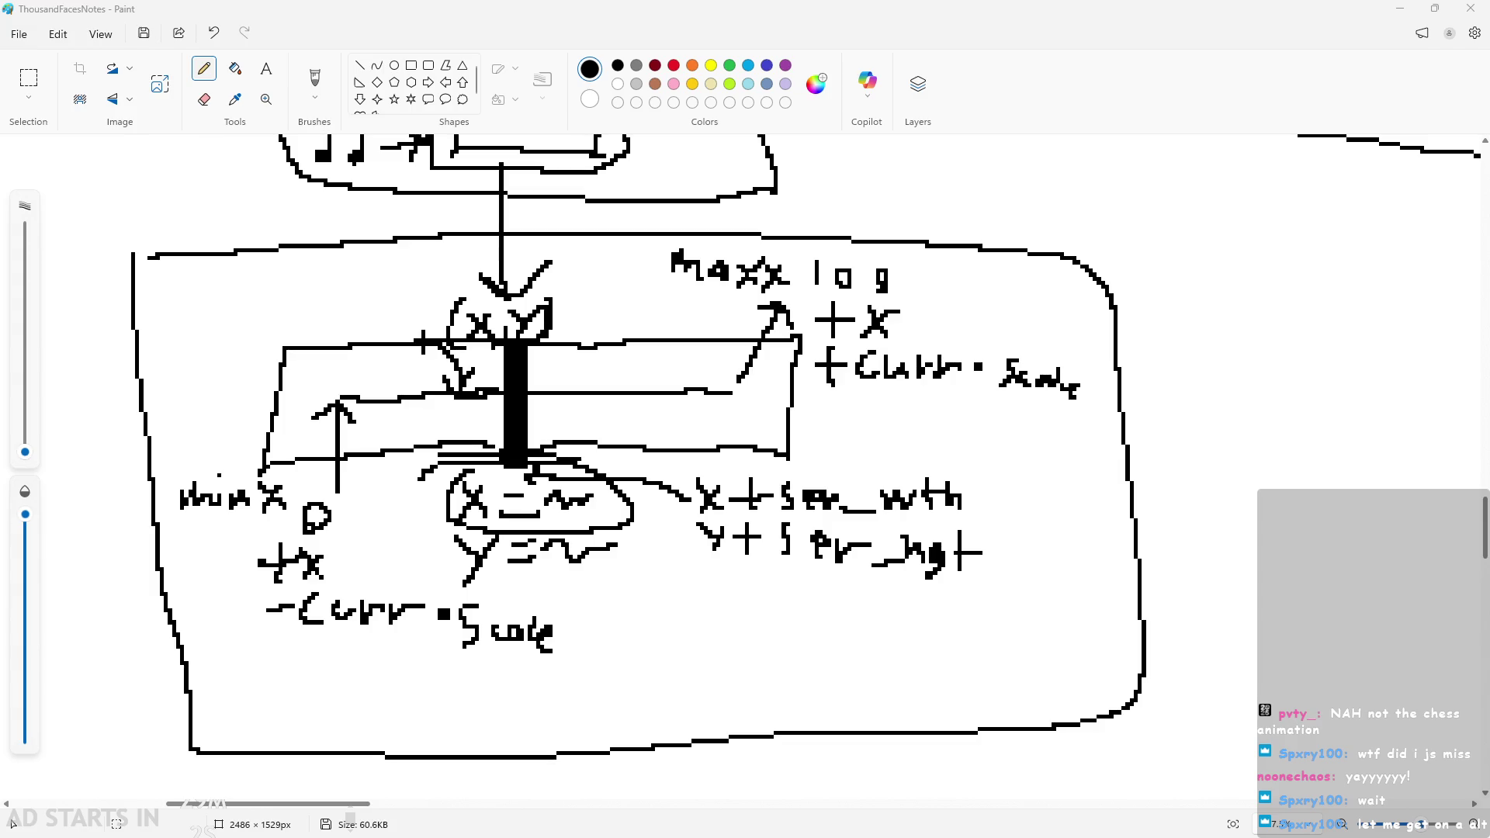
{"action": "scroll", "coordinate": [686, 380], "scroll_direction": "down", "scroll_amount": 1}
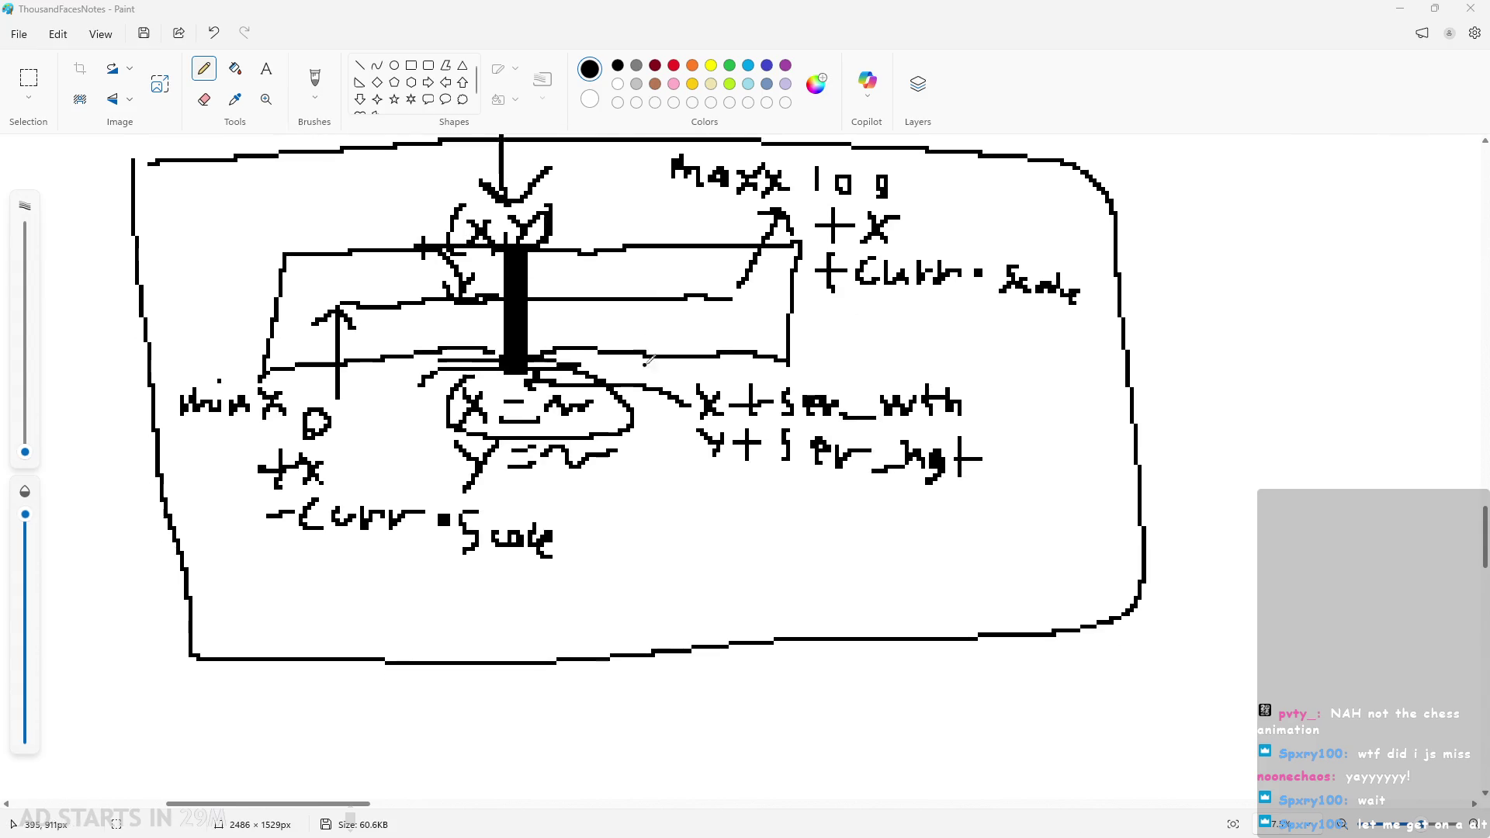
{"action": "scroll", "coordinate": [854, 465], "scroll_direction": "down", "scroll_amount": 2}
{"action": "scroll", "coordinate": [932, 491], "scroll_direction": "up", "scroll_amount": 1}
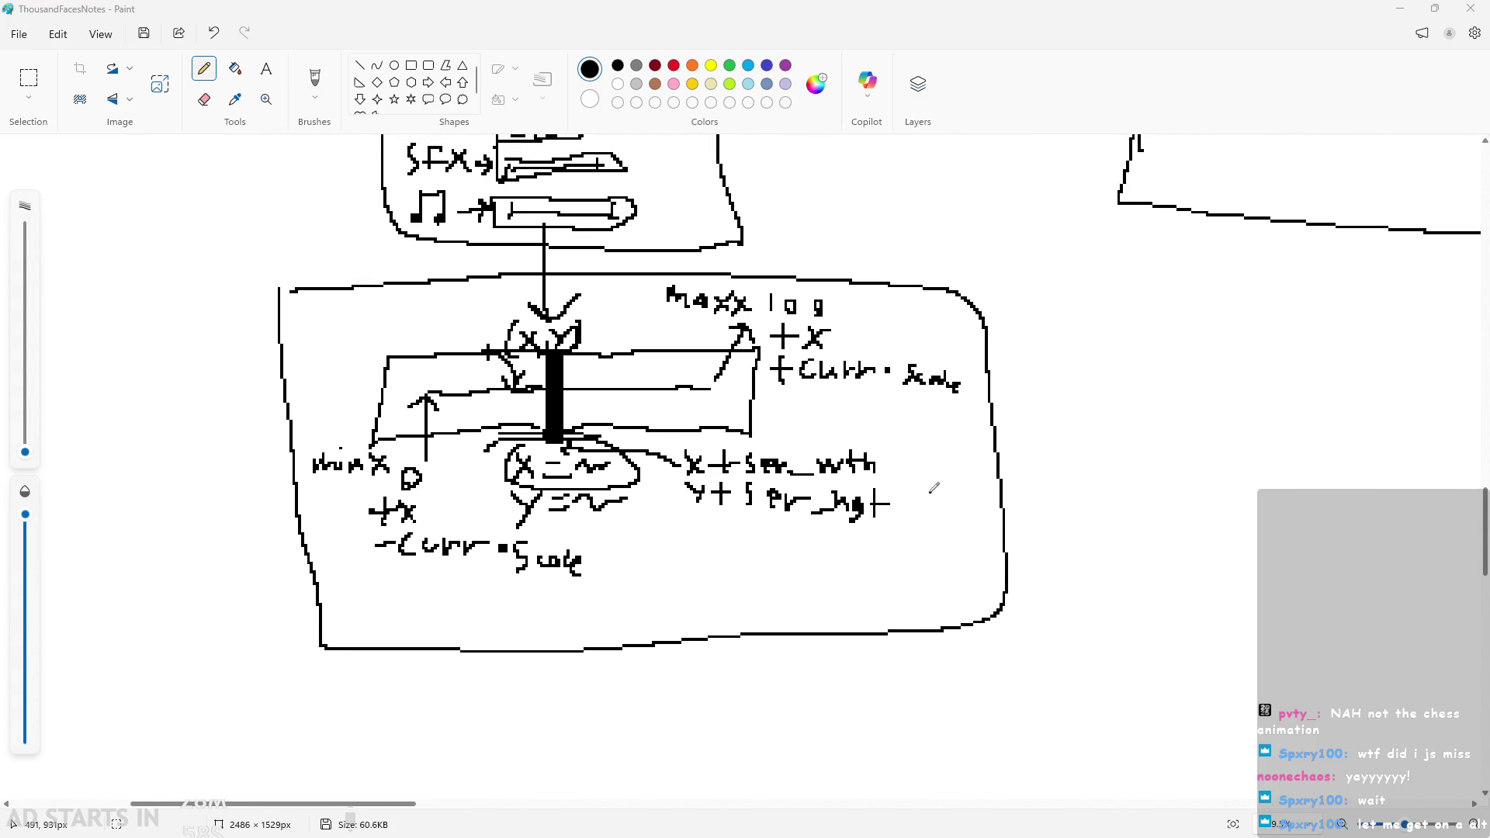
{"action": "scroll", "coordinate": [934, 487], "scroll_direction": "down", "scroll_amount": 2}
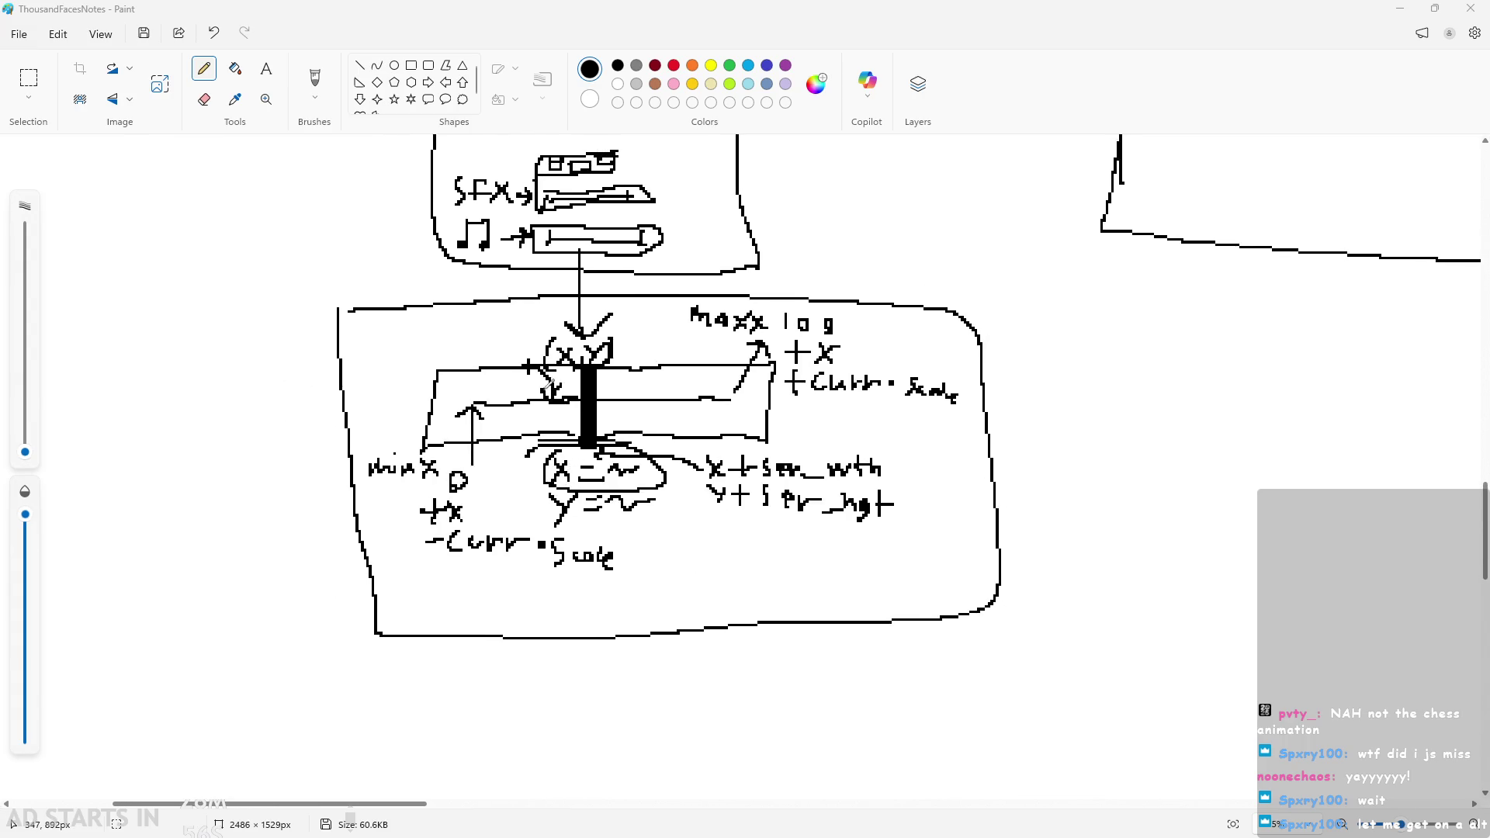
{"action": "scroll", "coordinate": [550, 384], "scroll_direction": "up", "scroll_amount": 1}
{"action": "scroll", "coordinate": [574, 411], "scroll_direction": "up", "scroll_amount": 4}
{"action": "scroll", "coordinate": [596, 444], "scroll_direction": "up", "scroll_amount": 2}
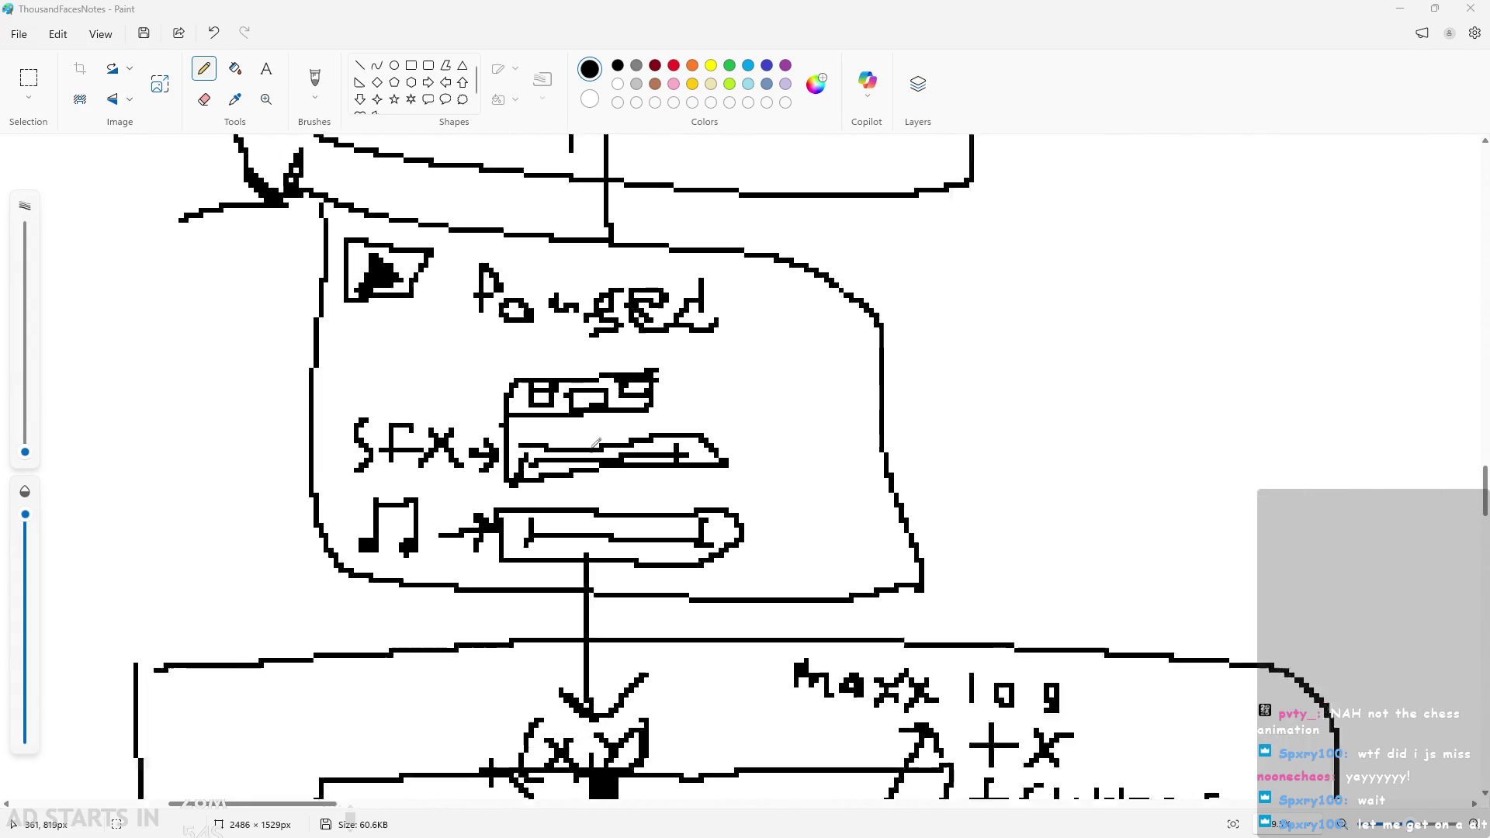
{"action": "scroll", "coordinate": [596, 444], "scroll_direction": "up", "scroll_amount": 1}
{"action": "scroll", "coordinate": [660, 442], "scroll_direction": "down", "scroll_amount": 2}
{"action": "scroll", "coordinate": [705, 437], "scroll_direction": "up", "scroll_amount": 3}
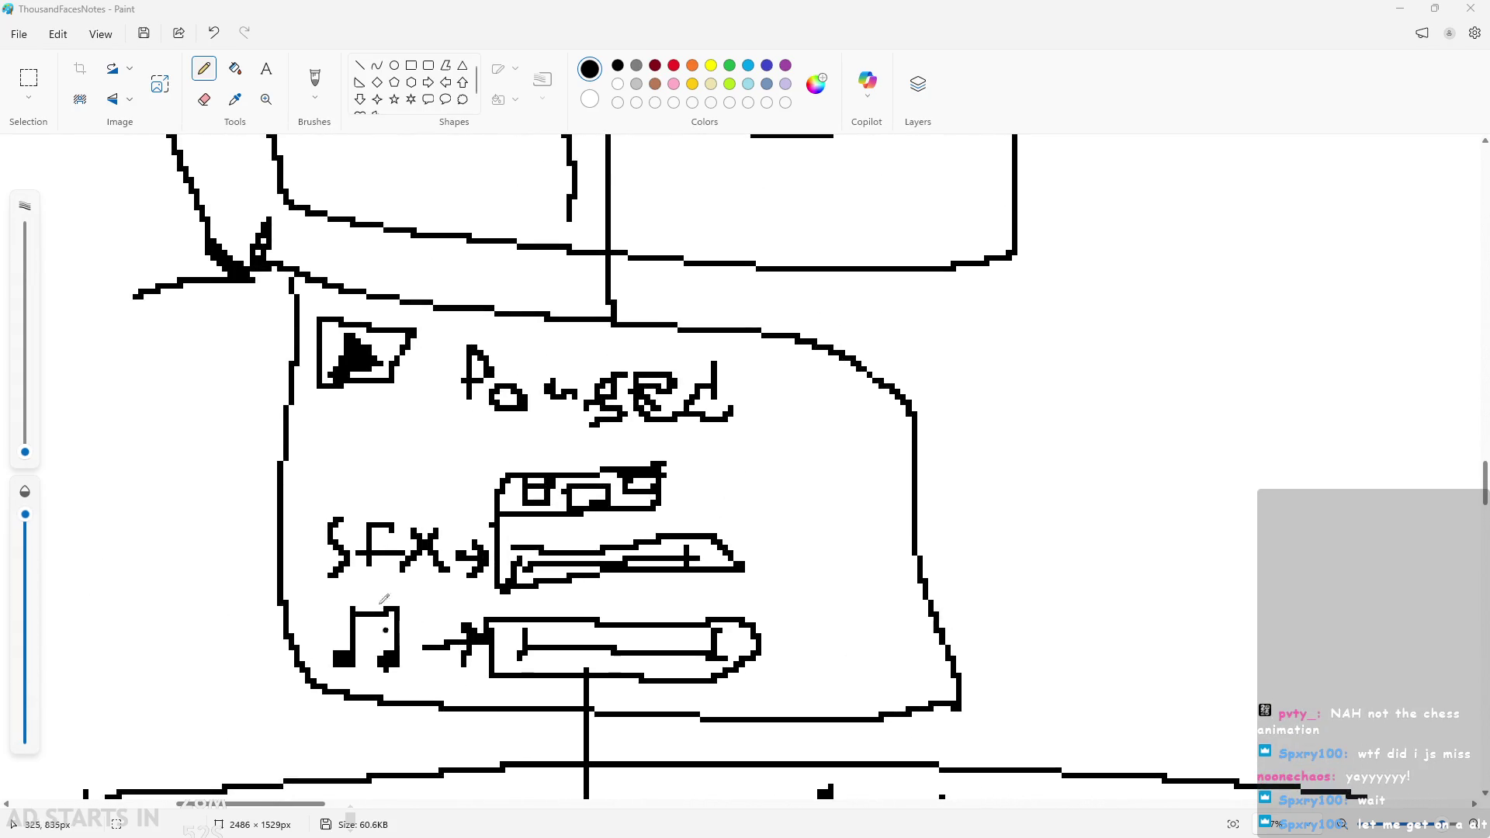
{"action": "scroll", "coordinate": [384, 599], "scroll_direction": "down", "scroll_amount": 10}
{"action": "scroll", "coordinate": [522, 584], "scroll_direction": "up", "scroll_amount": 3}
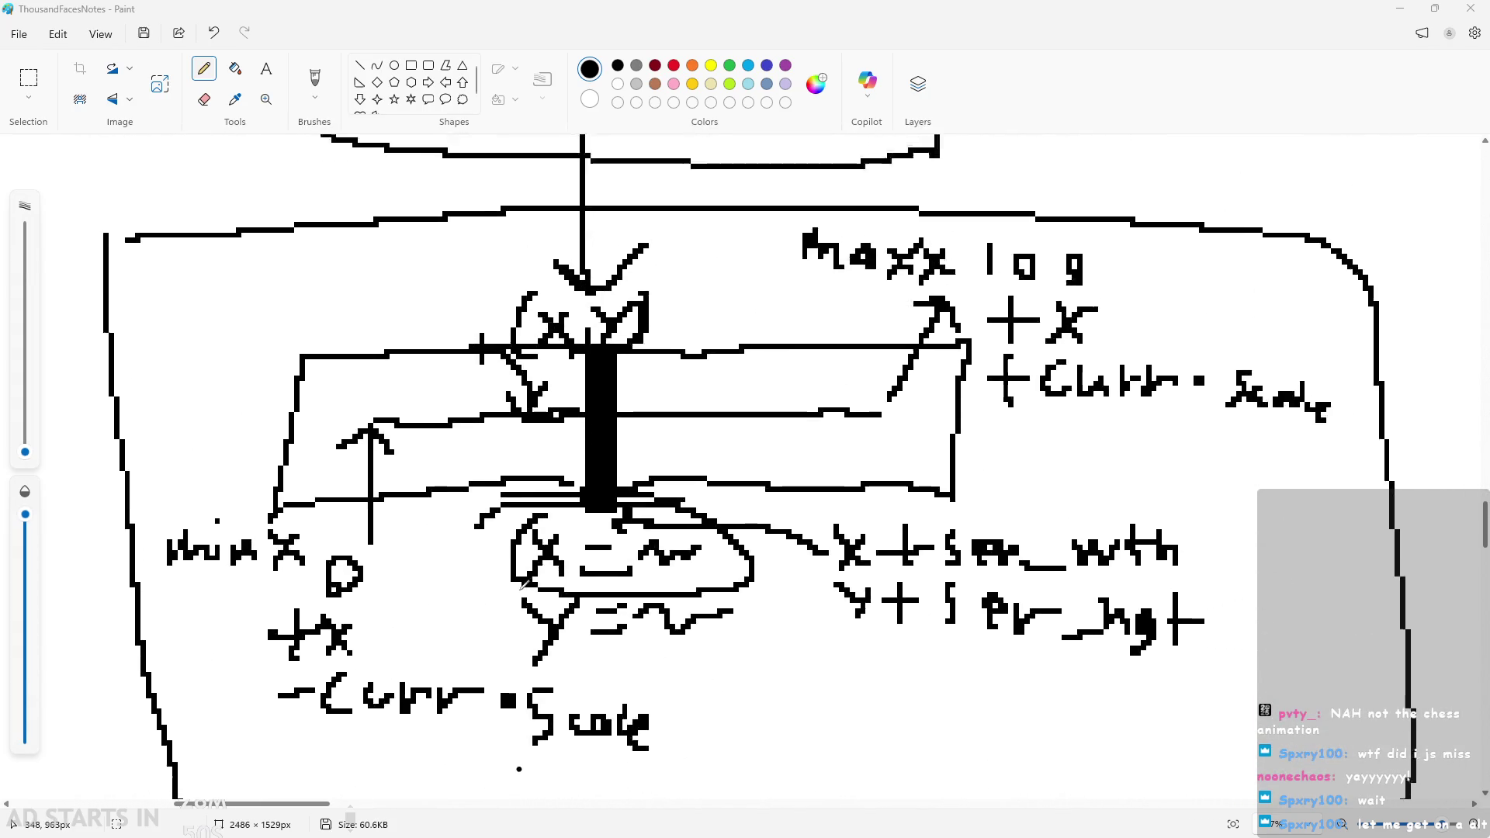
{"action": "scroll", "coordinate": [523, 584], "scroll_direction": "down", "scroll_amount": 3}
{"action": "scroll", "coordinate": [535, 543], "scroll_direction": "up", "scroll_amount": 2}
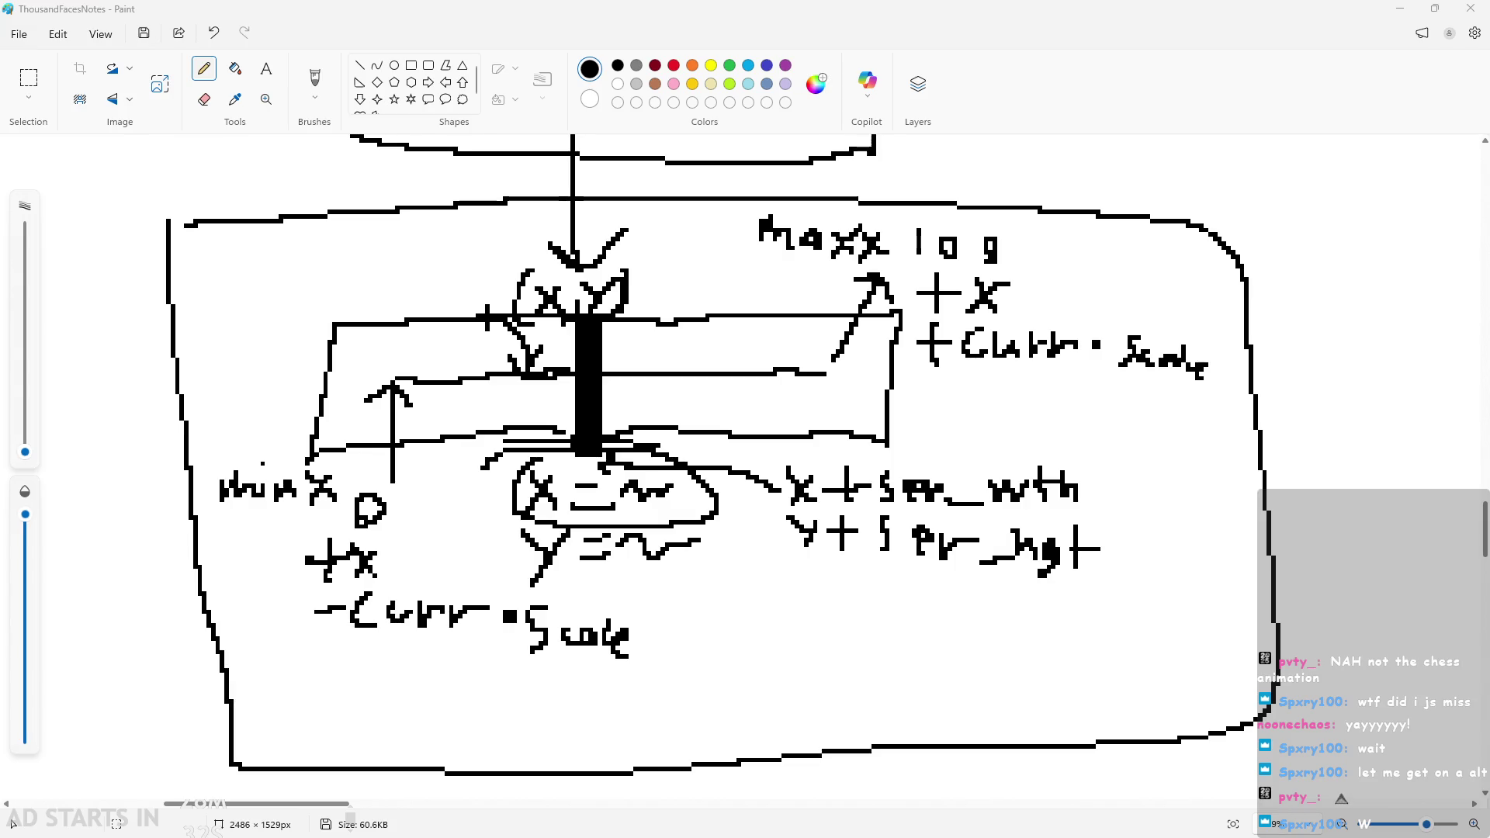
{"action": "scroll", "coordinate": [618, 555], "scroll_direction": "down", "scroll_amount": 2}
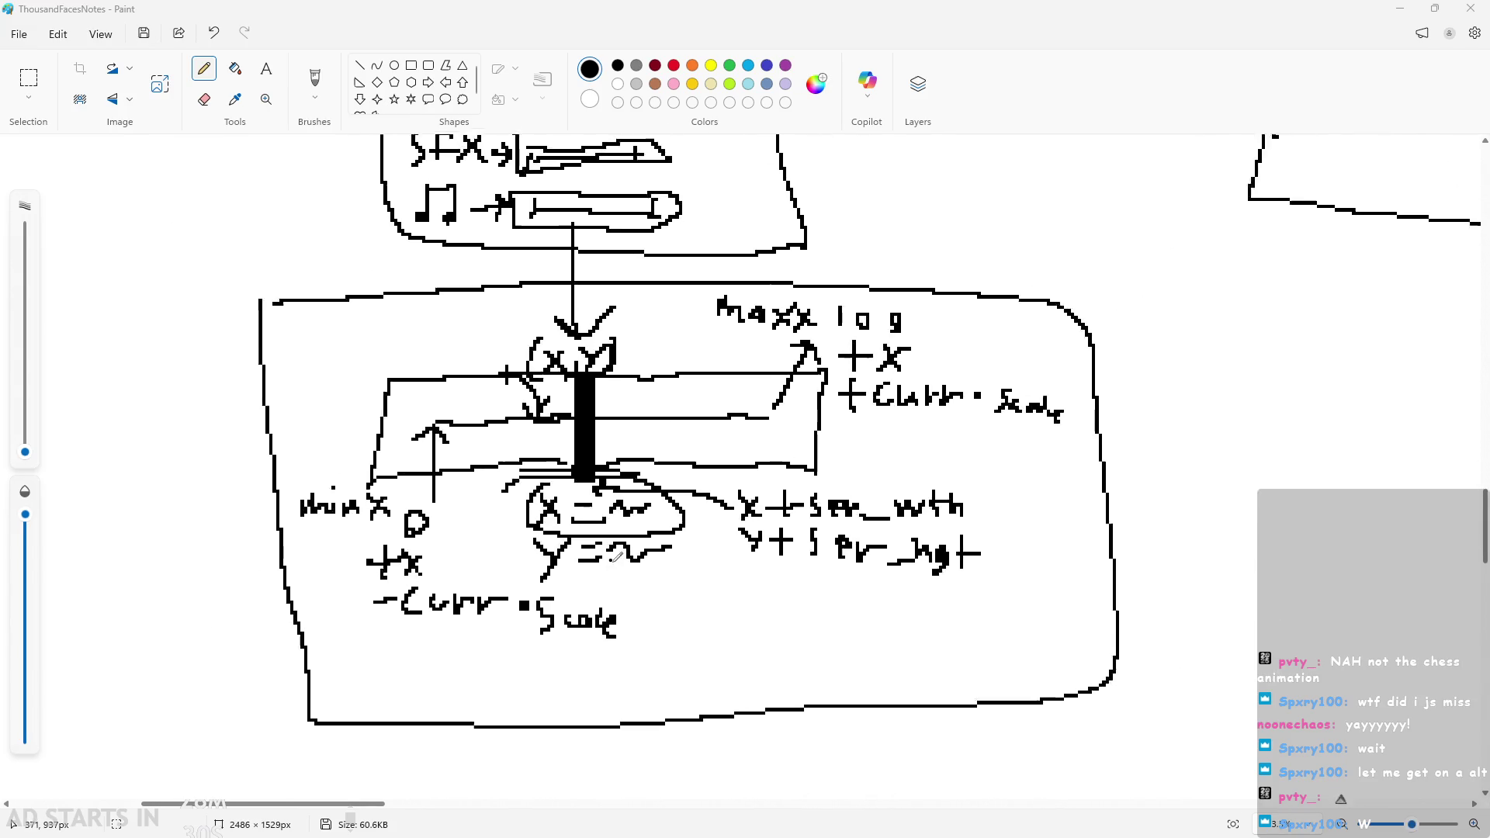
{"action": "scroll", "coordinate": [617, 555], "scroll_direction": "up", "scroll_amount": 3}
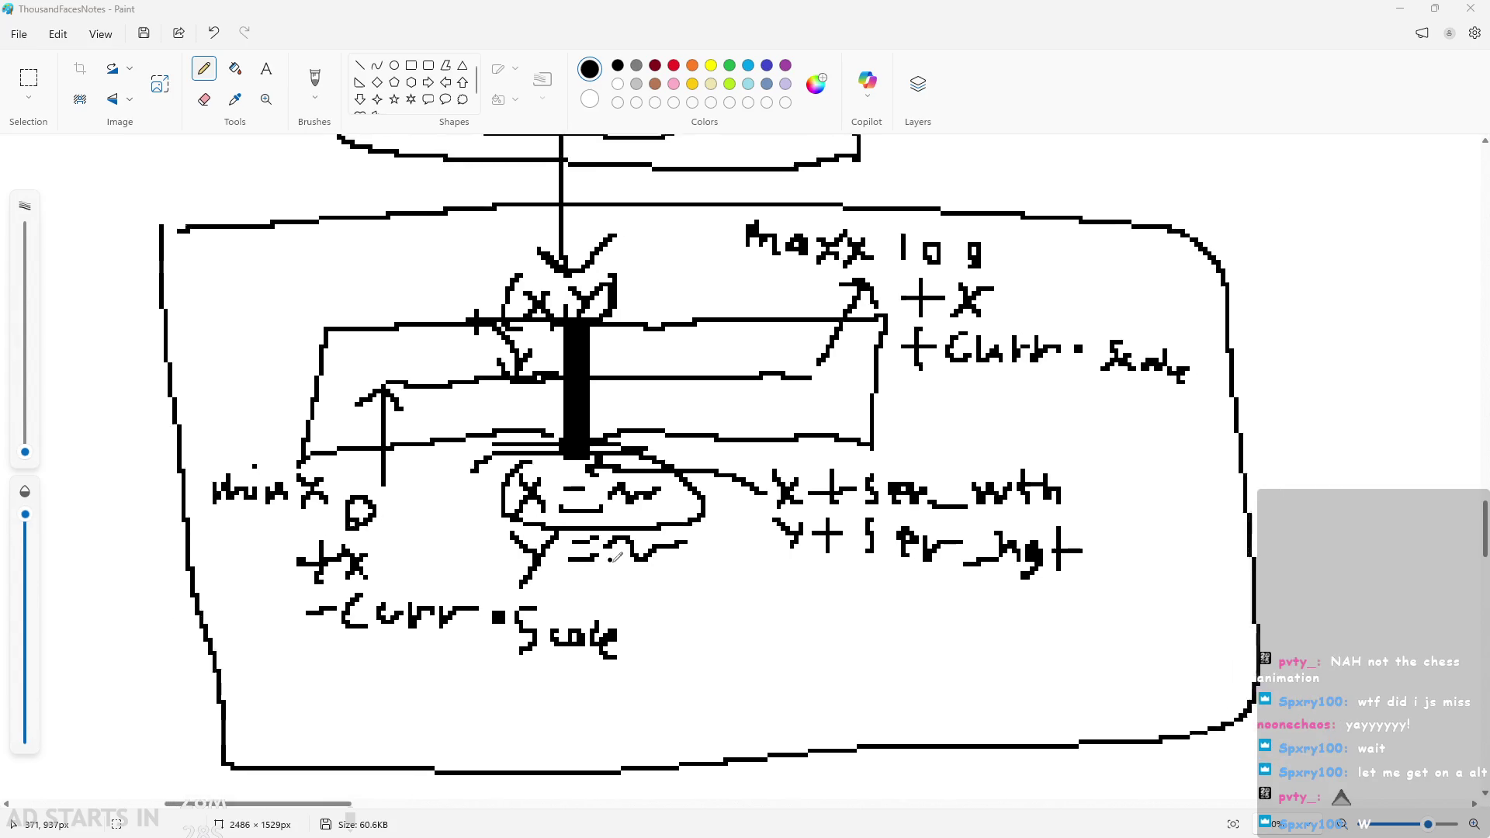
{"action": "scroll", "coordinate": [617, 555], "scroll_direction": "down", "scroll_amount": 1}
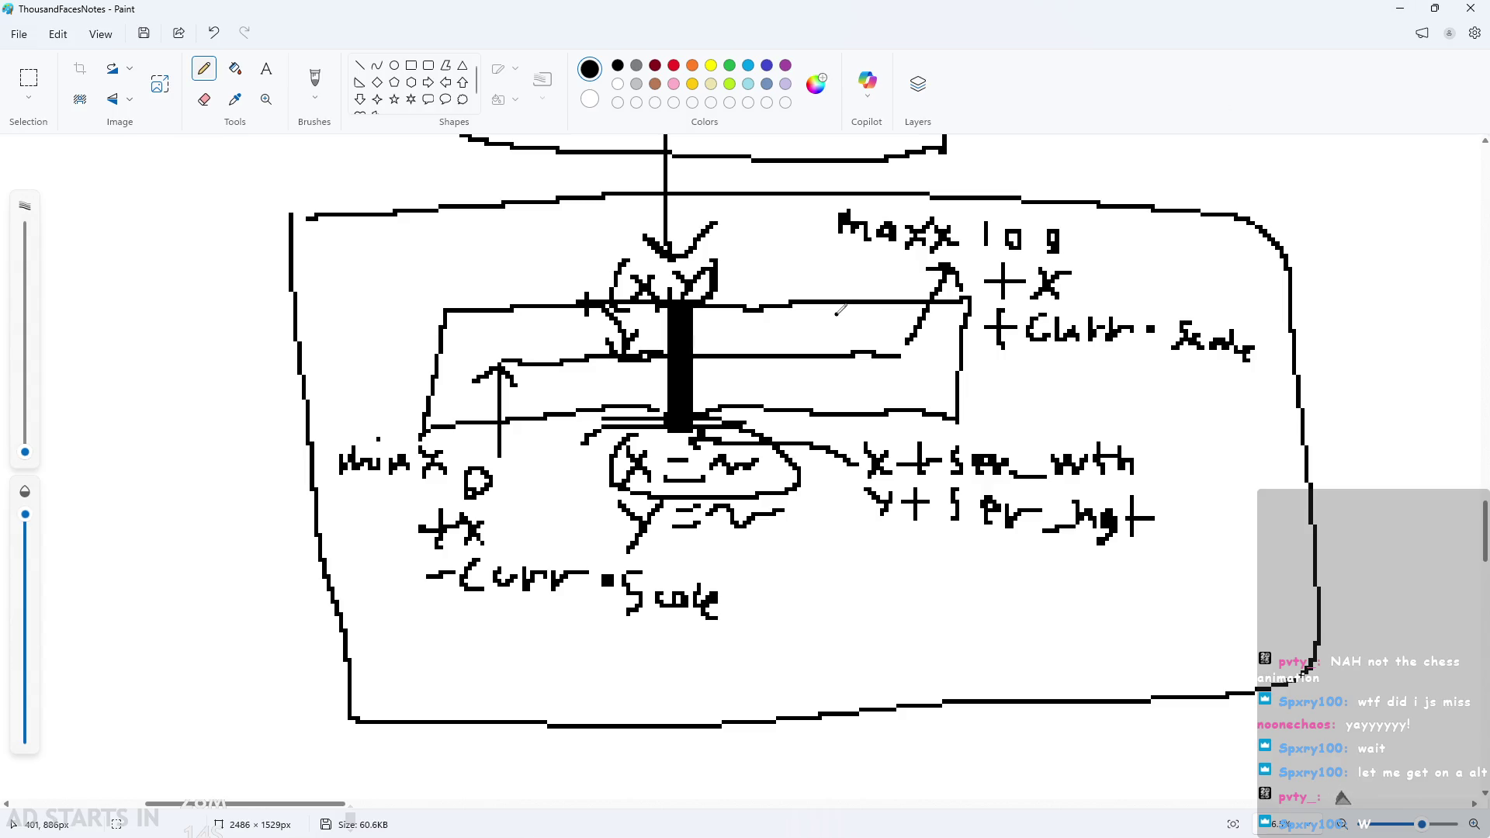
{"action": "left_click", "coordinate": [1401, 8]}
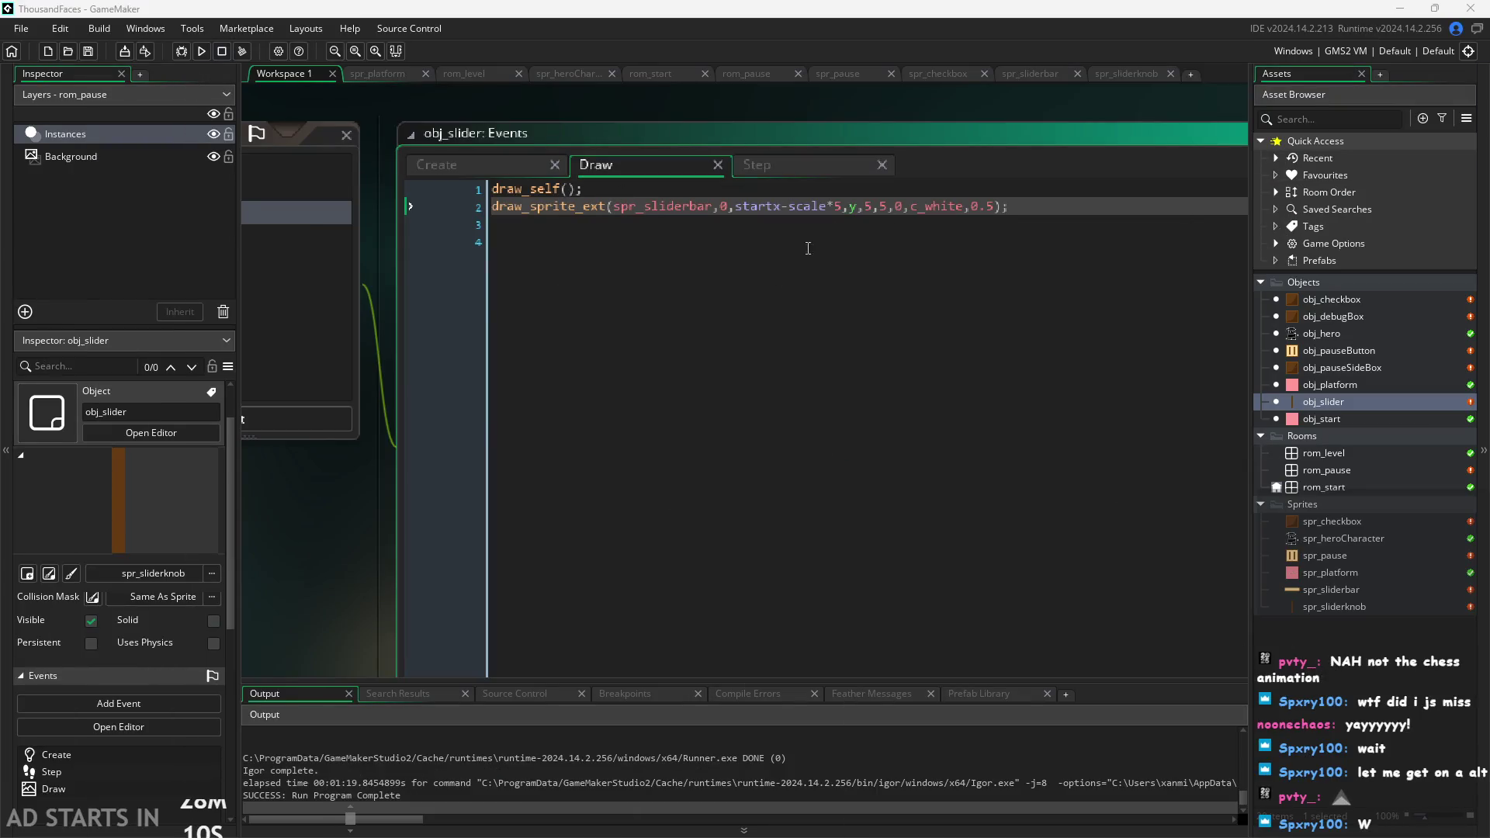
Replace the 5 in the Draw event's bar offset with spr_sliderbar.sprite_width.
{"action": "left_click", "coordinate": [767, 165]}
{"action": "left_click", "coordinate": [593, 171]}
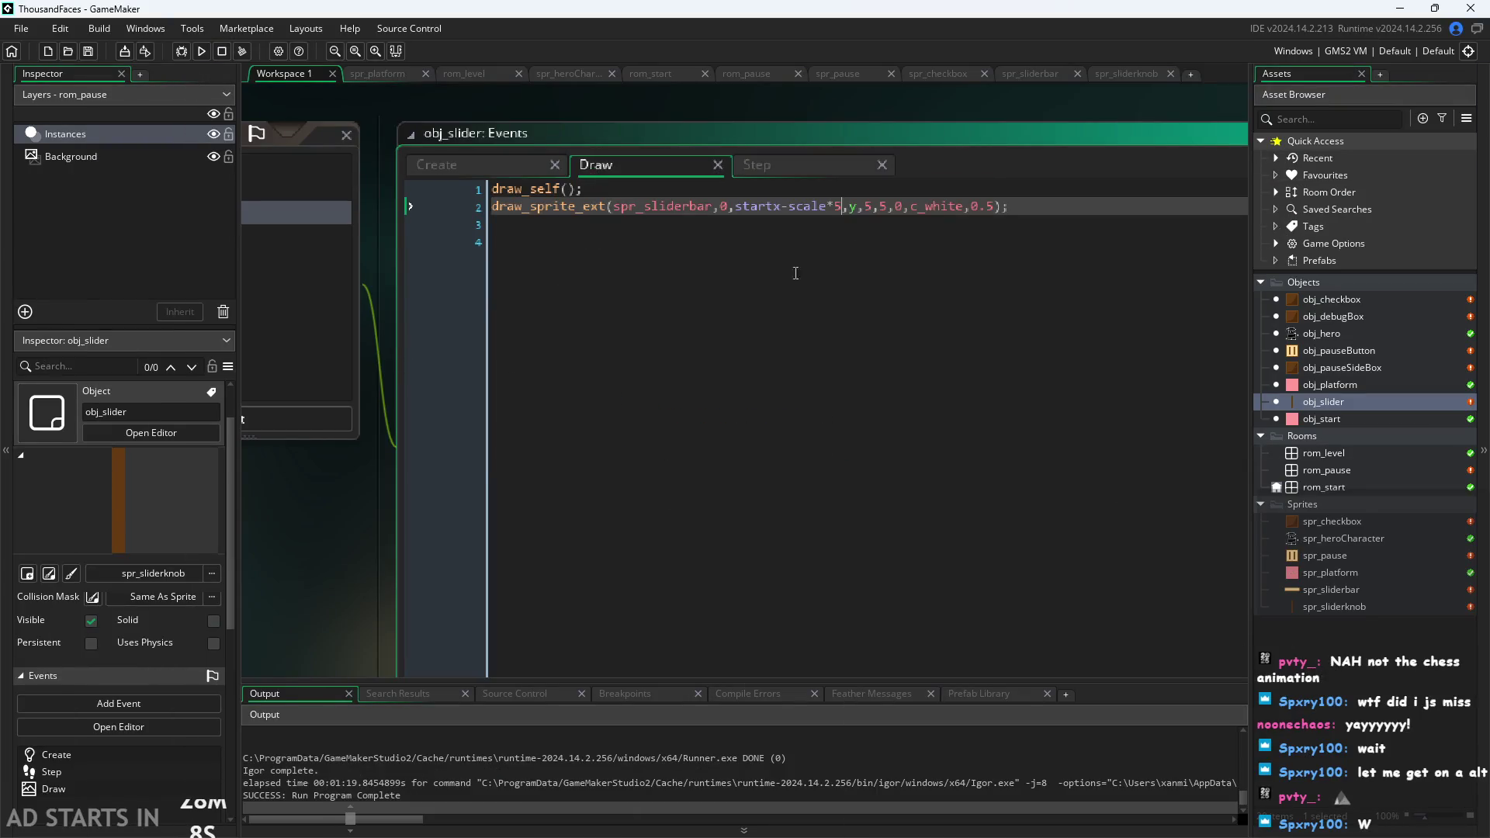
{"action": "mouse_move", "coordinate": [646, 204]}
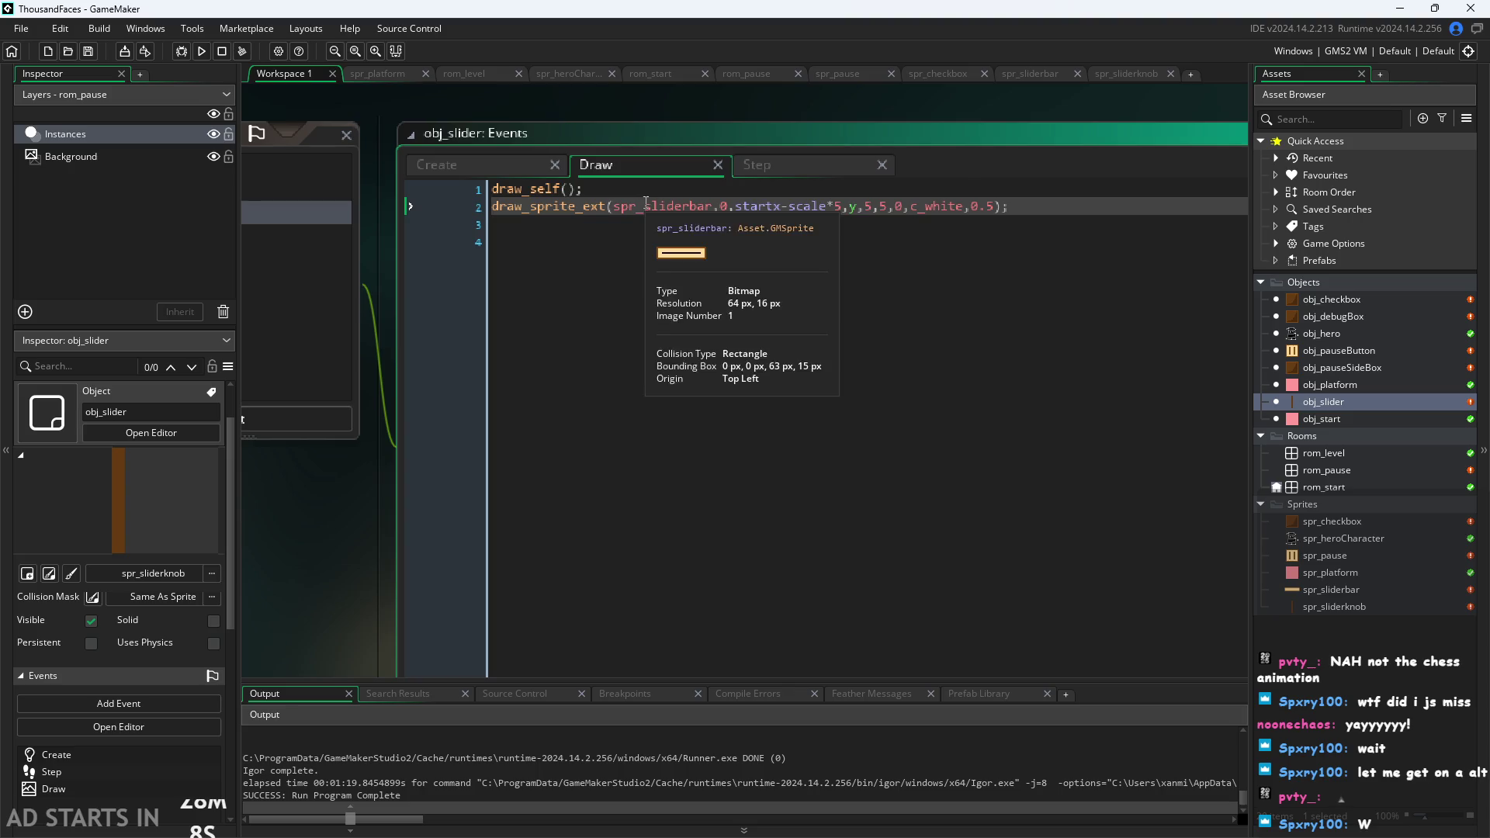
{"action": "left_click", "coordinate": [842, 210]}
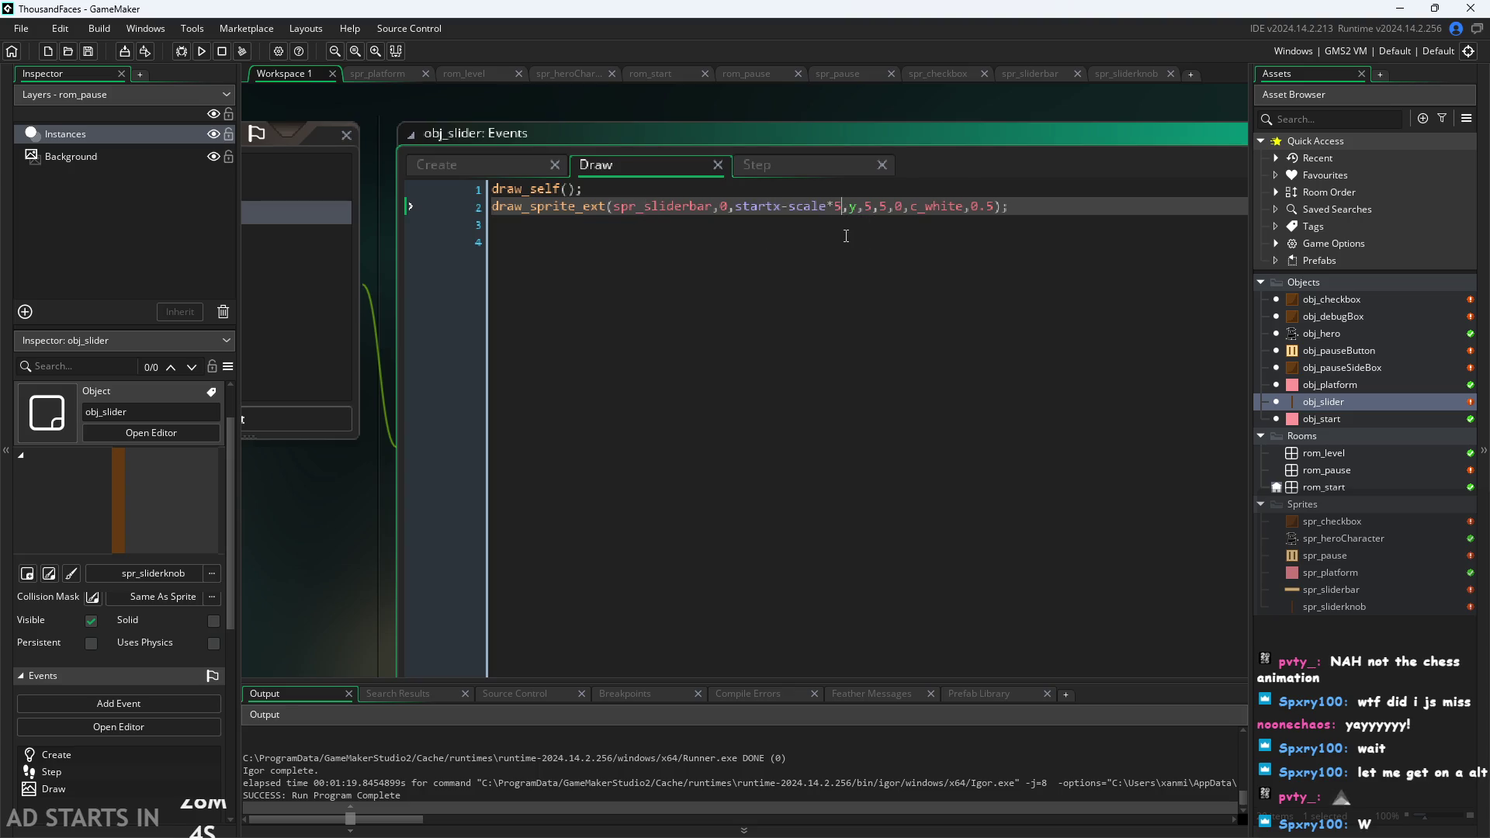
{"action": "key", "text": "BackSpace"}
{"action": "type", "text": "spr"}
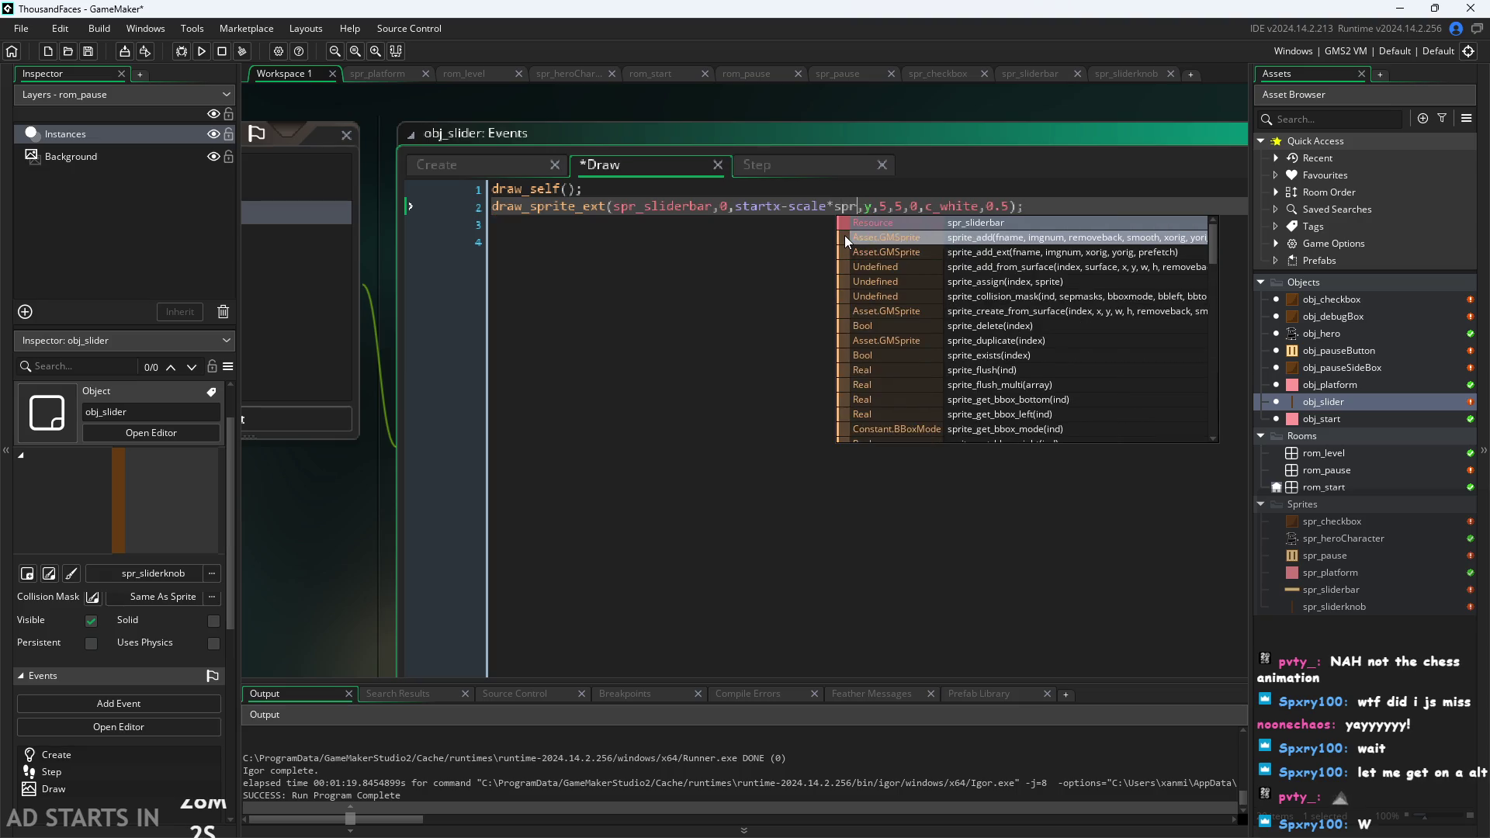
{"action": "type", "text": "_slider"}
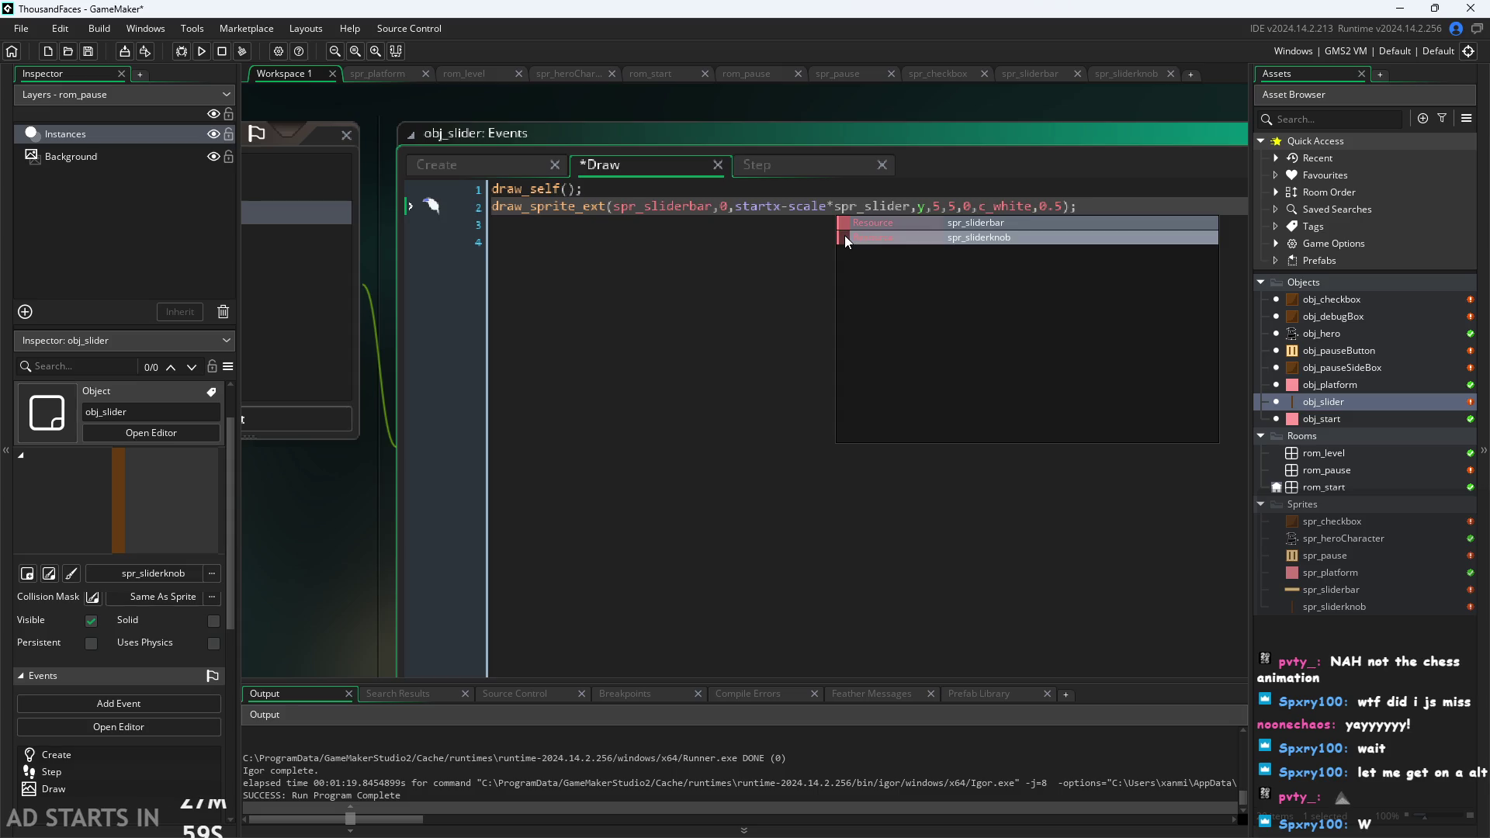
{"action": "key", "text": "Return"}
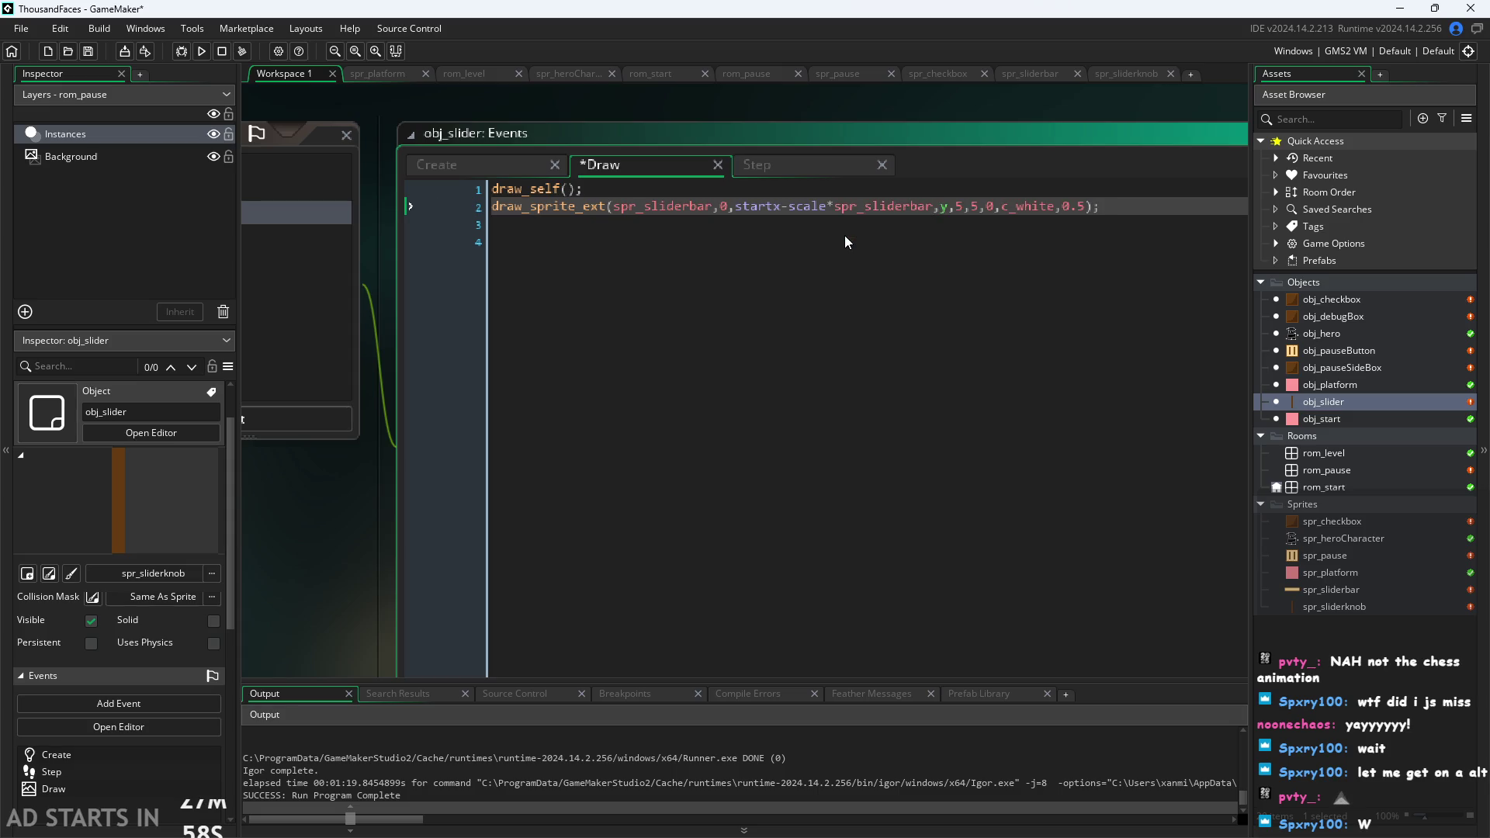
{"action": "type", "text": ".i"}
{"action": "key", "text": "Escape"}
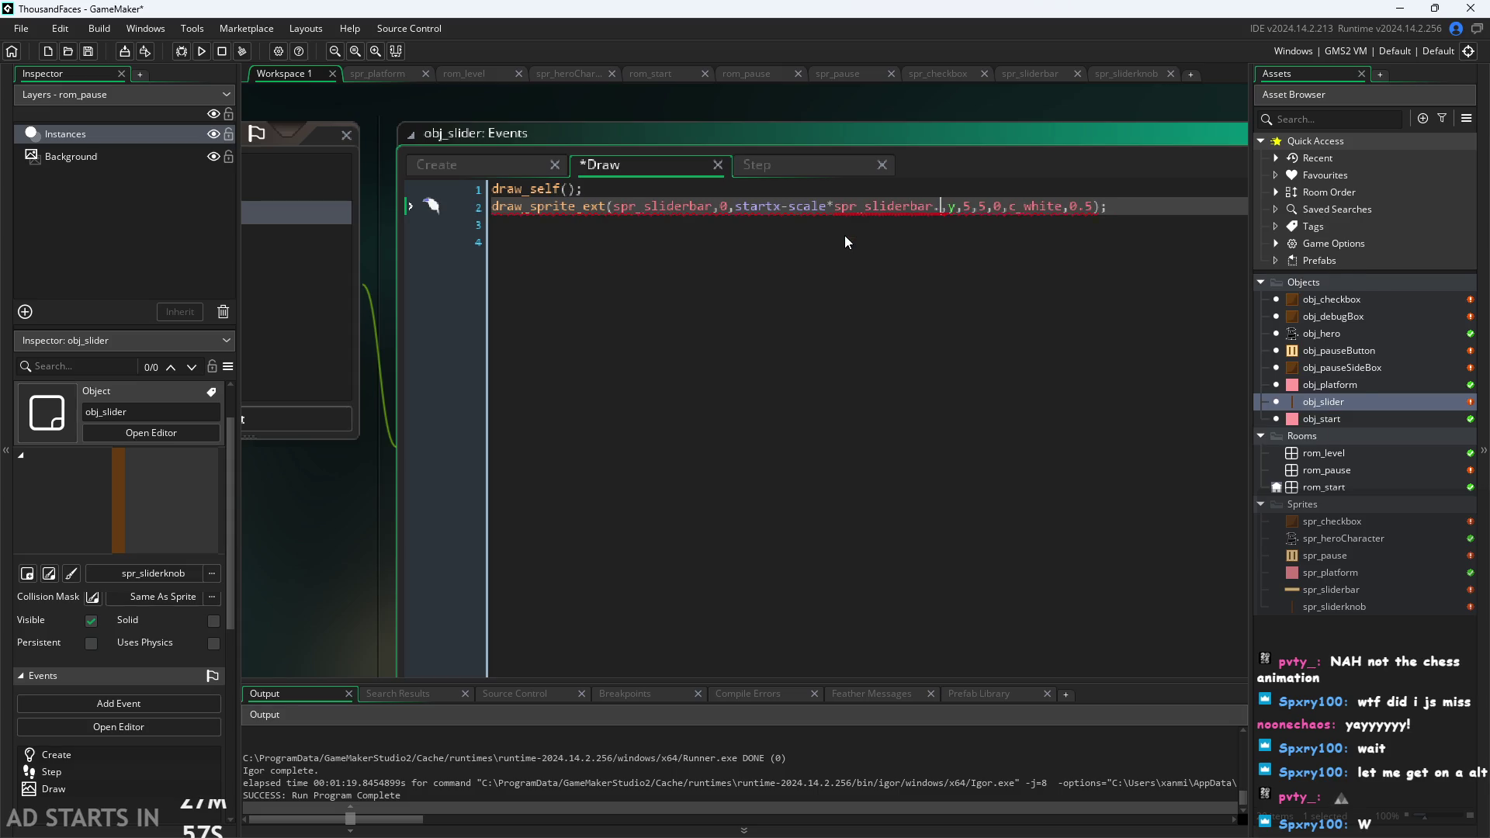
{"action": "type", "text": "sprity"}
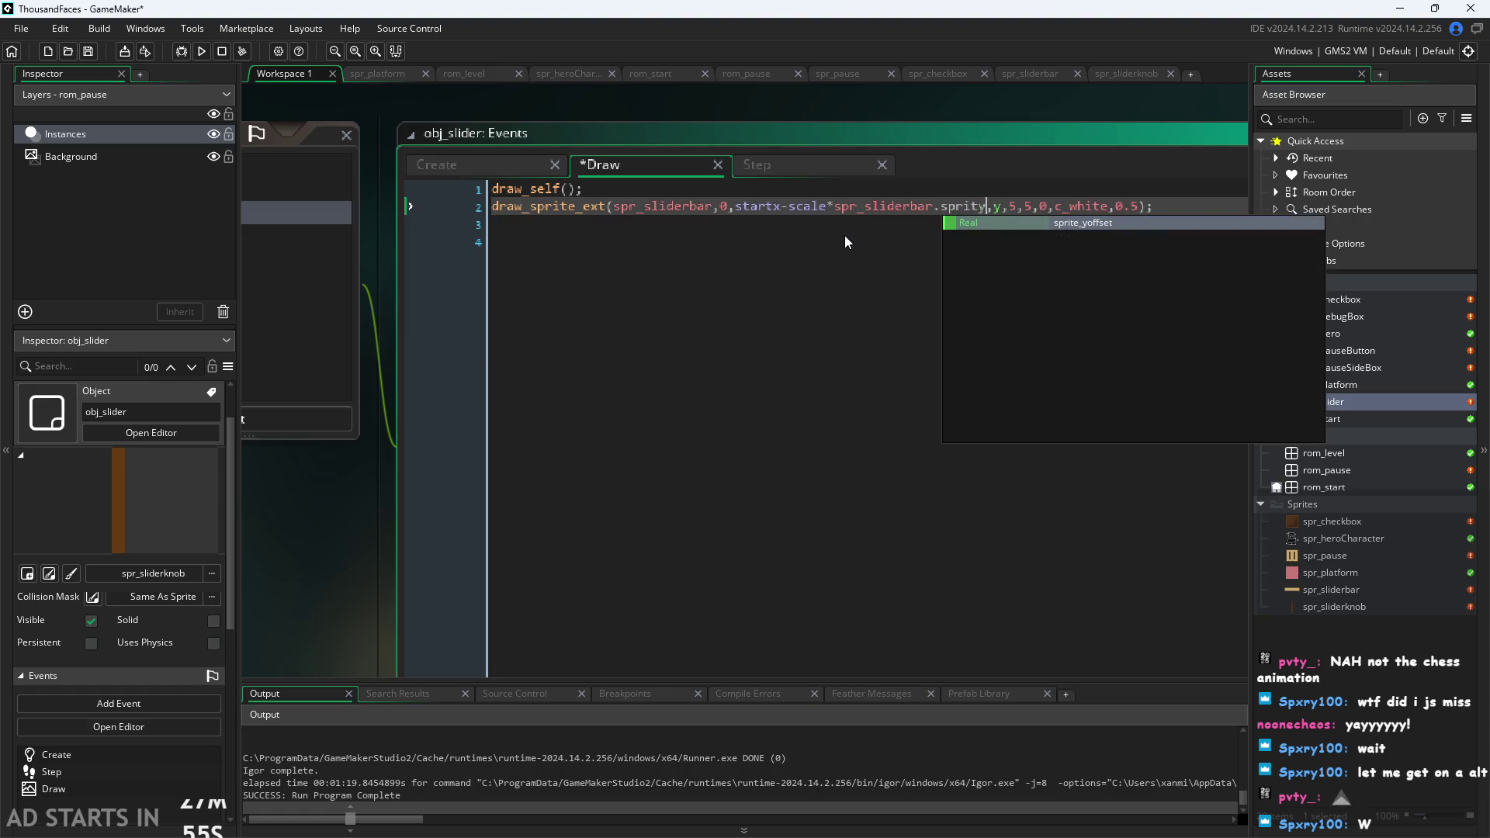
{"action": "key", "text": "BackSpace"}
{"action": "type", "text": "e"}
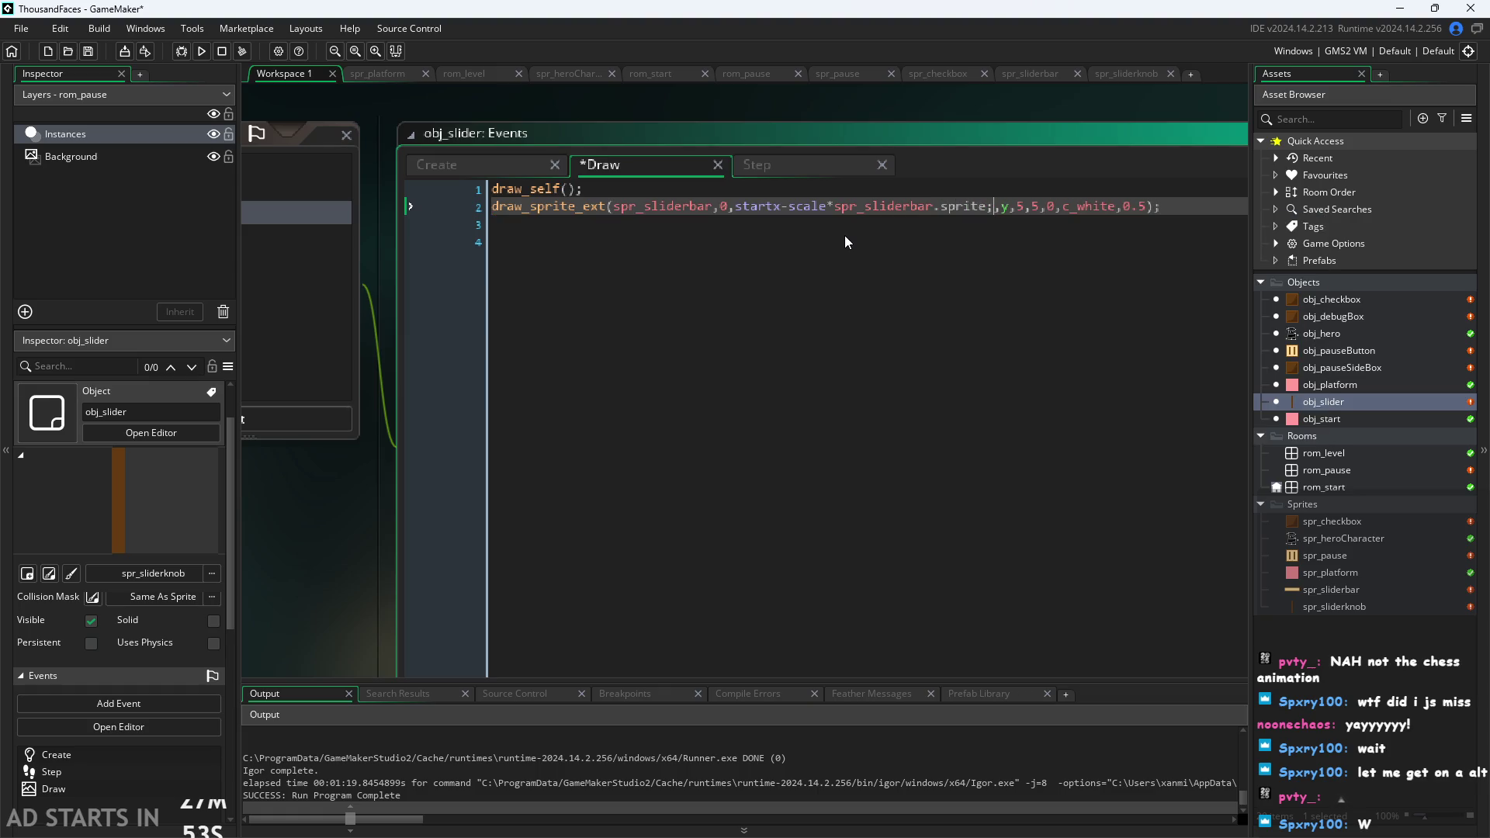
{"action": "type", "text": "_l"}
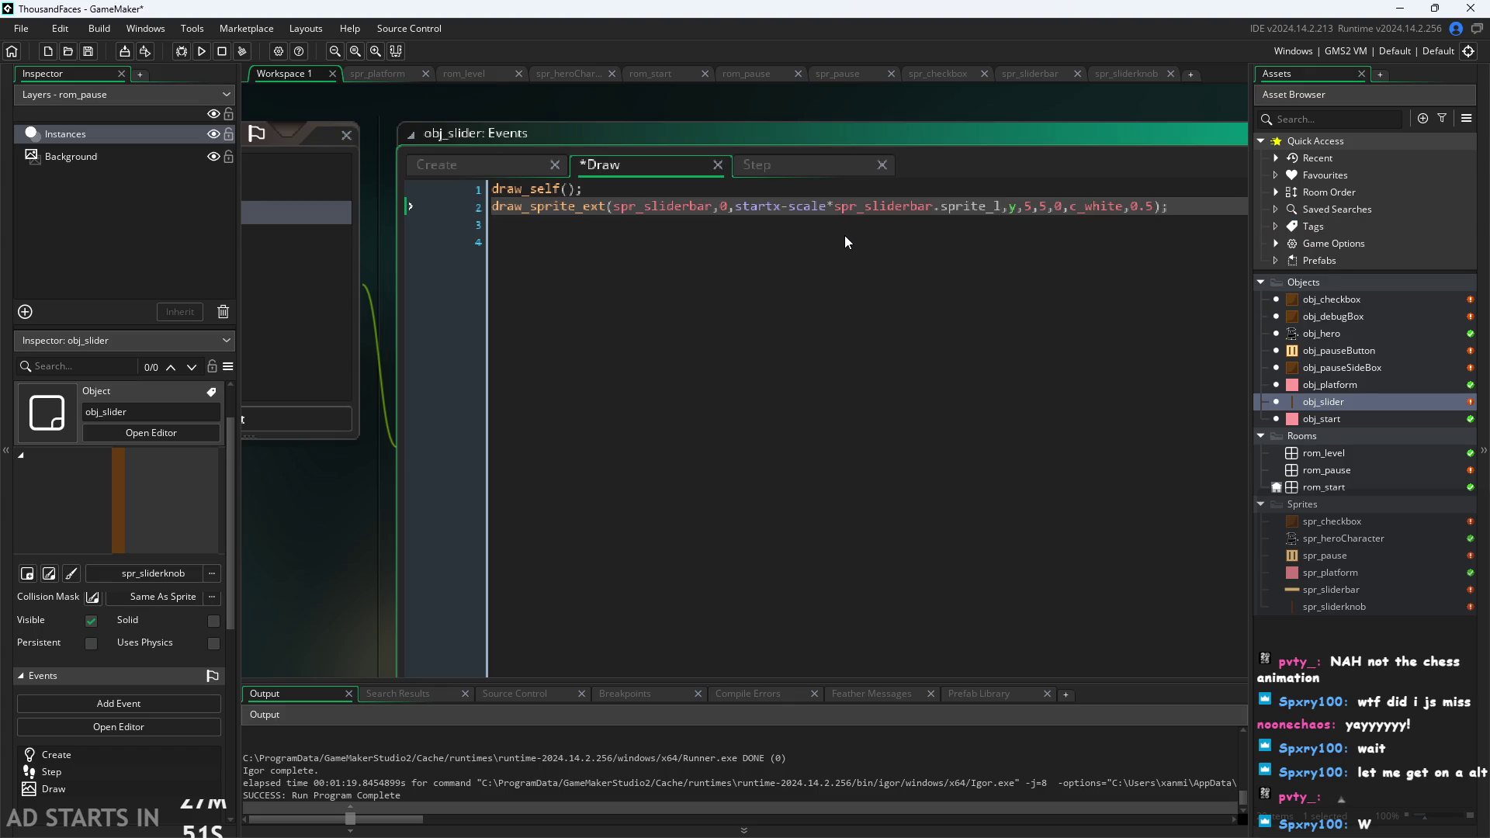
{"action": "key", "text": "BackSpace"}
{"action": "type", "text": "w"}
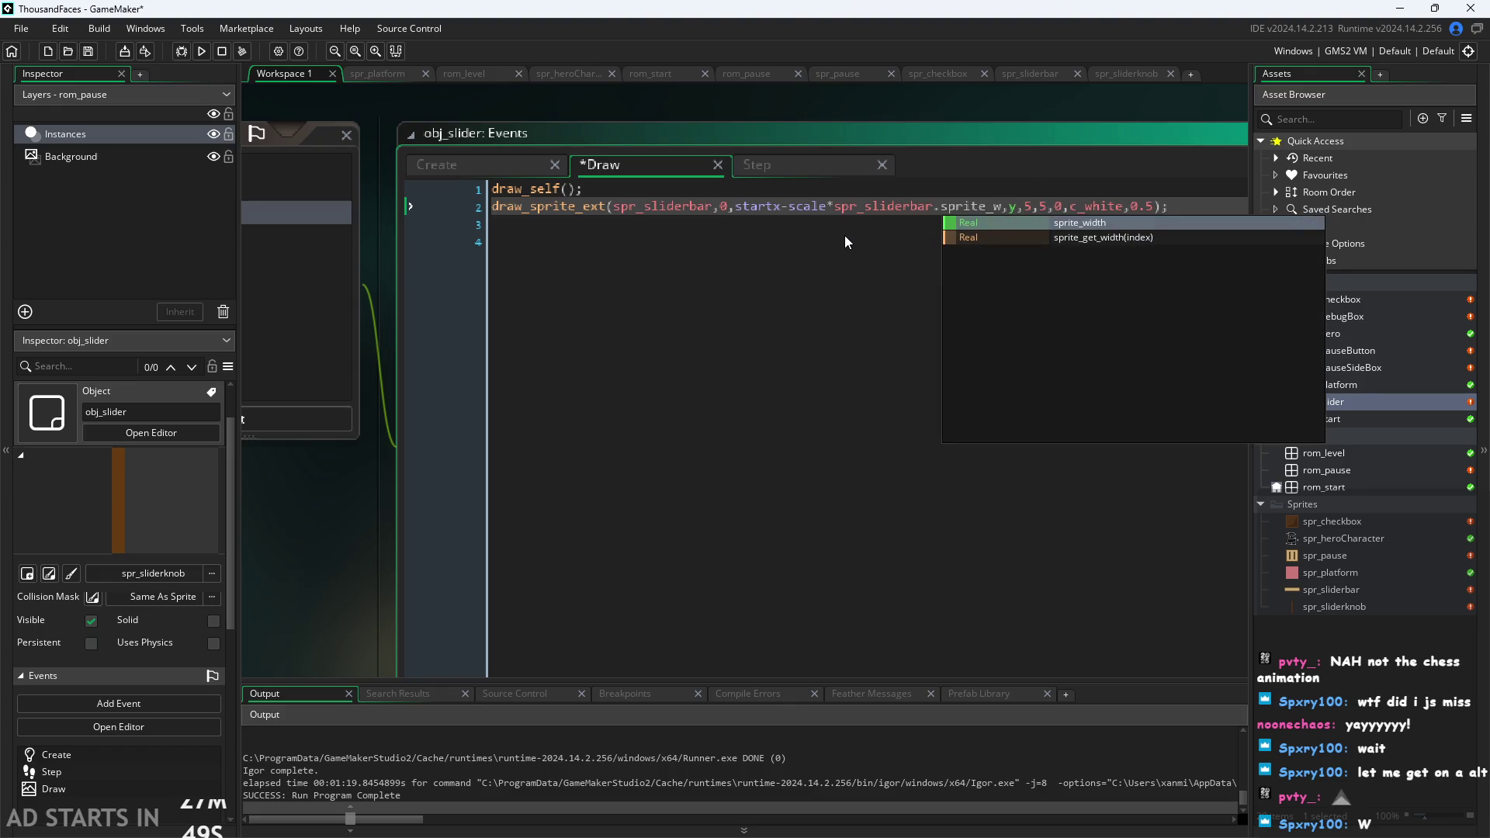
{"action": "key", "text": "Return"}
Remove the scale multiplier, append /2 after sprite_width, and save and run the game.
{"action": "key", "text": "Left"}
{"action": "key", "text": "Left"}
{"action": "key", "text": "Left"}
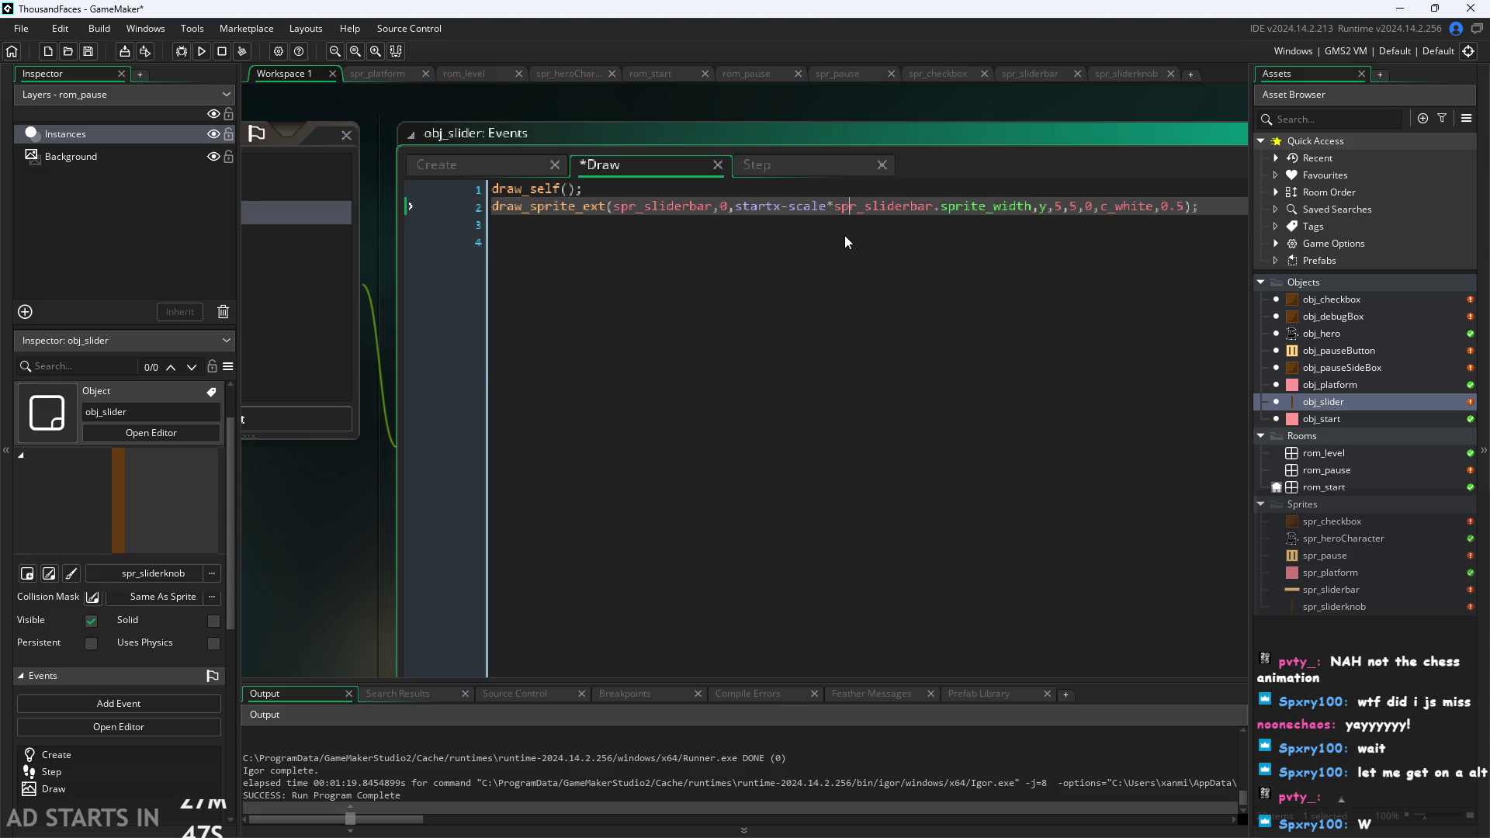
{"action": "key", "text": "Left"}
{"action": "key", "text": "Left"}
{"action": "key", "text": "BackSpace"}
{"action": "key", "text": "BackSpace"}
{"action": "key", "text": "BackSpace"}
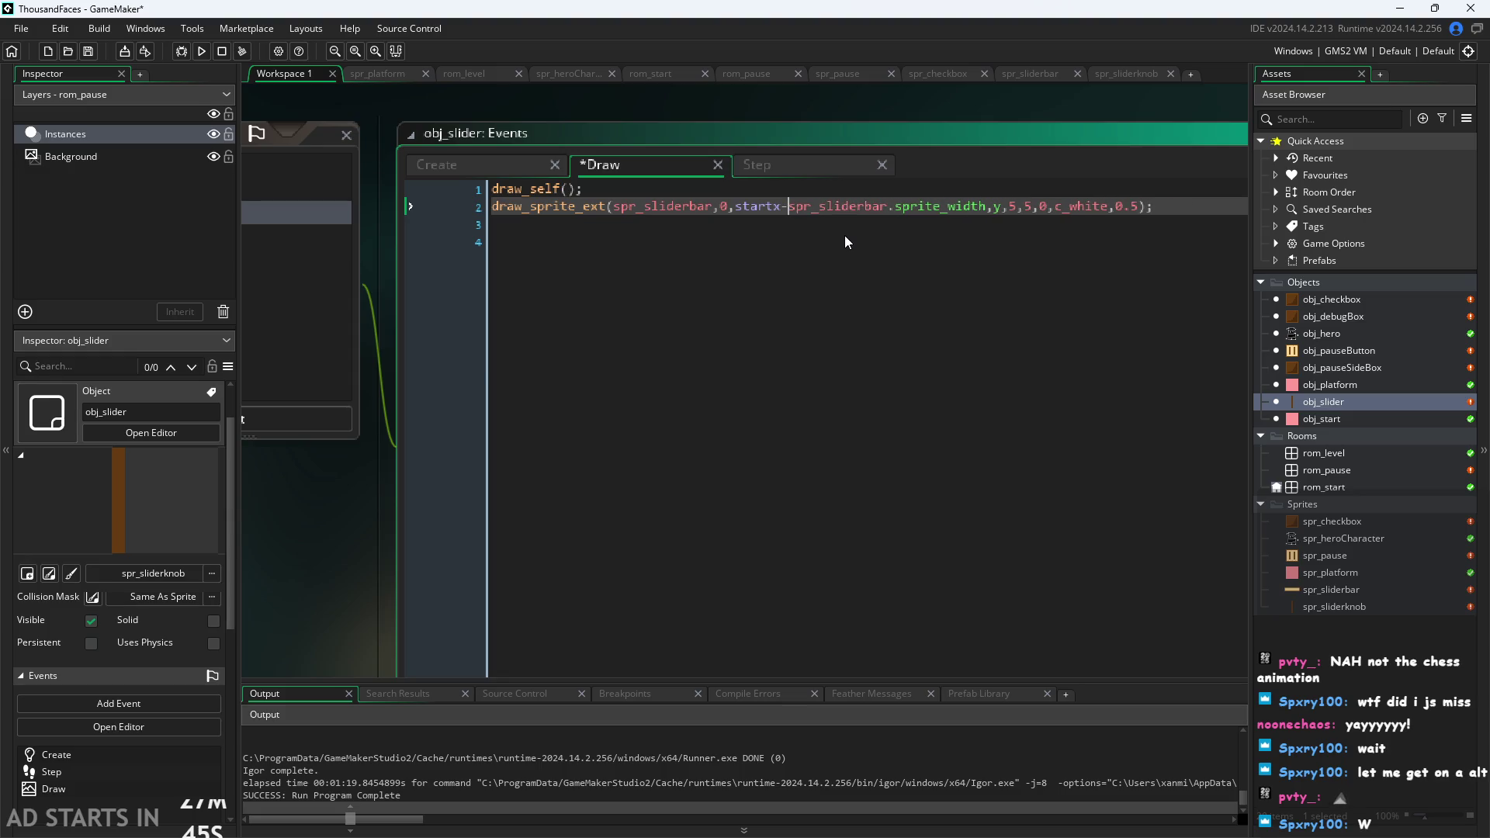
{"action": "scroll", "coordinate": [1060, 97], "scroll_direction": "down", "scroll_amount": 3}
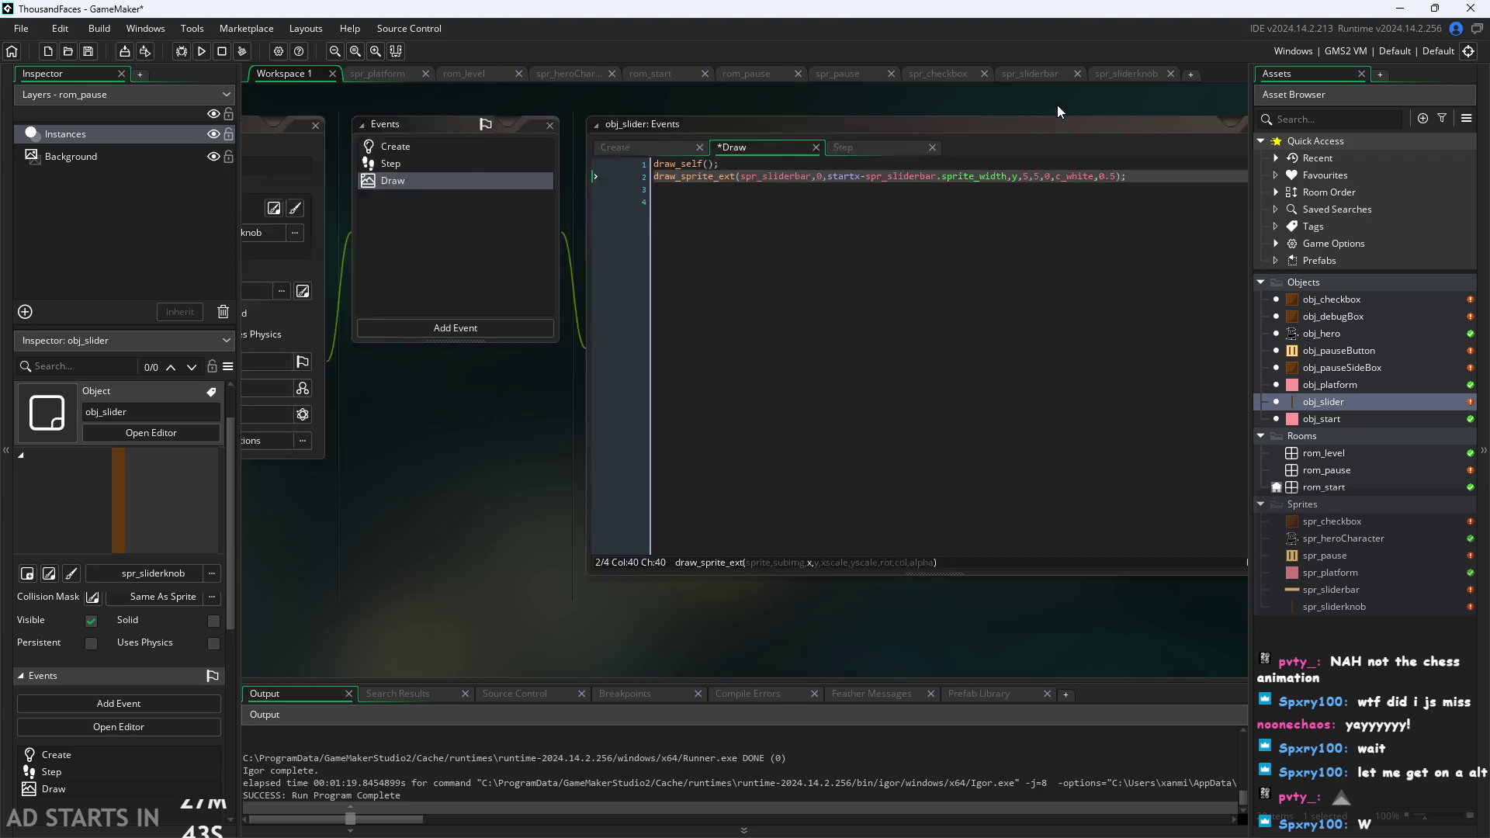
{"action": "scroll", "coordinate": [1030, 151], "scroll_direction": "up", "scroll_amount": 1}
{"action": "scroll", "coordinate": [1029, 156], "scroll_direction": "up", "scroll_amount": 2}
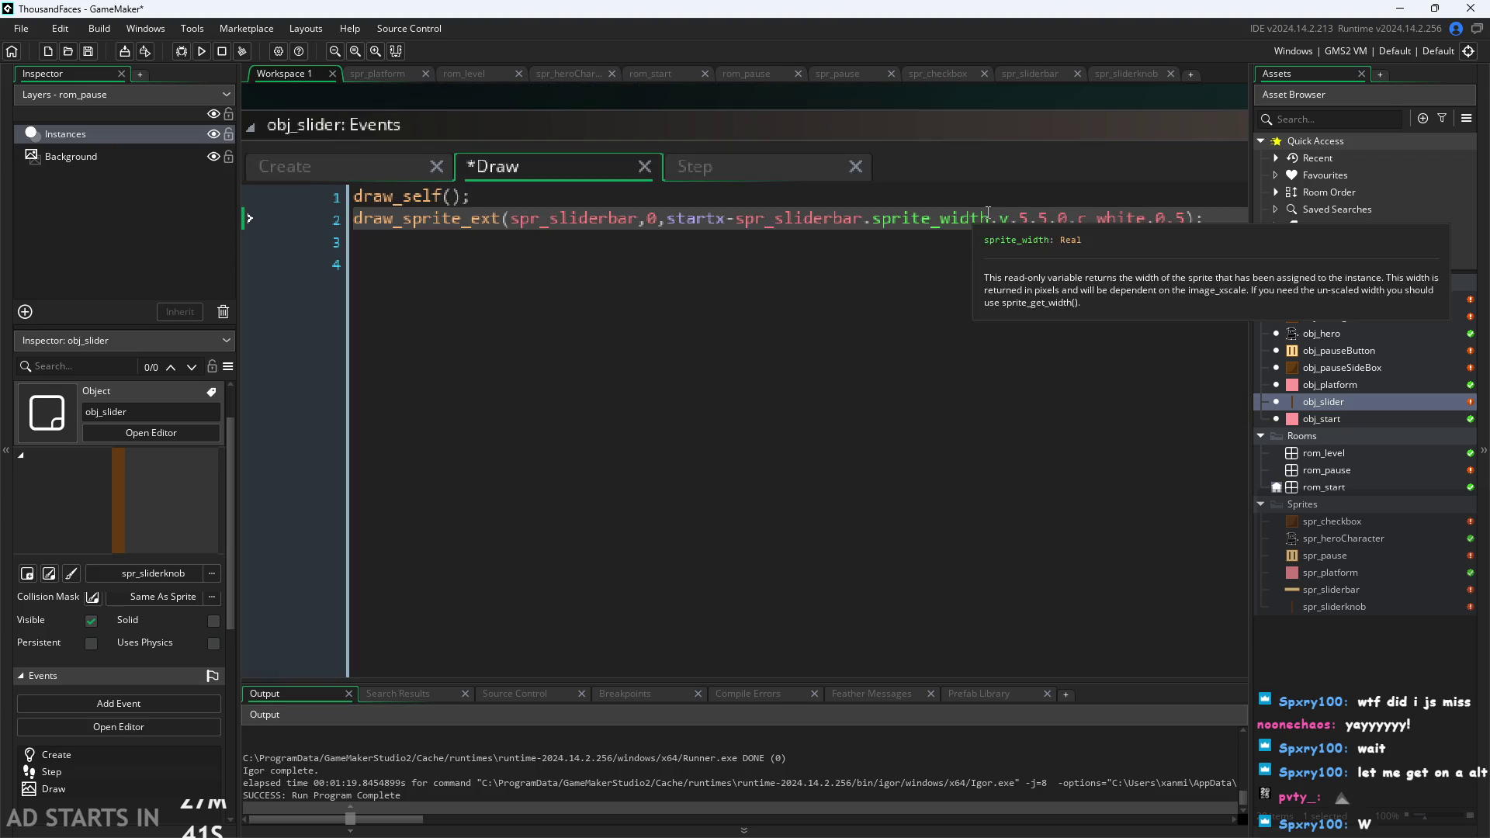
{"action": "left_click", "coordinate": [1029, 247]}
{"action": "key", "text": "Up"}
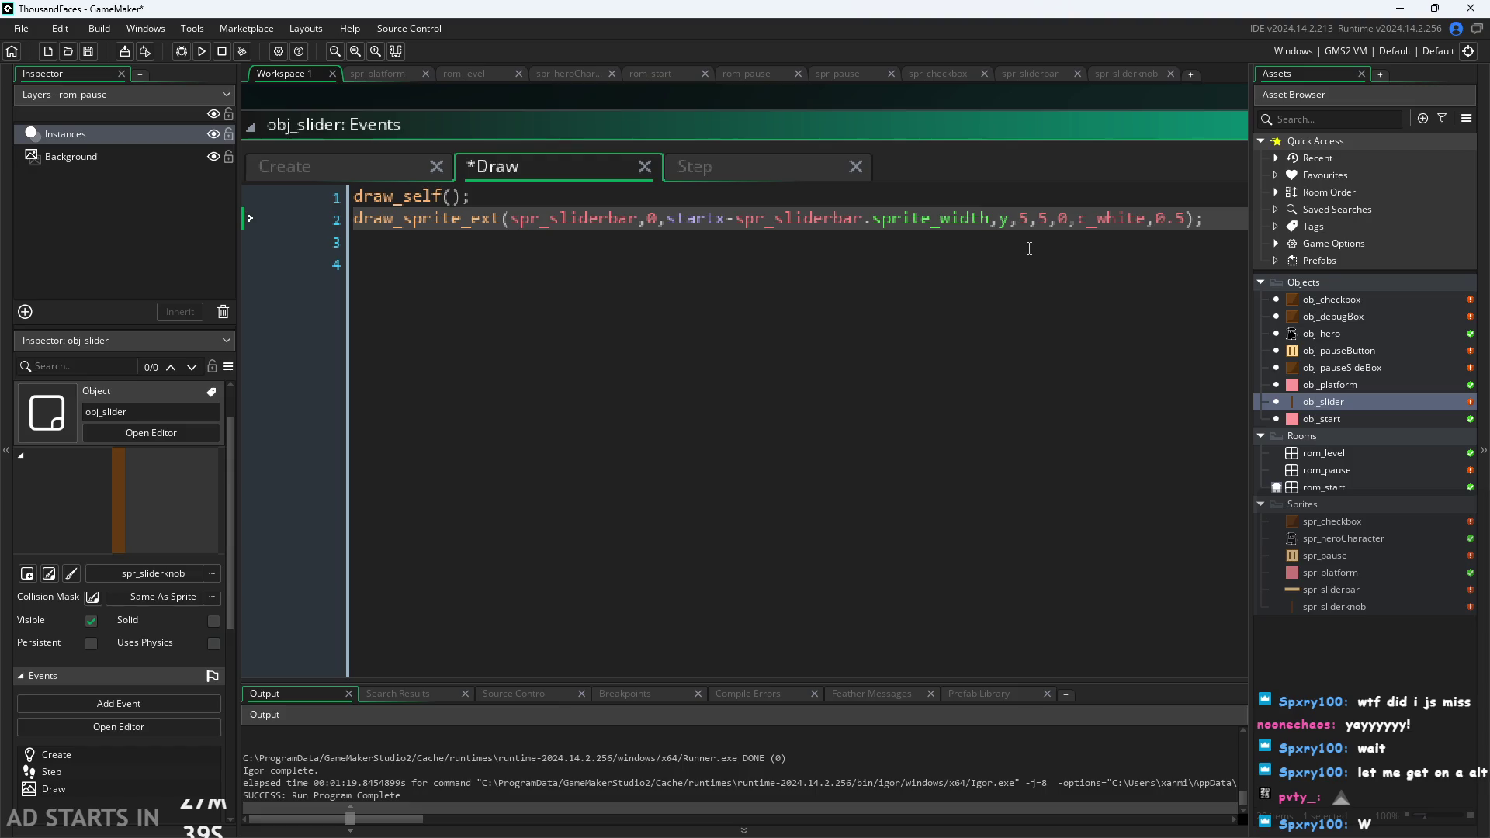
{"action": "type", "text": "/2"}
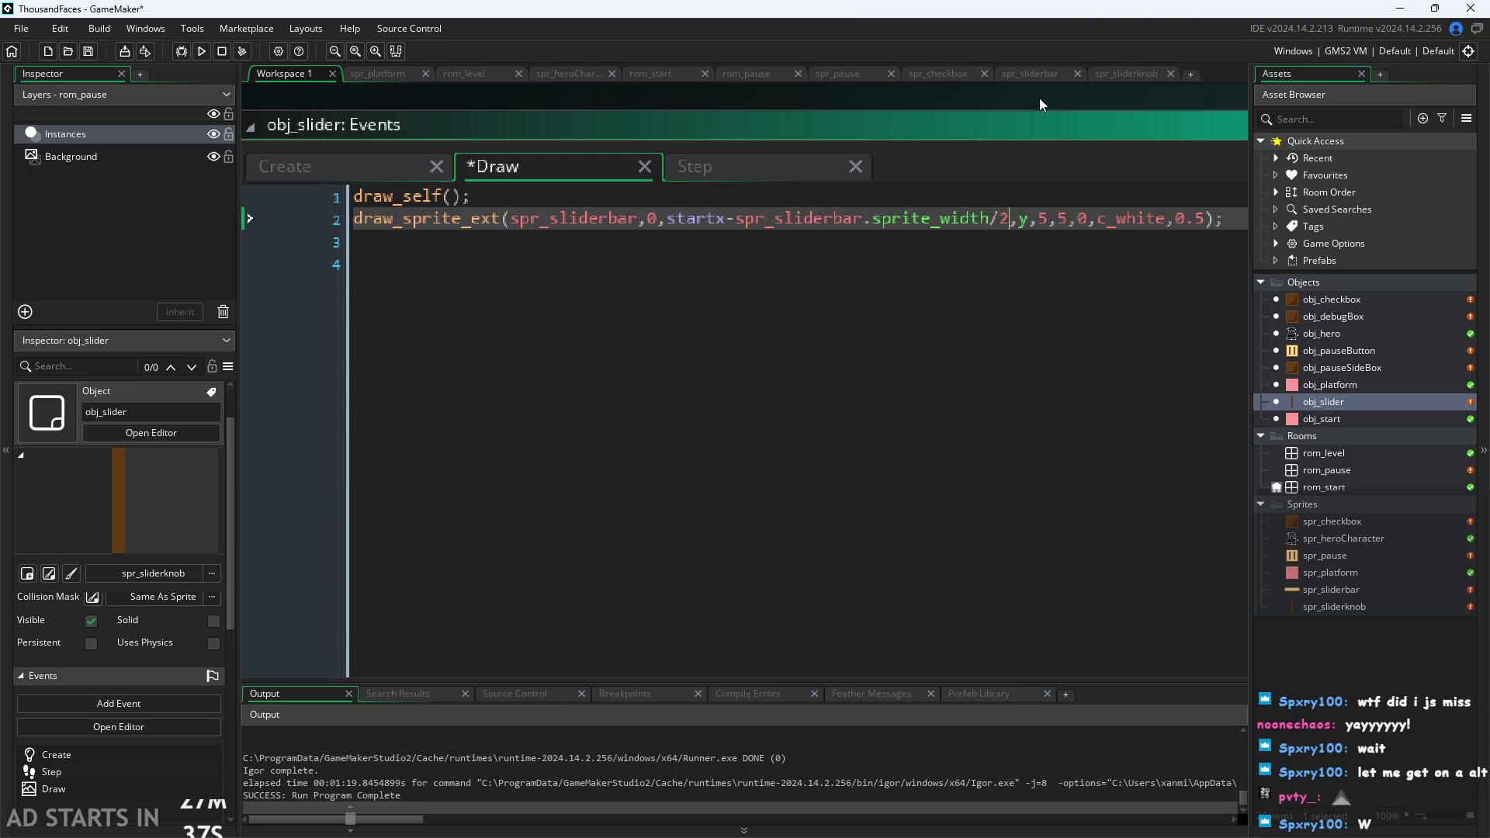
{"action": "key", "text": "F5"}
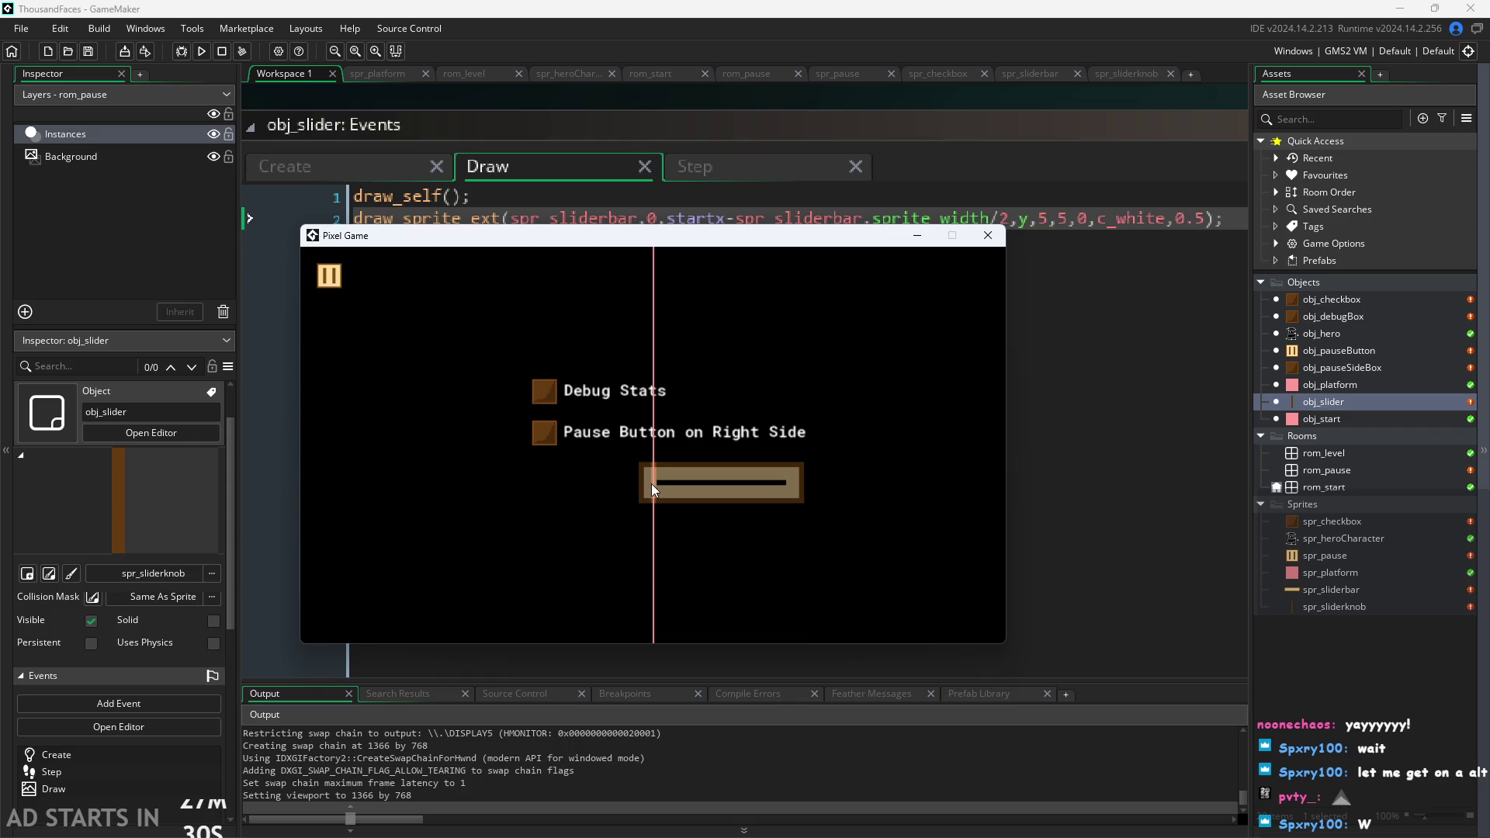
Tick Debug Stats and Pause Button on Right Side, and drag the knob between the bar's left and right limits.
{"action": "mouse_move", "coordinate": [652, 484]}
{"action": "left_mouse_down"}
{"action": "mouse_move", "coordinate": [881, 500]}
{"action": "mouse_move", "coordinate": [705, 531]}
{"action": "mouse_move", "coordinate": [433, 431]}
{"action": "mouse_move", "coordinate": [787, 576]}
{"action": "left_mouse_up"}
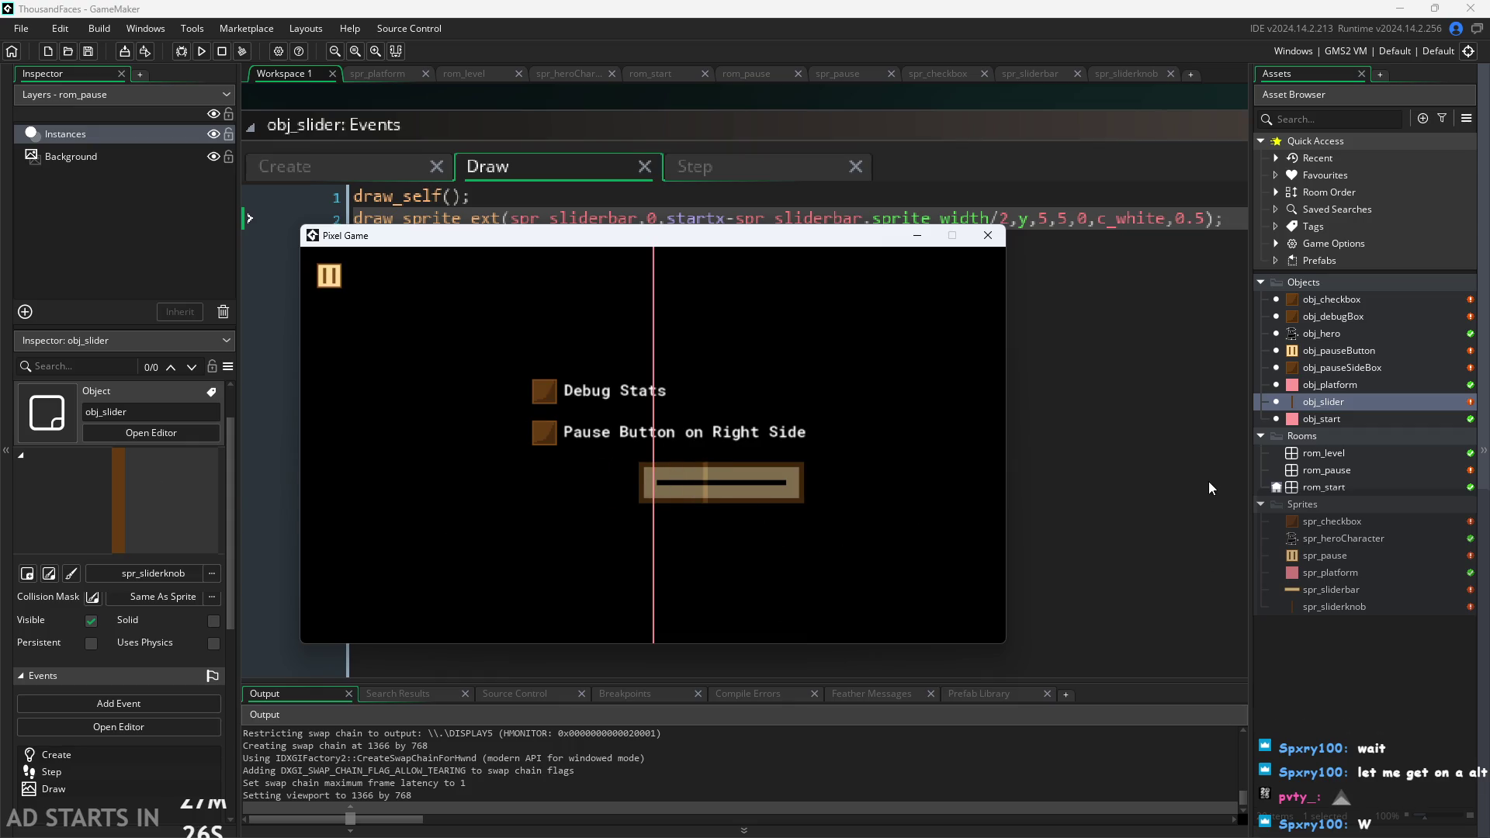
{"action": "left_click", "coordinate": [544, 432]}
{"action": "left_click", "coordinate": [539, 392]}
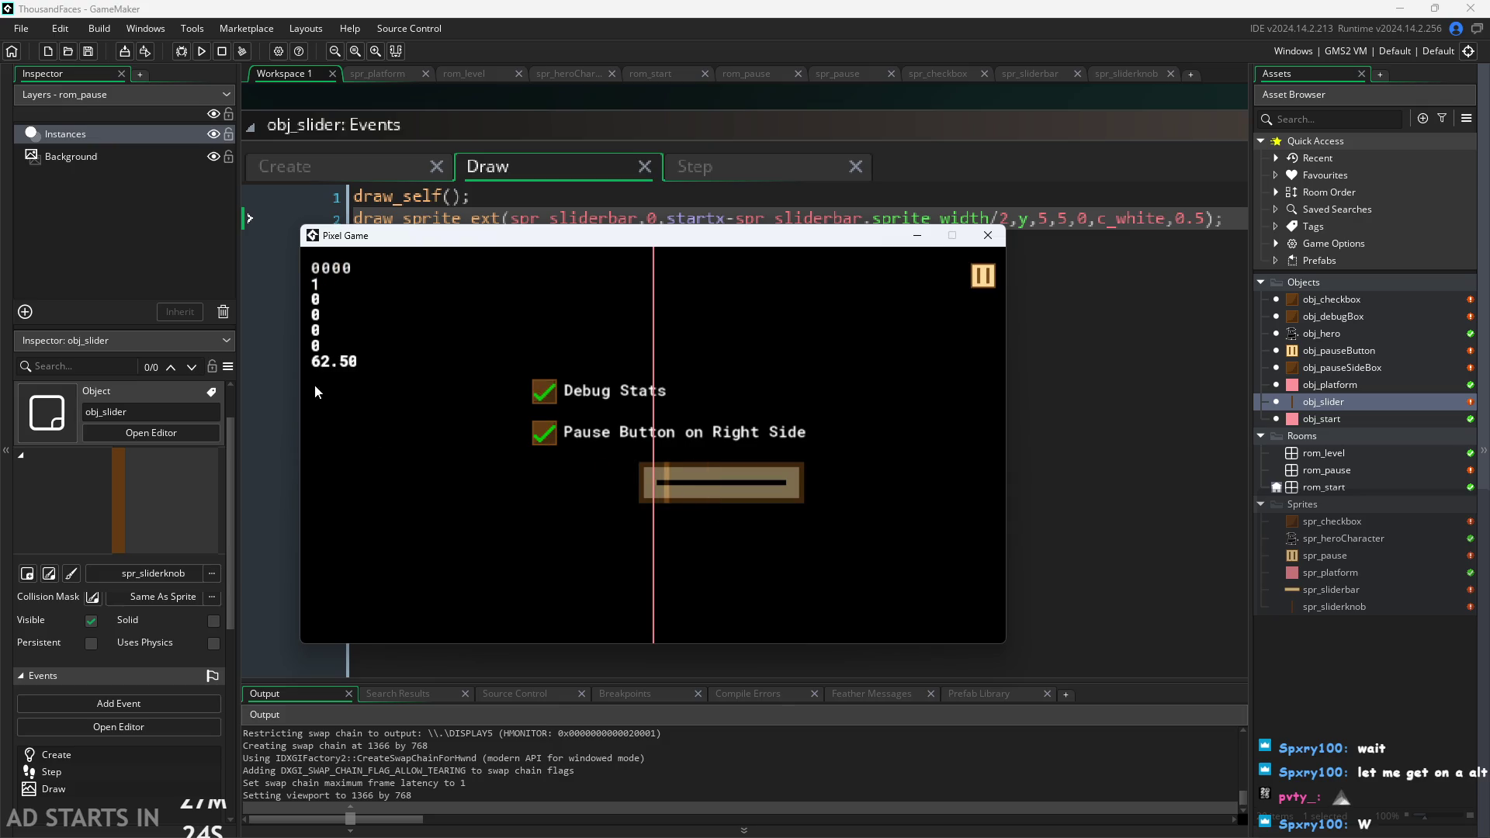
{"action": "mouse_move", "coordinate": [664, 486]}
{"action": "left_mouse_down"}
{"action": "mouse_move", "coordinate": [550, 495]}
{"action": "mouse_move", "coordinate": [812, 476]}
{"action": "left_mouse_up"}
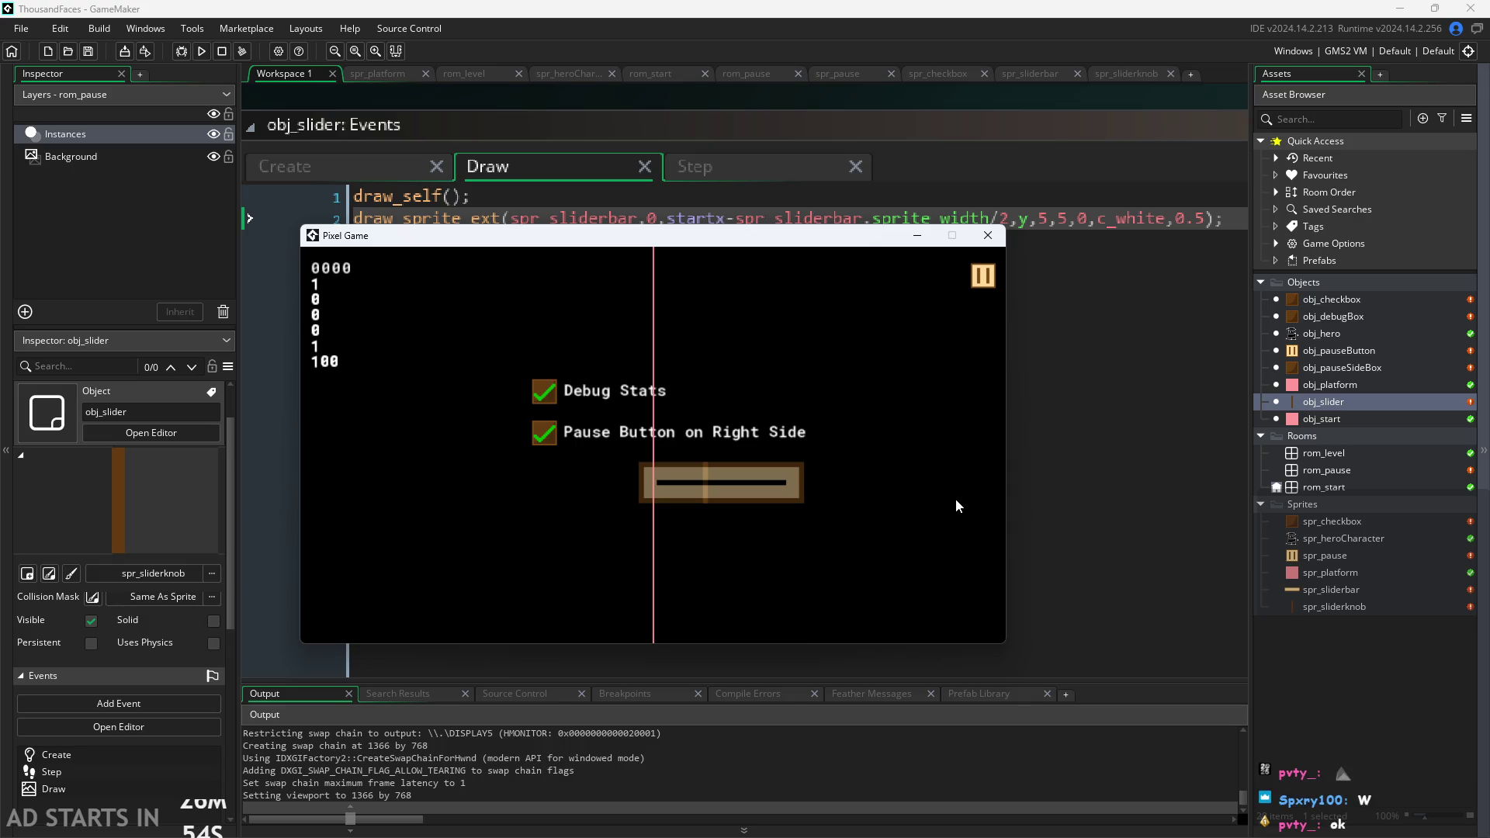
{"action": "left_click_drag", "start_coordinate": [708, 503], "coordinate": [596, 500]}
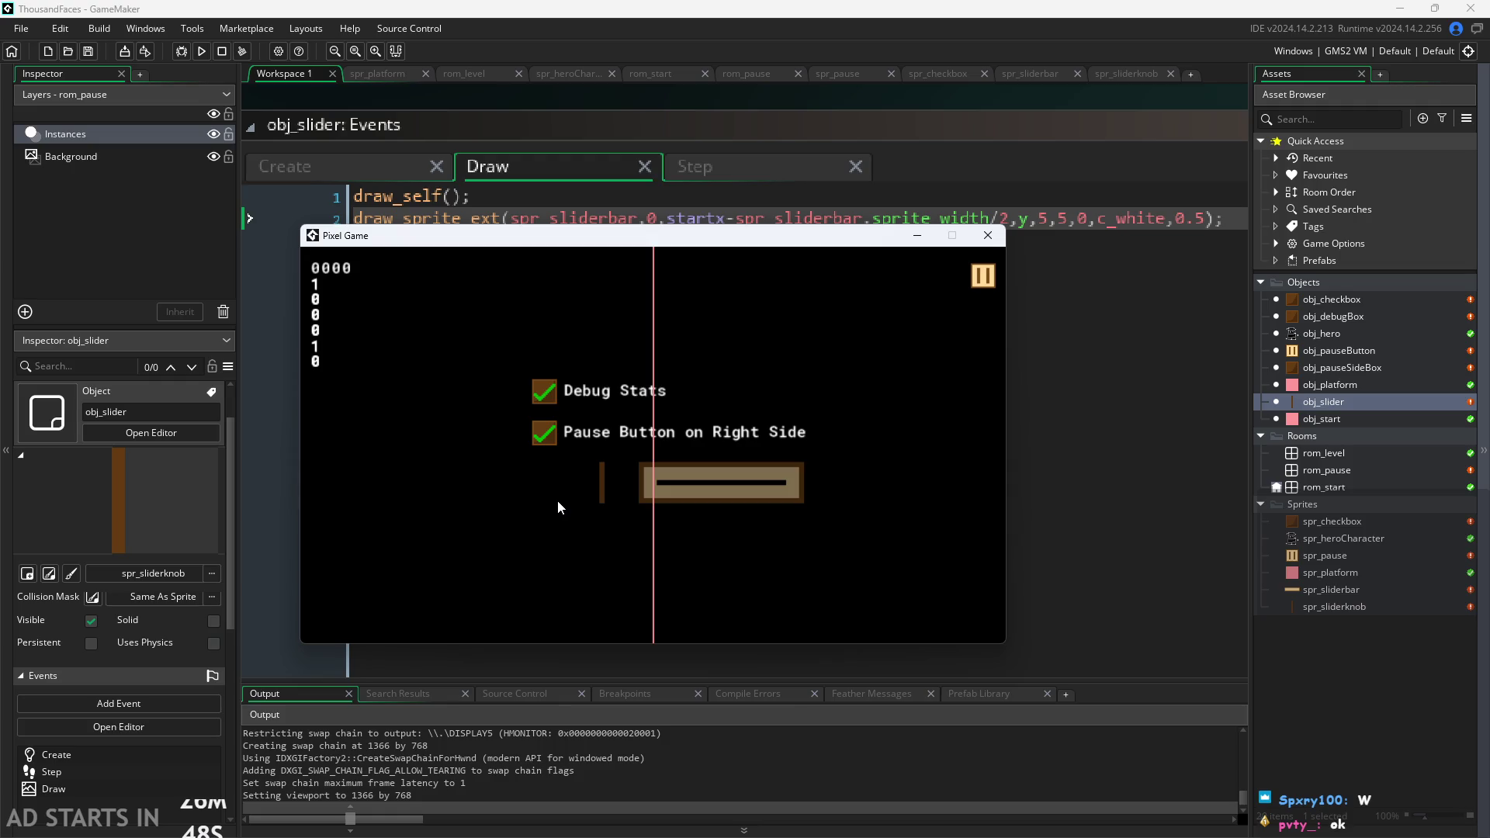
{"action": "mouse_move", "coordinate": [596, 482]}
{"action": "left_mouse_down"}
{"action": "mouse_move", "coordinate": [638, 522]}
{"action": "mouse_move", "coordinate": [655, 493]}
{"action": "mouse_move", "coordinate": [864, 500]}
{"action": "left_mouse_up"}
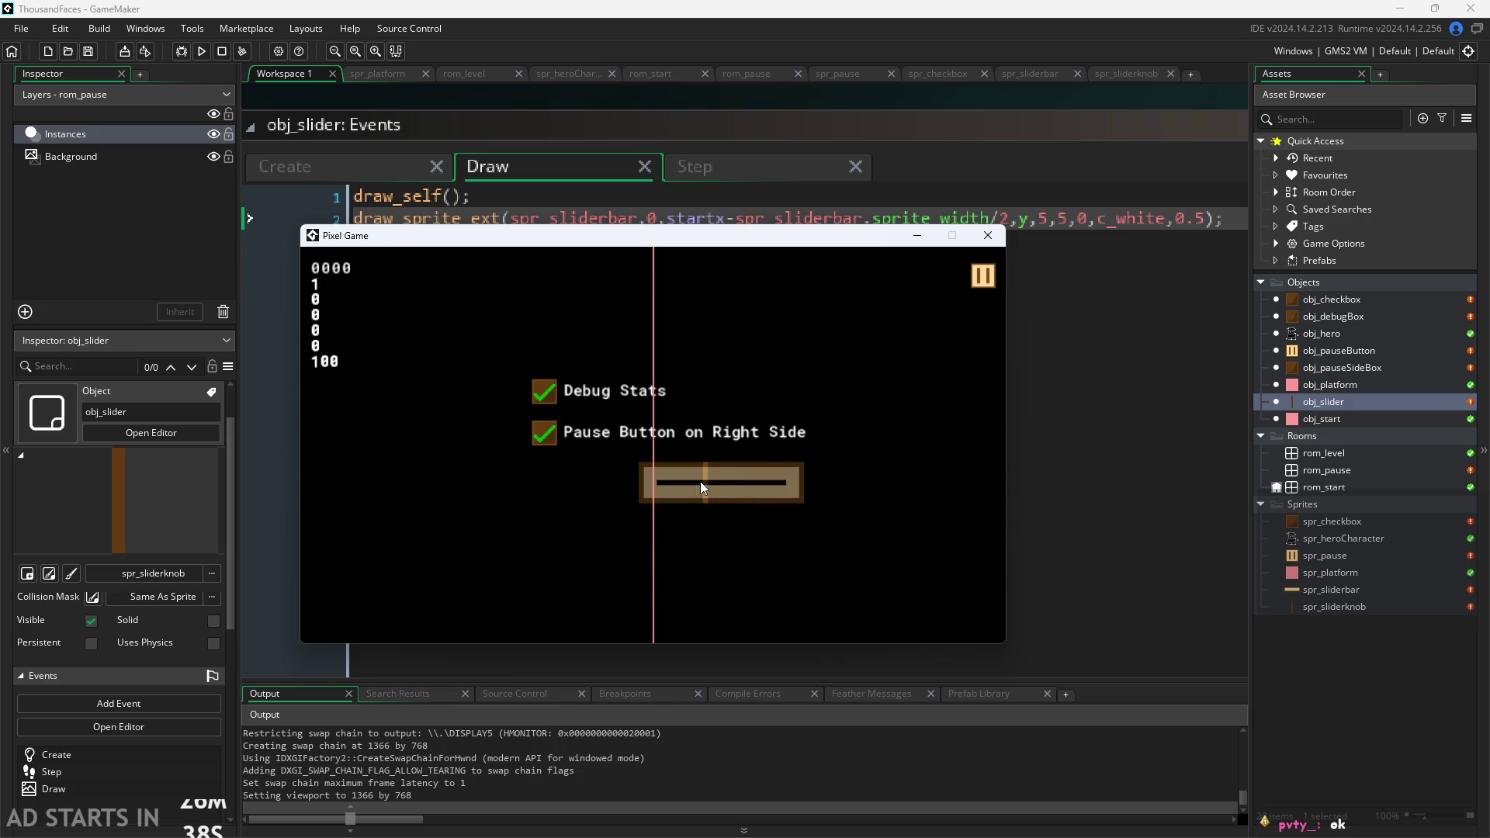
{"action": "left_click_drag", "start_coordinate": [709, 503], "coordinate": [531, 505]}
Repeatedly jump the knob to mid-bar and drag it back to the left end, then click the game window.
{"action": "left_click", "coordinate": [706, 482]}
{"action": "left_click_drag", "start_coordinate": [707, 496], "coordinate": [504, 513]}
{"action": "left_click", "coordinate": [719, 503]}
{"action": "left_click_drag", "start_coordinate": [709, 514], "coordinate": [365, 489]}
{"action": "left_click", "coordinate": [737, 496]}
{"action": "left_click_drag", "start_coordinate": [775, 503], "coordinate": [223, 434]}
{"action": "left_click", "coordinate": [724, 487]}
{"action": "left_click_drag", "start_coordinate": [724, 487], "coordinate": [573, 426]}
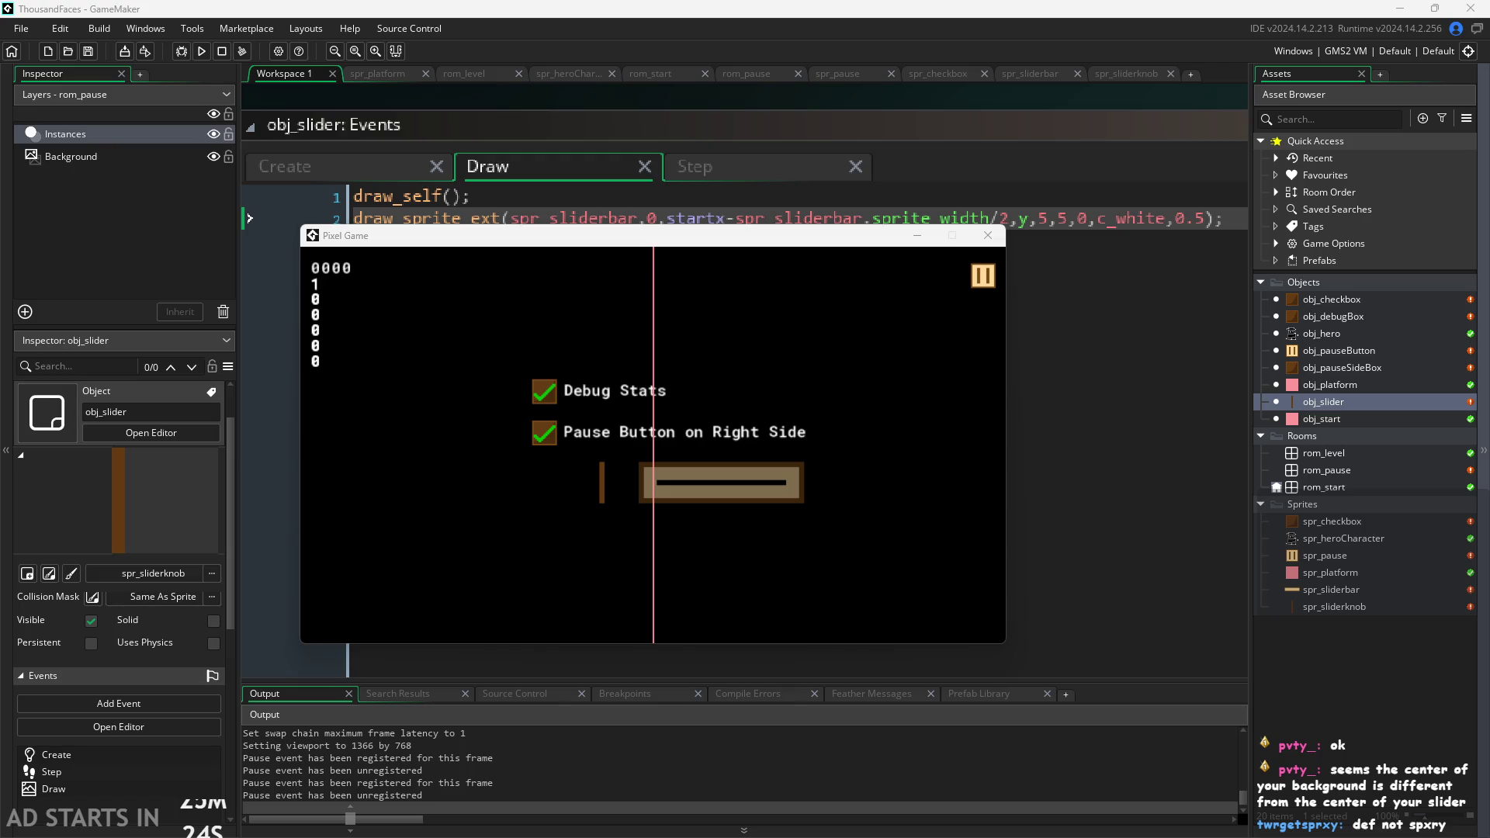
{"action": "left_click", "coordinate": [661, 303]}
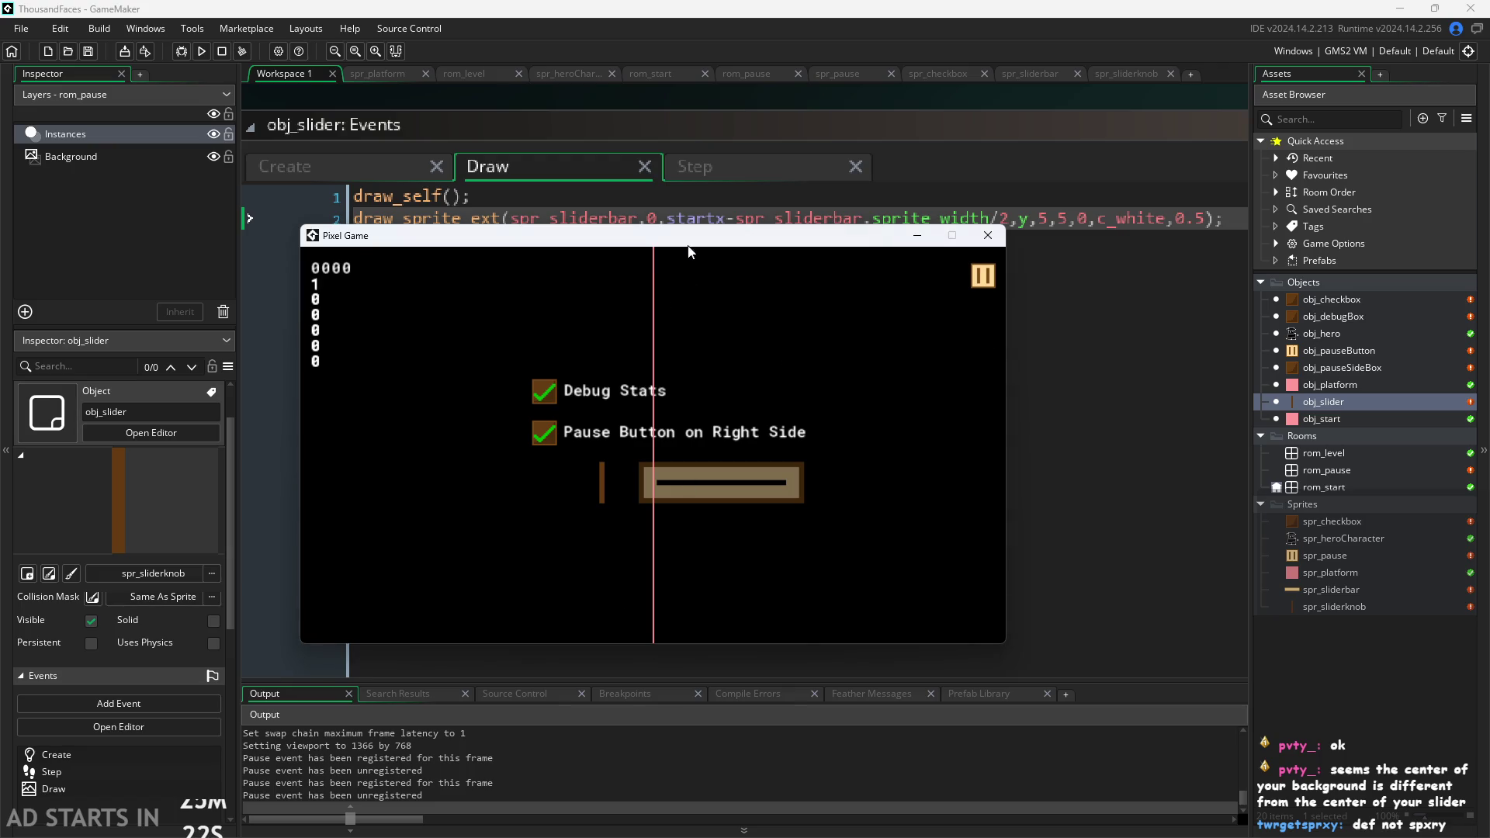
{"action": "left_click", "coordinate": [979, 239]}
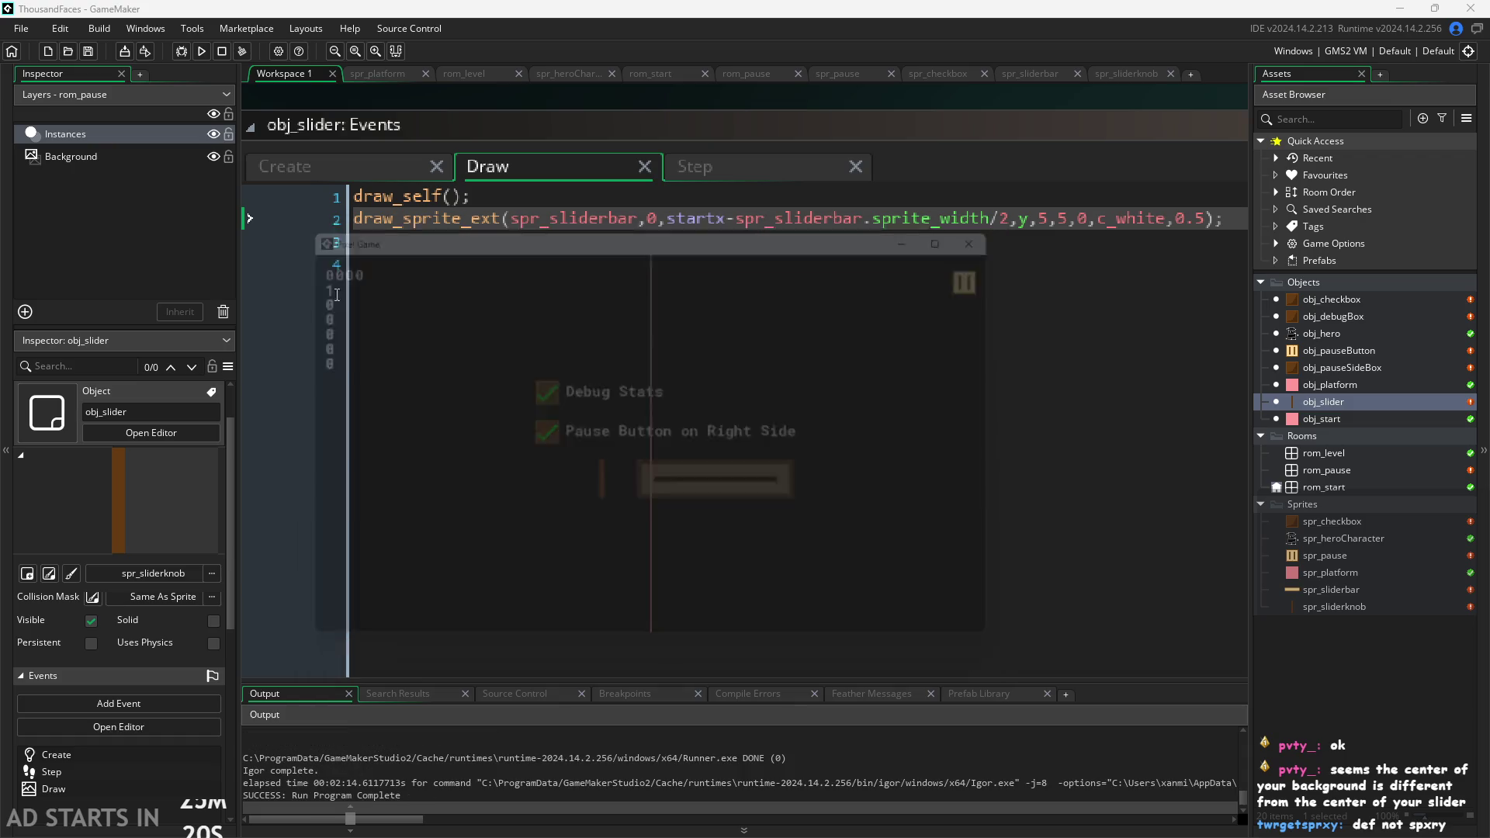
{"action": "double_click", "coordinate": [1329, 469]}
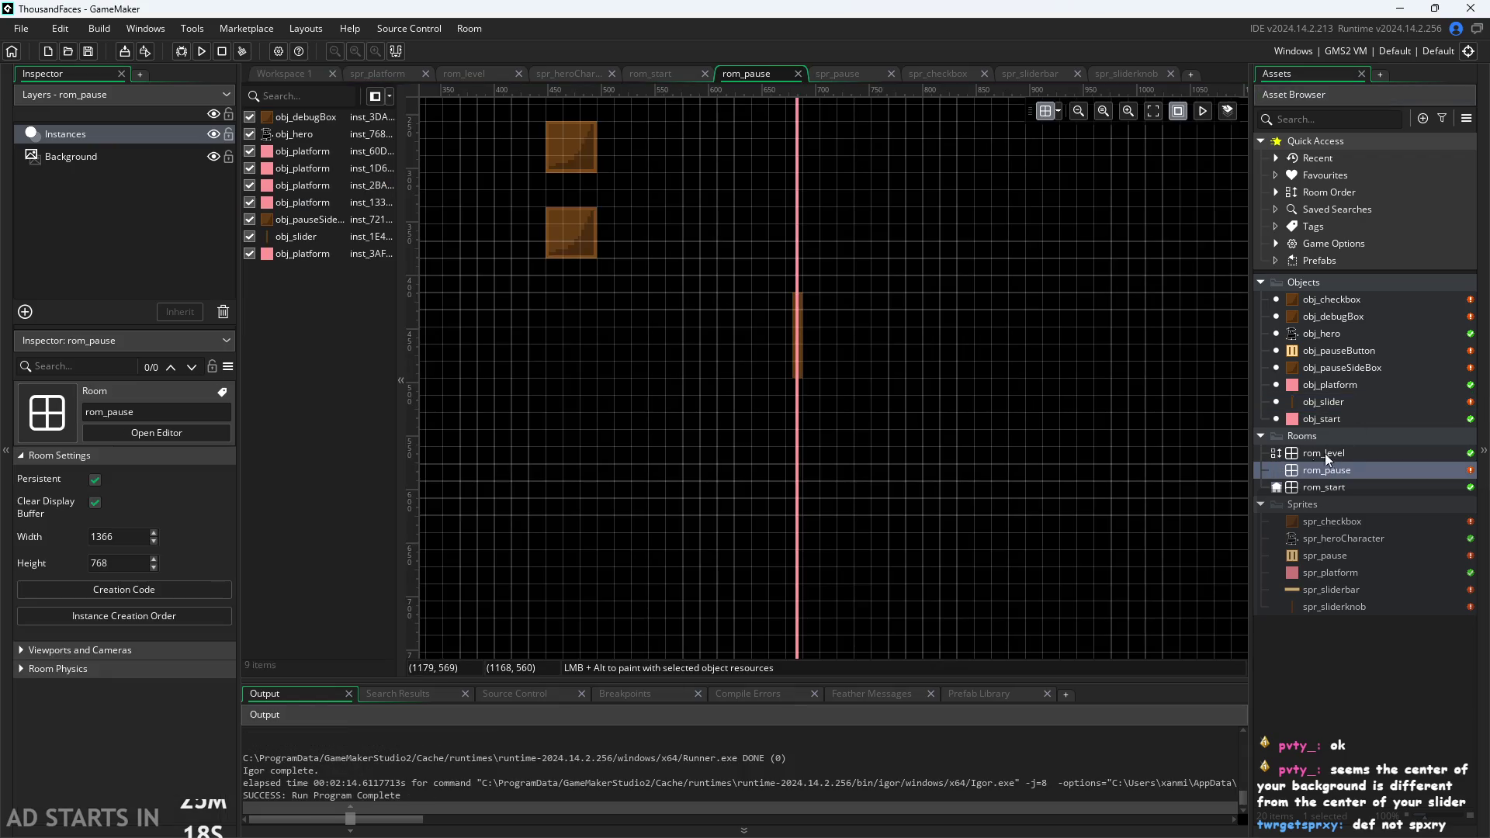
{"action": "left_click", "coordinate": [801, 346]}
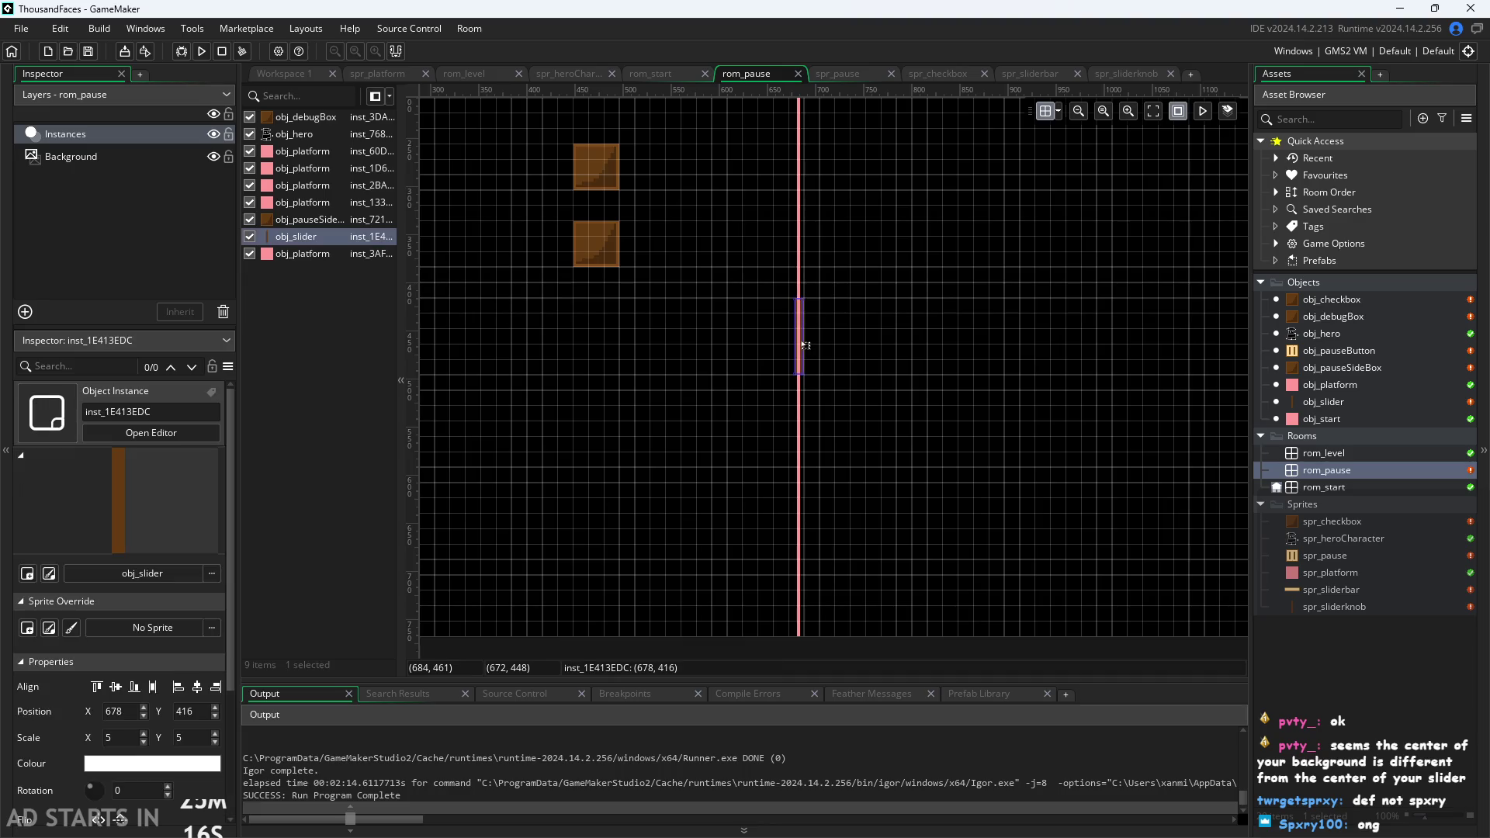
{"action": "left_click", "coordinate": [802, 258]}
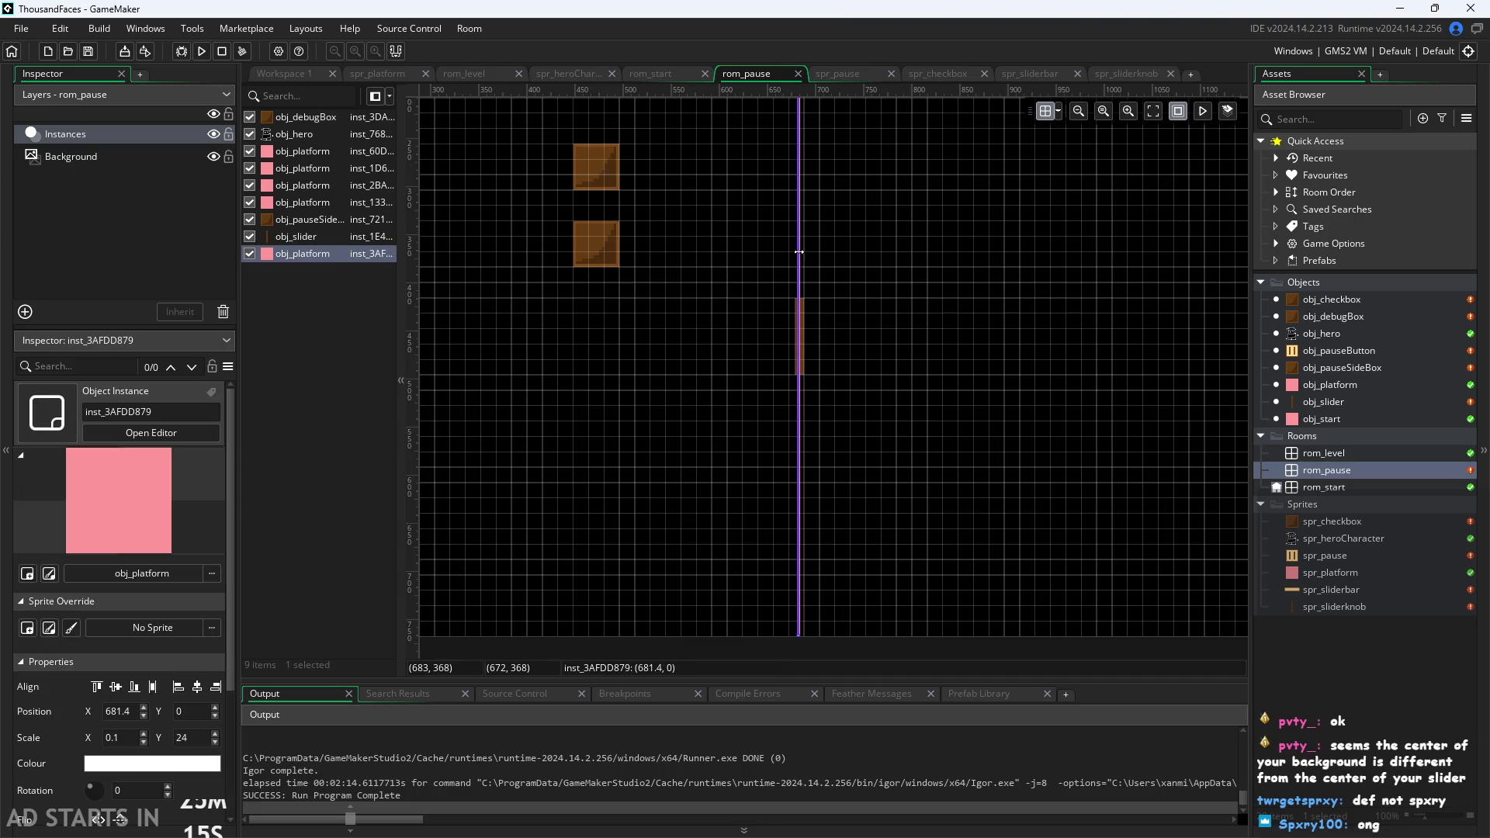
{"action": "left_click", "coordinate": [809, 334]}
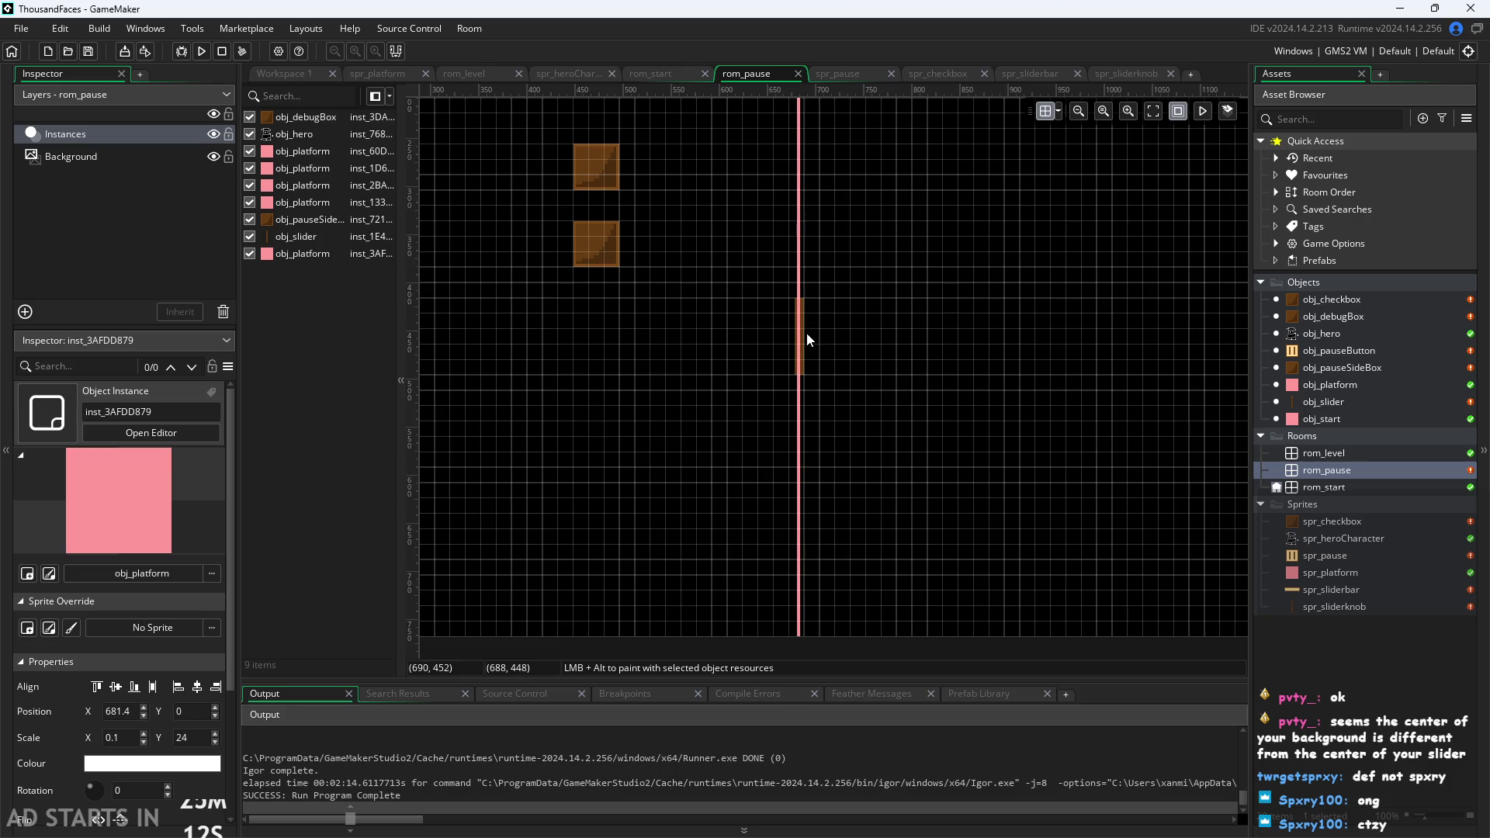
{"action": "left_click", "coordinate": [807, 340]}
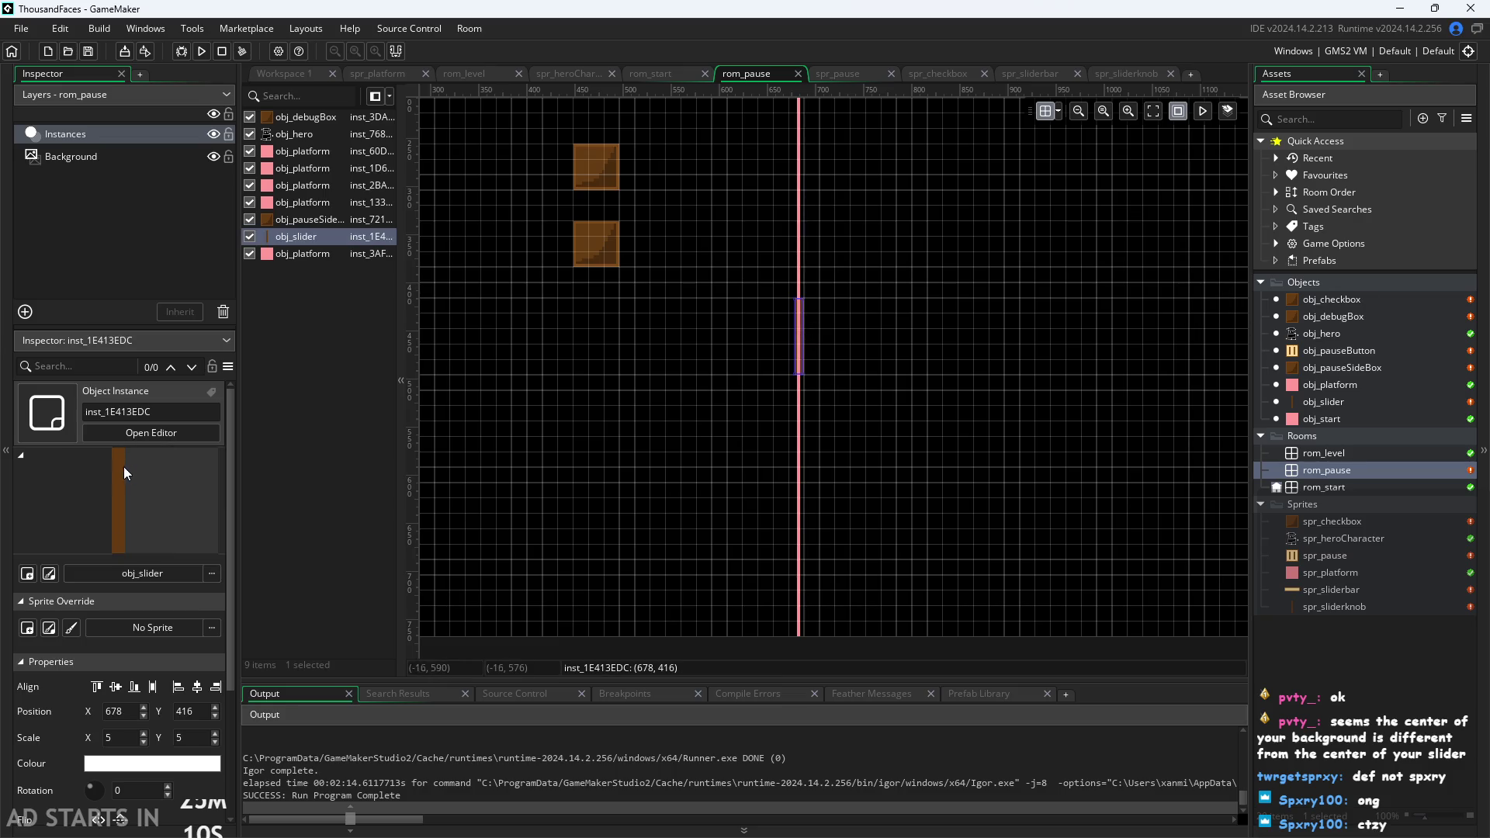
{"action": "left_click", "coordinate": [281, 75]}
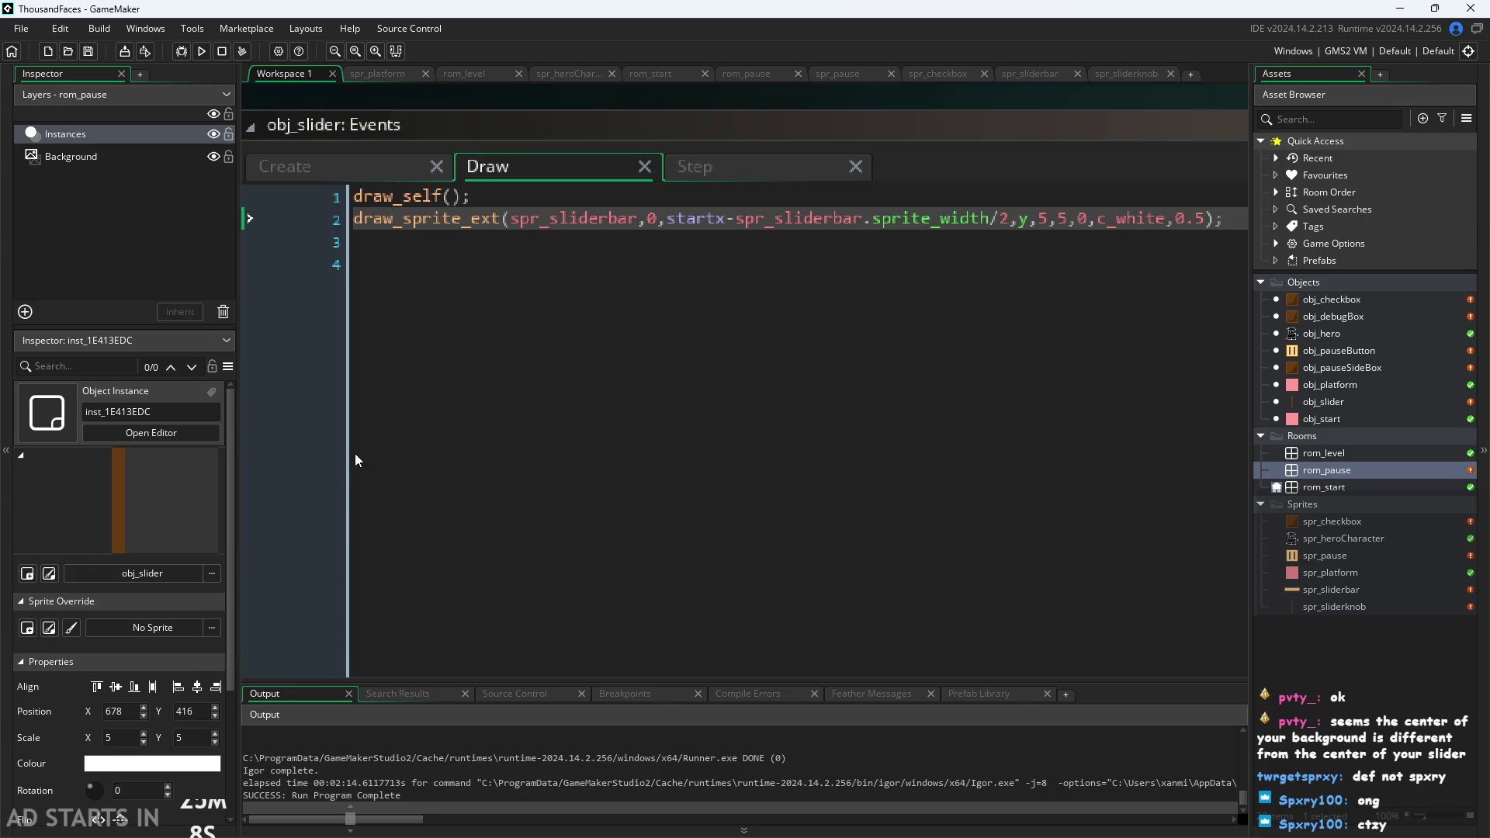
{"action": "scroll", "coordinate": [356, 460], "scroll_direction": "down", "scroll_amount": 5}
{"action": "key", "text": "F5"}
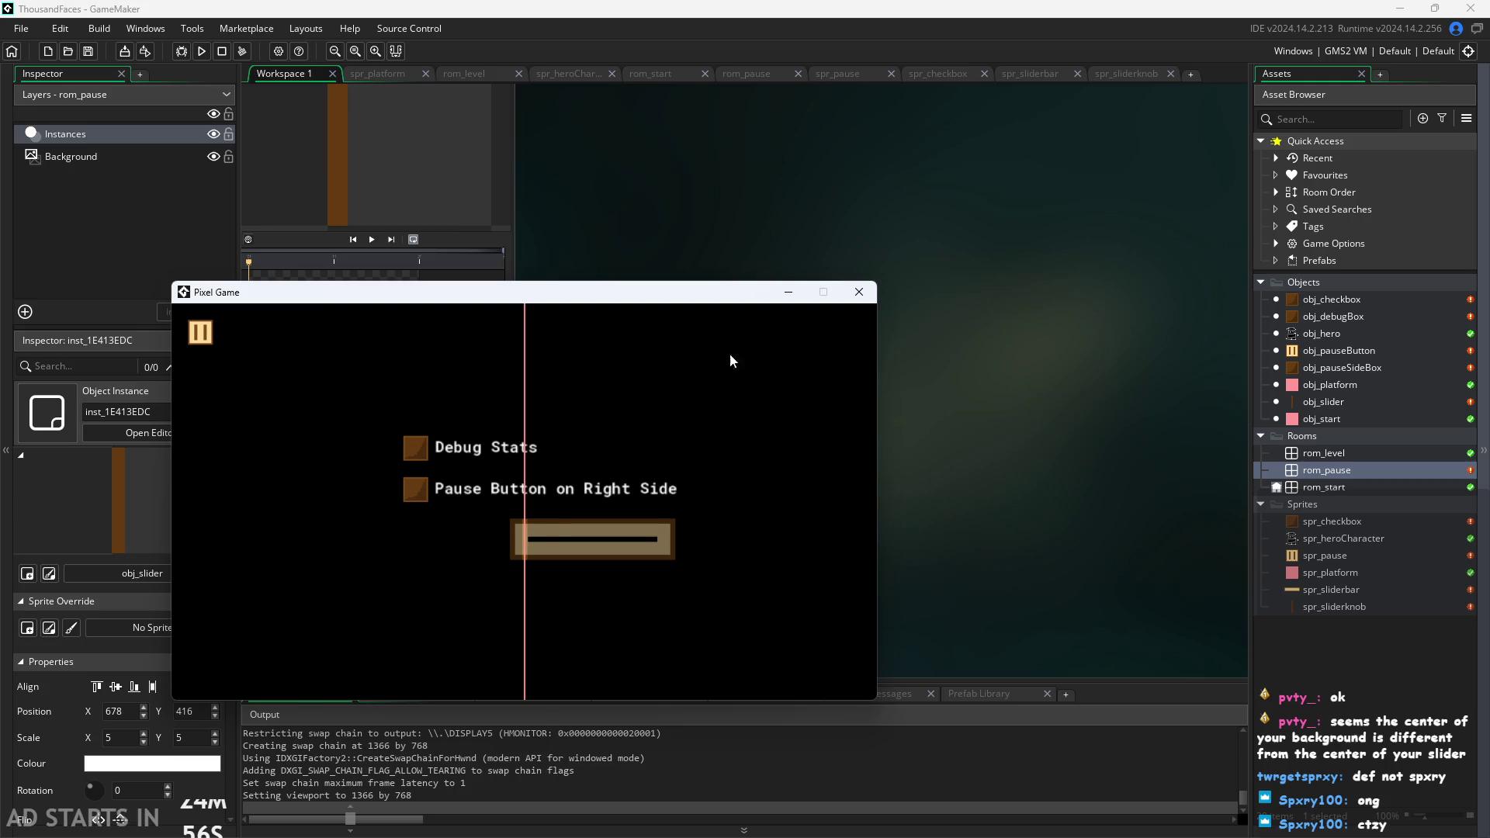
{"action": "left_click", "coordinate": [860, 292]}
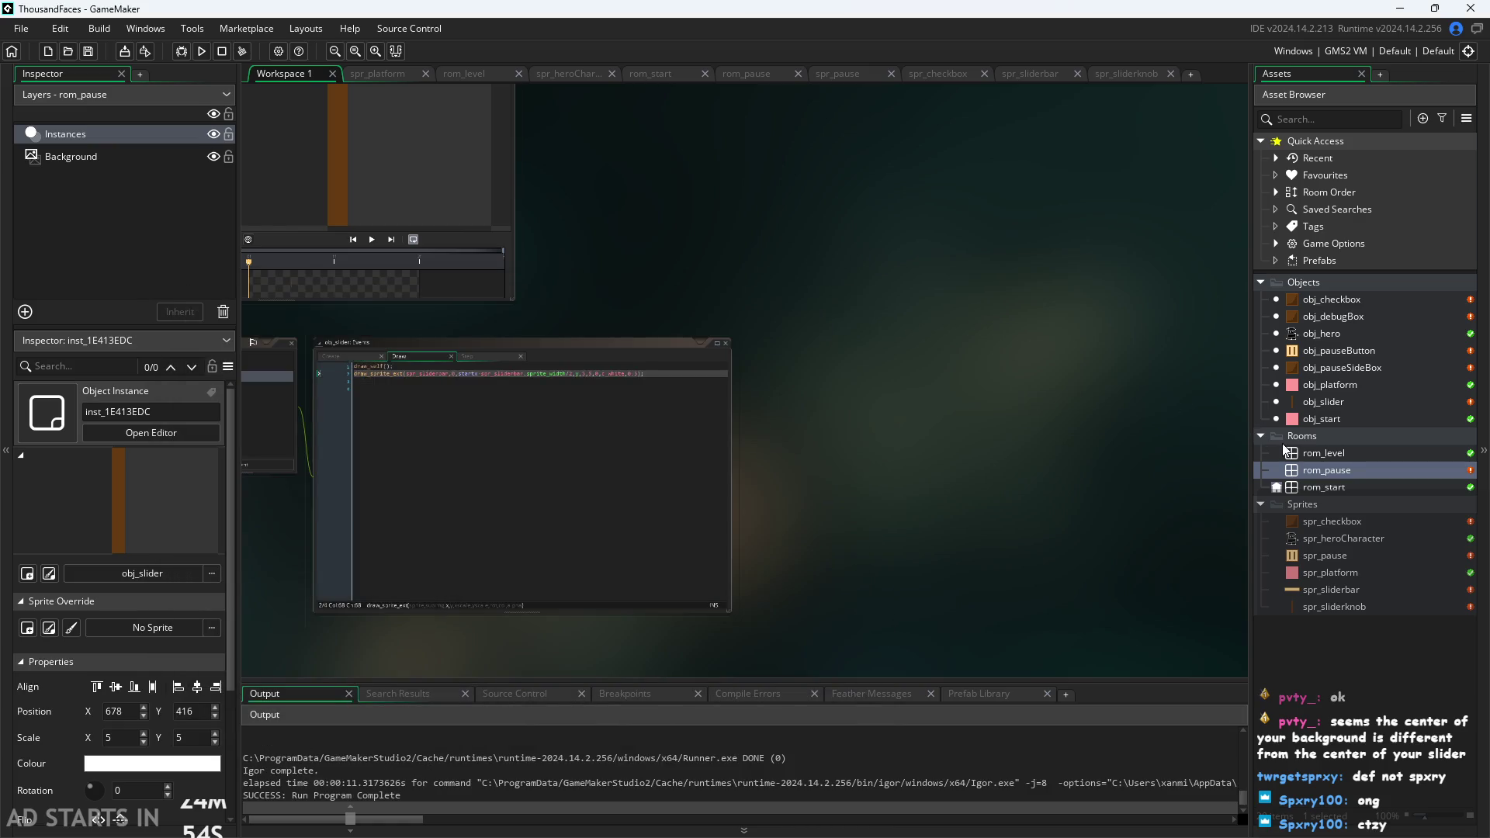
{"action": "left_click", "coordinate": [1329, 356]}
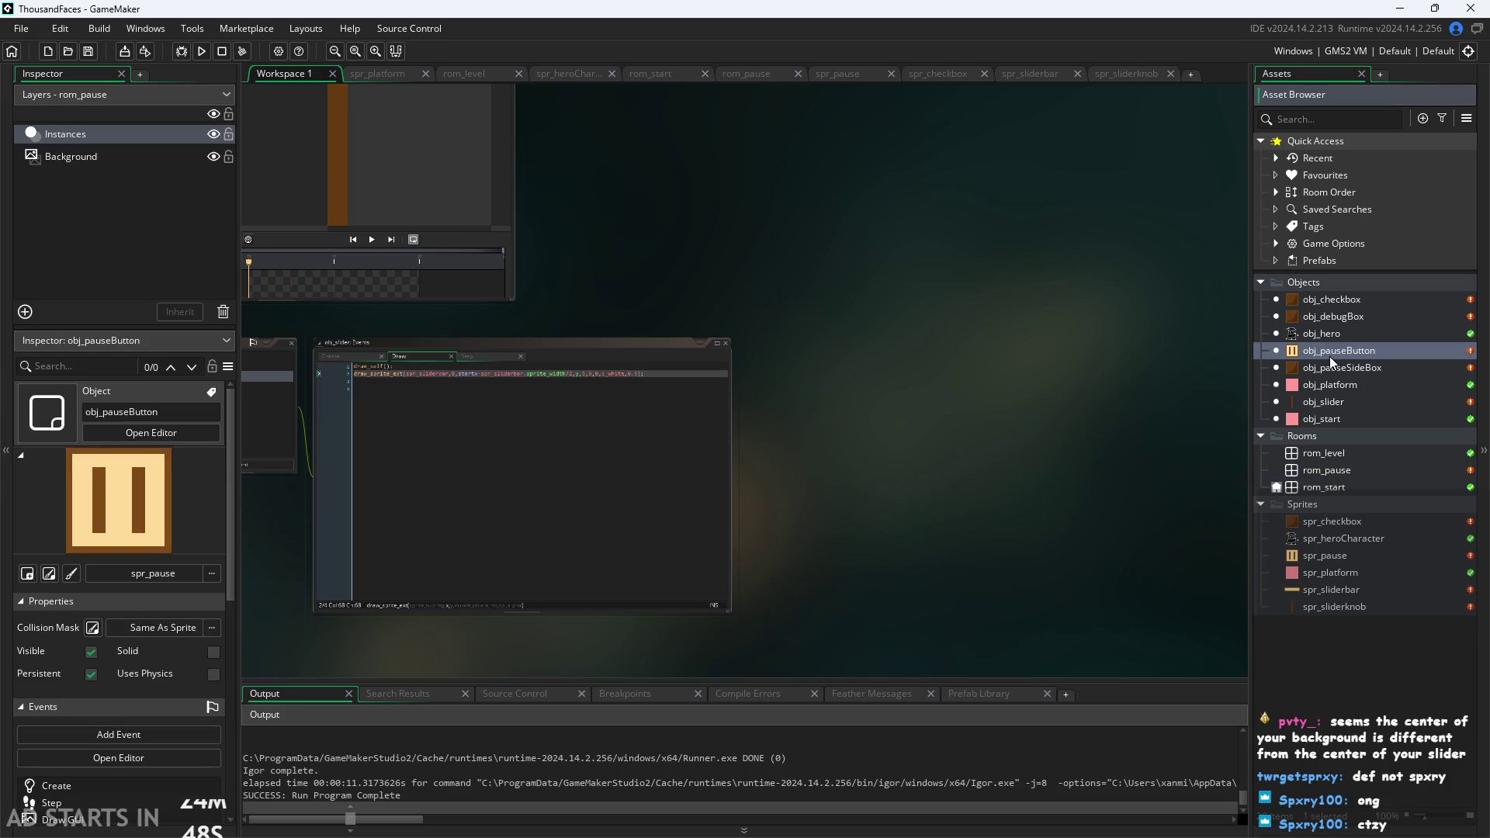
{"action": "double_click", "coordinate": [1337, 388]}
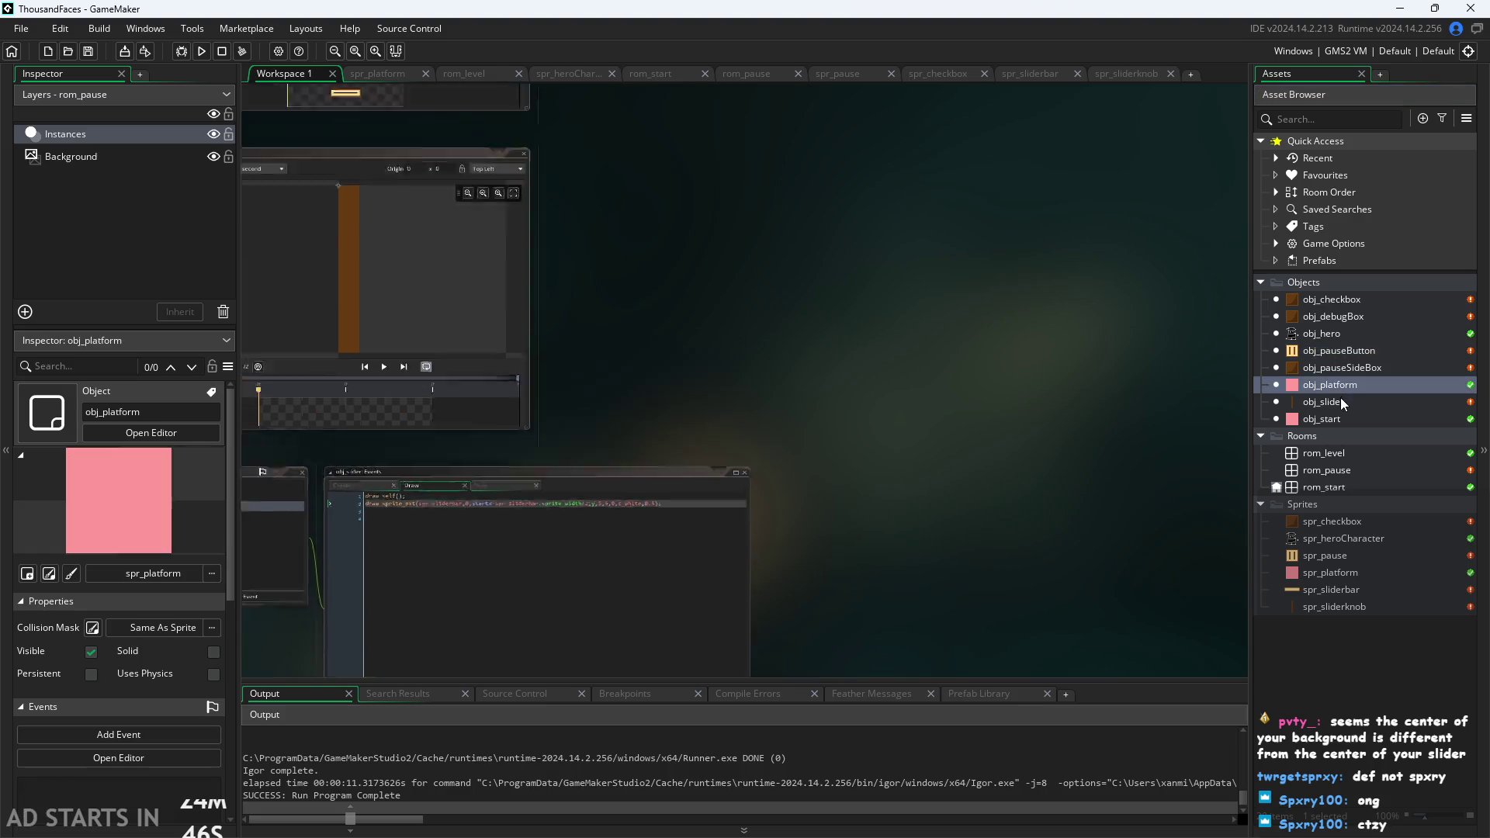
{"action": "left_click", "coordinate": [1335, 401]}
{"action": "double_click", "coordinate": [1363, 407]}
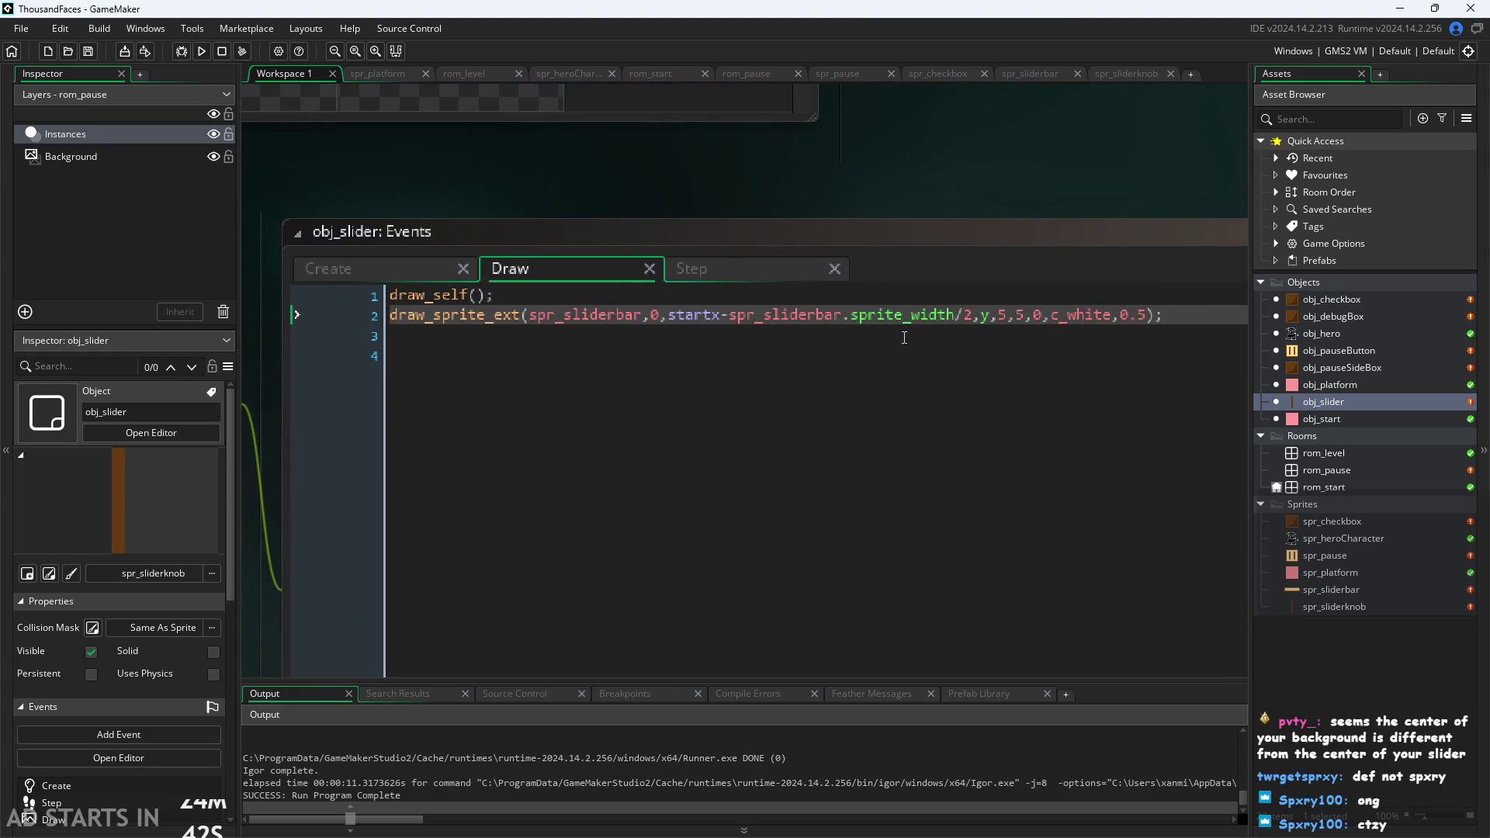
Append *scale after sprite_width in obj_slider's Draw event, then run and close the game.
{"action": "left_click", "coordinate": [972, 321]}
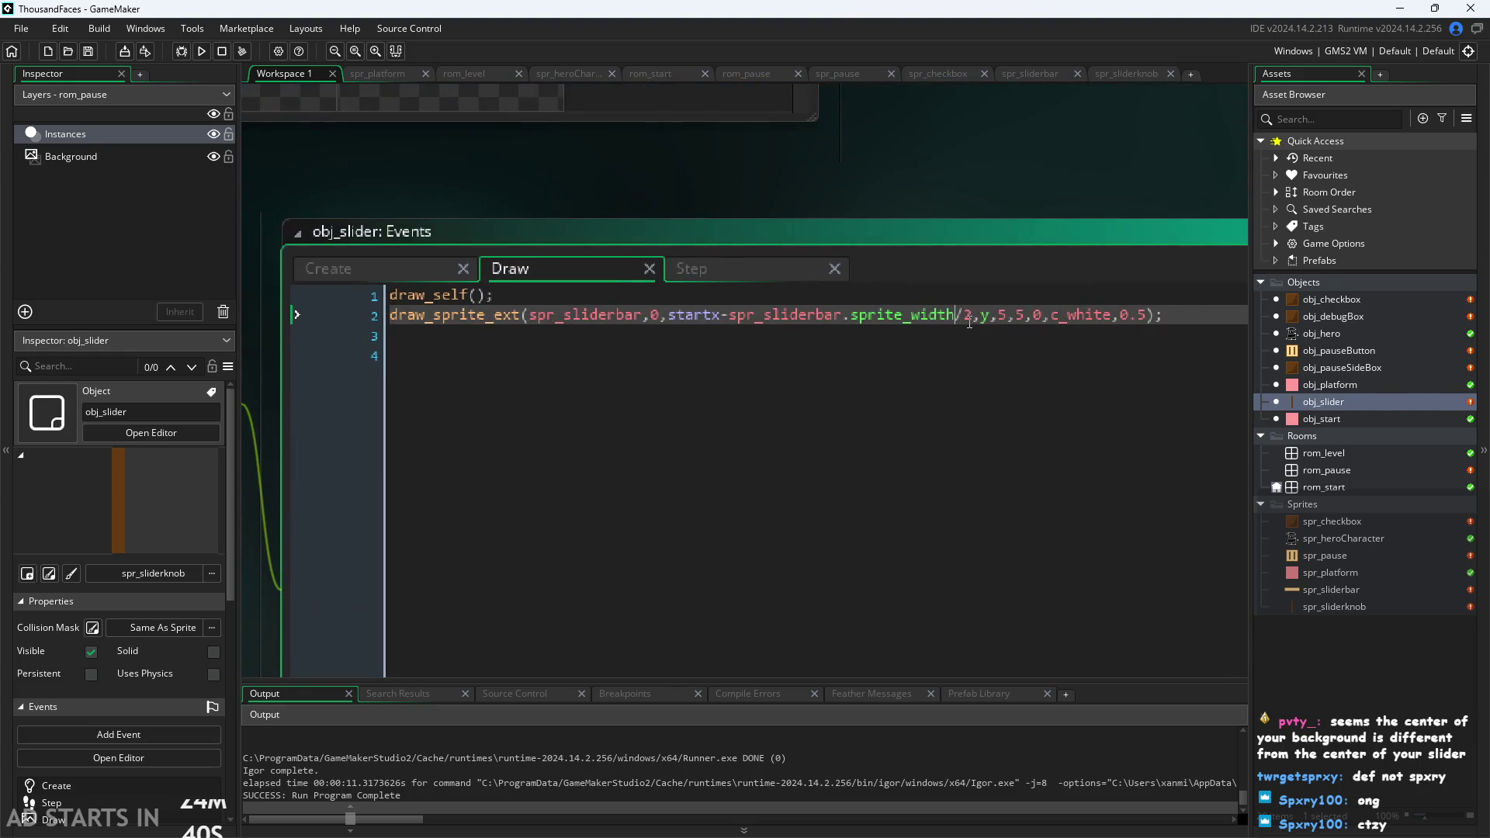
{"action": "type", "text": "*scale"}
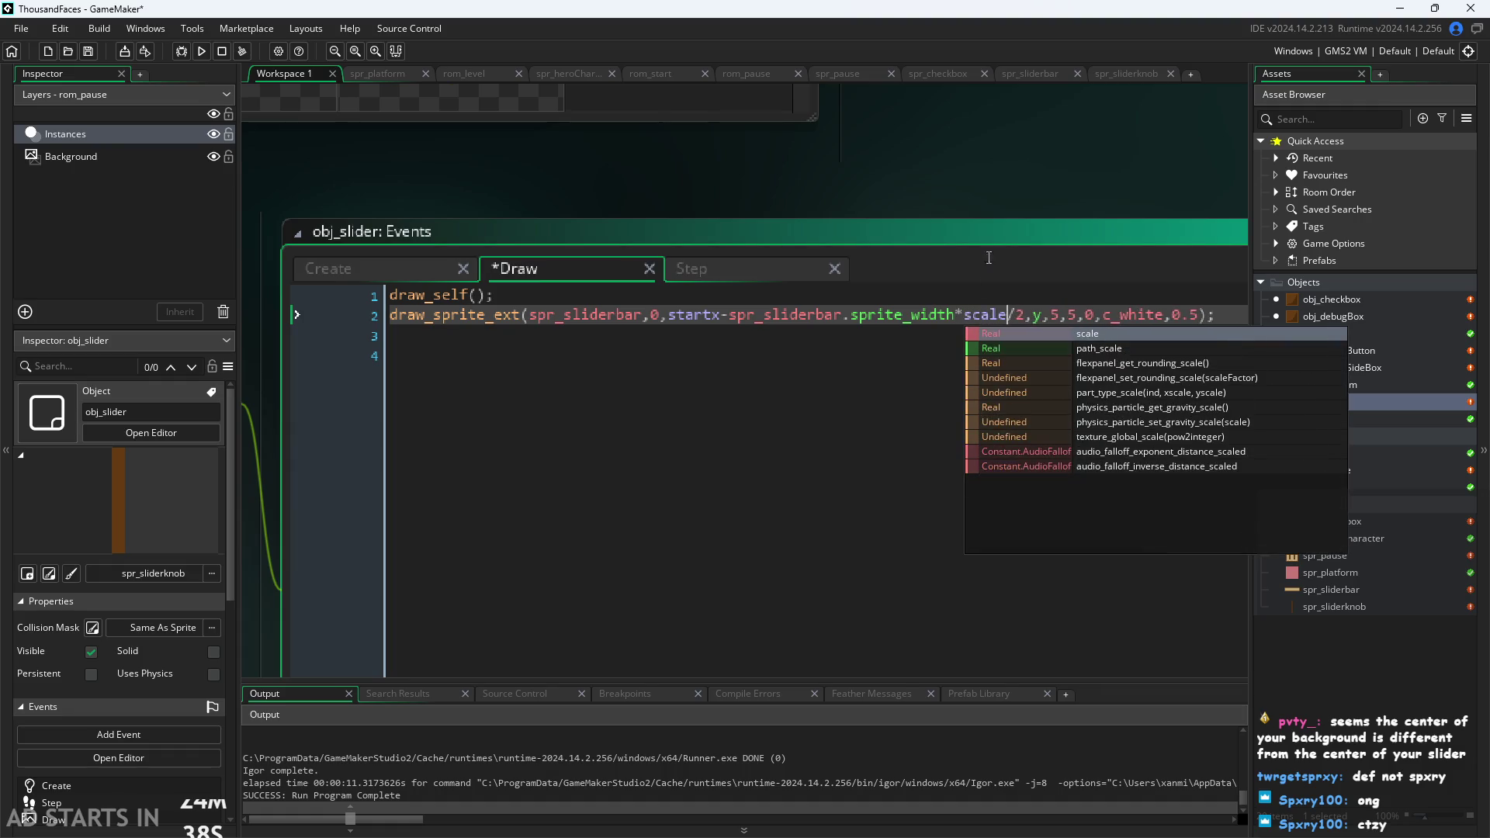
{"action": "left_click", "coordinate": [1037, 152]}
{"action": "key", "text": "F5"}
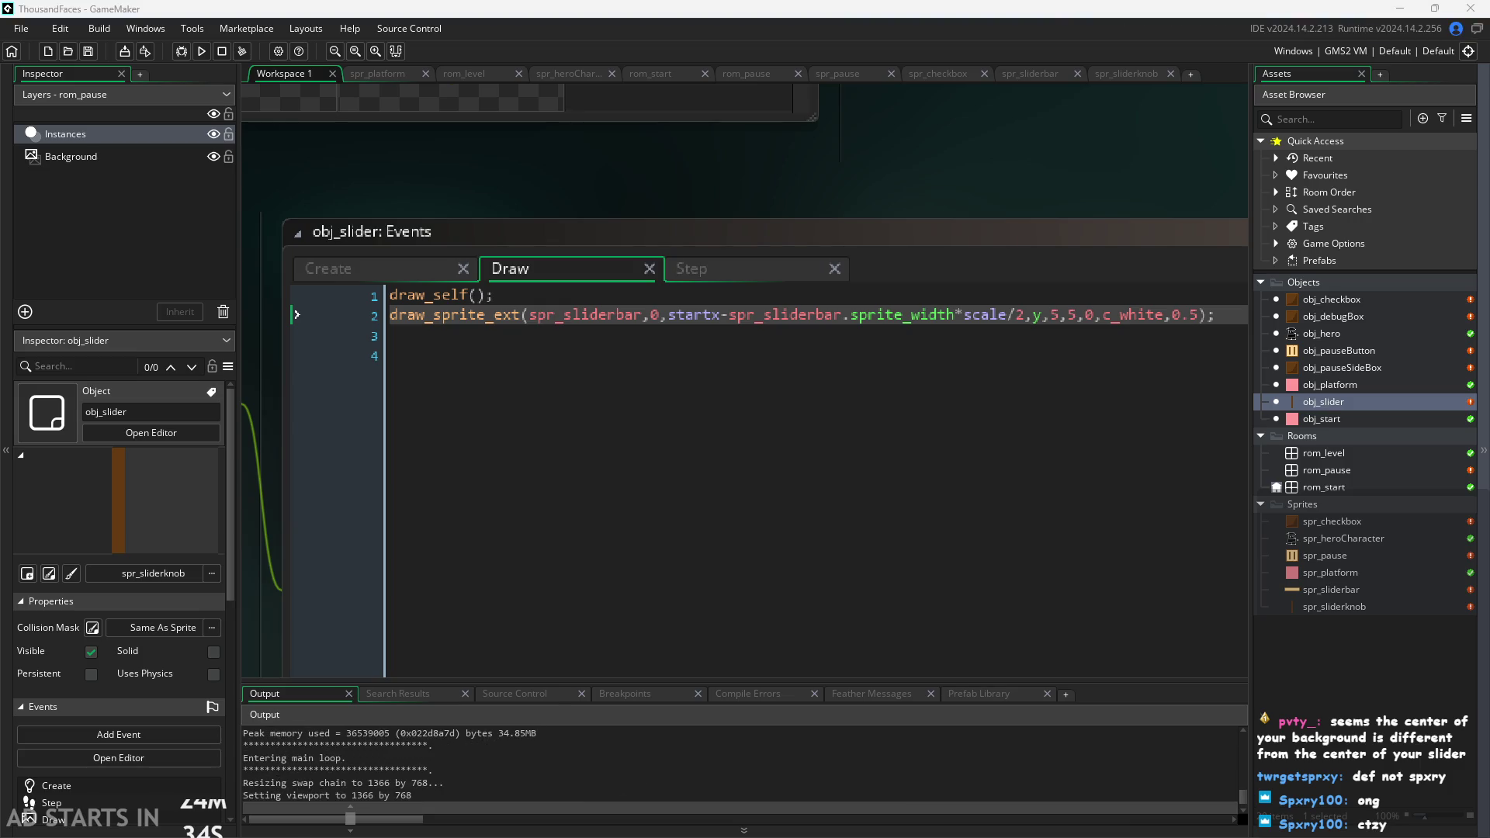
{"action": "left_click", "coordinate": [1200, 326]}
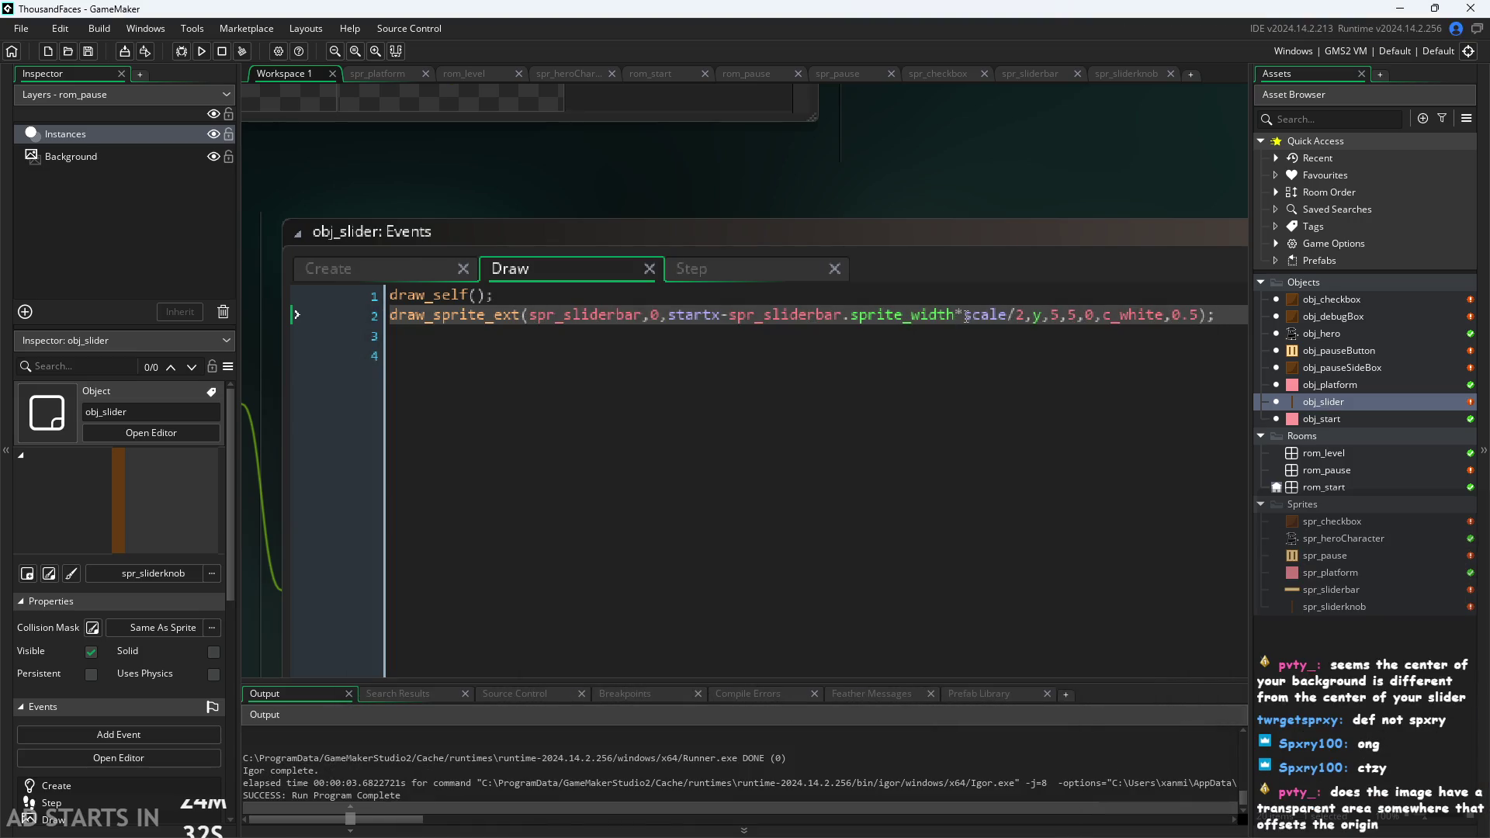
Replace scale with 5 in the bar offset and run the game again.
{"action": "key", "text": "shift+Right"}
{"action": "key", "text": "shift+Right"}
{"action": "key", "text": "shift+Right"}
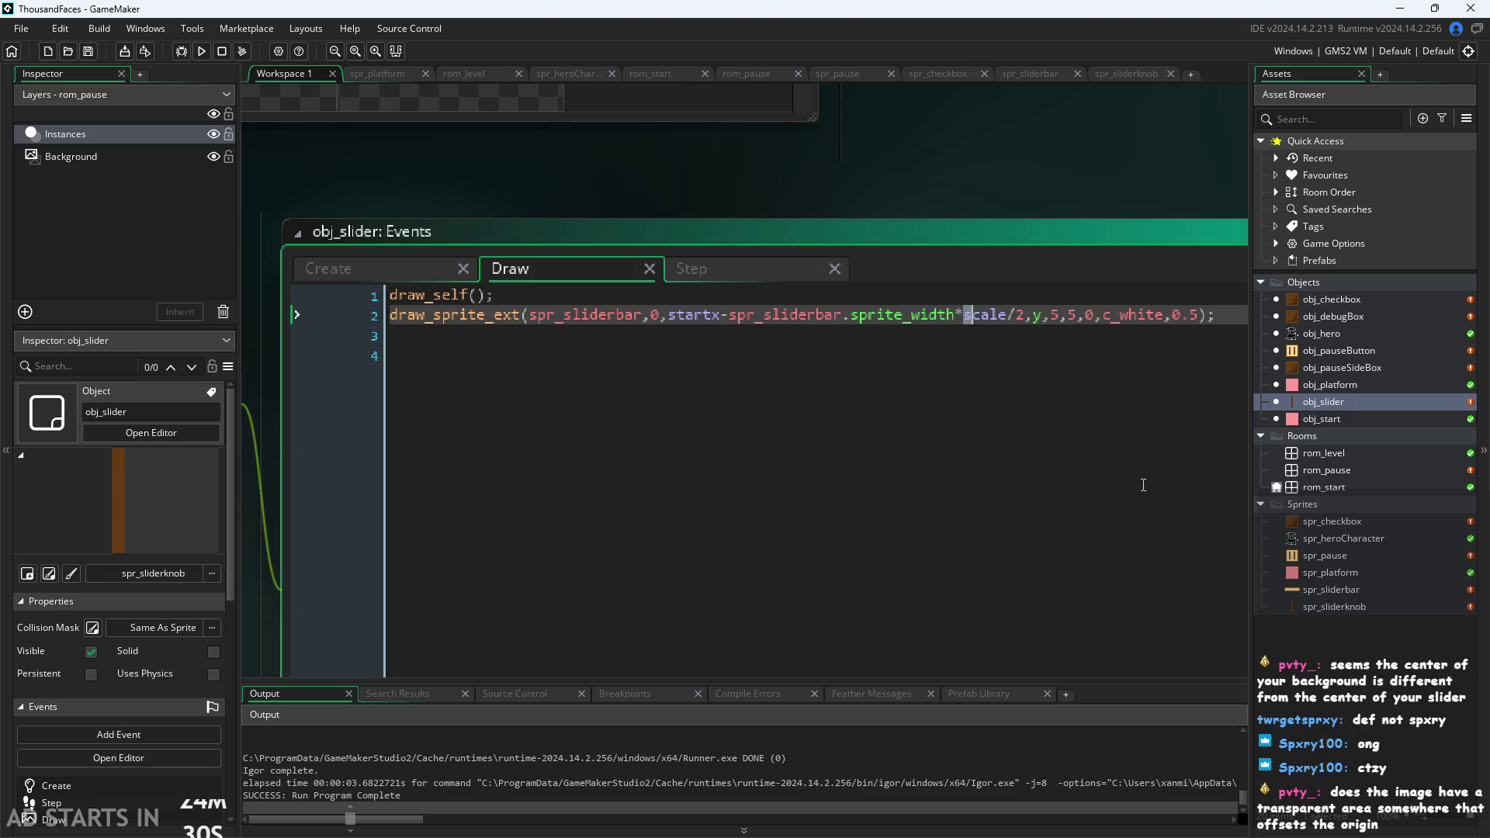
{"action": "type", "text": "5"}
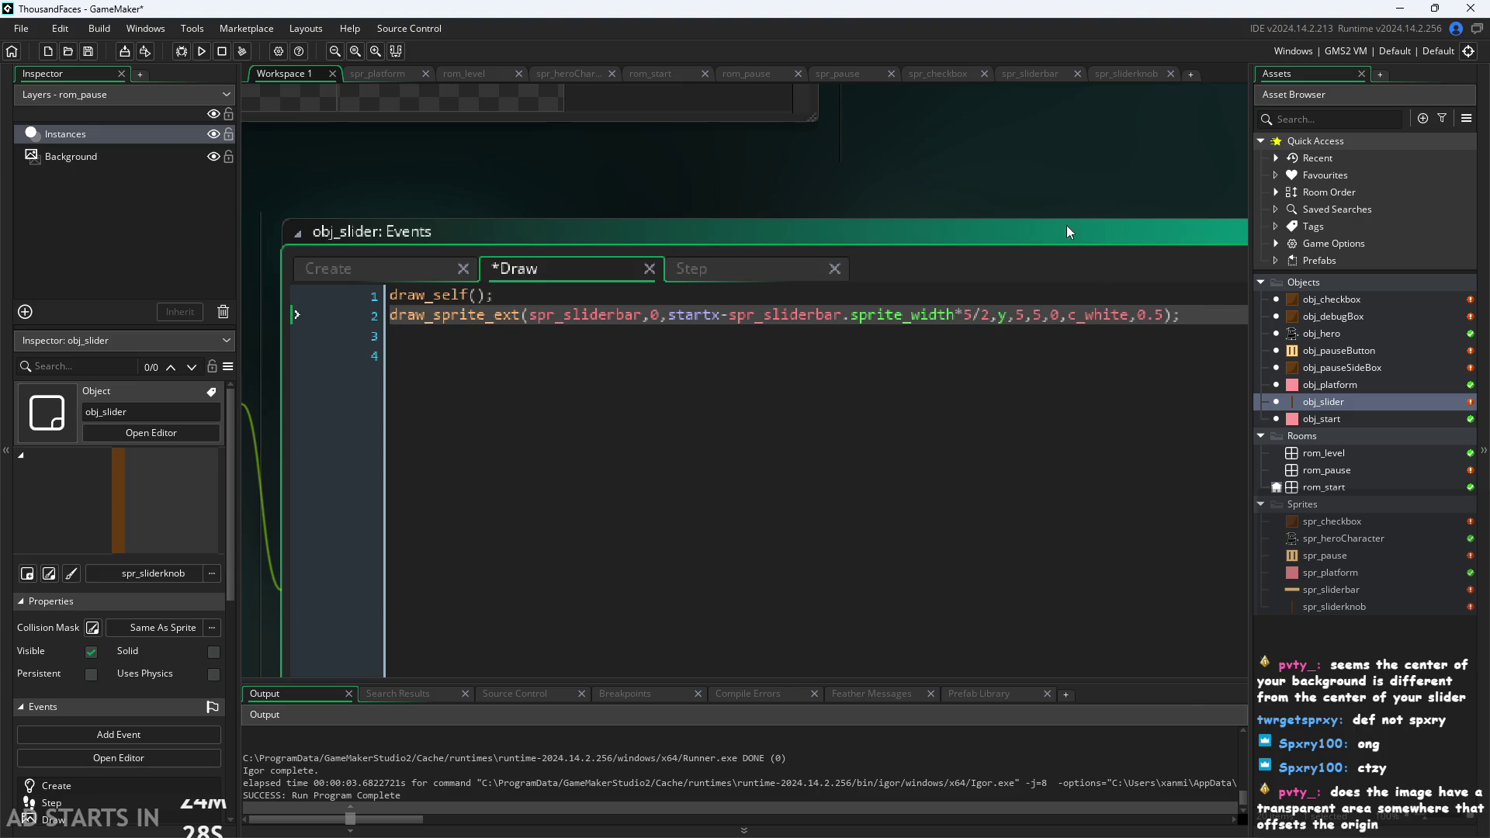
{"action": "left_click", "coordinate": [201, 51]}
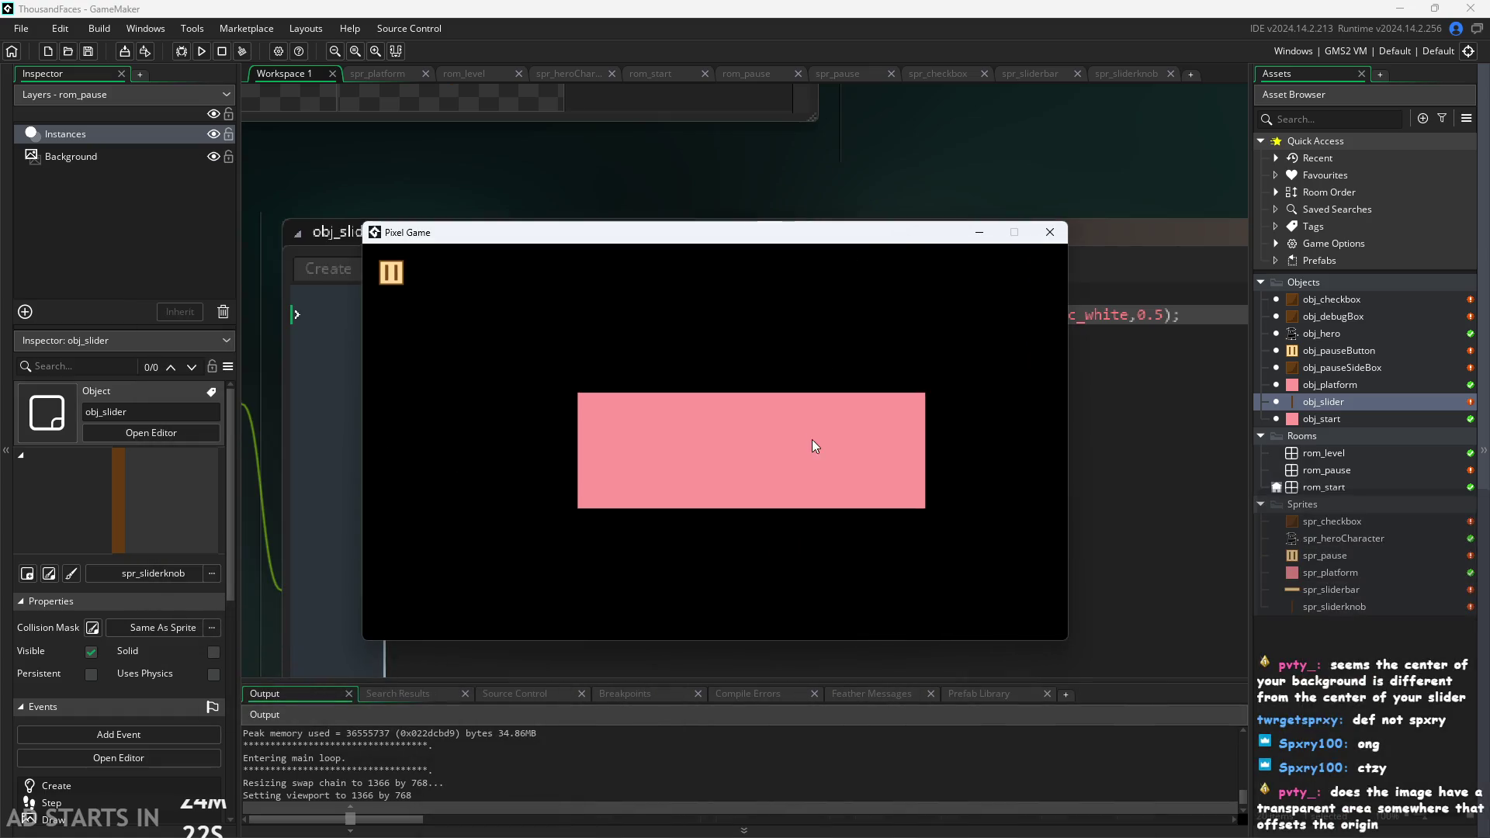
Try the slider knob in the pause menu, close Pixel Game, and open the rom_pause room.
{"action": "left_click", "coordinate": [388, 271]}
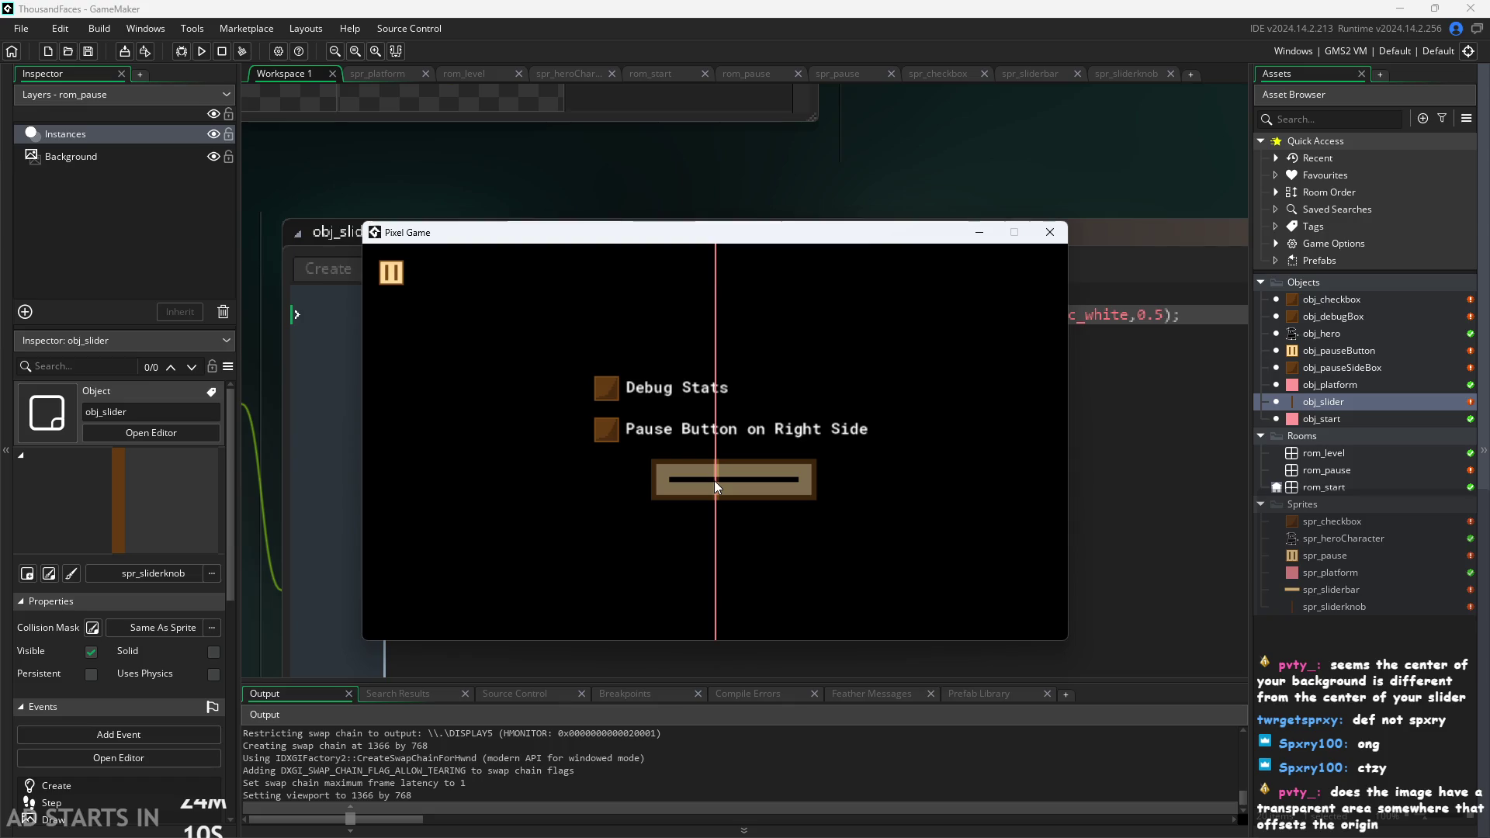
{"action": "left_click", "coordinate": [686, 488]}
{"action": "left_click", "coordinate": [1050, 233]}
{"action": "double_click", "coordinate": [1350, 470]}
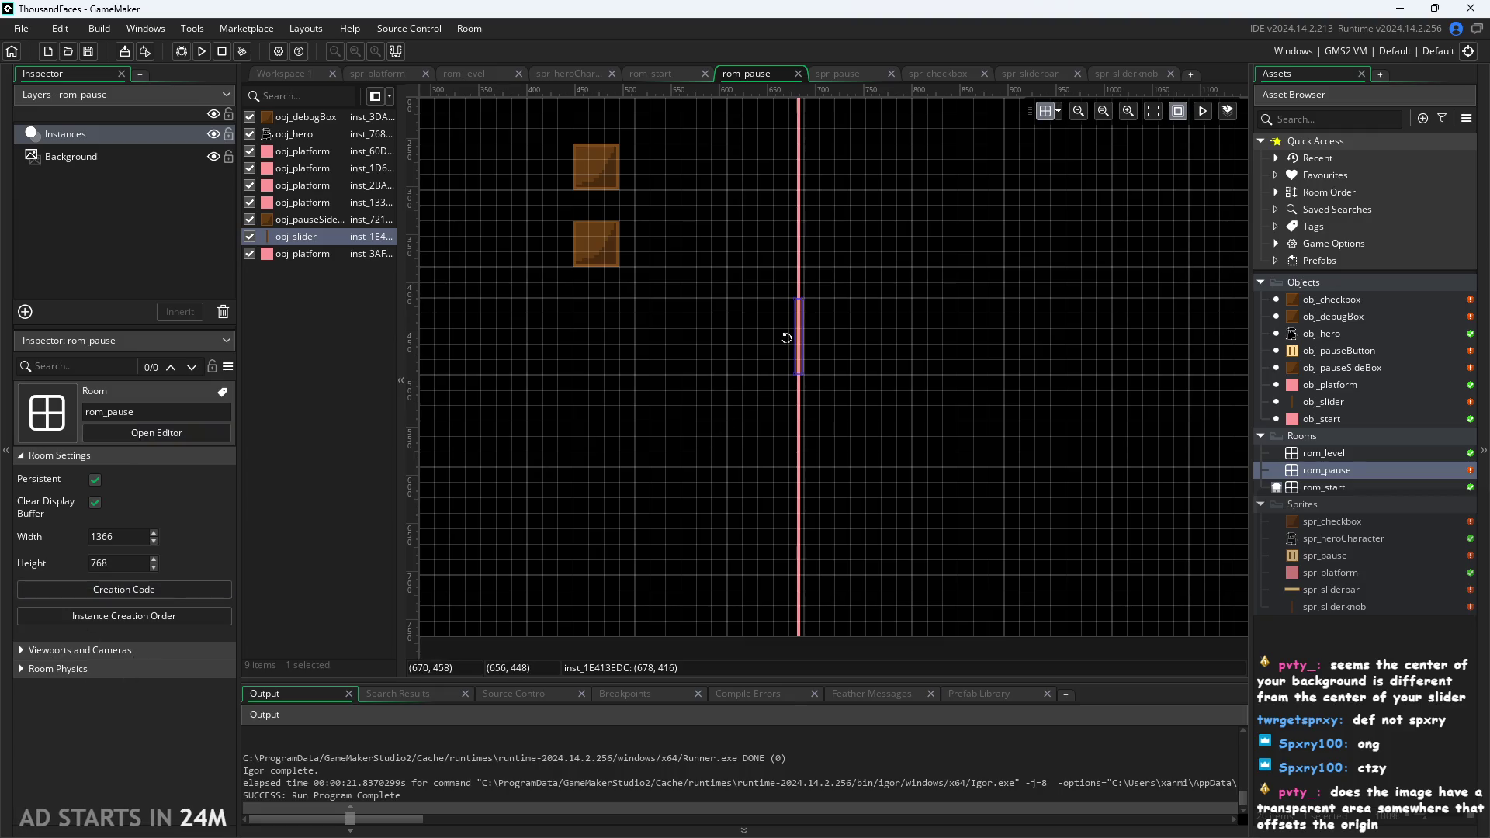
Switch the selection between the obj_slider instance and the thin pink centre line in rom_pause.
{"action": "left_click", "coordinate": [795, 221]}
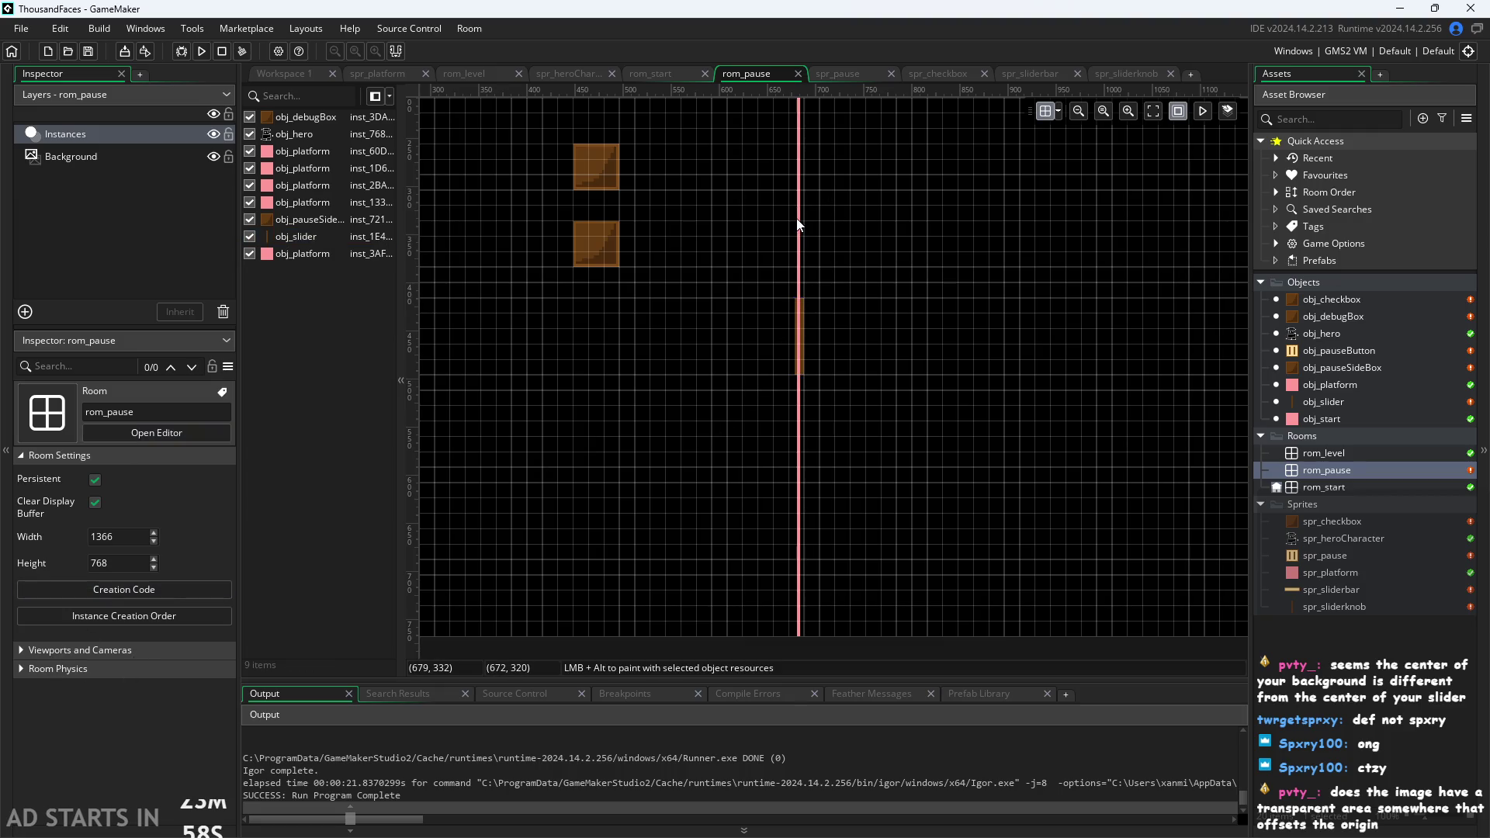
{"action": "left_click", "coordinate": [799, 222]}
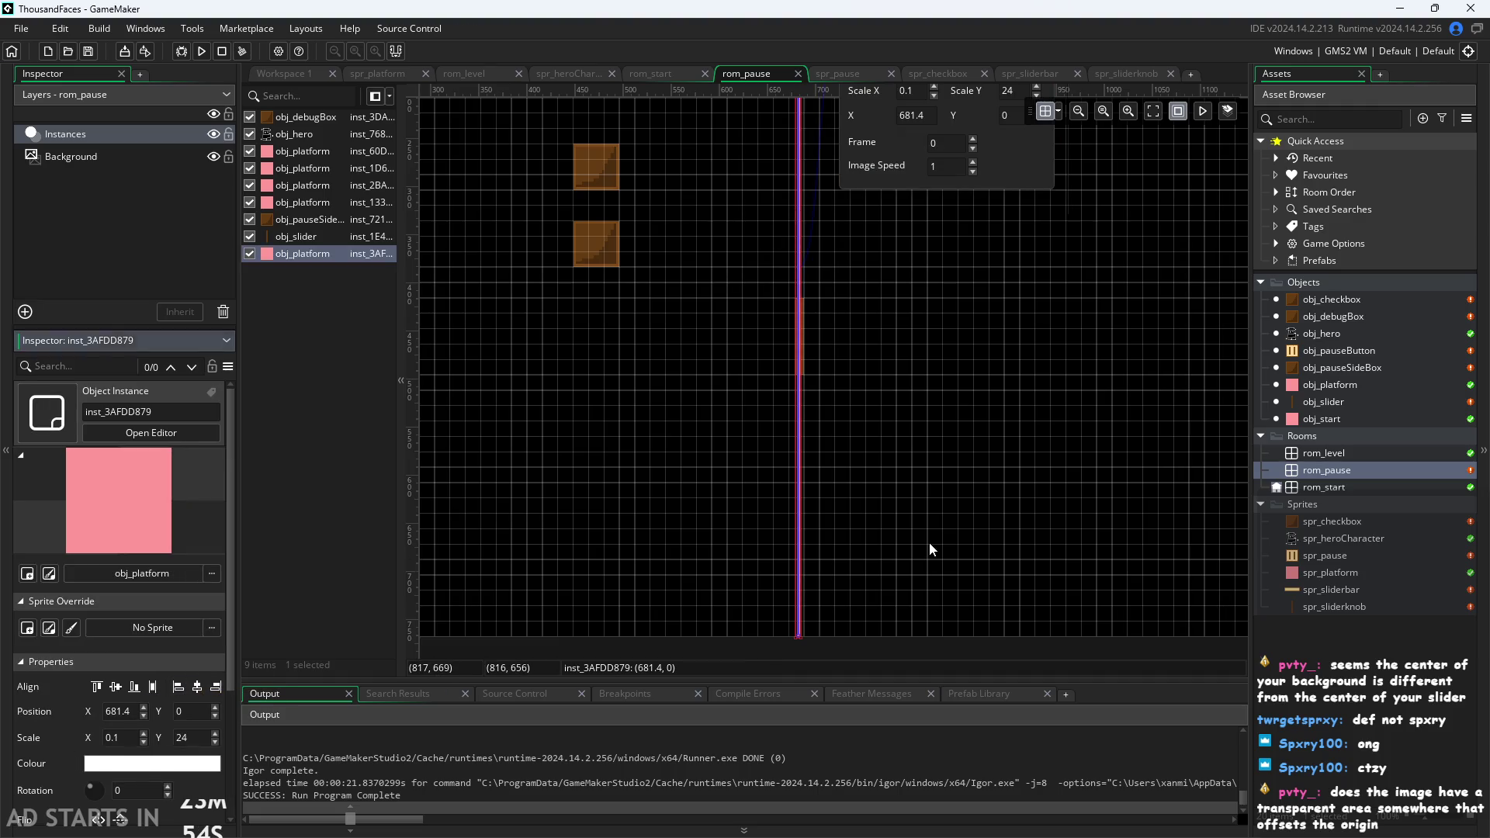
{"action": "left_click", "coordinate": [810, 456]}
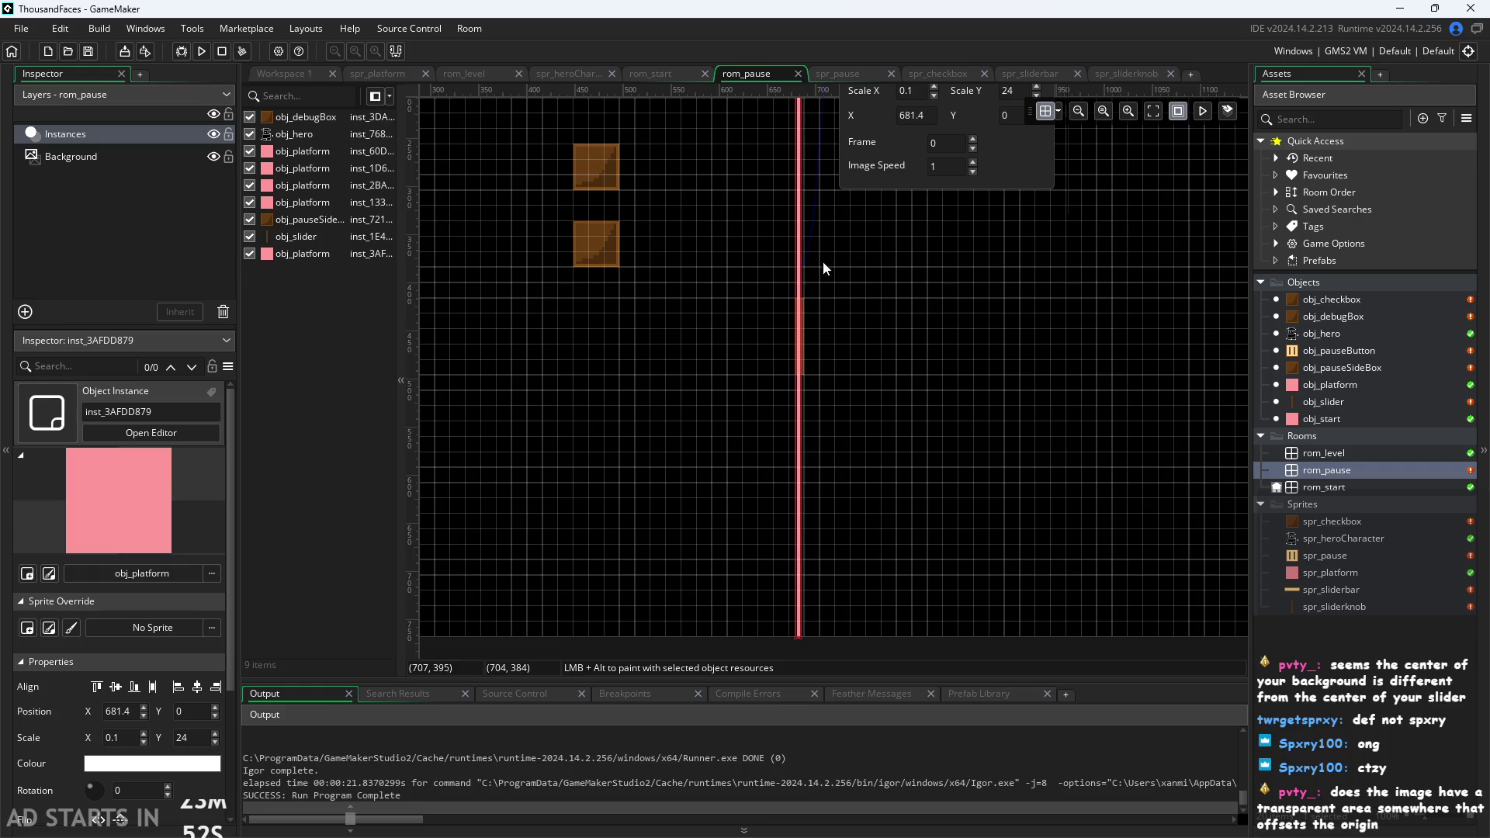
{"action": "left_click", "coordinate": [800, 307]}
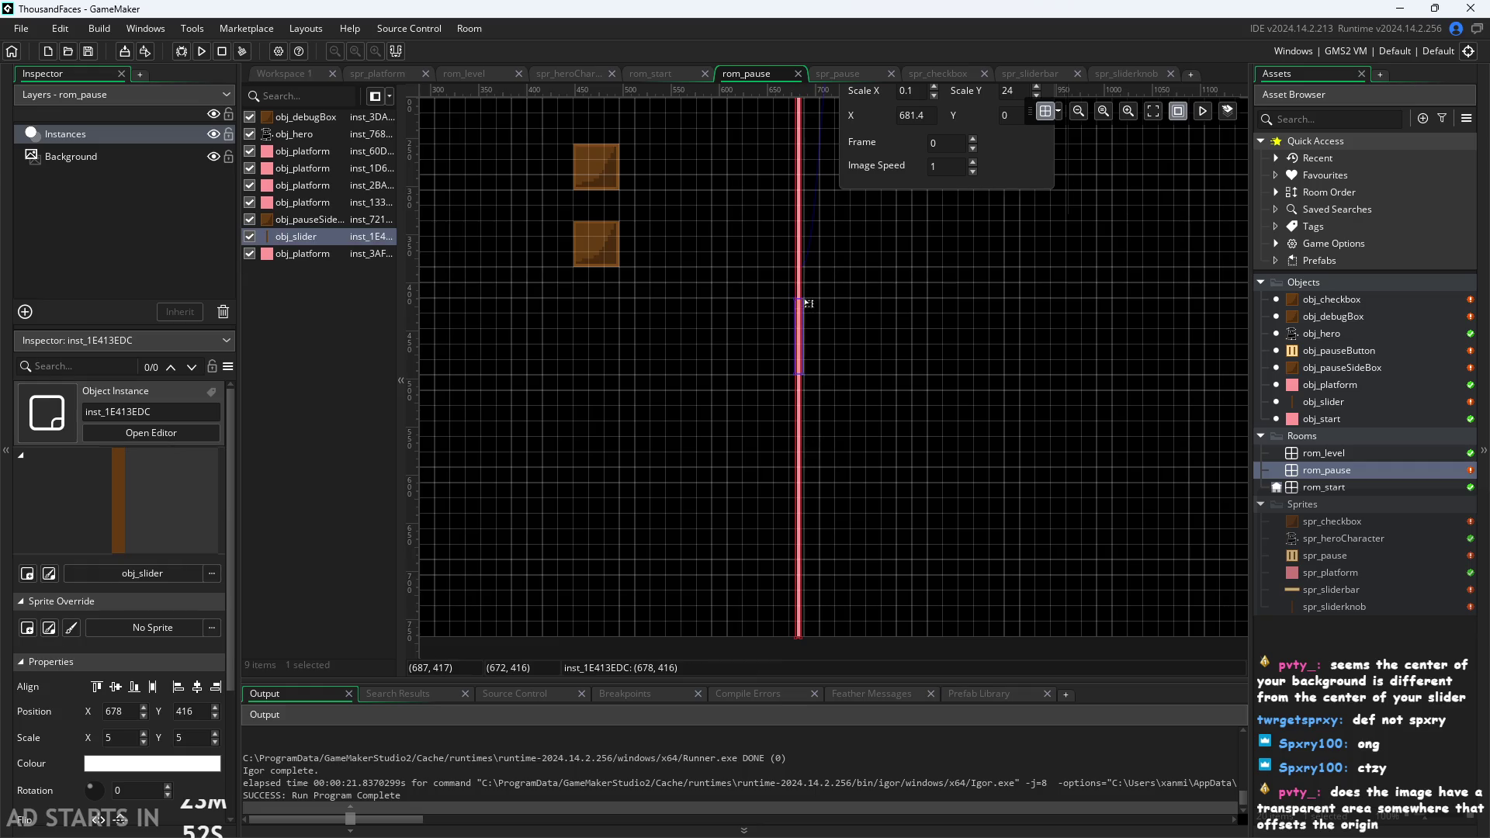
{"action": "left_click", "coordinate": [201, 696]}
{"action": "left_click", "coordinate": [561, 461]}
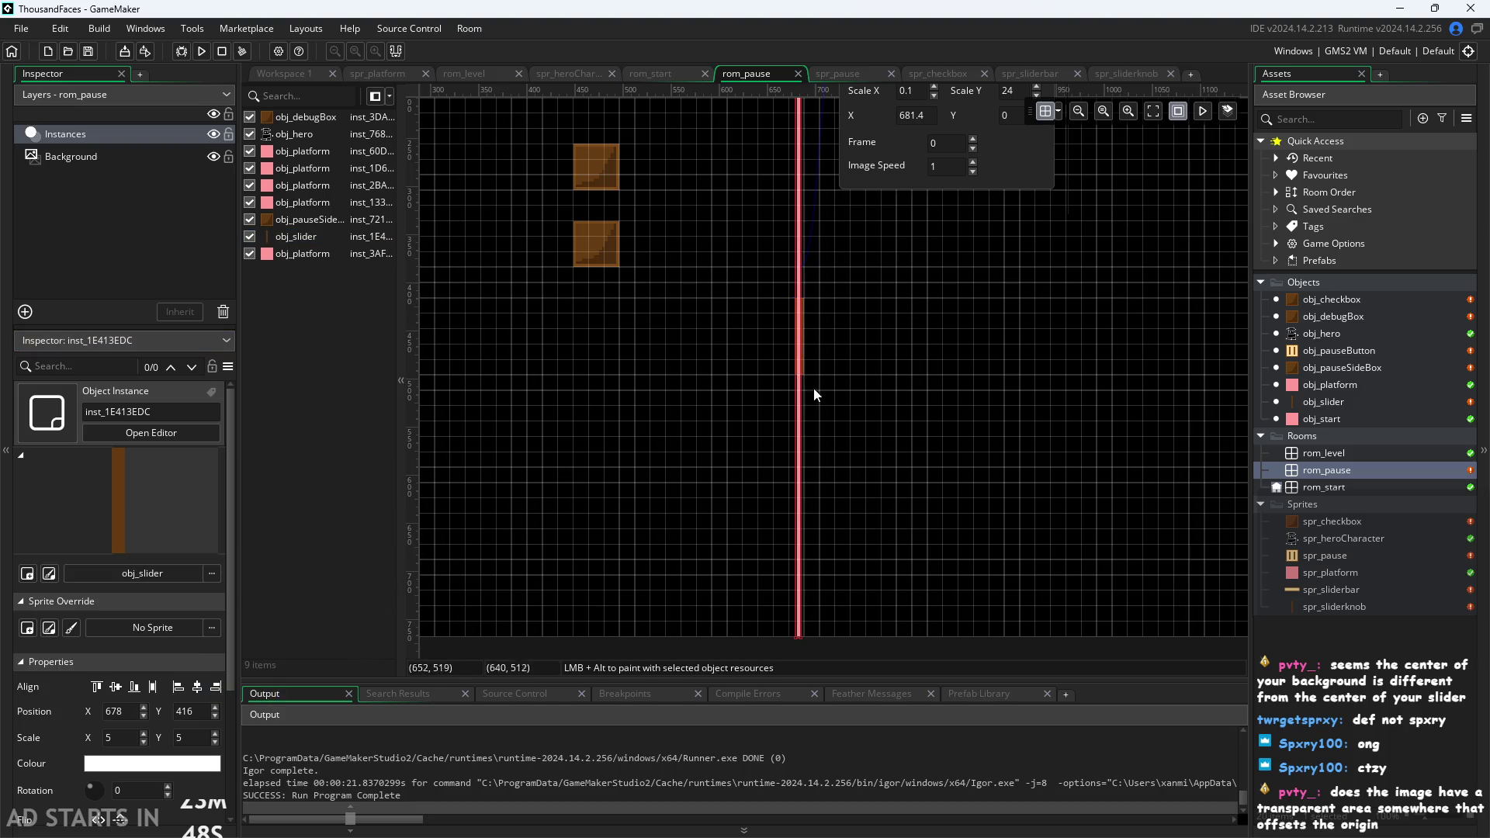
Zoom in and reselect obj_slider to compare its position with the centre line.
{"action": "scroll", "coordinate": [855, 351], "scroll_direction": "up", "scroll_amount": 8}
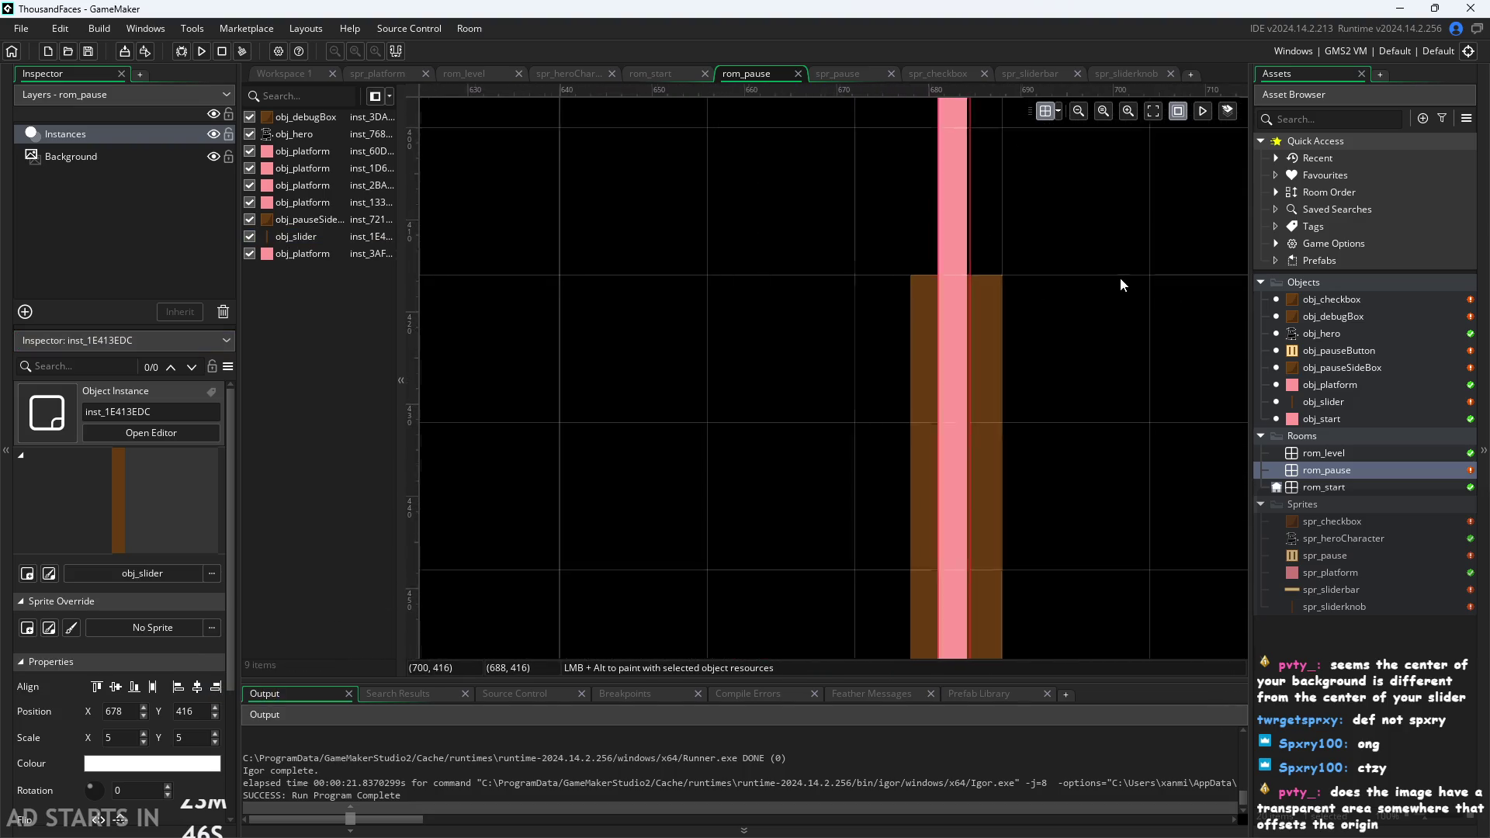
{"action": "scroll", "coordinate": [1094, 276], "scroll_direction": "up", "scroll_amount": 3}
{"action": "left_click", "coordinate": [888, 322]}
{"action": "scroll", "coordinate": [1048, 342], "scroll_direction": "down", "scroll_amount": 9}
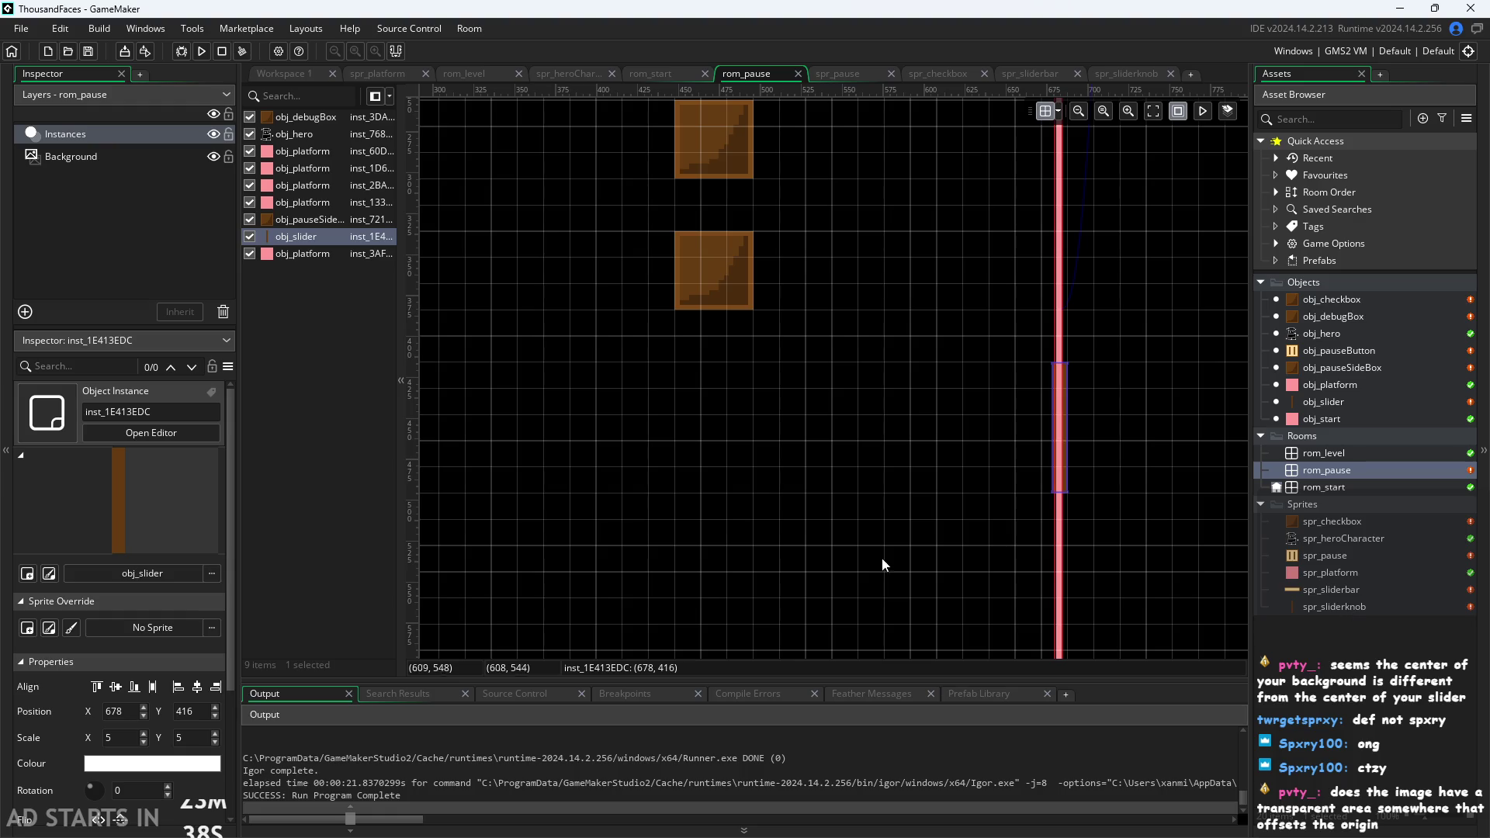
{"action": "left_click", "coordinate": [1161, 443]}
{"action": "scroll", "coordinate": [1124, 431], "scroll_direction": "up", "scroll_amount": 6}
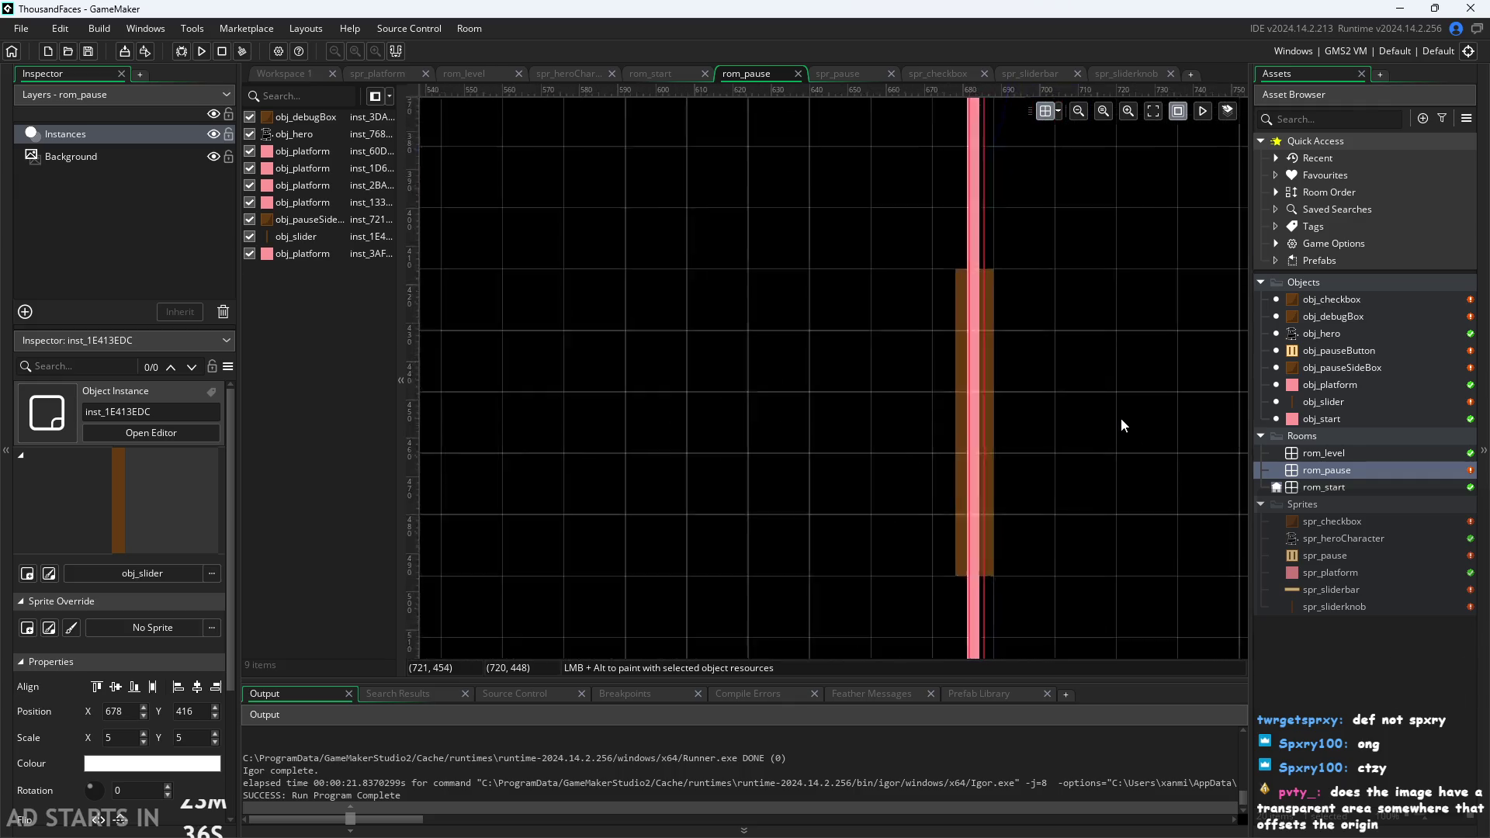
{"action": "left_click", "coordinate": [790, 376]}
{"action": "scroll", "coordinate": [864, 365], "scroll_direction": "up", "scroll_amount": 4}
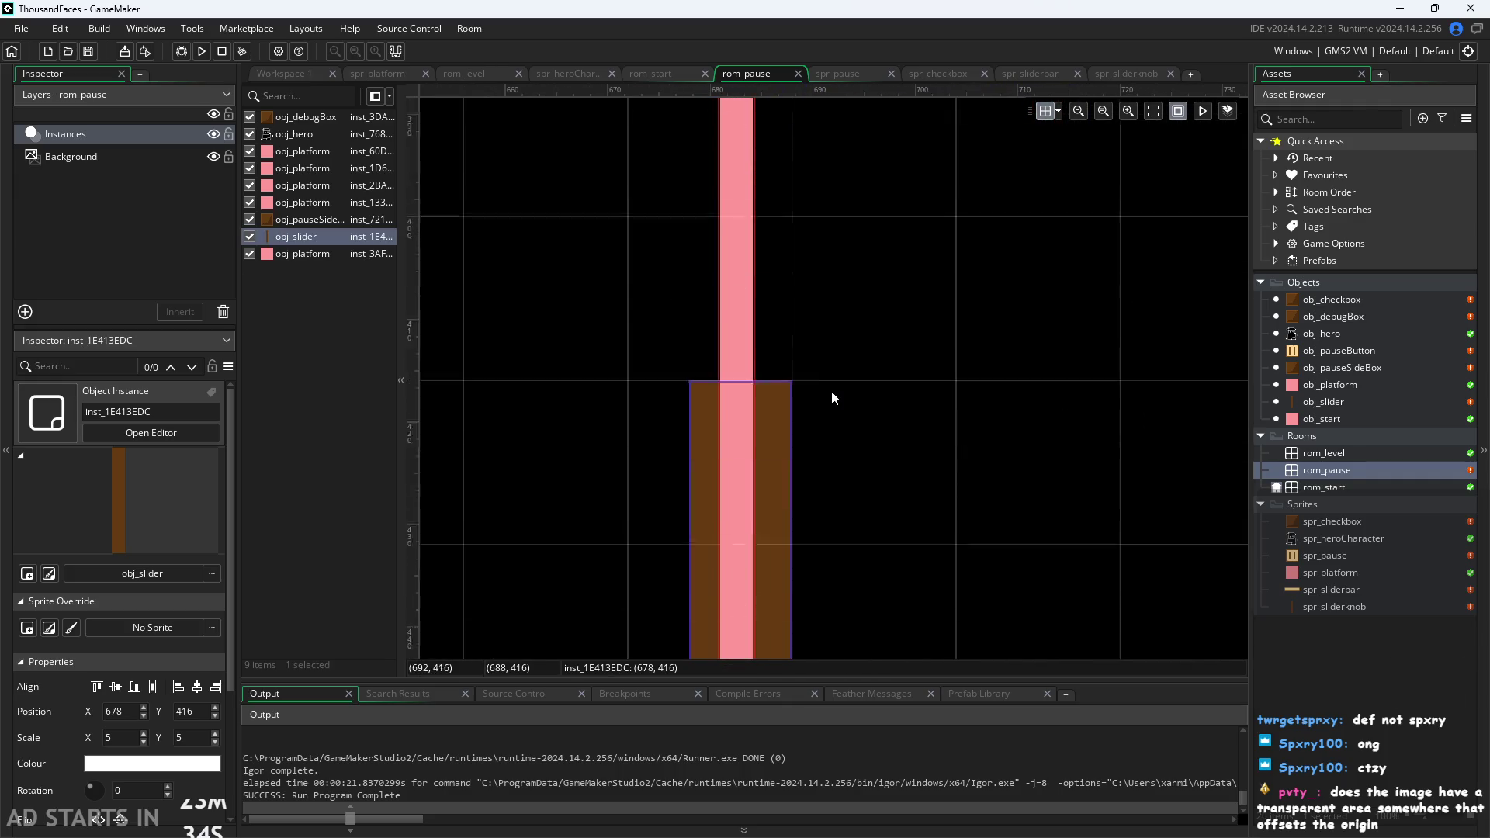
{"action": "left_click", "coordinate": [276, 74]}
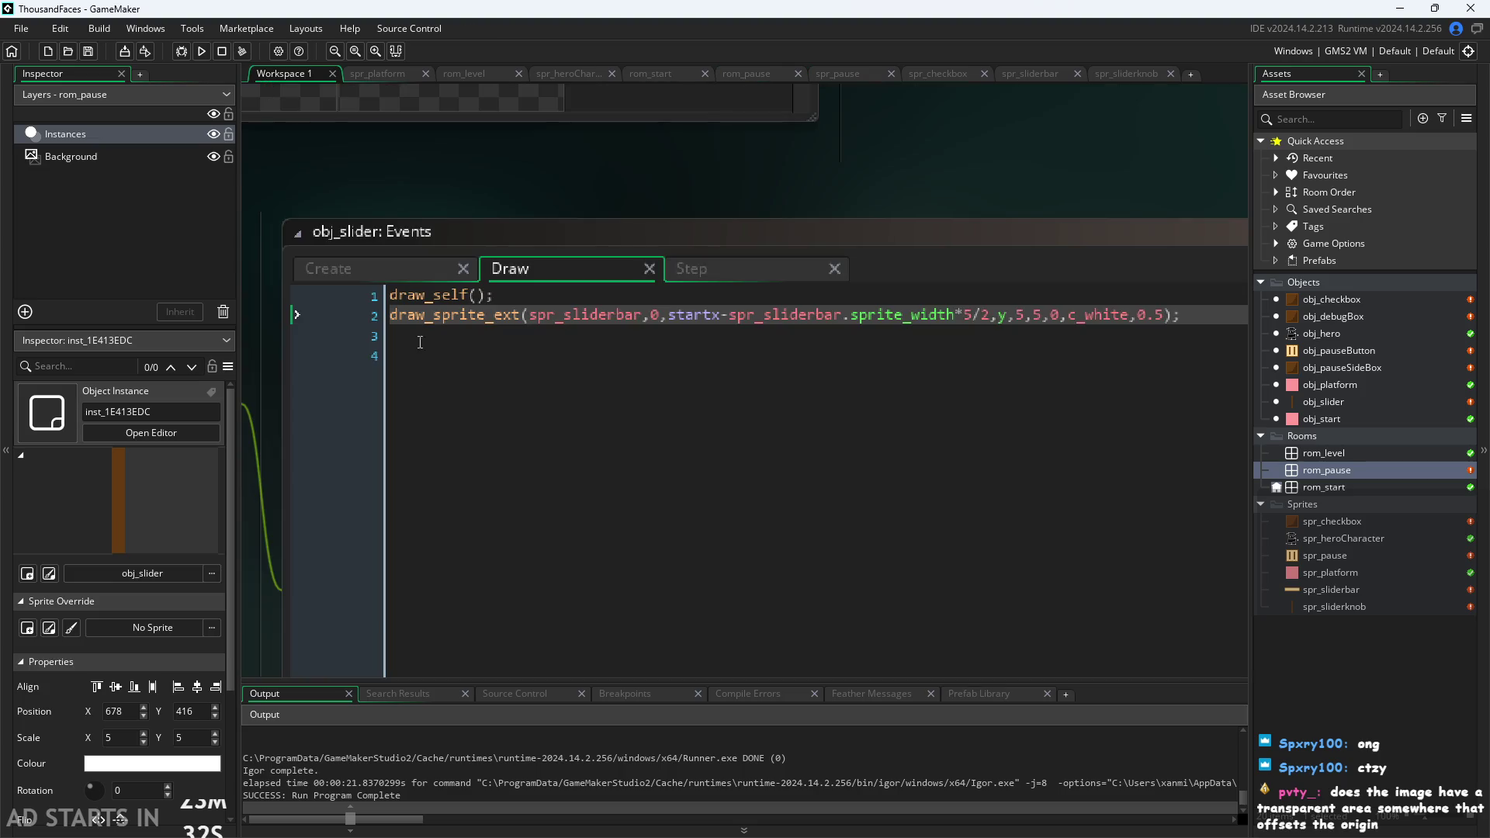
{"action": "left_click", "coordinate": [205, 52]}
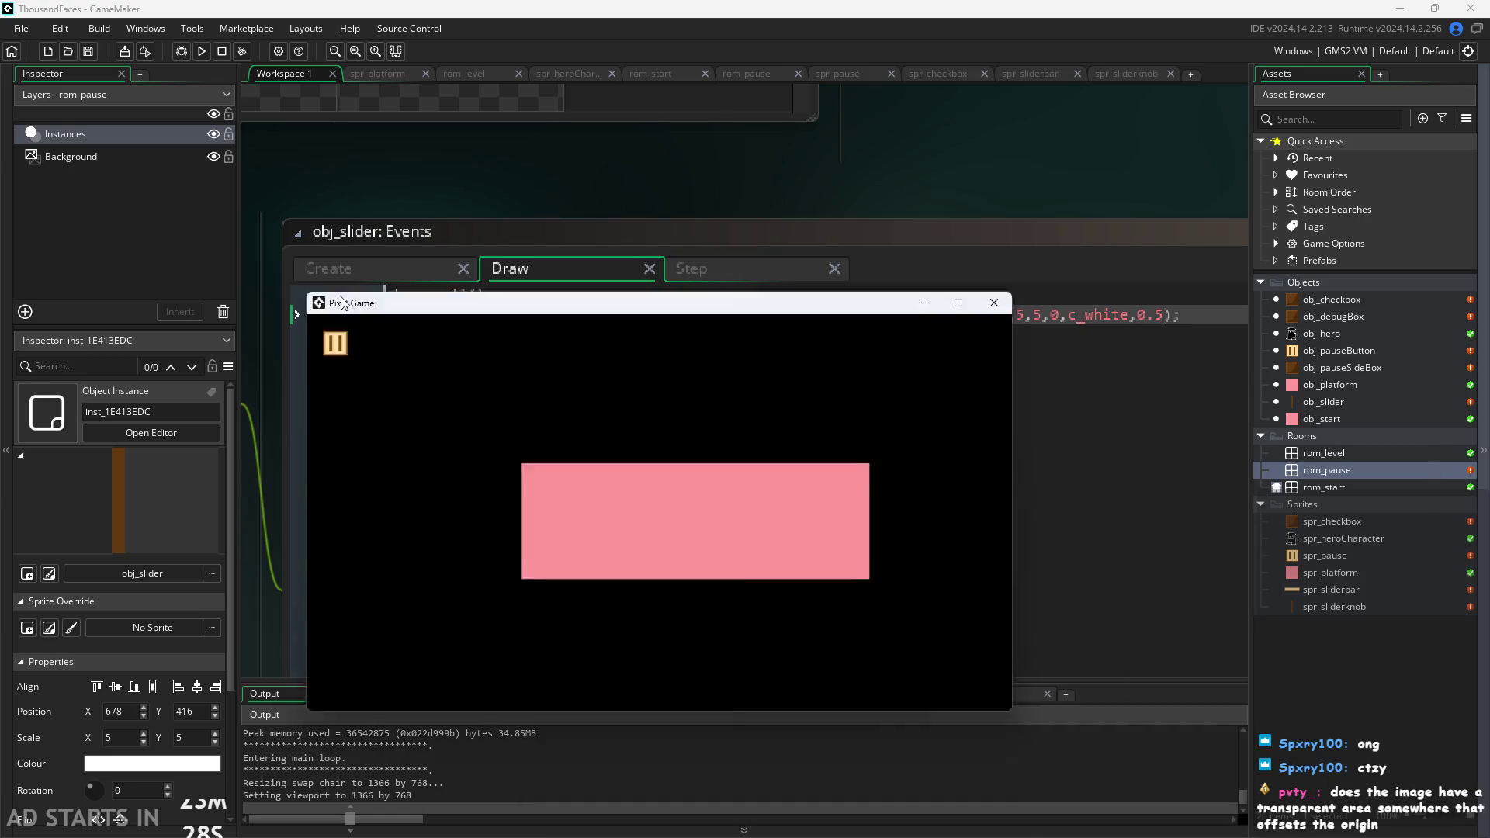
{"action": "left_click", "coordinate": [279, 265]}
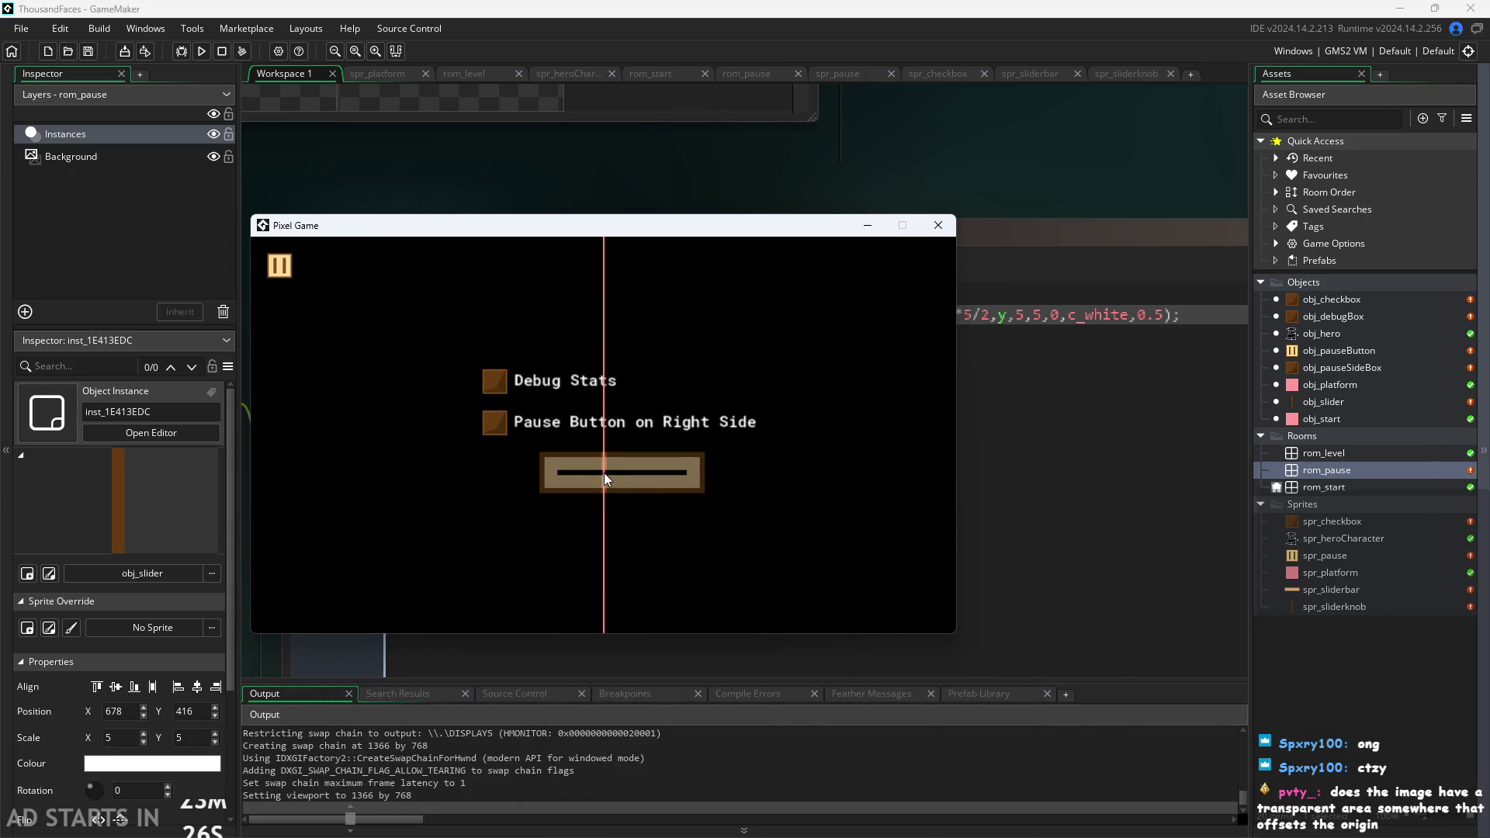
{"action": "mouse_move", "coordinate": [722, 226]}
{"action": "left_mouse_down"}
{"action": "mouse_move", "coordinate": [897, 411]}
{"action": "mouse_move", "coordinate": [831, 360]}
{"action": "left_mouse_up"}
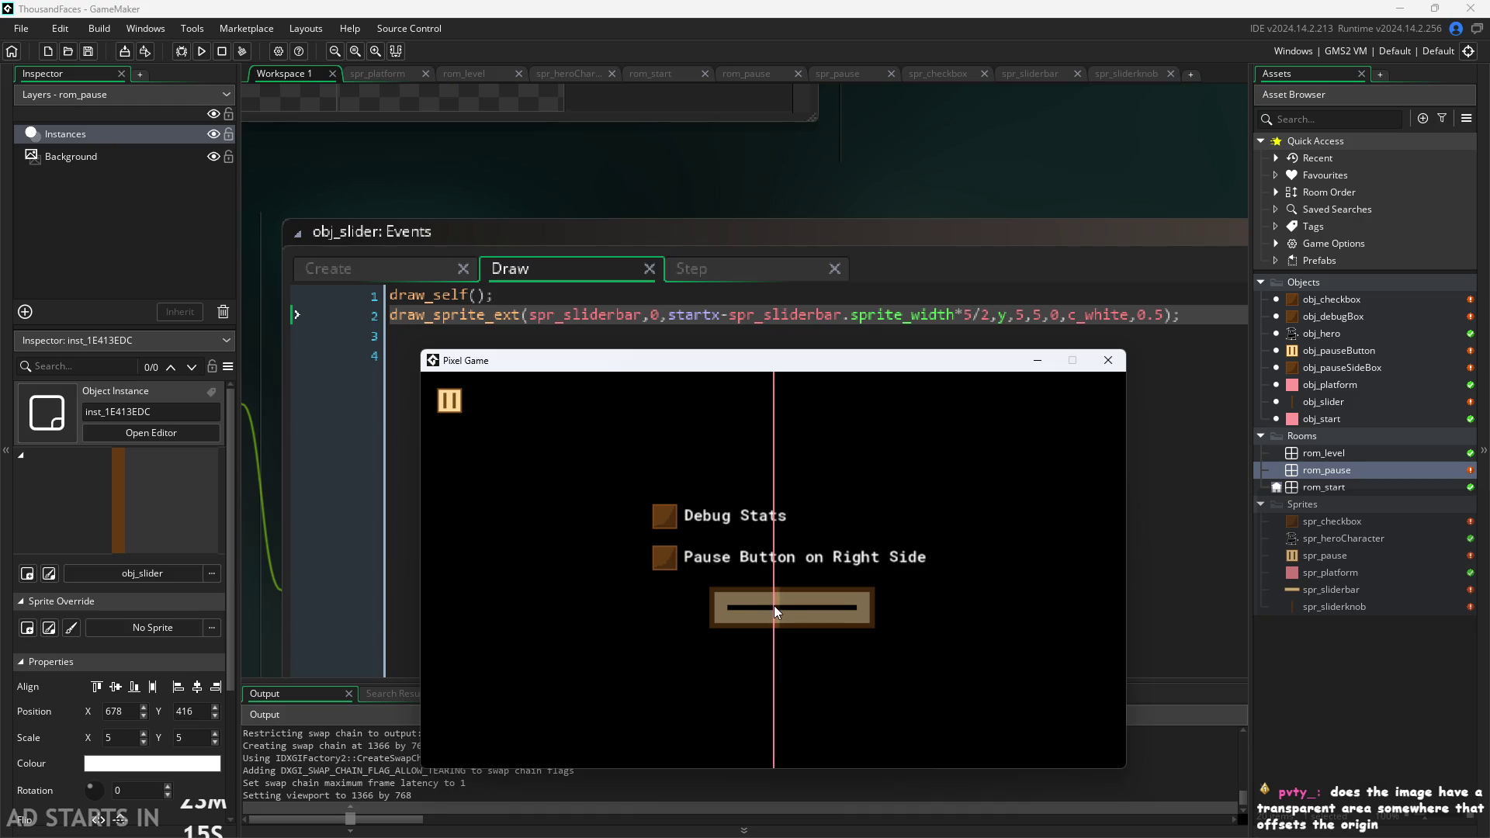
{"action": "mouse_move", "coordinate": [695, 613]}
{"action": "left_mouse_down"}
{"action": "mouse_move", "coordinate": [980, 557]}
{"action": "mouse_move", "coordinate": [855, 603]}
{"action": "mouse_move", "coordinate": [1046, 588]}
{"action": "left_mouse_up"}
{"action": "left_click", "coordinate": [1108, 362]}
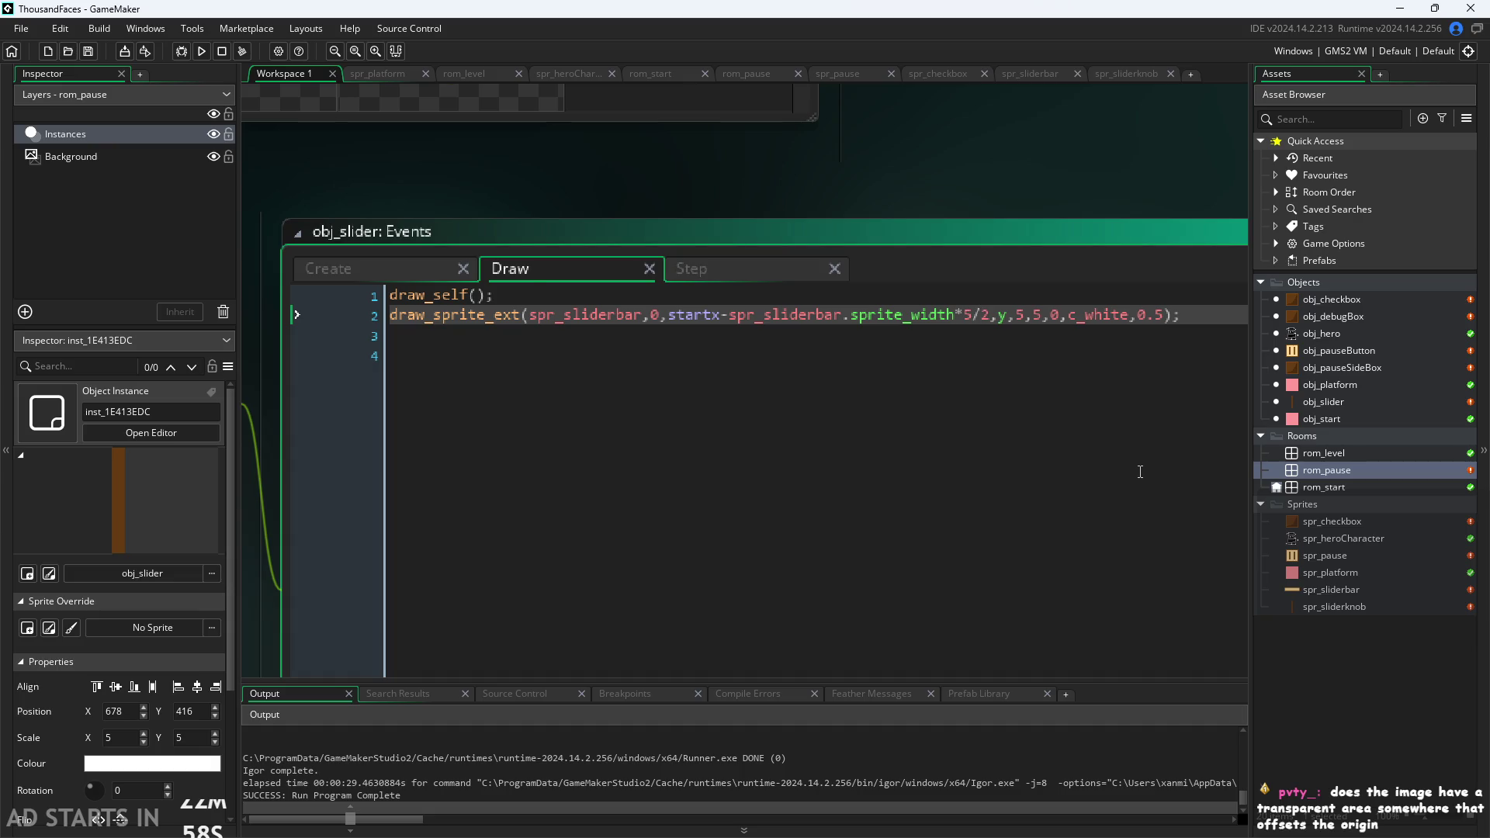
Start a -2 bar offset in the Draw code, save, and check the pause menu in a test run.
{"action": "type", "text": "-2"}
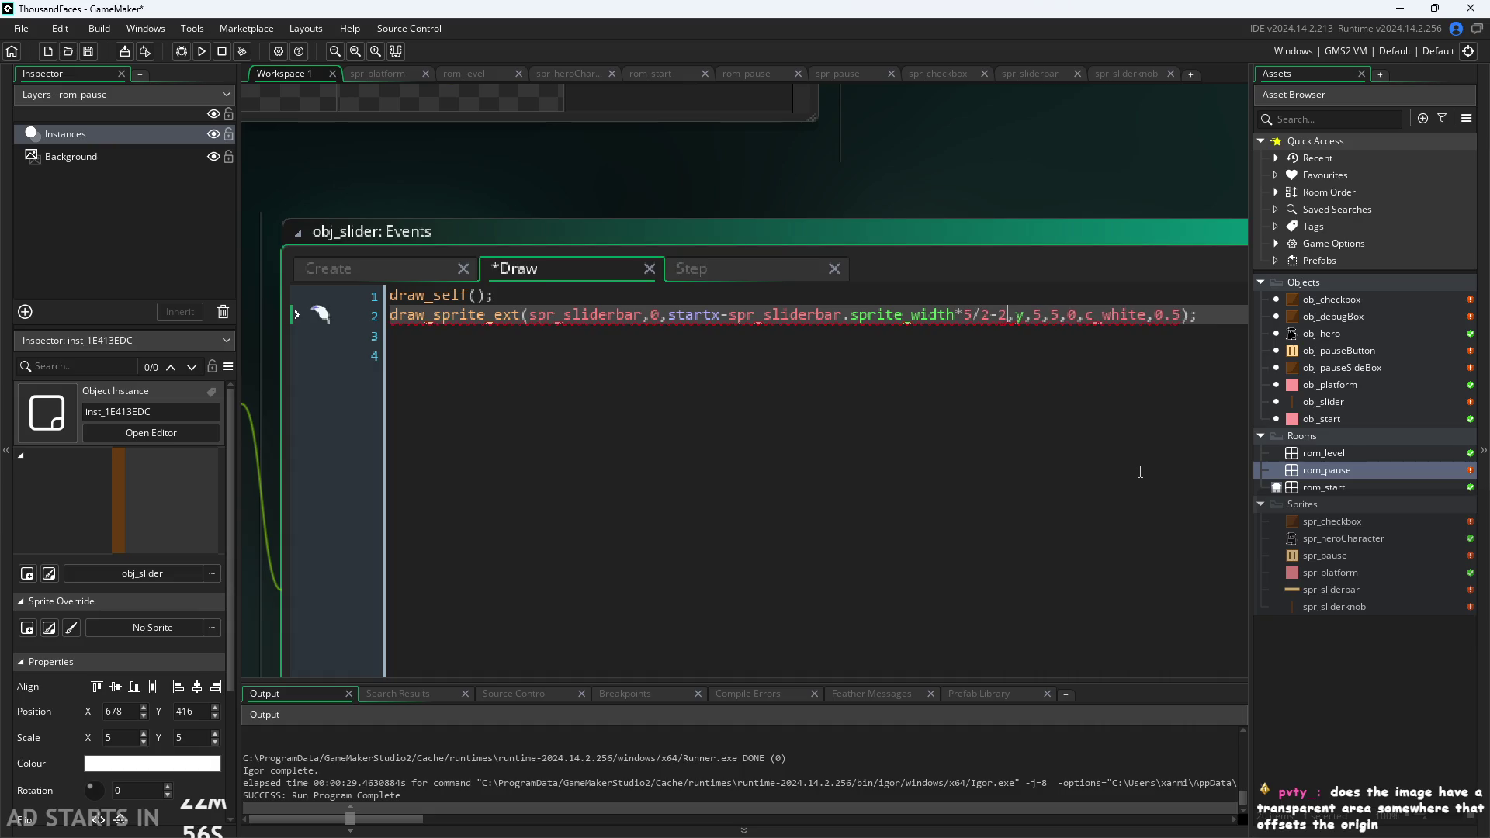
{"action": "key", "text": "ctrl+s"}
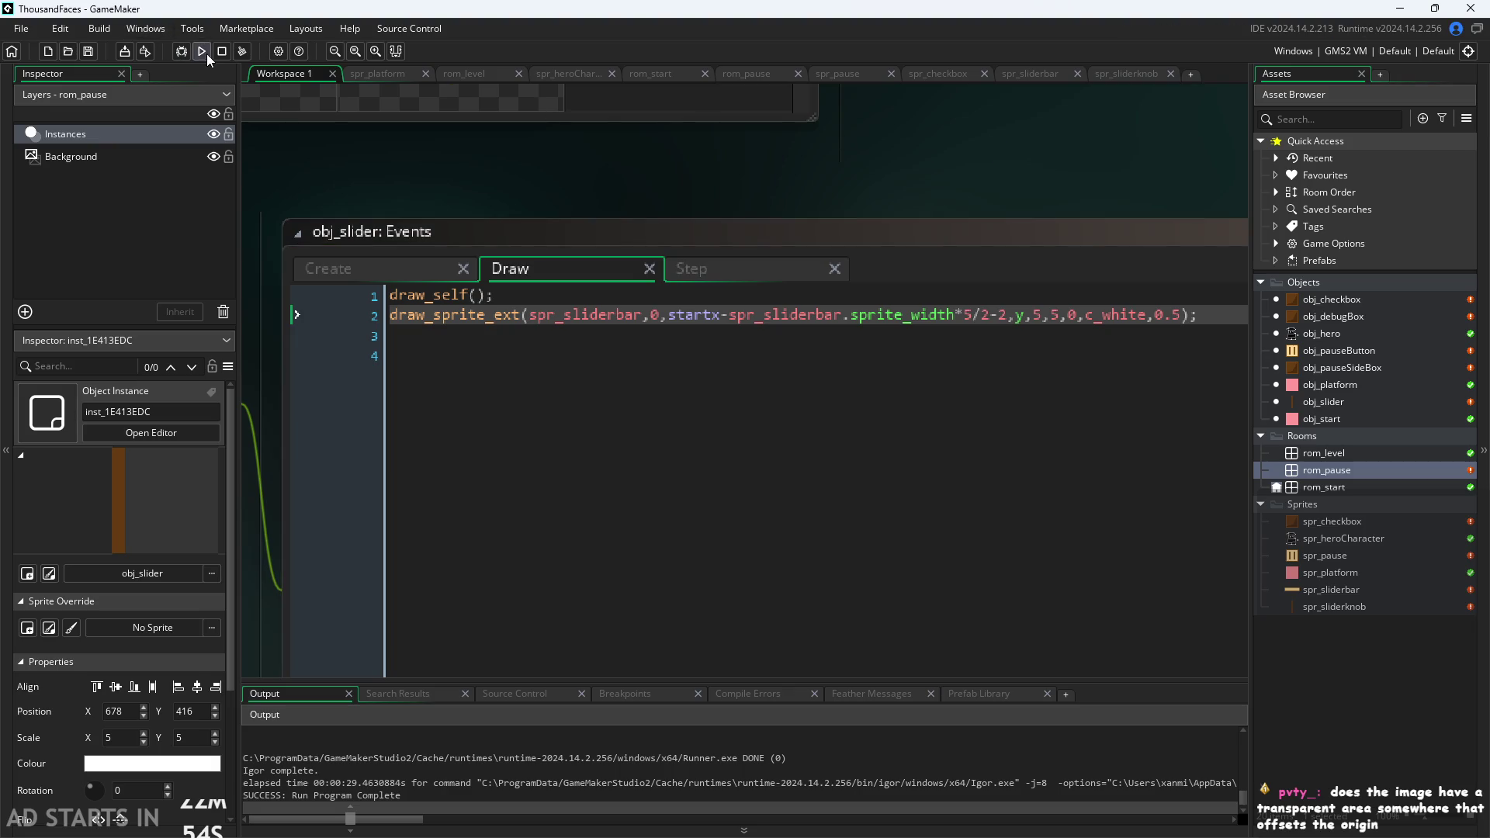
{"action": "left_click", "coordinate": [204, 52]}
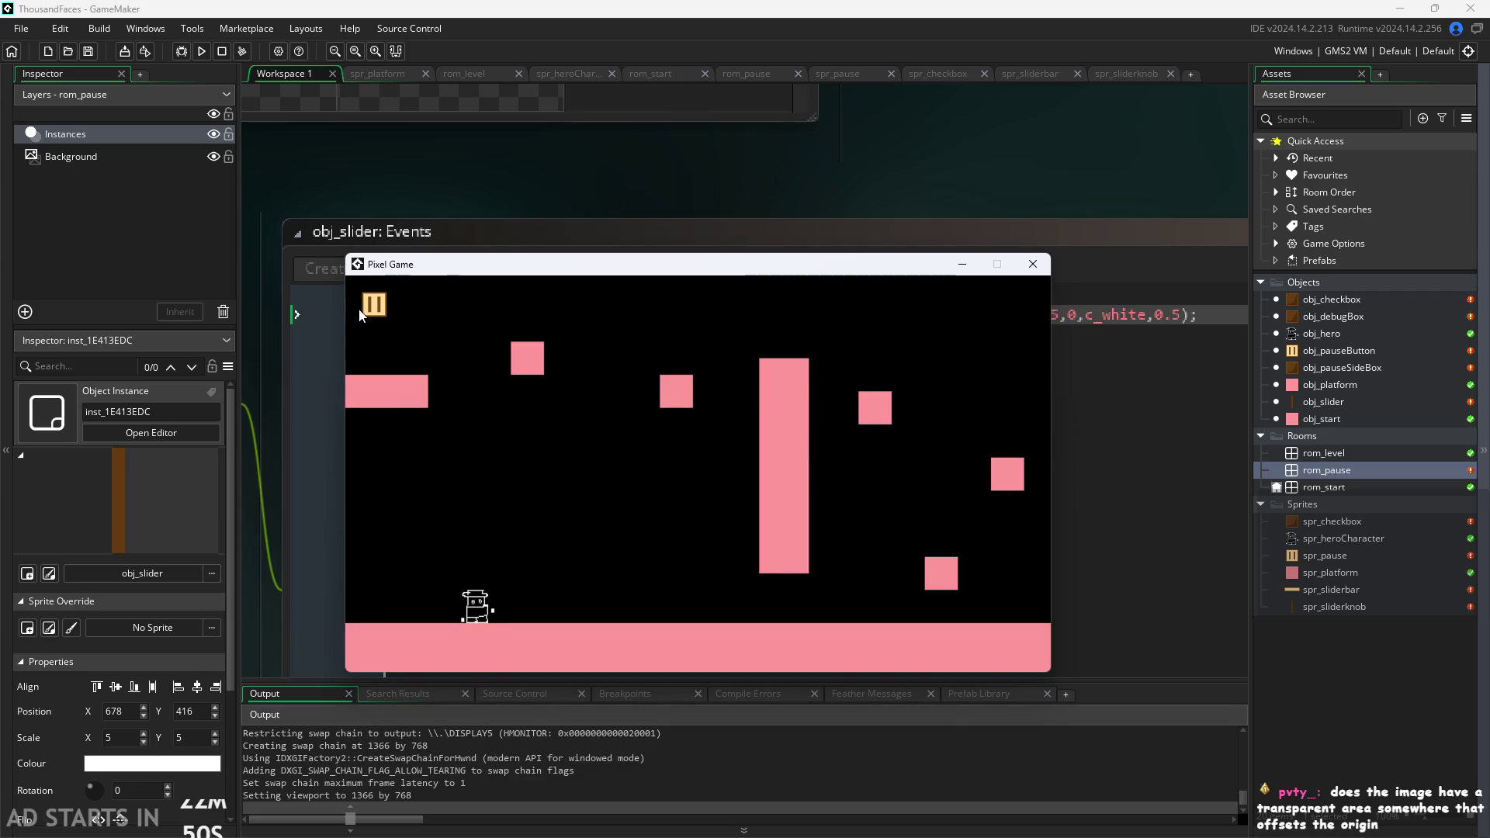
{"action": "left_click", "coordinate": [365, 309]}
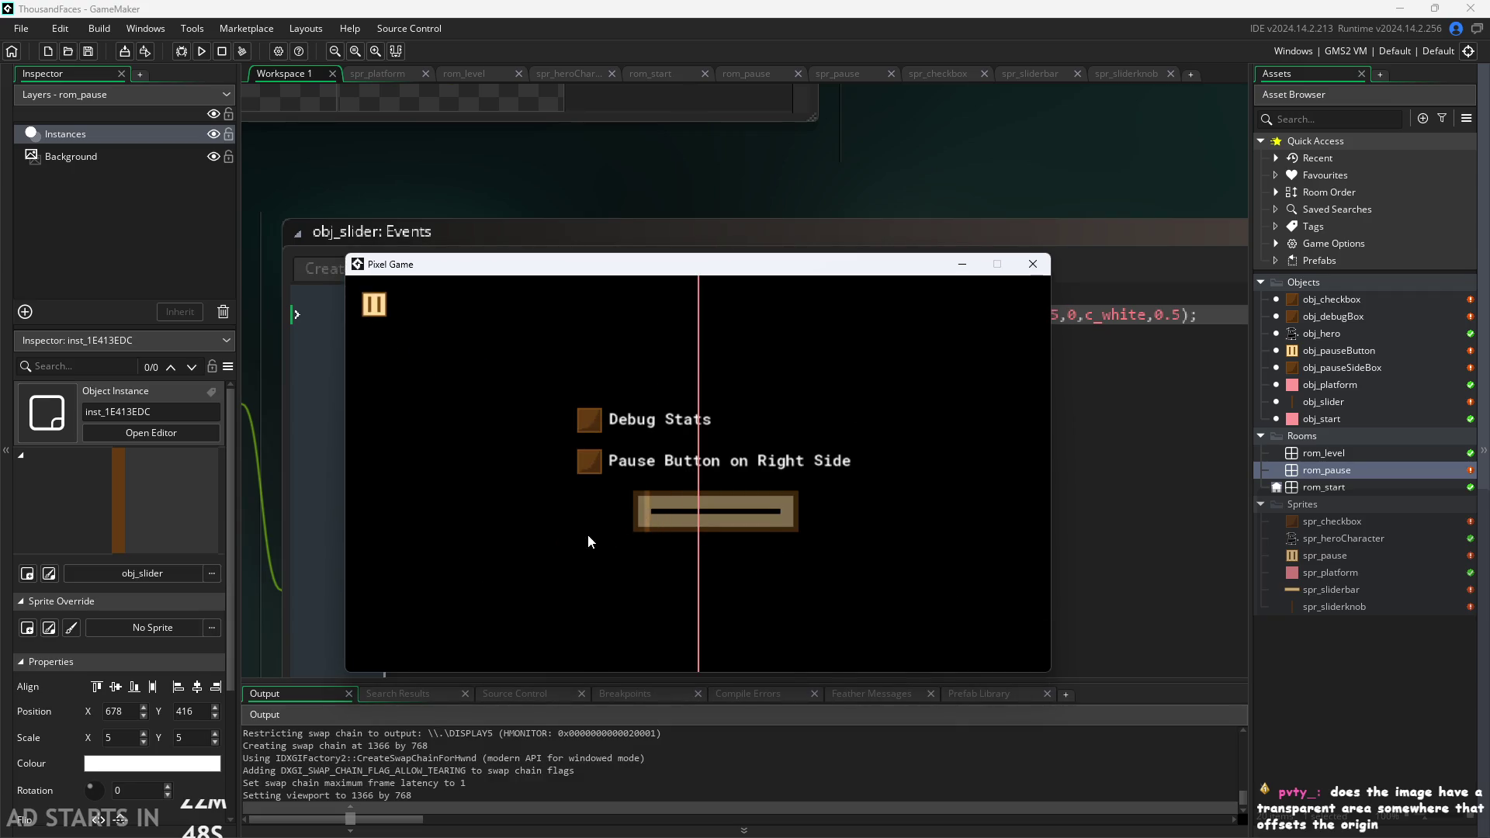
{"action": "left_click", "coordinate": [1033, 264]}
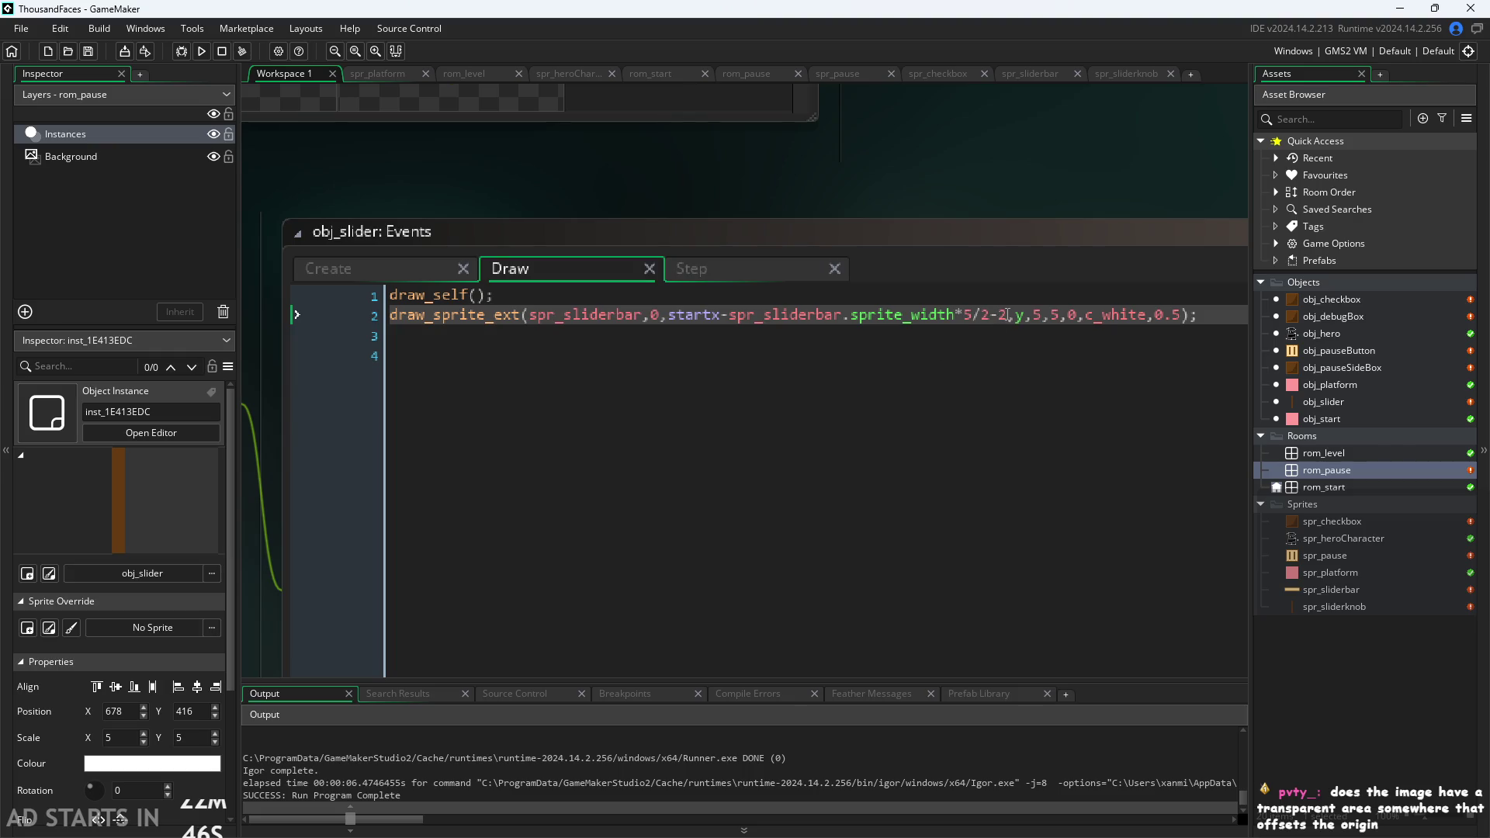
Complete the bar offset as -20, save, rerun, and drag the knob to the bar's left end.
{"action": "left_click", "coordinate": [1008, 314]}
{"action": "type", "text": "0"}
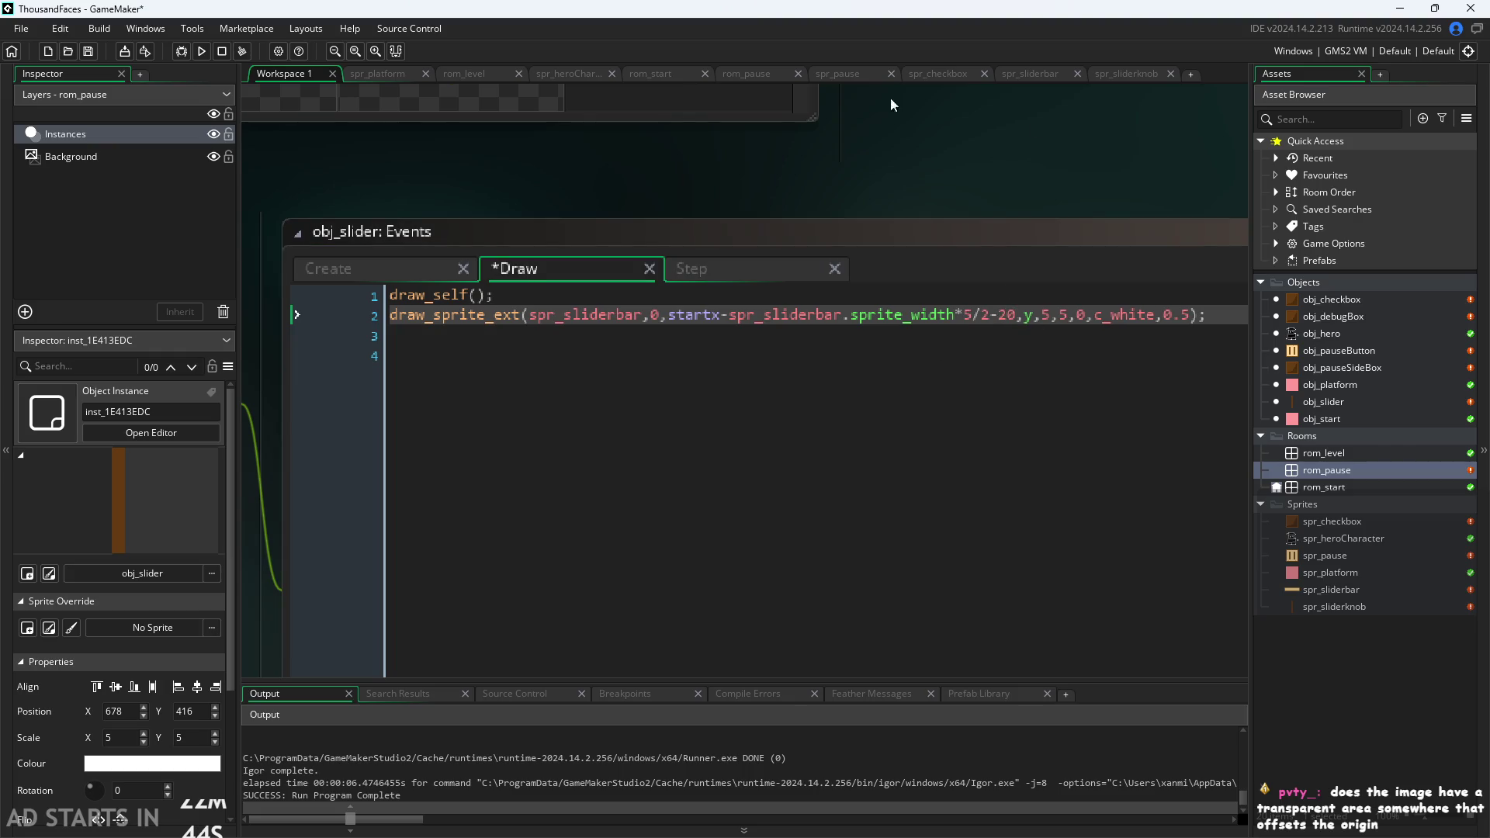
{"action": "key", "text": "ctrl+s"}
{"action": "key", "text": "F5"}
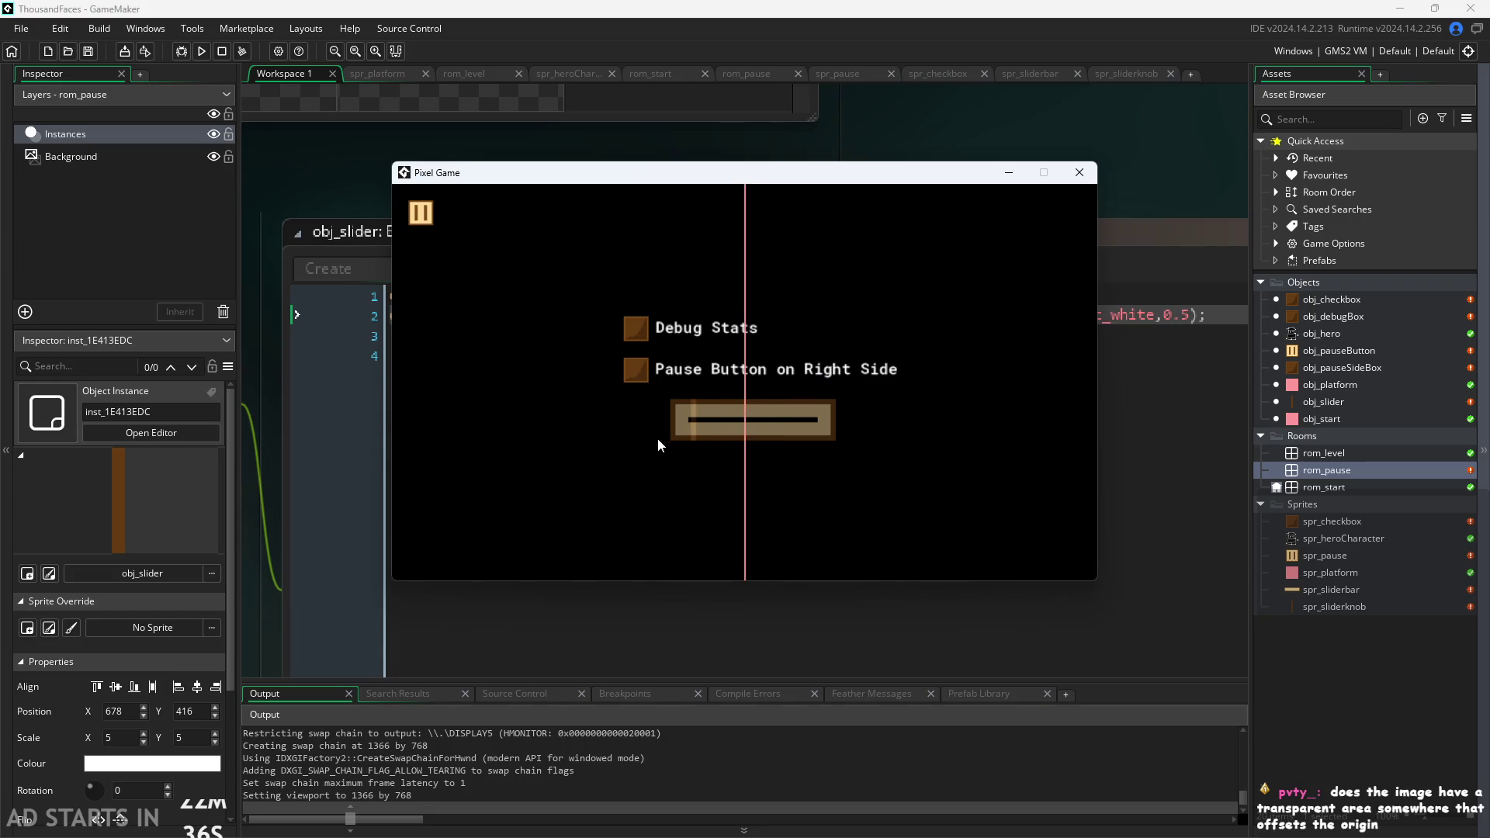
{"action": "left_click", "coordinate": [797, 435]}
{"action": "left_click_drag", "start_coordinate": [892, 437], "coordinate": [506, 416]}
{"action": "left_click", "coordinate": [1079, 173]}
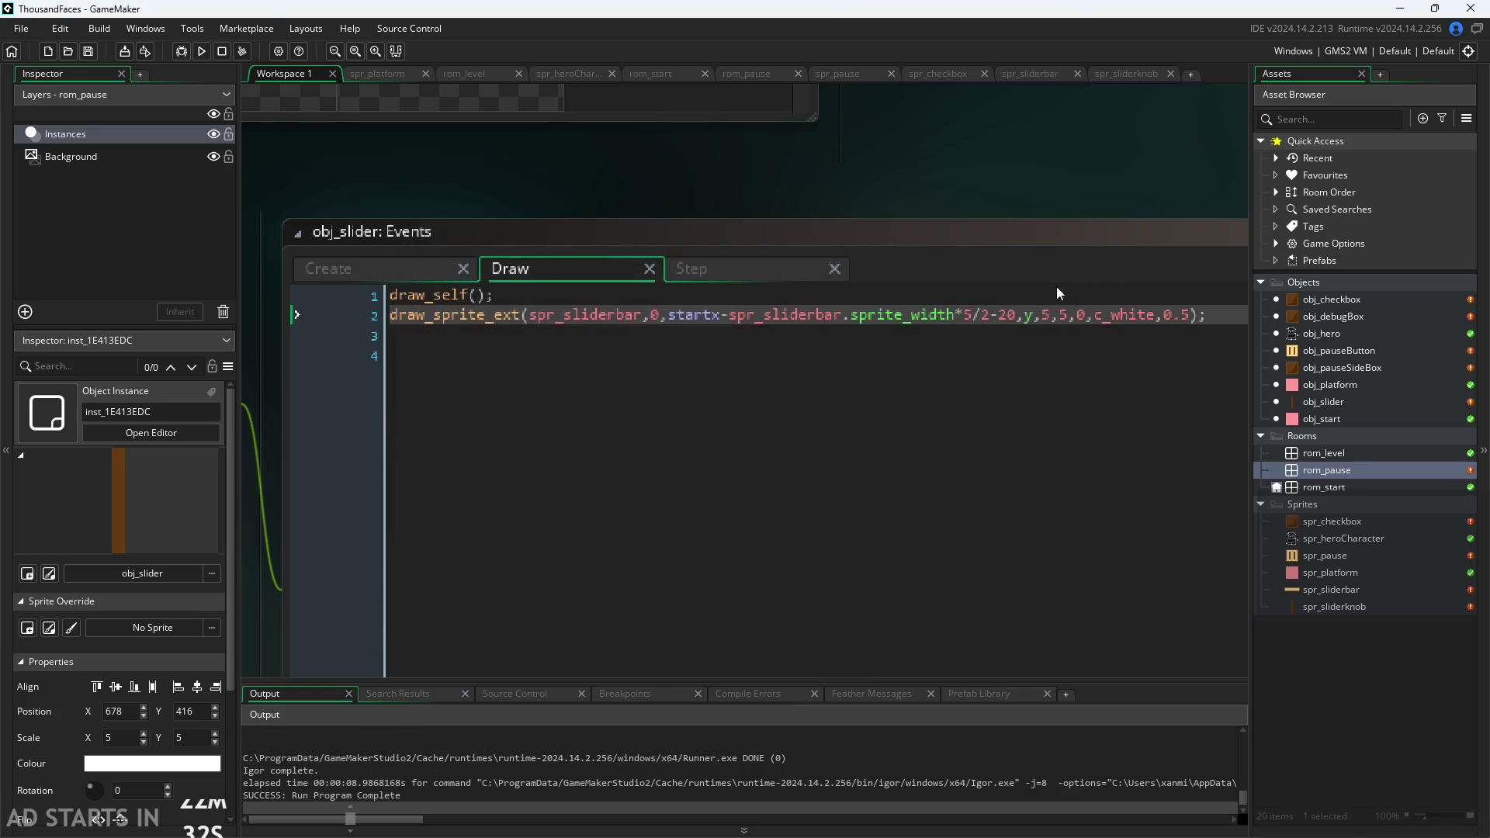
Look through obj_slider's Step, Create and Draw event code.
{"action": "left_click", "coordinate": [1017, 317]}
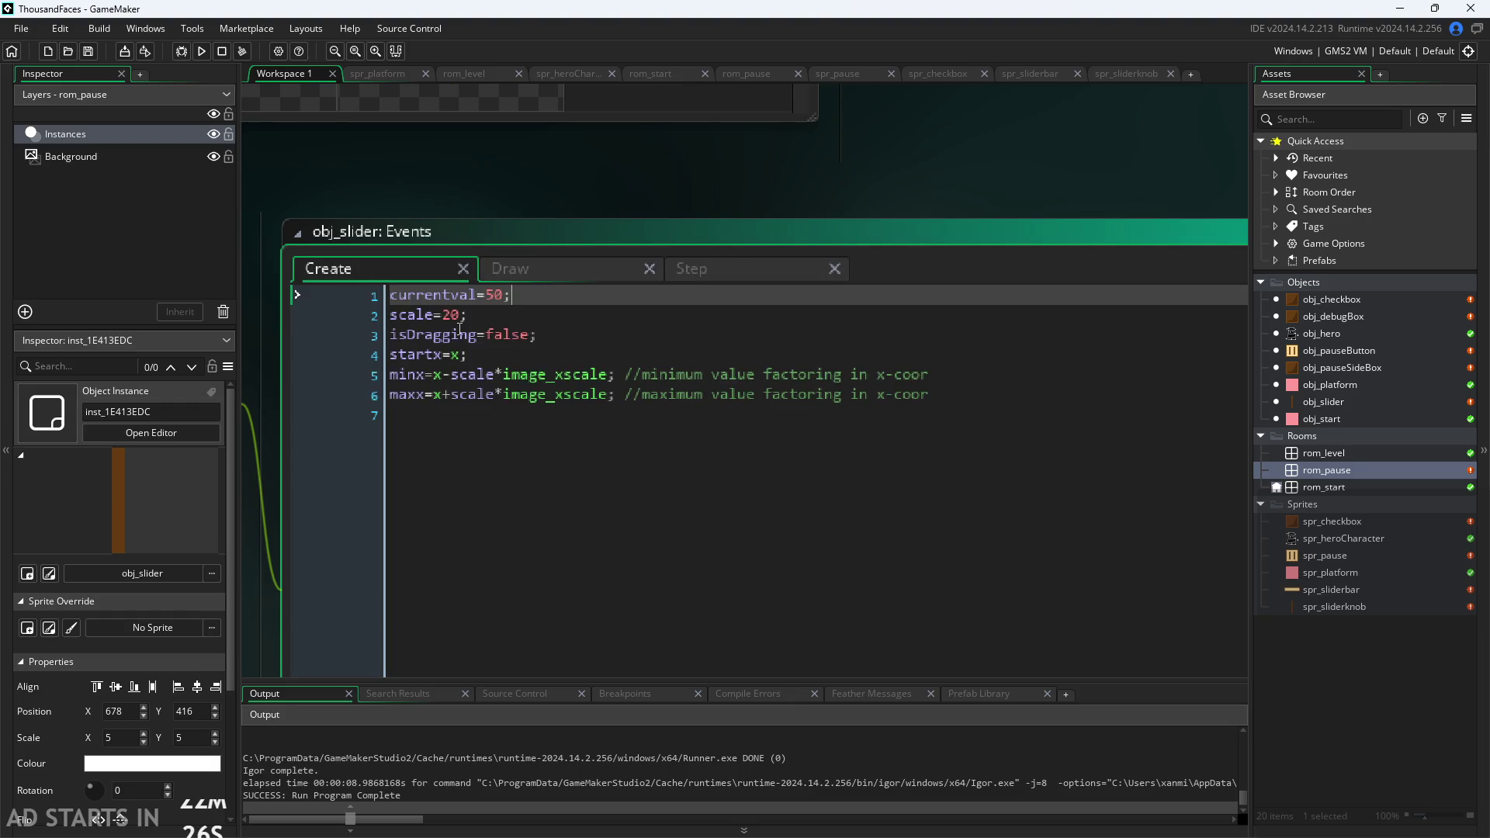
{"action": "left_click", "coordinate": [705, 271]}
{"action": "left_click", "coordinate": [537, 271]}
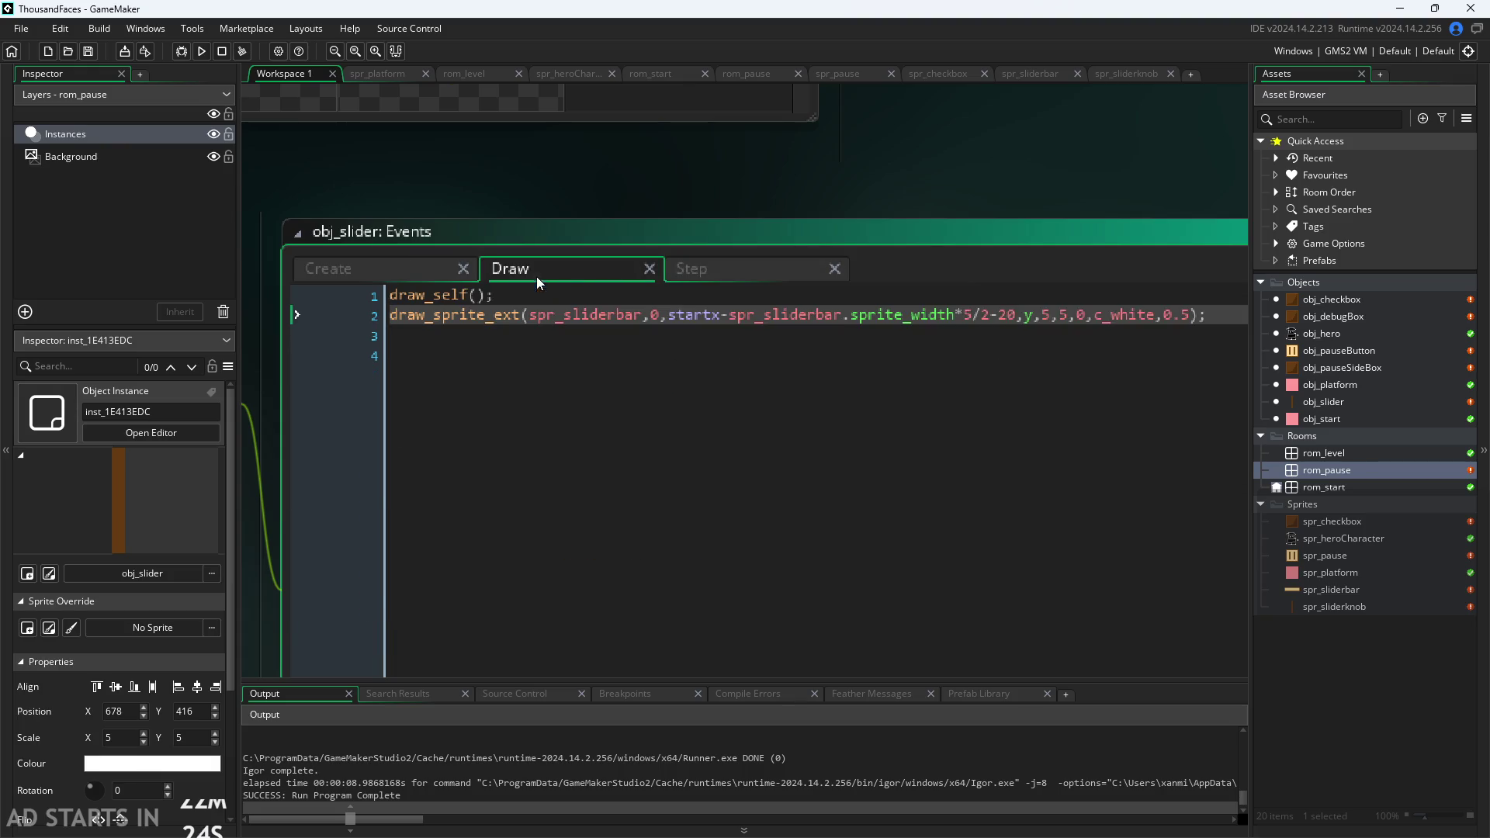
{"action": "left_click", "coordinate": [340, 277]}
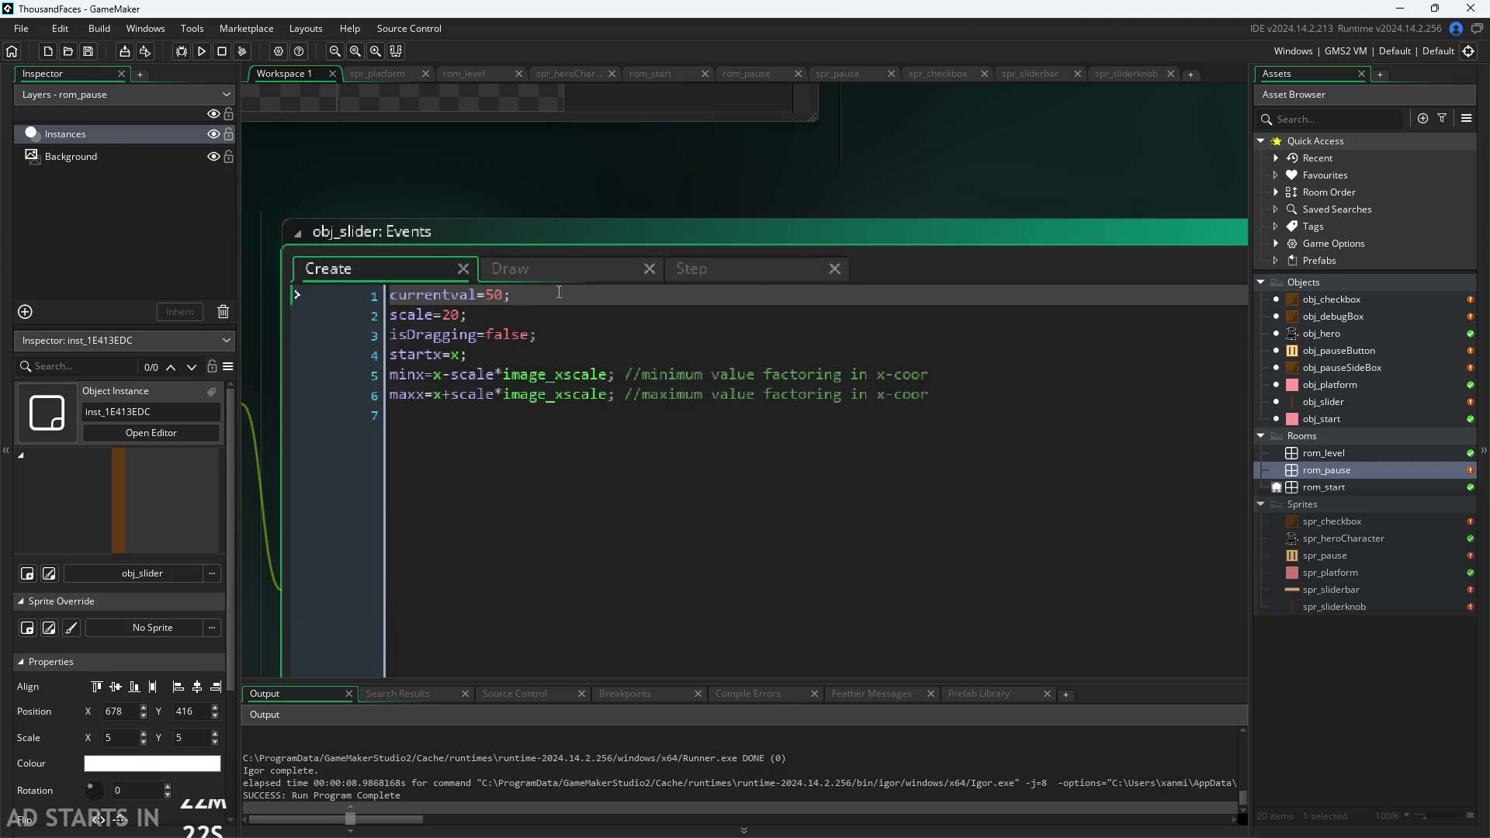
{"action": "left_click", "coordinate": [756, 264]}
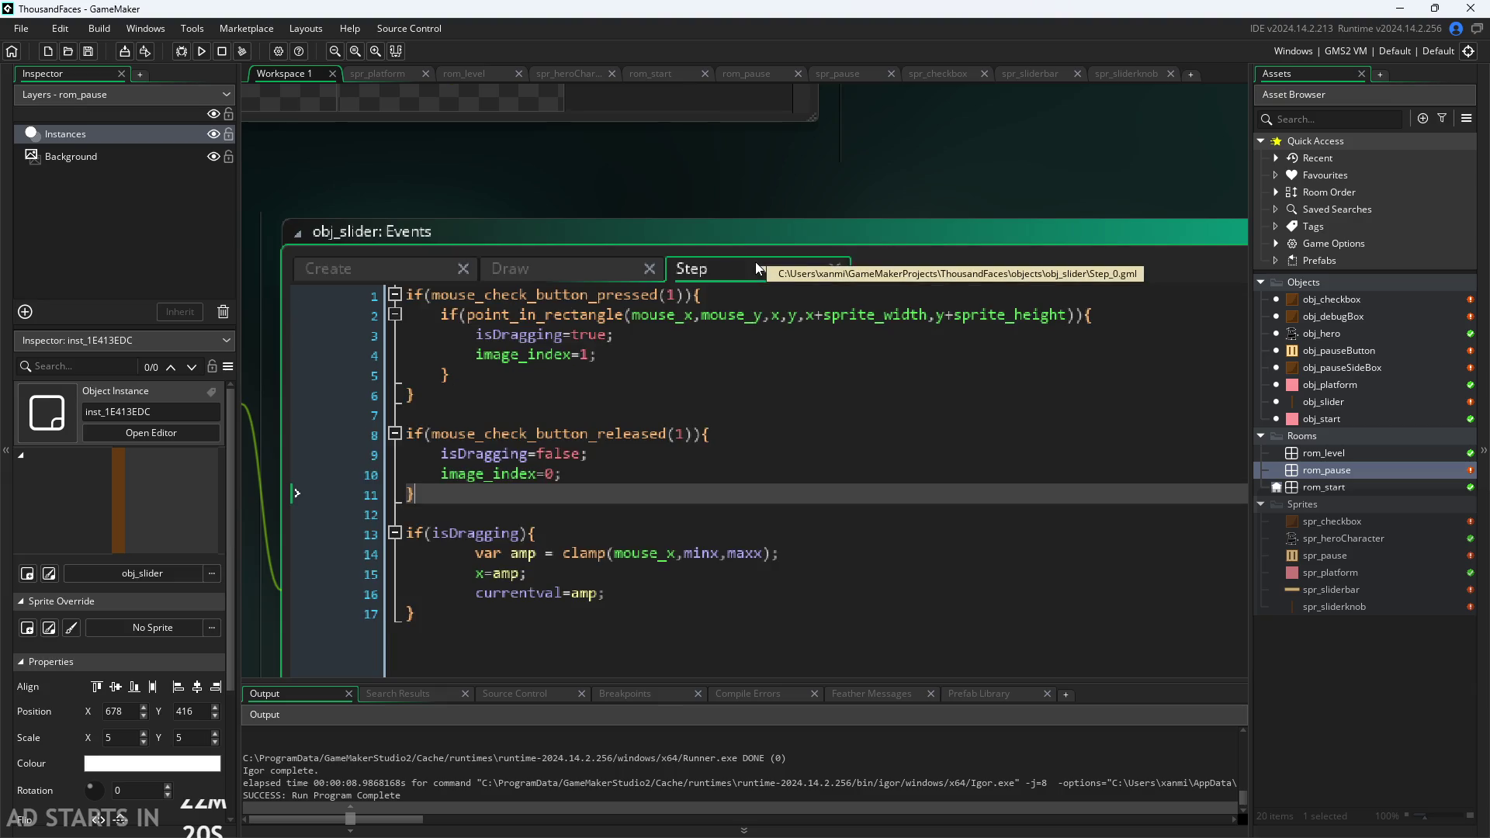
{"action": "left_click", "coordinate": [576, 264]}
Change the bar offset from -20 to -25 and run the game.
{"action": "left_click", "coordinate": [1018, 320]}
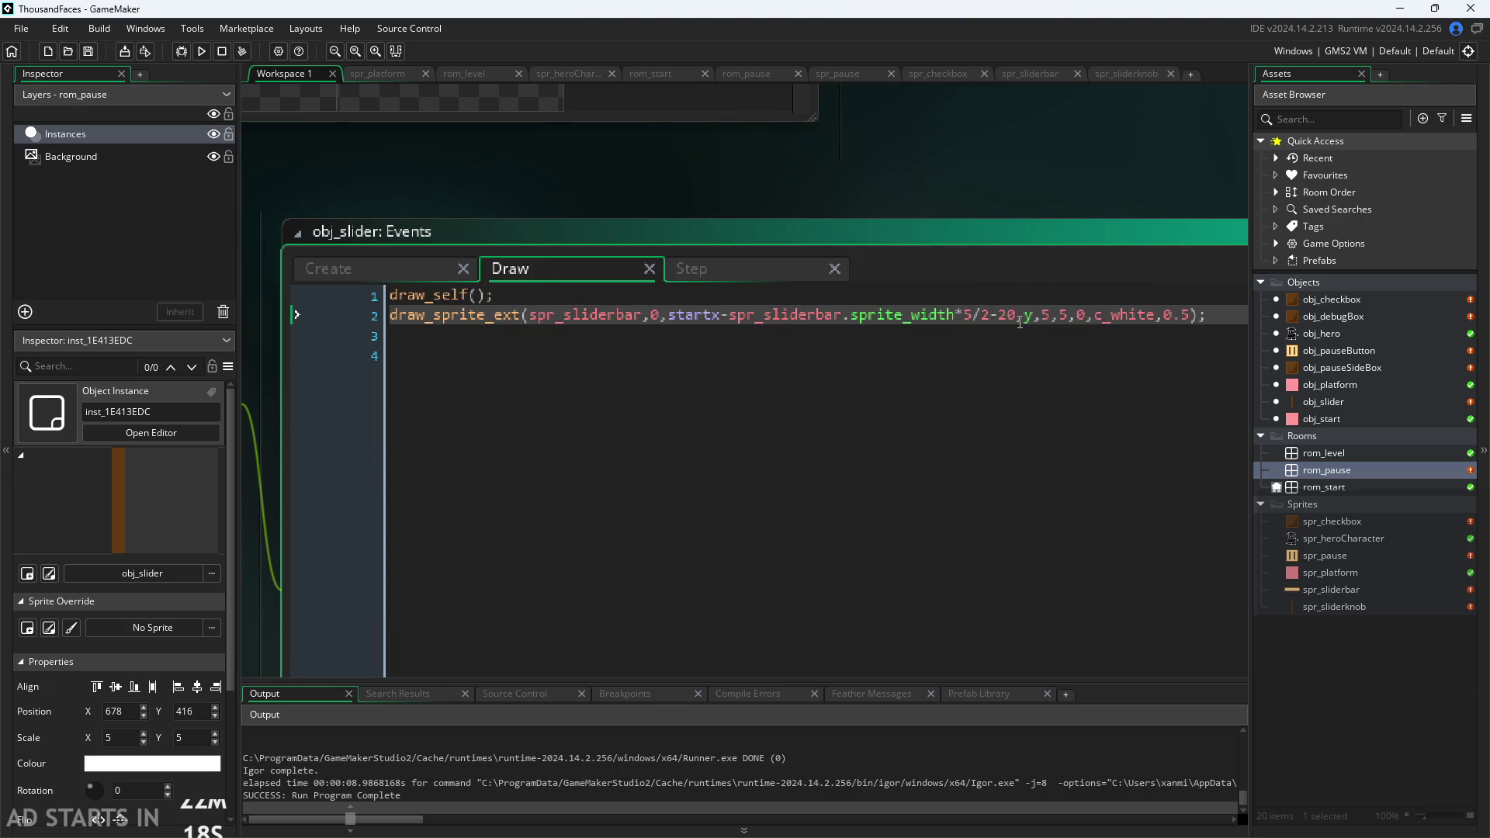
{"action": "key", "text": "BackSpace"}
{"action": "type", "text": "5"}
{"action": "left_click", "coordinate": [1101, 178]}
{"action": "left_click", "coordinate": [207, 57]}
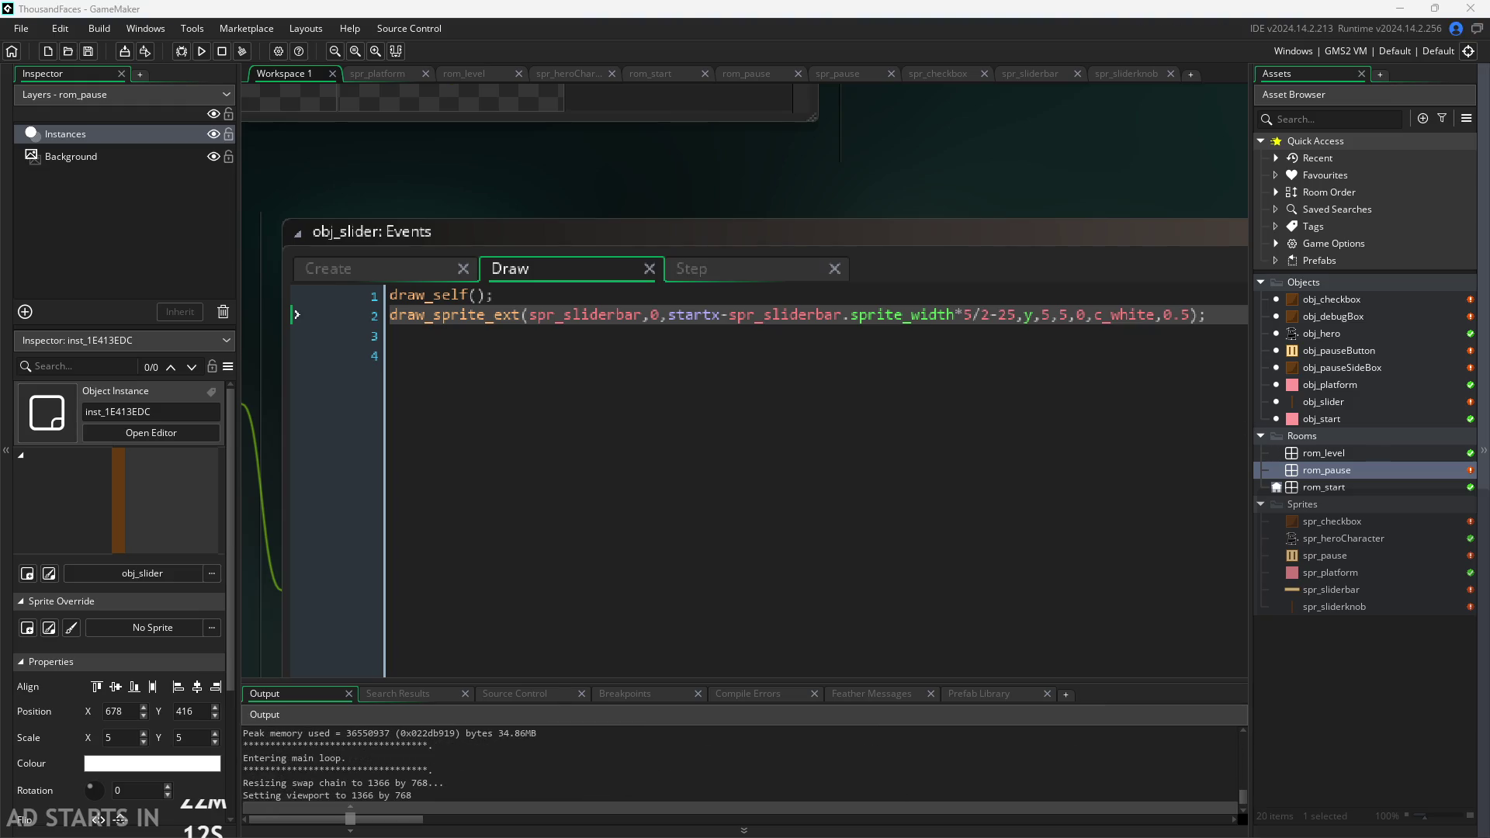
Drag the knob along the bar in the pause menu at -25, then close the game.
{"action": "left_click", "coordinate": [249, 259]}
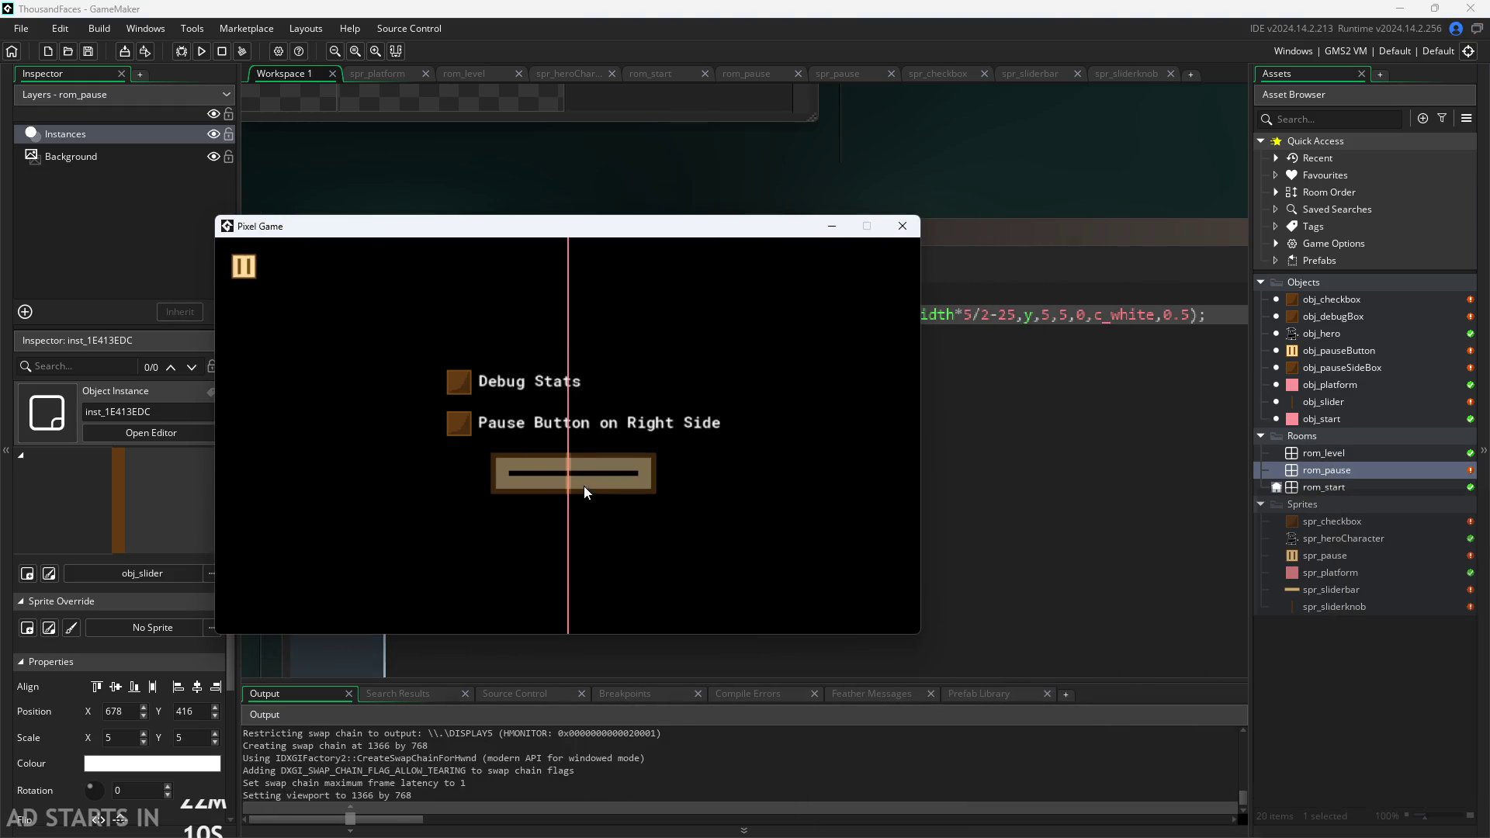
{"action": "mouse_move", "coordinate": [495, 509]}
{"action": "left_mouse_down"}
{"action": "mouse_move", "coordinate": [469, 505]}
{"action": "mouse_move", "coordinate": [786, 510]}
{"action": "mouse_move", "coordinate": [357, 528]}
{"action": "mouse_move", "coordinate": [757, 495]}
{"action": "left_mouse_up"}
{"action": "left_click", "coordinate": [903, 226]}
Change the bar offset in obj_slider's Draw code to -30 and run the game.
{"action": "left_click", "coordinate": [762, 267]}
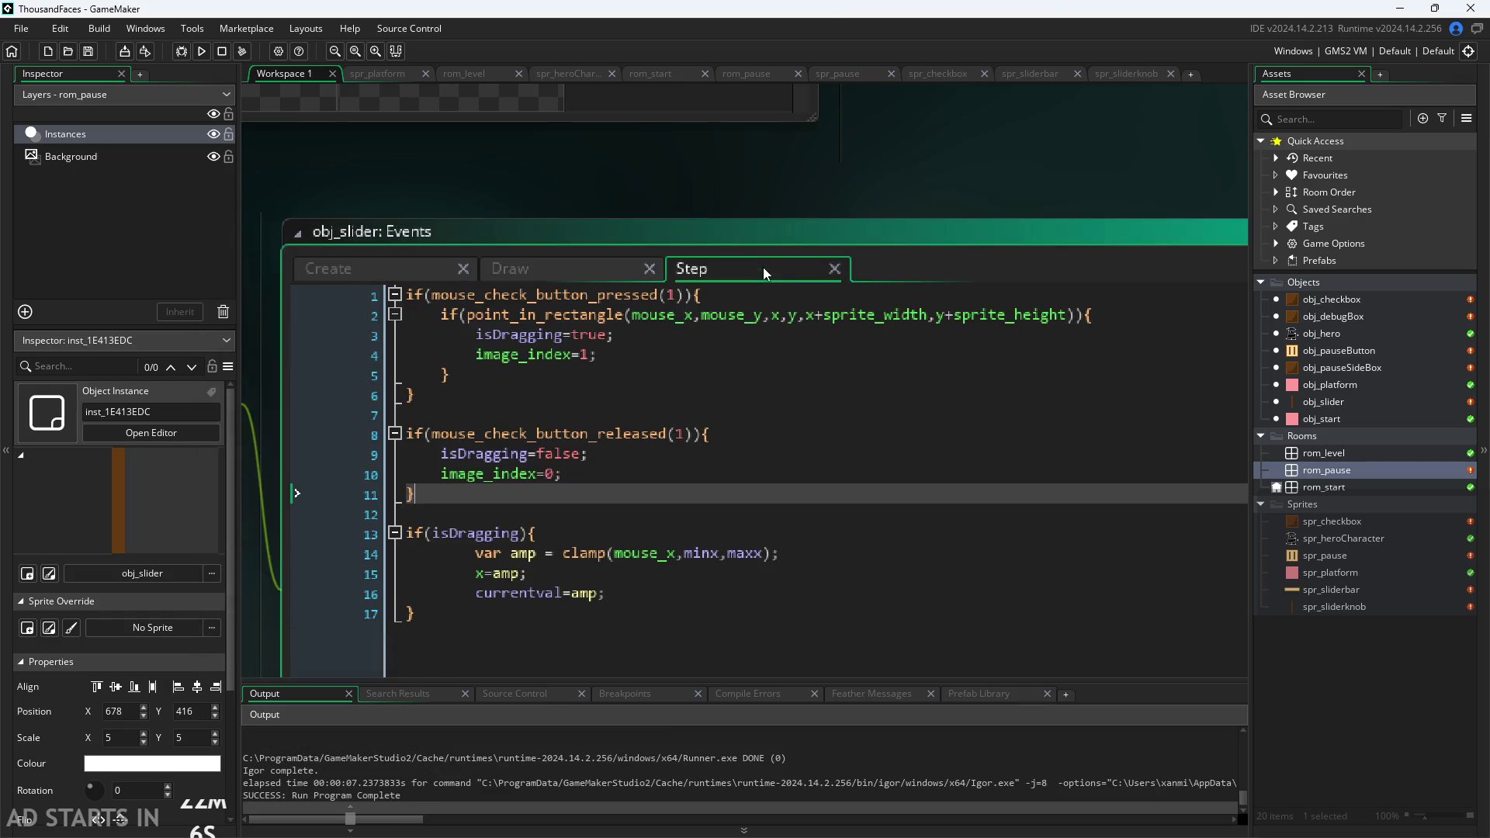
{"action": "left_click", "coordinate": [366, 269]}
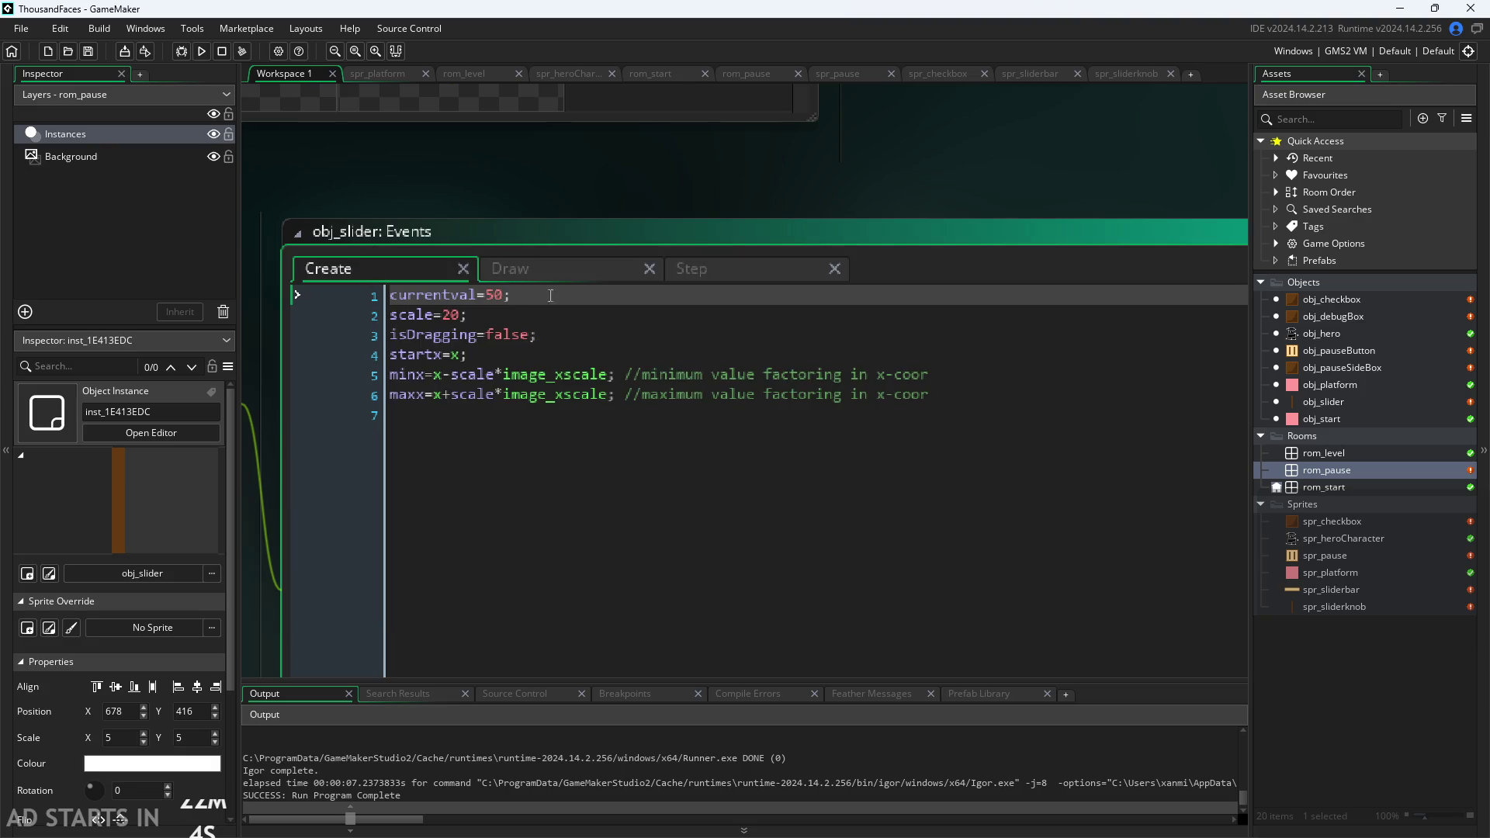
{"action": "left_click", "coordinate": [597, 278]}
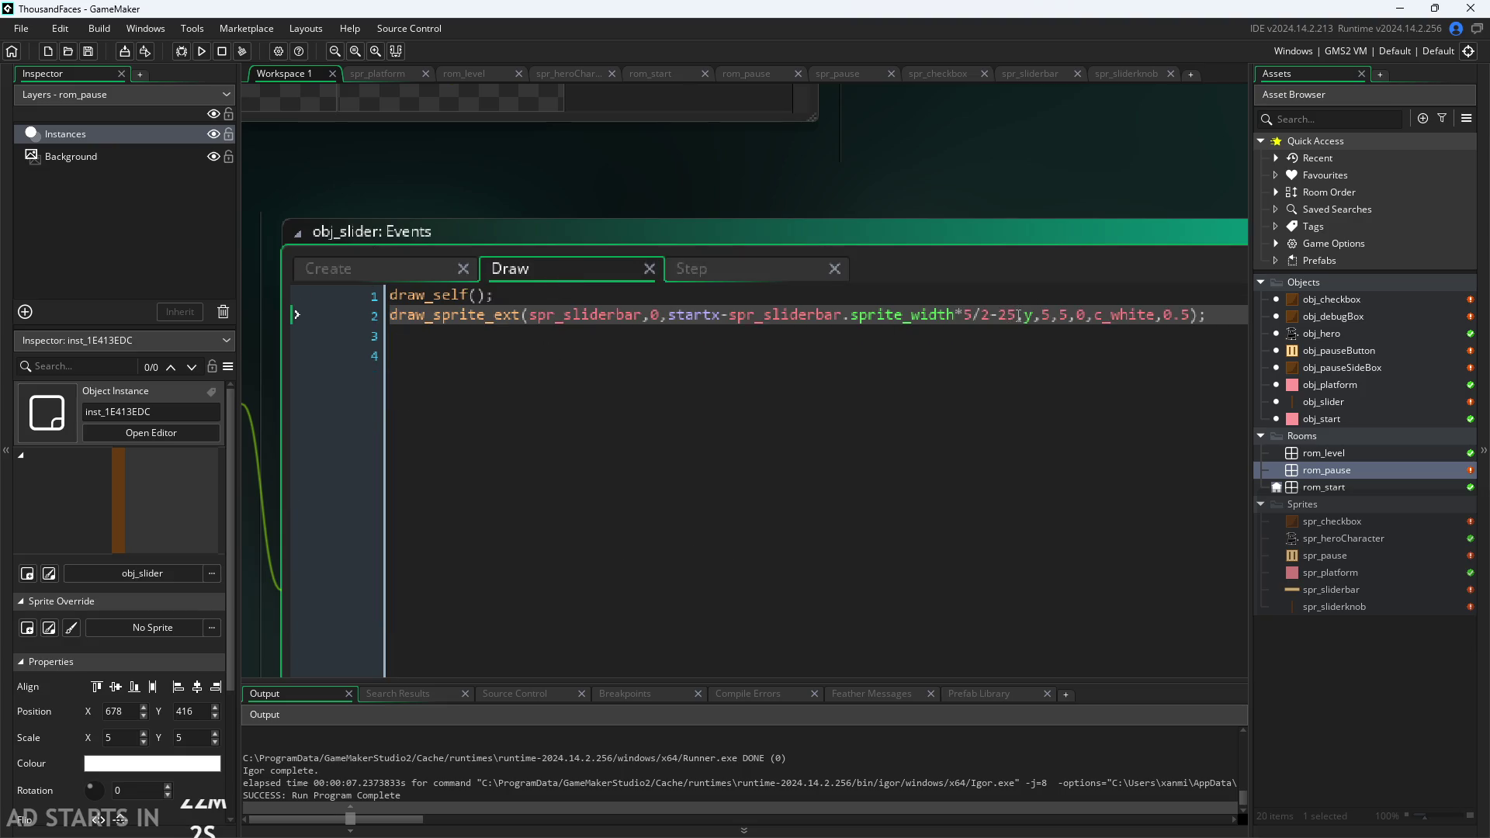
{"action": "key", "text": "BackSpace"}
{"action": "key", "text": "BackSpace"}
{"action": "type", "text": "30"}
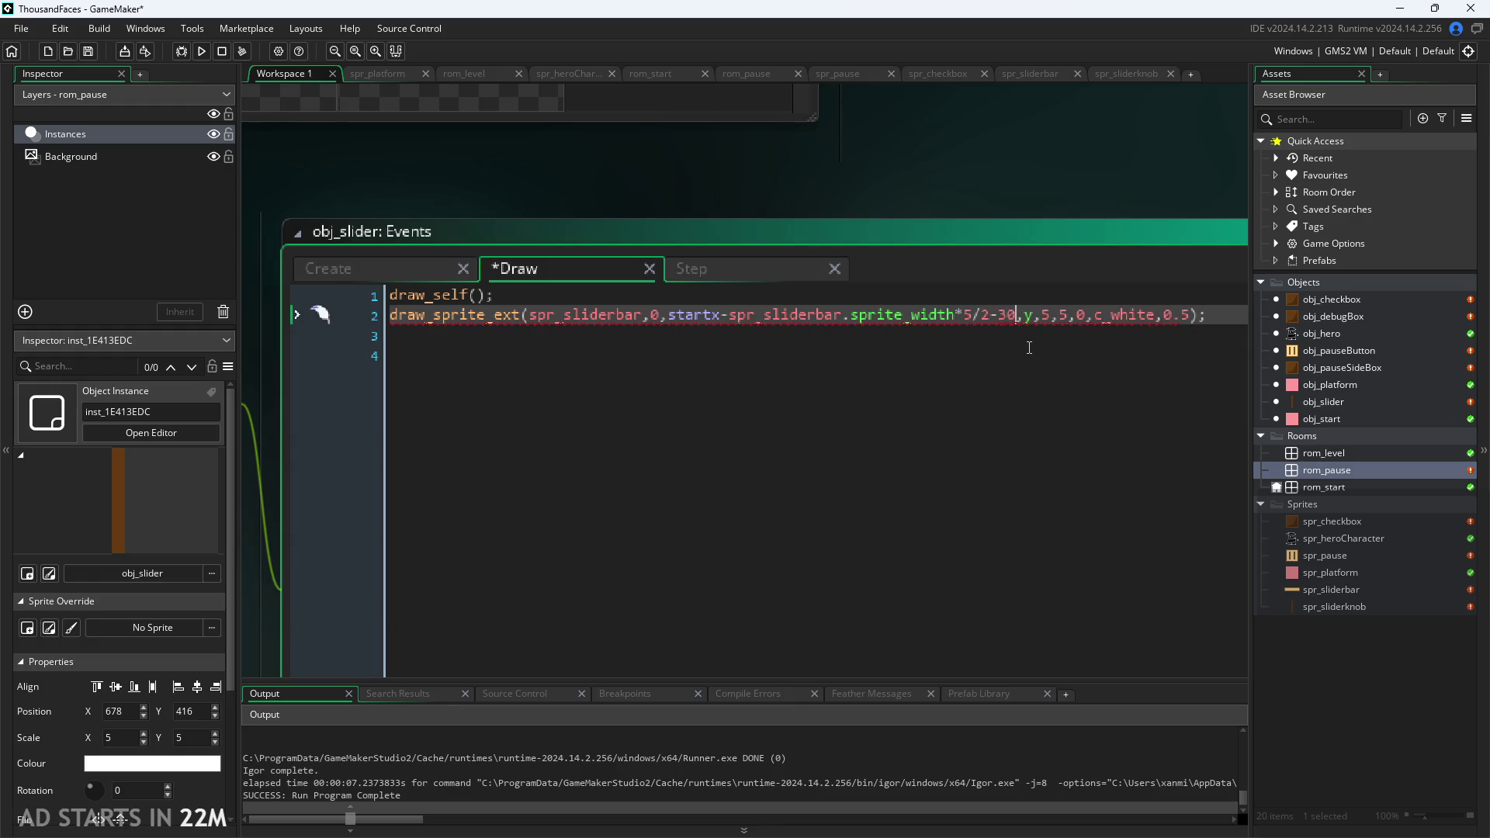
{"action": "key", "text": "F5"}
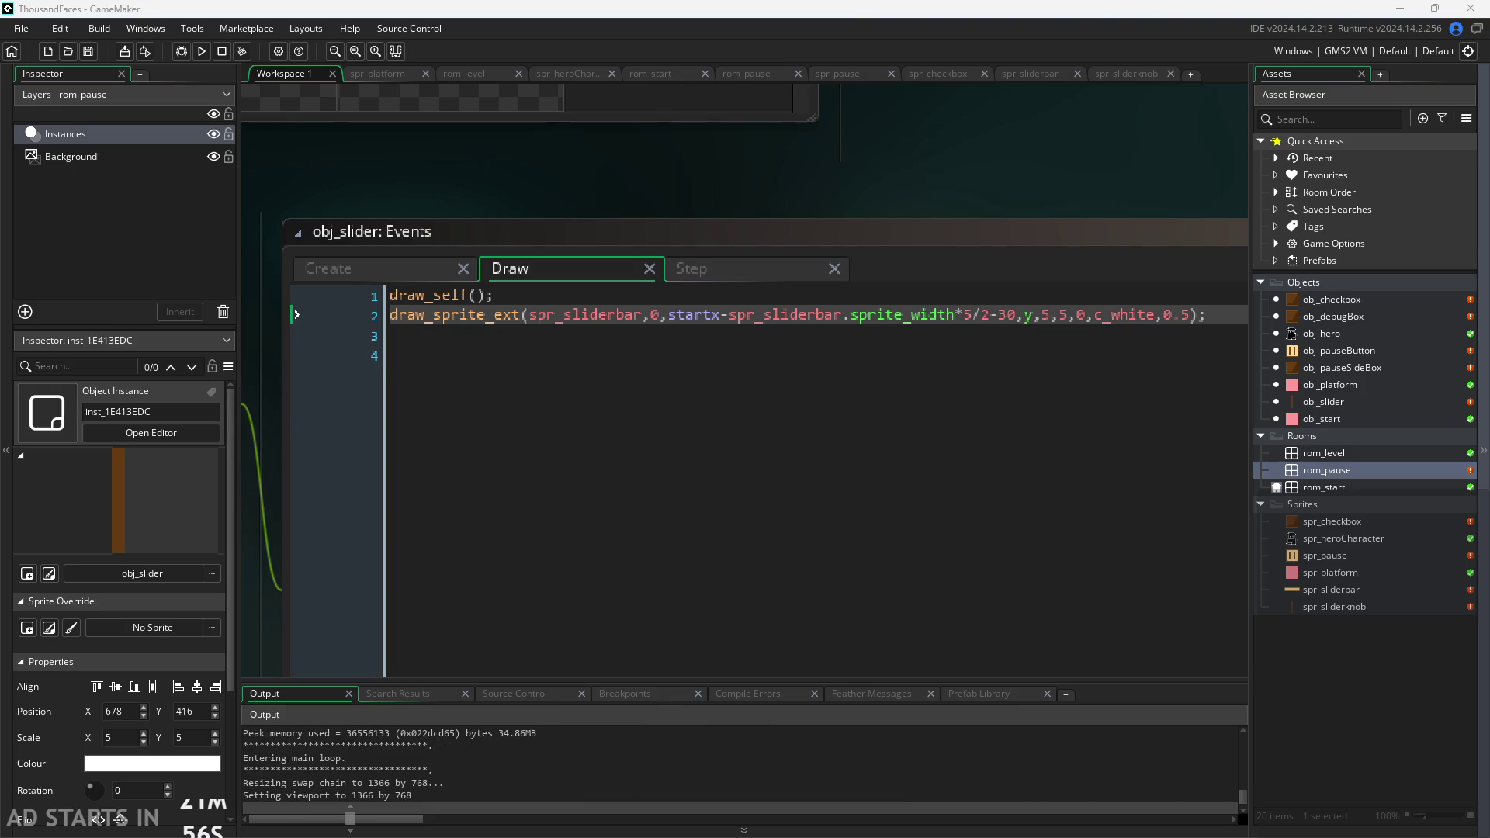
Start the level, pause, and slide the knob between both ends of the bar, then close.
{"action": "left_click_drag", "start_coordinate": [510, 314], "coordinate": [496, 255]}
{"action": "left_click", "coordinate": [605, 450]}
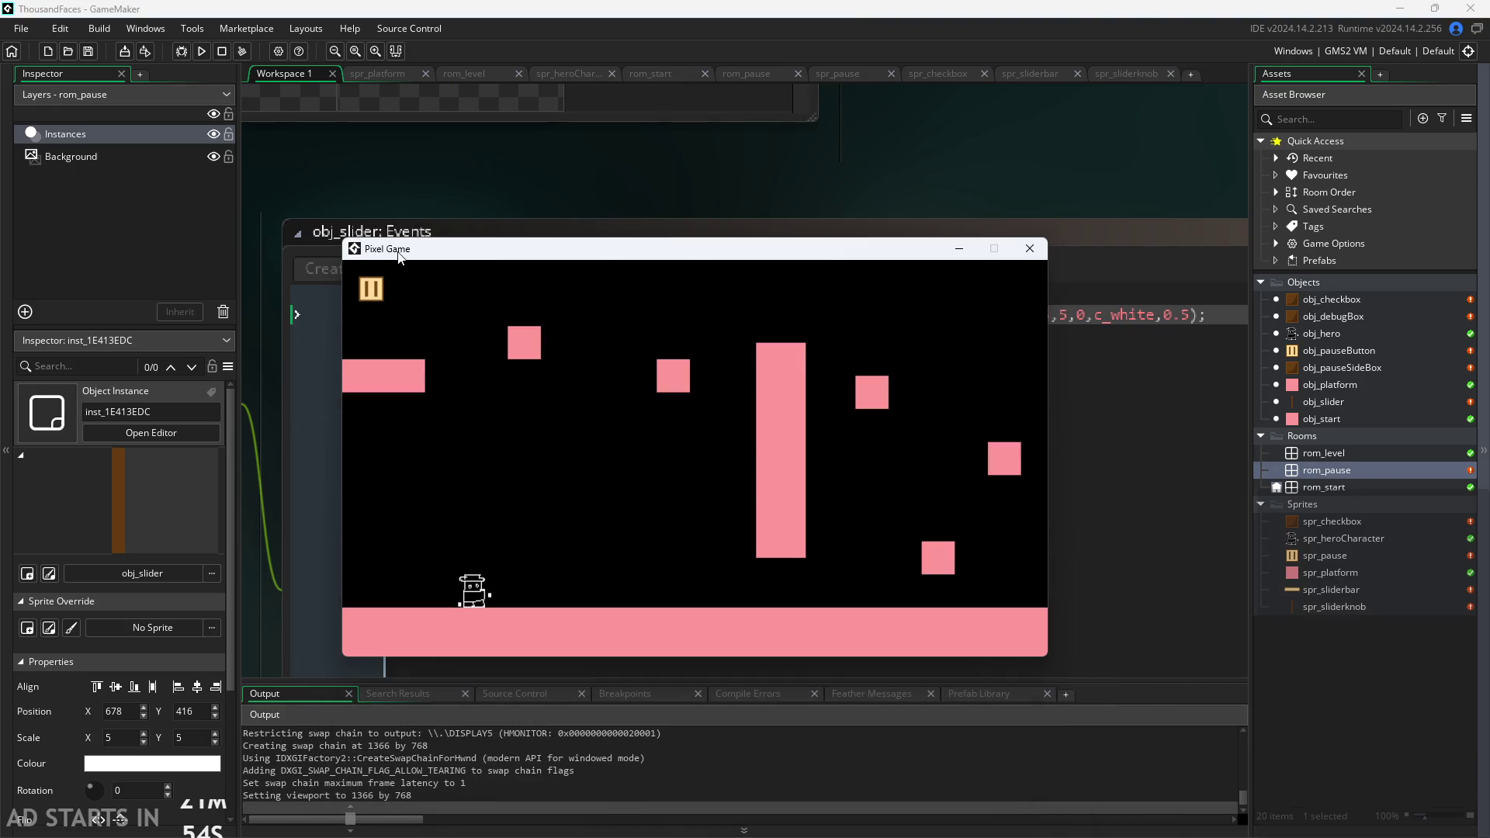
{"action": "left_click", "coordinate": [371, 288]}
{"action": "mouse_move", "coordinate": [622, 529]}
{"action": "left_mouse_down"}
{"action": "mouse_move", "coordinate": [910, 524]}
{"action": "mouse_move", "coordinate": [484, 550]}
{"action": "mouse_move", "coordinate": [846, 603]}
{"action": "mouse_move", "coordinate": [598, 595]}
{"action": "left_mouse_up"}
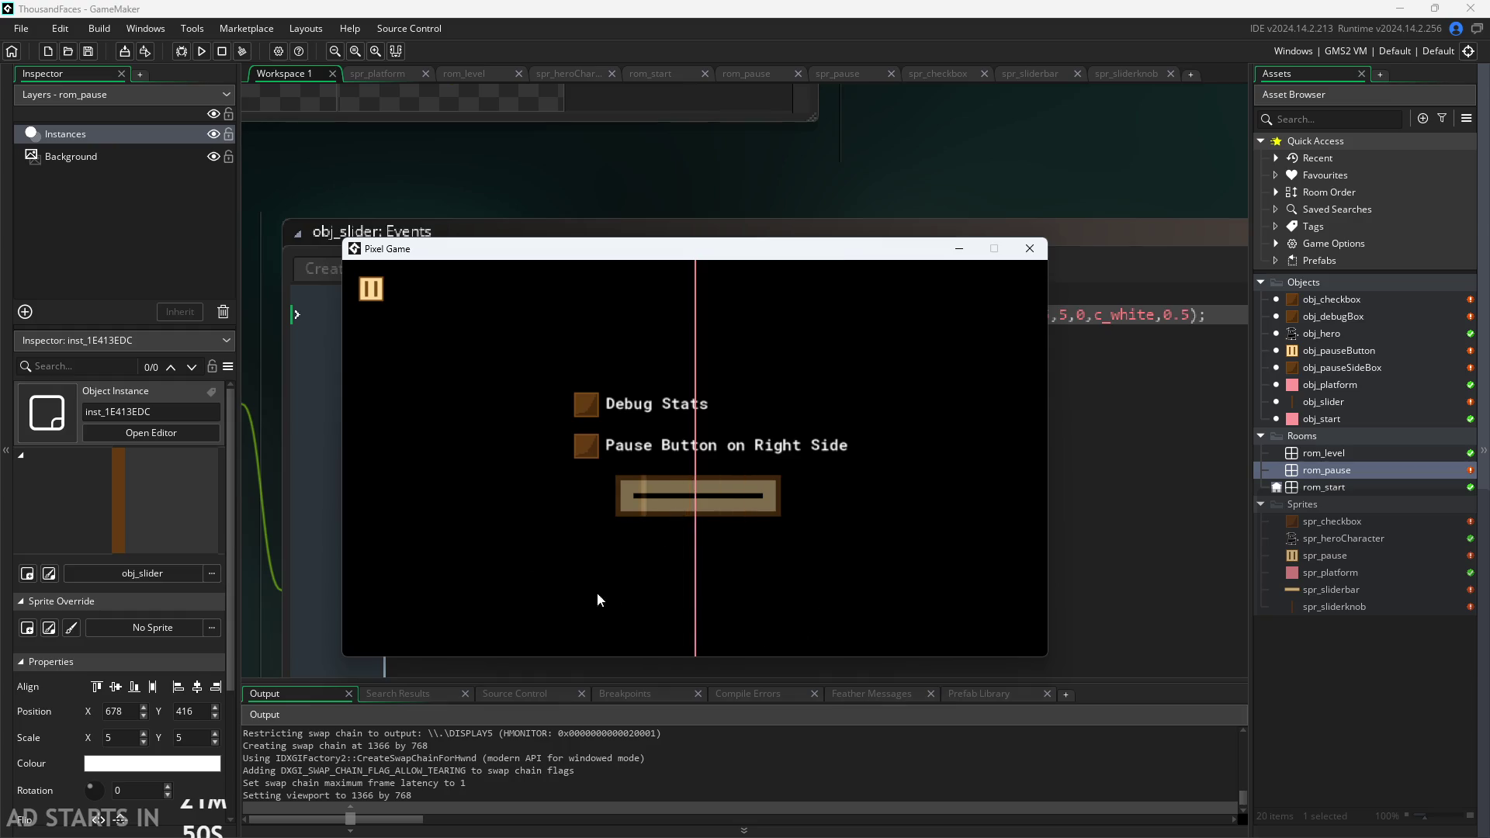
{"action": "left_click_drag", "start_coordinate": [502, 560], "coordinate": [792, 524]}
{"action": "left_click_drag", "start_coordinate": [613, 514], "coordinate": [857, 520]}
{"action": "mouse_move", "coordinate": [857, 514]}
{"action": "left_mouse_down"}
{"action": "mouse_move", "coordinate": [561, 524]}
{"action": "mouse_move", "coordinate": [894, 511]}
{"action": "mouse_move", "coordinate": [556, 529]}
{"action": "mouse_move", "coordinate": [458, 506]}
{"action": "left_mouse_up"}
{"action": "mouse_move", "coordinate": [644, 506]}
{"action": "left_mouse_down"}
{"action": "mouse_move", "coordinate": [835, 523]}
{"action": "mouse_move", "coordinate": [582, 548]}
{"action": "mouse_move", "coordinate": [829, 549]}
{"action": "left_mouse_up"}
{"action": "left_click", "coordinate": [1029, 249]}
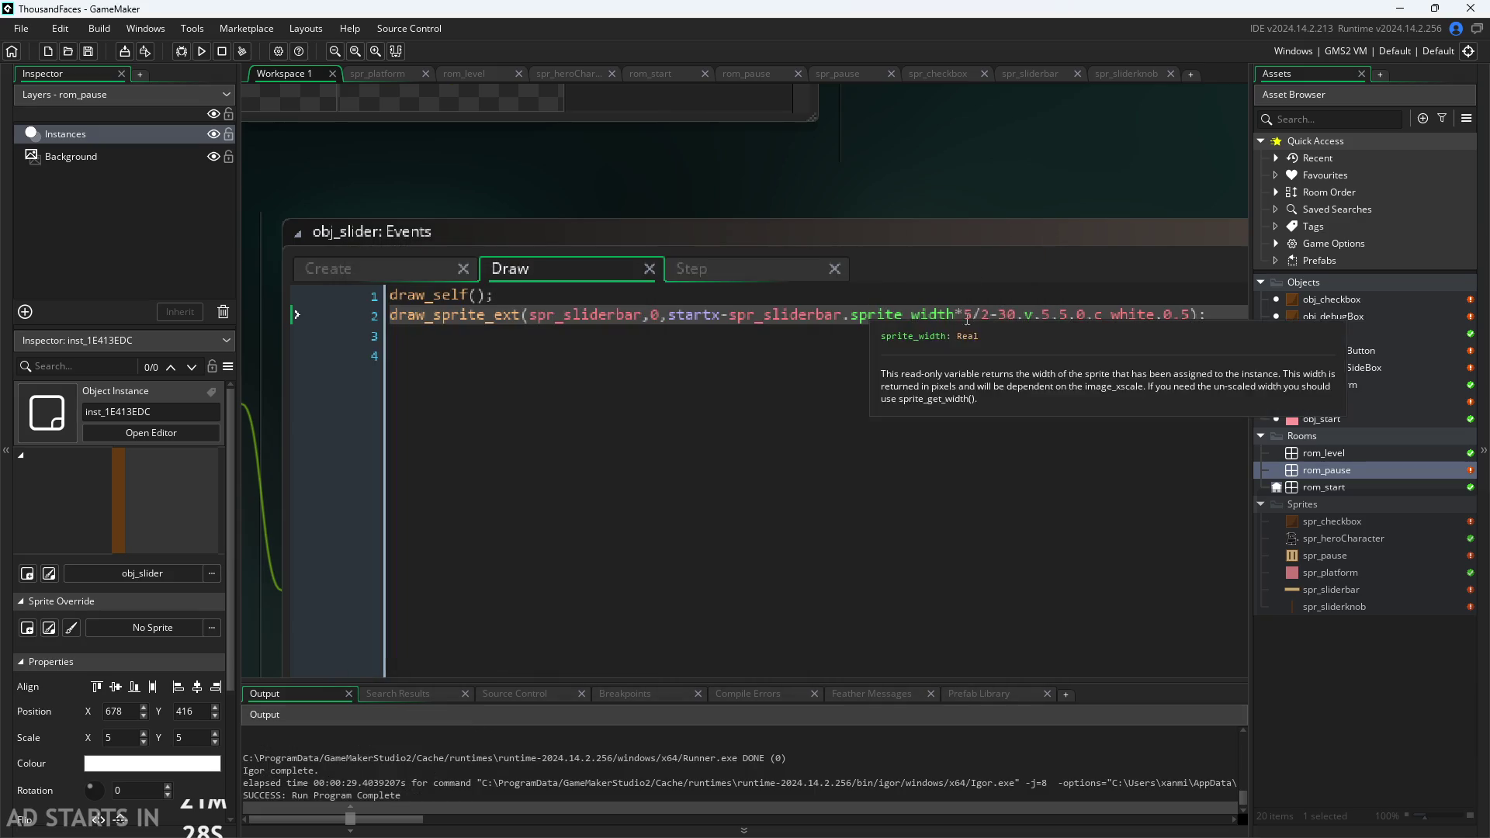
Trial a -40 bar offset, running the game and sliding the knob in the pause menu.
{"action": "left_click", "coordinate": [1007, 315]}
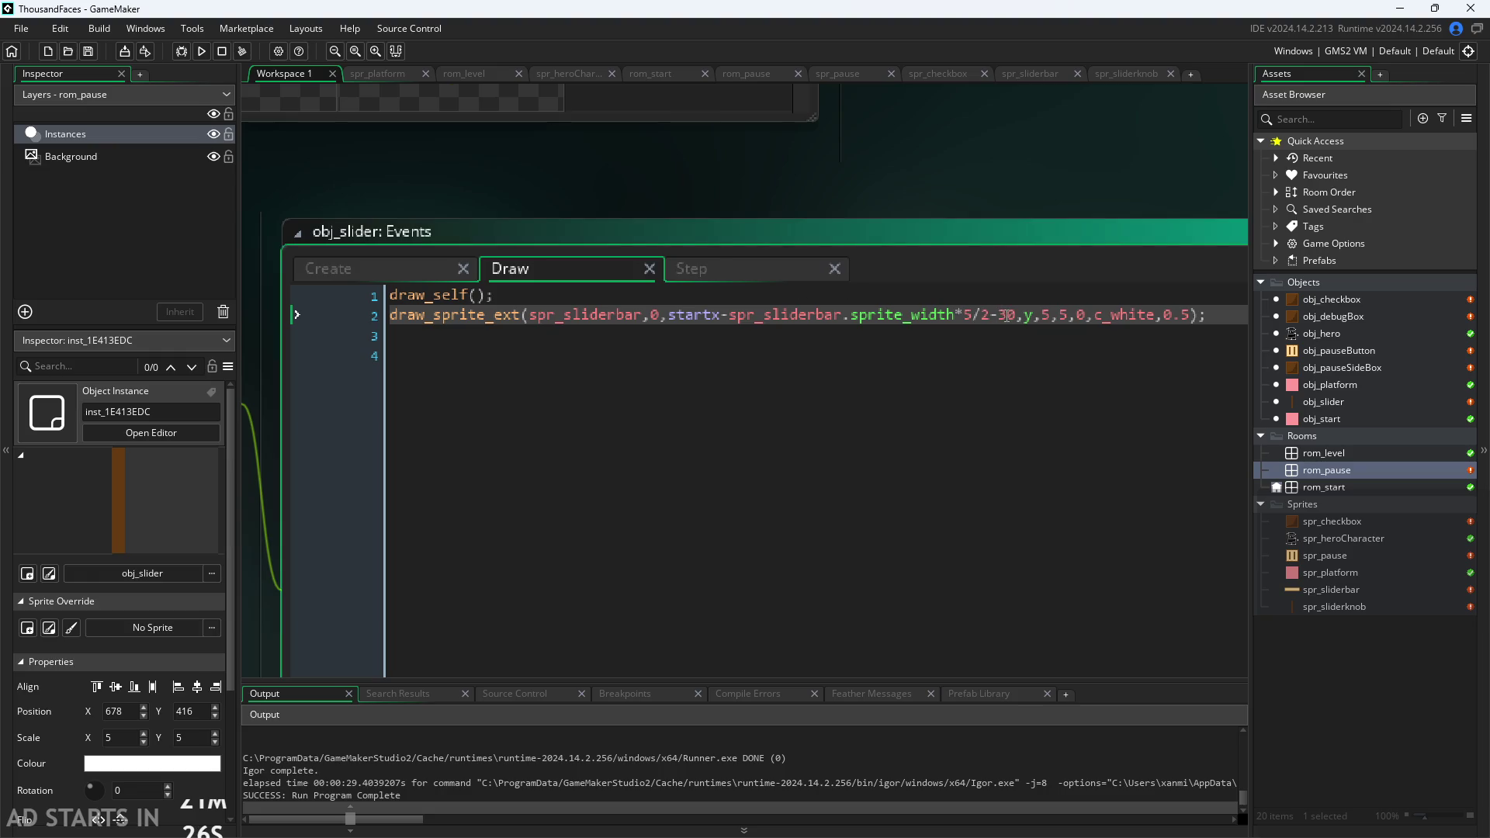
{"action": "key", "text": "BackSpace"}
{"action": "type", "text": "4"}
{"action": "left_click", "coordinate": [1116, 201]}
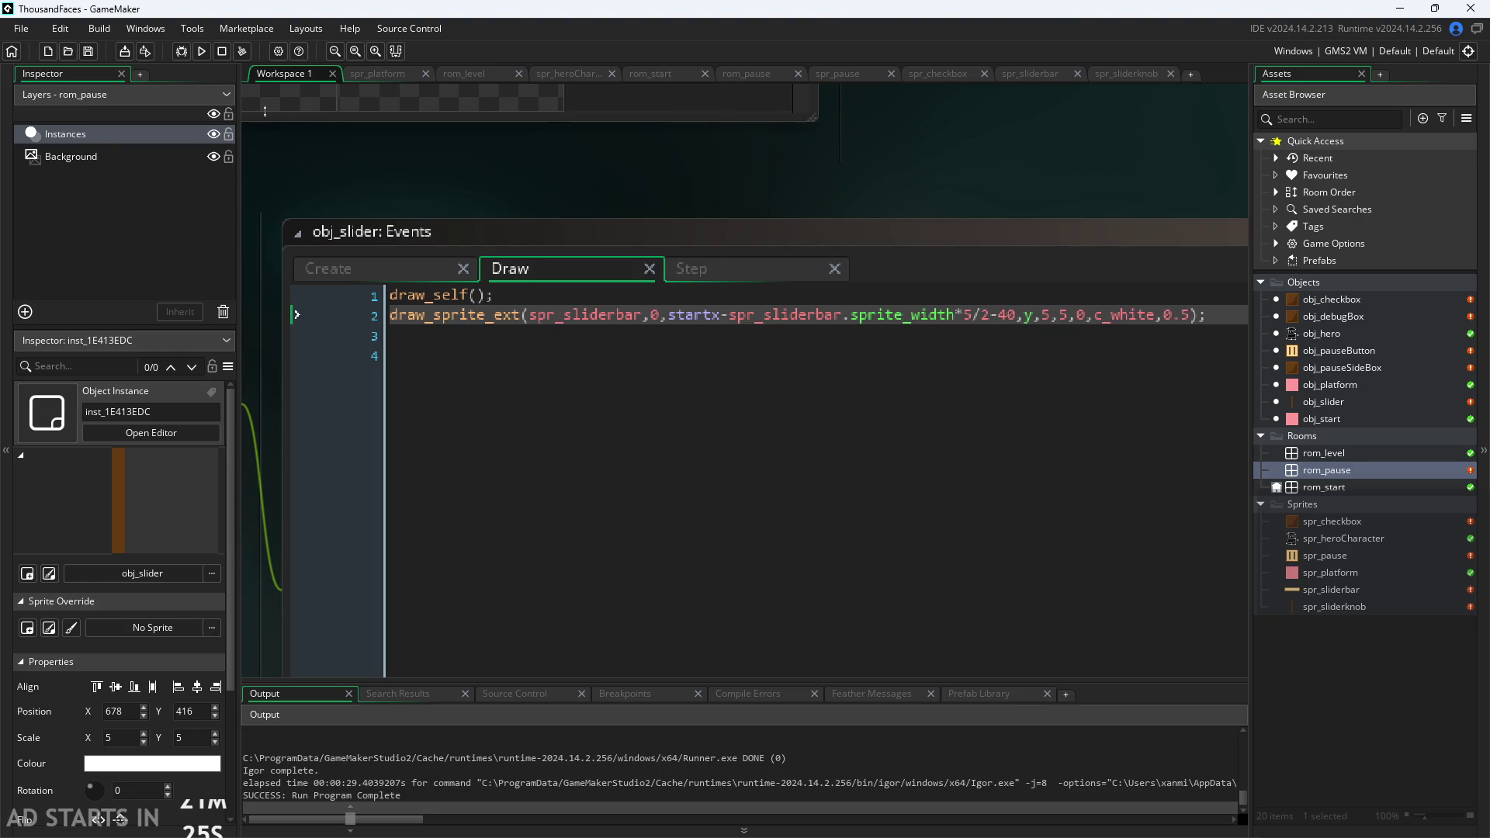
{"action": "left_click", "coordinate": [199, 50]}
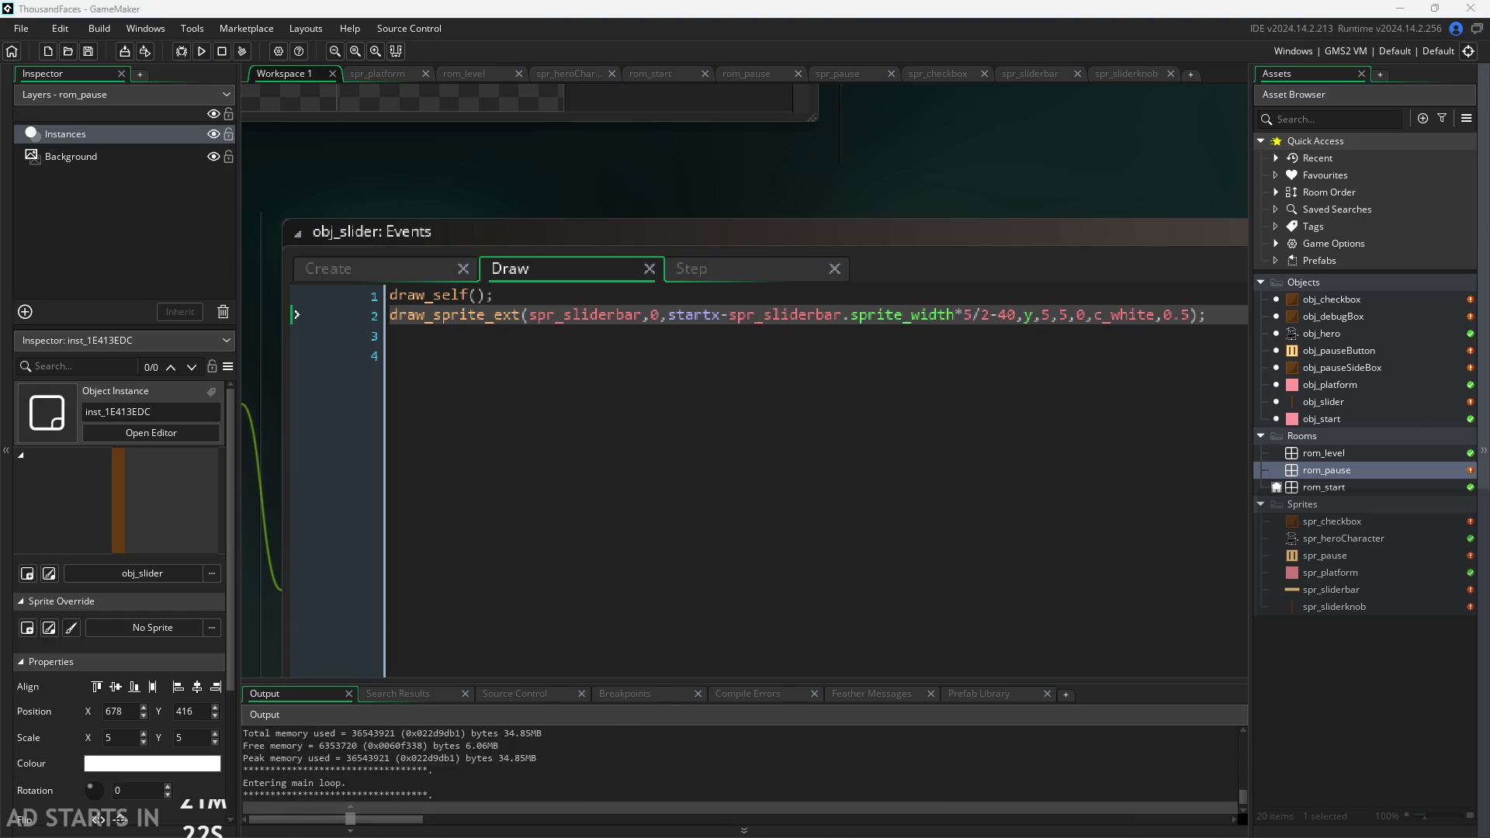
{"action": "left_click", "coordinate": [233, 306]}
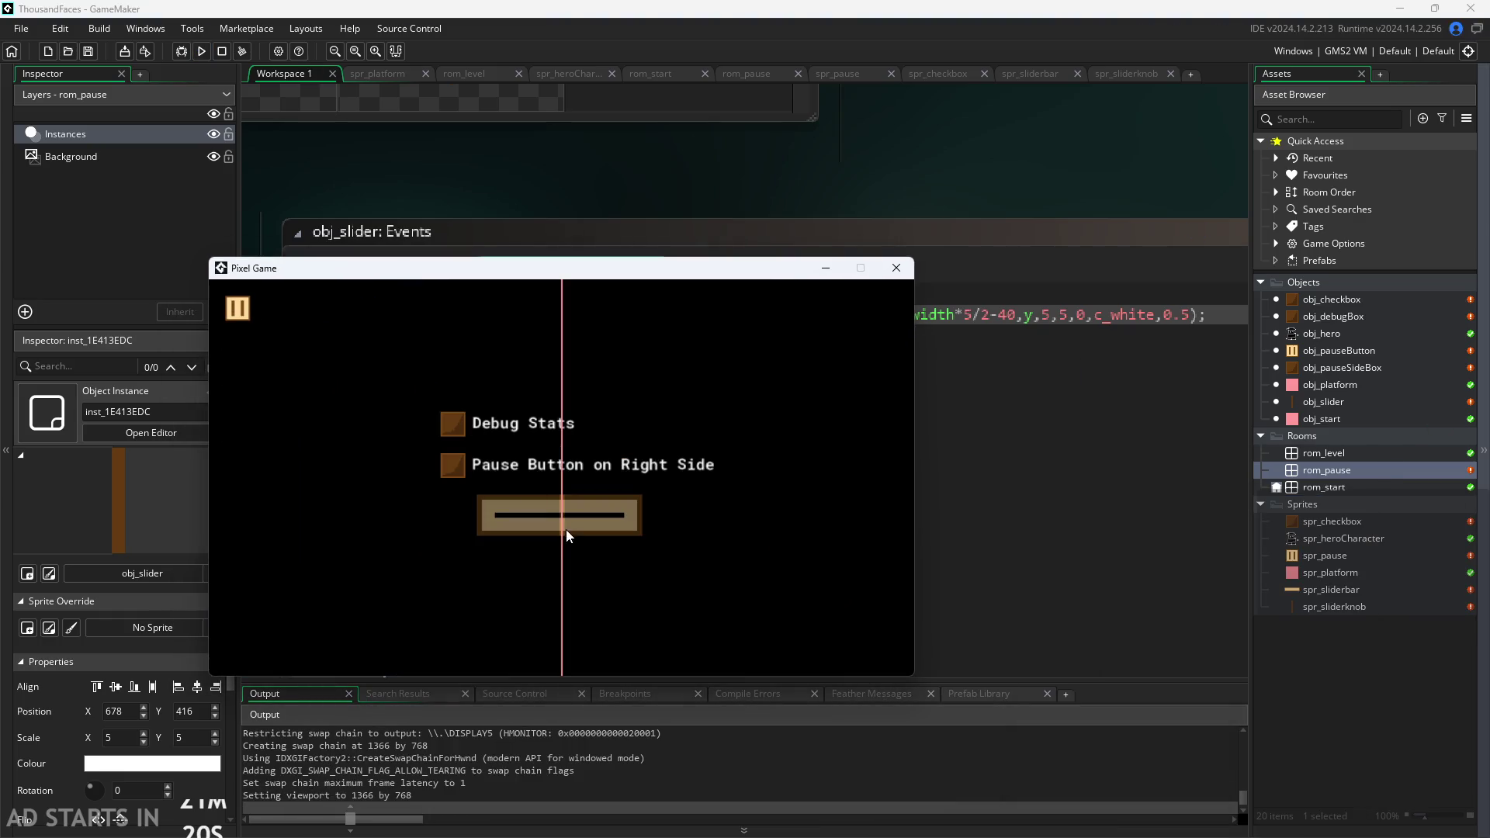
{"action": "mouse_move", "coordinate": [560, 520]}
{"action": "left_mouse_down"}
{"action": "mouse_move", "coordinate": [450, 536]}
{"action": "mouse_move", "coordinate": [757, 584]}
{"action": "mouse_move", "coordinate": [388, 554]}
{"action": "mouse_move", "coordinate": [435, 552]}
{"action": "mouse_move", "coordinate": [909, 307]}
{"action": "left_mouse_up"}
{"action": "left_click", "coordinate": [900, 272]}
Change the bar offset to -35 and run the game again.
{"action": "left_click", "coordinate": [1011, 316]}
{"action": "key", "text": "BackSpace"}
{"action": "key", "text": "BackSpace"}
{"action": "type", "text": "3"}
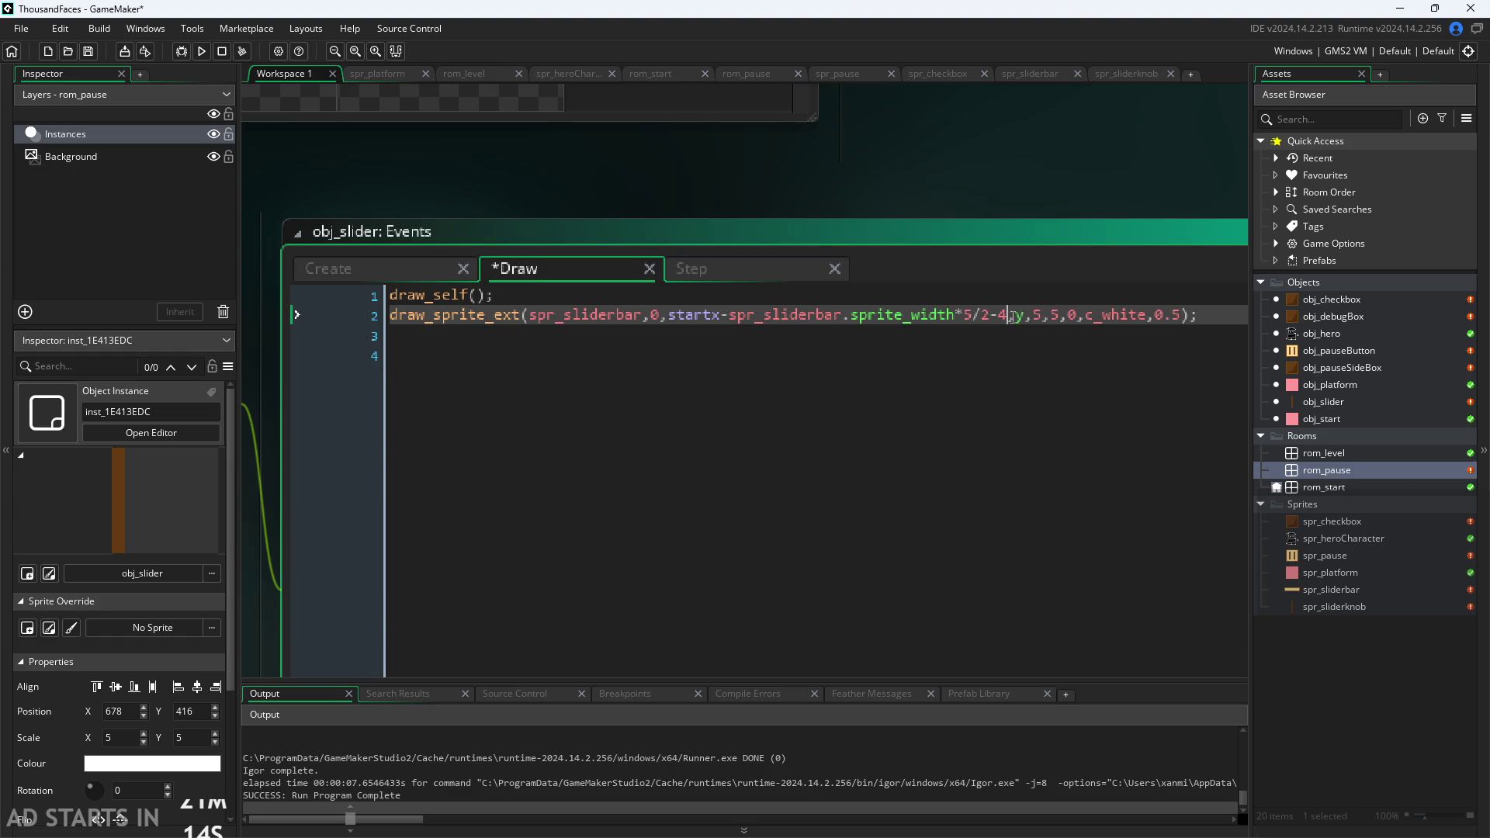
{"action": "type", "text": "5"}
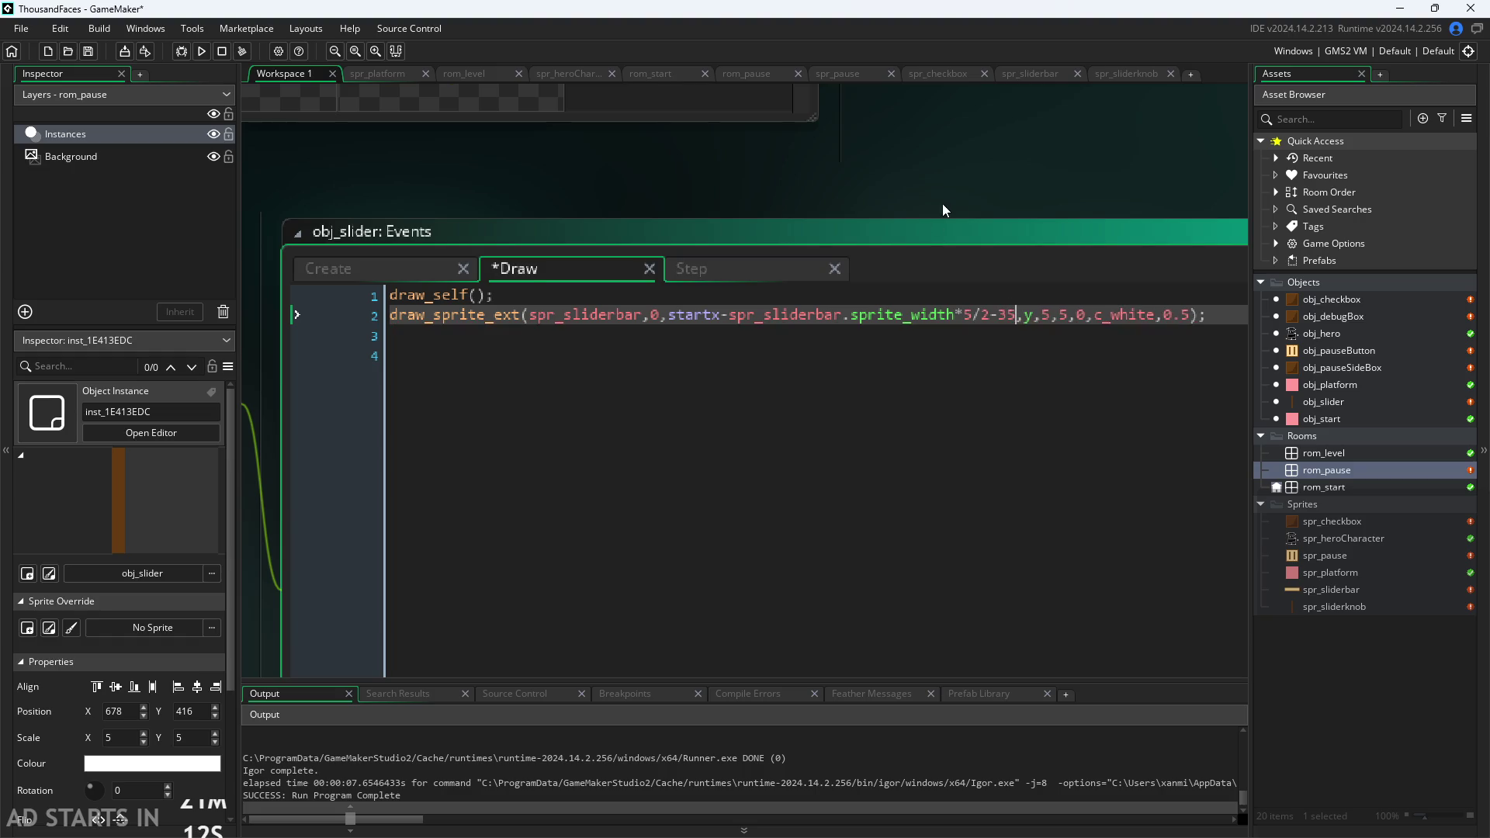
{"action": "left_click", "coordinate": [942, 203]}
{"action": "left_click", "coordinate": [197, 50]}
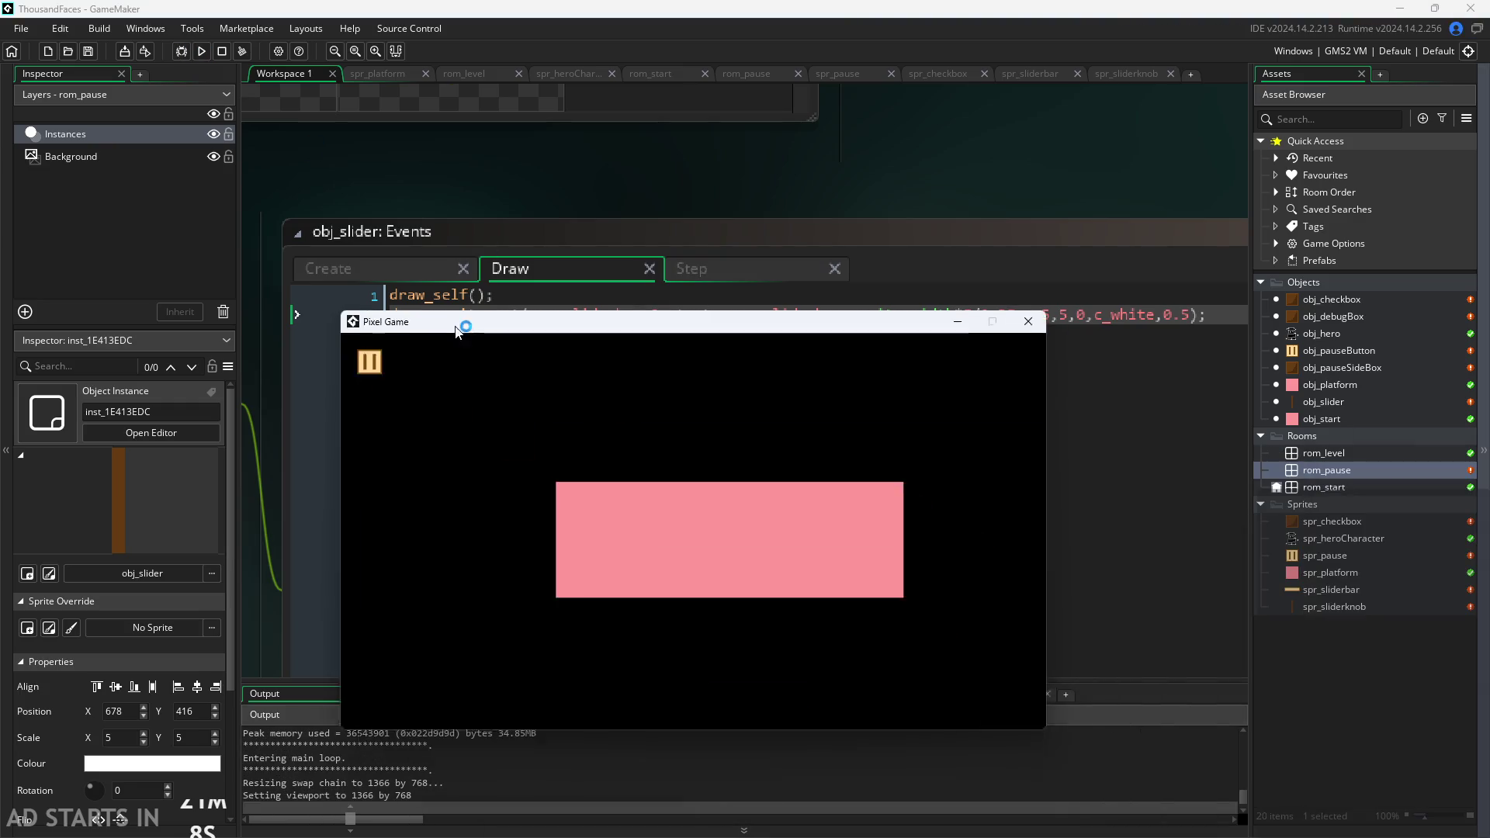
Slide the knob across the bar in the pause menu at -35, then close the game and return to the Draw code.
{"action": "left_click", "coordinate": [358, 287]}
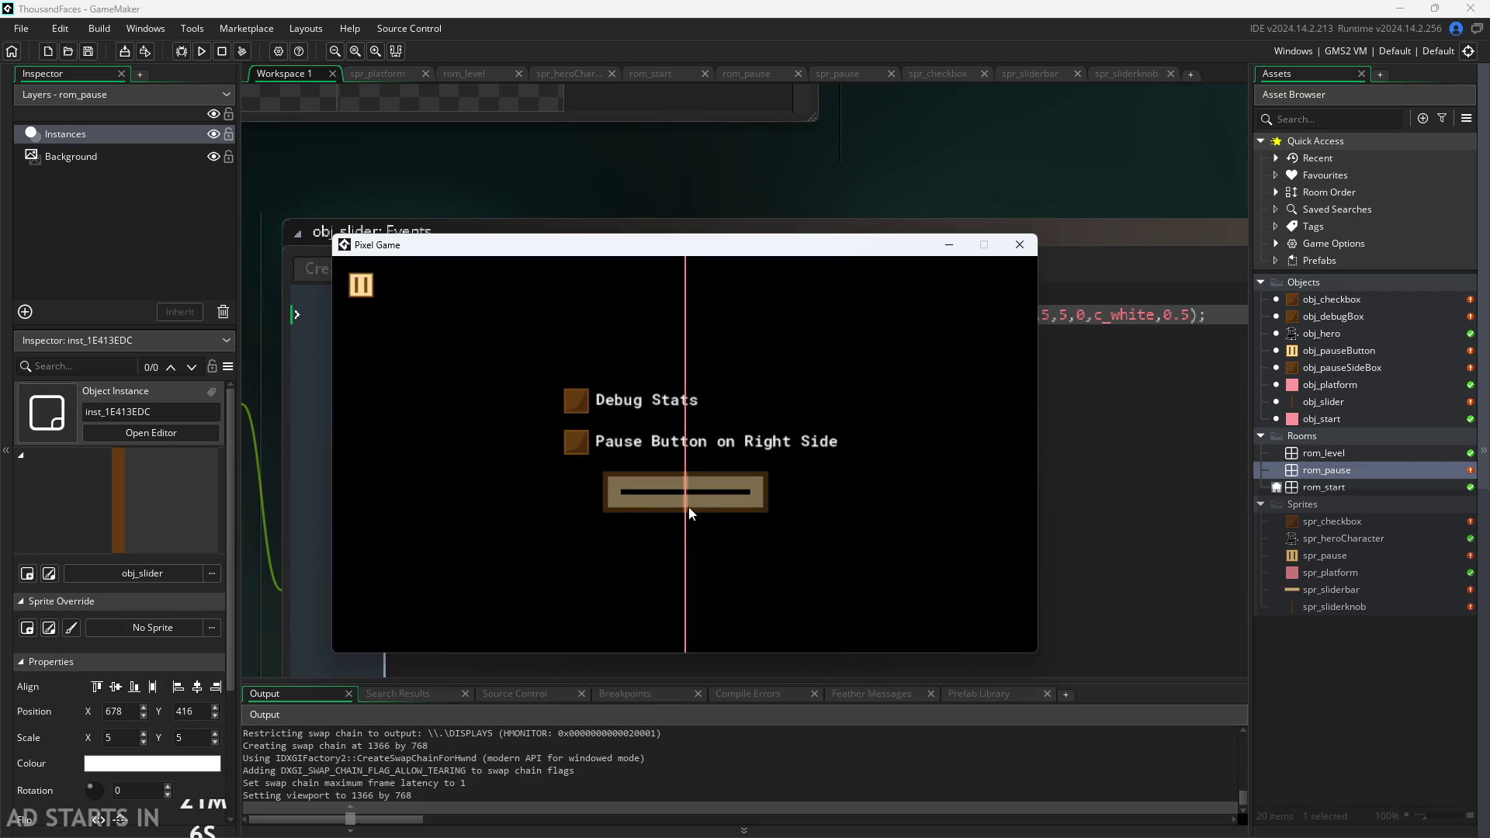
{"action": "mouse_move", "coordinate": [687, 504]}
{"action": "left_mouse_down"}
{"action": "mouse_move", "coordinate": [584, 503]}
{"action": "mouse_move", "coordinate": [739, 524]}
{"action": "left_mouse_up"}
{"action": "mouse_move", "coordinate": [871, 531]}
{"action": "left_mouse_down"}
{"action": "mouse_move", "coordinate": [336, 534]}
{"action": "mouse_move", "coordinate": [938, 553]}
{"action": "mouse_move", "coordinate": [329, 529]}
{"action": "mouse_move", "coordinate": [920, 538]}
{"action": "left_mouse_up"}
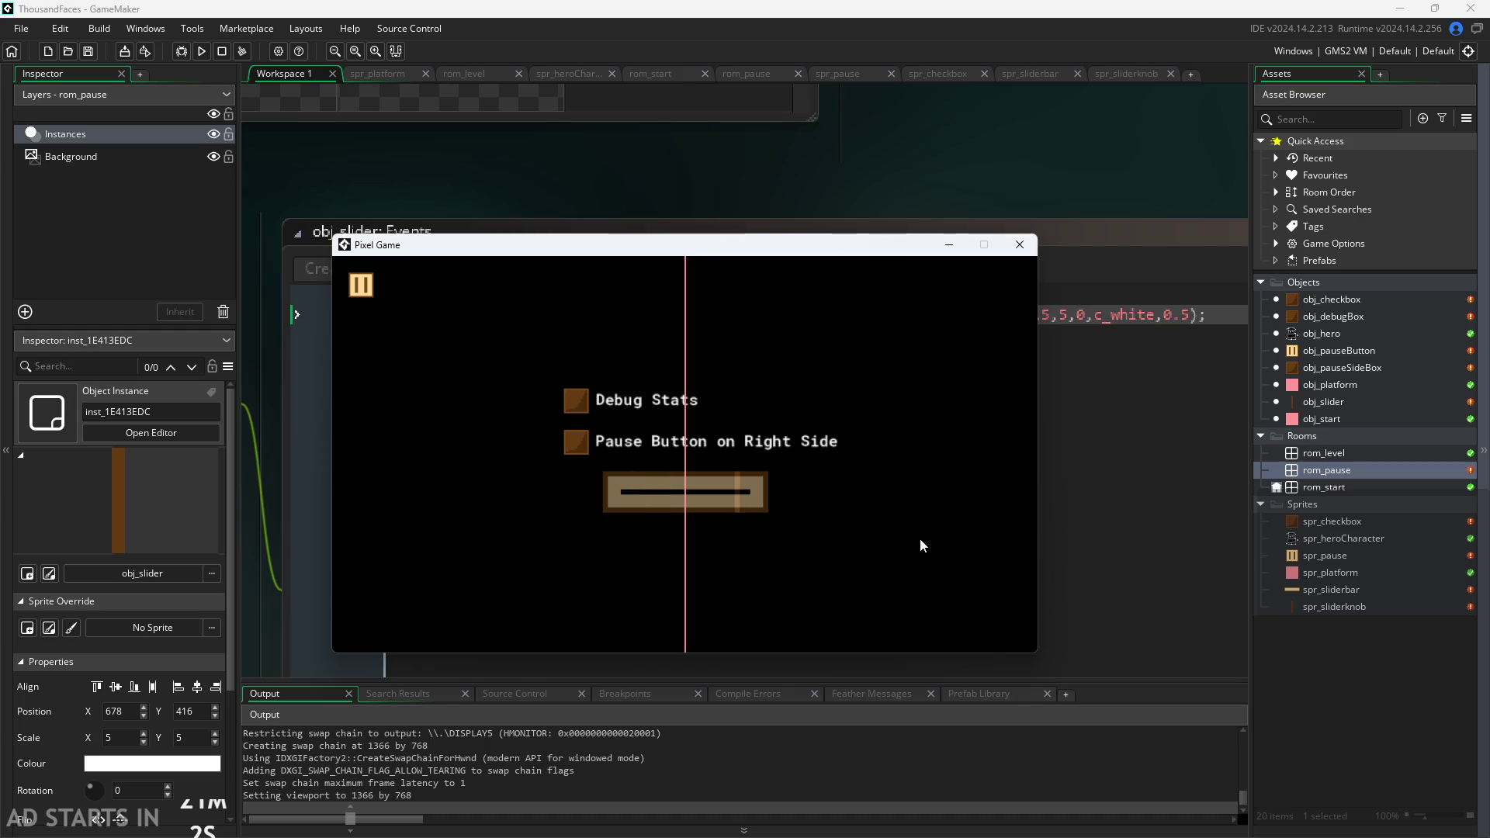
{"action": "left_click", "coordinate": [1020, 245]}
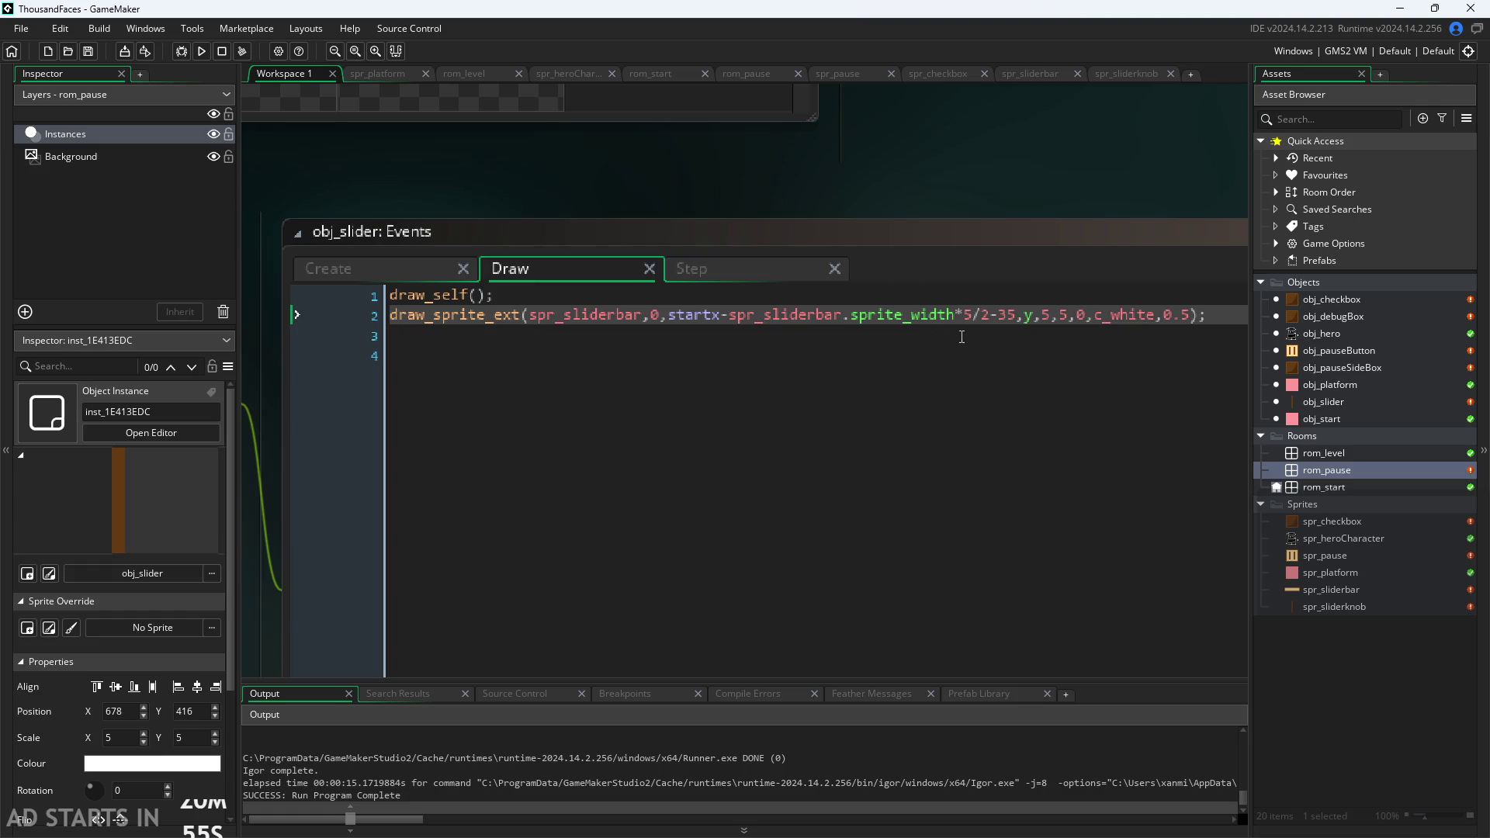
{"action": "left_click", "coordinate": [1016, 317]}
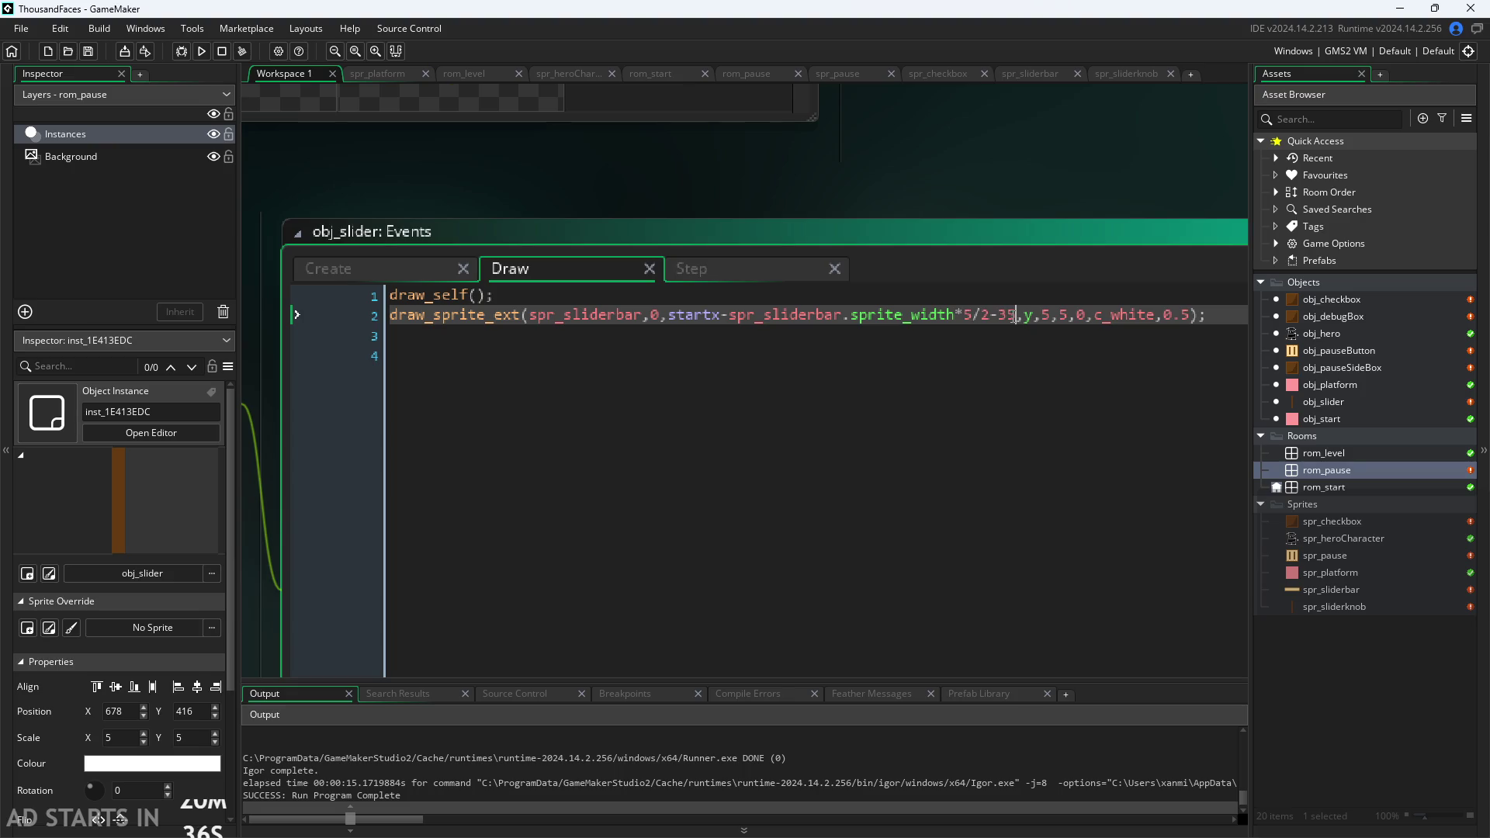
Review obj_slider's Step and Create event code.
{"action": "left_click", "coordinate": [692, 264]}
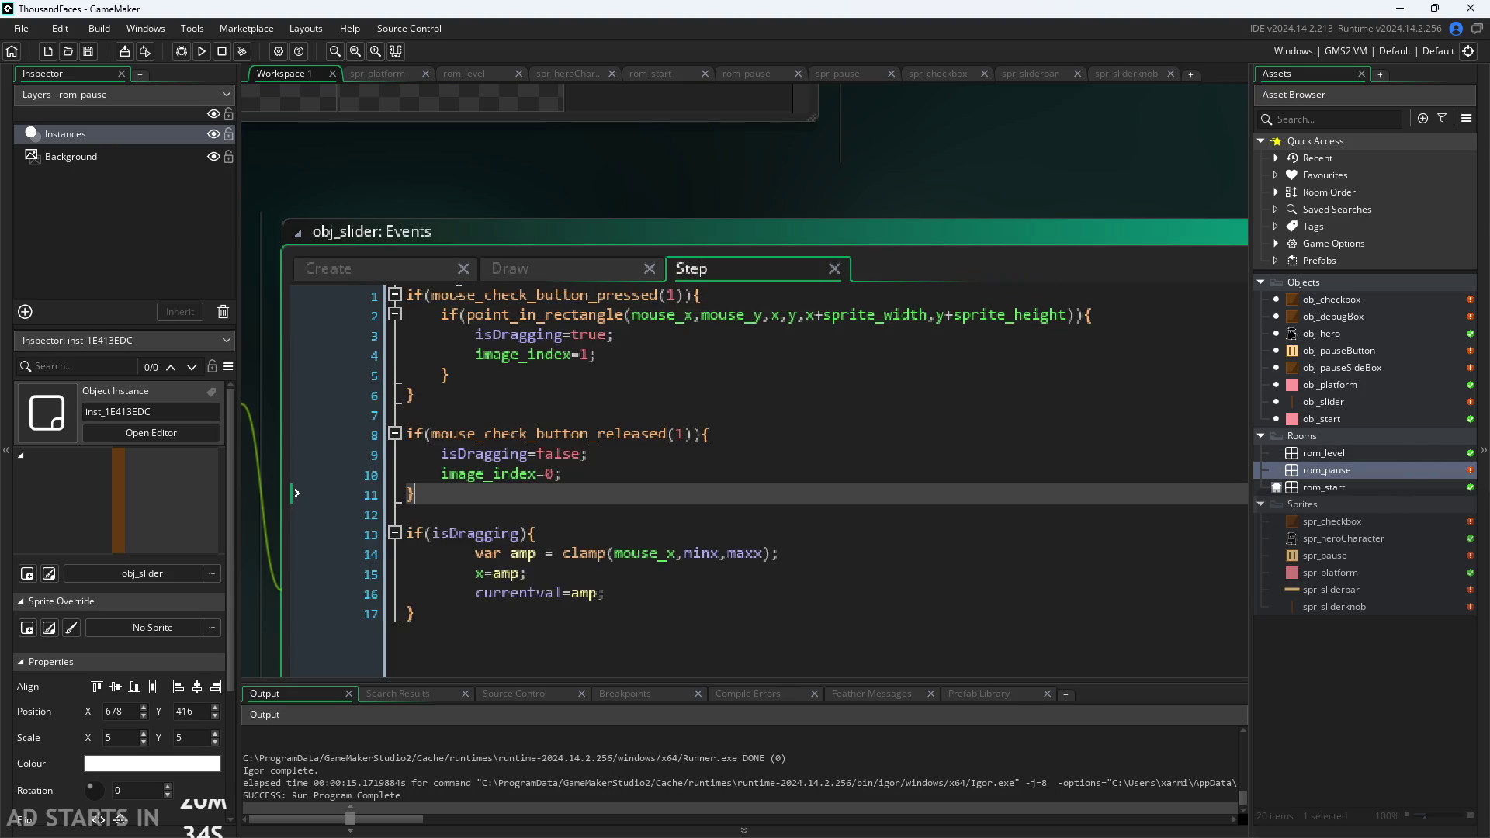
{"action": "scroll", "coordinate": [348, 292], "scroll_direction": "down", "scroll_amount": 1}
{"action": "left_click", "coordinate": [364, 220]}
Open the spr_sliderbar sprite to check its 64×16 size.
{"action": "mouse_move", "coordinate": [590, 155]}
{"action": "left_mouse_down"}
{"action": "mouse_move", "coordinate": [1135, 131]}
{"action": "mouse_move", "coordinate": [1205, 190]}
{"action": "left_mouse_up"}
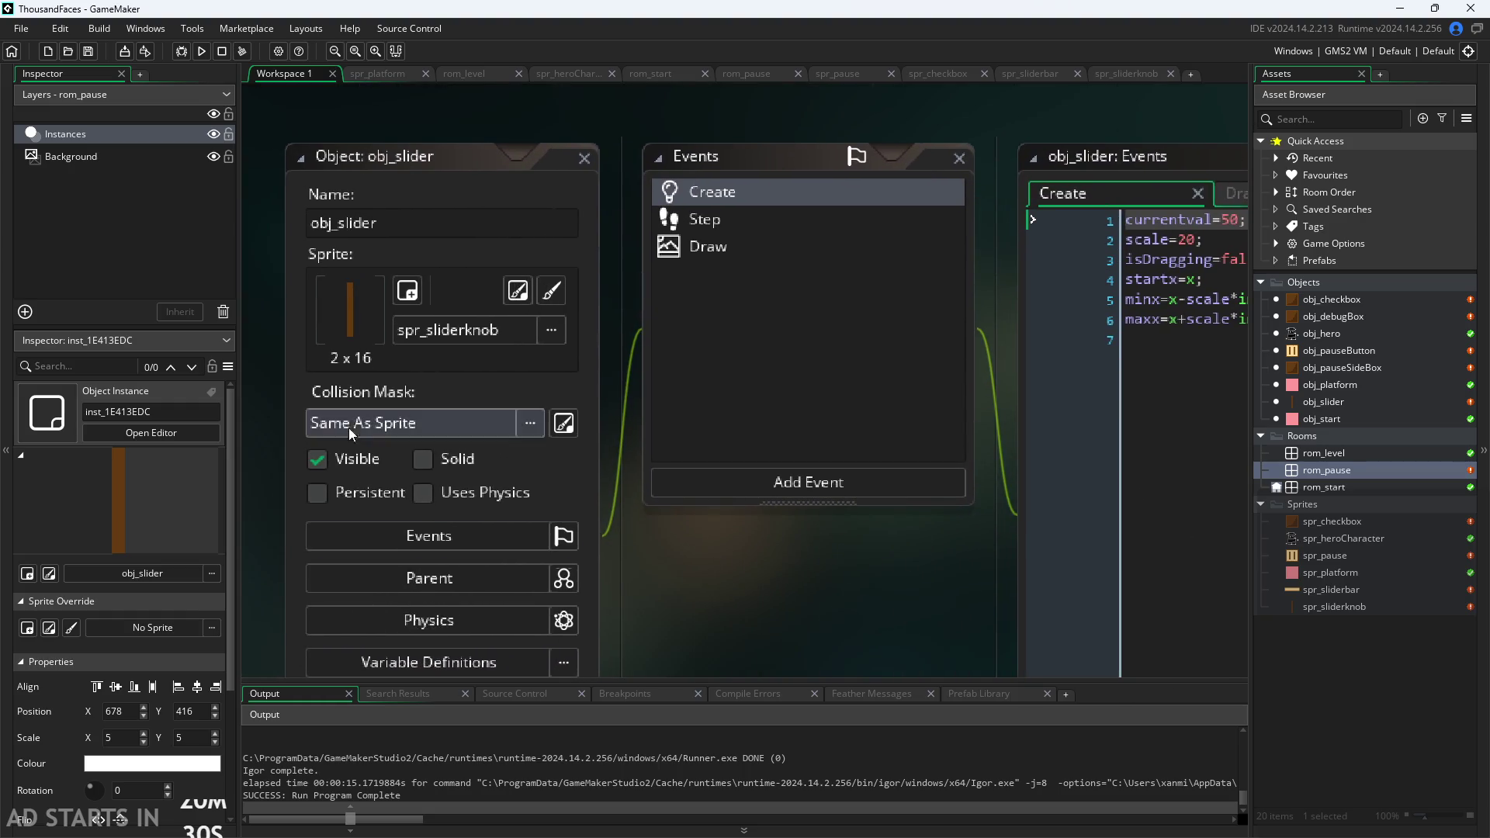
{"action": "scroll", "coordinate": [893, 574], "scroll_direction": "down", "scroll_amount": 1}
{"action": "mouse_move", "coordinate": [840, 580]}
{"action": "left_mouse_down"}
{"action": "mouse_move", "coordinate": [707, 515]}
{"action": "mouse_move", "coordinate": [509, 531]}
{"action": "left_mouse_up"}
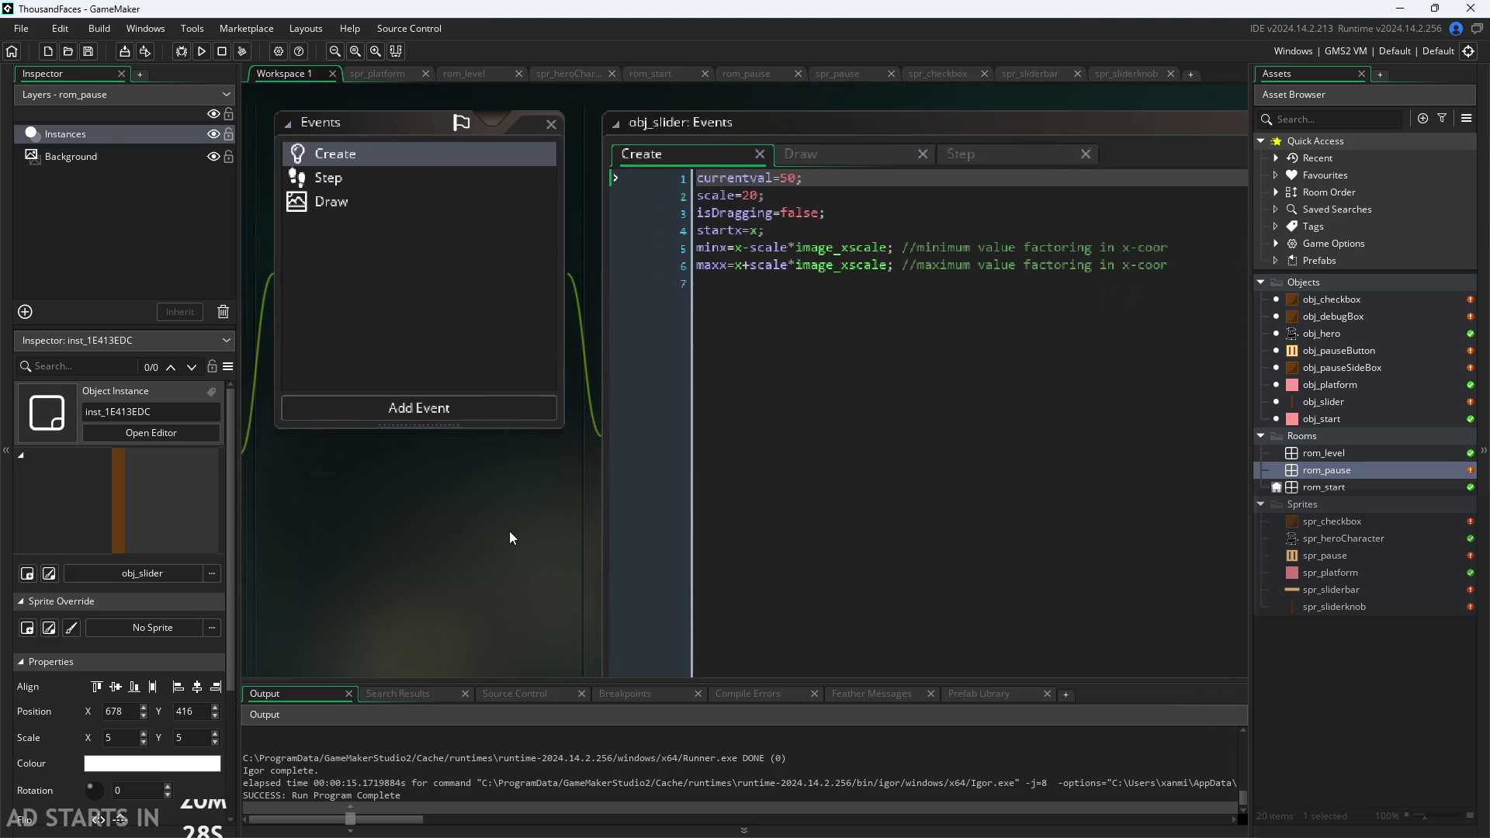
{"action": "double_click", "coordinate": [1335, 589]}
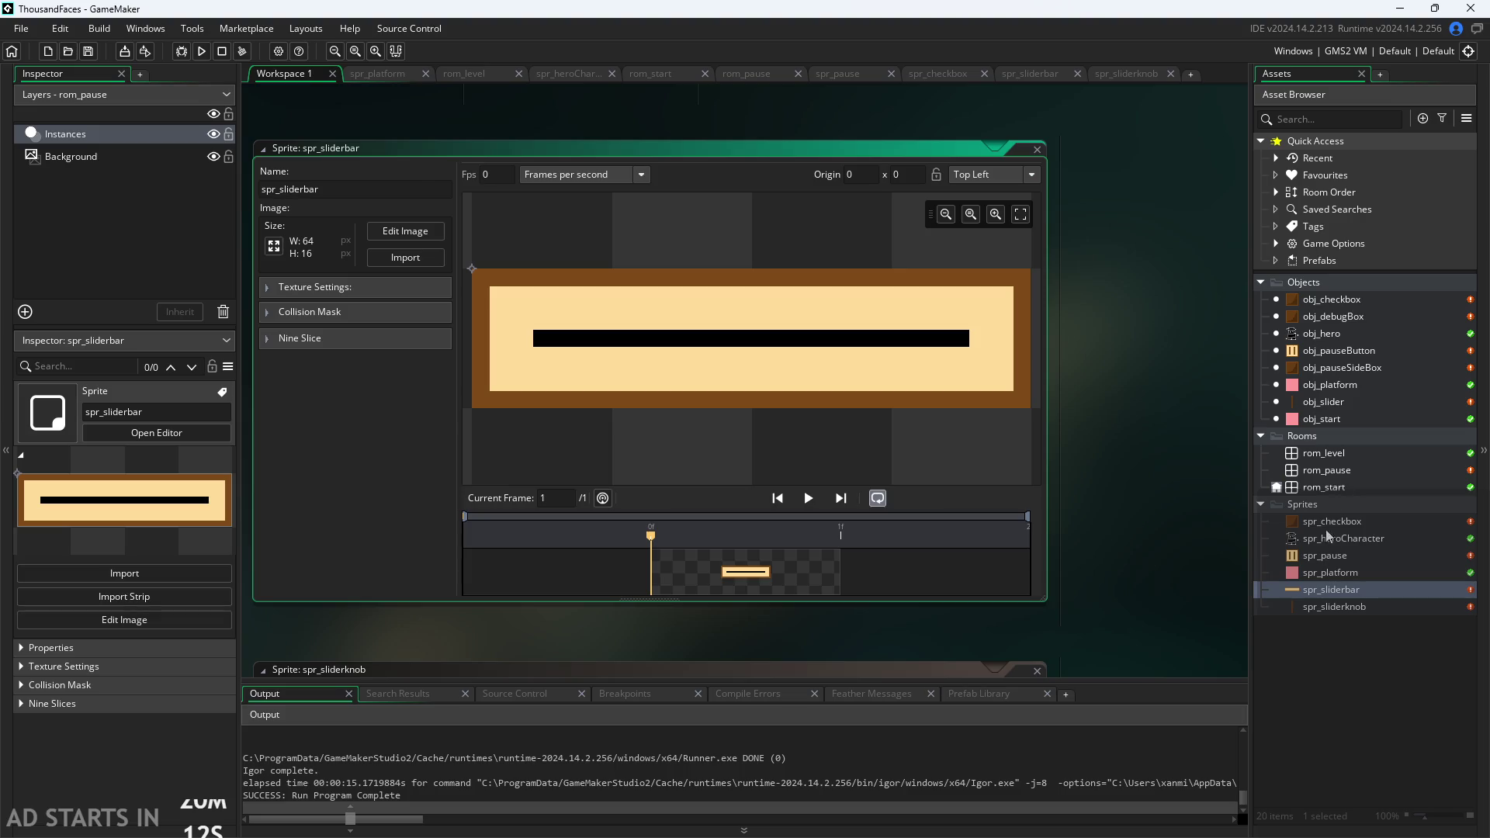
{"action": "double_click", "coordinate": [1324, 472]}
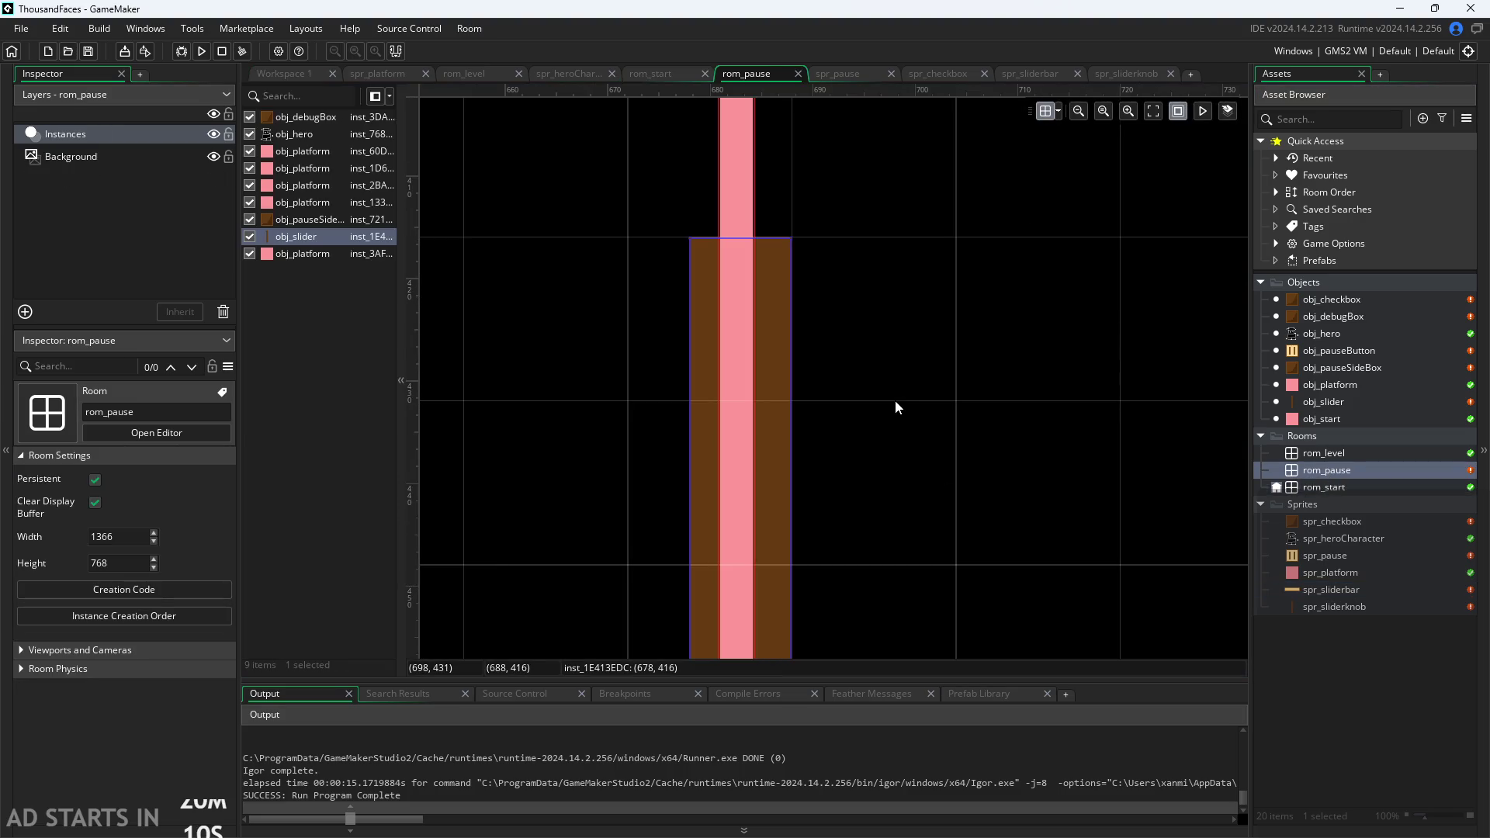
{"action": "scroll", "coordinate": [896, 401], "scroll_direction": "down", "scroll_amount": 5}
{"action": "left_click", "coordinate": [957, 406]}
{"action": "scroll", "coordinate": [956, 405], "scroll_direction": "down", "scroll_amount": 2}
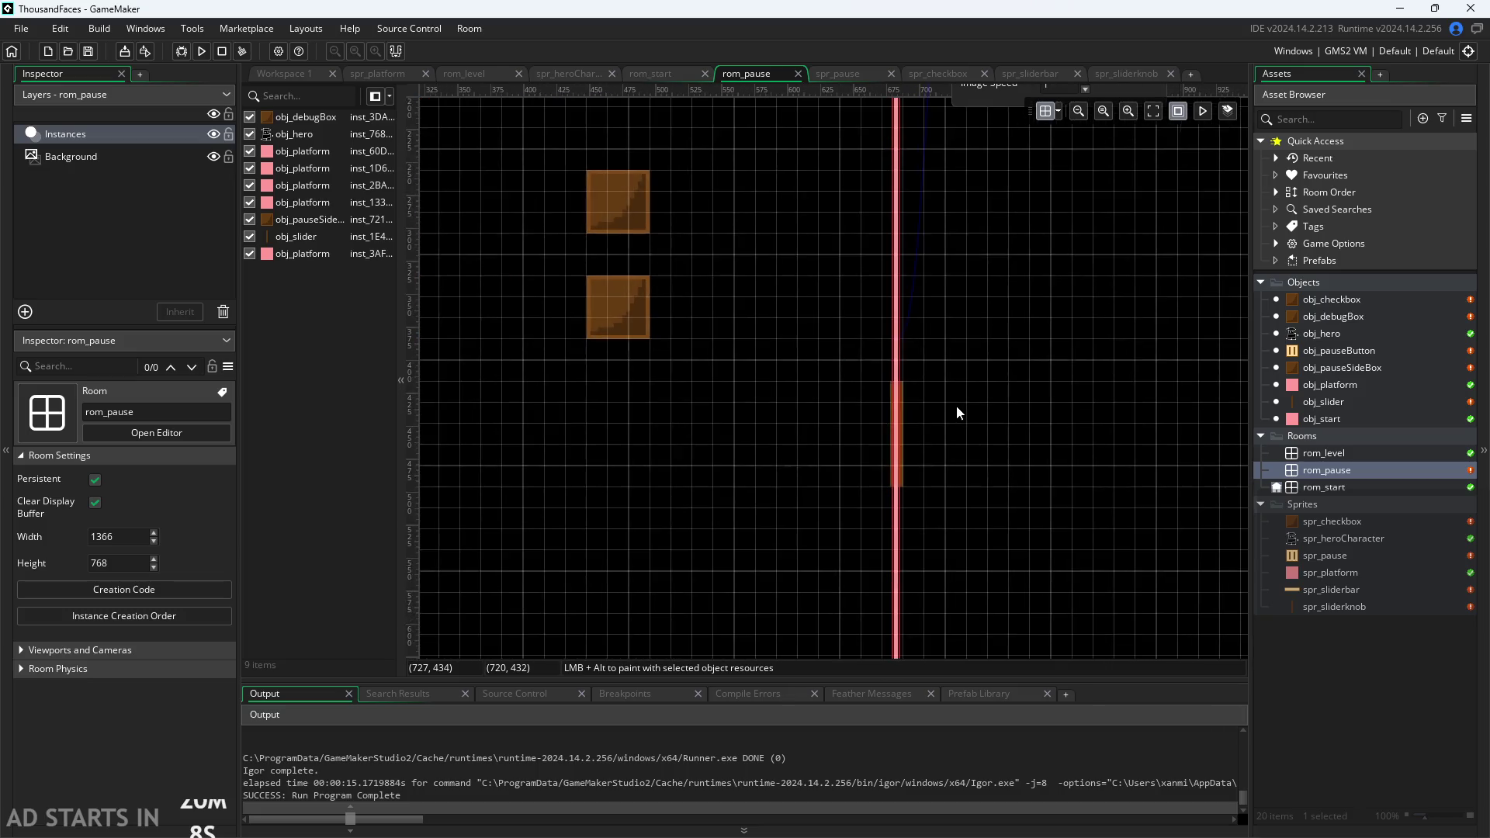
{"action": "scroll", "coordinate": [956, 406], "scroll_direction": "up", "scroll_amount": 7}
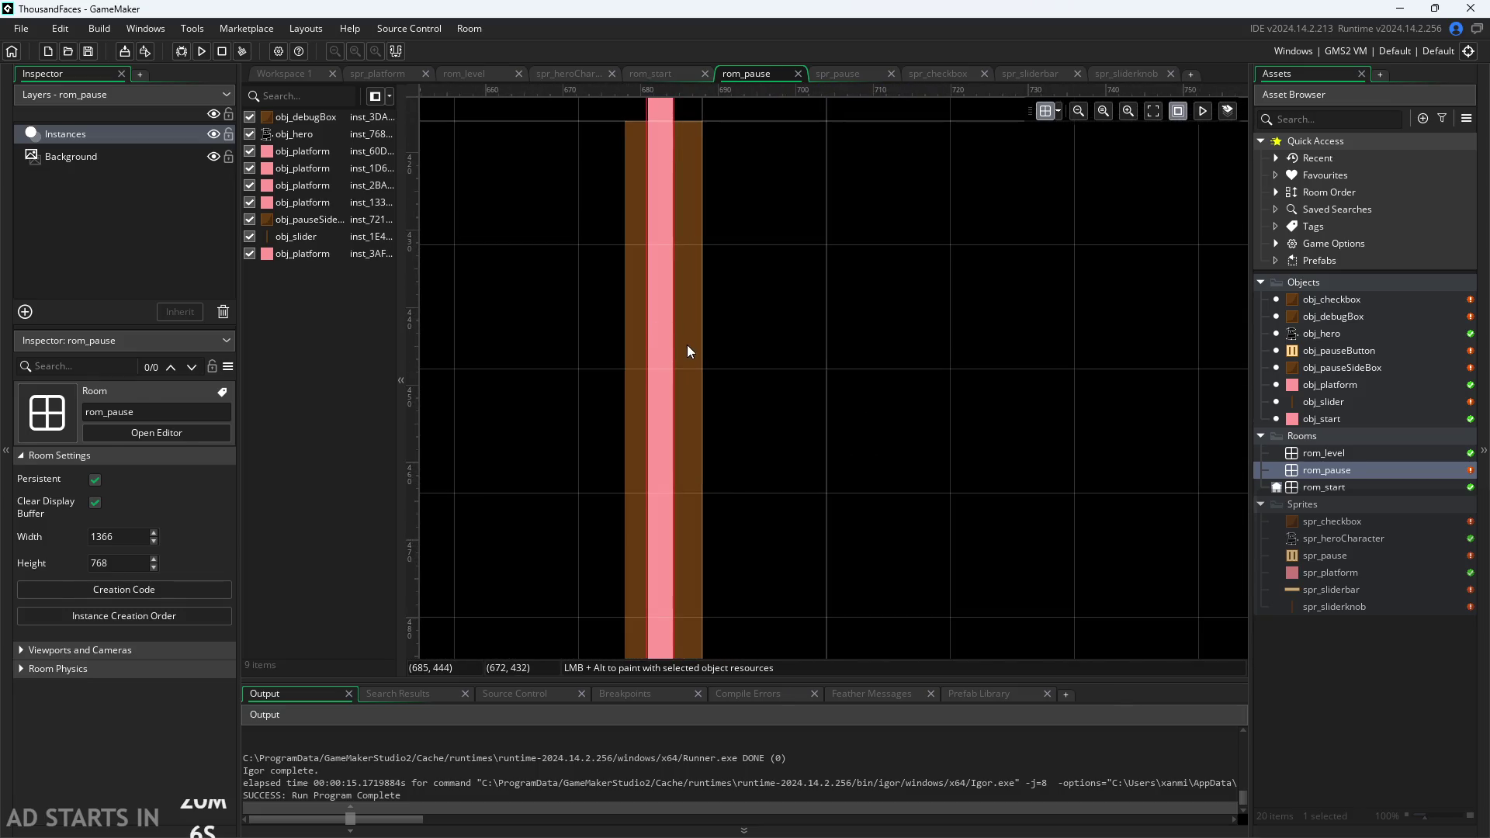
{"action": "left_click", "coordinate": [688, 347]}
{"action": "scroll", "coordinate": [821, 351], "scroll_direction": "down", "scroll_amount": 8}
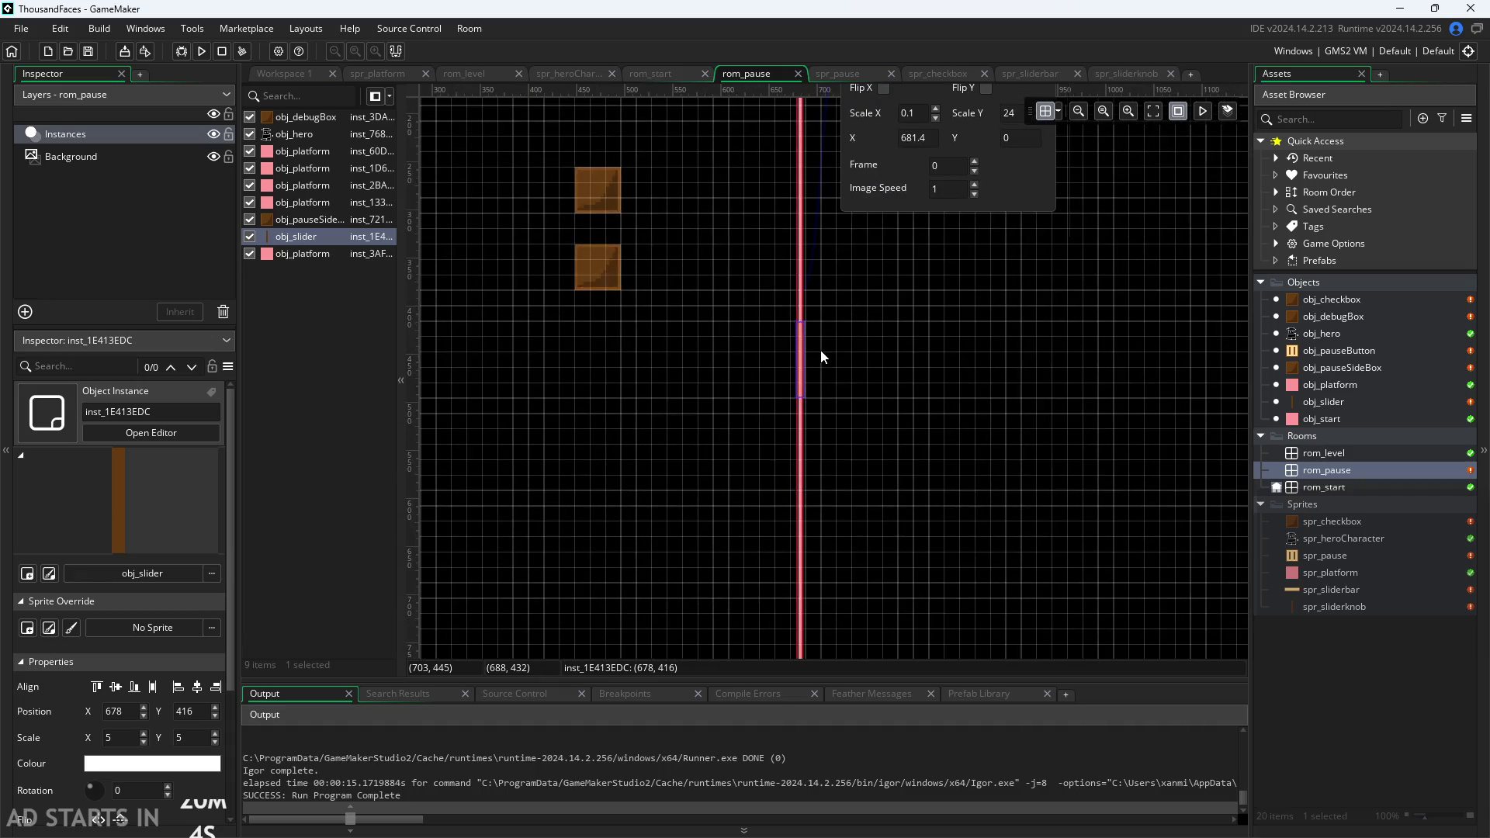
{"action": "scroll", "coordinate": [827, 360], "scroll_direction": "down", "scroll_amount": 2}
{"action": "scroll", "coordinate": [836, 367], "scroll_direction": "up", "scroll_amount": 1}
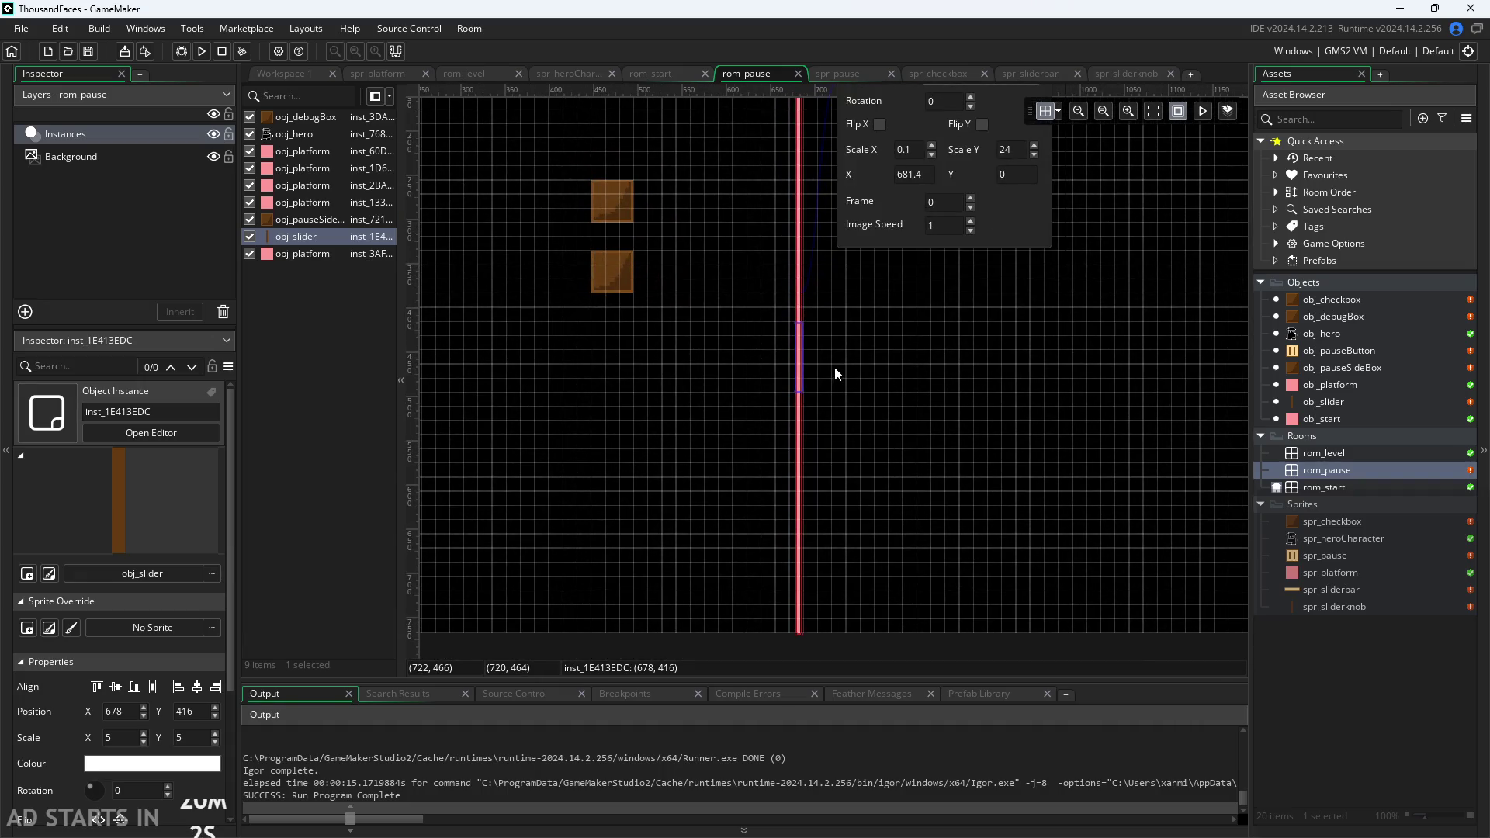
{"action": "scroll", "coordinate": [865, 382], "scroll_direction": "down", "scroll_amount": 1}
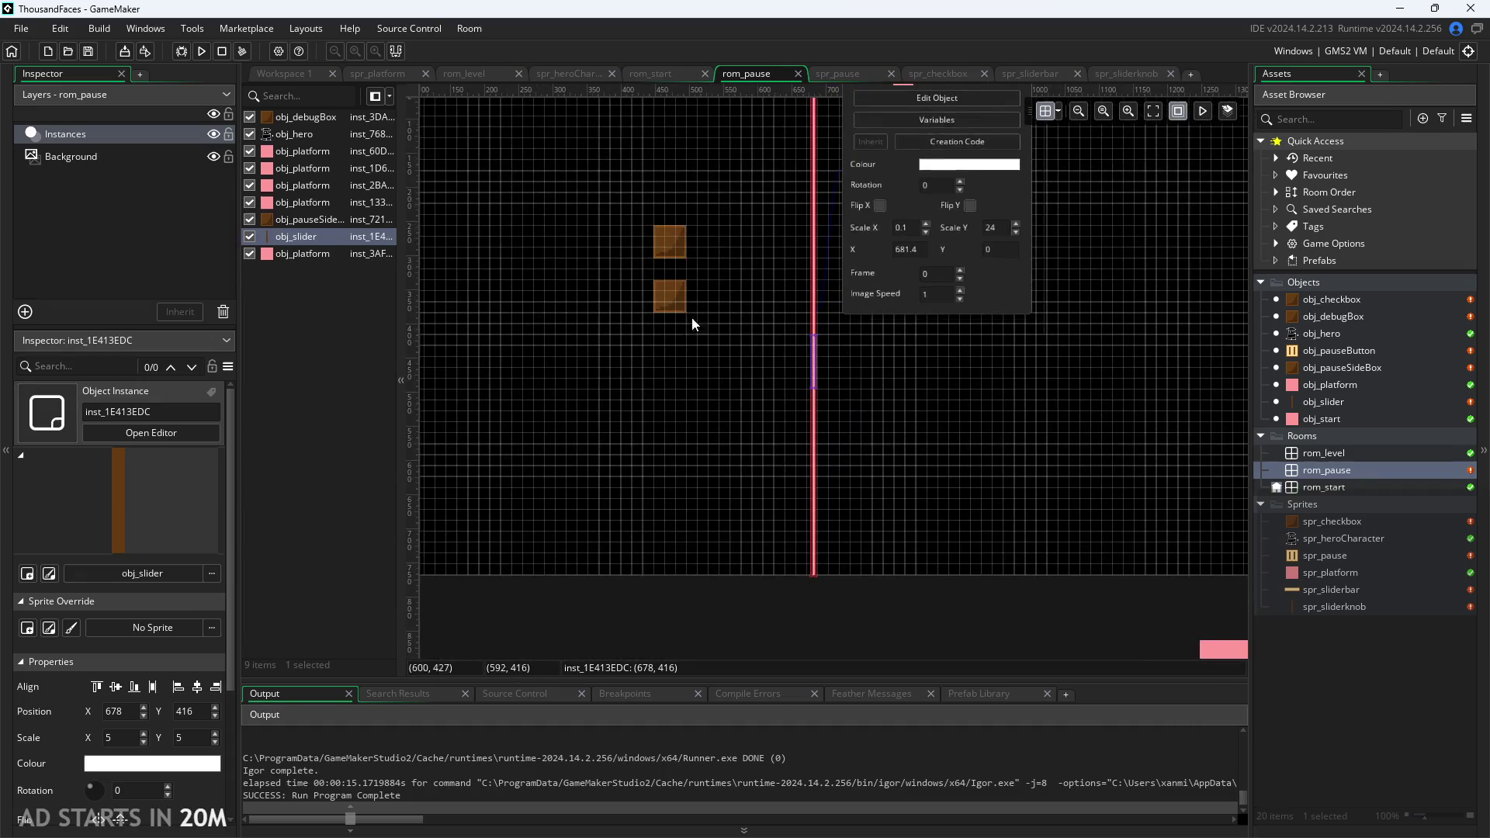
{"action": "left_click", "coordinate": [282, 70]}
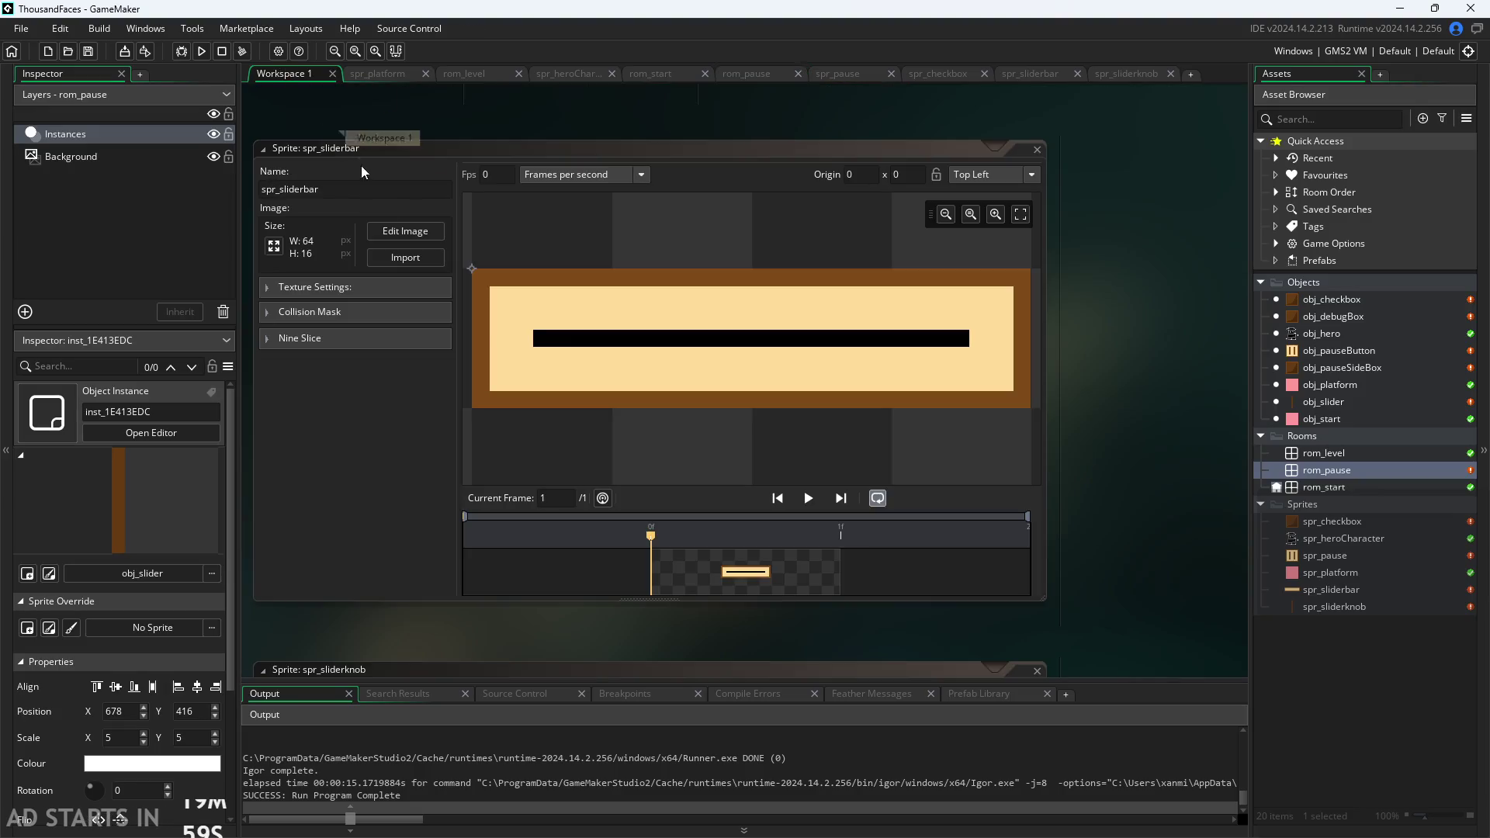
{"action": "left_click", "coordinate": [204, 54]}
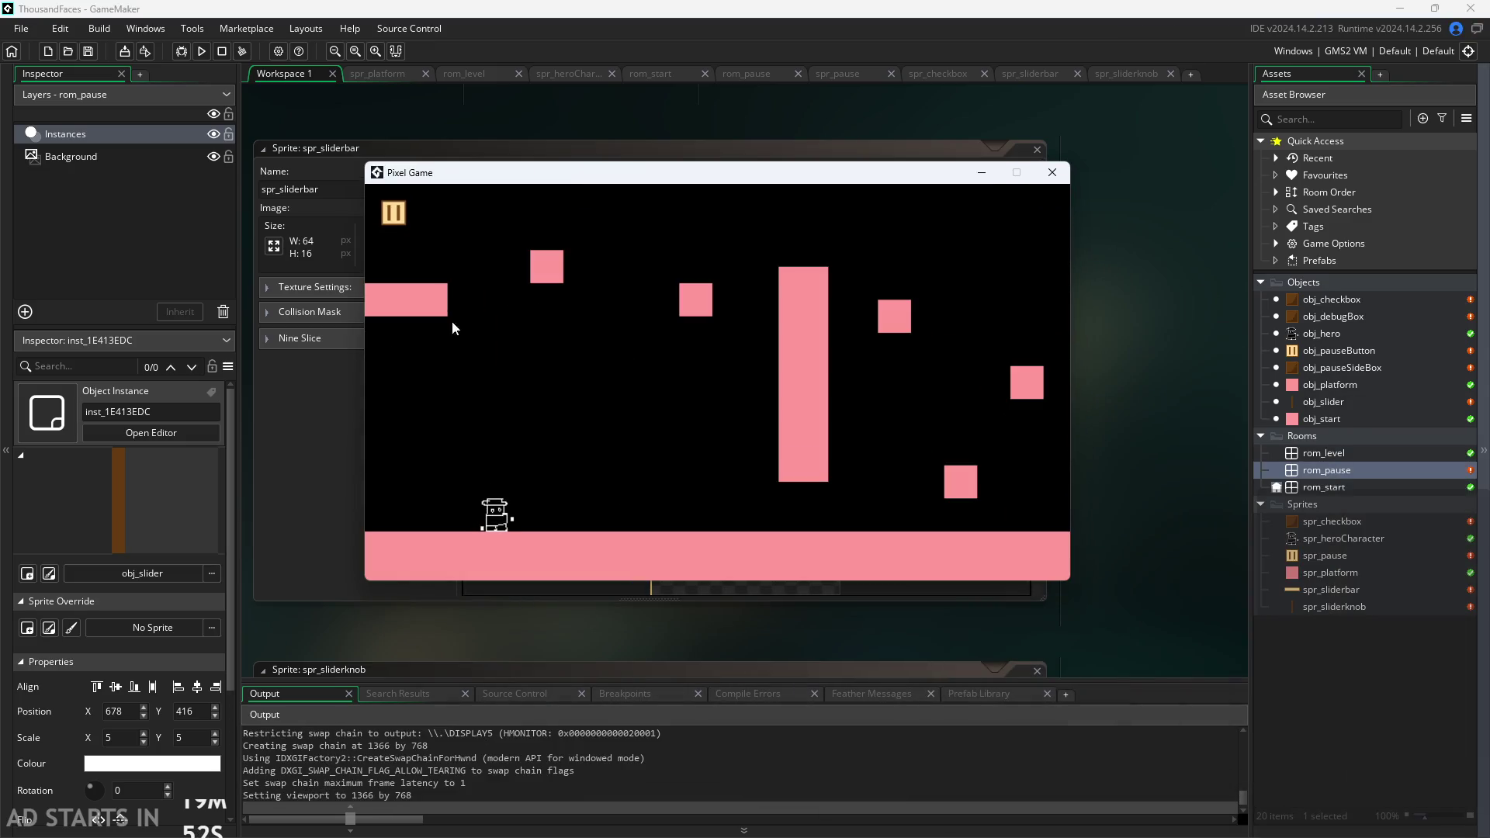
{"action": "left_click", "coordinate": [394, 220]}
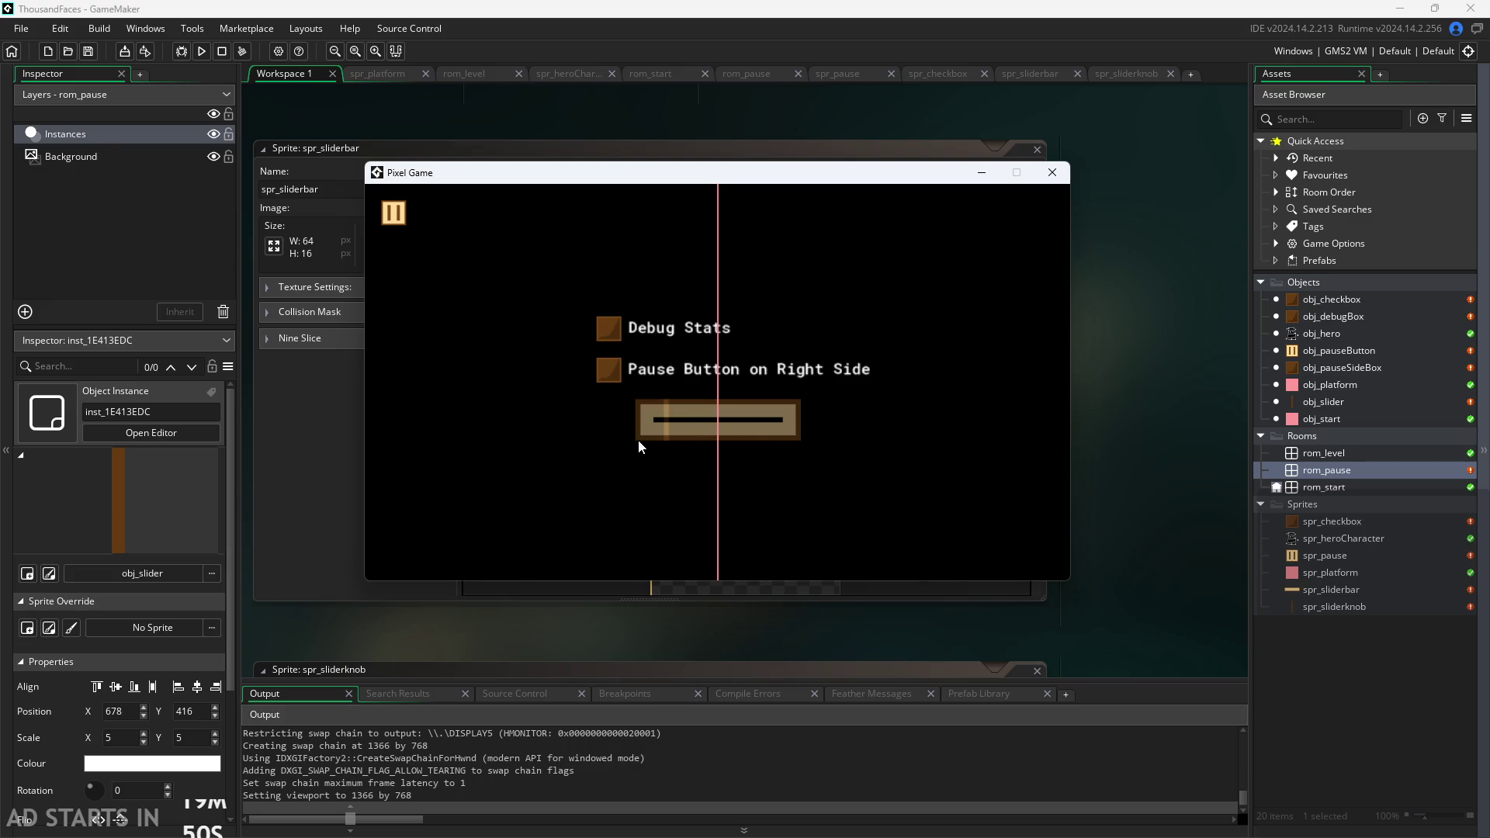
{"action": "mouse_move", "coordinate": [697, 438]}
{"action": "left_mouse_down"}
{"action": "mouse_move", "coordinate": [776, 435]}
{"action": "mouse_move", "coordinate": [598, 438]}
{"action": "mouse_move", "coordinate": [652, 520]}
{"action": "mouse_move", "coordinate": [880, 471]}
{"action": "left_mouse_up"}
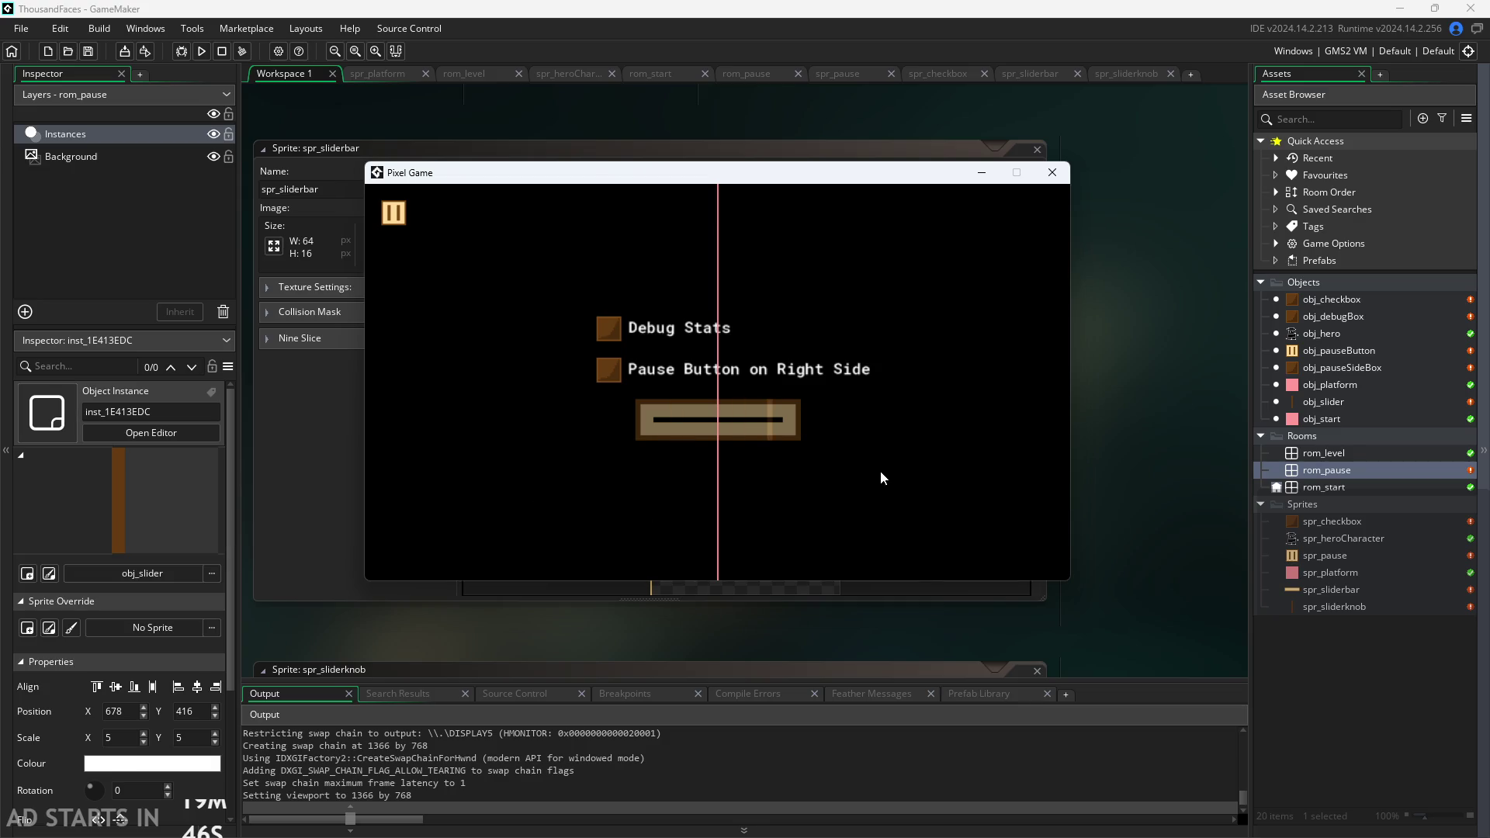
{"action": "left_click", "coordinate": [1050, 173]}
Copy draw_self(); onto line 3 of obj_slider's Draw event, after the bar drawing.
{"action": "double_click", "coordinate": [1324, 402]}
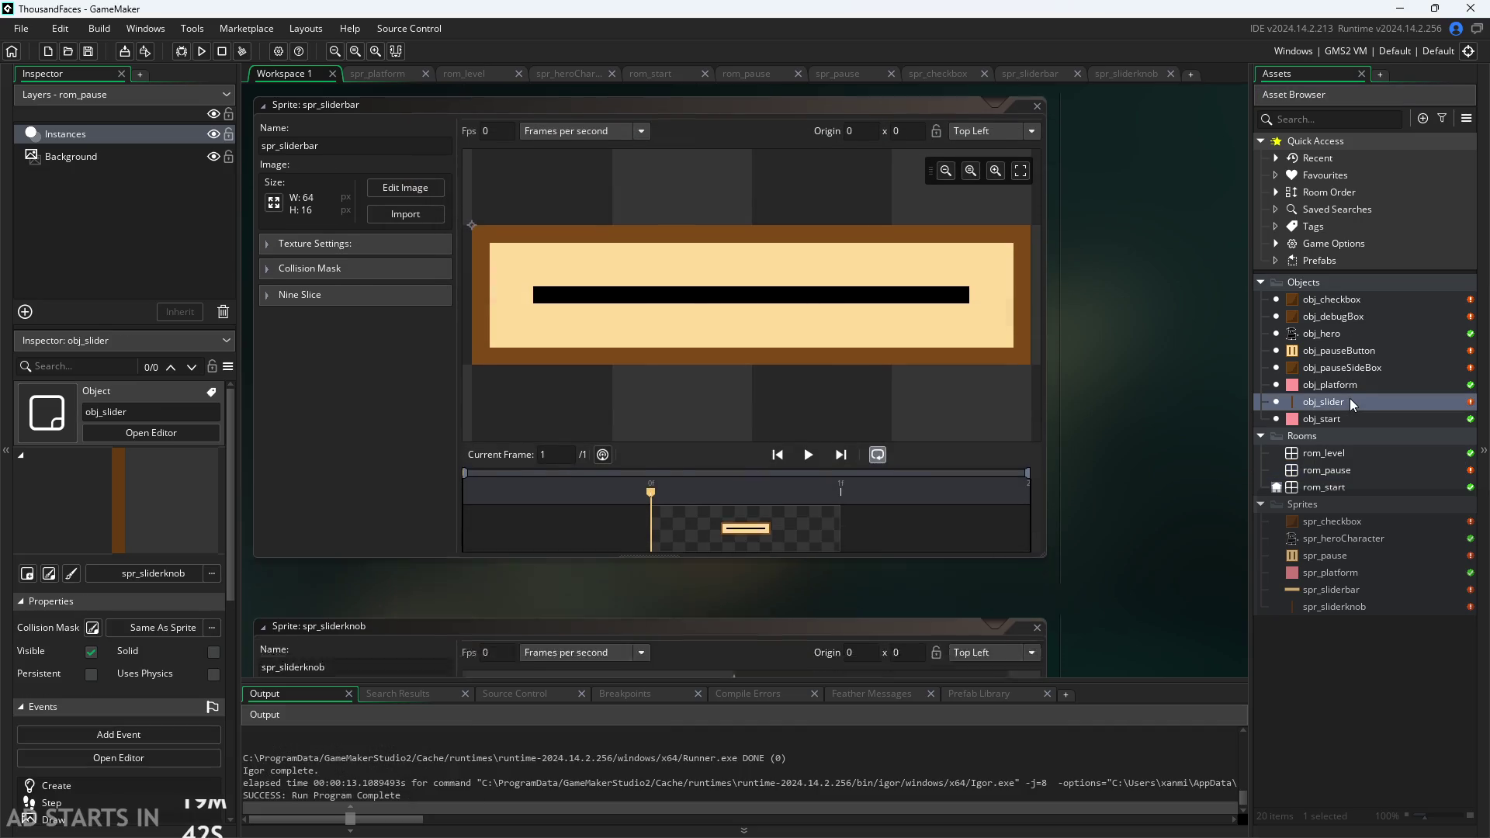
{"action": "left_click", "coordinate": [898, 175]}
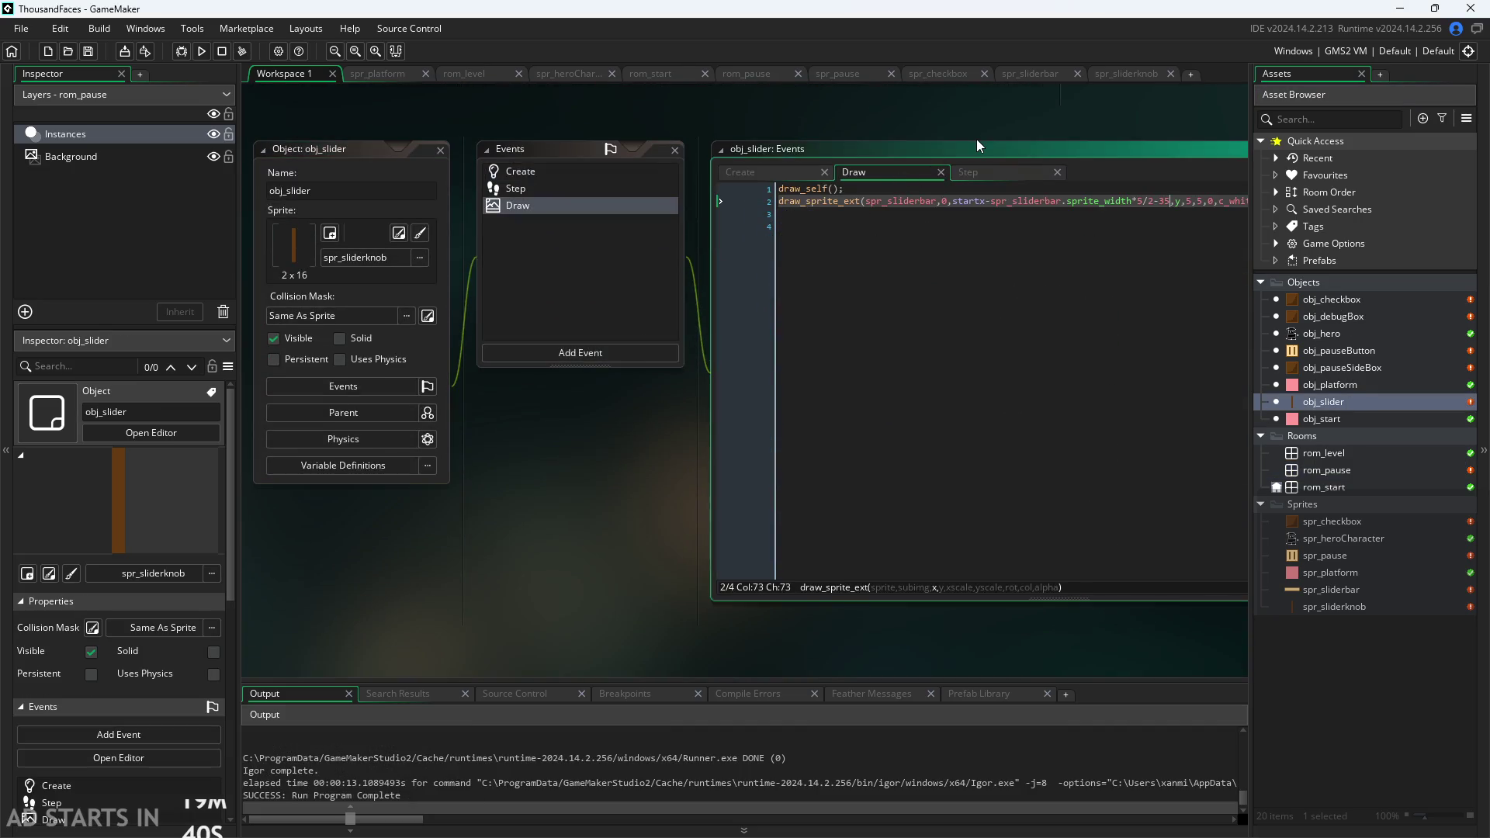
{"action": "scroll", "coordinate": [924, 143], "scroll_direction": "up", "scroll_amount": 3, "text": "ctrl"}
{"action": "left_click", "coordinate": [406, 203]}
{"action": "left_click_drag", "start_coordinate": [405, 200], "coordinate": [286, 203]}
{"action": "key", "text": "ctrl+c"}
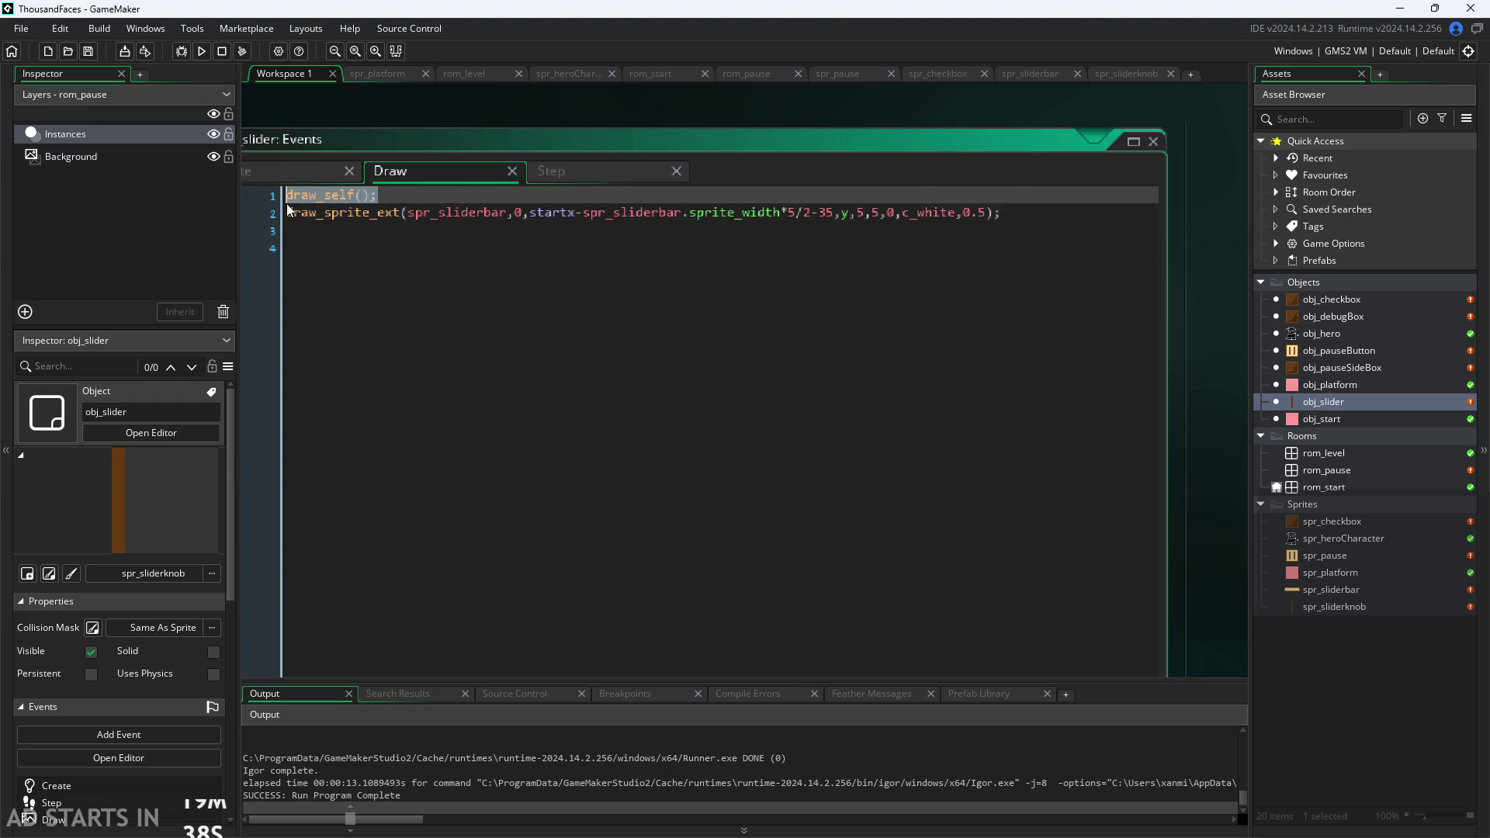
{"action": "left_click", "coordinate": [446, 249]}
{"action": "left_click", "coordinate": [458, 231]}
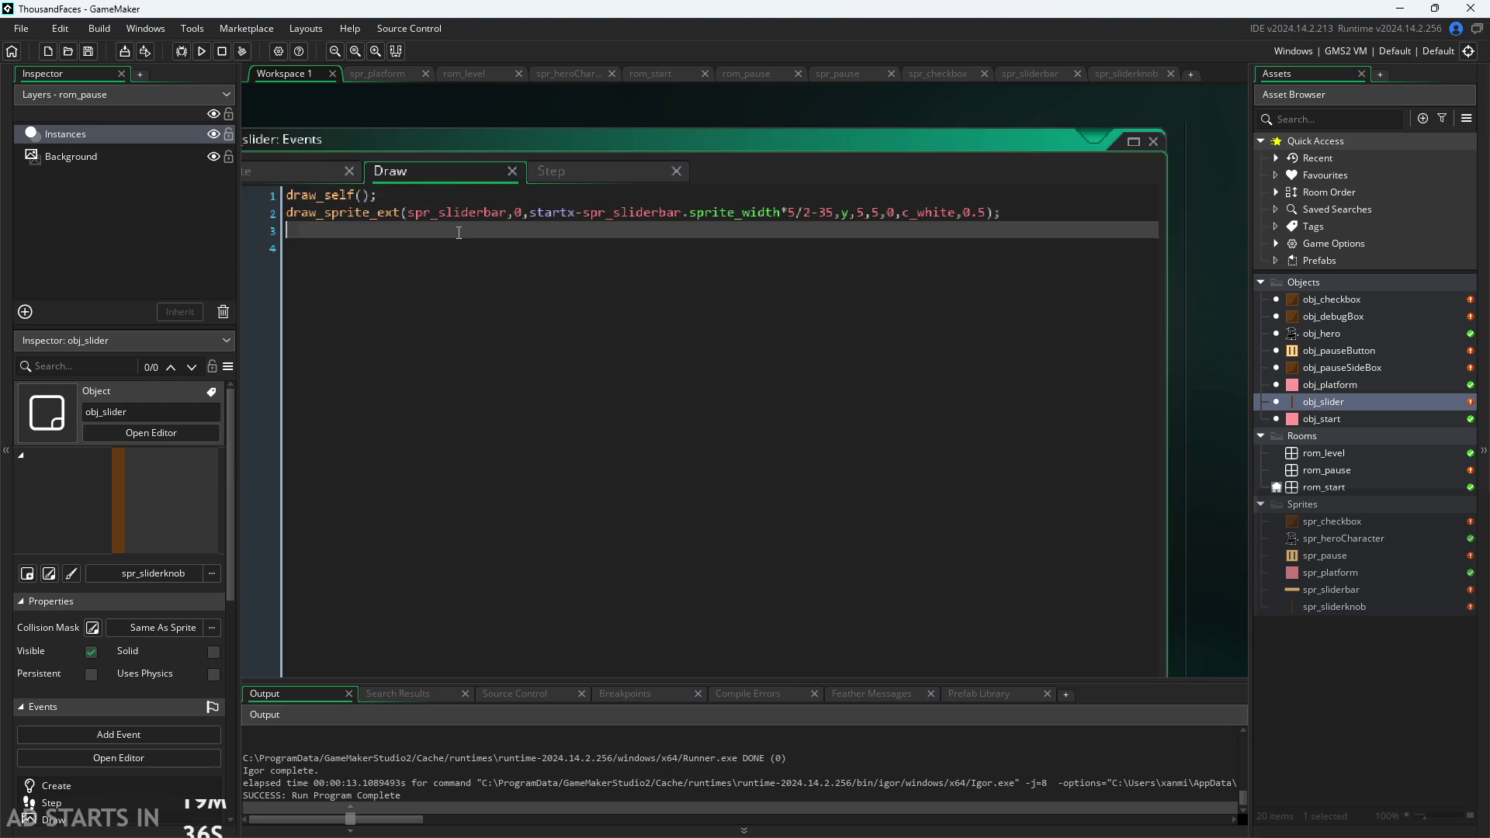
{"action": "key", "text": "ctrl+v"}
Change the bar's draw_sprite_ext alpha from 0.5 to 1.
{"action": "double_click", "coordinate": [968, 214]}
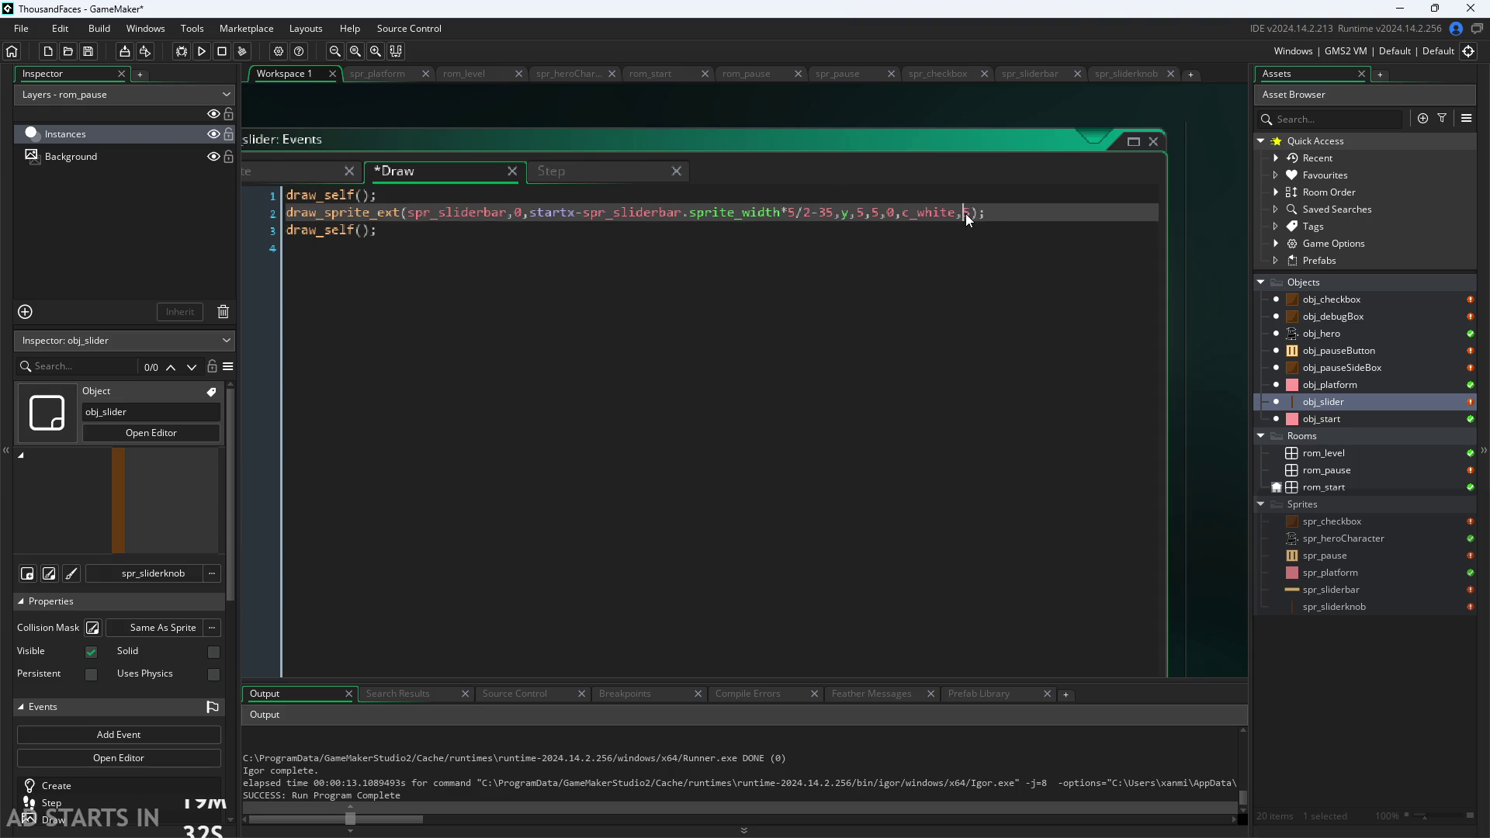
{"action": "type", "text": "1"}
{"action": "left_click", "coordinate": [1185, 198]}
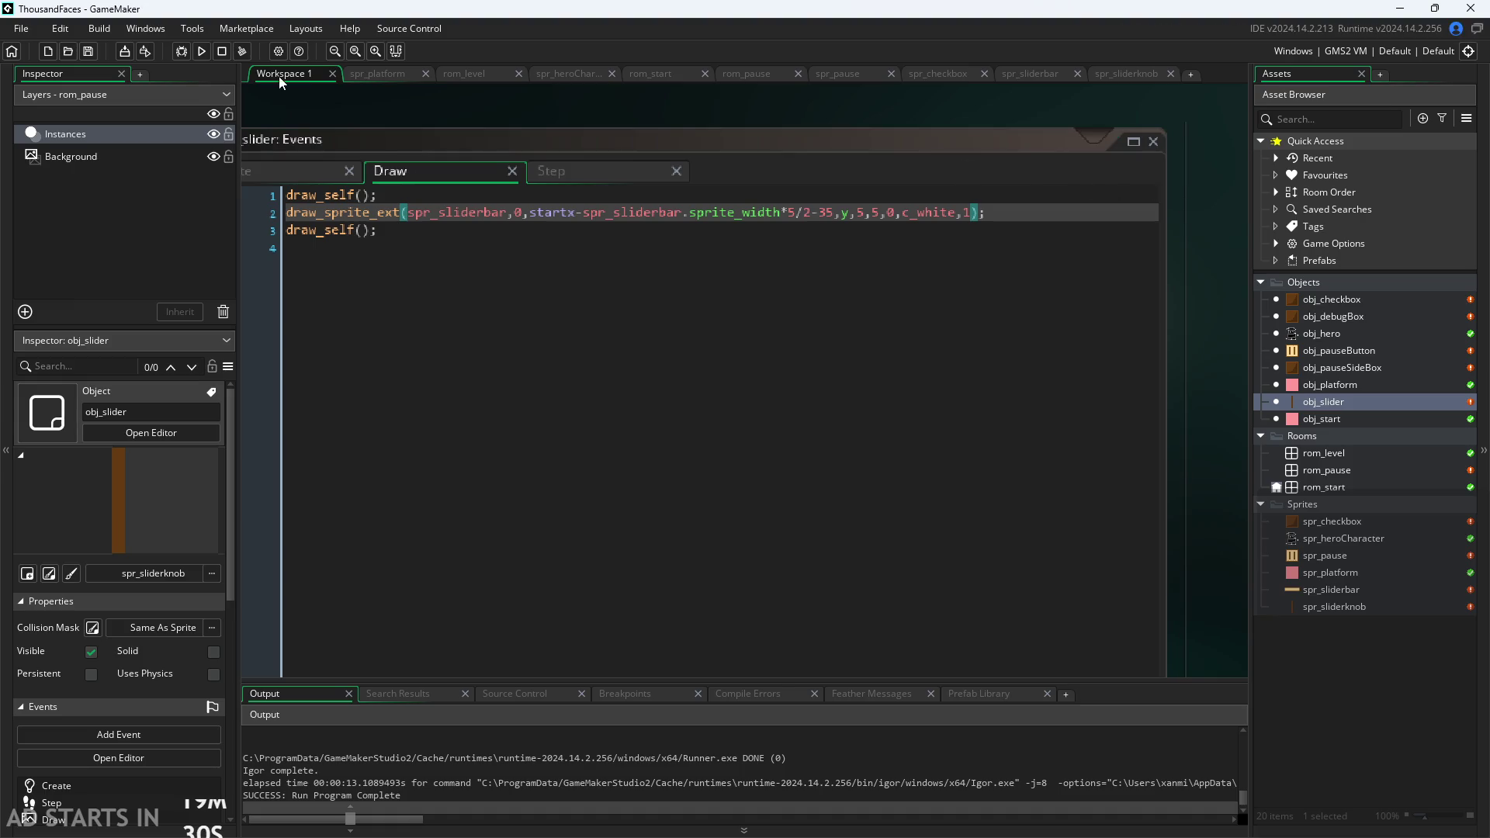
Test-run the game, dragging the knob to the bar's left end, then close it.
{"action": "left_click", "coordinate": [201, 51]}
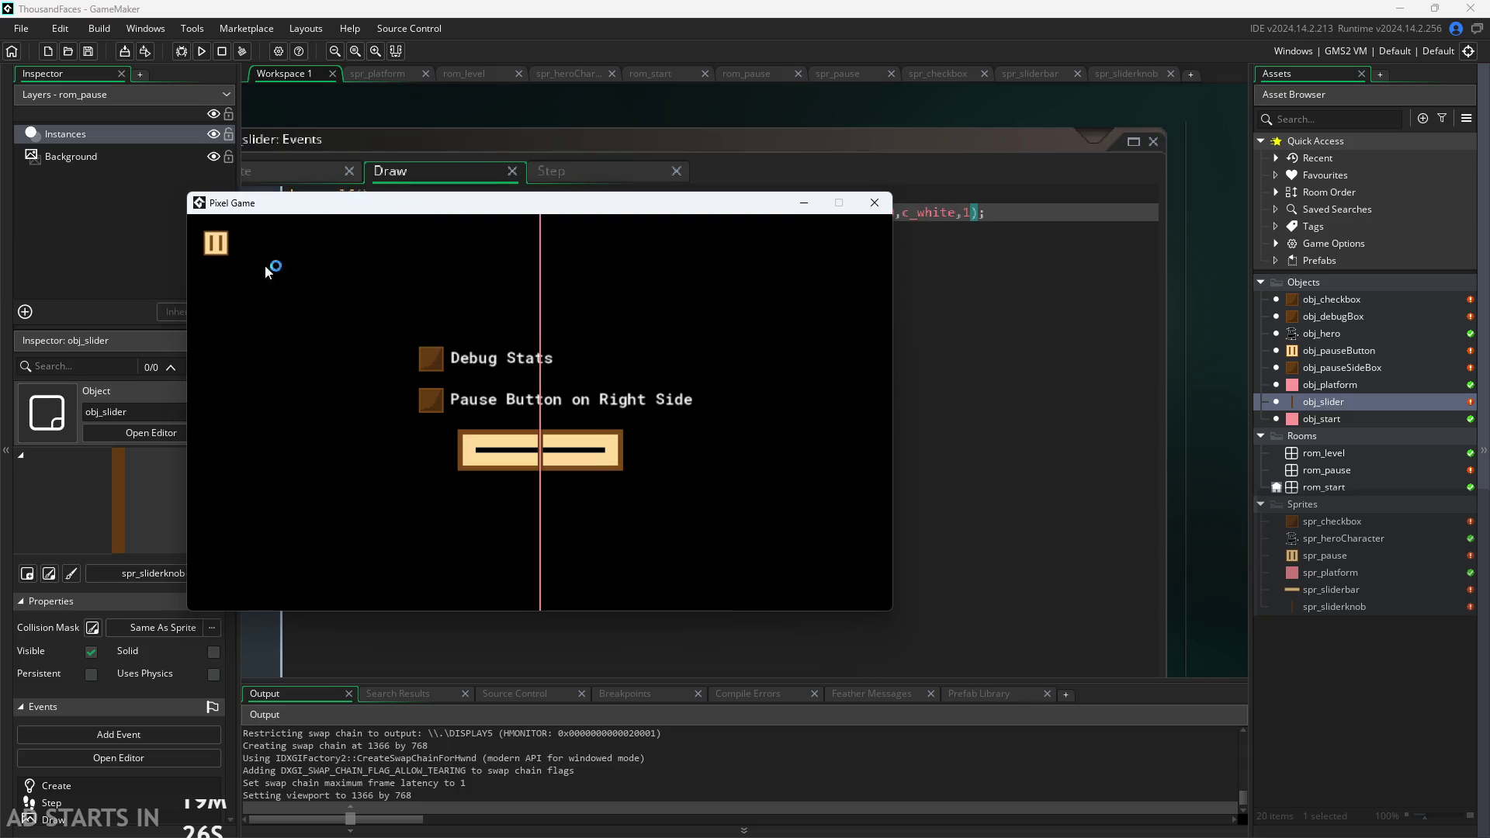
{"action": "left_click_drag", "start_coordinate": [539, 458], "coordinate": [459, 473]}
{"action": "left_click", "coordinate": [868, 205]}
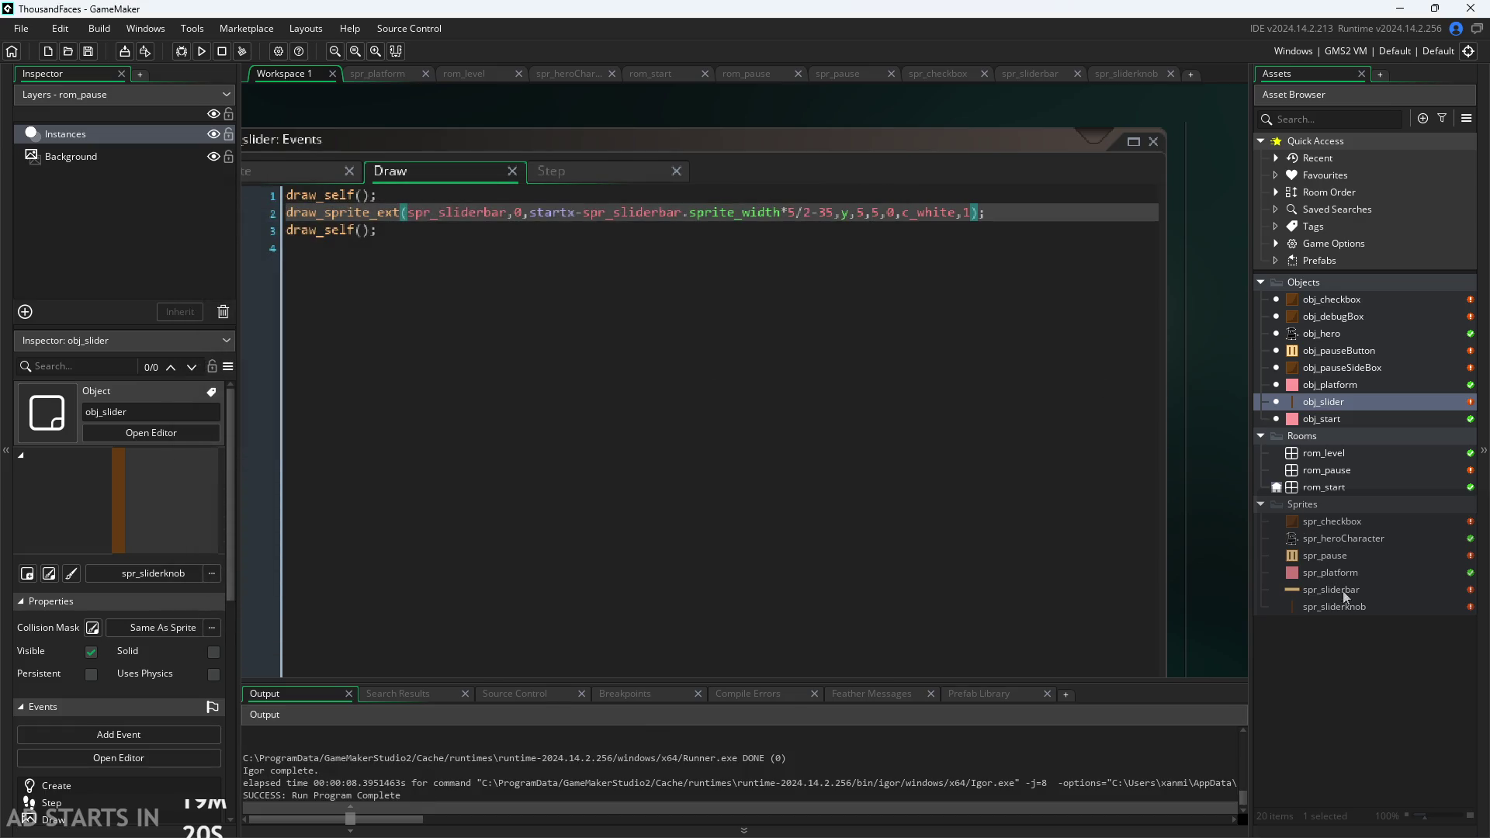
{"action": "left_click", "coordinate": [1346, 609]}
Resize spr_sliderknob to 2×14 pixels.
{"action": "double_click", "coordinate": [1346, 608]}
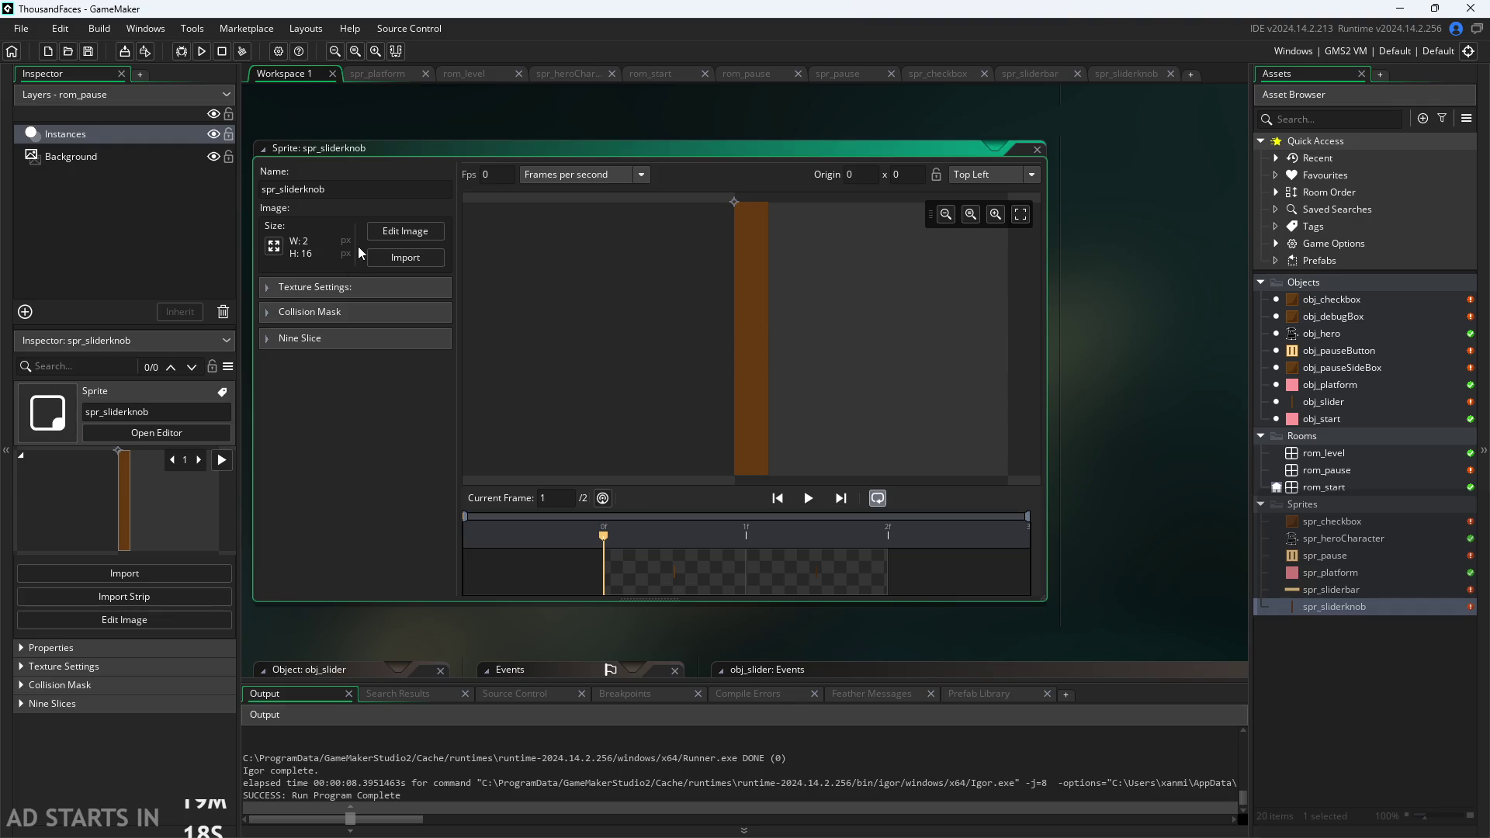
{"action": "left_click", "coordinate": [276, 253]}
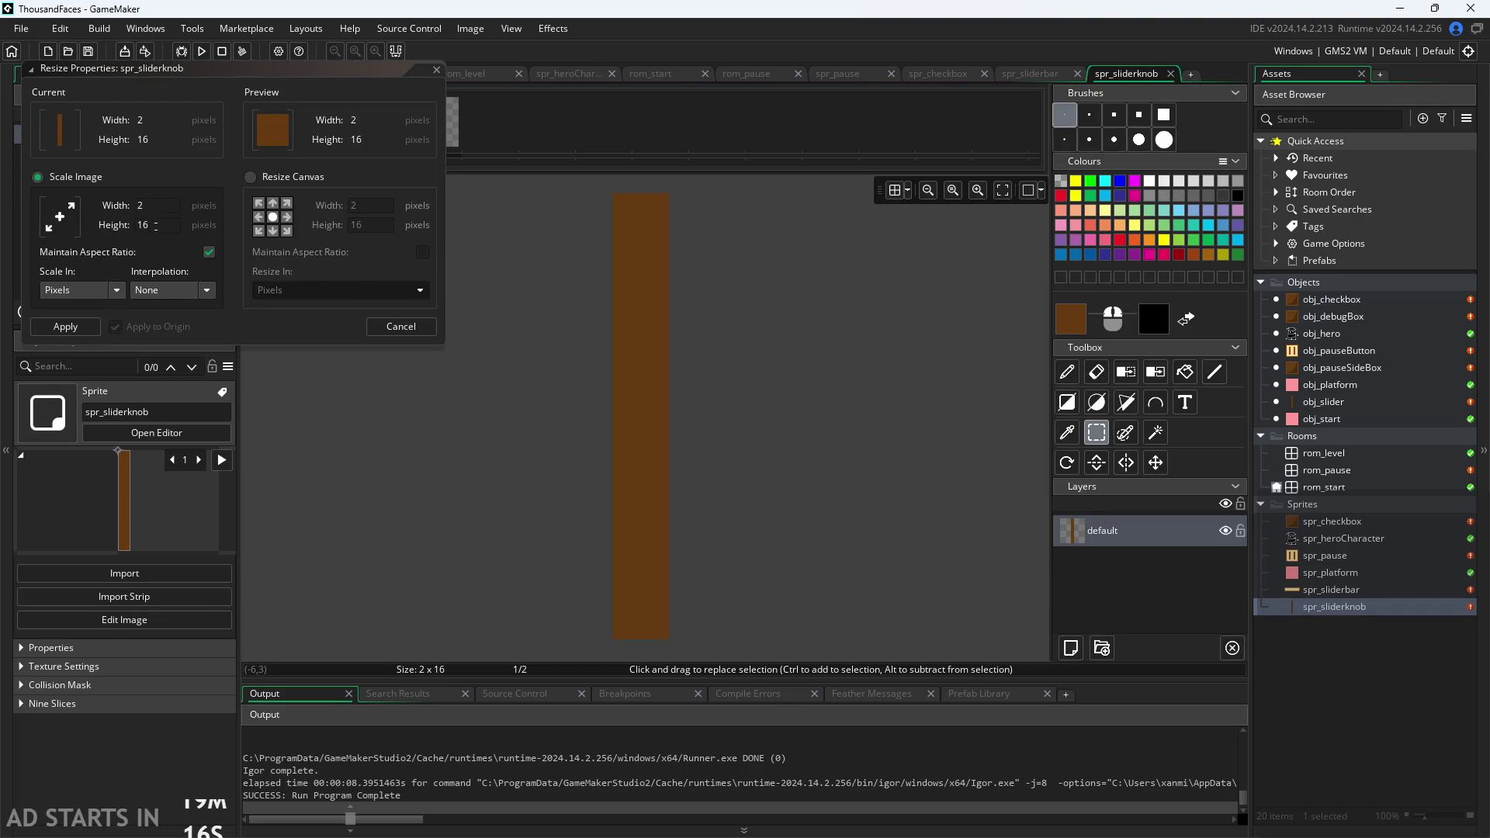
{"action": "type", "text": "4"}
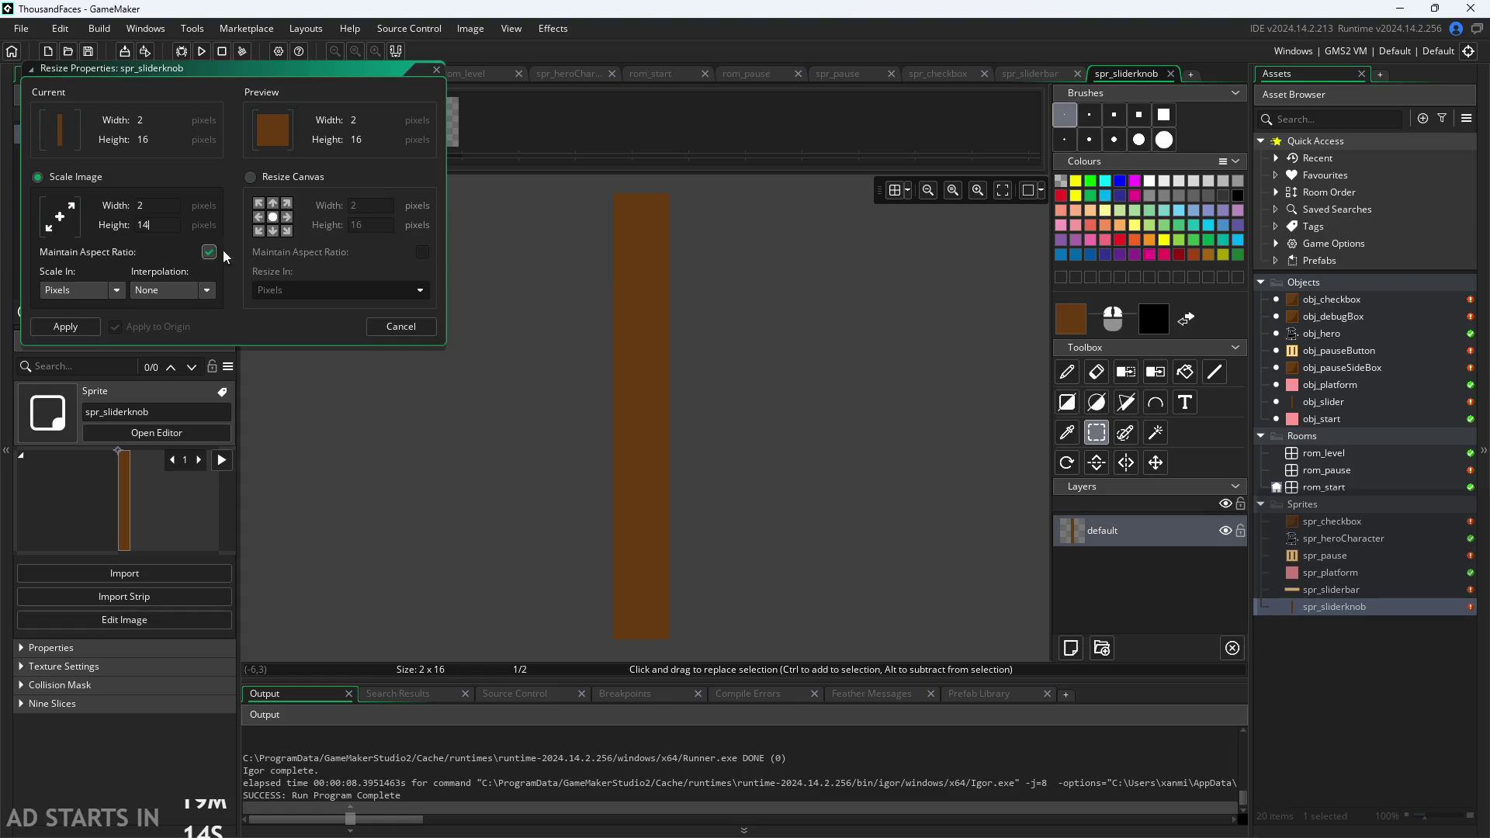
{"action": "left_click", "coordinate": [83, 329]}
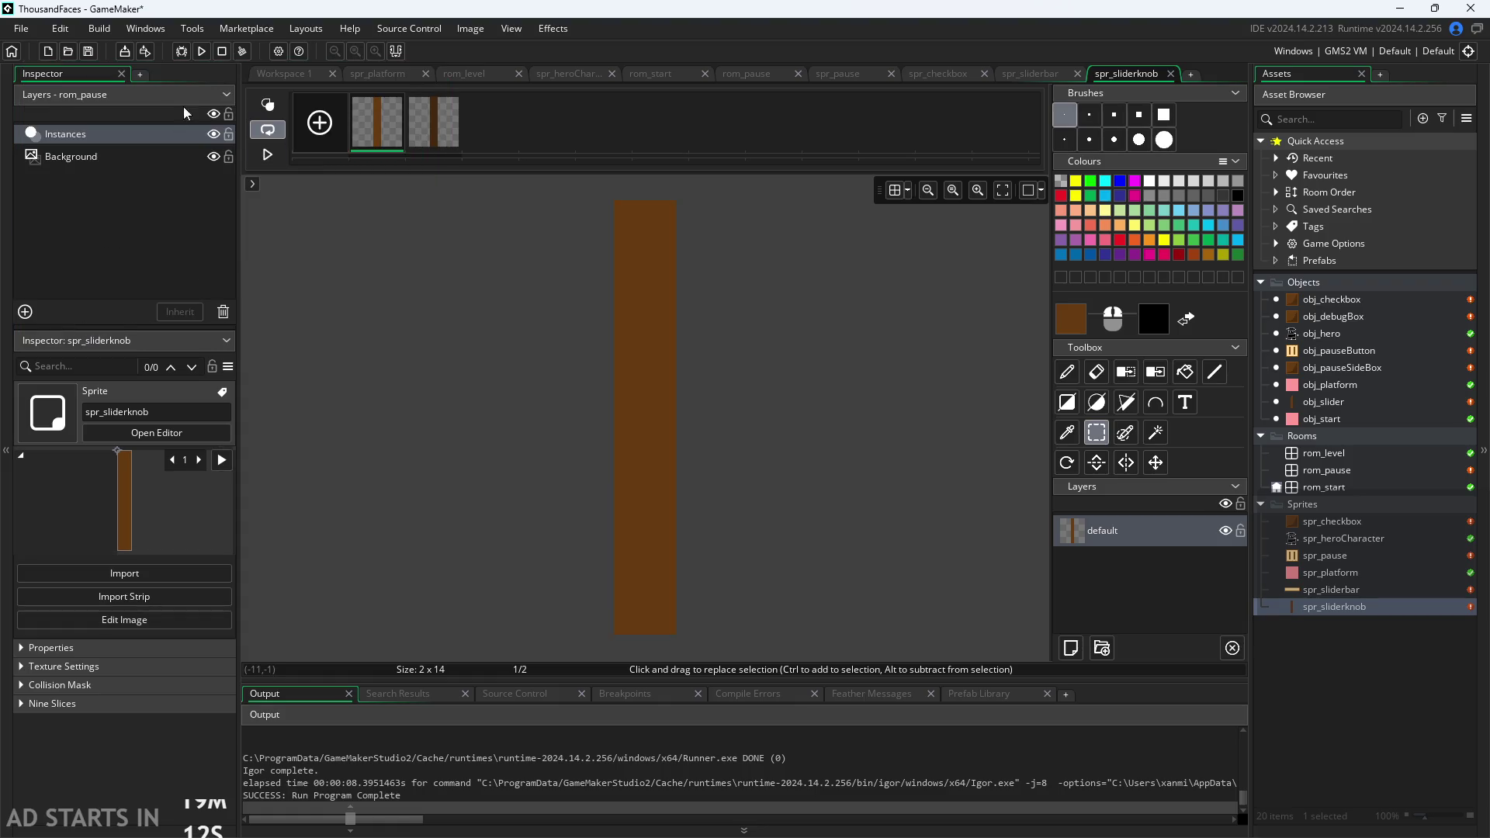
{"action": "left_click", "coordinate": [293, 78]}
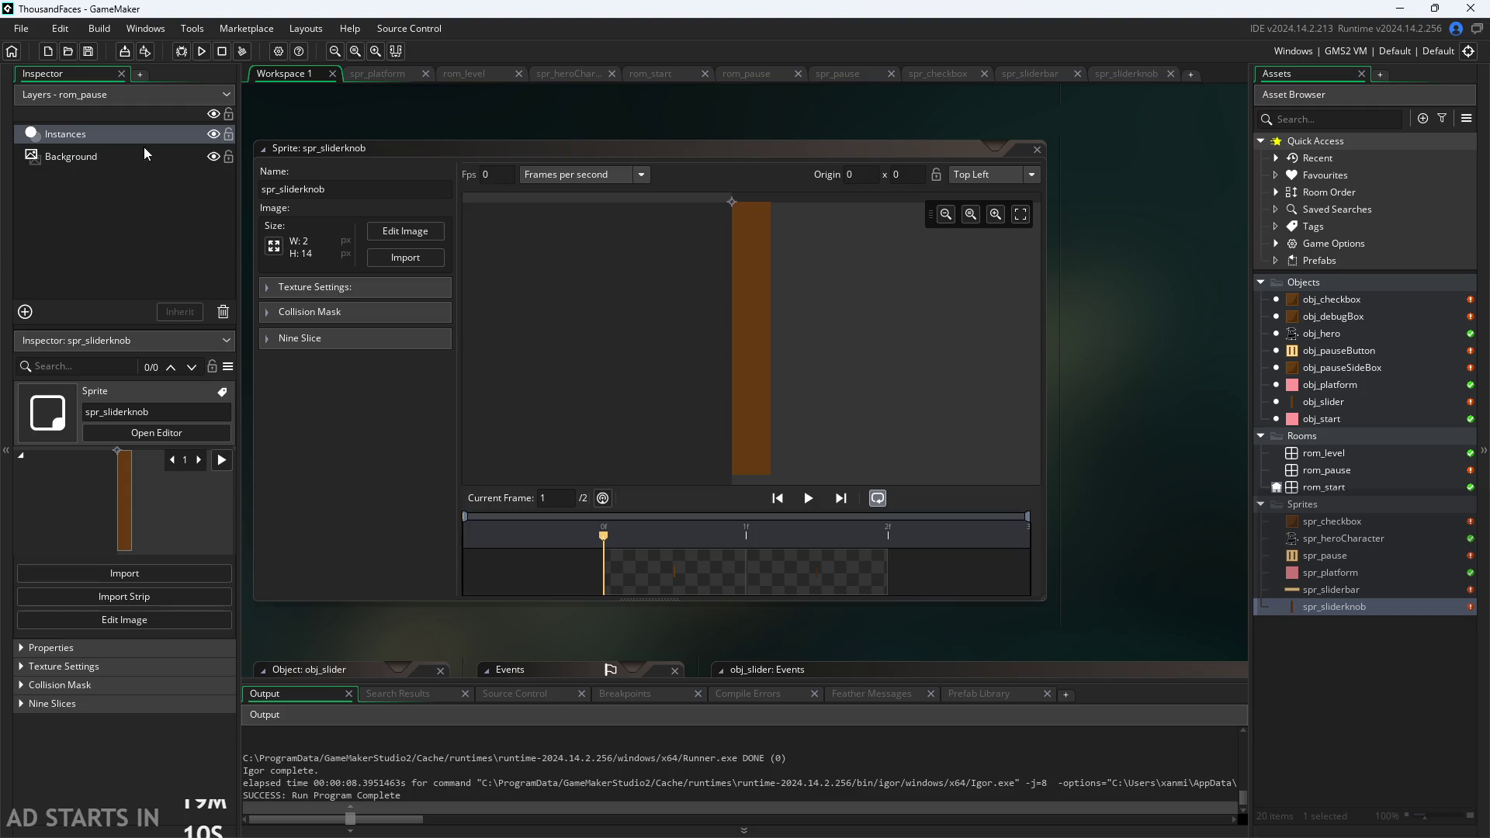
Run the game and drag the pause-menu slider knob left and right.
{"action": "left_click", "coordinate": [201, 50]}
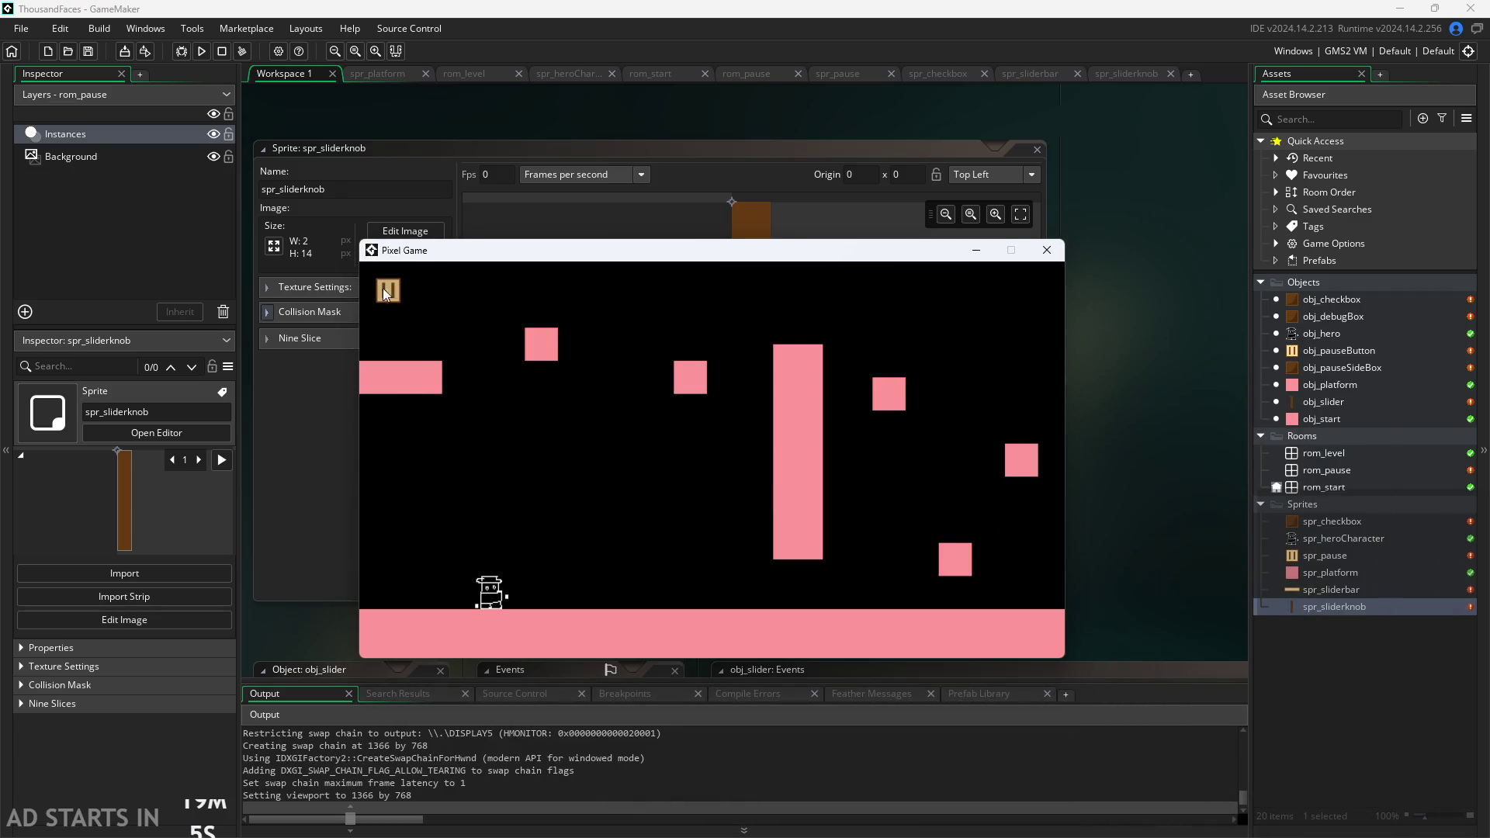
{"action": "left_click", "coordinate": [386, 291]}
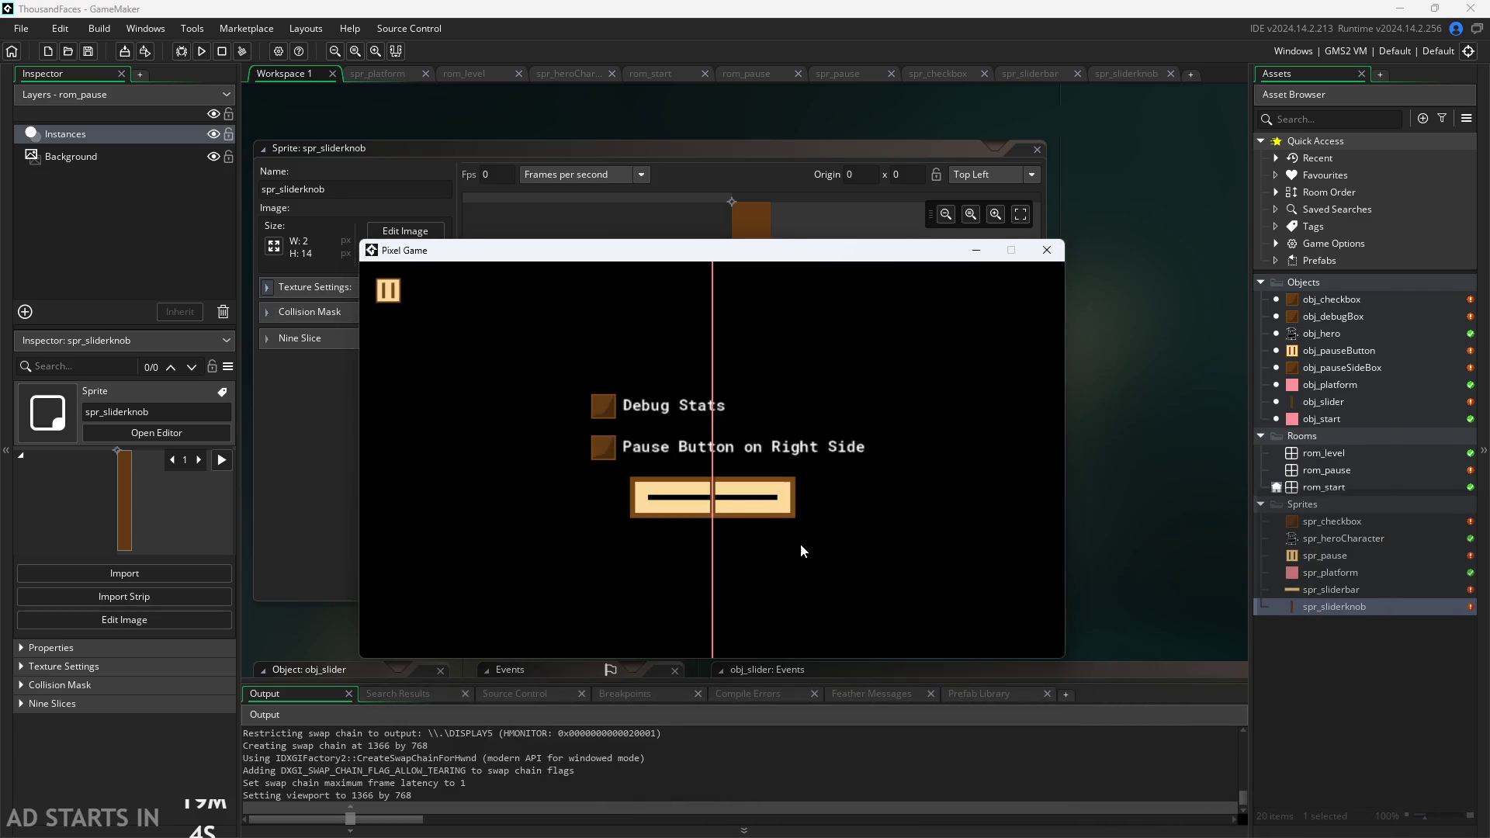
{"action": "mouse_move", "coordinate": [711, 500]}
{"action": "left_mouse_down"}
{"action": "mouse_move", "coordinate": [648, 500]}
{"action": "mouse_move", "coordinate": [661, 505]}
{"action": "left_mouse_up"}
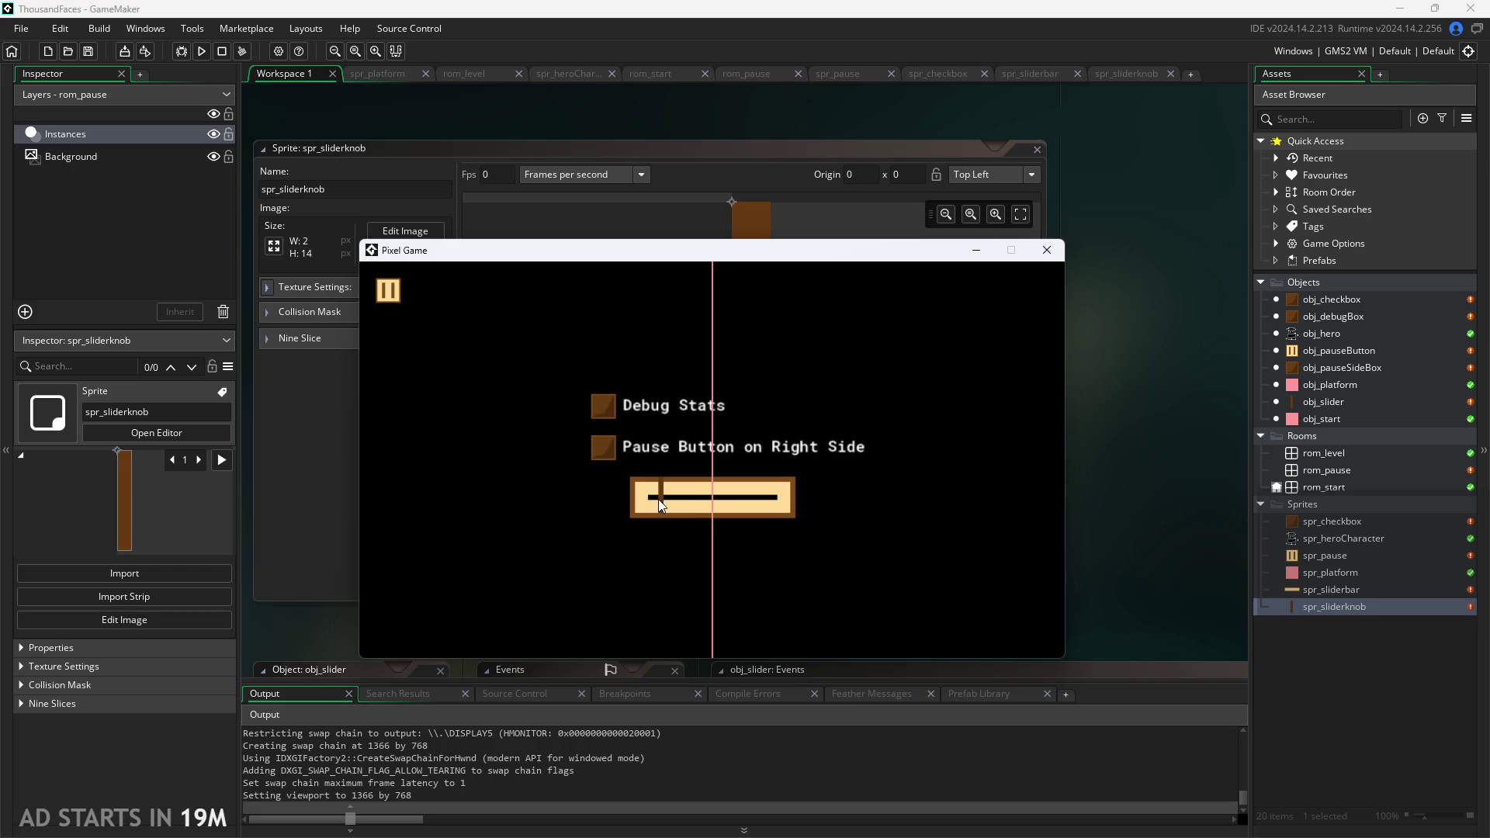
{"action": "mouse_move", "coordinate": [655, 512]}
{"action": "left_mouse_down"}
{"action": "mouse_move", "coordinate": [846, 488]}
{"action": "mouse_move", "coordinate": [588, 524]}
{"action": "mouse_move", "coordinate": [747, 533]}
{"action": "left_mouse_up"}
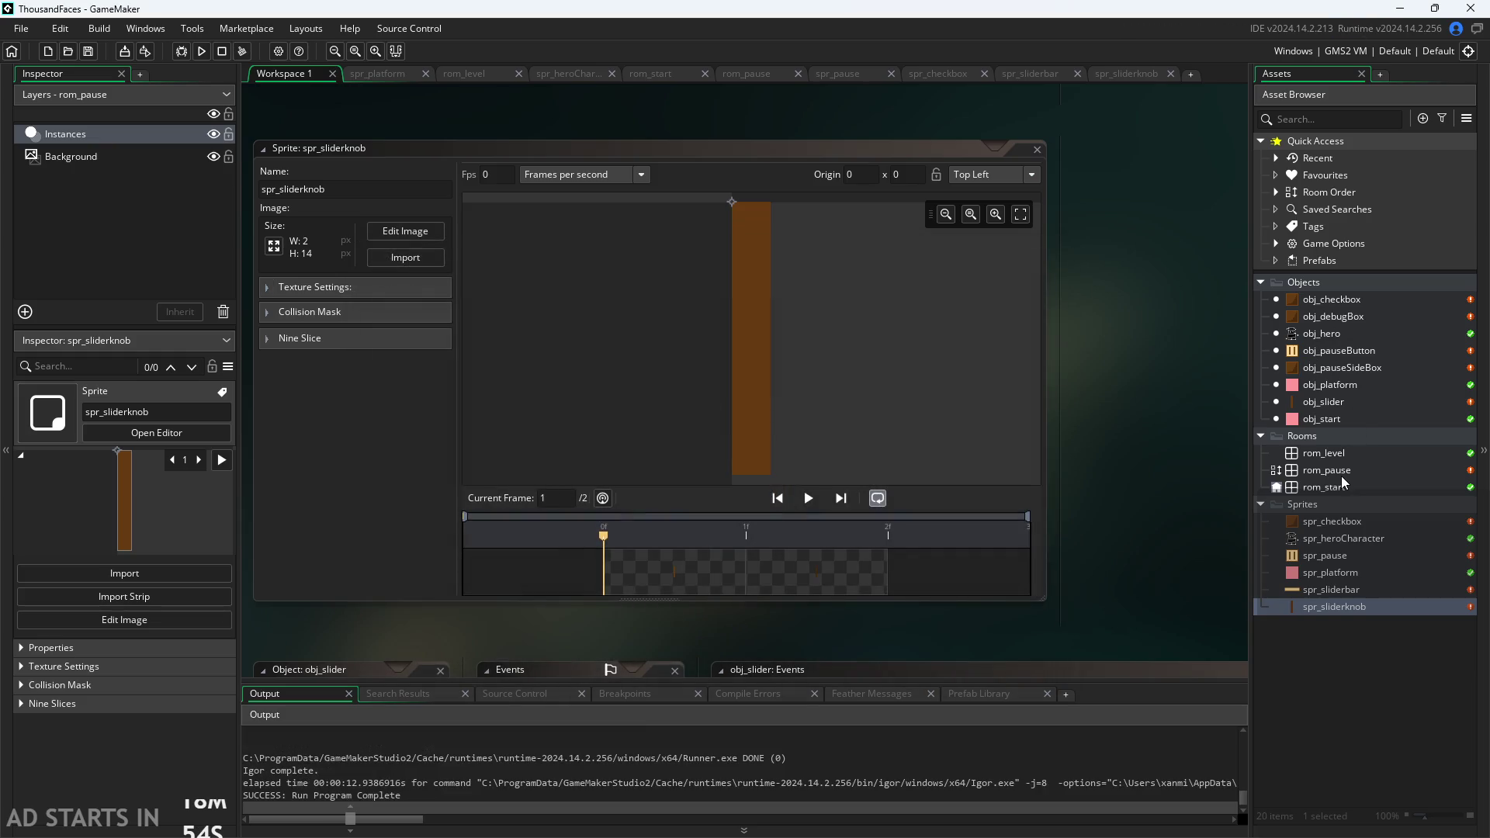
Inspect the slider instance in rom_pause, then bring up obj_slider's Draw code.
{"action": "double_click", "coordinate": [1341, 475]}
{"action": "scroll", "coordinate": [910, 339], "scroll_direction": "up", "scroll_amount": 2}
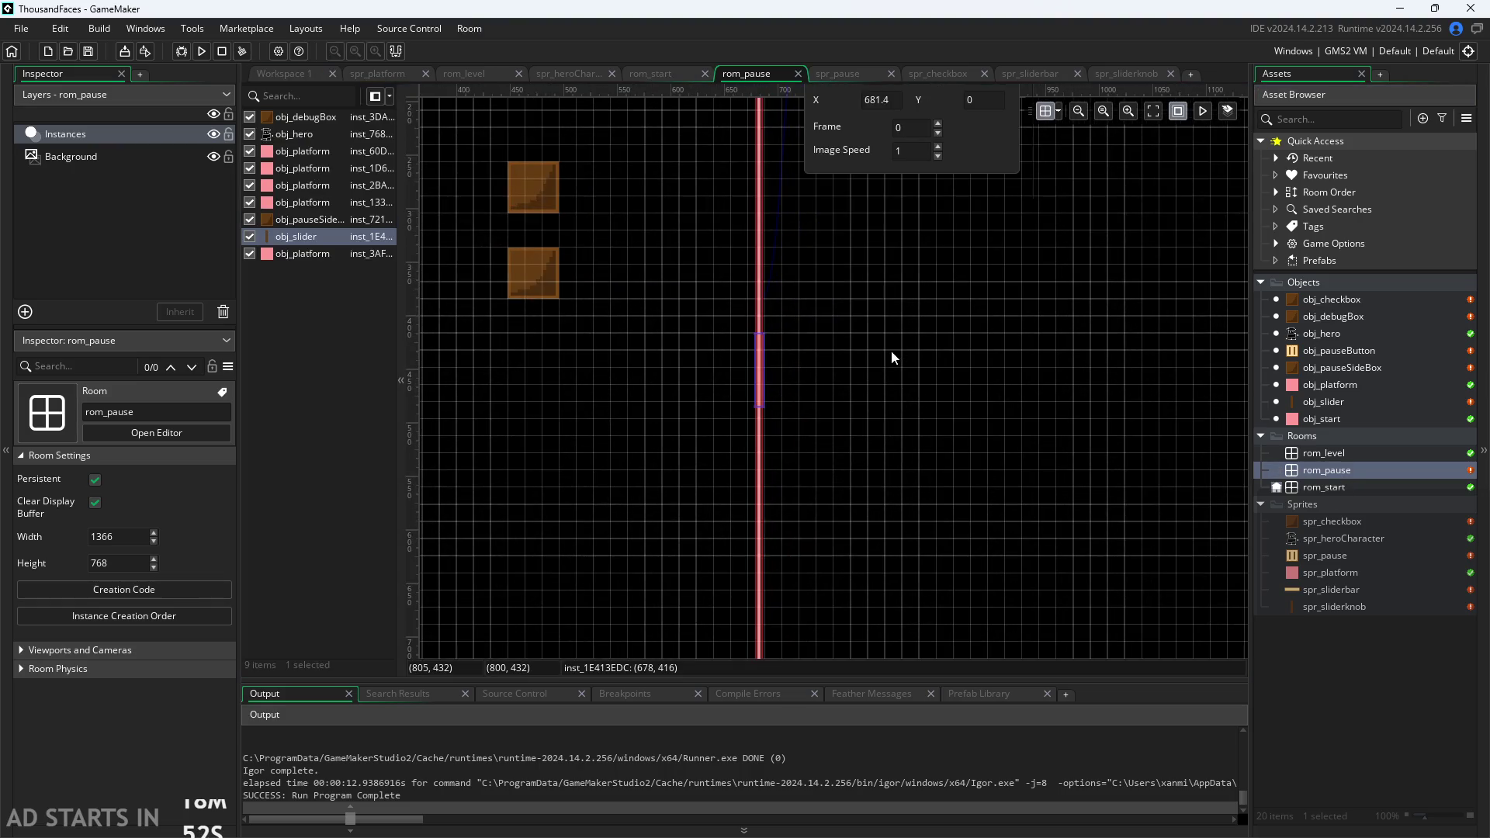
{"action": "left_click", "coordinate": [764, 370]}
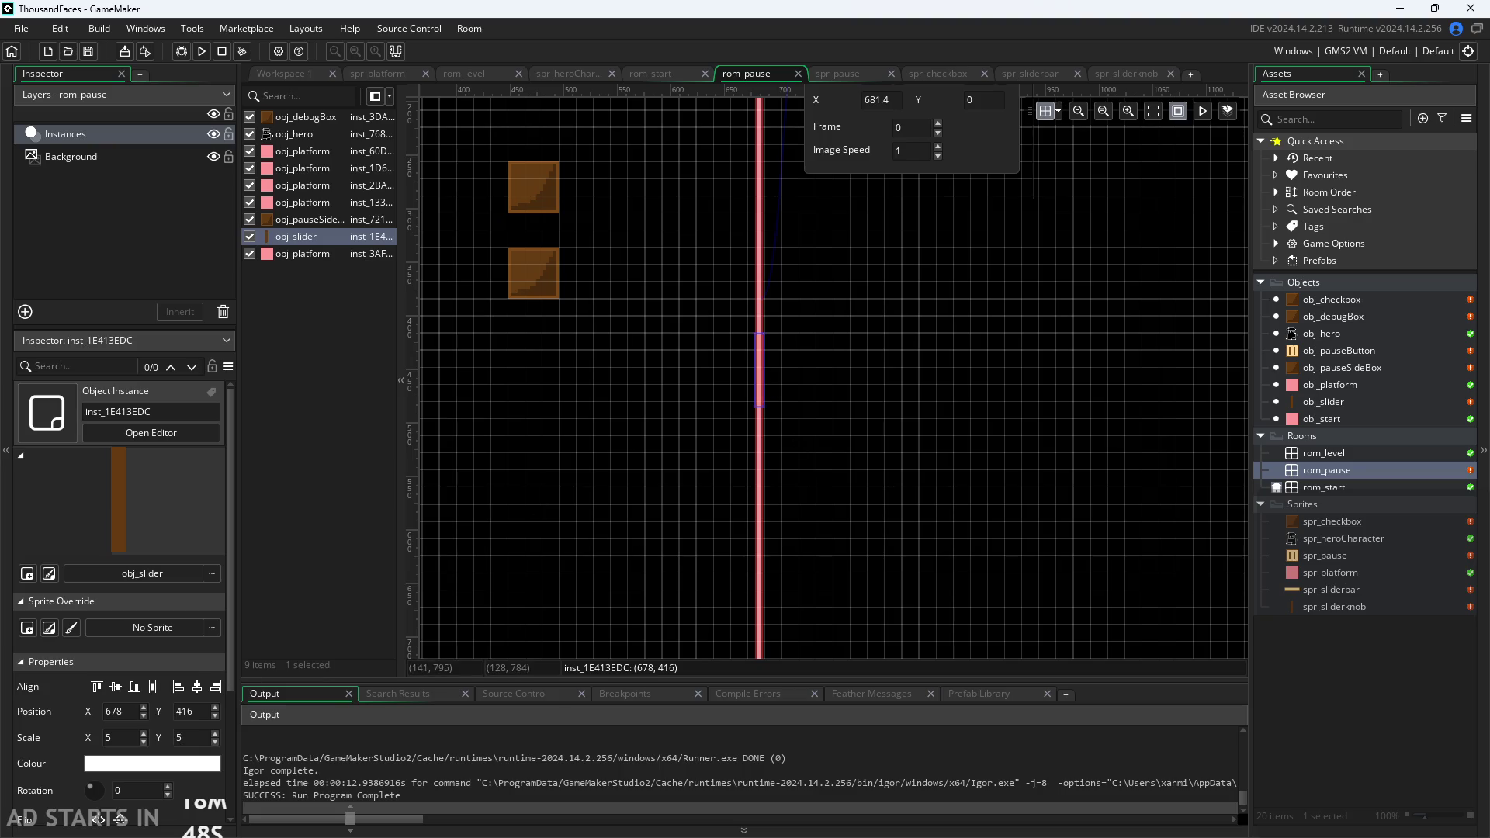
{"action": "scroll", "coordinate": [162, 734], "scroll_direction": "down", "scroll_amount": 1}
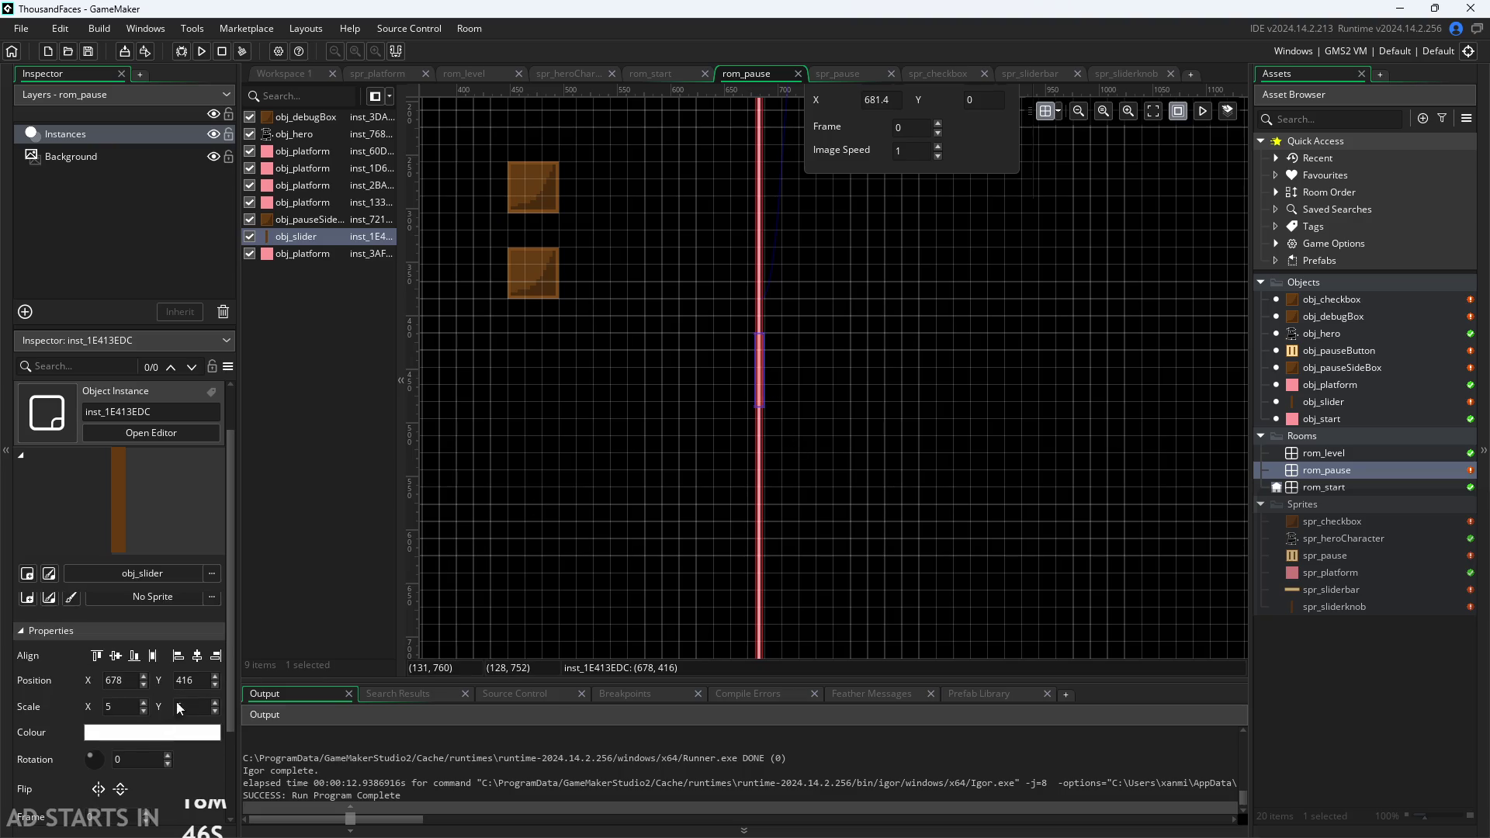
{"action": "left_click", "coordinate": [305, 78]}
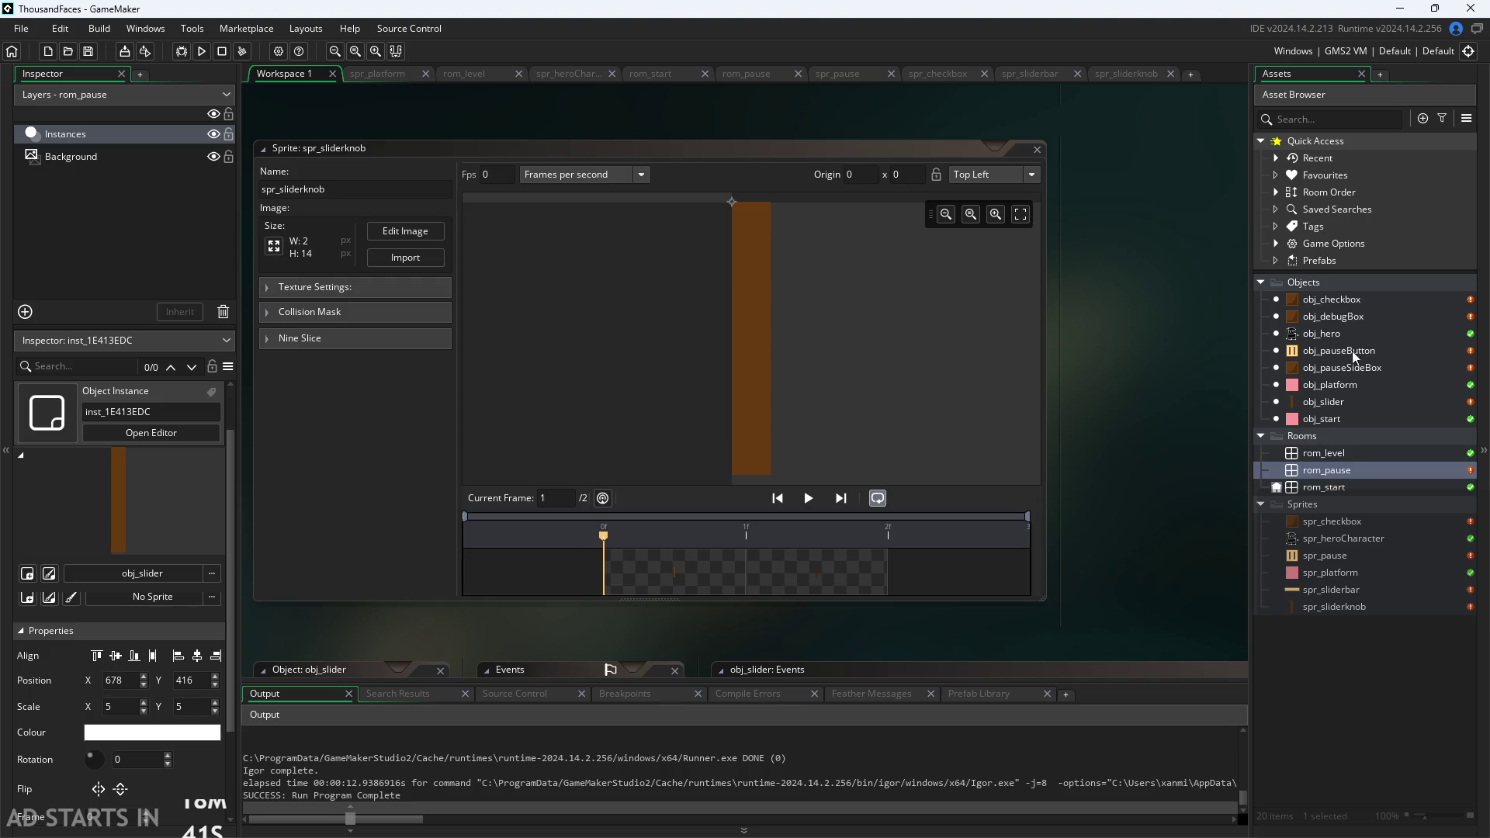
{"action": "double_click", "coordinate": [1345, 472]}
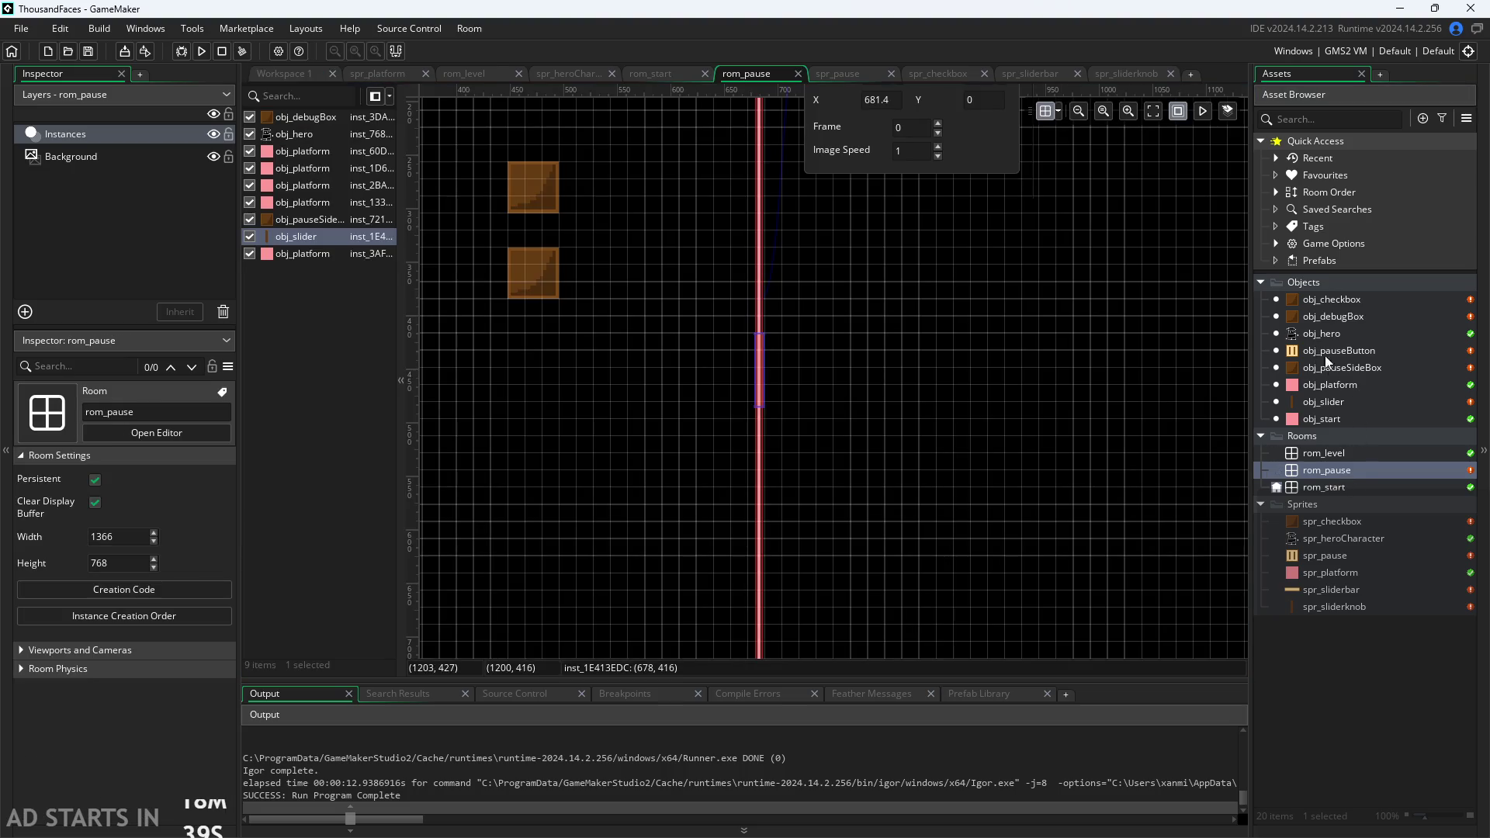
{"action": "left_click", "coordinate": [1329, 403]}
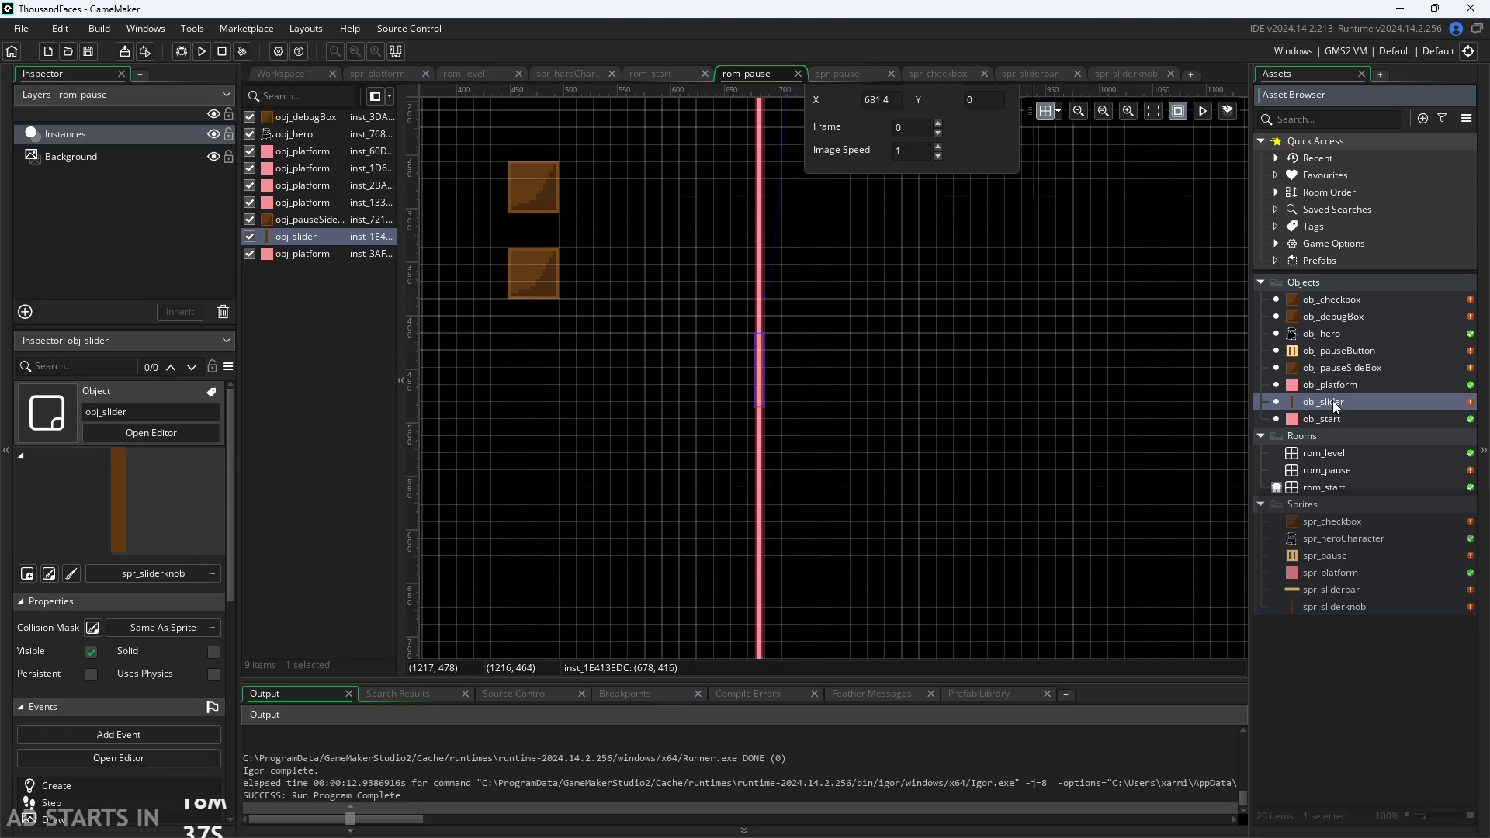
{"action": "double_click", "coordinate": [1330, 404]}
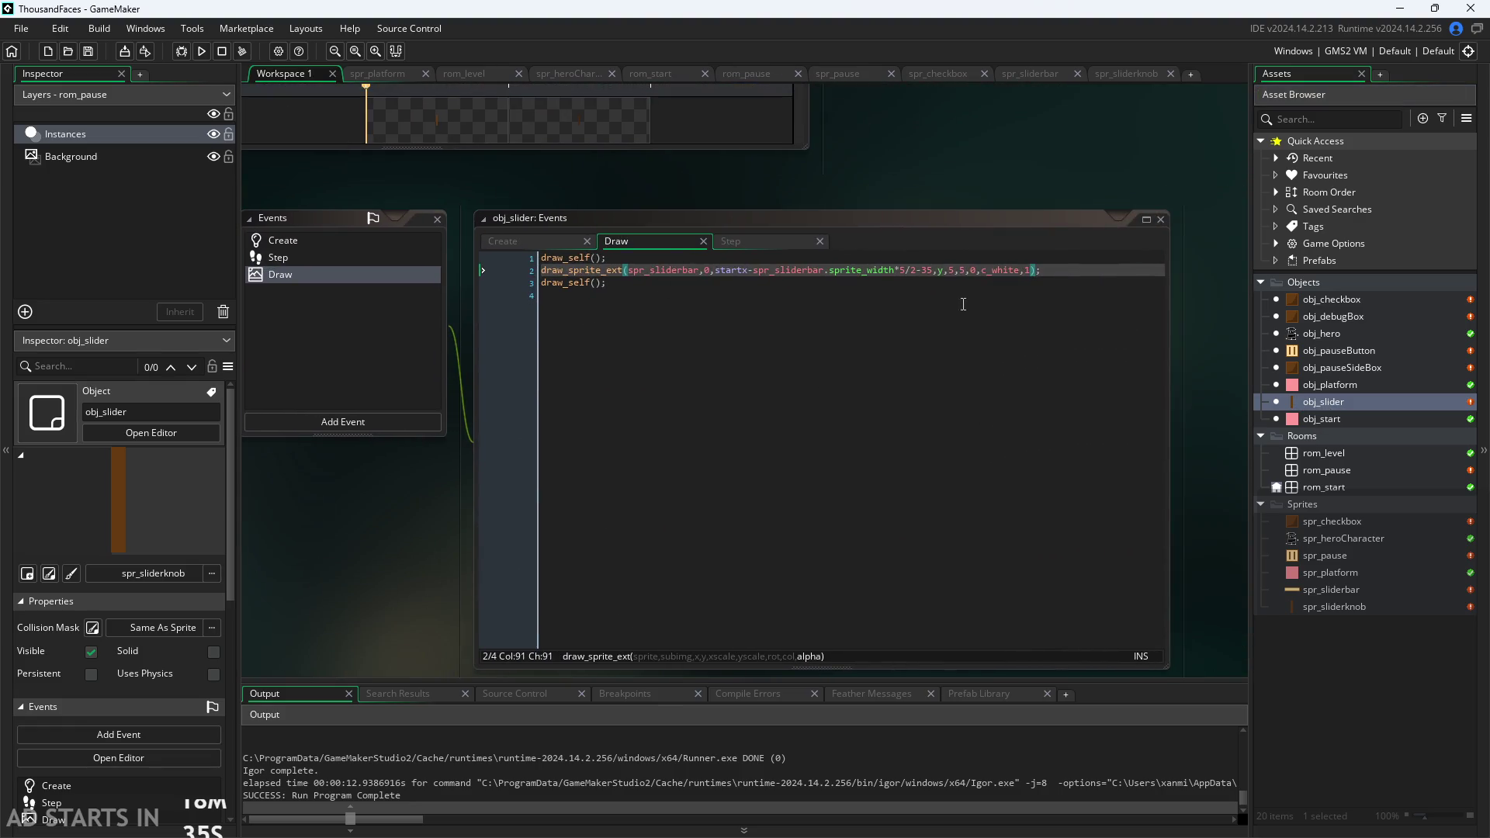
Replace the hard-coded *5 multiplier with image_xscale and save.
{"action": "scroll", "coordinate": [963, 304], "scroll_direction": "up", "scroll_amount": 2, "text": "ctrl"}
{"action": "left_click", "coordinate": [868, 257]}
{"action": "key", "text": "BackSpace"}
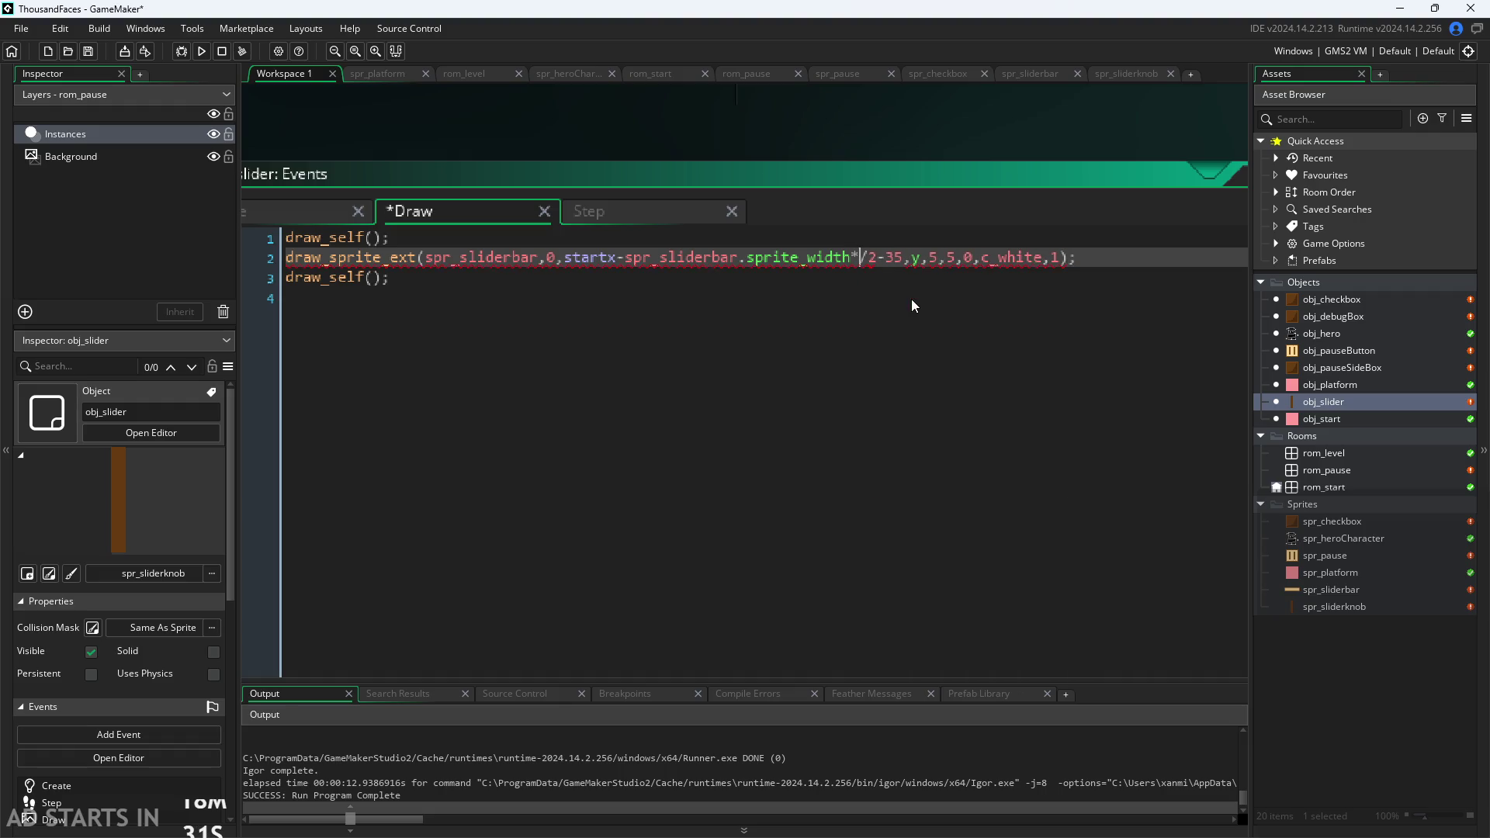
{"action": "type", "text": "xsc"}
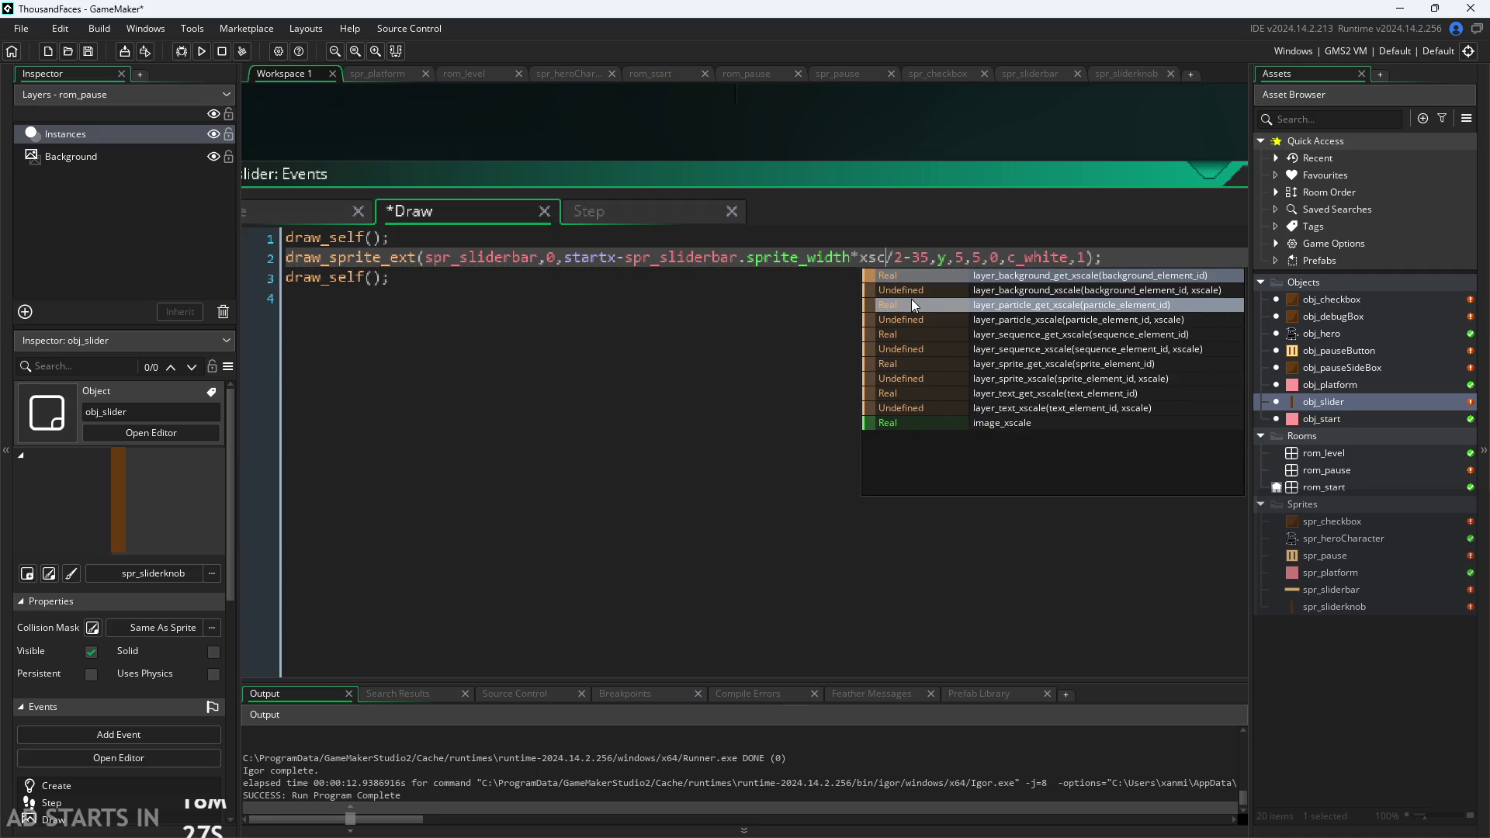
{"action": "left_click", "coordinate": [999, 423]}
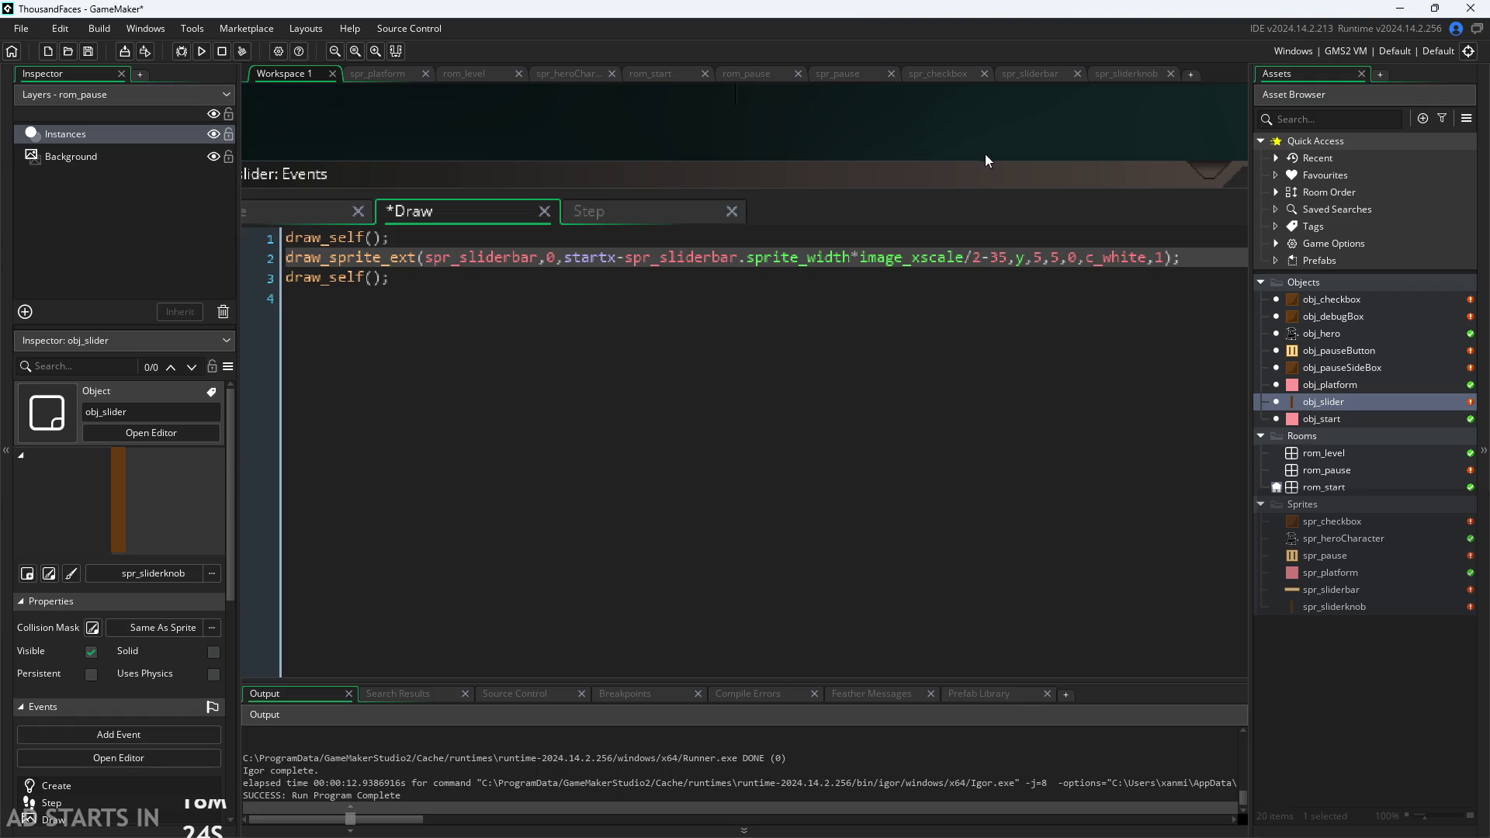
{"action": "key", "text": "ctrl+s"}
{"action": "scroll", "coordinate": [971, 130], "scroll_direction": "down", "scroll_amount": 1}
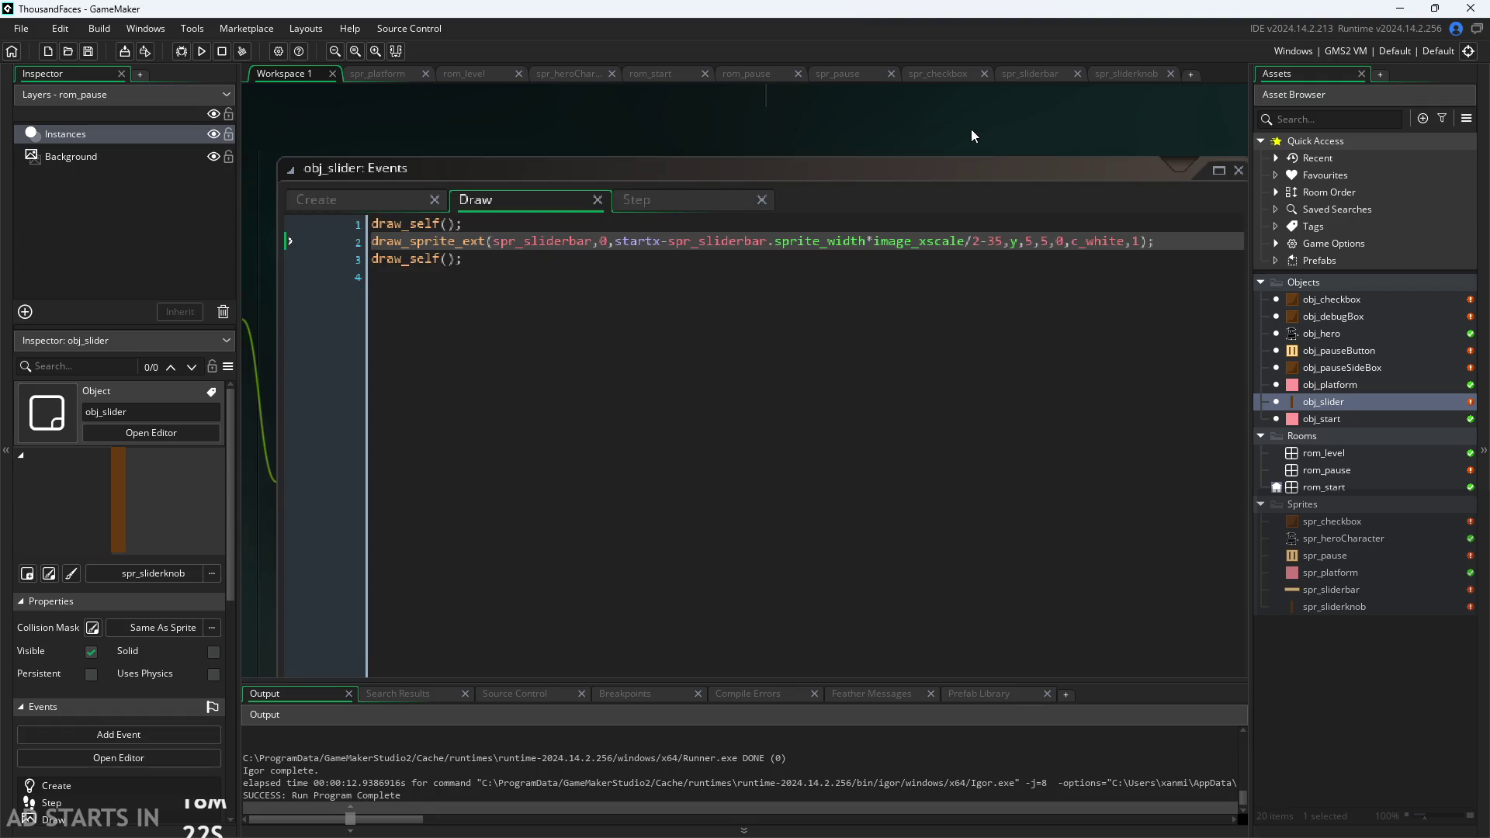
{"action": "scroll", "coordinate": [971, 129], "scroll_direction": "up", "scroll_amount": 2}
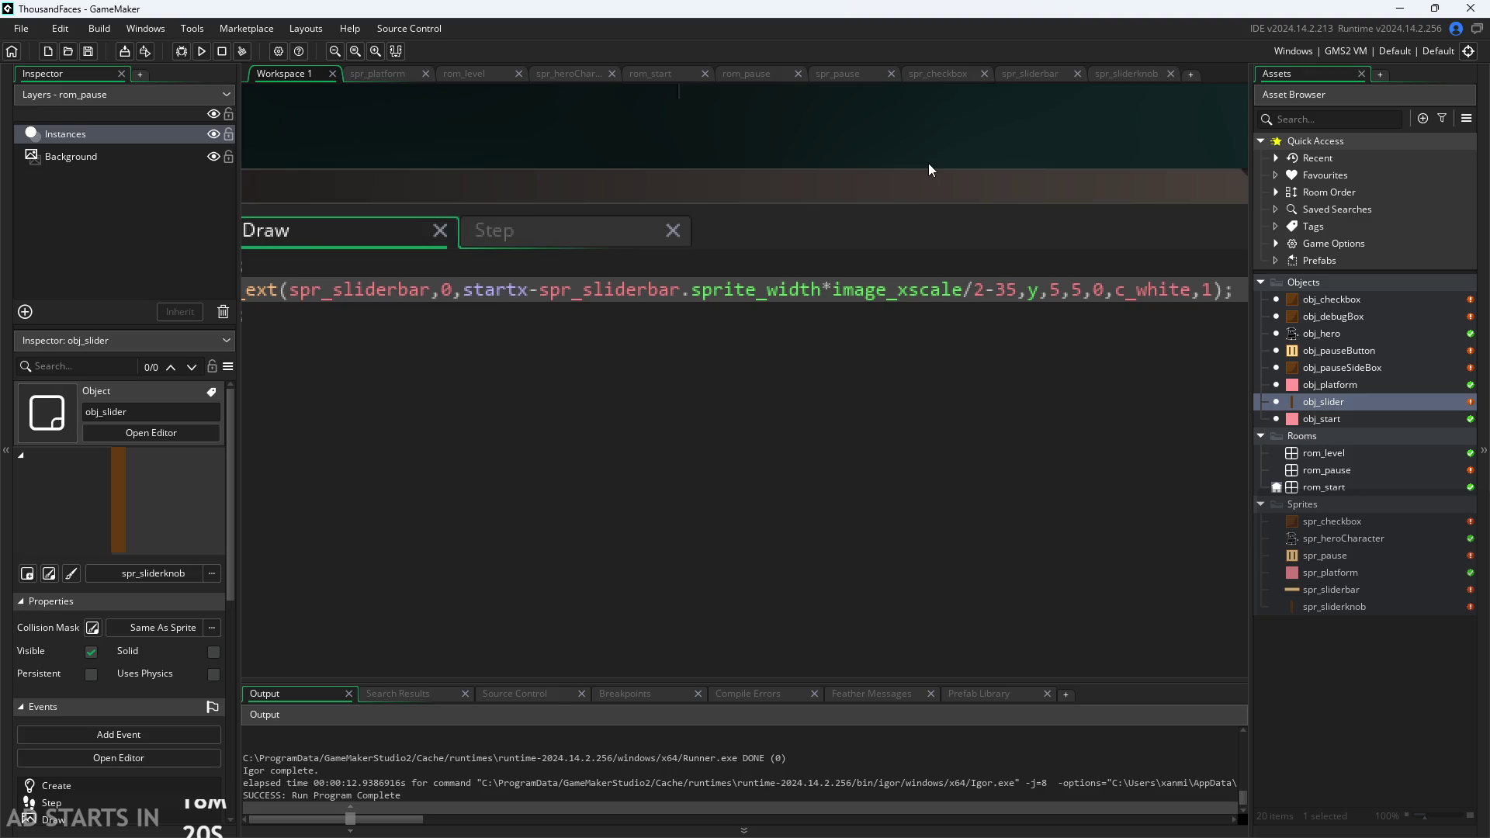
{"action": "scroll", "coordinate": [929, 165], "scroll_direction": "down", "scroll_amount": 1}
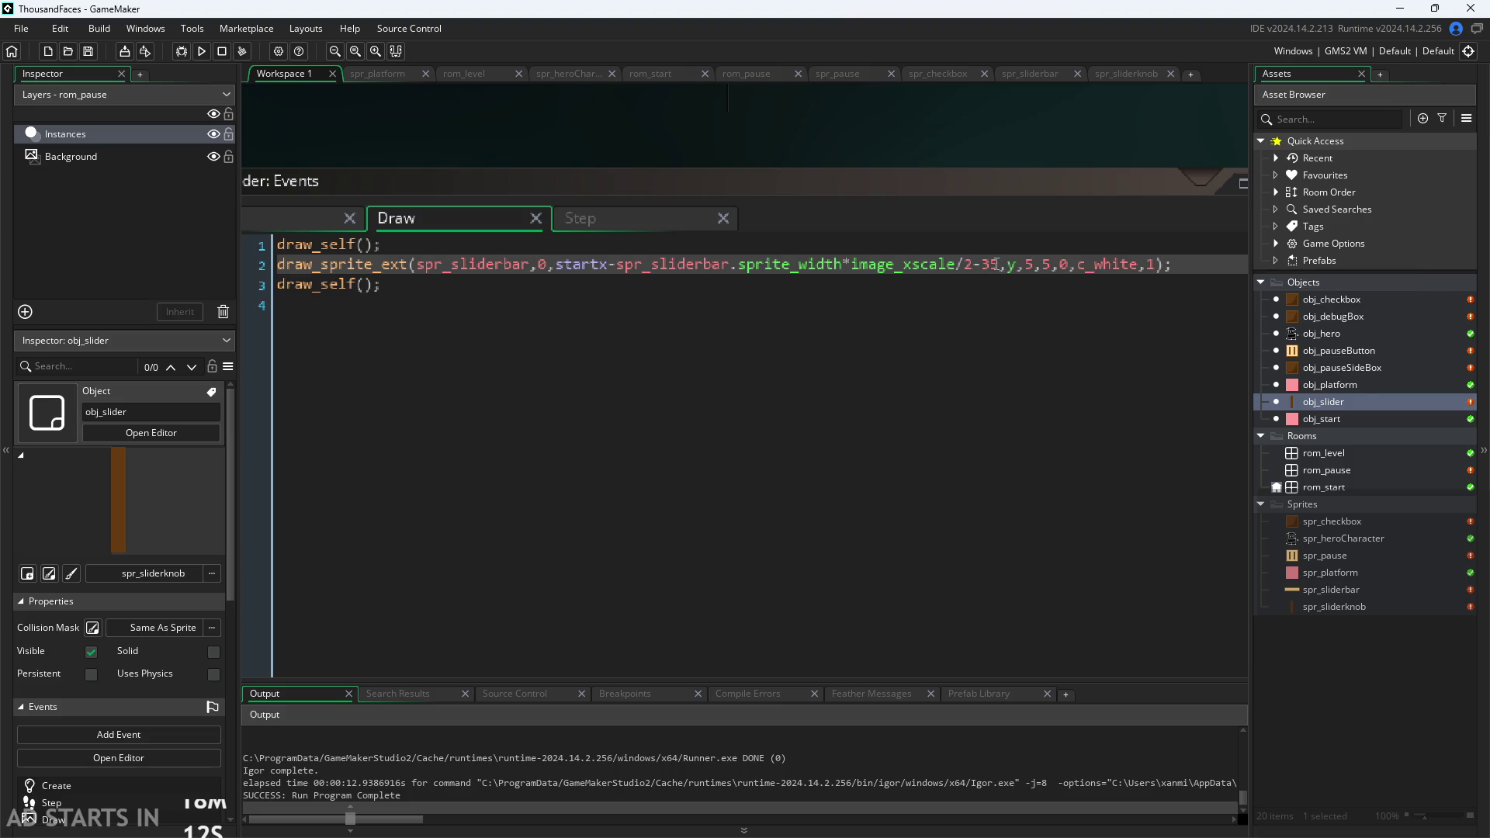
Change the bar's x offset from -35 to -32.
{"action": "left_click", "coordinate": [1007, 265]}
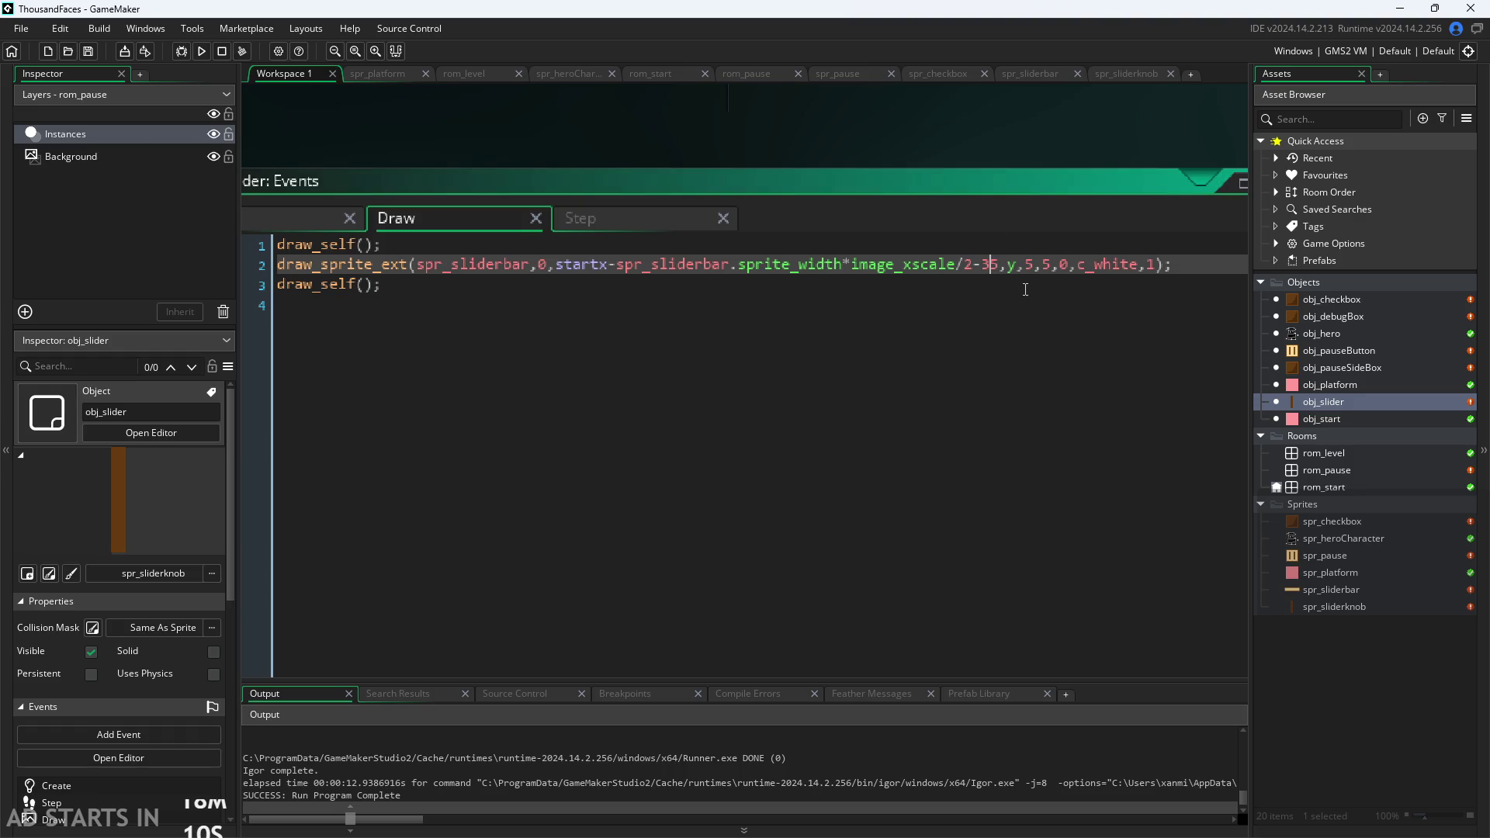
{"action": "key", "text": "BackSpace"}
{"action": "type", "text": "\\2"}
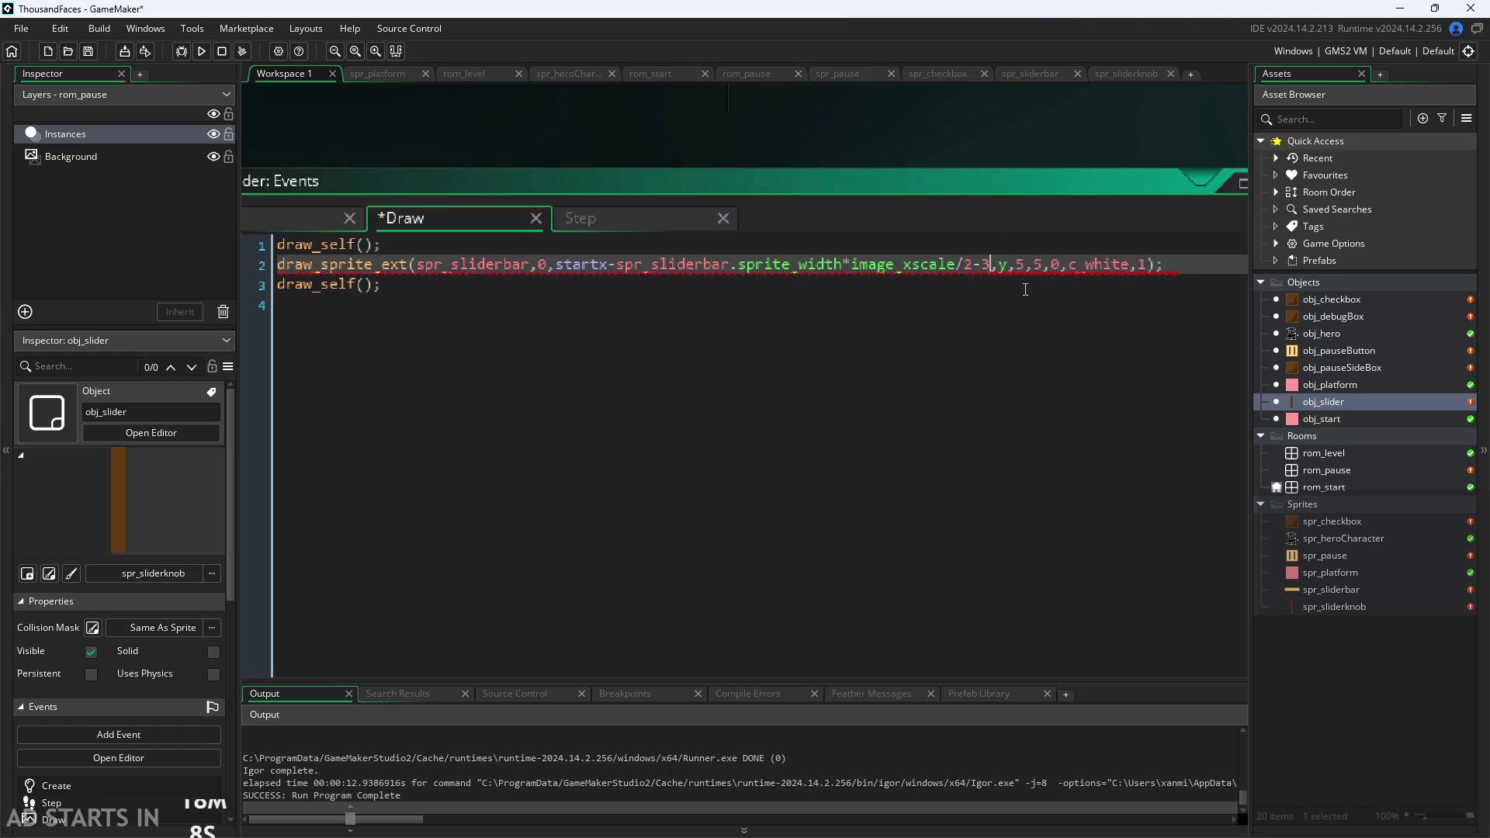
{"action": "key", "text": "BackSpace"}
{"action": "key", "text": "BackSpace"}
{"action": "type", "text": "2"}
{"action": "left_click", "coordinate": [1049, 151]}
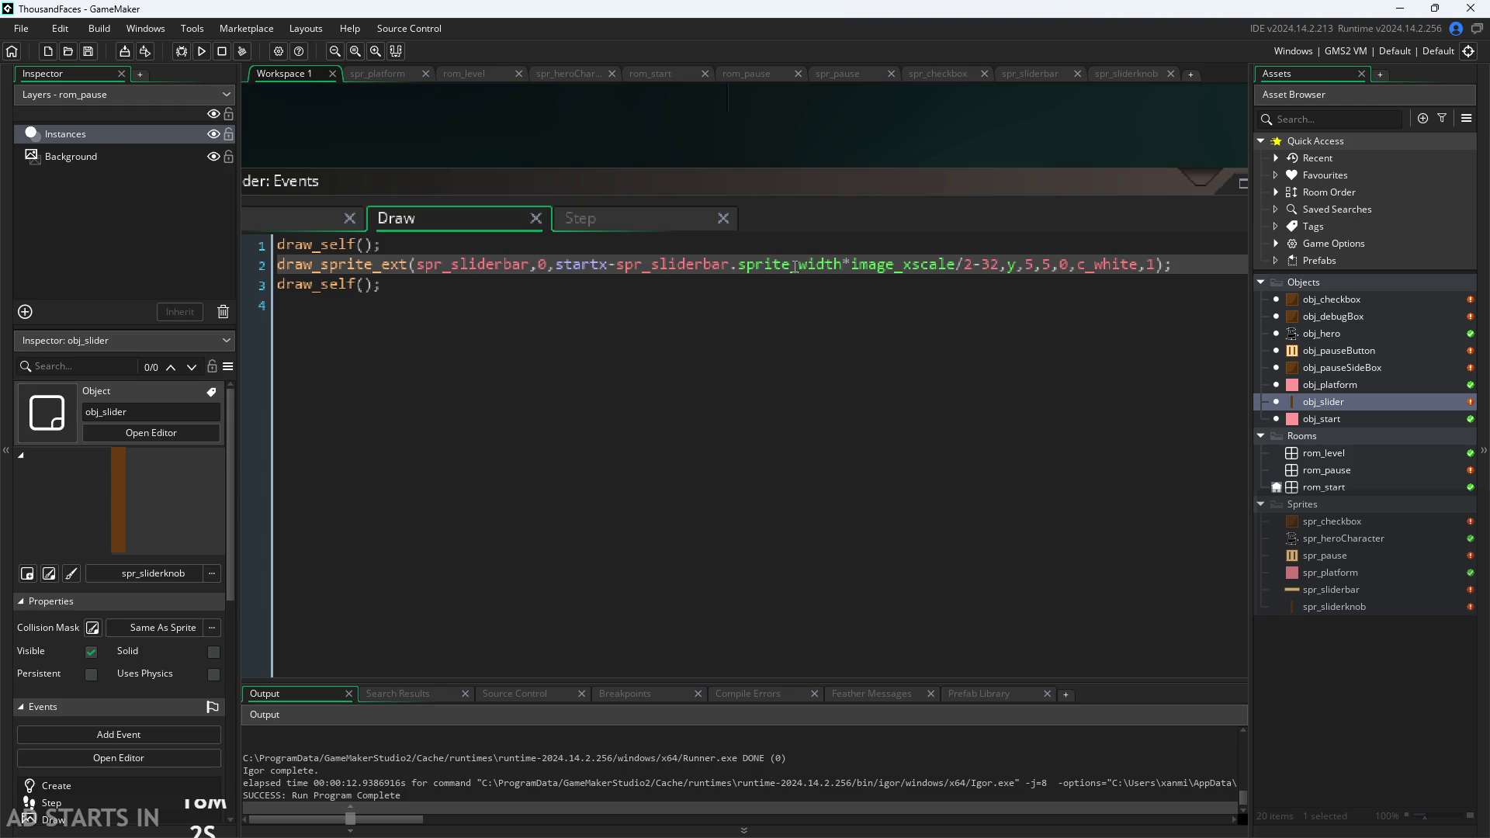
{"action": "mouse_move", "coordinate": [811, 266]}
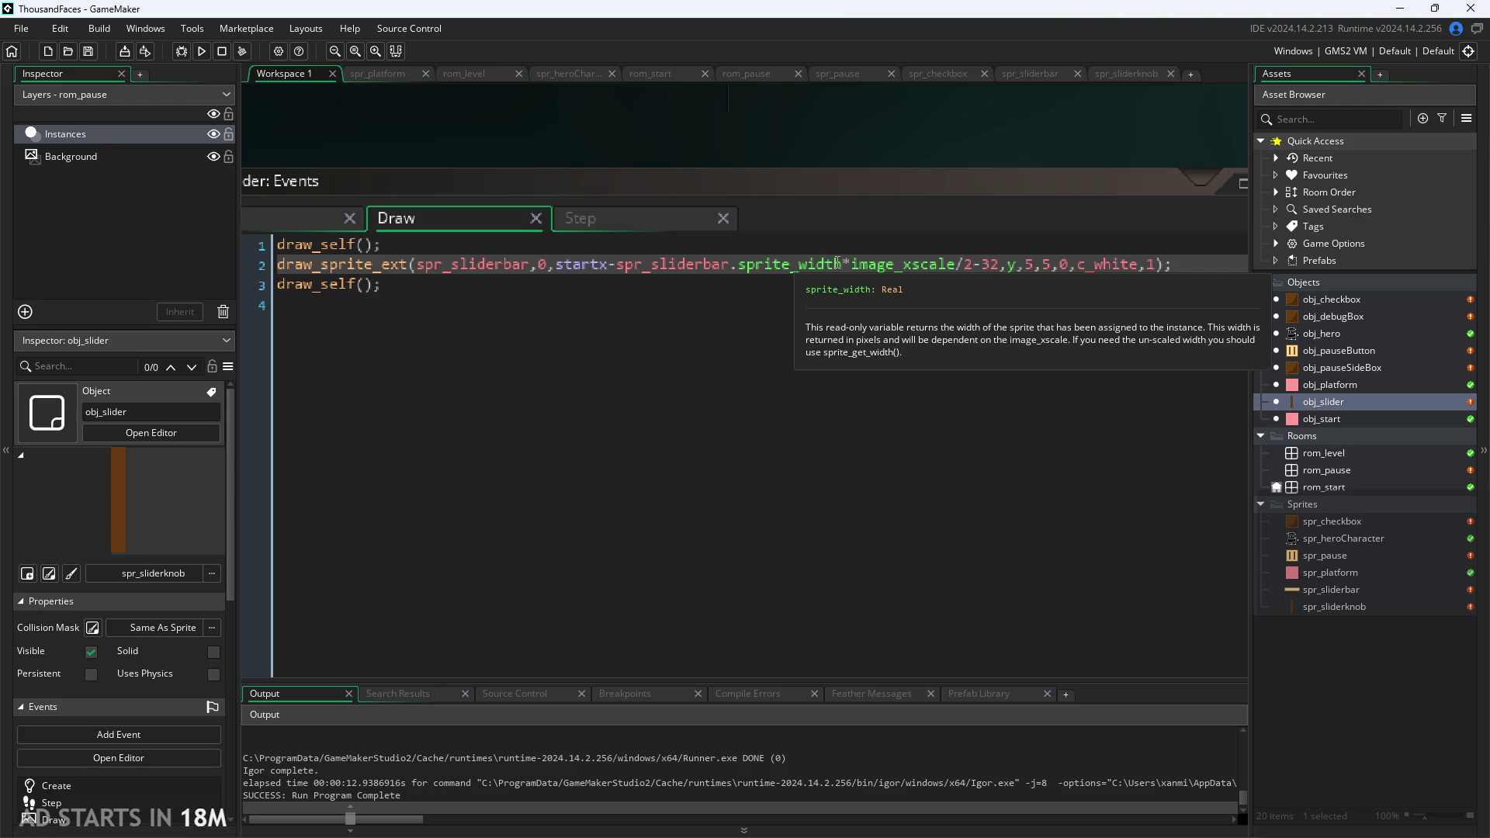
{"action": "left_click_drag", "start_coordinate": [998, 266], "coordinate": [976, 272]}
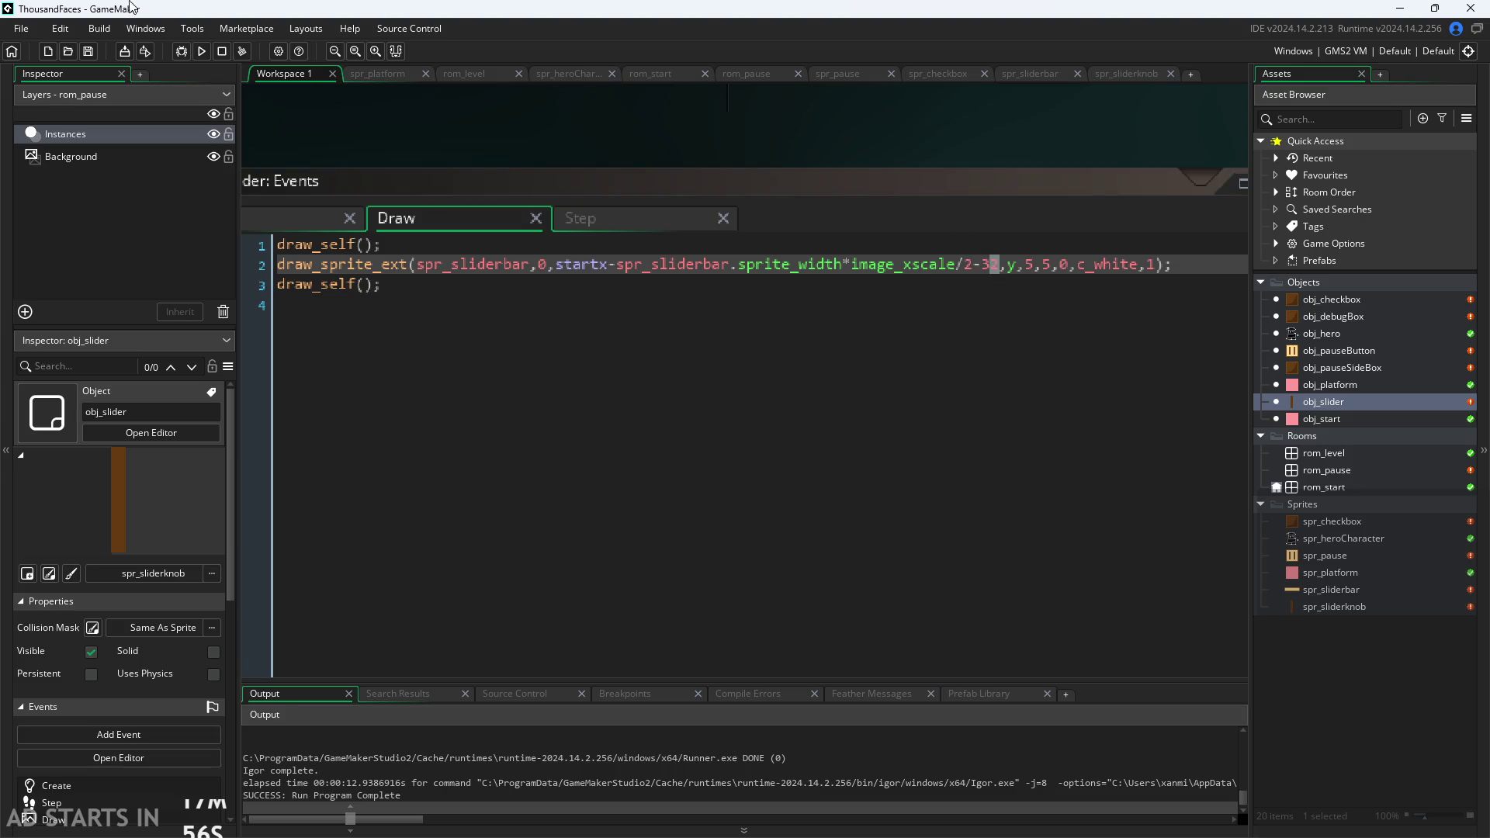
{"action": "left_click", "coordinate": [201, 51]}
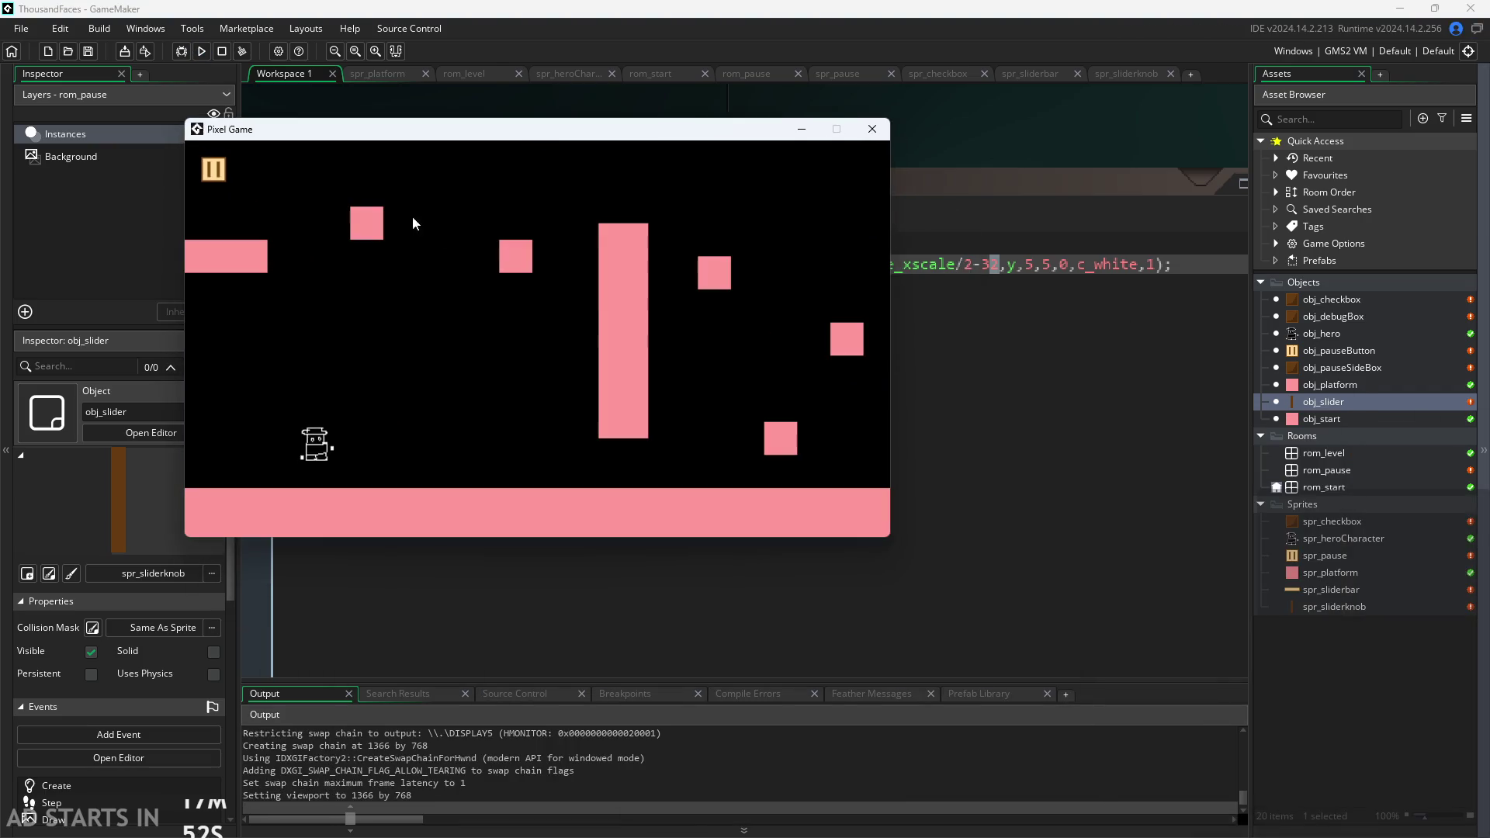
{"action": "left_click", "coordinate": [213, 168]}
{"action": "mouse_move", "coordinate": [543, 393]}
{"action": "left_mouse_down"}
{"action": "mouse_move", "coordinate": [419, 393]}
{"action": "mouse_move", "coordinate": [794, 444]}
{"action": "mouse_move", "coordinate": [256, 435]}
{"action": "mouse_move", "coordinate": [790, 441]}
{"action": "mouse_move", "coordinate": [561, 593]}
{"action": "mouse_move", "coordinate": [672, 537]}
{"action": "mouse_move", "coordinate": [608, 425]}
{"action": "mouse_move", "coordinate": [614, 380]}
{"action": "mouse_move", "coordinate": [324, 405]}
{"action": "mouse_move", "coordinate": [673, 461]}
{"action": "mouse_move", "coordinate": [259, 478]}
{"action": "mouse_move", "coordinate": [522, 482]}
{"action": "mouse_move", "coordinate": [793, 427]}
{"action": "mouse_move", "coordinate": [155, 372]}
{"action": "mouse_move", "coordinate": [76, 315]}
{"action": "mouse_move", "coordinate": [72, 333]}
{"action": "left_mouse_up"}
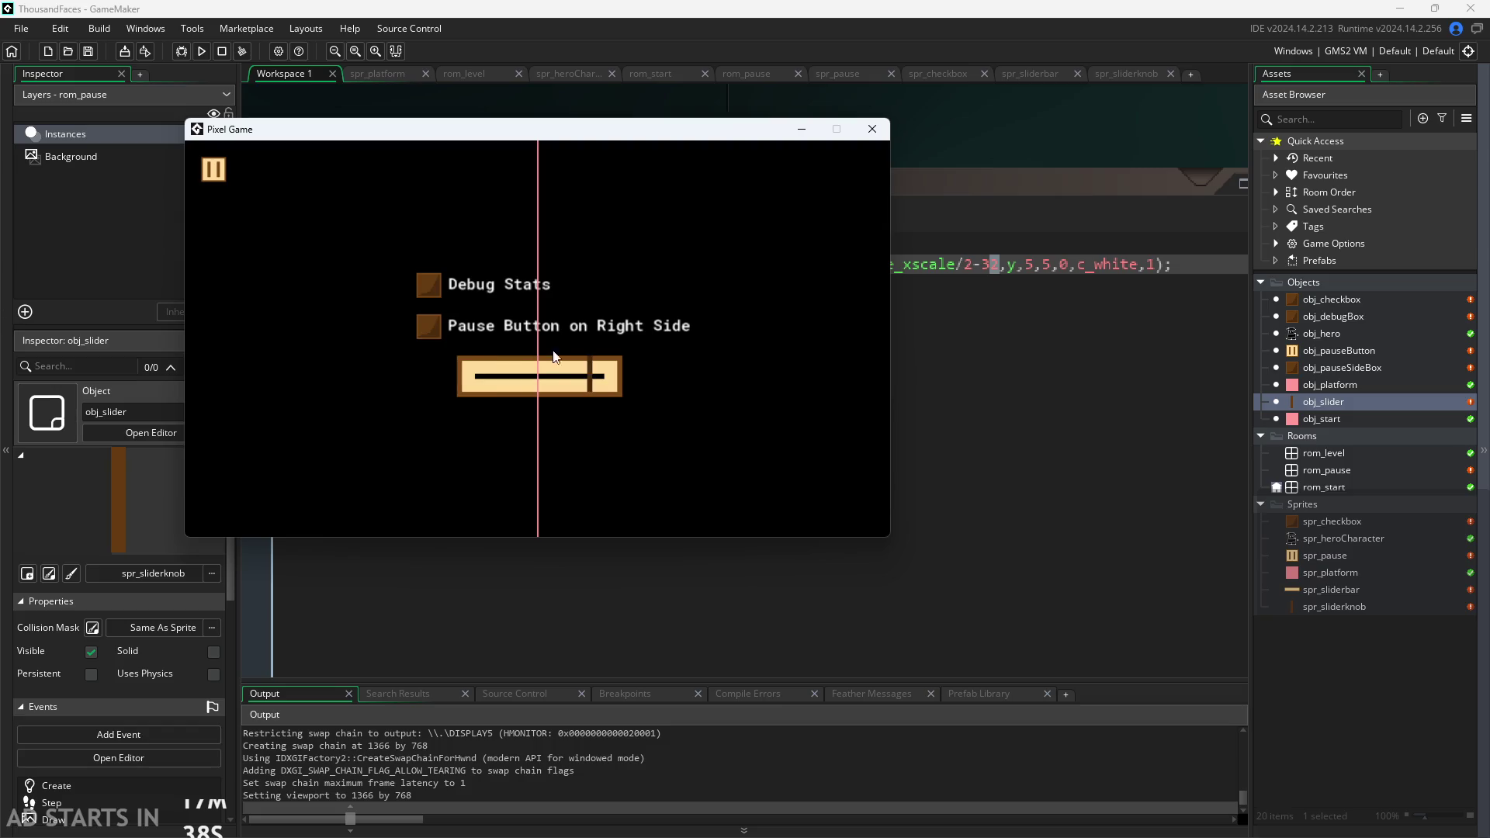
{"action": "mouse_move", "coordinate": [445, 298]}
{"action": "left_mouse_down"}
{"action": "mouse_move", "coordinate": [868, 315]}
{"action": "mouse_move", "coordinate": [596, 378]}
{"action": "mouse_move", "coordinate": [422, 382]}
{"action": "mouse_move", "coordinate": [680, 396]}
{"action": "mouse_move", "coordinate": [570, 388]}
{"action": "mouse_move", "coordinate": [613, 385]}
{"action": "left_mouse_up"}
{"action": "left_click", "coordinate": [437, 297]}
{"action": "left_click", "coordinate": [429, 326]}
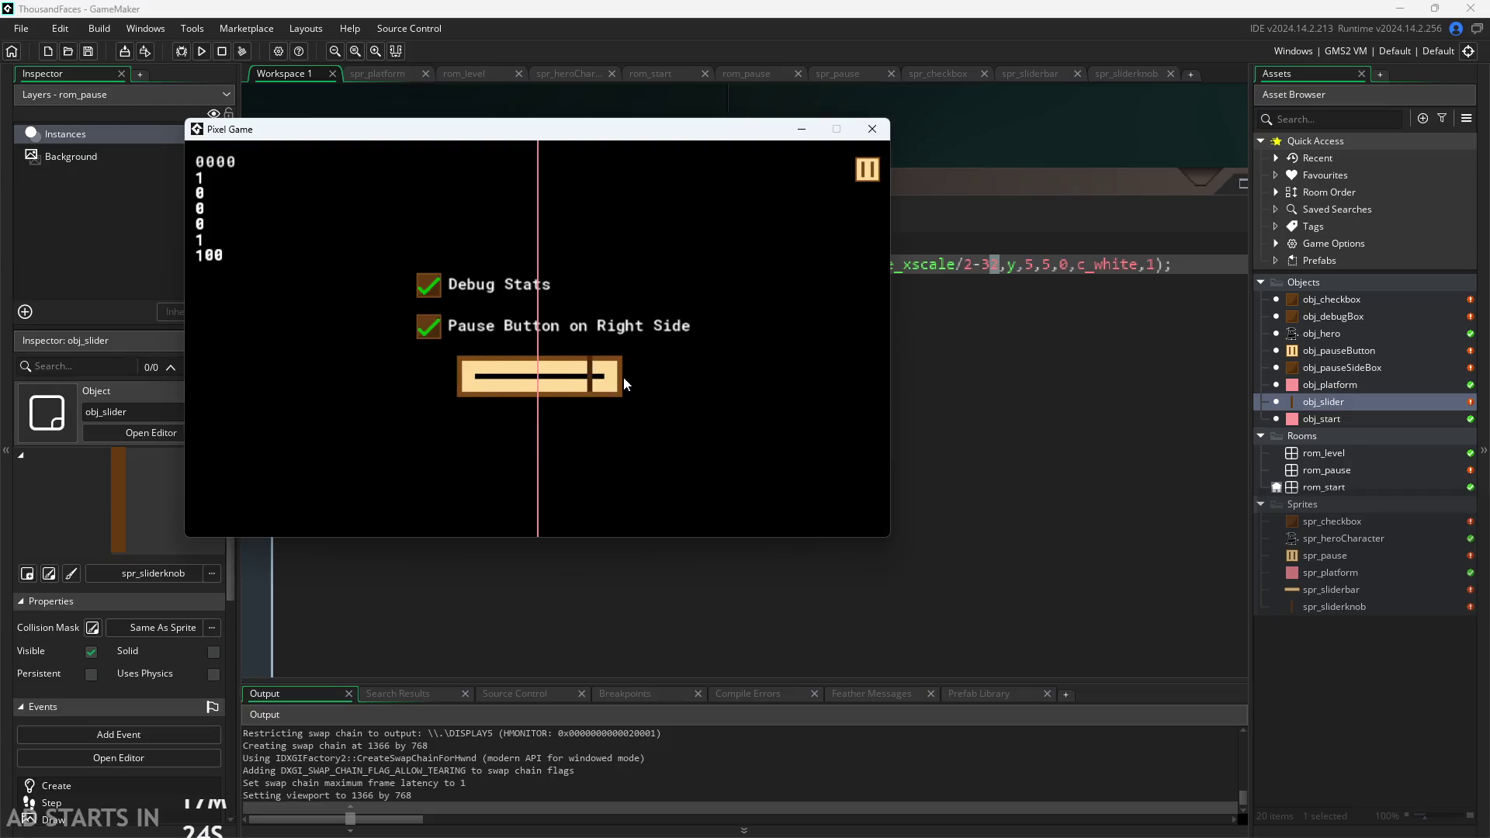
{"action": "left_click", "coordinate": [869, 131]}
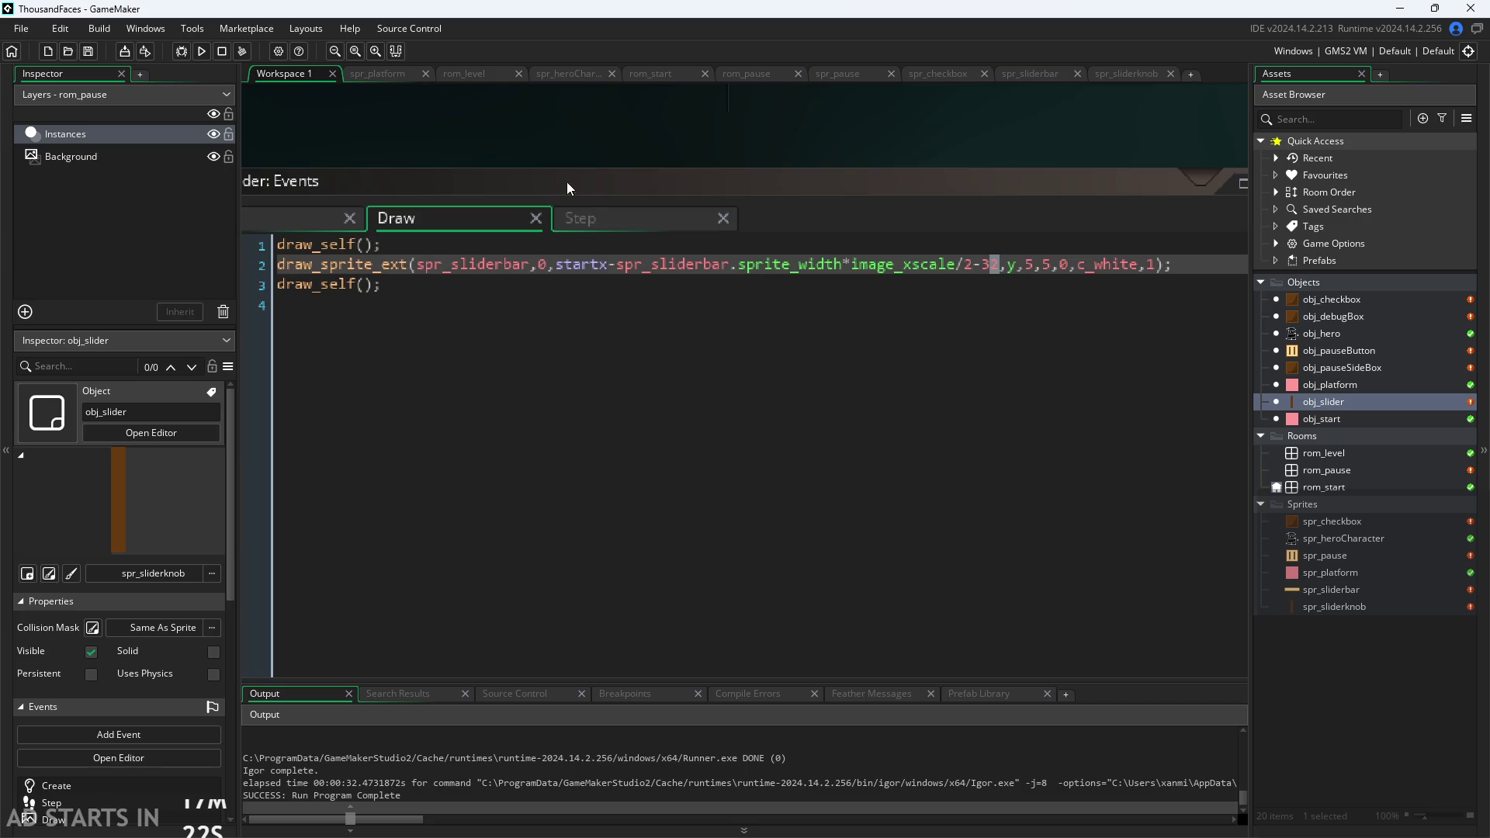
Duplicate the slider value debug line in obj_pauseButton's Draw GUI event.
{"action": "double_click", "coordinate": [1354, 351]}
{"action": "scroll", "coordinate": [301, 495], "scroll_direction": "up", "scroll_amount": 2}
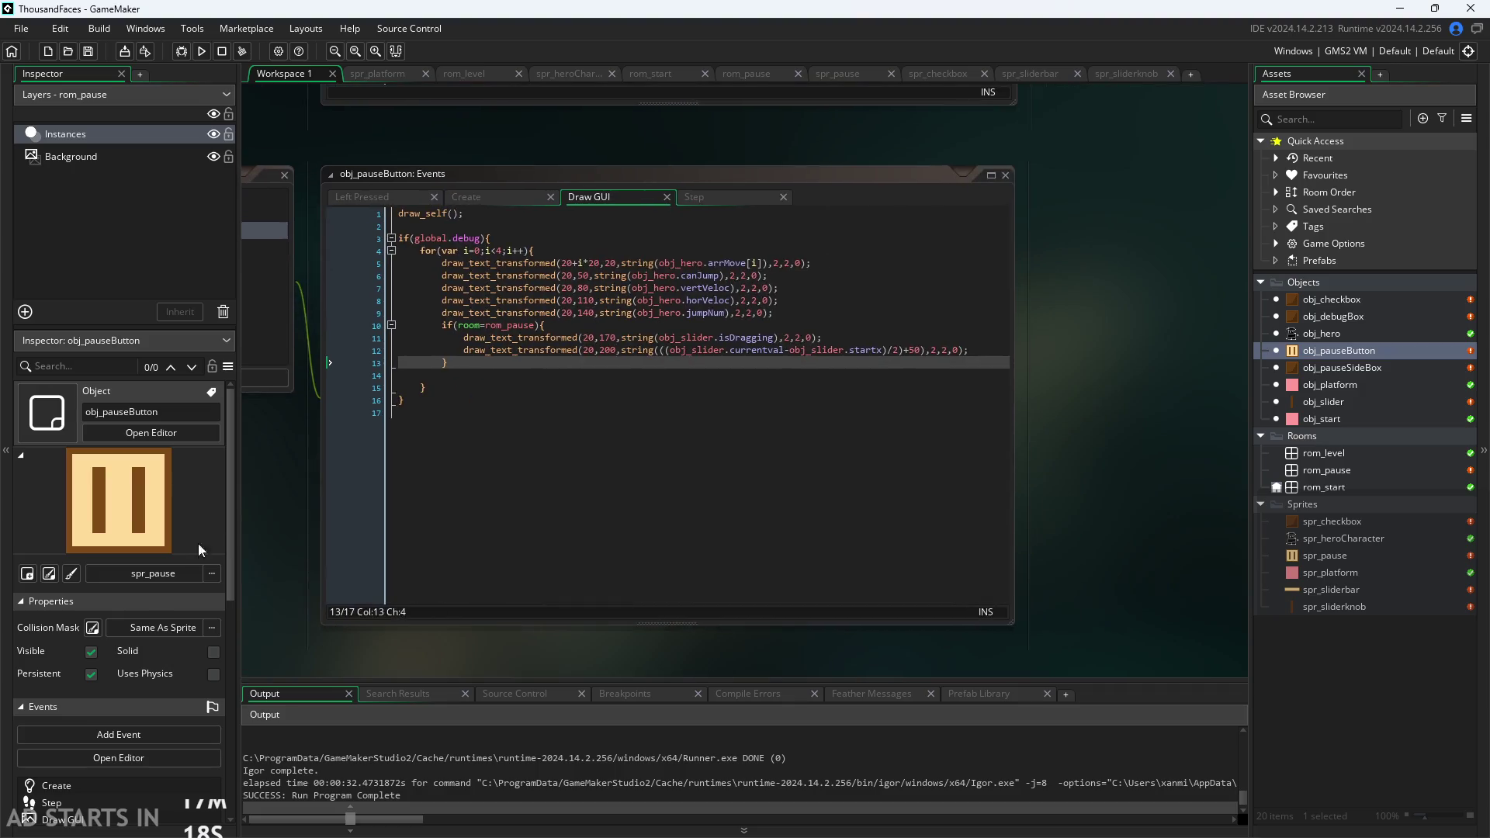
{"action": "scroll", "coordinate": [303, 501], "scroll_direction": "down", "scroll_amount": 2}
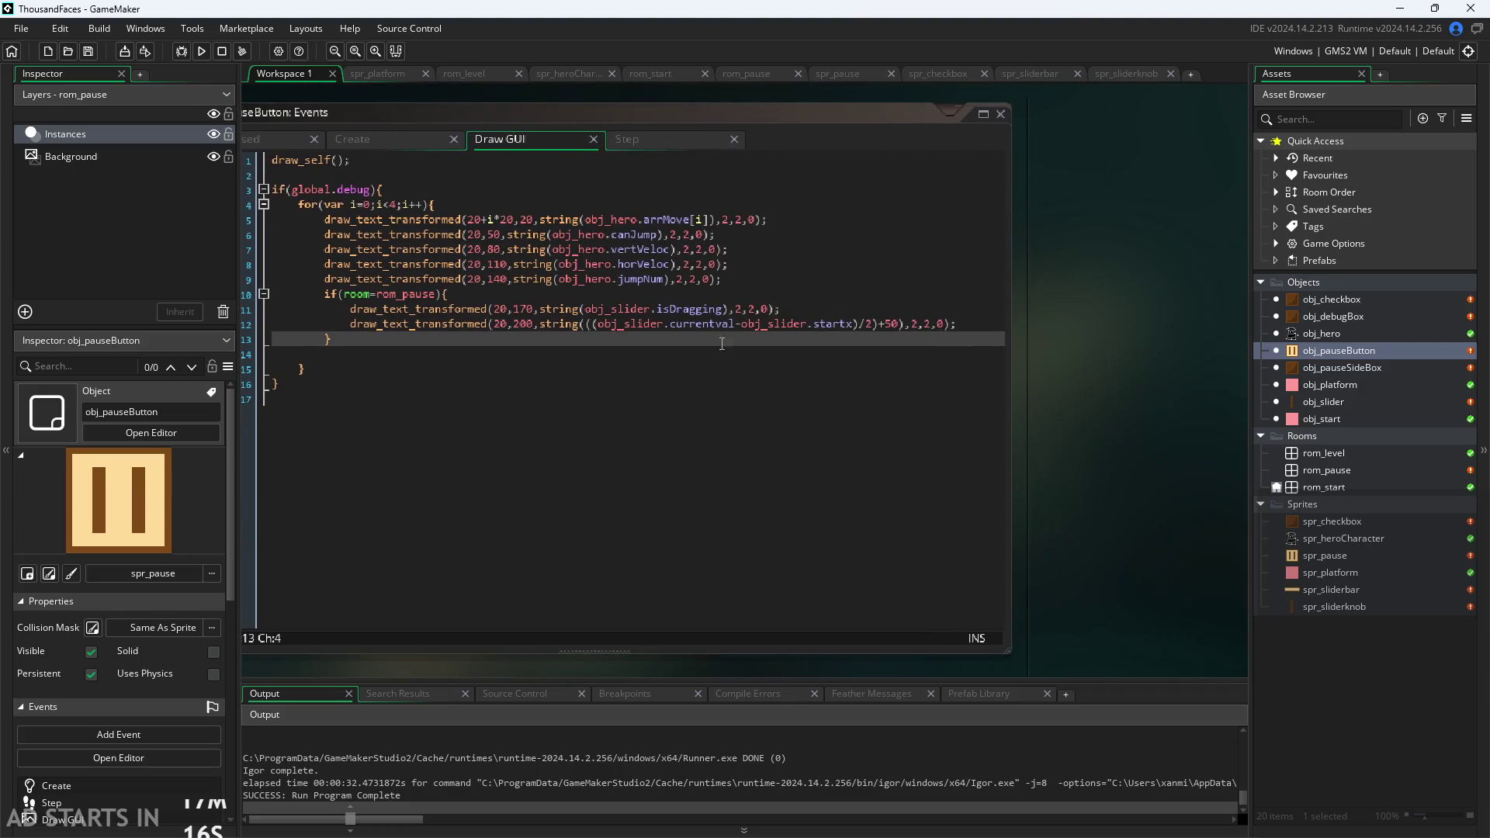
{"action": "left_click_drag", "start_coordinate": [952, 320], "coordinate": [354, 326]}
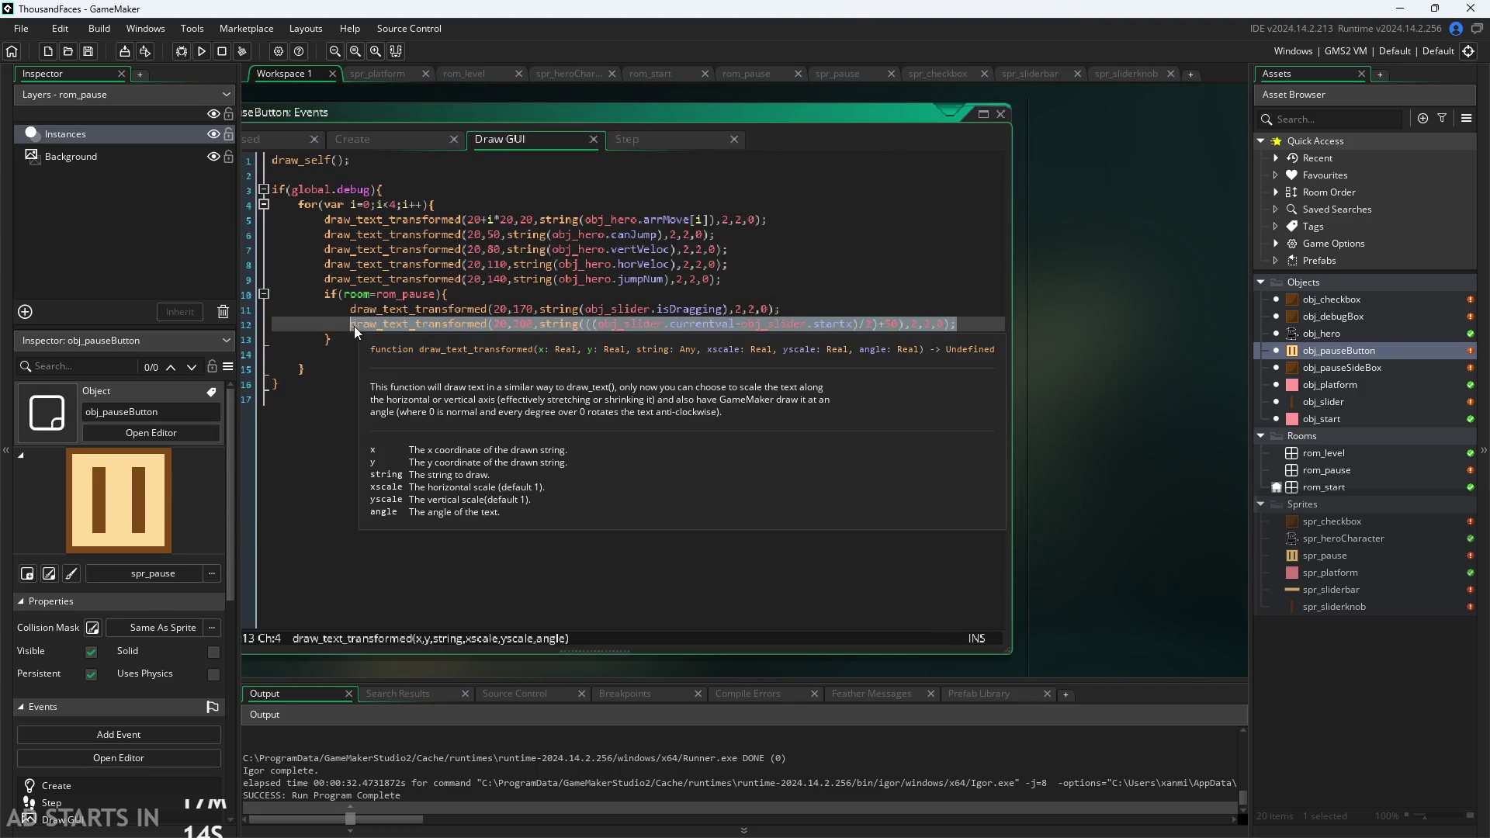
{"action": "left_click", "coordinate": [970, 324]}
{"action": "key", "text": "ctrl+d"}
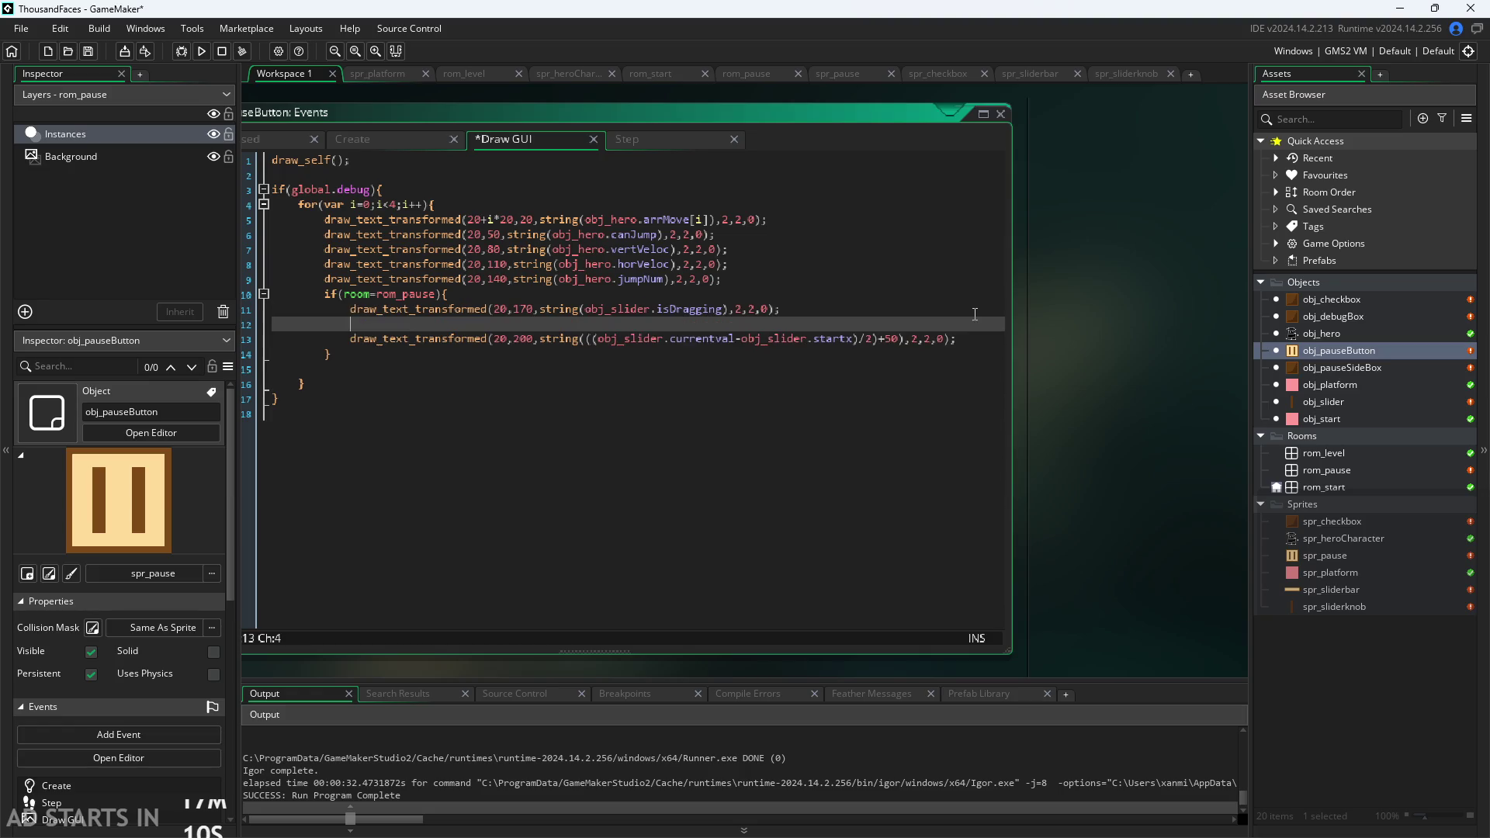
Make the duplicated line print obj_slider.x and save.
{"action": "key", "text": "Left"}
{"action": "key", "text": "Left"}
{"action": "key", "text": "Left"}
{"action": "key", "text": "Left"}
{"action": "key", "text": "Left"}
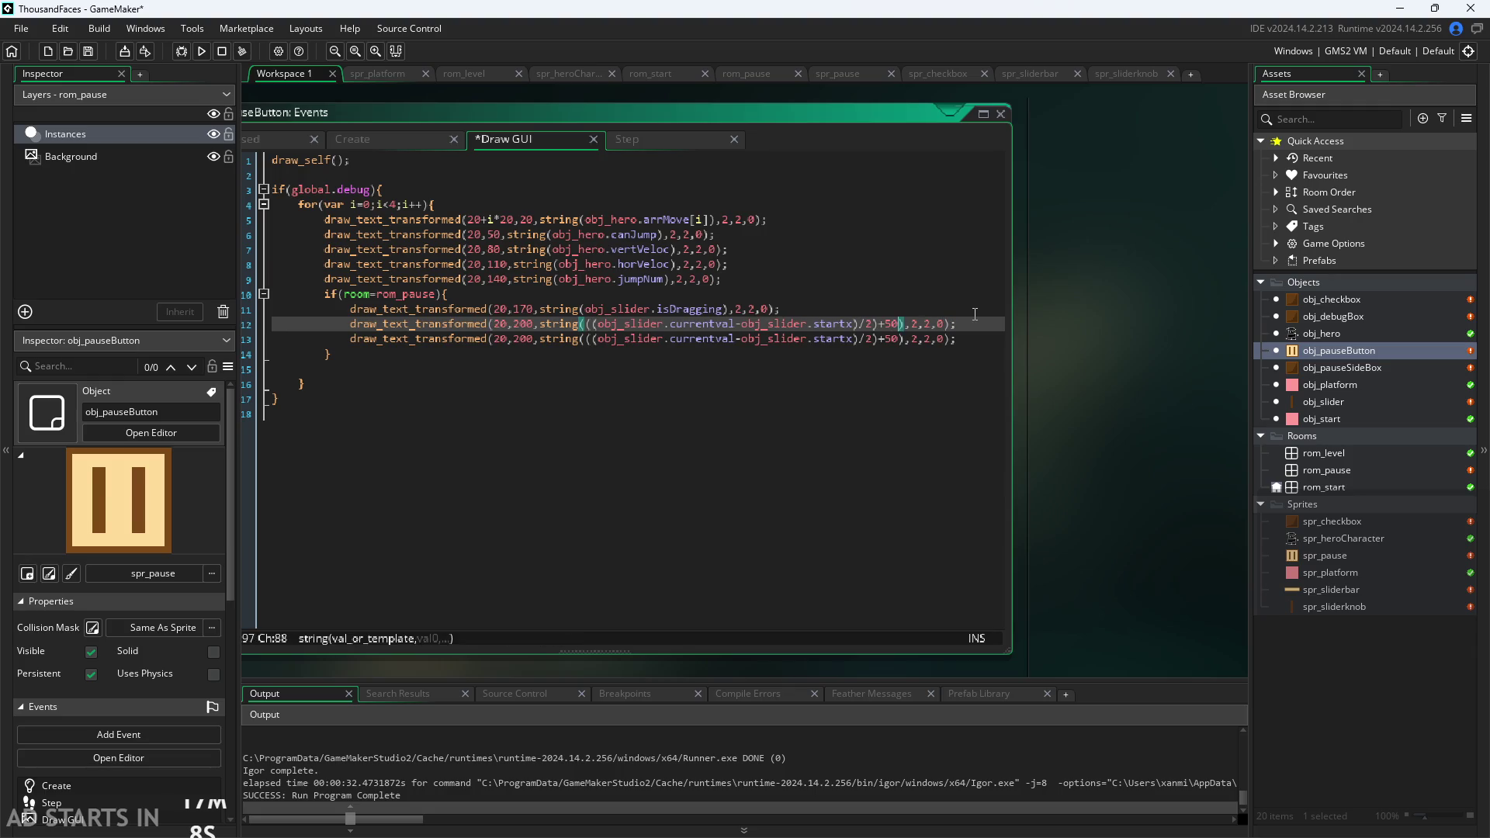
{"action": "key", "text": "shift+Left"}
{"action": "key", "text": "shift+Left"}
{"action": "key", "text": "shift+Left"}
{"action": "key", "text": "shift+Left"}
{"action": "key", "text": "shift+Left"}
{"action": "key", "text": "shift+Left"}
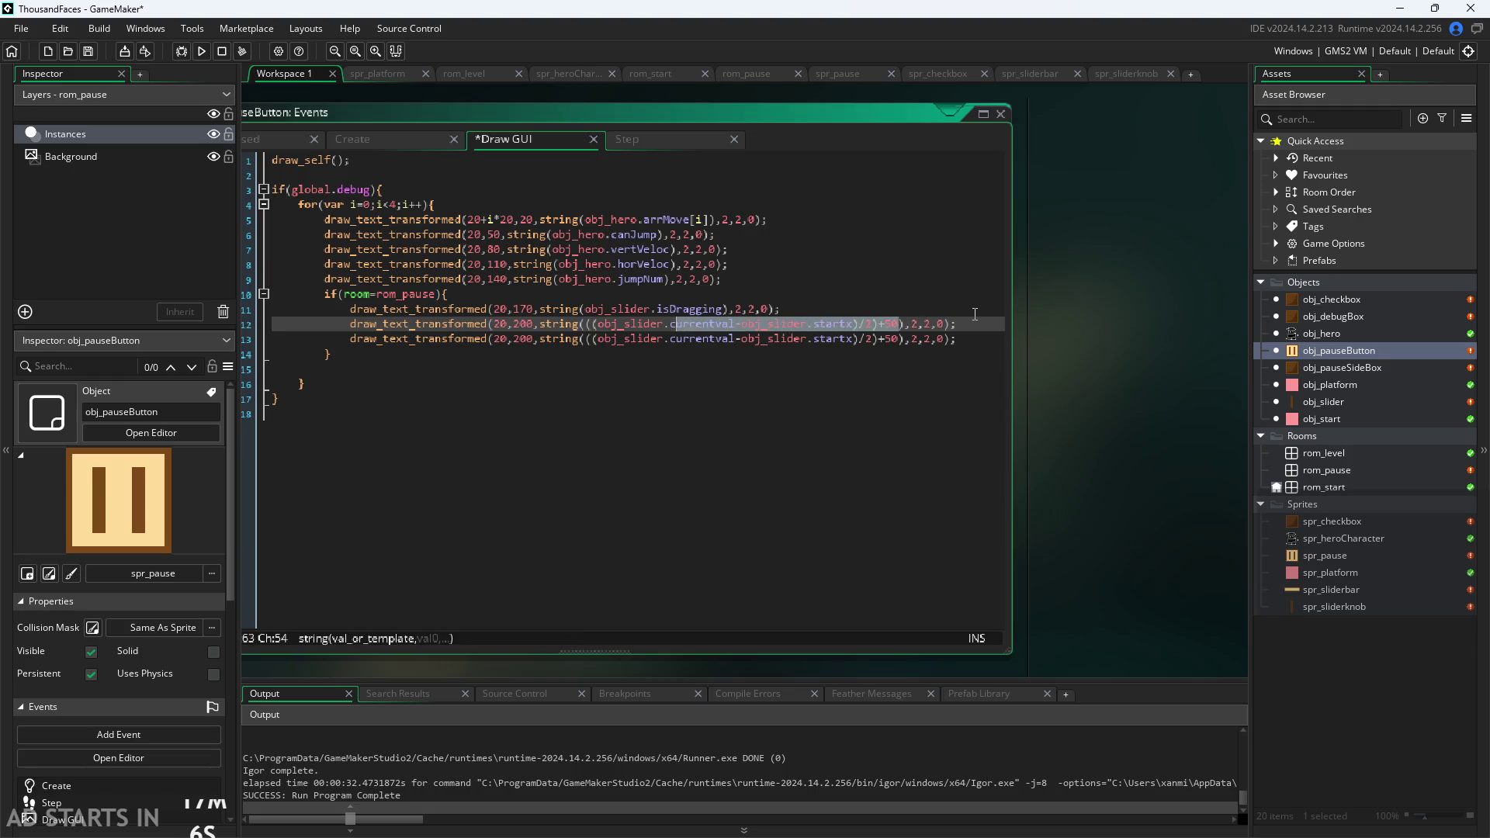
{"action": "key", "text": "BackSpace"}
{"action": "key", "text": "BackSpace"}
{"action": "type", "text": "x"}
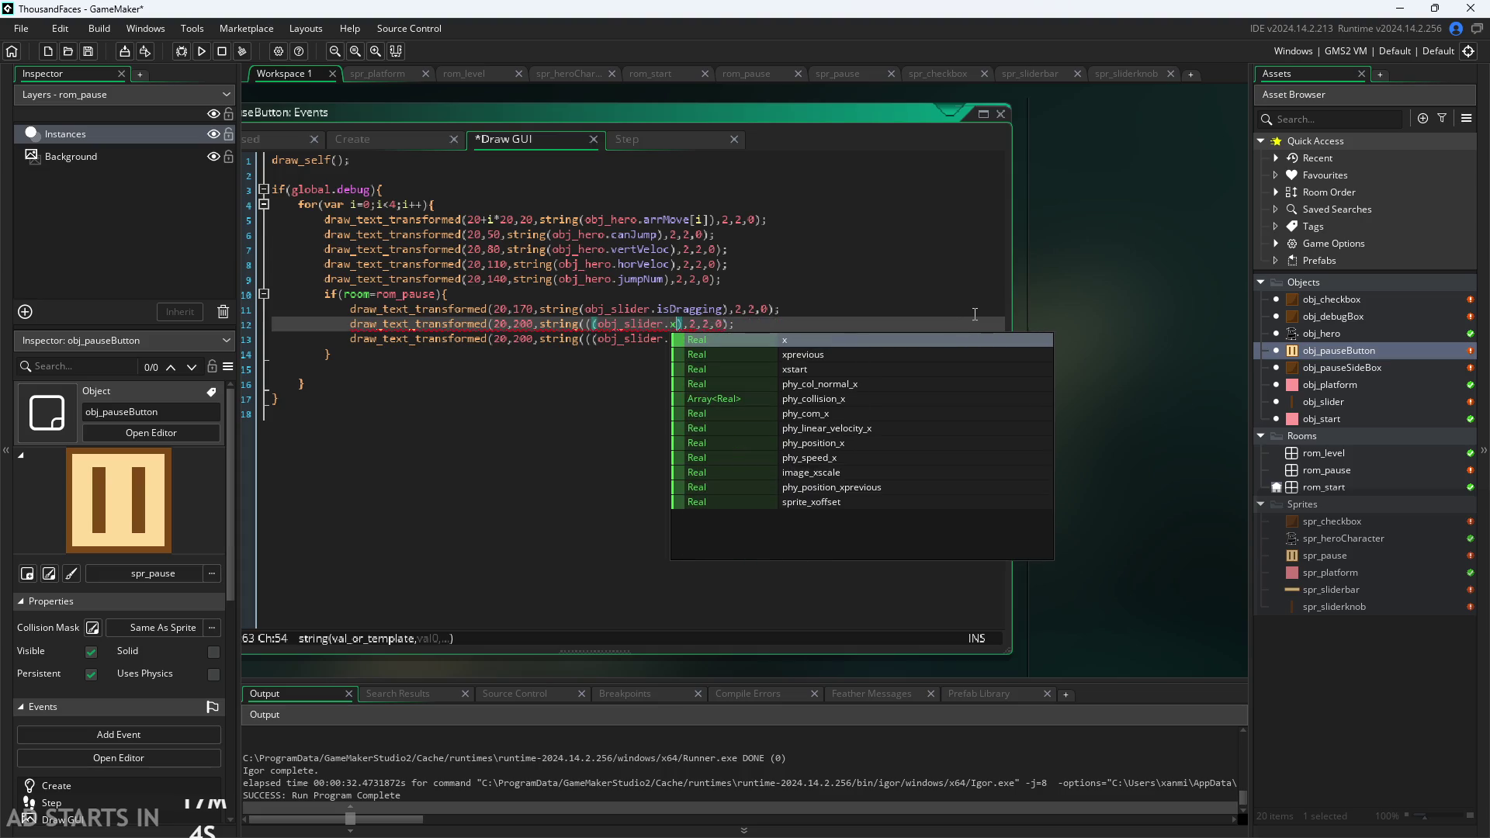
{"action": "key", "text": "Left"}
{"action": "key", "text": "Left"}
{"action": "key", "text": "Left"}
{"action": "key", "text": "BackSpace"}
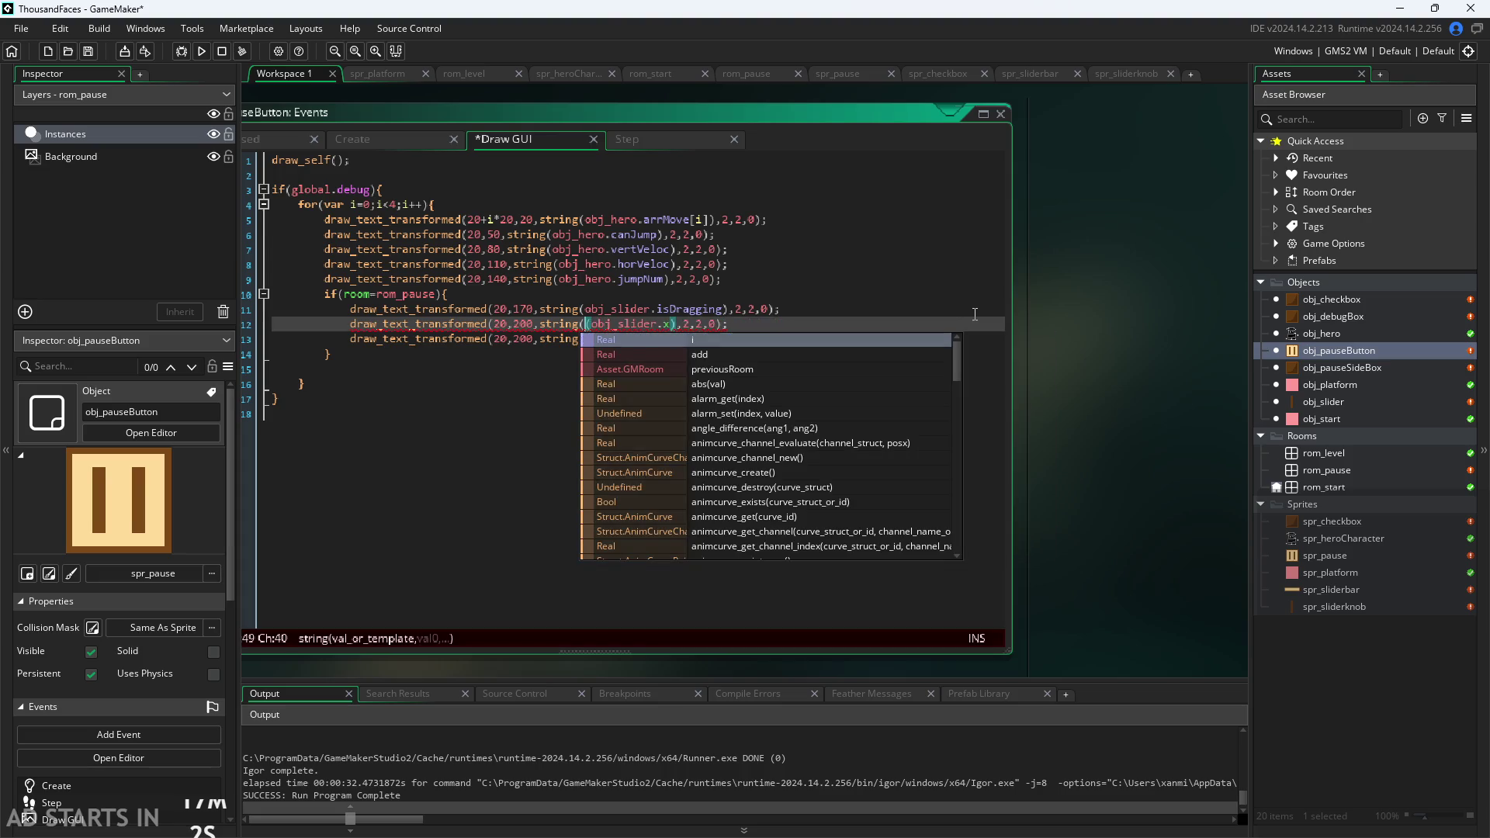
{"action": "key", "text": "BackSpace"}
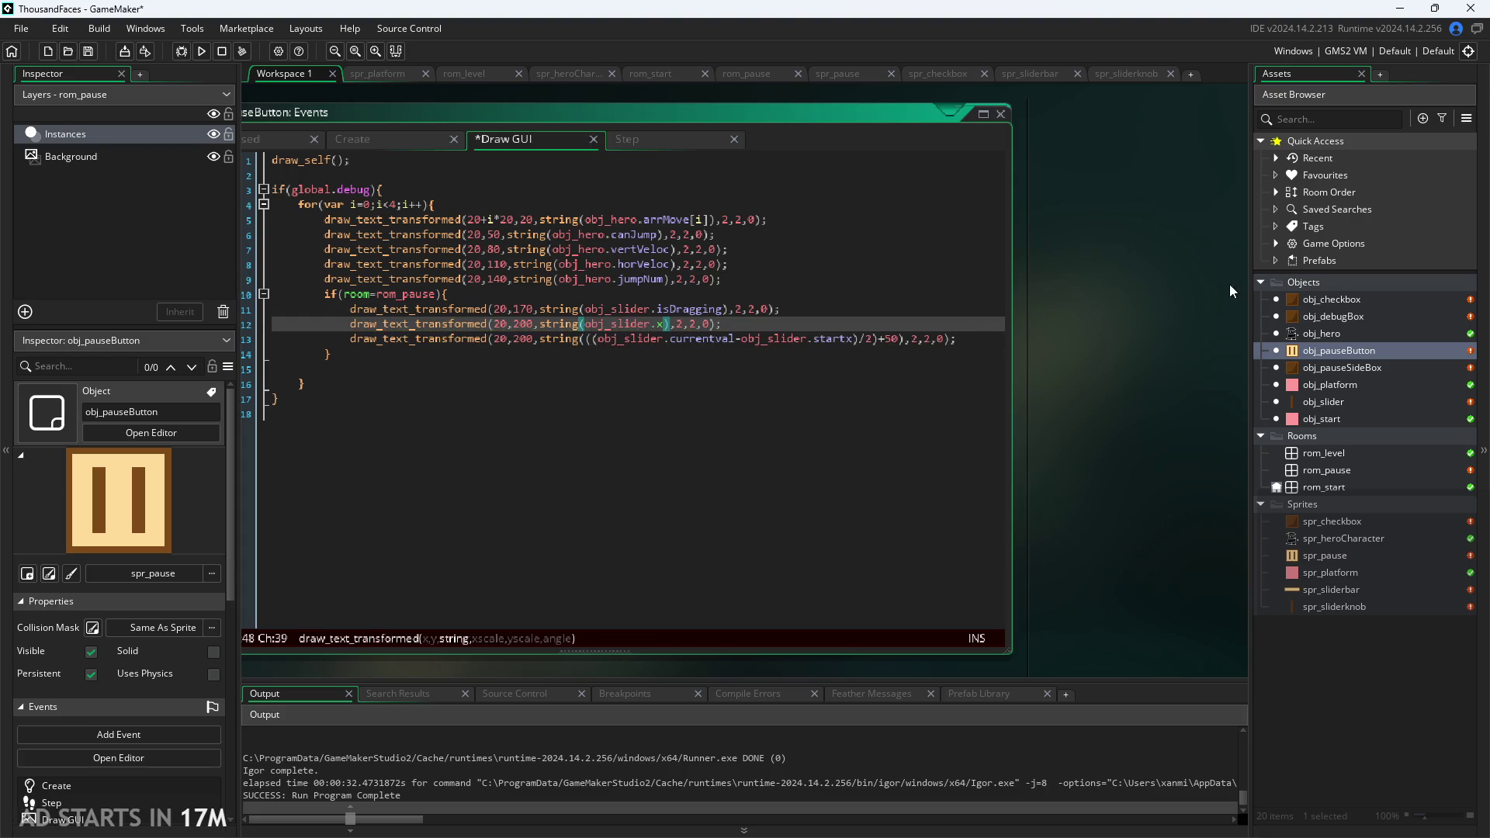
{"action": "left_click", "coordinate": [1213, 338]}
{"action": "key", "text": "ctrl+s"}
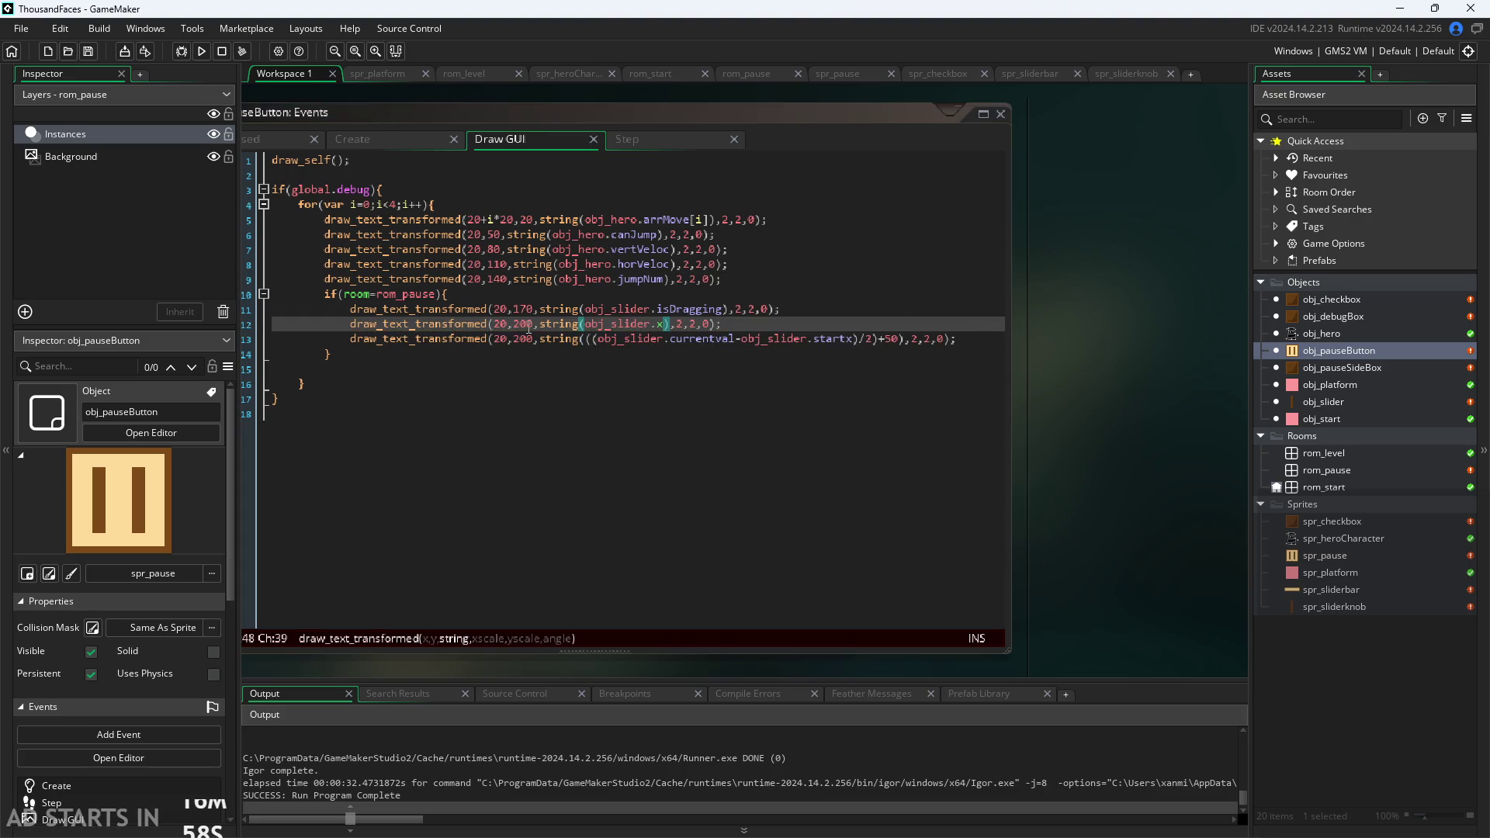
Move line 13's value readout from y 200 to 230, save, and run the game.
{"action": "left_click", "coordinate": [529, 340]}
{"action": "key", "text": "BackSpace"}
{"action": "type", "text": "3"}
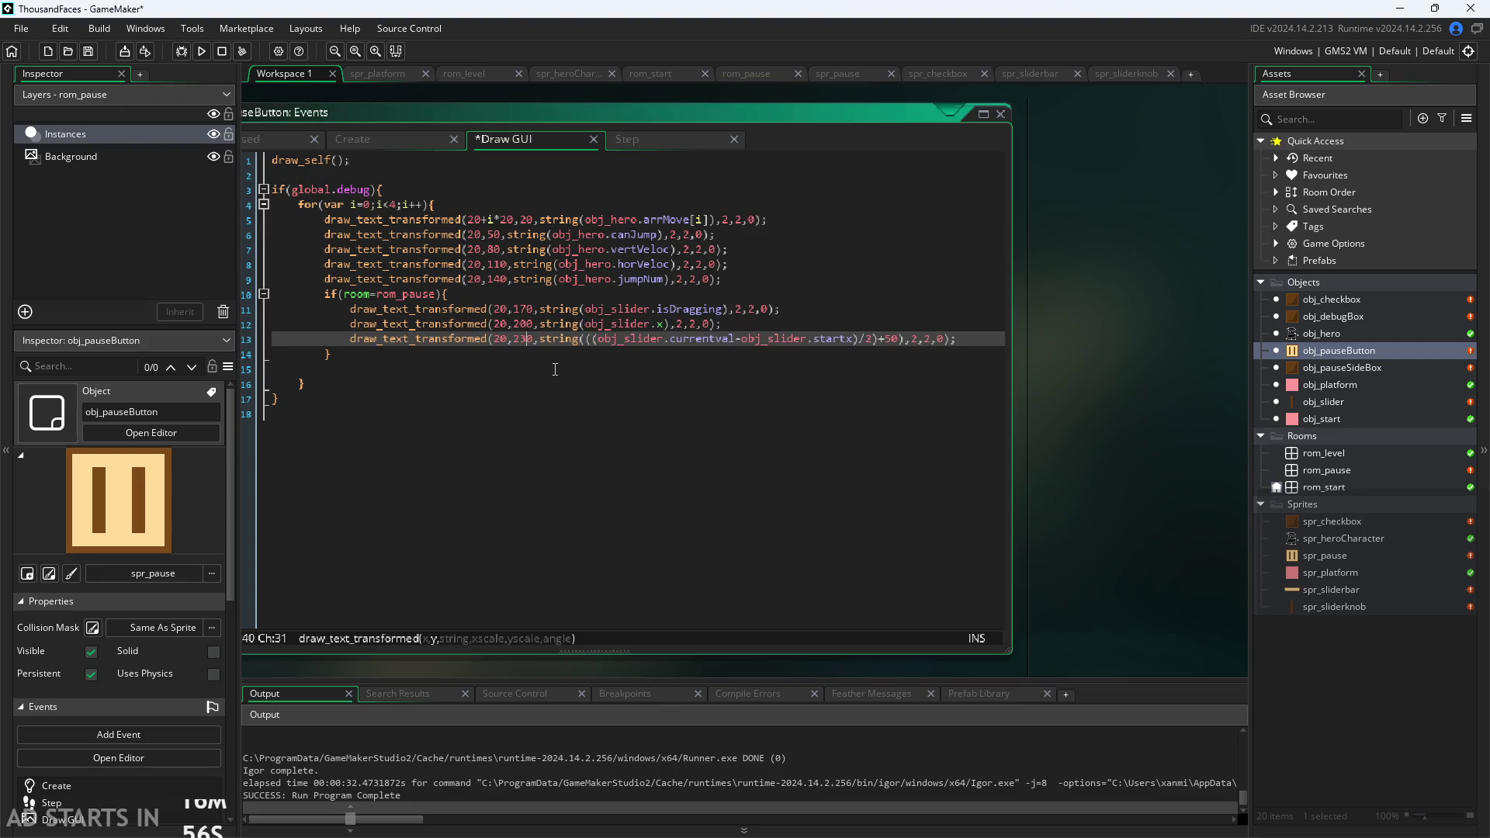
{"action": "key", "text": "ctrl+s"}
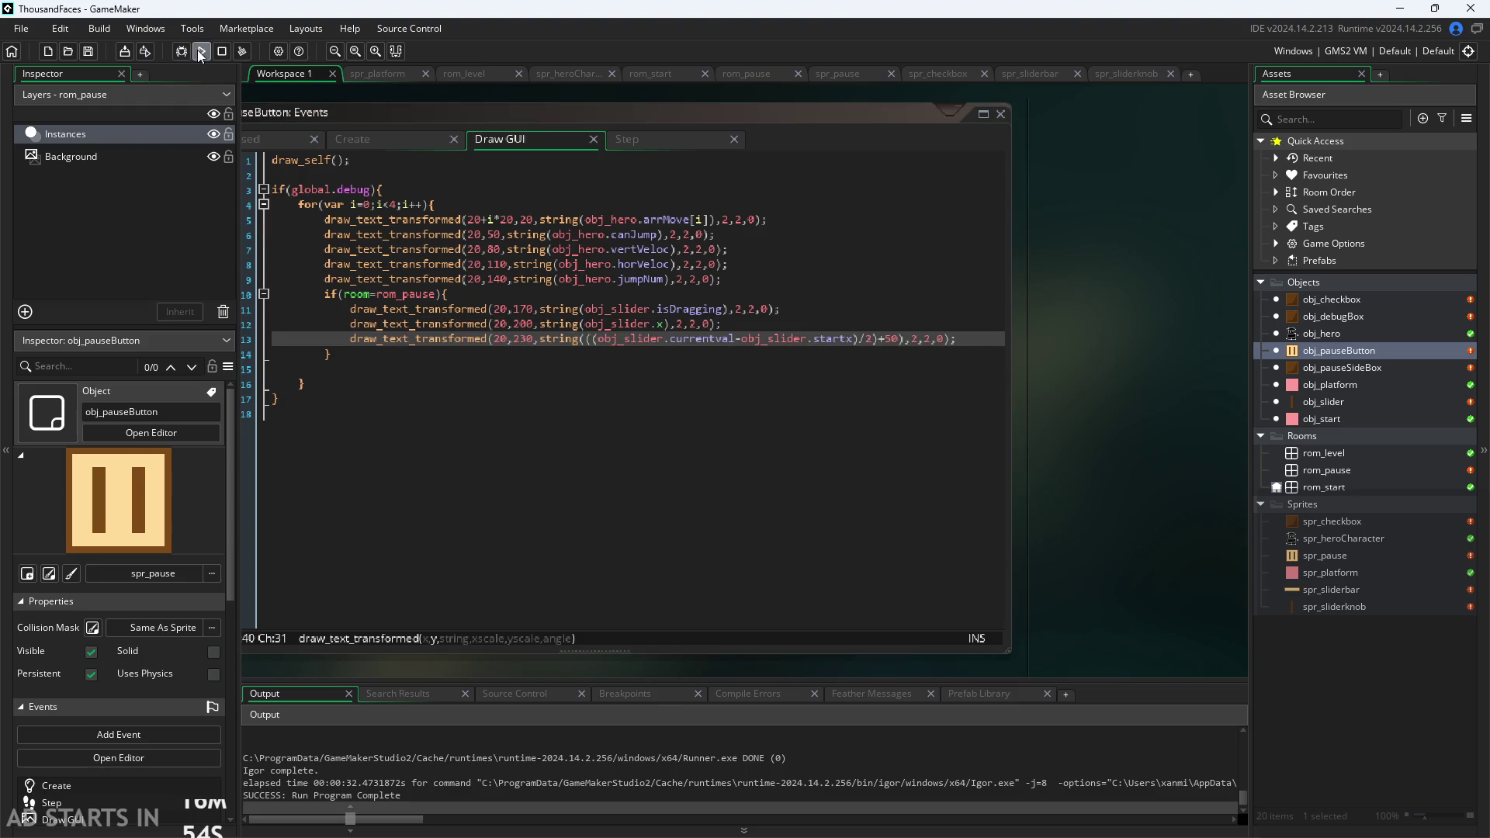
{"action": "left_click", "coordinate": [200, 51]}
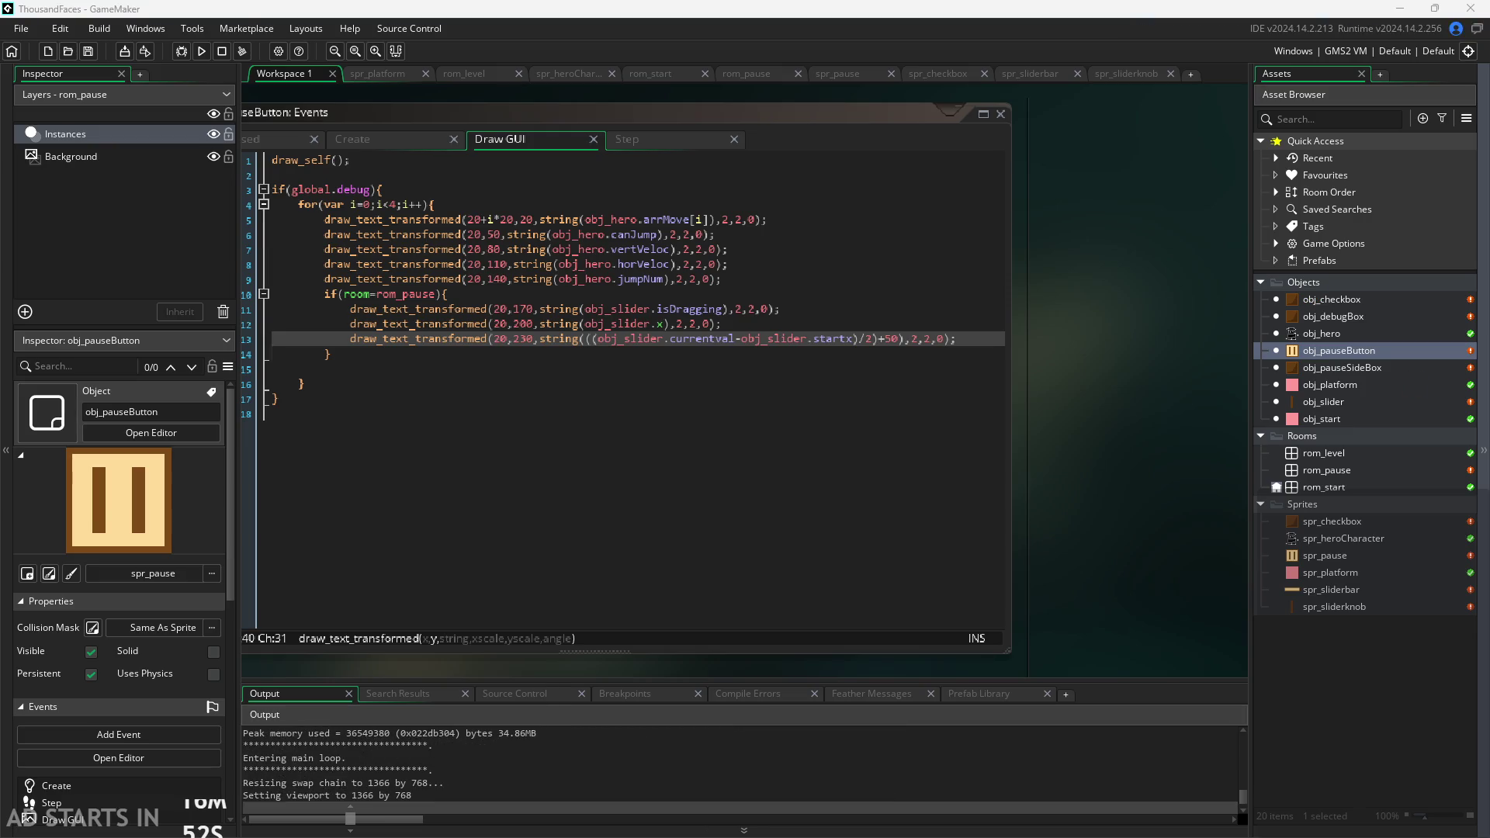
{"action": "left_click", "coordinate": [536, 396]}
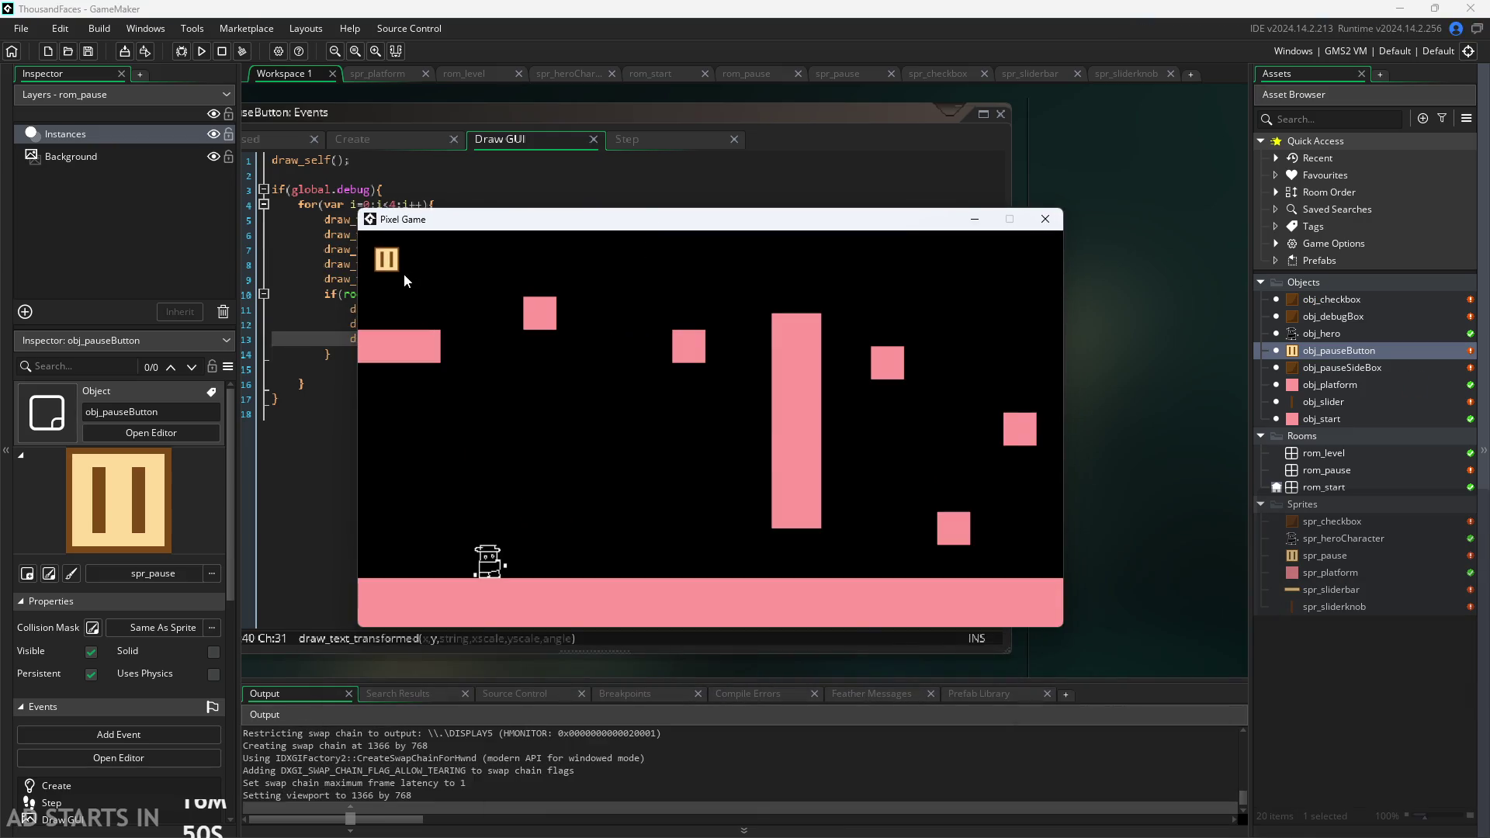
{"action": "left_click", "coordinate": [386, 259]}
{"action": "left_click", "coordinate": [602, 375]}
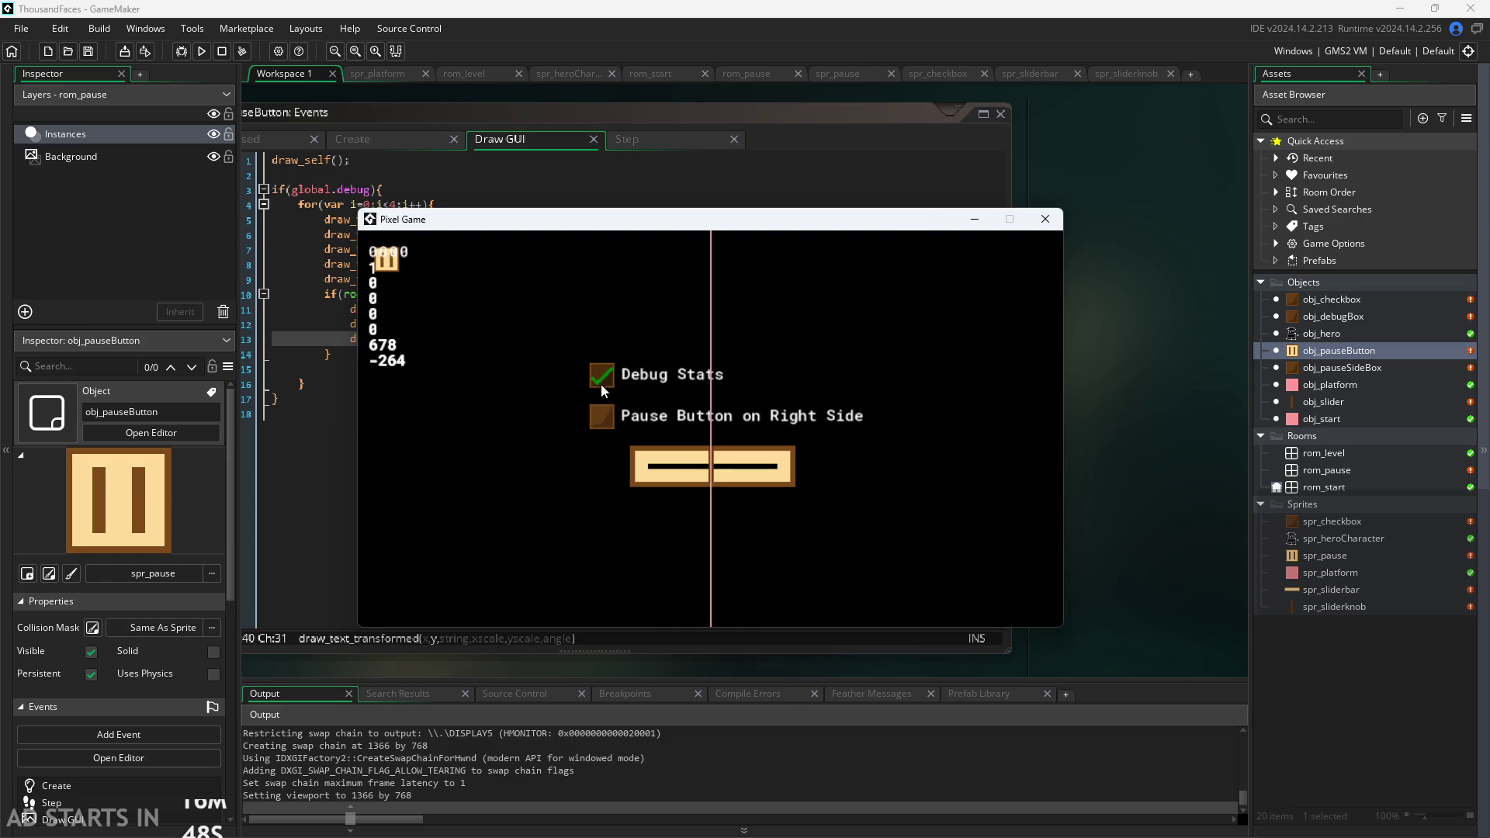
{"action": "left_click", "coordinate": [602, 416]}
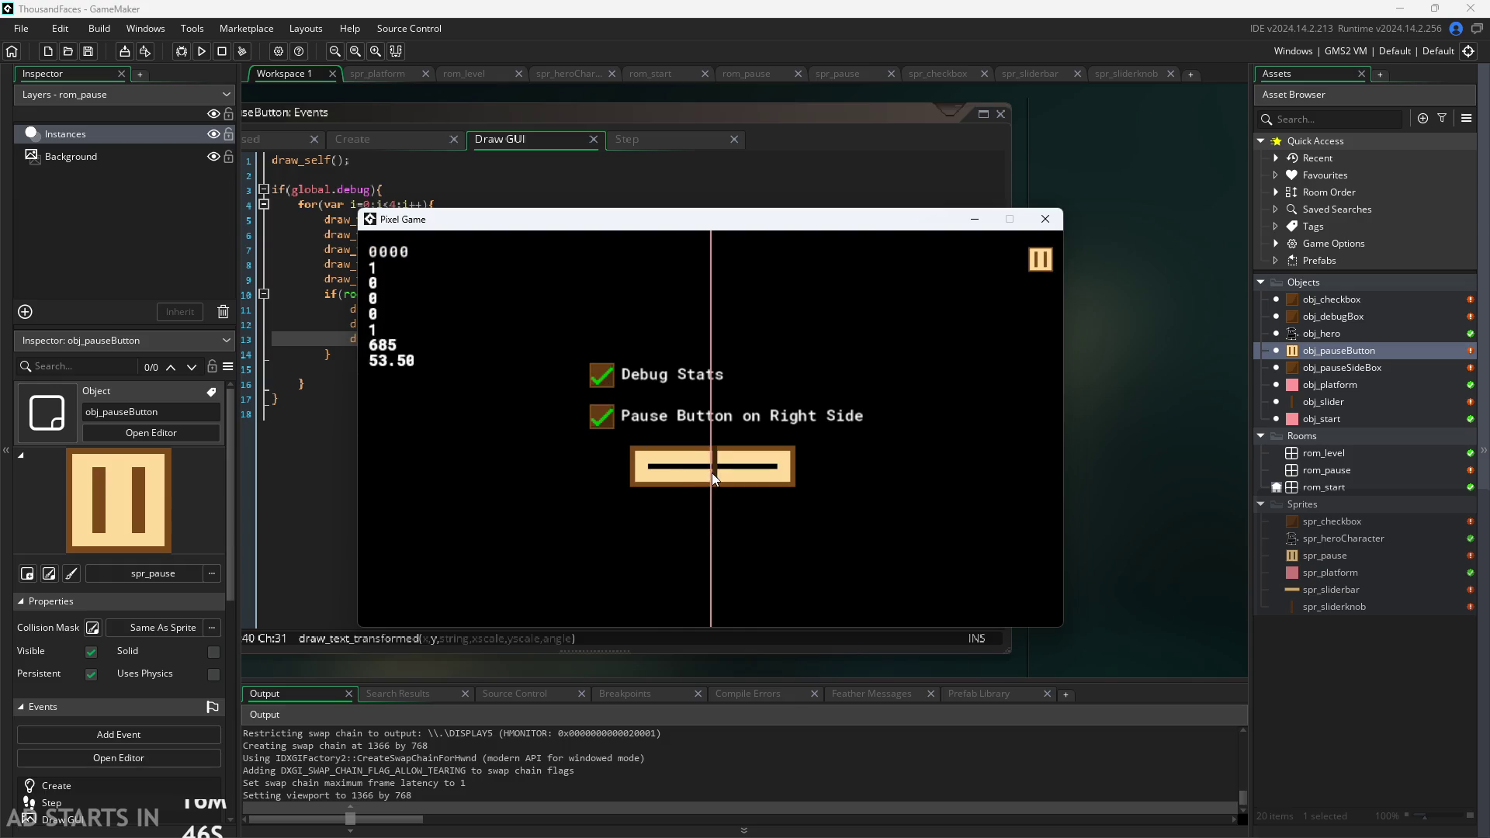
{"action": "mouse_move", "coordinate": [711, 473]}
{"action": "left_mouse_down"}
{"action": "mouse_move", "coordinate": [576, 486]}
{"action": "mouse_move", "coordinate": [1102, 468]}
{"action": "mouse_move", "coordinate": [612, 515]}
{"action": "mouse_move", "coordinate": [933, 444]}
{"action": "mouse_move", "coordinate": [510, 450]}
{"action": "mouse_move", "coordinate": [891, 450]}
{"action": "mouse_move", "coordinate": [516, 505]}
{"action": "mouse_move", "coordinate": [858, 500]}
{"action": "left_mouse_up"}
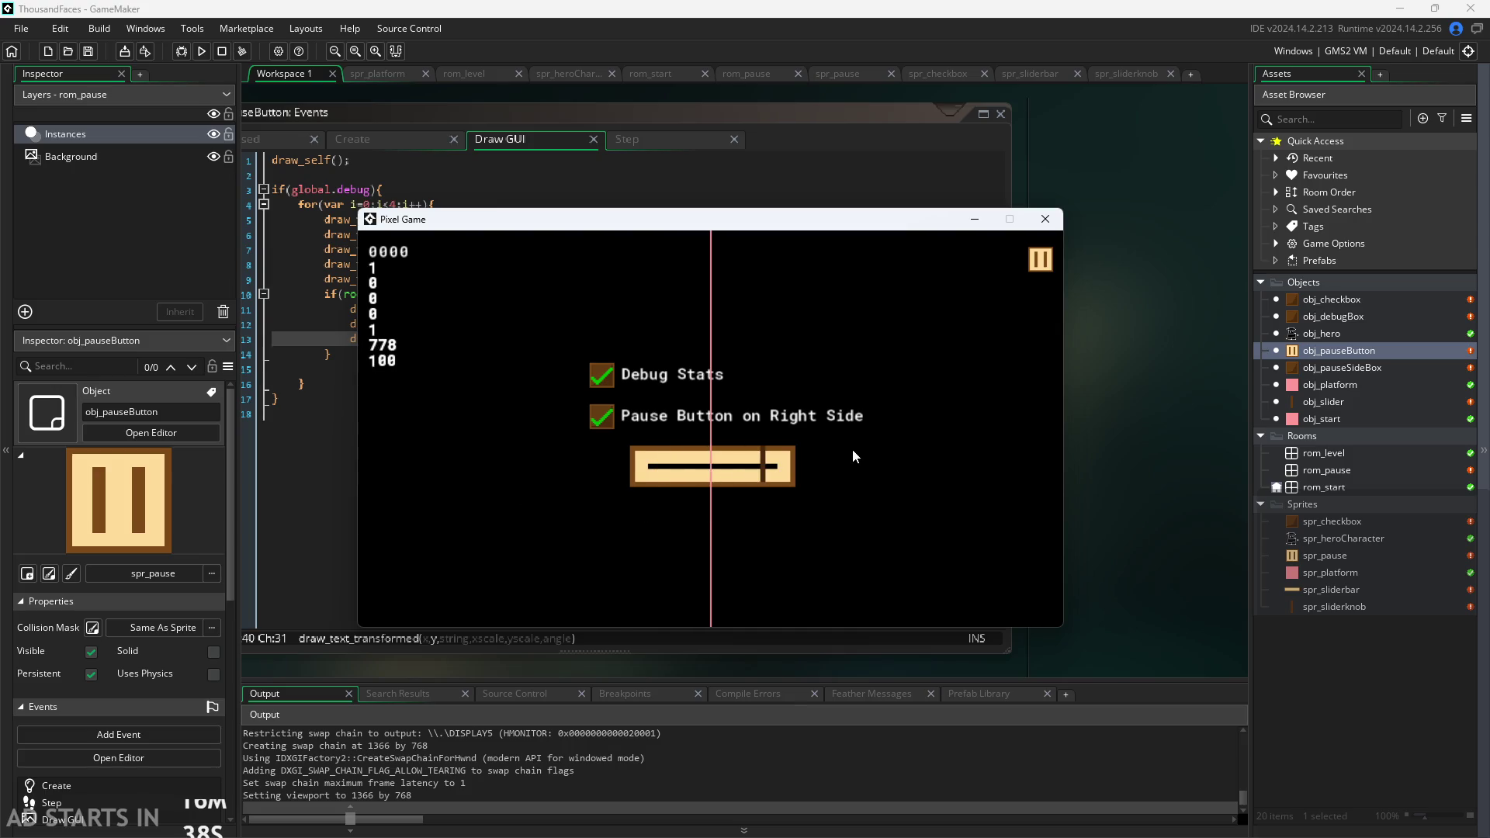
Close the game and review obj_pauseButton's Create event code.
{"action": "left_click", "coordinate": [1048, 220]}
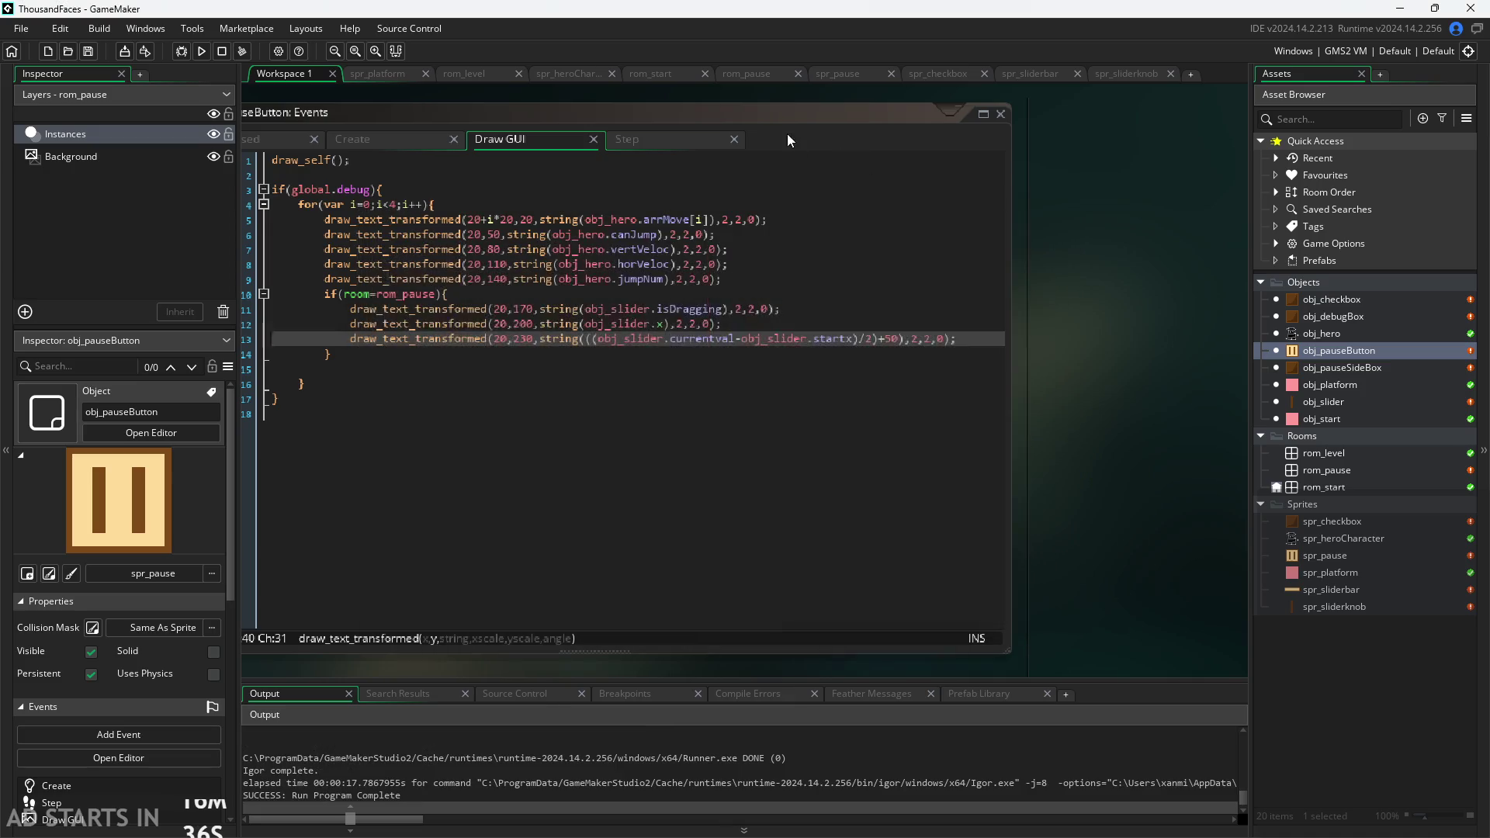
{"action": "left_click", "coordinate": [304, 135]}
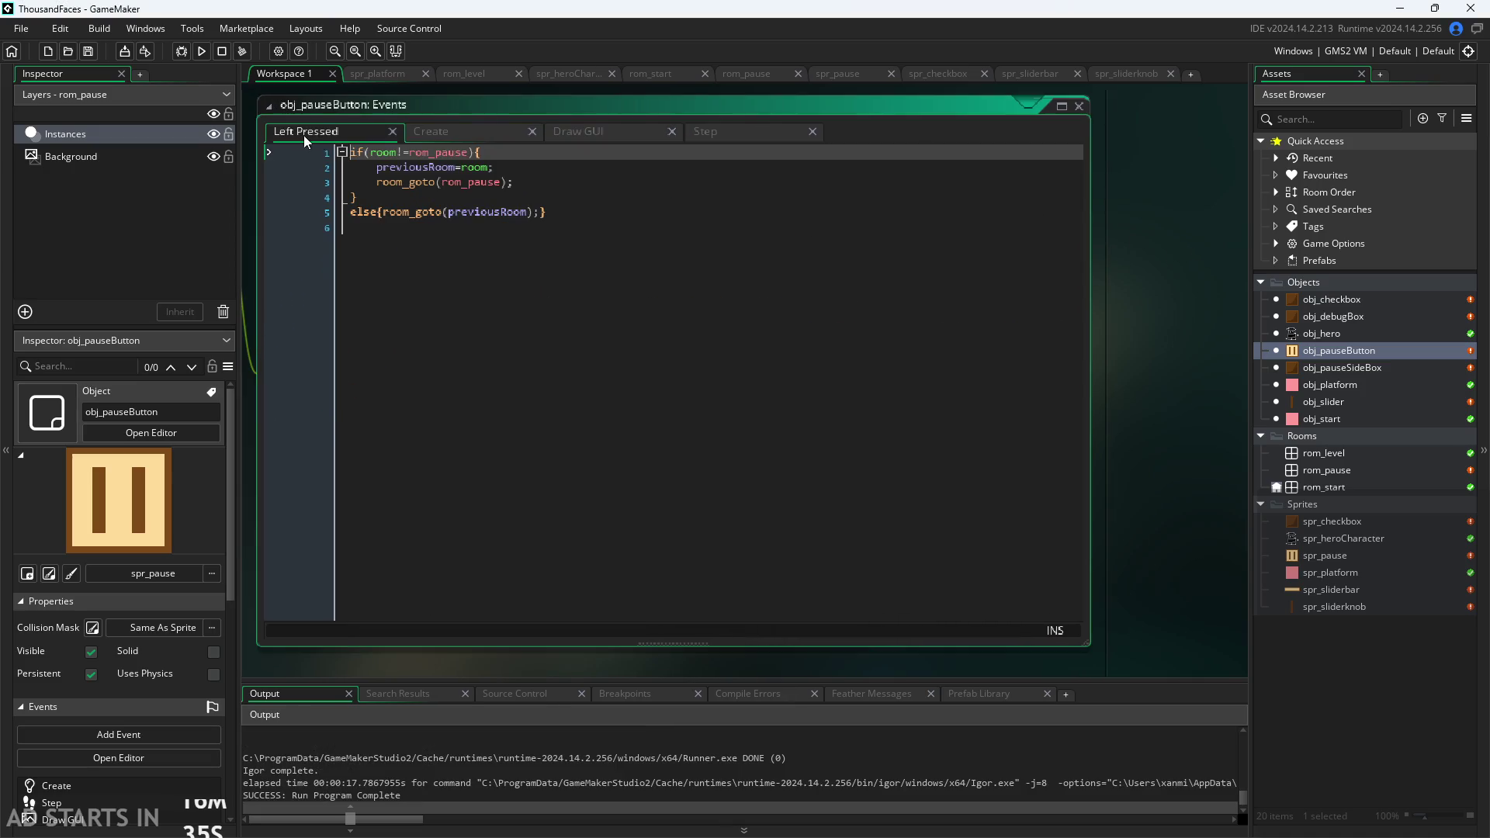
{"action": "left_click", "coordinate": [452, 132]}
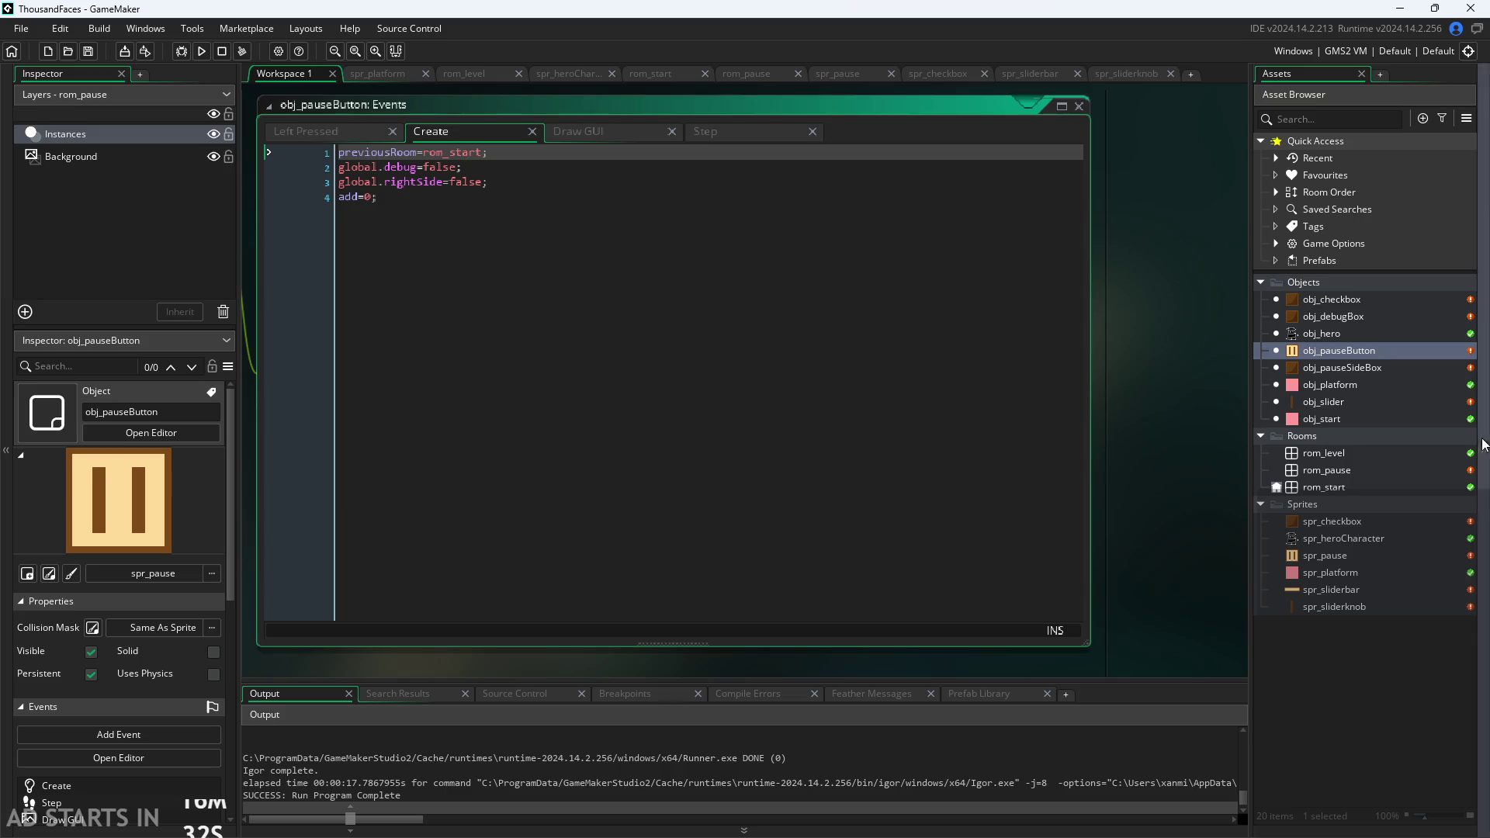
Review obj_slider's Create and Step code, ending on Create (currentval=50, scale=20).
{"action": "double_click", "coordinate": [1353, 402]}
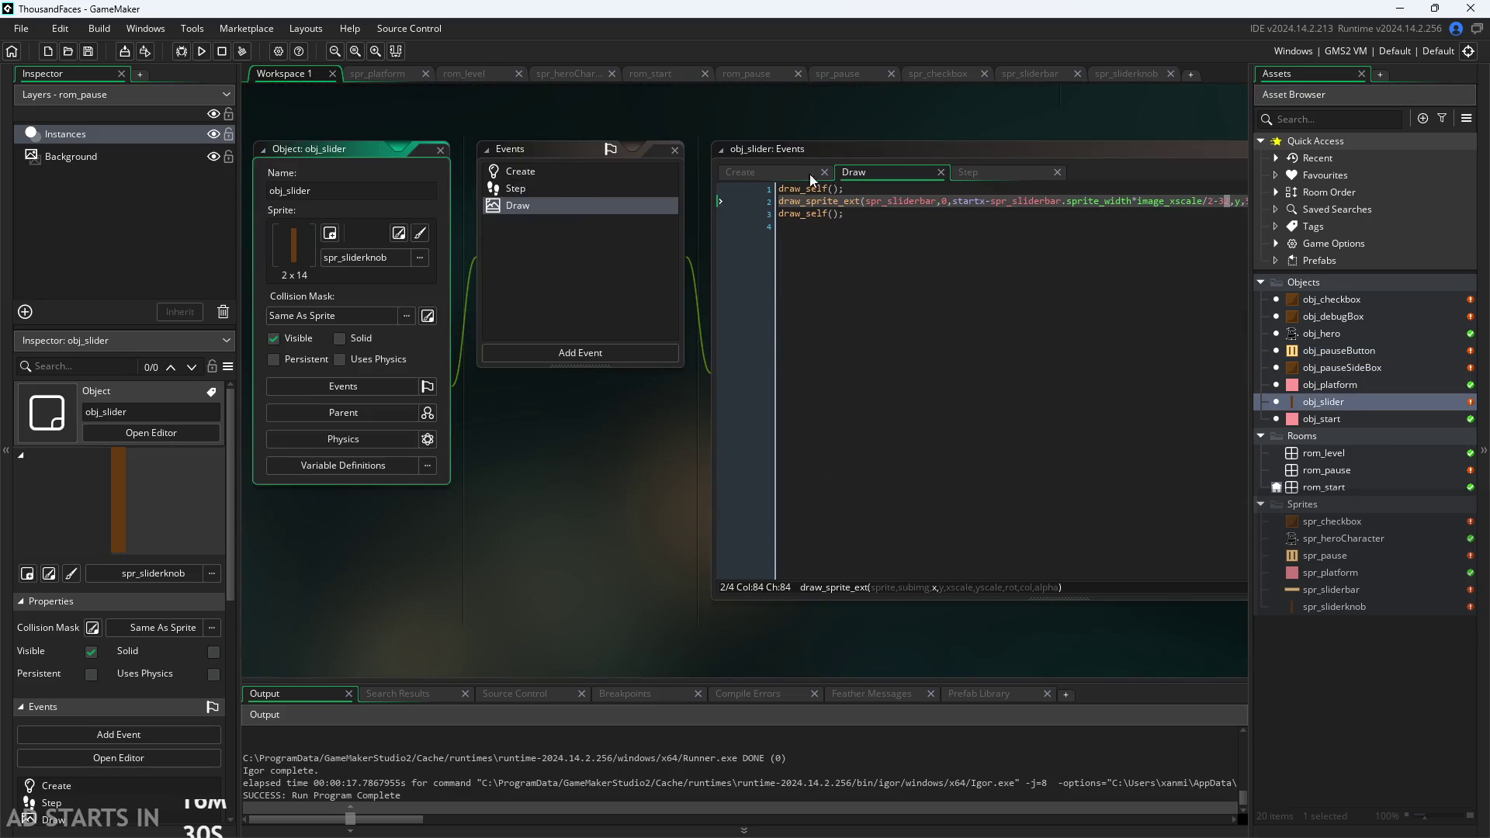
{"action": "left_click", "coordinate": [775, 173]}
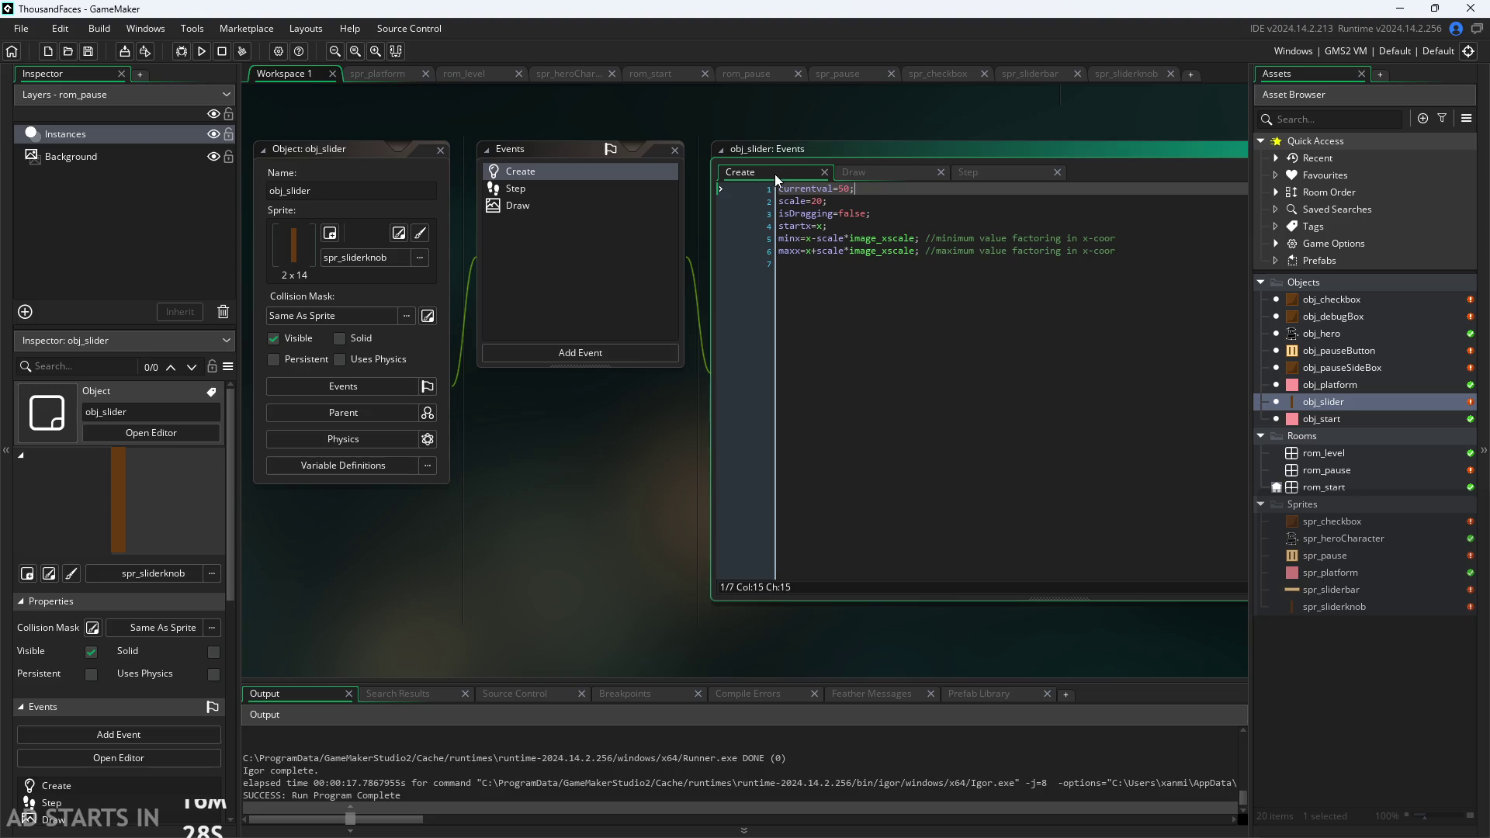
{"action": "scroll", "coordinate": [792, 215], "scroll_direction": "up", "scroll_amount": 3}
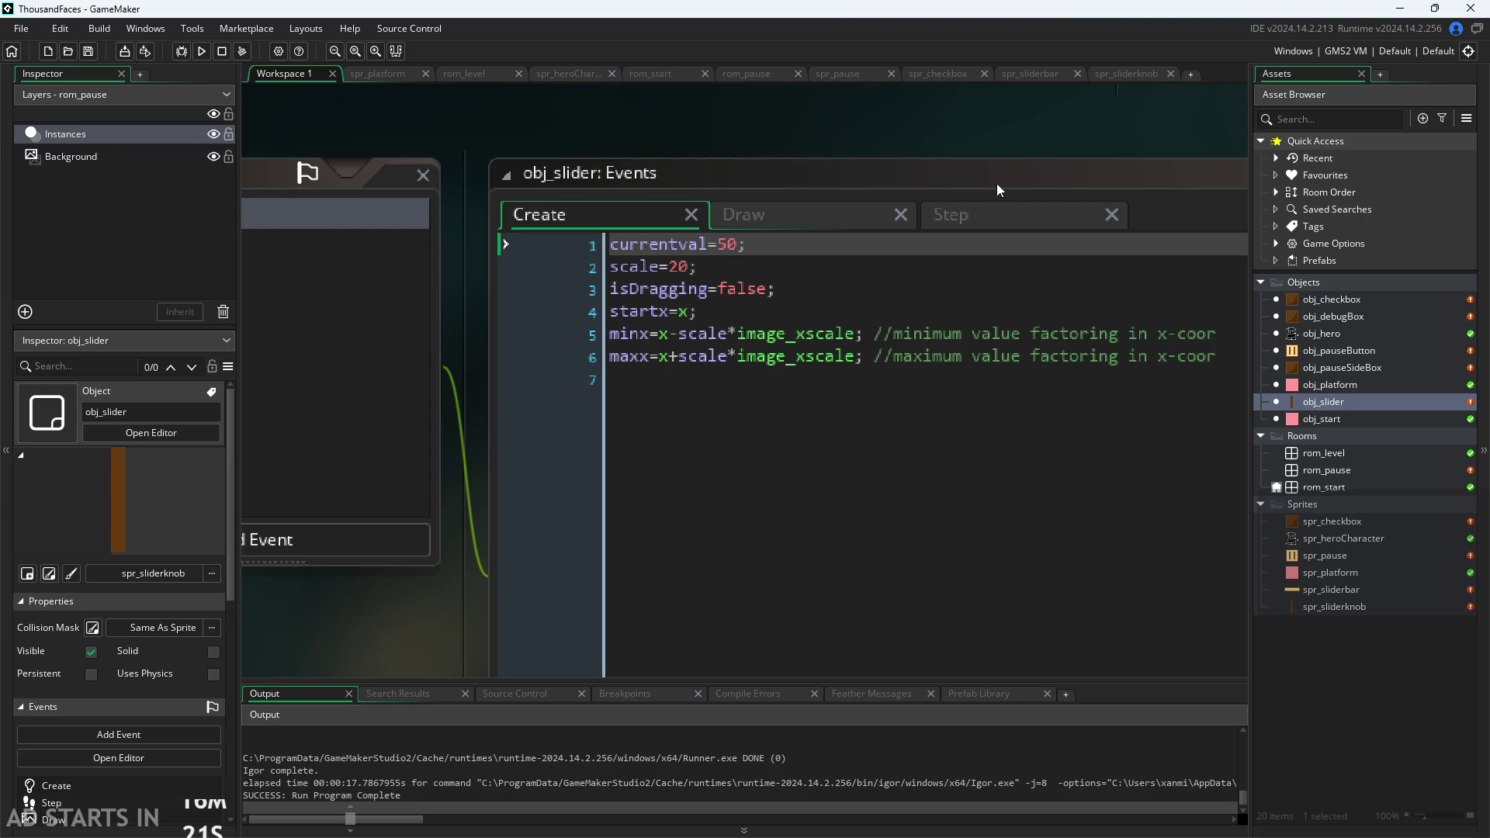
{"action": "left_click", "coordinate": [1002, 217]}
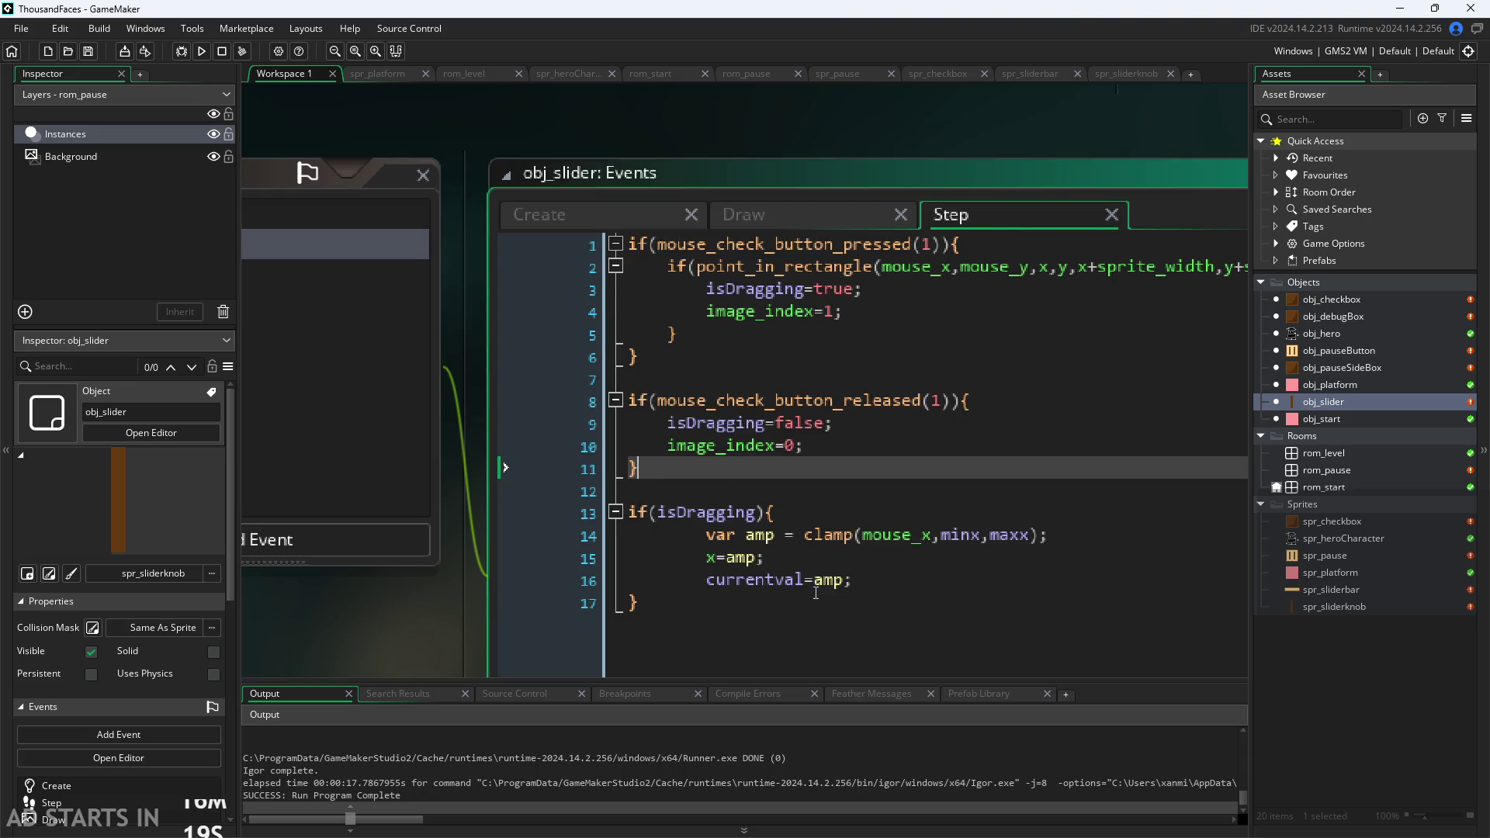
{"action": "left_click", "coordinate": [607, 226]}
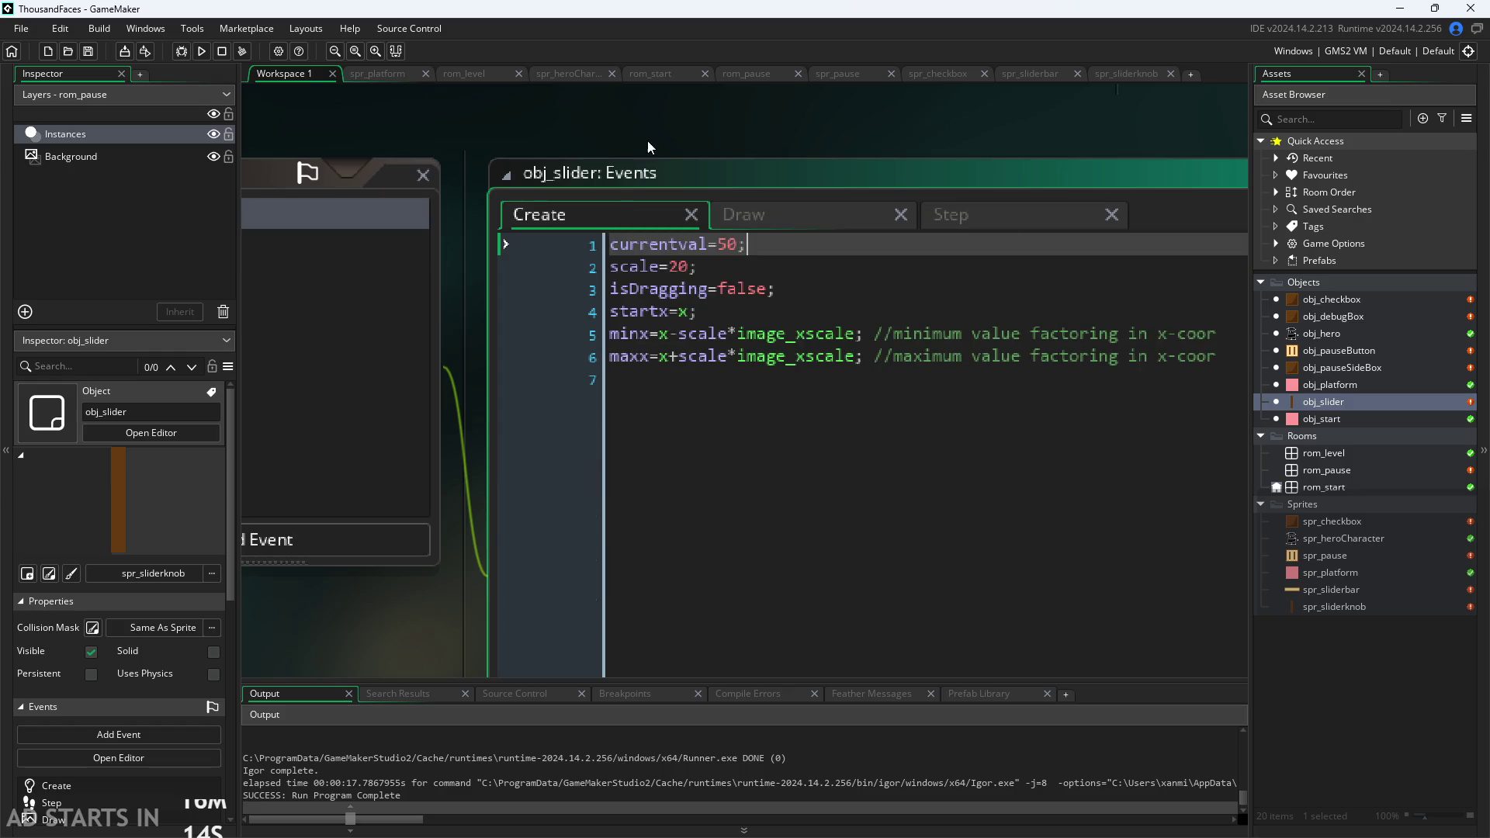
{"action": "left_click", "coordinate": [203, 54]}
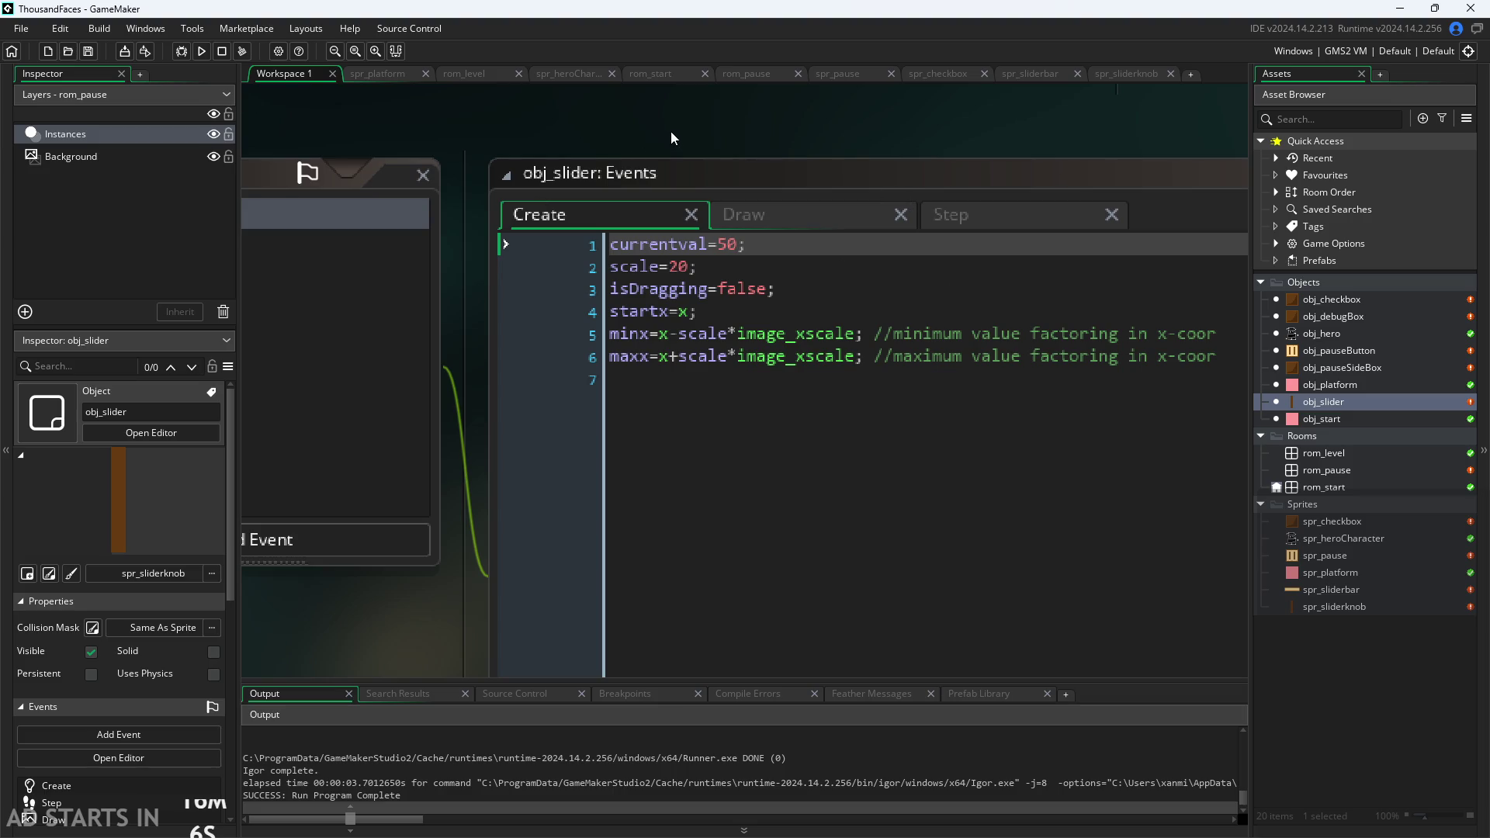
{"action": "left_click", "coordinate": [201, 50]}
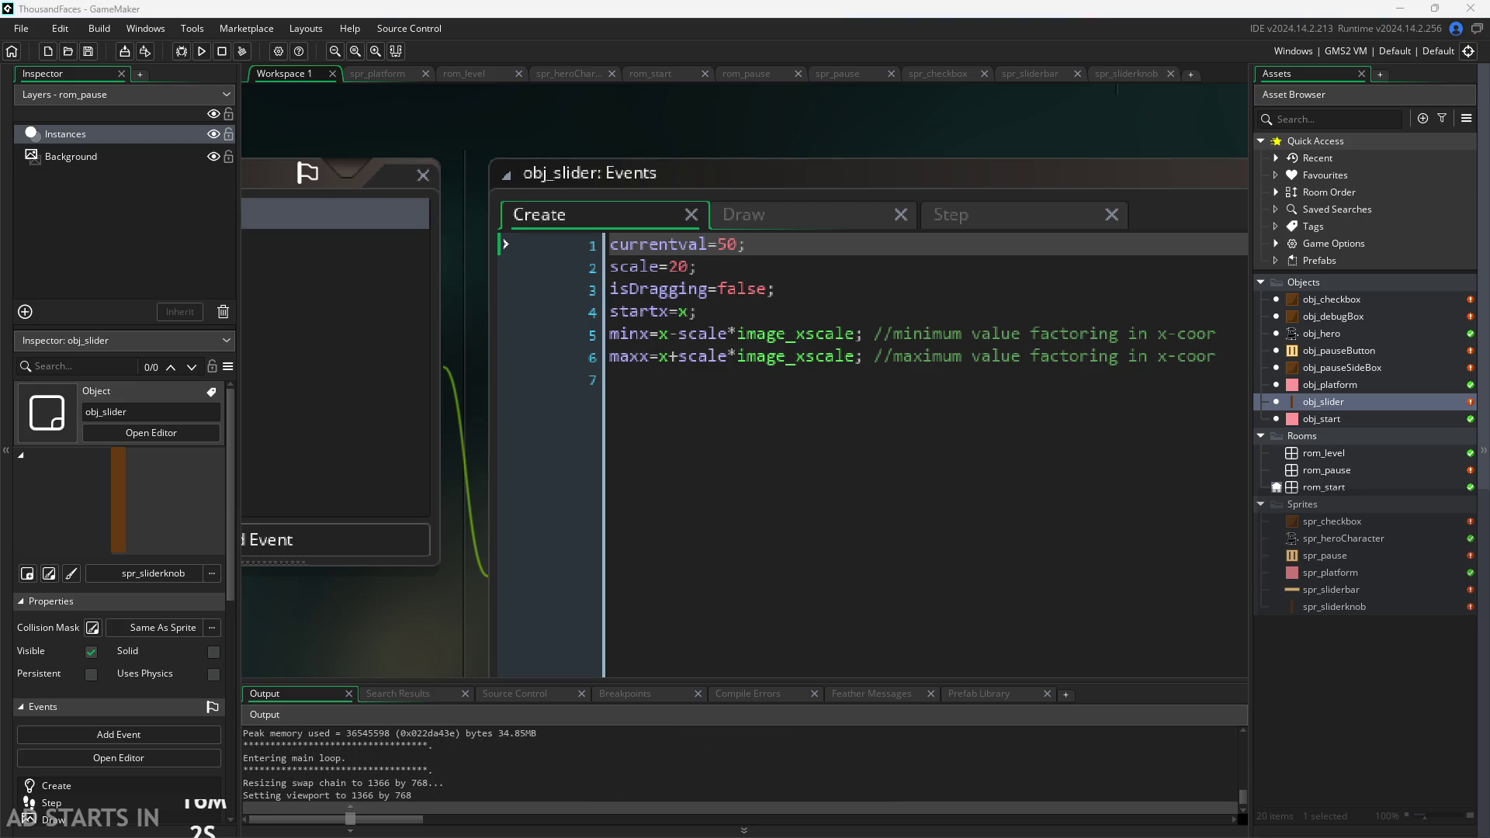
{"action": "left_click", "coordinate": [667, 510]}
{"action": "left_click", "coordinate": [281, 312]}
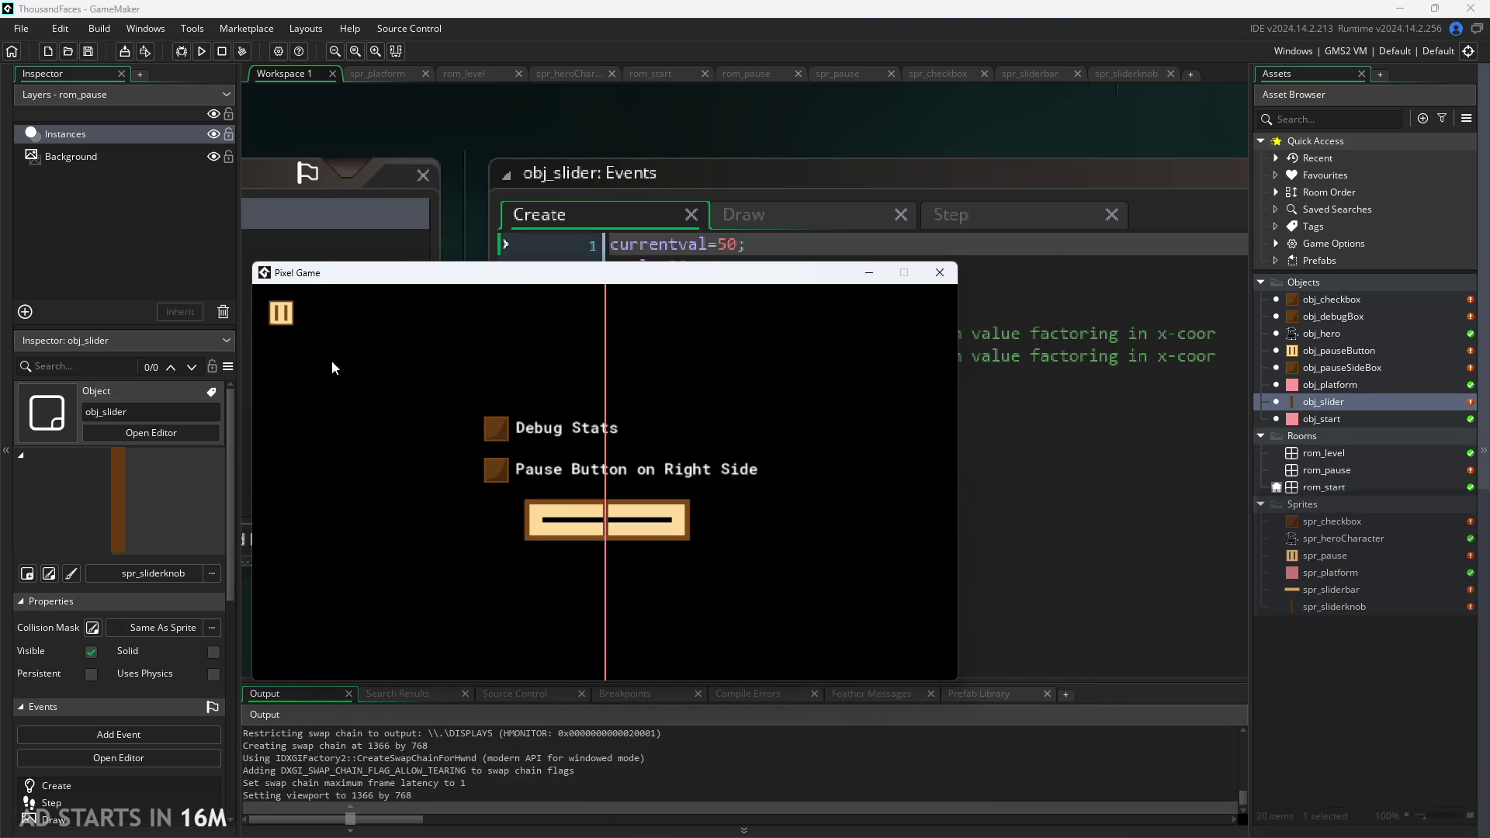
{"action": "mouse_move", "coordinate": [522, 553]}
{"action": "left_mouse_down"}
{"action": "mouse_move", "coordinate": [791, 562]}
{"action": "mouse_move", "coordinate": [487, 538]}
{"action": "mouse_move", "coordinate": [800, 543]}
{"action": "left_mouse_up"}
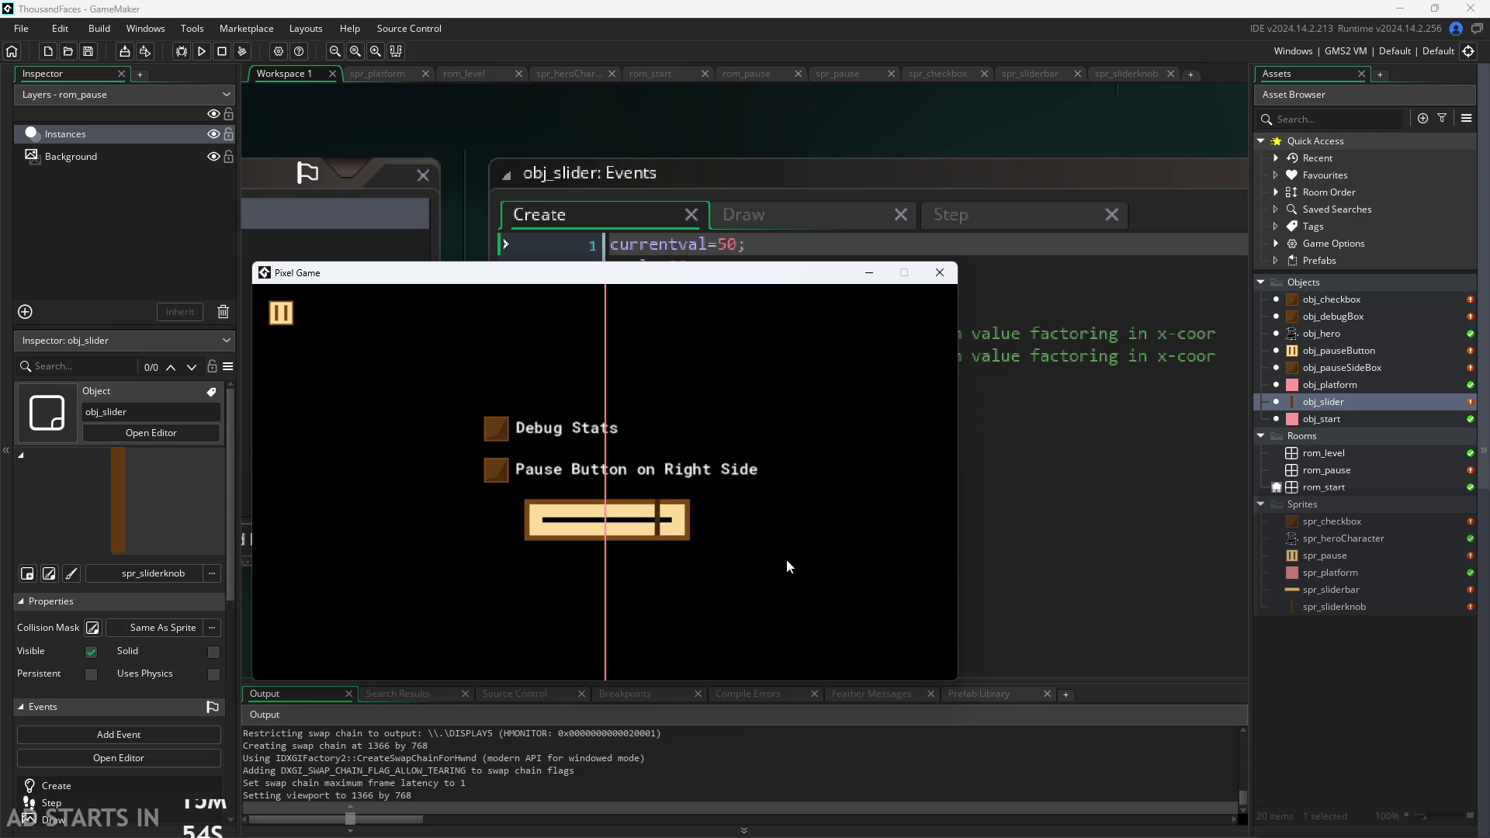
{"action": "mouse_move", "coordinate": [786, 559]}
{"action": "left_mouse_down"}
{"action": "mouse_move", "coordinate": [388, 502]}
{"action": "mouse_move", "coordinate": [395, 490]}
{"action": "left_mouse_up"}
{"action": "mouse_move", "coordinate": [631, 278]}
{"action": "left_mouse_down"}
{"action": "mouse_move", "coordinate": [762, 435]}
{"action": "mouse_move", "coordinate": [757, 397]}
{"action": "left_mouse_up"}
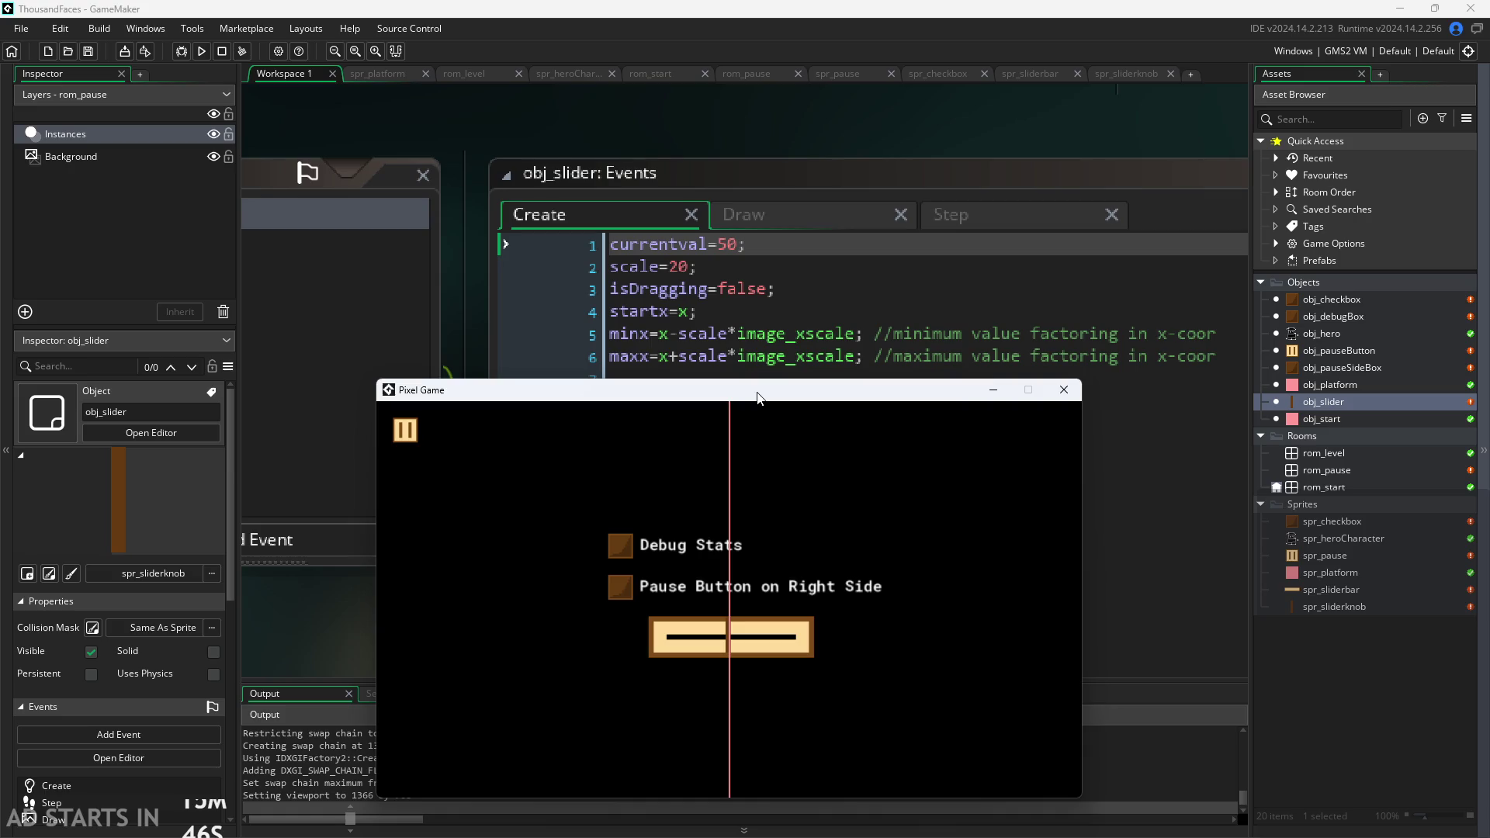
{"action": "left_click_drag", "start_coordinate": [757, 397], "coordinate": [758, 392]}
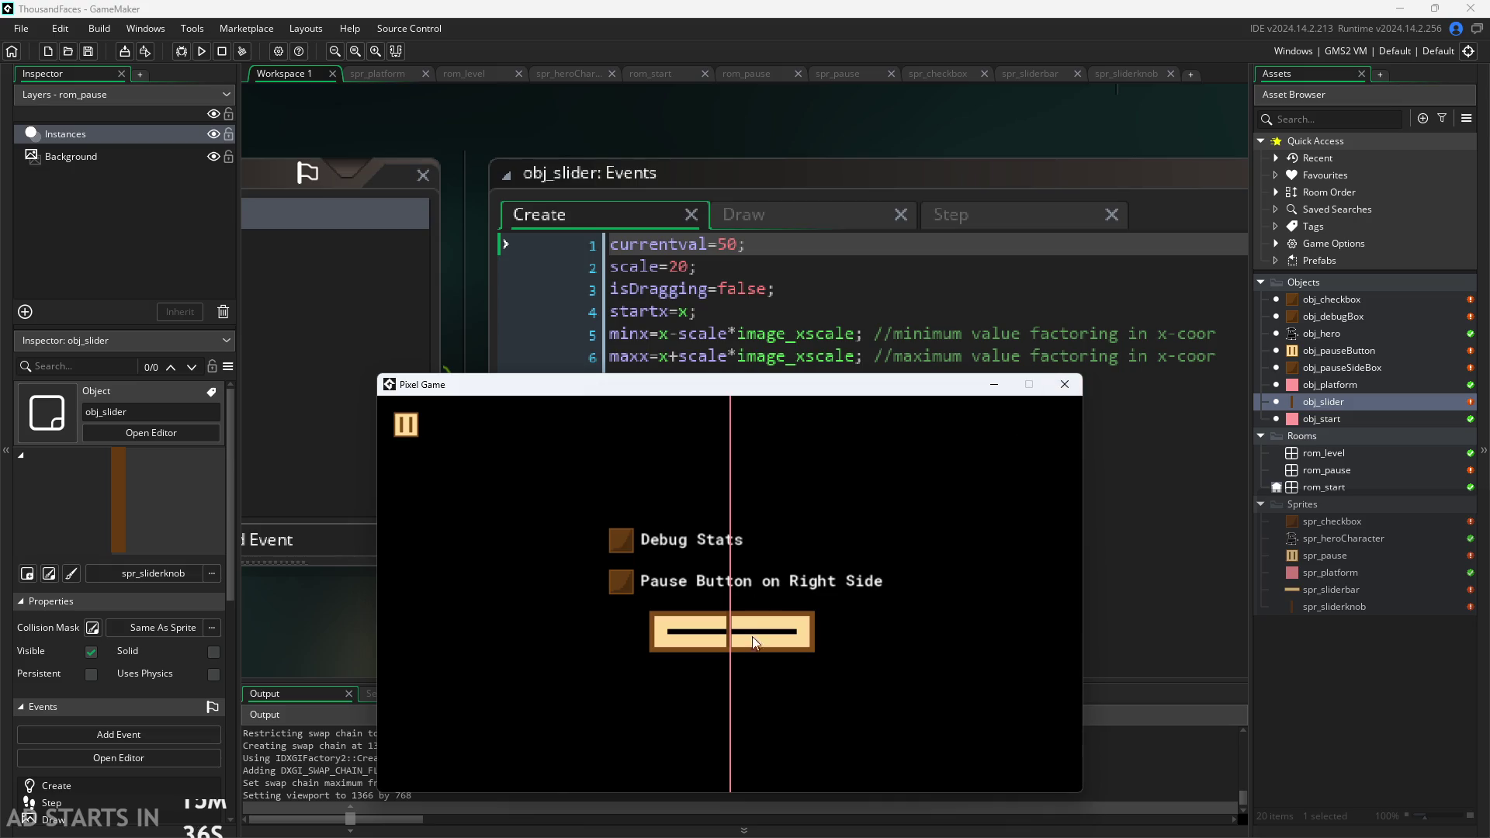
{"action": "left_click_drag", "start_coordinate": [685, 649], "coordinate": [780, 648]}
{"action": "left_click", "coordinate": [1064, 384]}
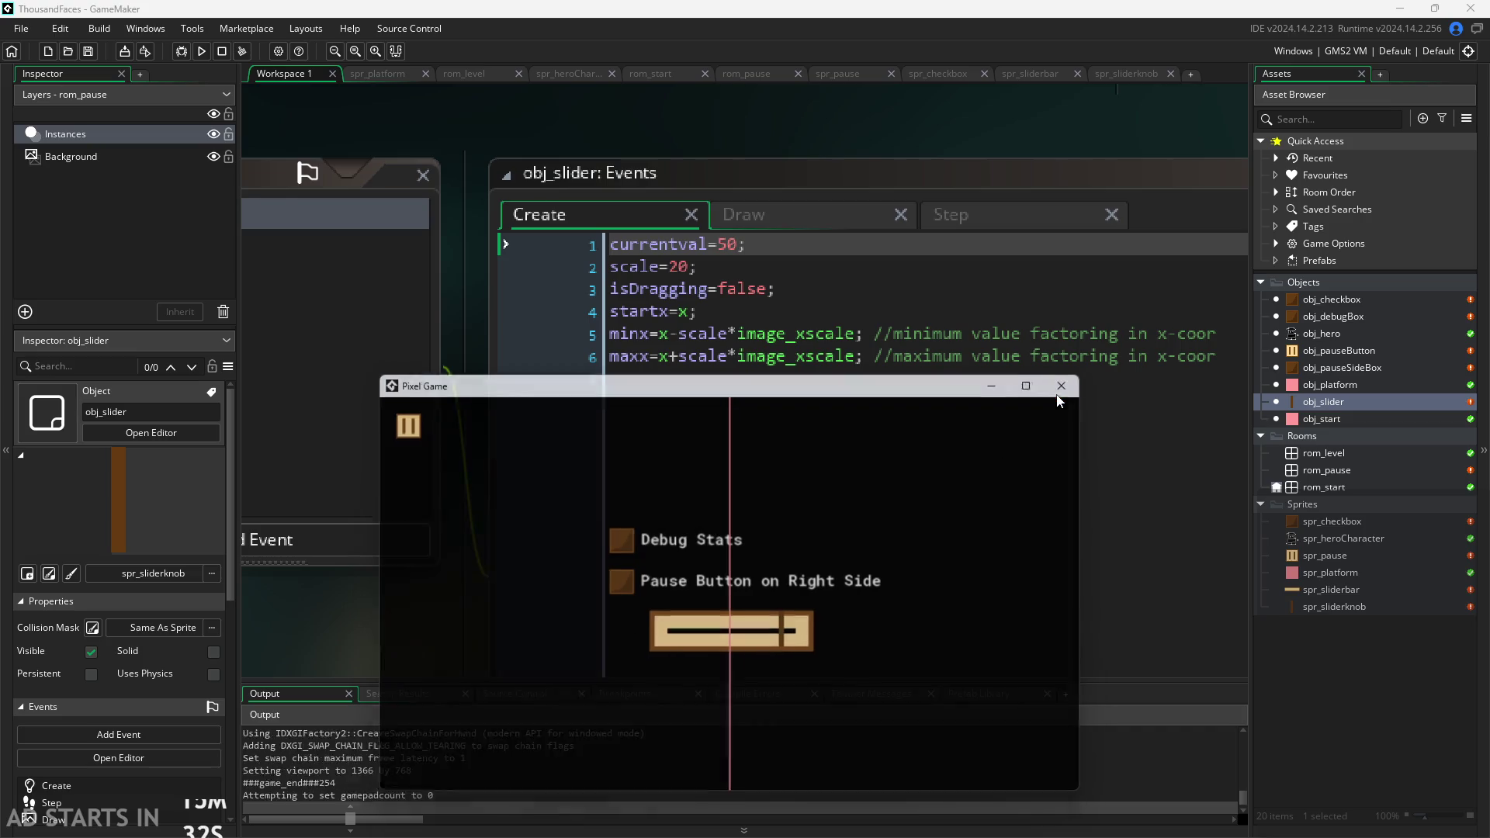
Drag the obj_slider instance in rom_pause from 678, 416 to 336, 448.
{"action": "double_click", "coordinate": [1336, 468]}
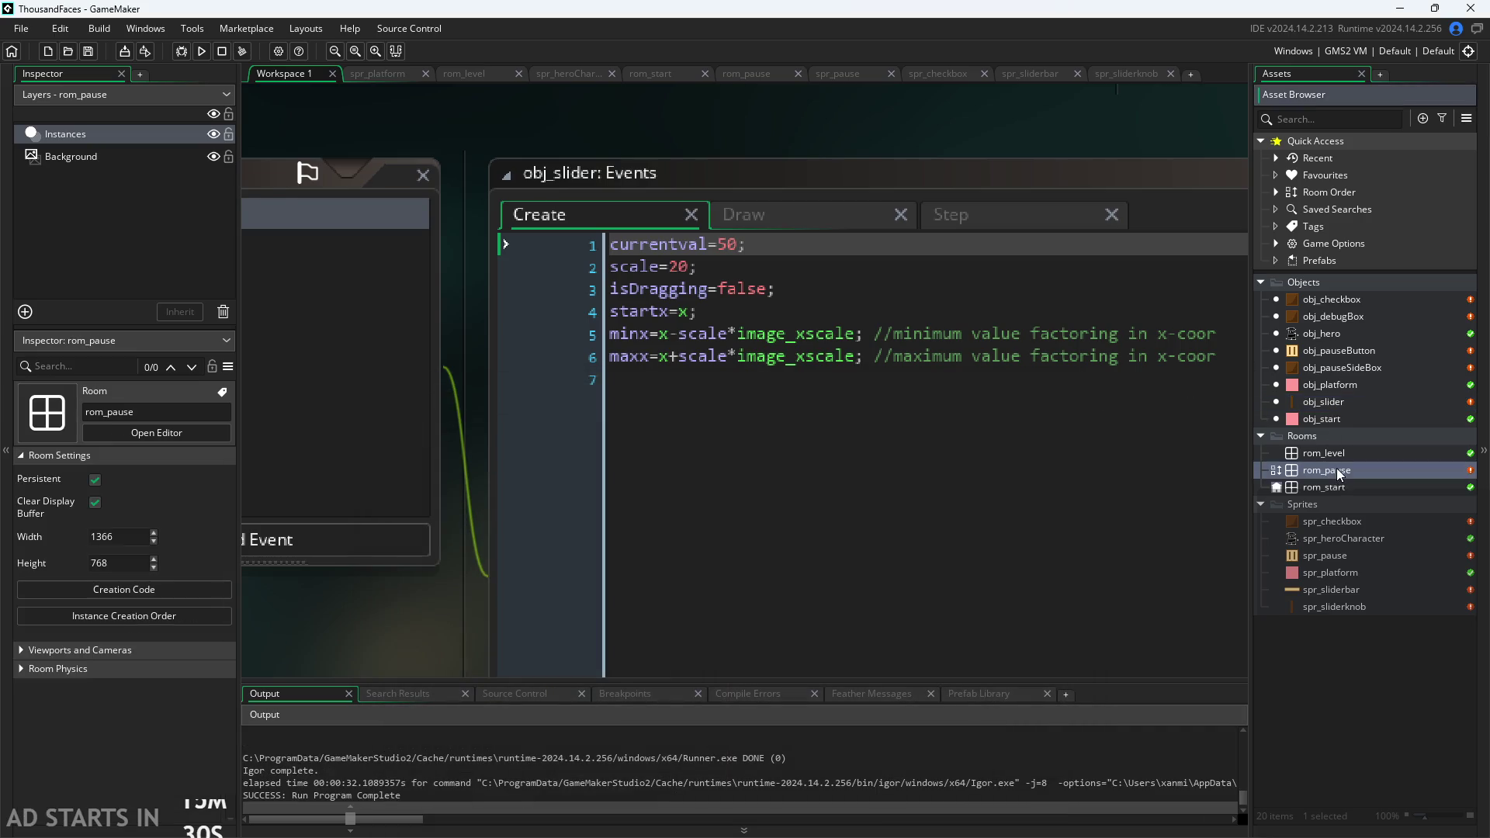
{"action": "scroll", "coordinate": [874, 464], "scroll_direction": "up", "scroll_amount": 2}
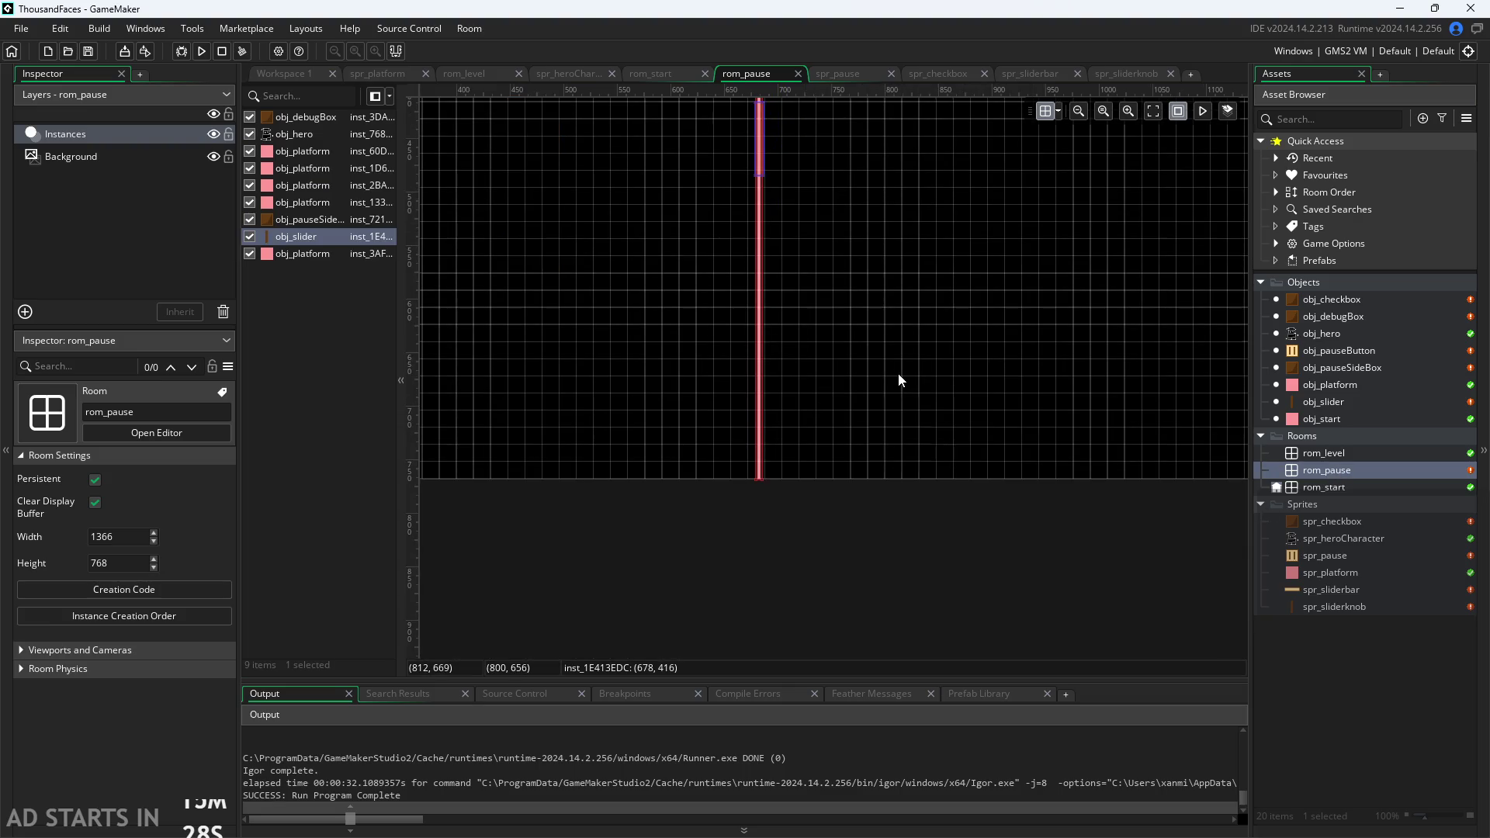
{"action": "scroll", "coordinate": [897, 374], "scroll_direction": "down", "scroll_amount": 2}
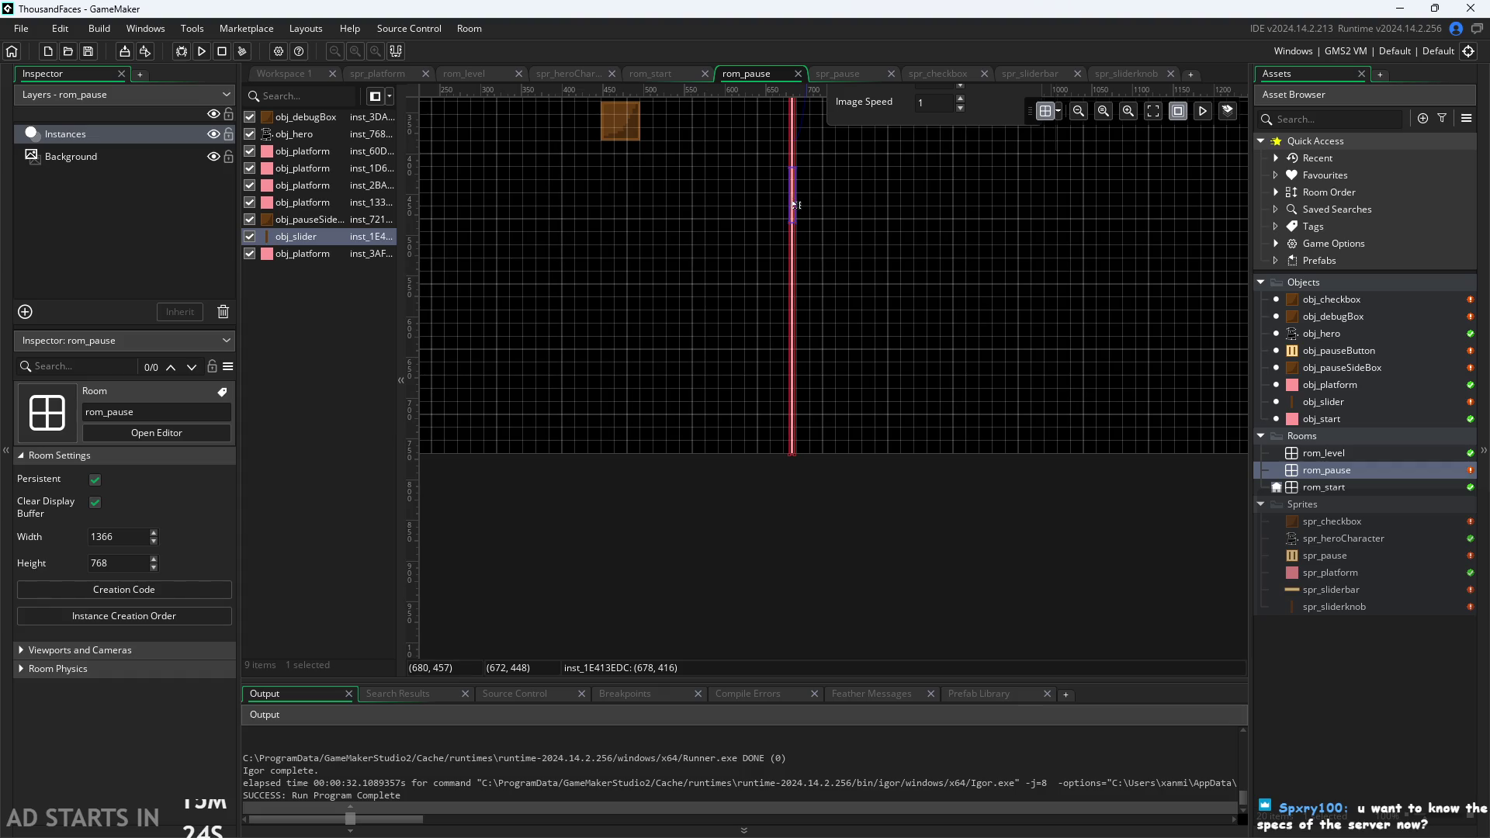
{"action": "mouse_move", "coordinate": [794, 205]}
{"action": "left_mouse_down"}
{"action": "mouse_move", "coordinate": [691, 347]}
{"action": "mouse_move", "coordinate": [495, 243]}
{"action": "left_mouse_up"}
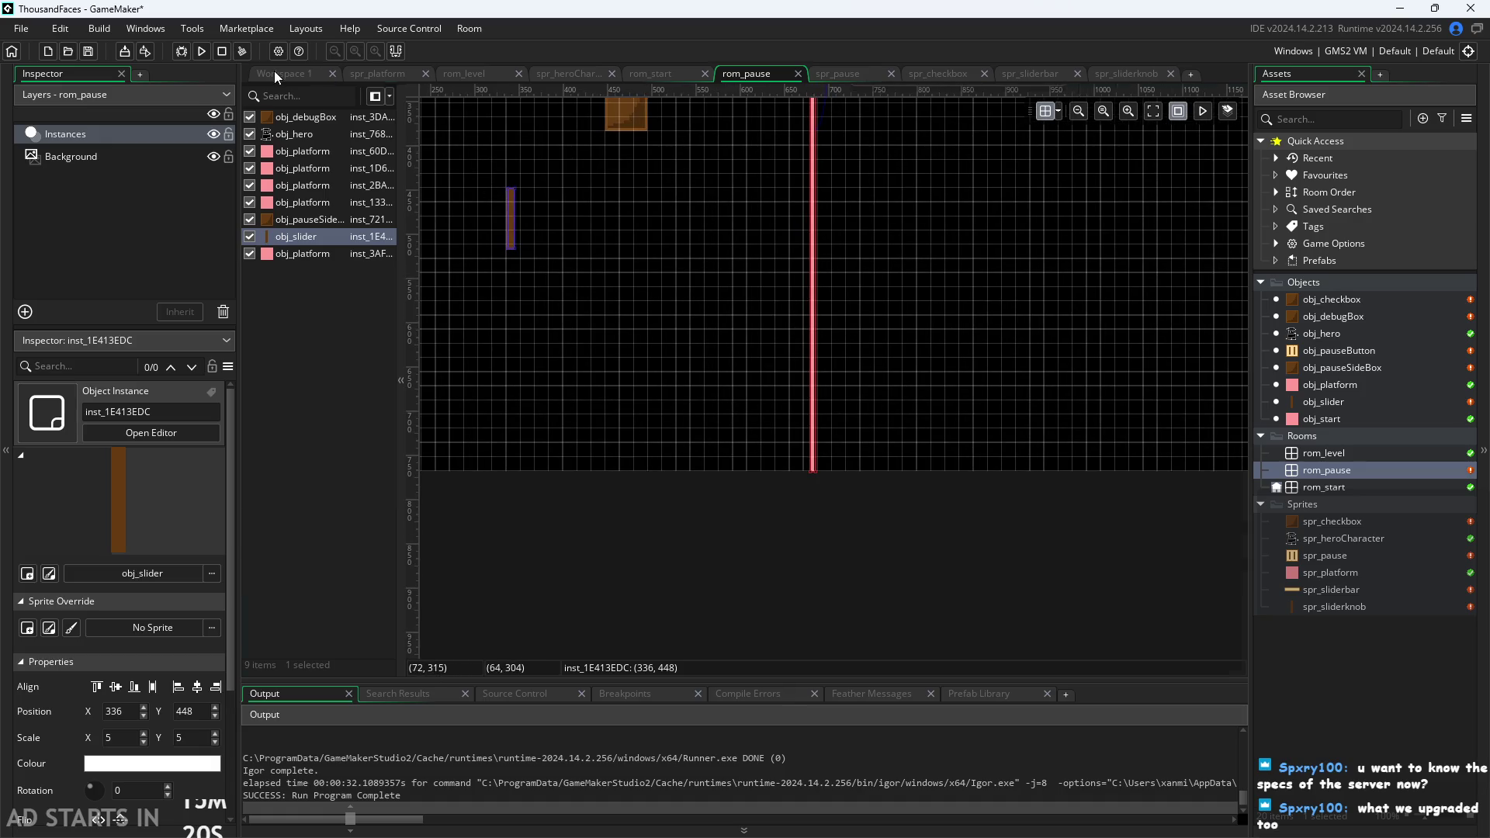
{"action": "left_click", "coordinate": [273, 73]}
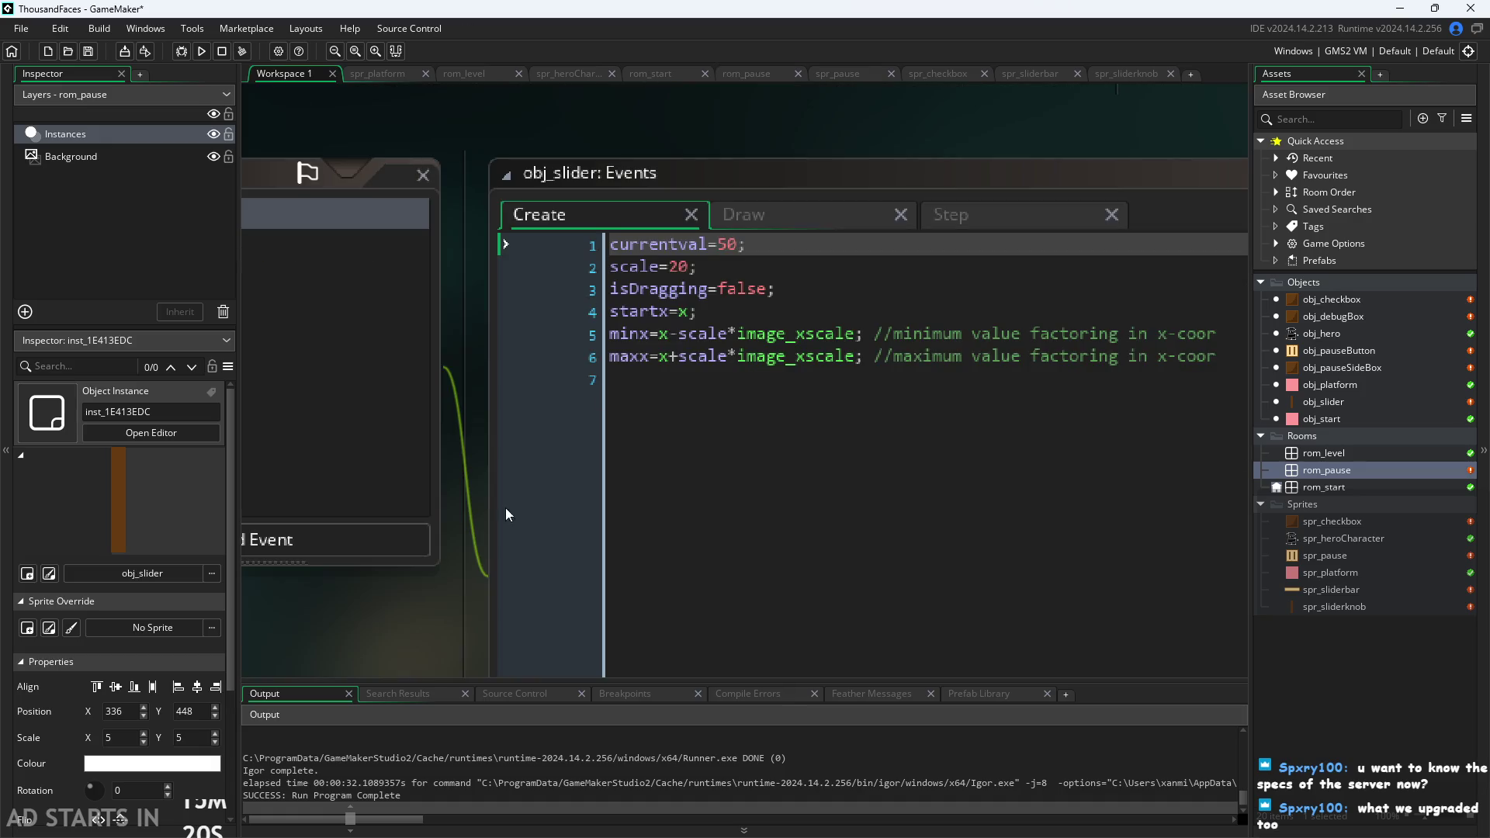
{"action": "left_click", "coordinate": [201, 51]}
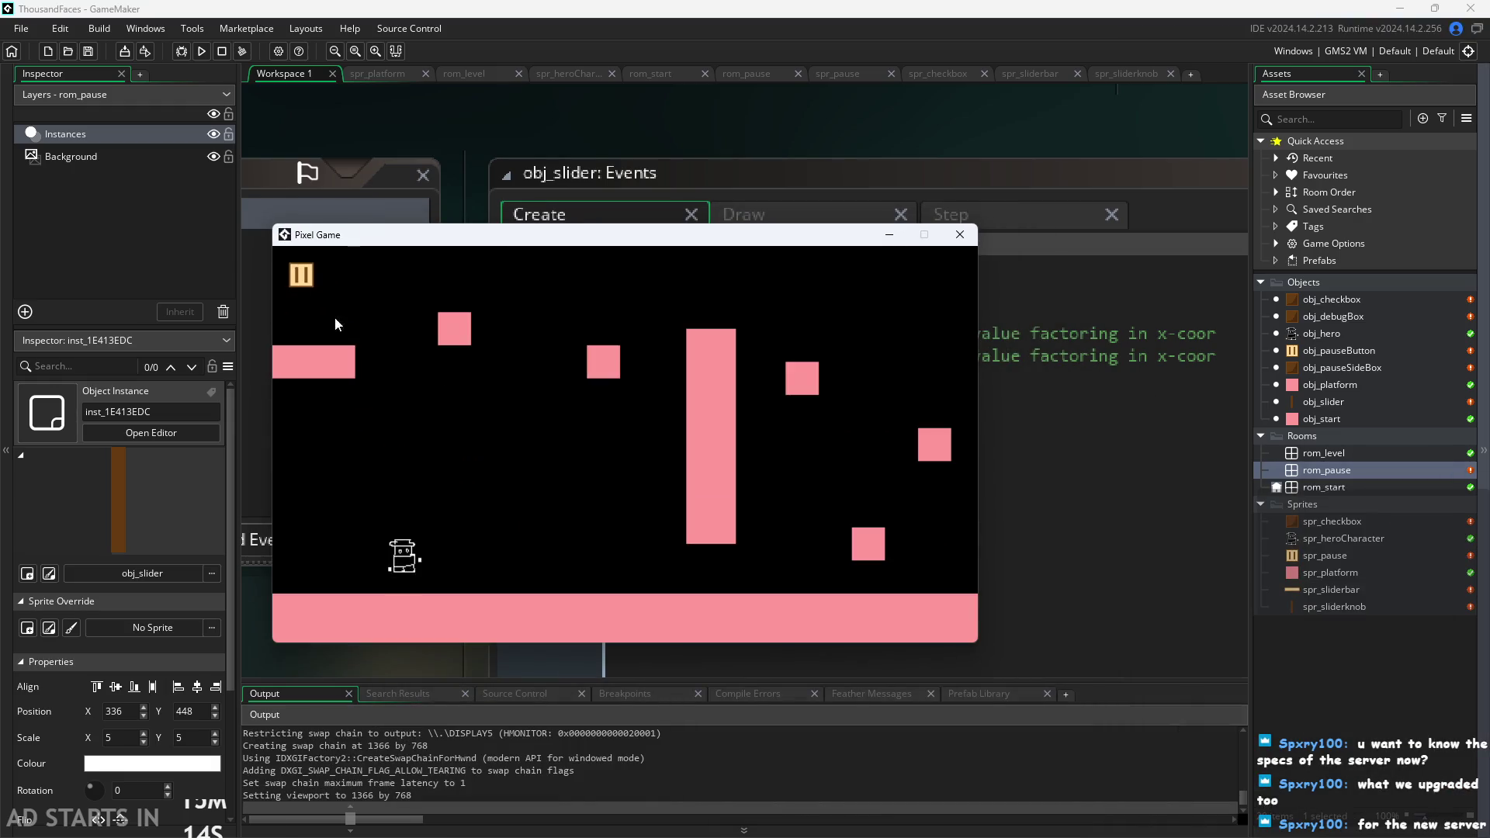
{"action": "left_click", "coordinate": [302, 275]}
{"action": "mouse_move", "coordinate": [440, 514]}
{"action": "left_mouse_down"}
{"action": "mouse_move", "coordinate": [291, 501]}
{"action": "mouse_move", "coordinate": [497, 574]}
{"action": "mouse_move", "coordinate": [160, 533]}
{"action": "left_mouse_up"}
{"action": "mouse_move", "coordinate": [361, 534]}
{"action": "left_mouse_down"}
{"action": "mouse_move", "coordinate": [542, 543]}
{"action": "mouse_move", "coordinate": [519, 399]}
{"action": "left_mouse_up"}
{"action": "left_click", "coordinate": [519, 399]}
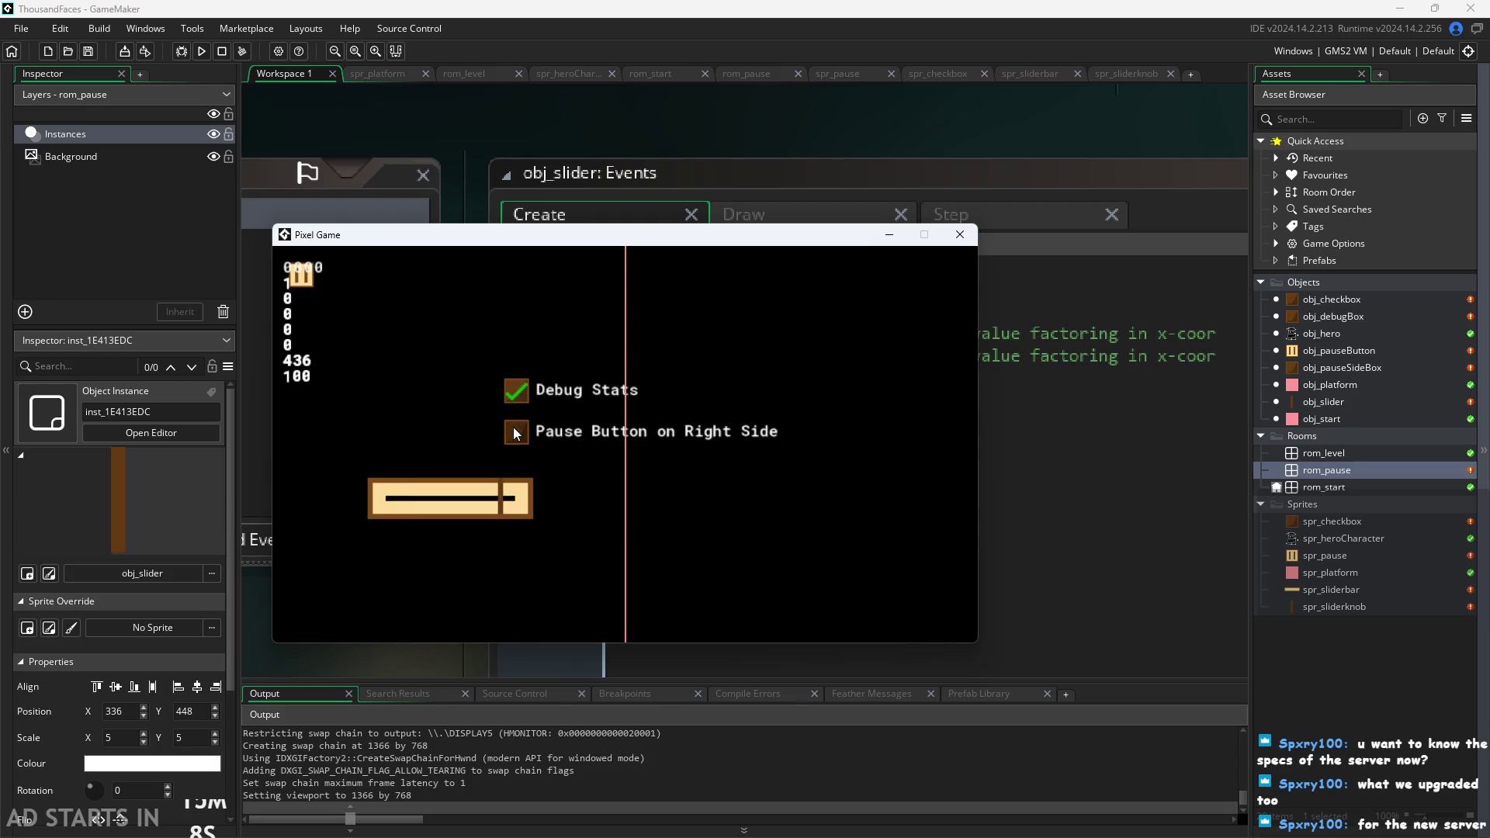
{"action": "left_click", "coordinate": [517, 431]}
{"action": "left_click_drag", "start_coordinate": [500, 503], "coordinate": [223, 524]}
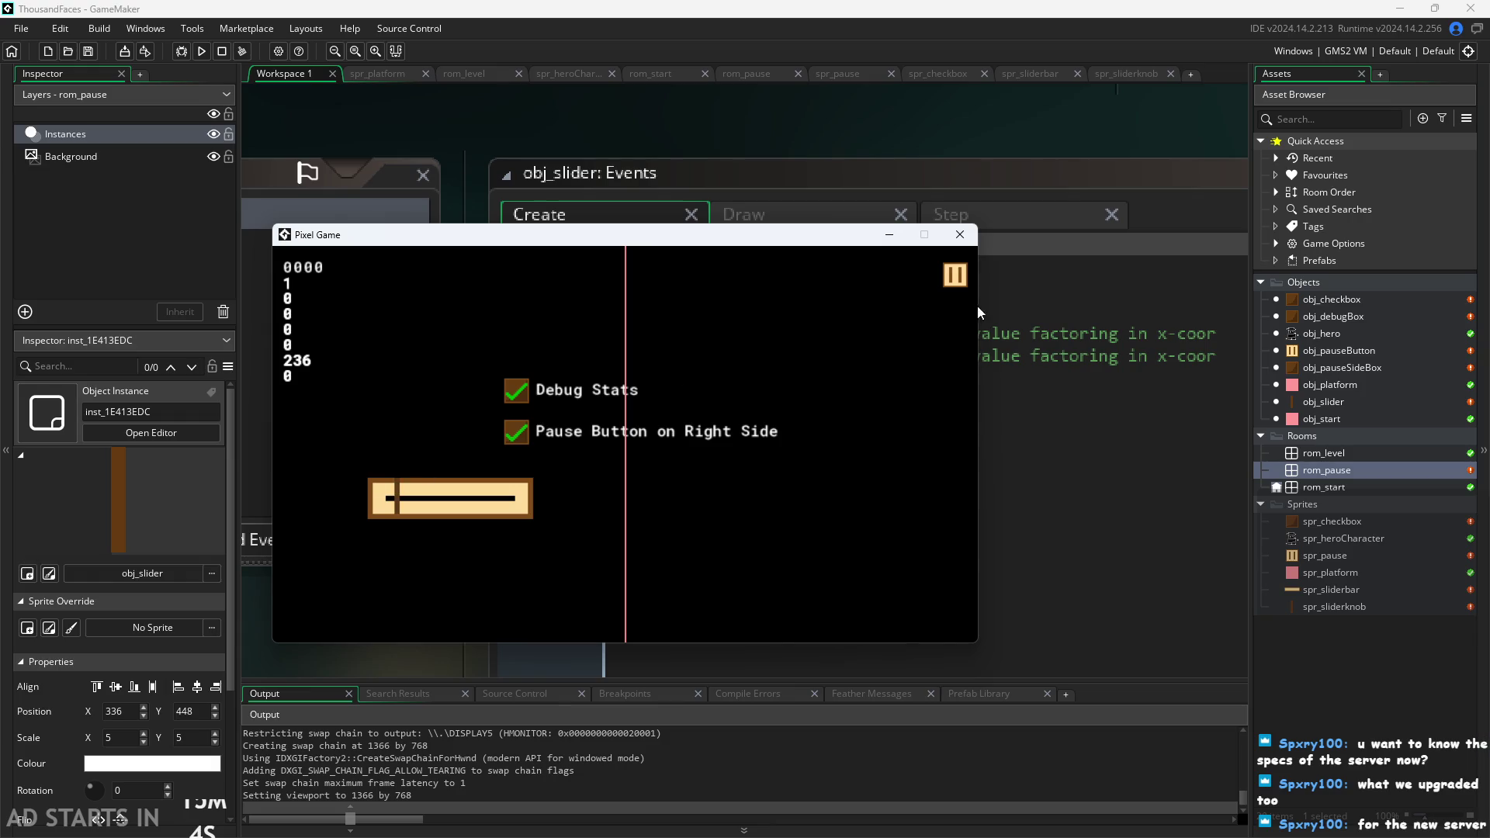
{"action": "left_click", "coordinate": [969, 245]}
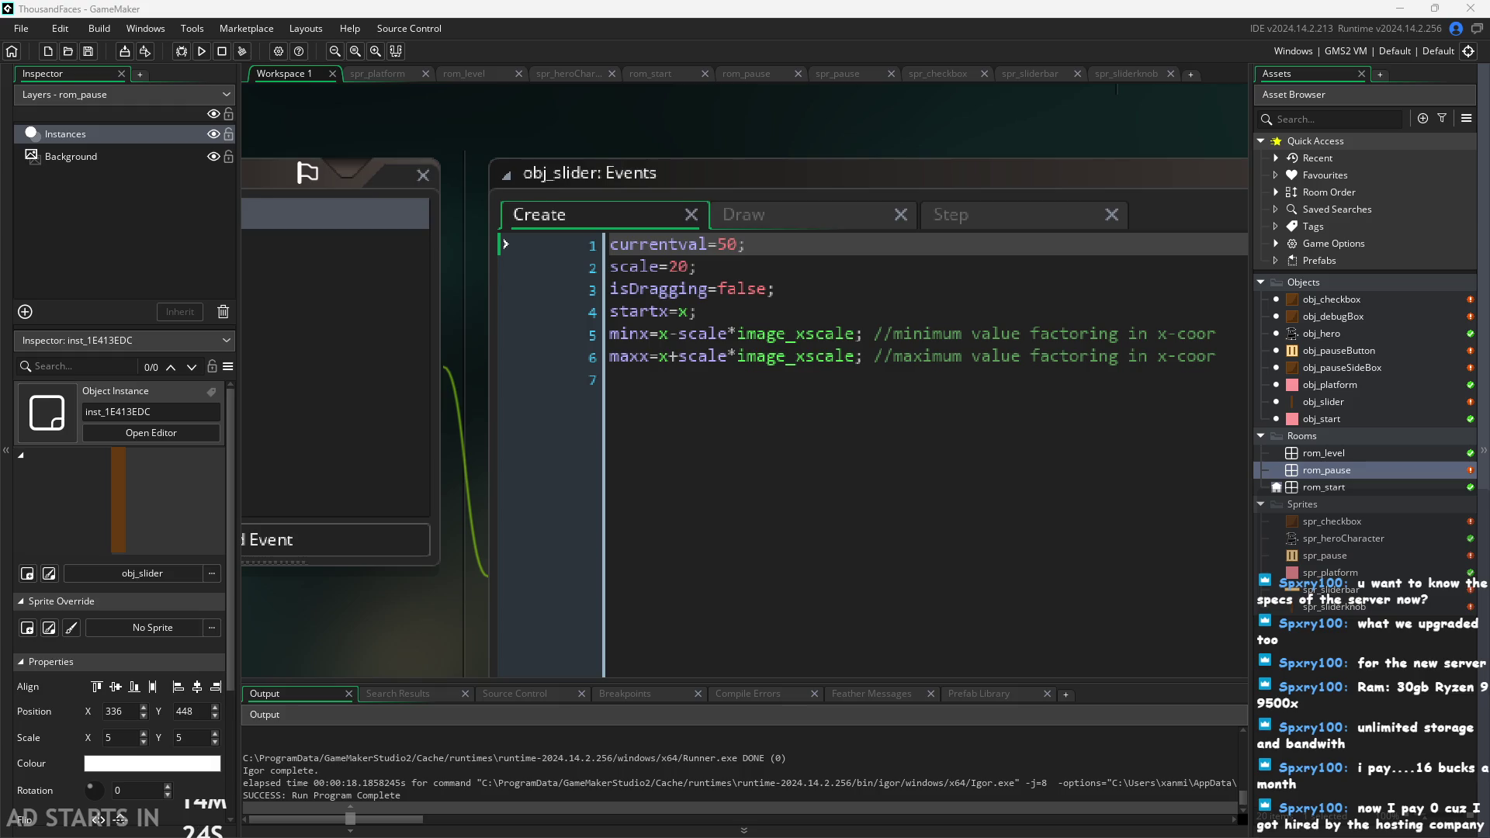
Launch the game, start it, and open the pause menu.
{"action": "scroll", "coordinate": [431, 654], "scroll_direction": "down", "scroll_amount": 1}
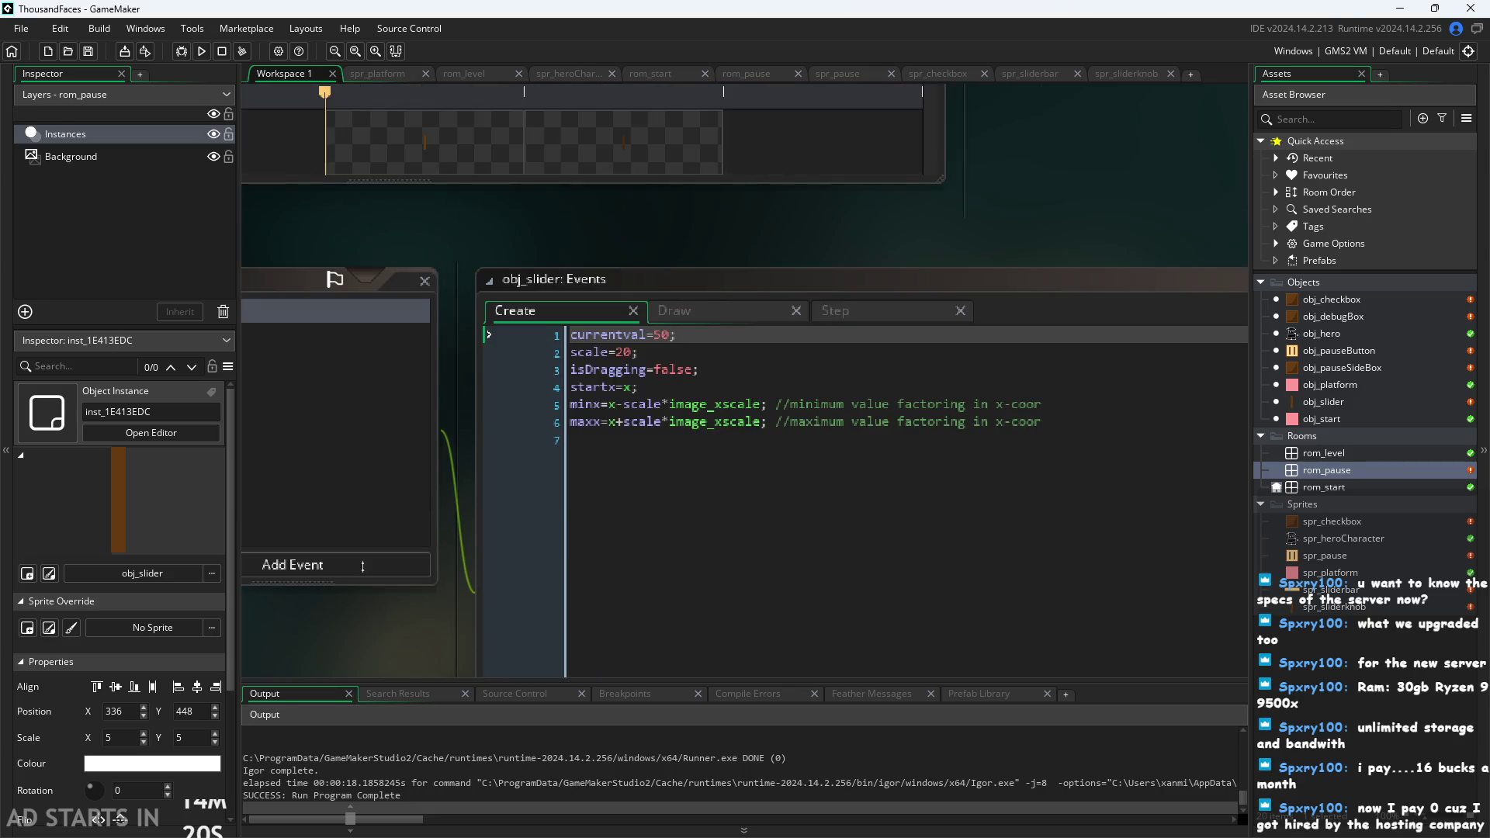
{"action": "left_click", "coordinate": [201, 50]}
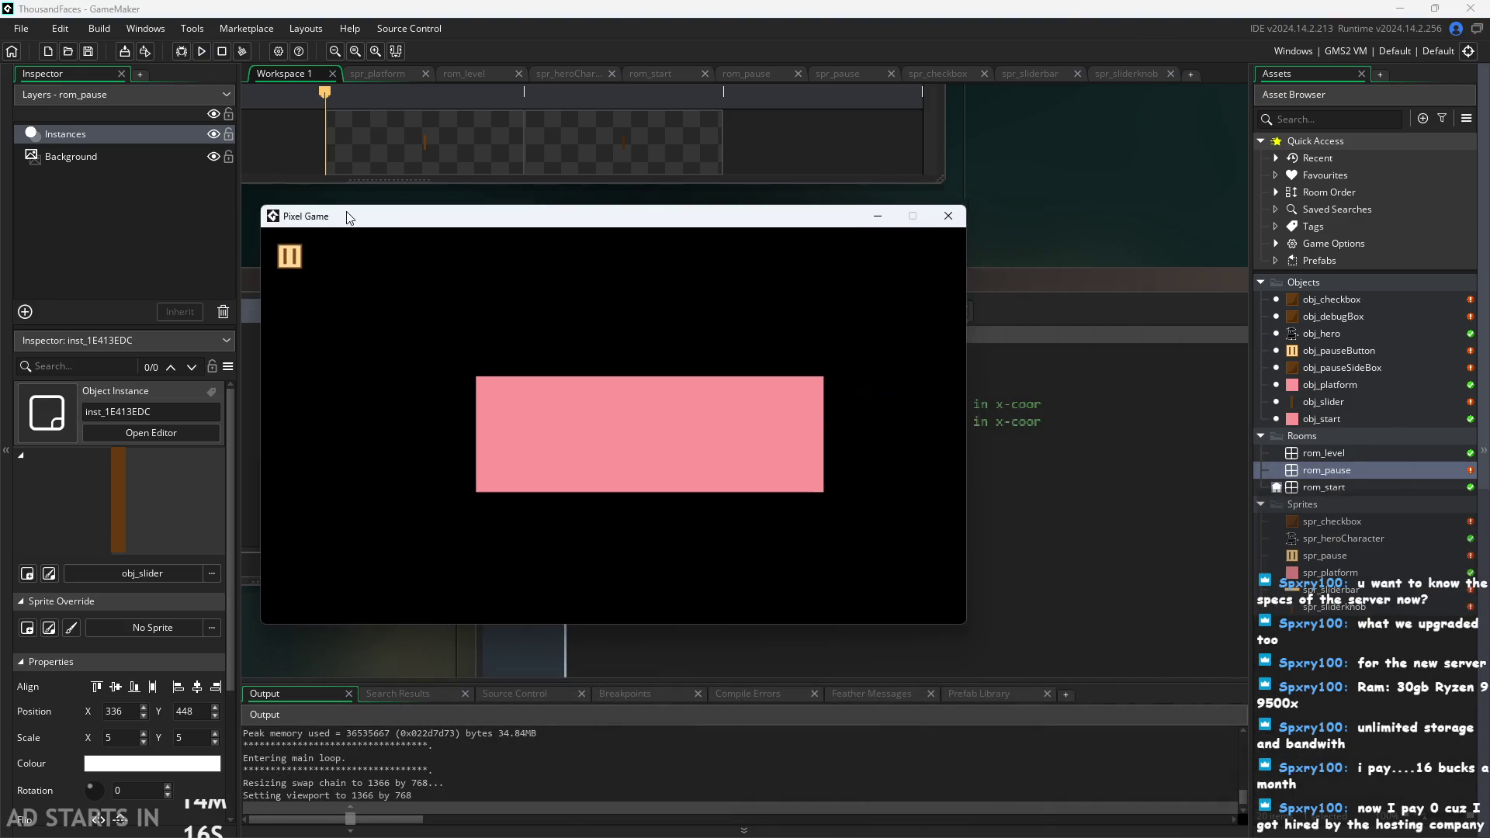
{"action": "left_click", "coordinate": [489, 388]}
{"action": "left_click", "coordinate": [284, 251]}
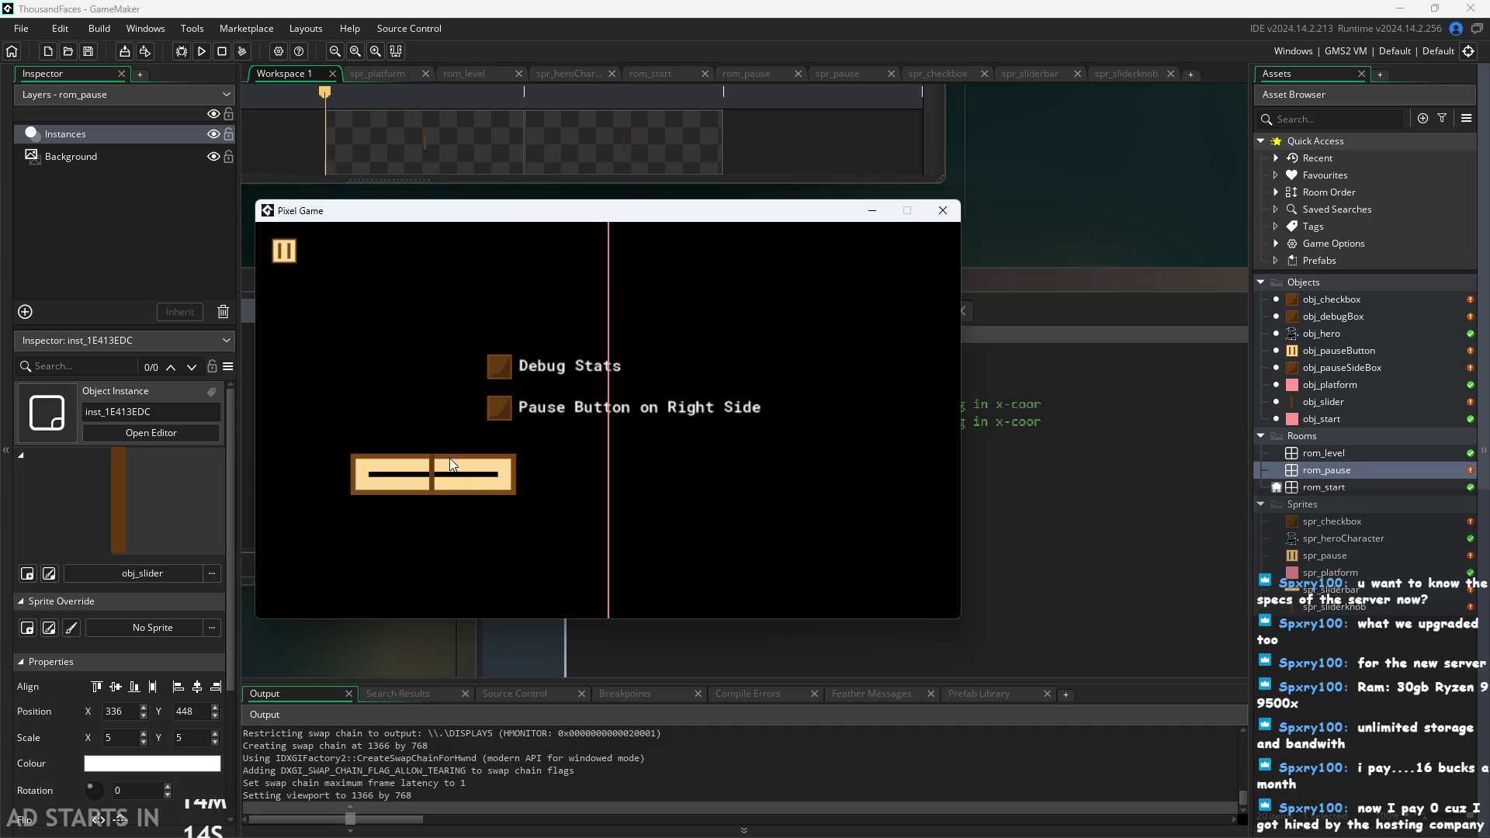
Tick Debug Stats and Pause Button on Right Side, slide the volume knob end to end, then close.
{"action": "left_click_drag", "start_coordinate": [380, 474], "coordinate": [711, 500]}
{"action": "left_click", "coordinate": [497, 365]}
{"action": "left_click", "coordinate": [496, 408]}
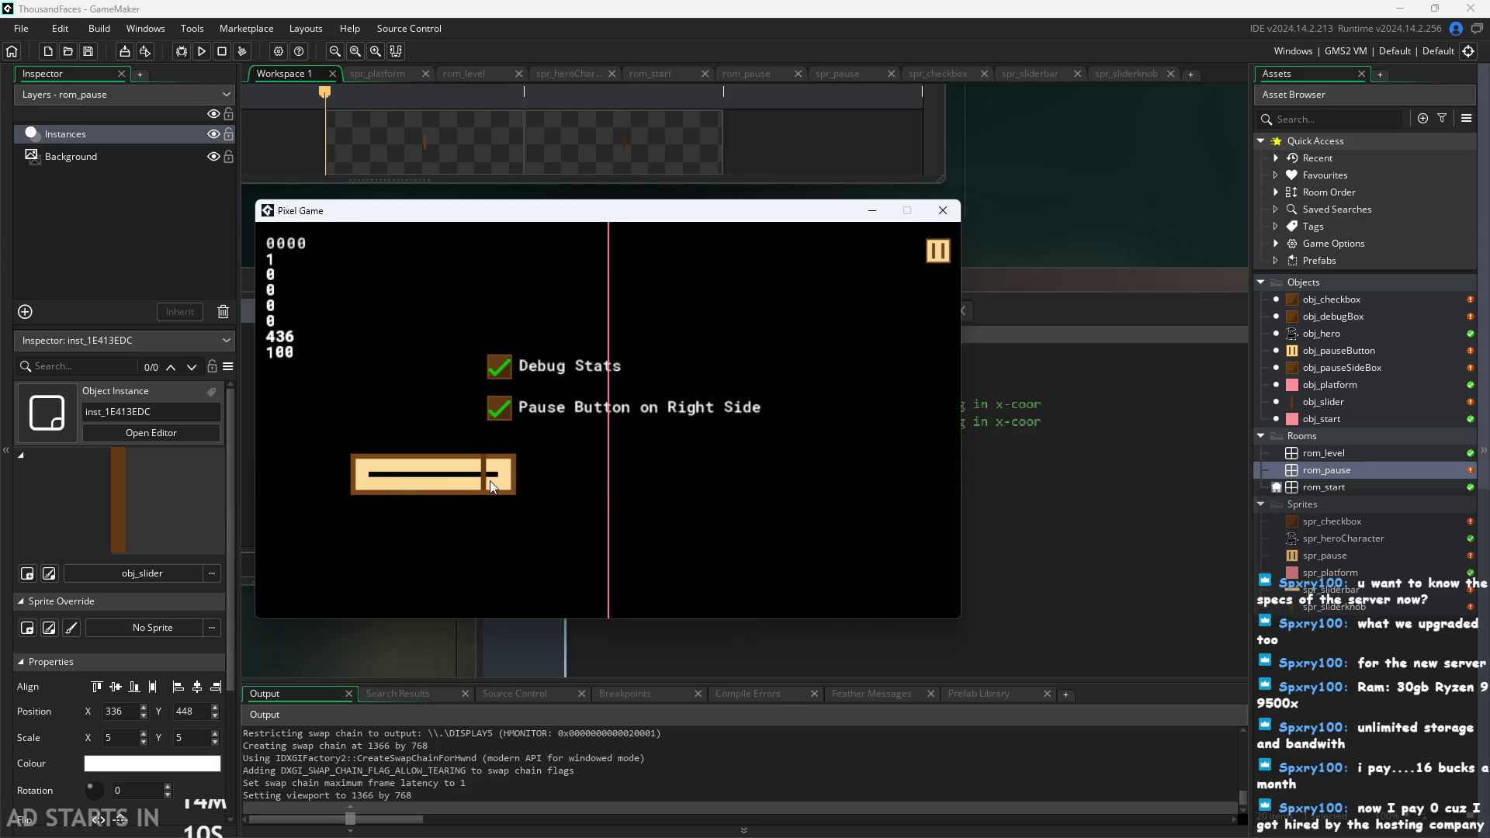
{"action": "left_click_drag", "start_coordinate": [486, 482], "coordinate": [323, 522]}
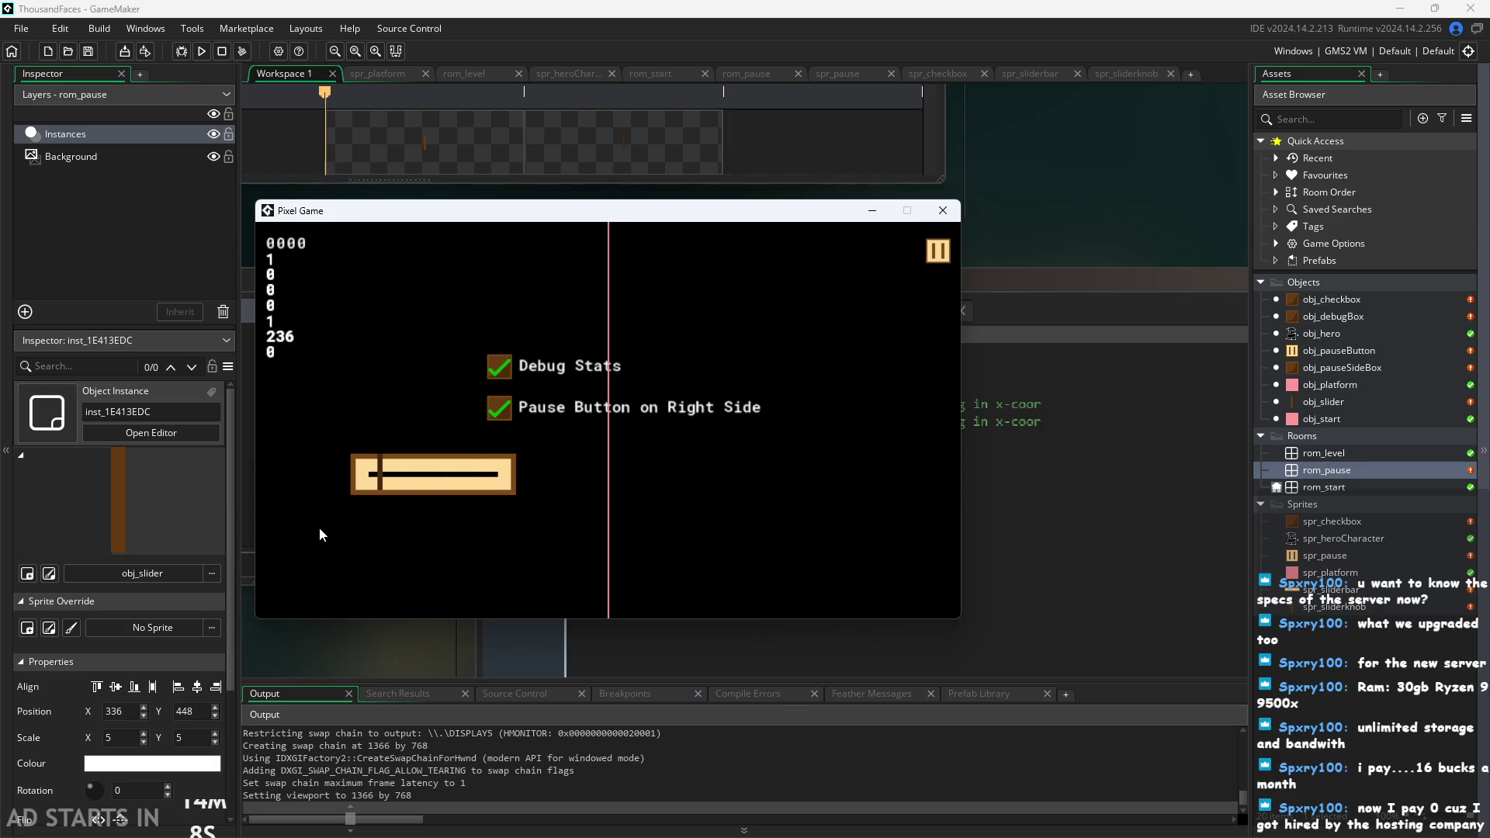
{"action": "mouse_move", "coordinate": [319, 528]}
{"action": "left_mouse_down"}
{"action": "mouse_move", "coordinate": [431, 513]}
{"action": "mouse_move", "coordinate": [315, 501]}
{"action": "mouse_move", "coordinate": [659, 492]}
{"action": "mouse_move", "coordinate": [562, 511]}
{"action": "left_mouse_up"}
{"action": "left_click_drag", "start_coordinate": [490, 477], "coordinate": [318, 501]}
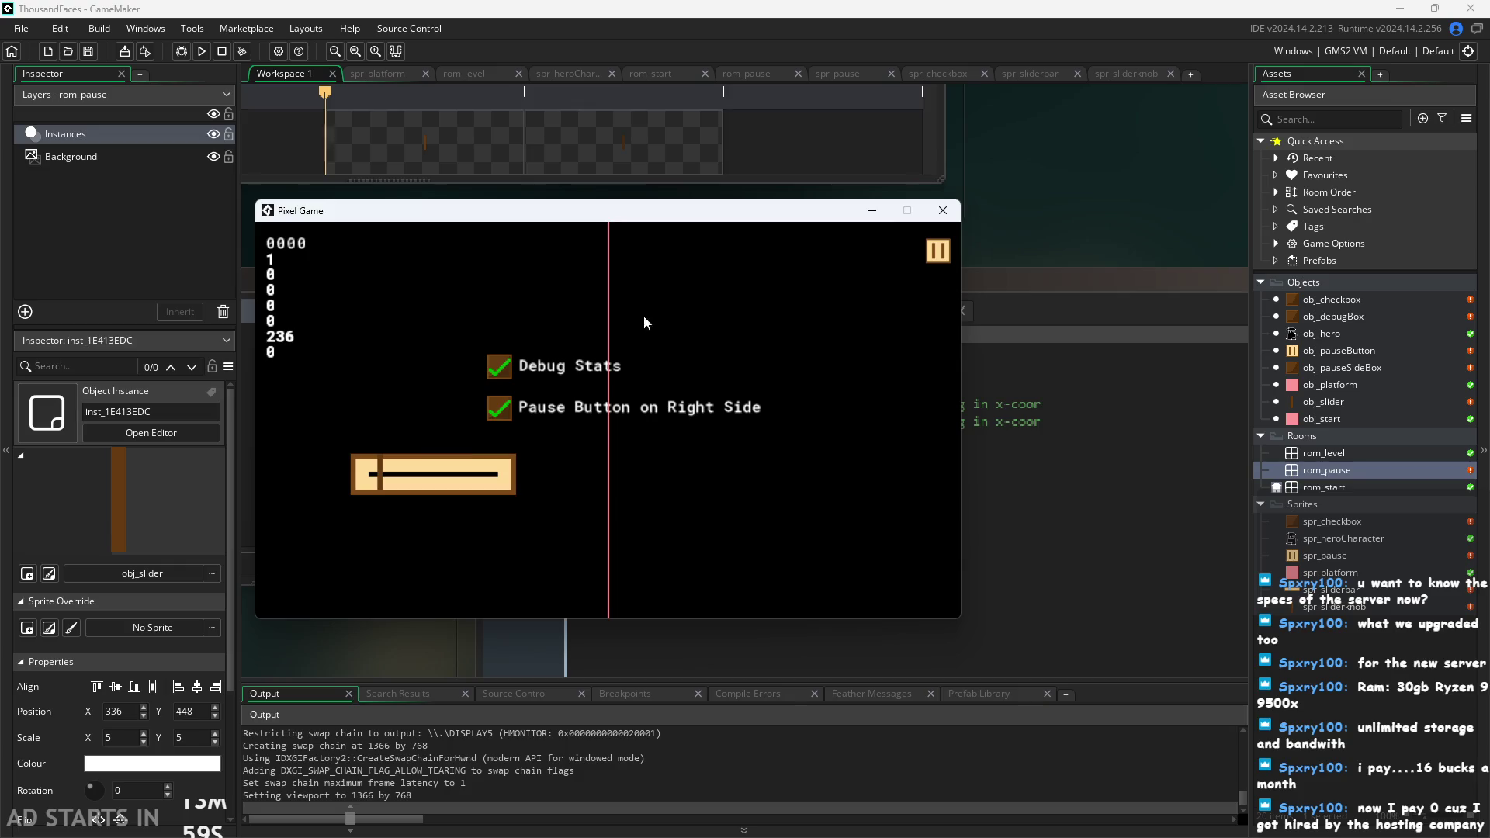
{"action": "left_click", "coordinate": [943, 211]}
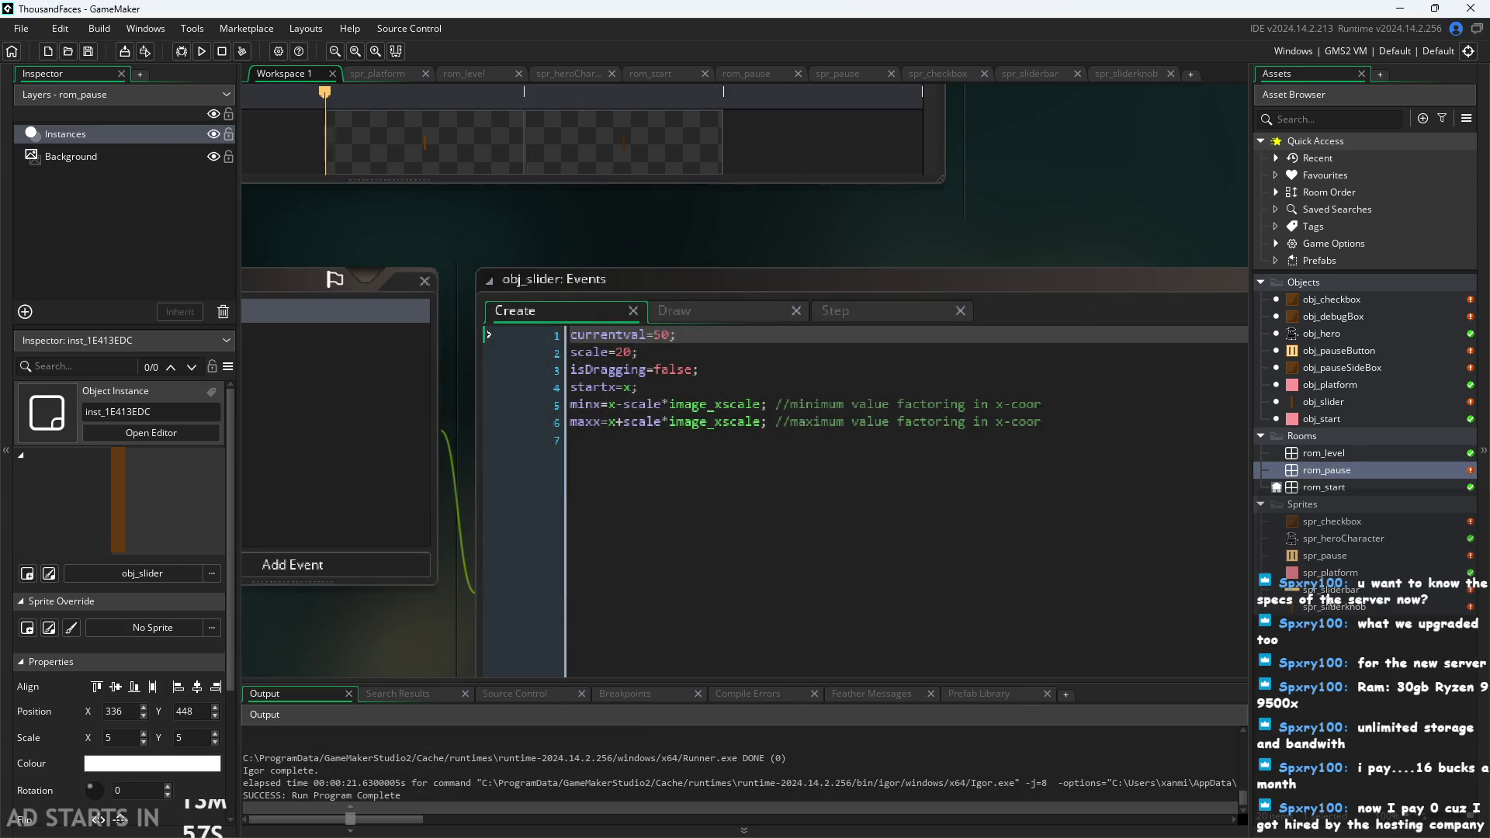
Scale spr_sliderbar to 100 pixels wide.
{"action": "double_click", "coordinate": [1329, 590]}
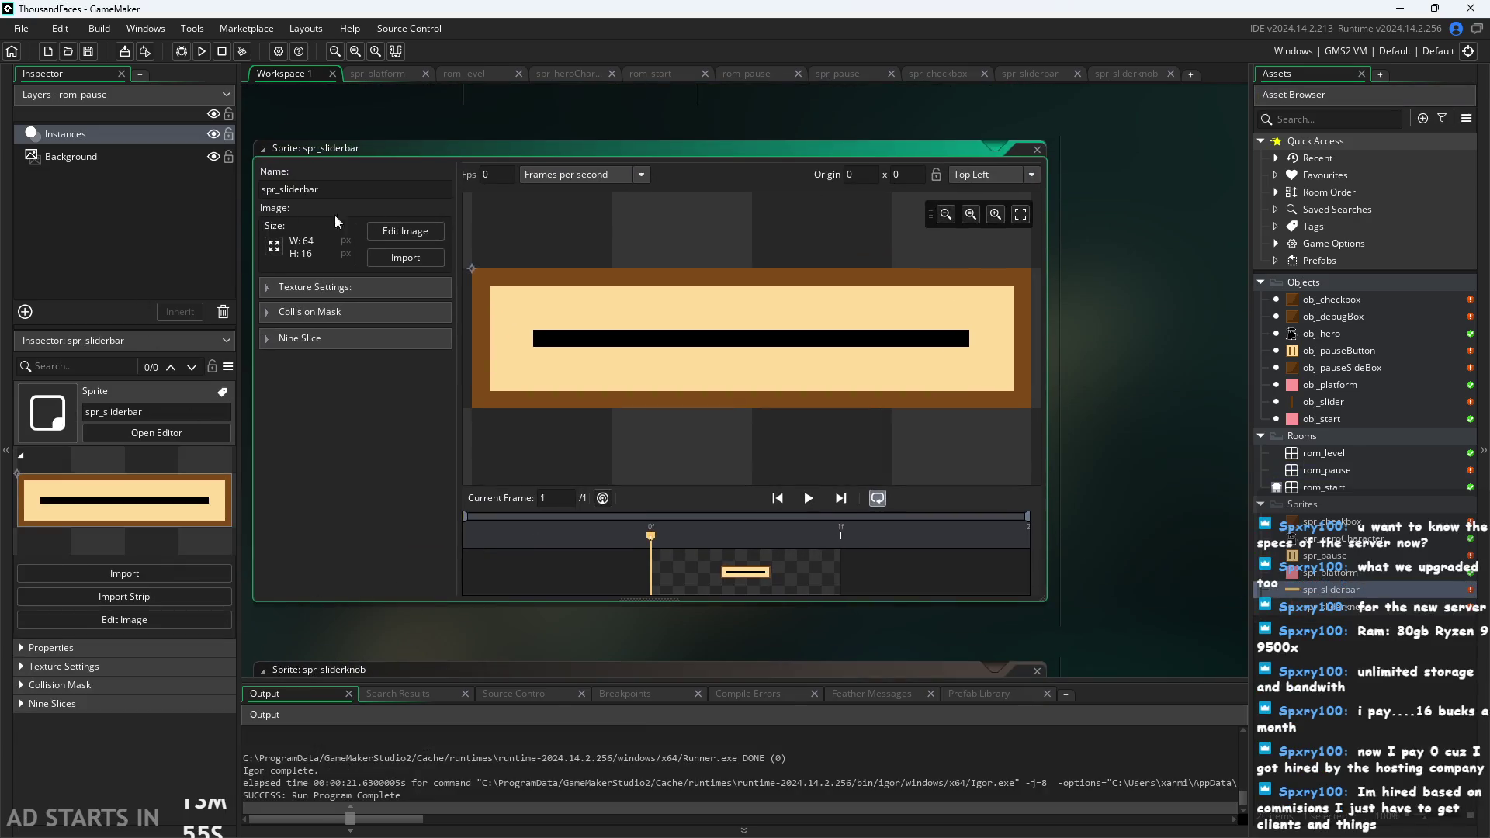
{"action": "left_click", "coordinate": [276, 248]}
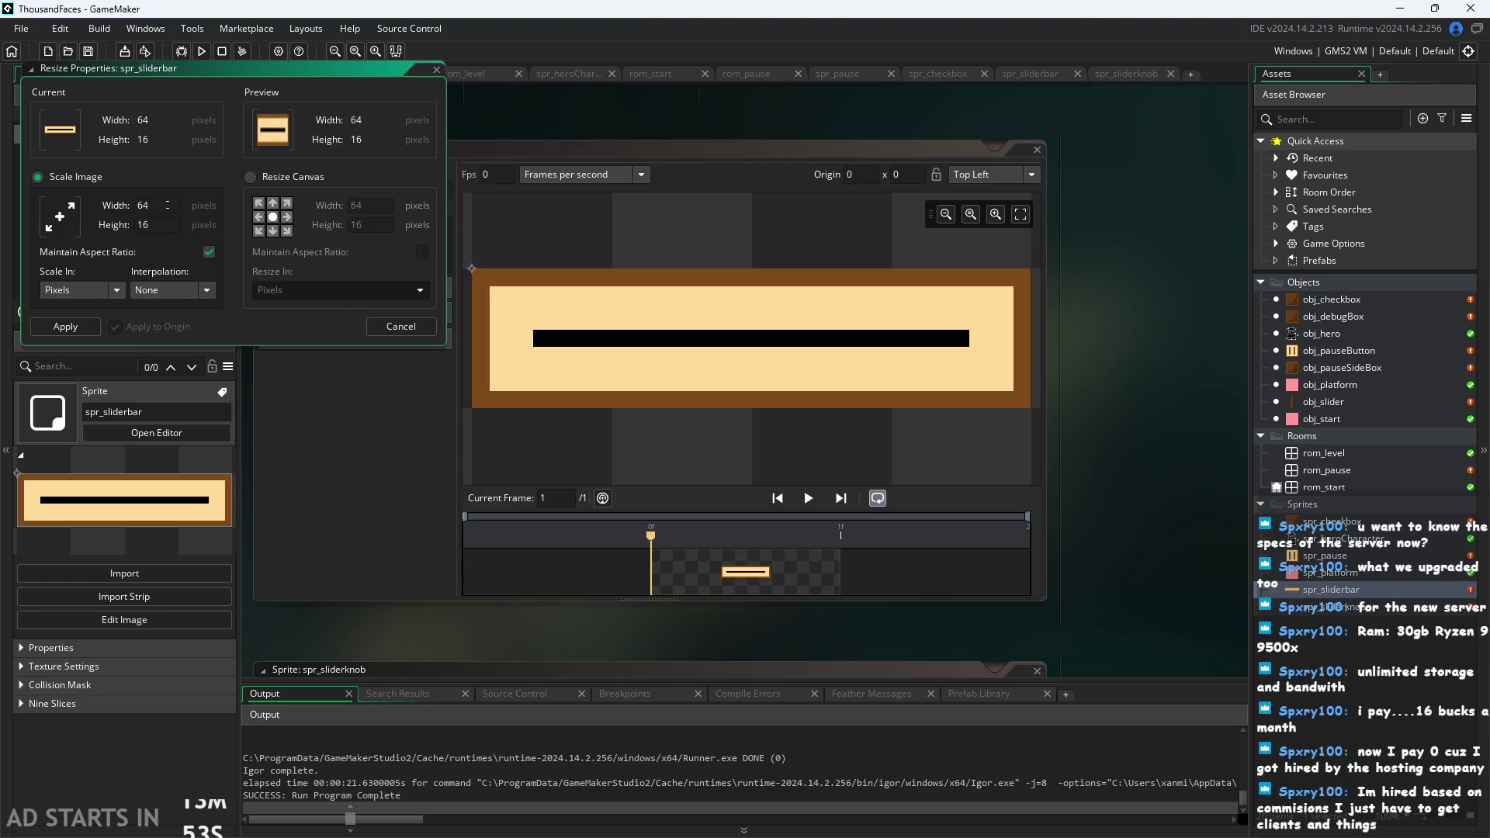
{"action": "type", "text": "100"}
{"action": "left_click", "coordinate": [65, 326]}
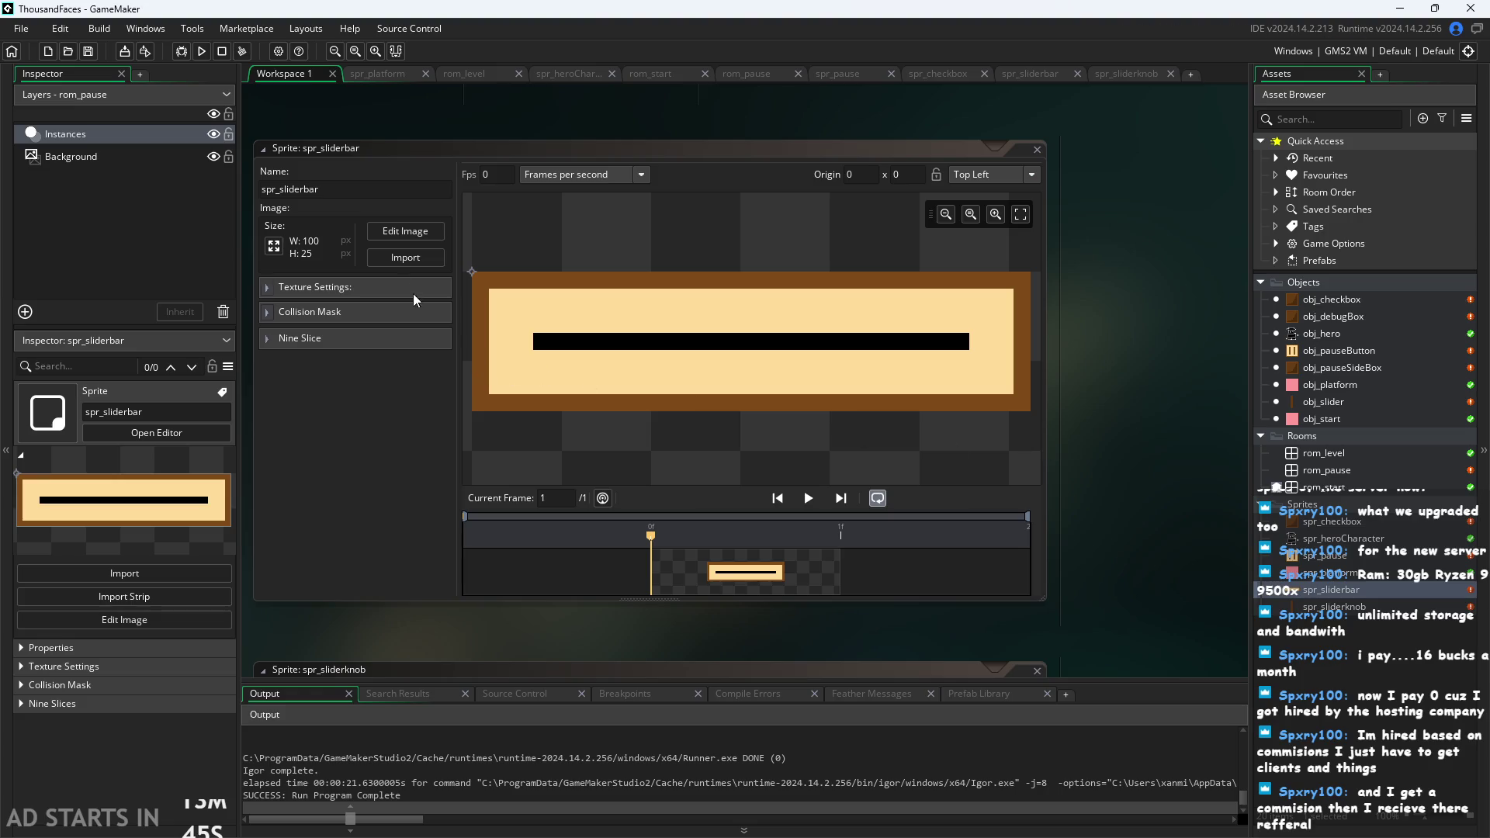
Set its height to 16 without keeping aspect ratio, then run the game.
{"action": "left_click", "coordinate": [275, 245]}
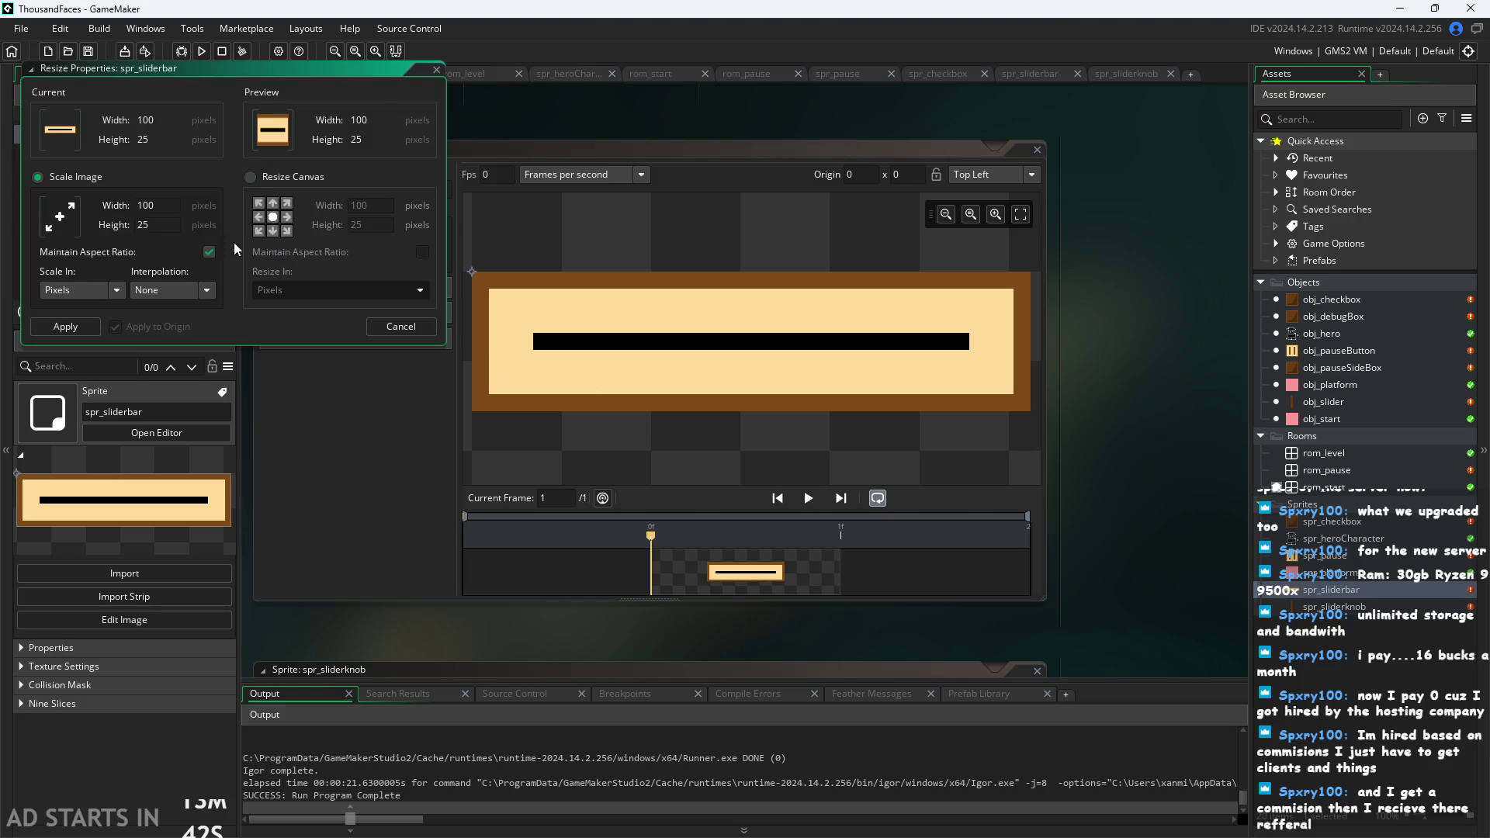
{"action": "left_click", "coordinate": [208, 254]}
{"action": "left_click_drag", "start_coordinate": [156, 225], "coordinate": [92, 226]}
{"action": "type", "text": "16"}
{"action": "left_click", "coordinate": [67, 329]}
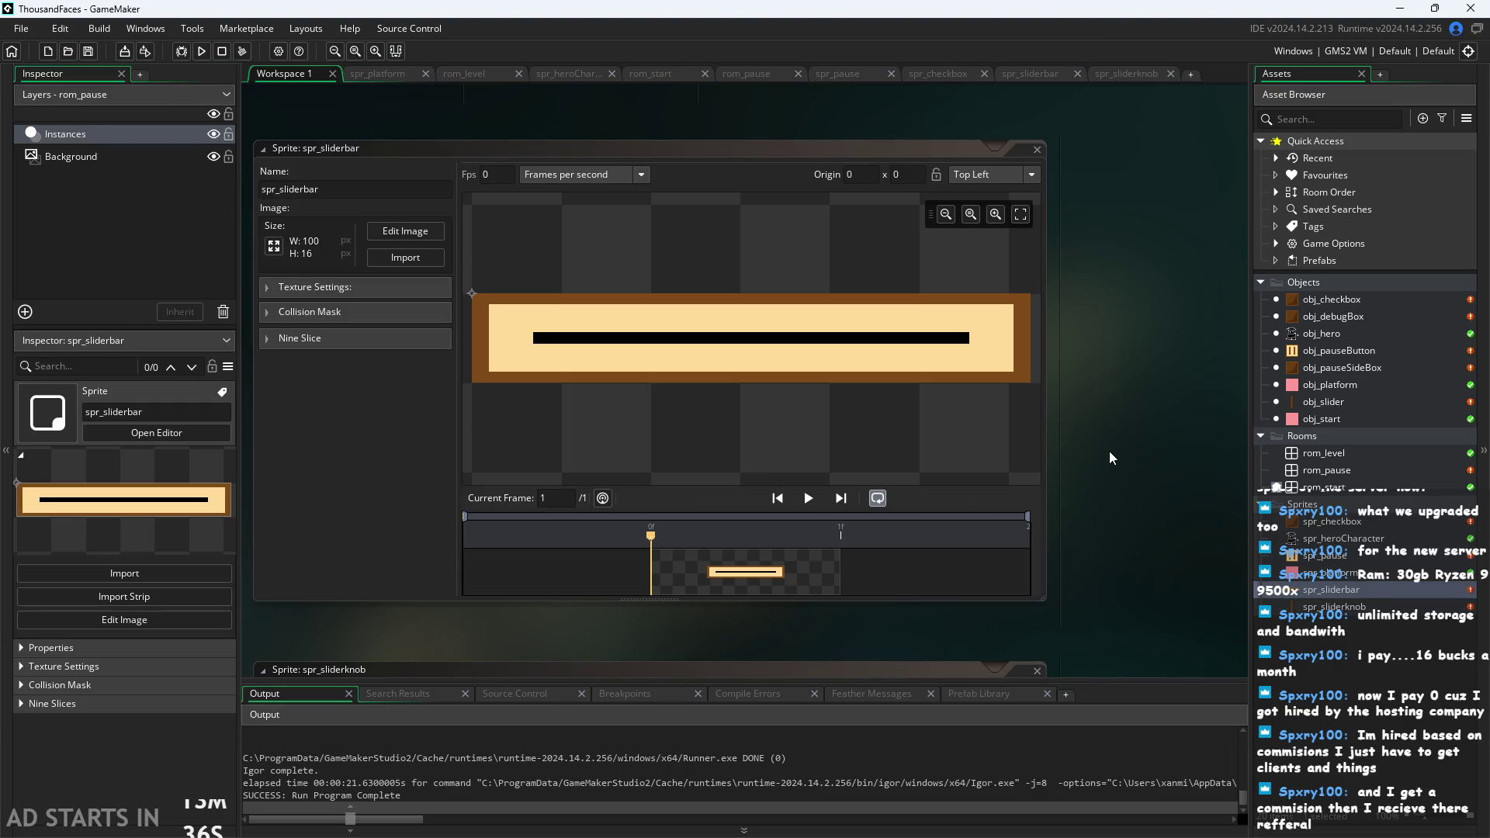
{"action": "left_click", "coordinate": [201, 51]}
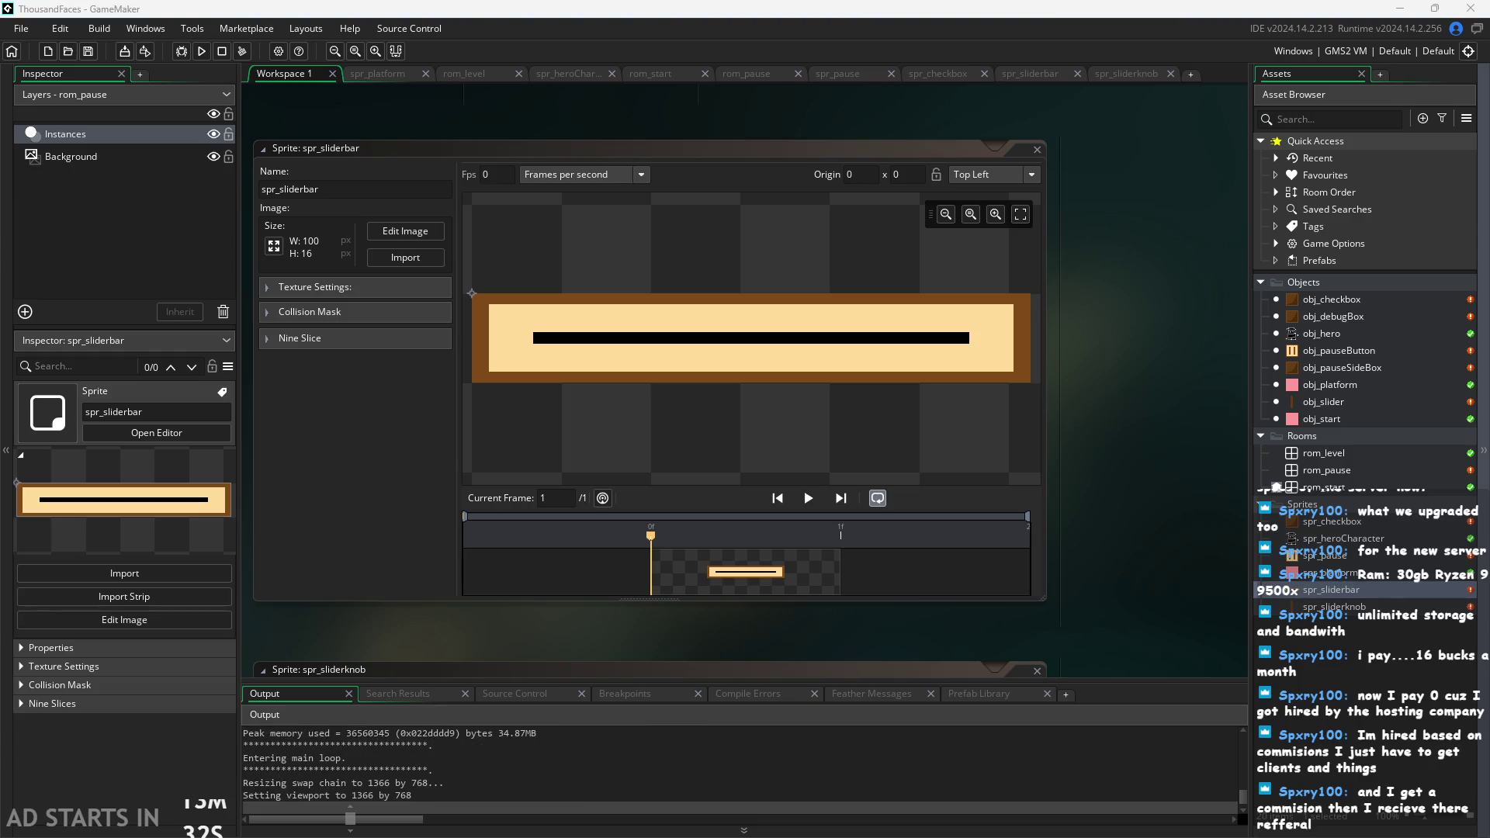
View the 100×16 slider bar in the game's pause menu, then close the game.
{"action": "left_click_drag", "start_coordinate": [575, 383], "coordinate": [411, 256]}
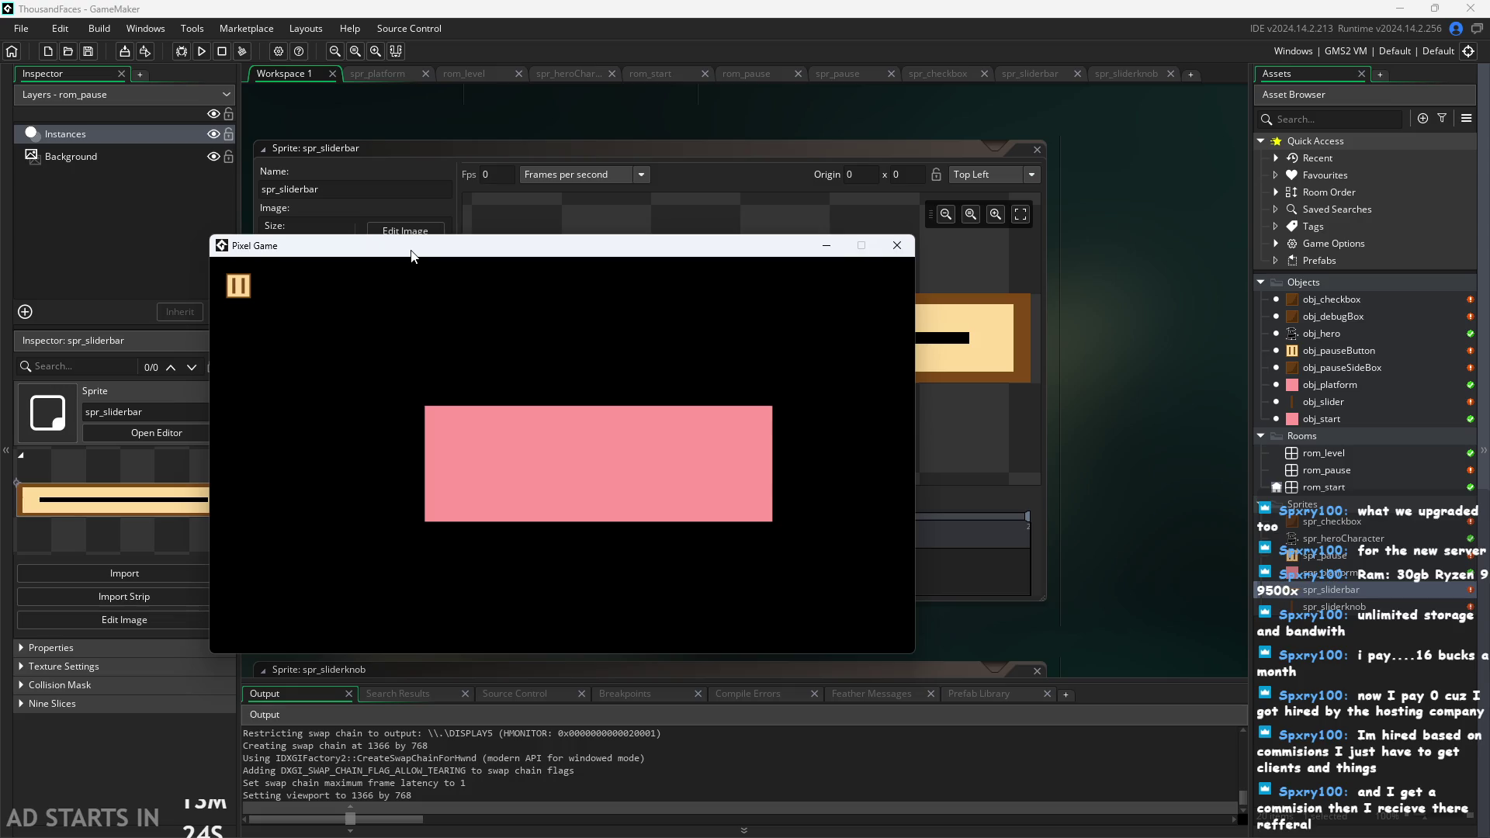
{"action": "left_click", "coordinate": [240, 289]}
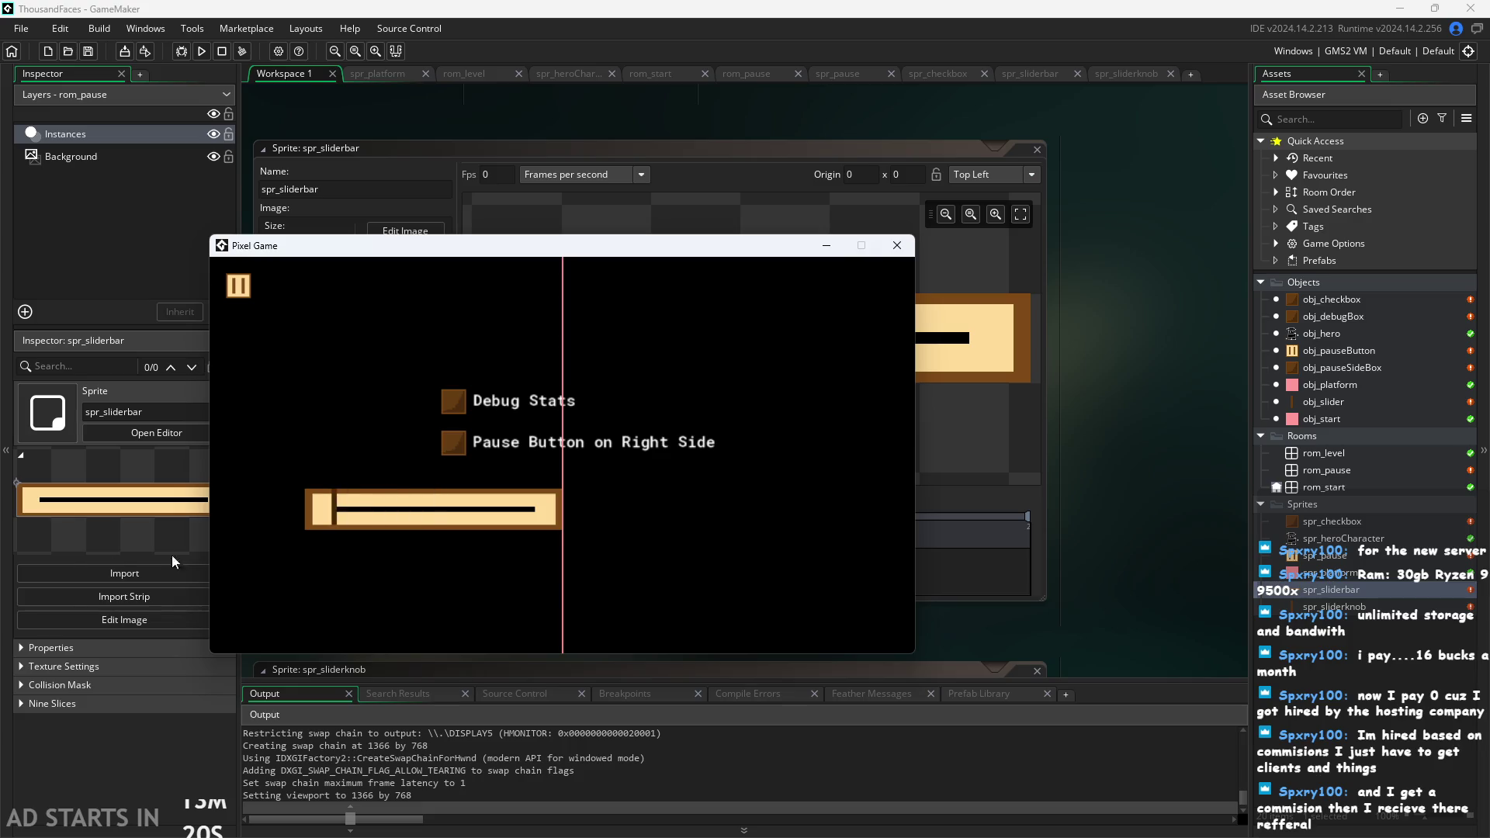
{"action": "left_click", "coordinate": [908, 246]}
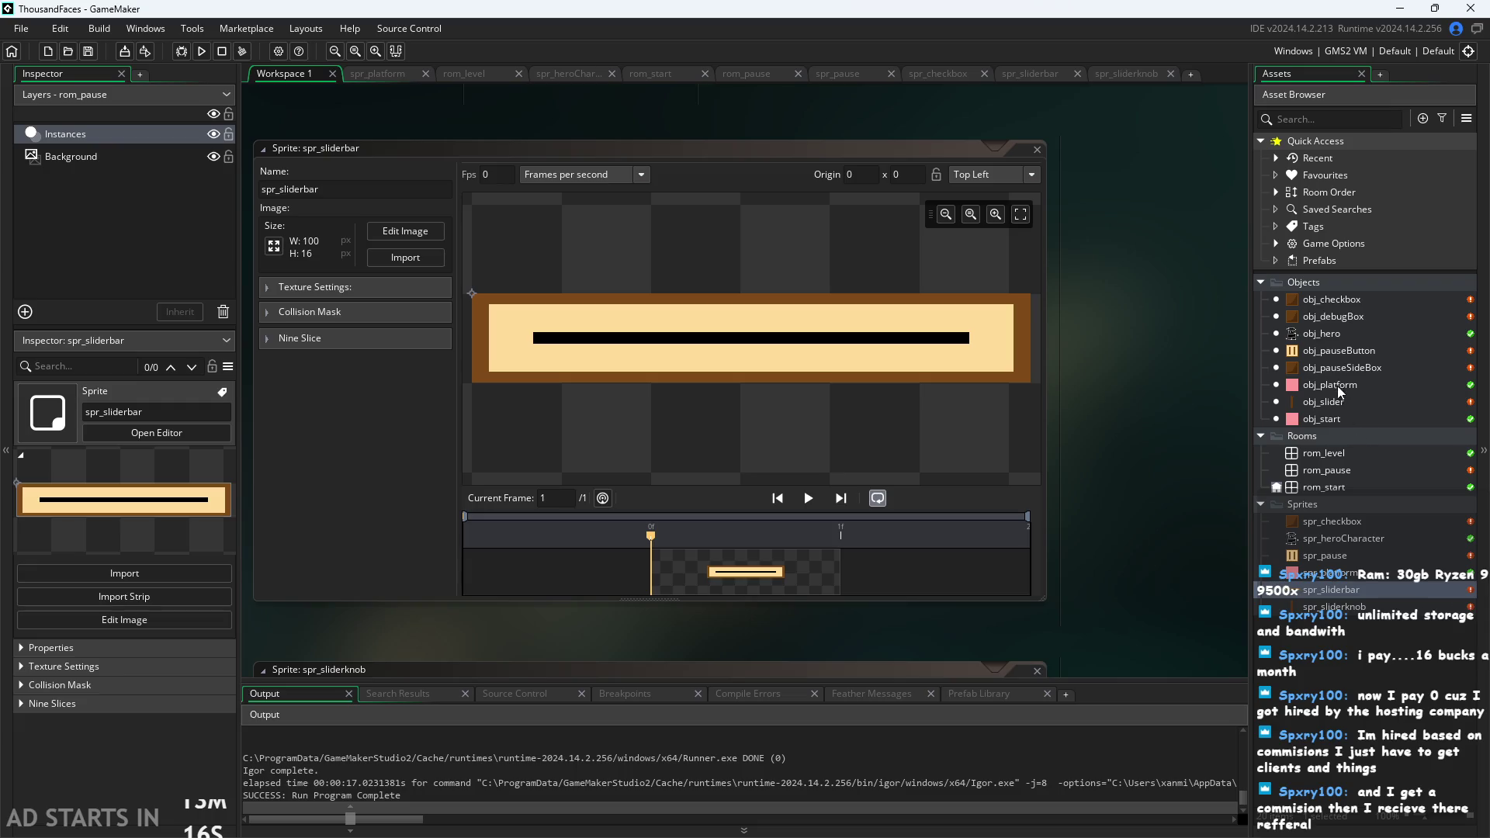
{"action": "left_click", "coordinate": [1340, 353]}
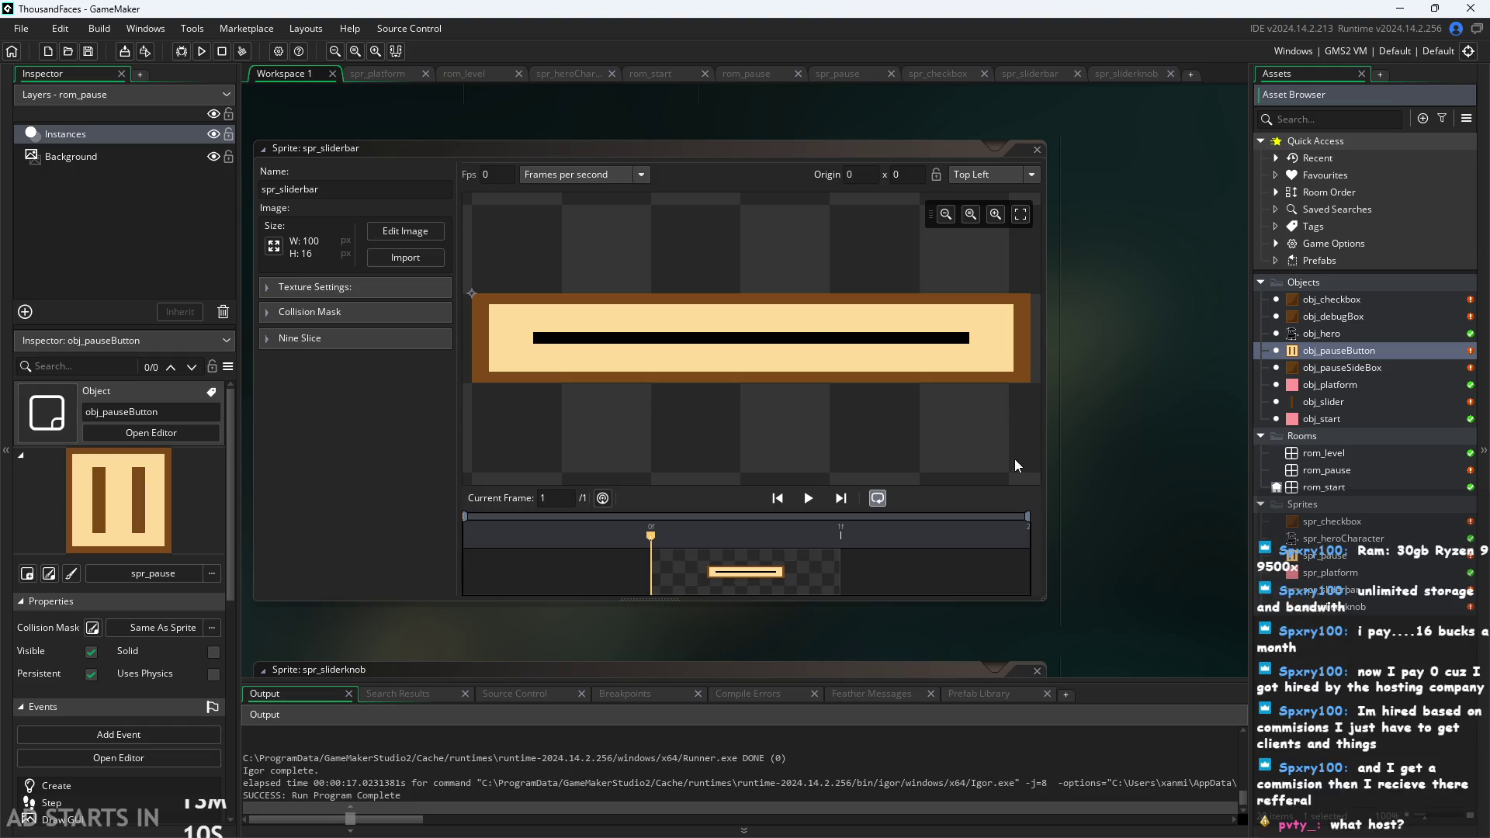
Place the obj_slider instance in rom_pause at x 678 on the red centre line, then return to spr_sliderbar.
{"action": "double_click", "coordinate": [1327, 468]}
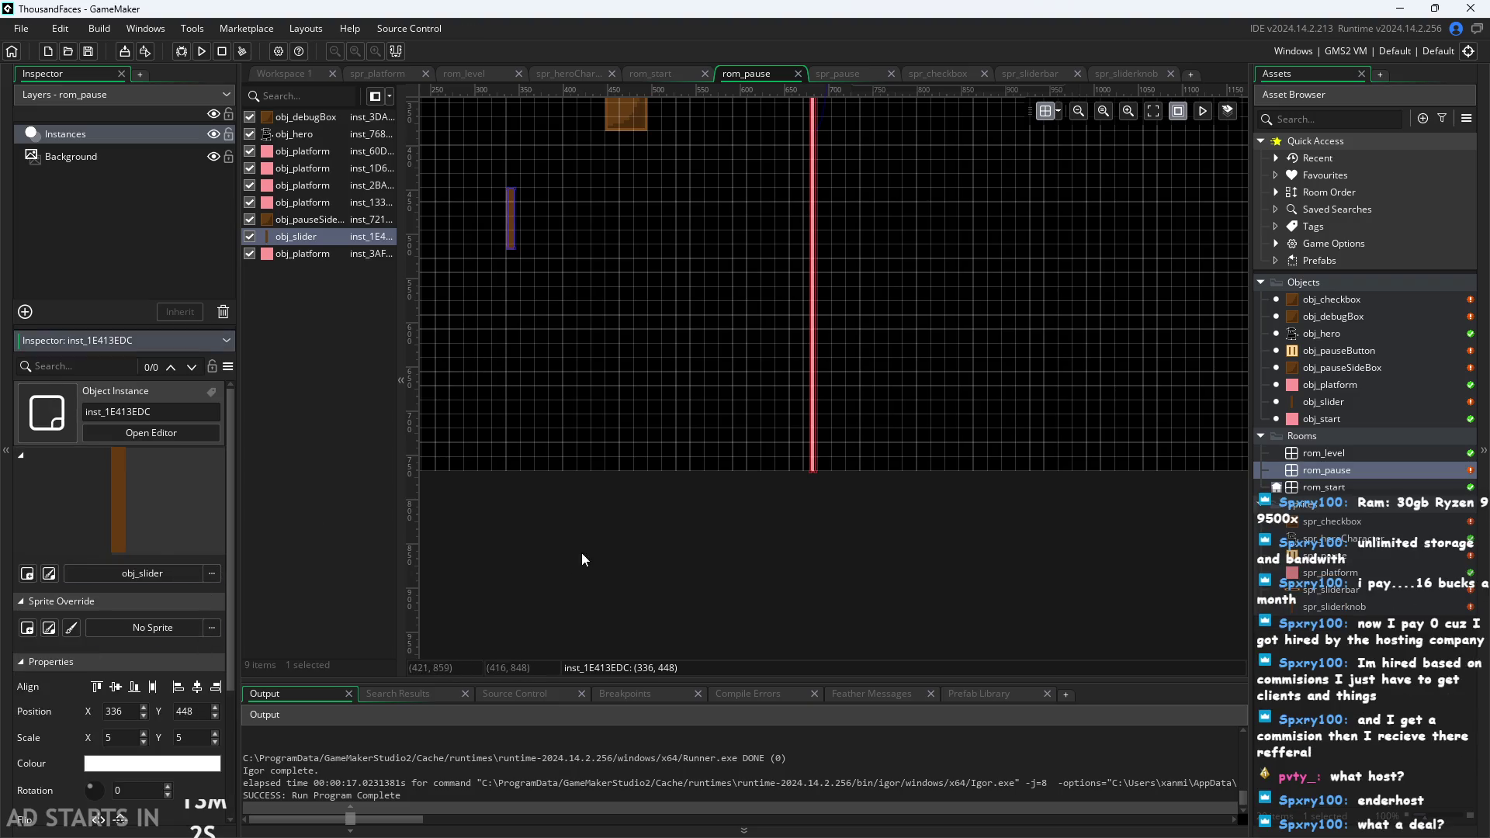
{"action": "left_click", "coordinate": [196, 689]}
{"action": "left_click", "coordinate": [725, 571]}
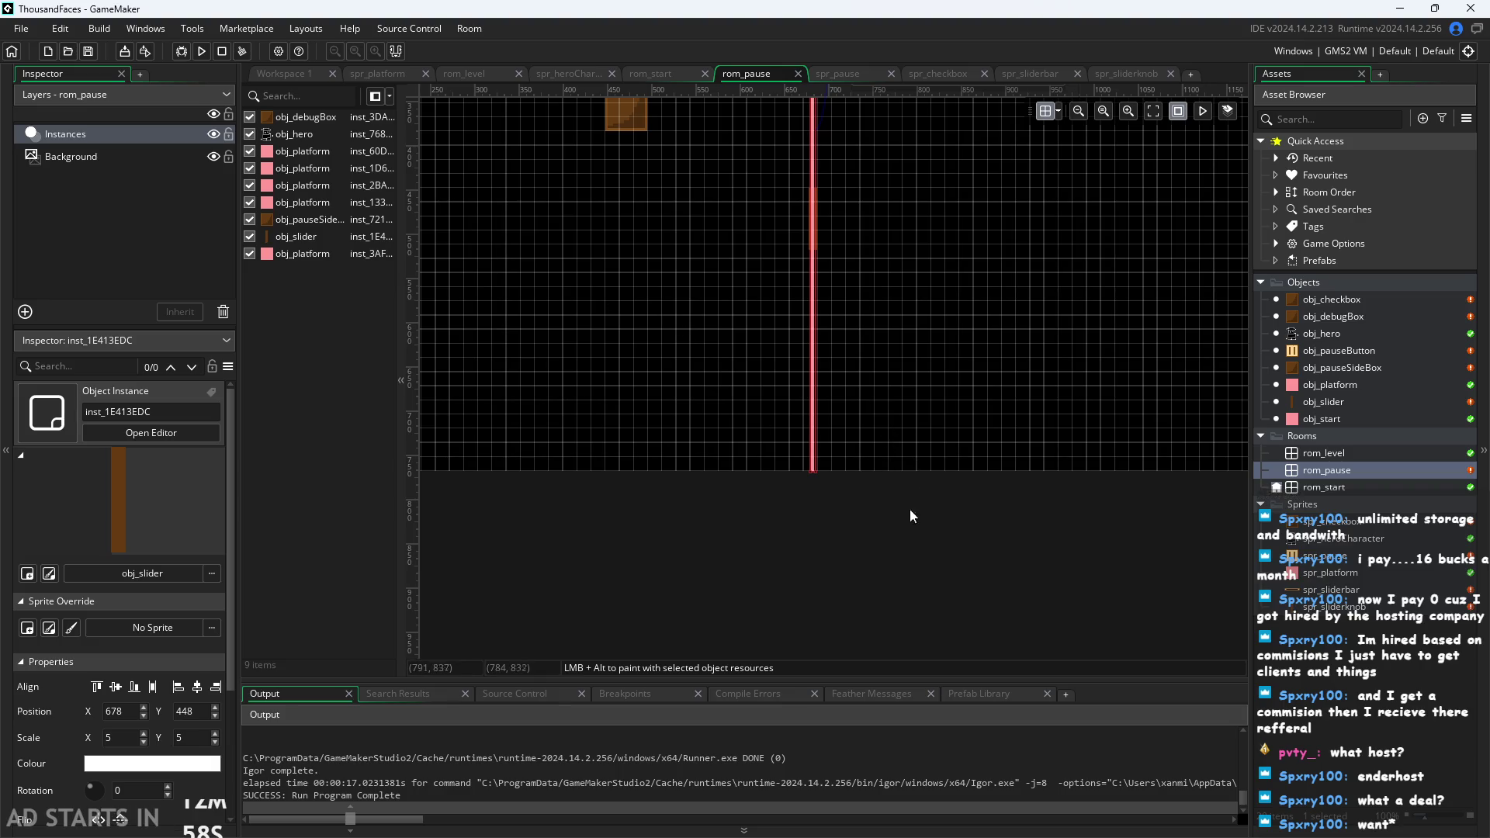
{"action": "left_click", "coordinate": [291, 73]}
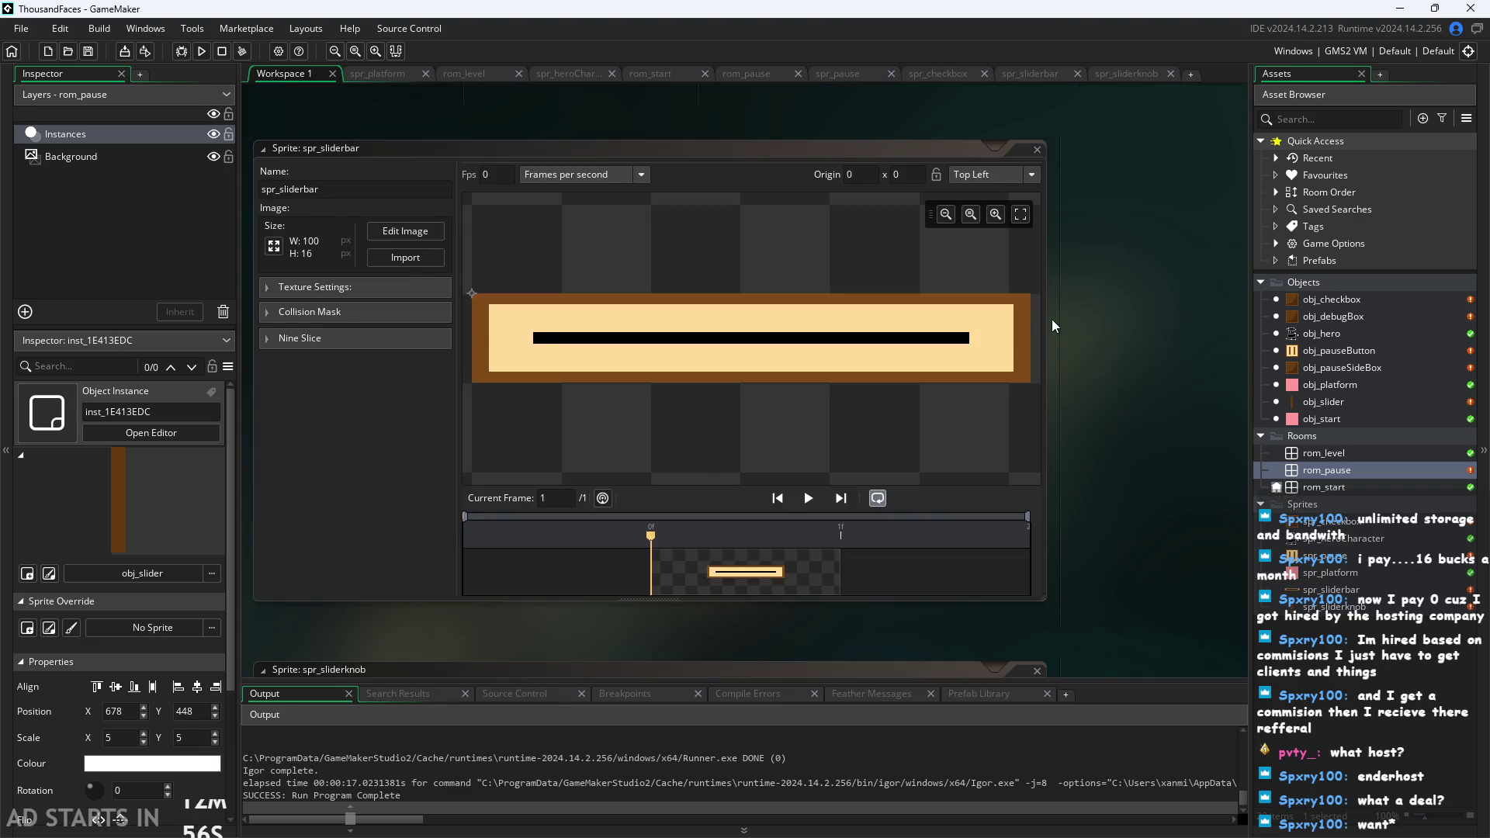
{"action": "scroll", "coordinate": [1123, 343], "scroll_direction": "down", "scroll_amount": 1}
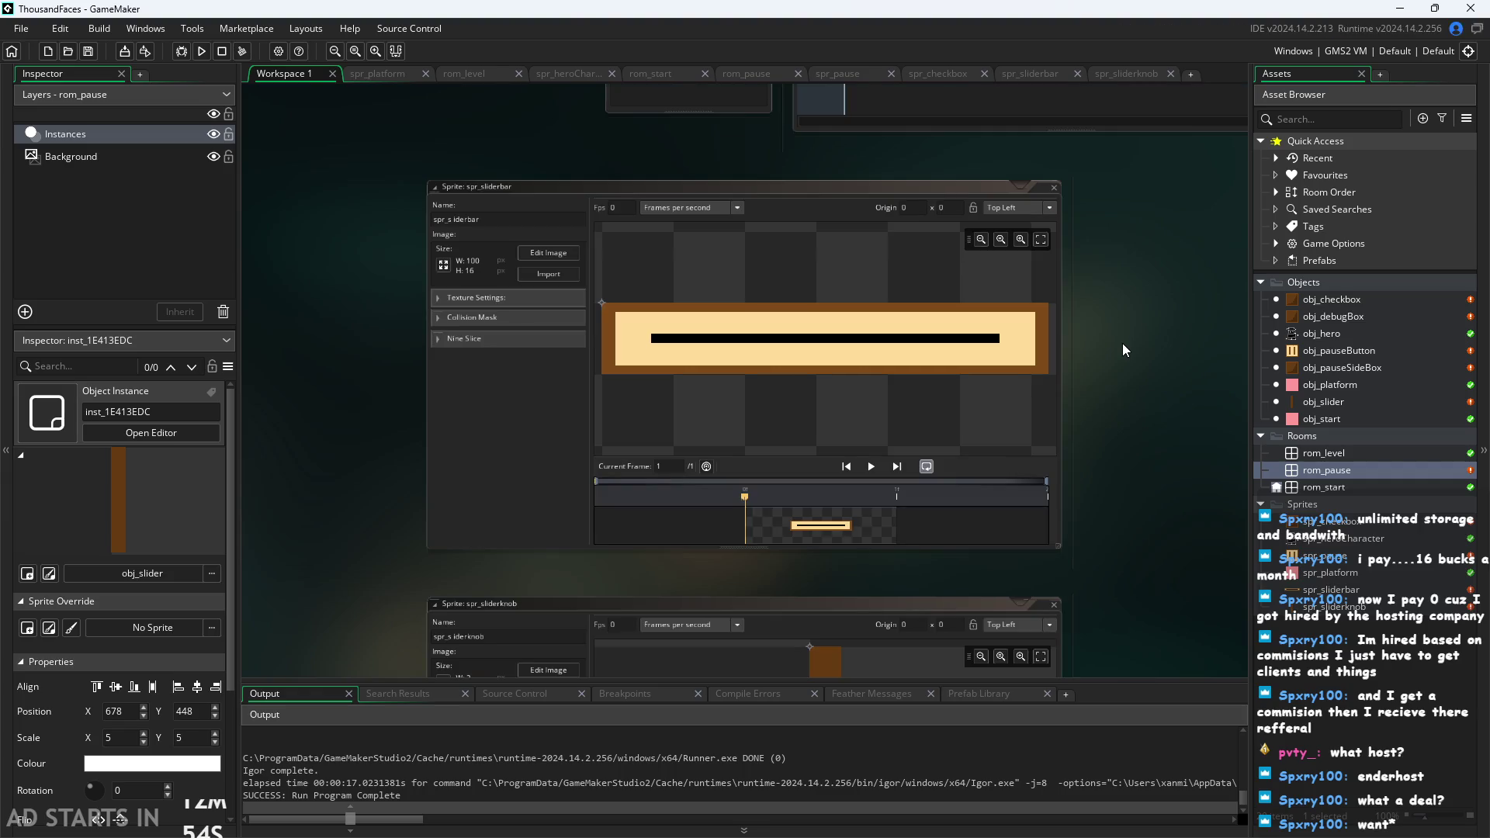
Run the game, open the pause menu, and drag the volume knob to the left end and back to the middle.
{"action": "left_click", "coordinate": [198, 49]}
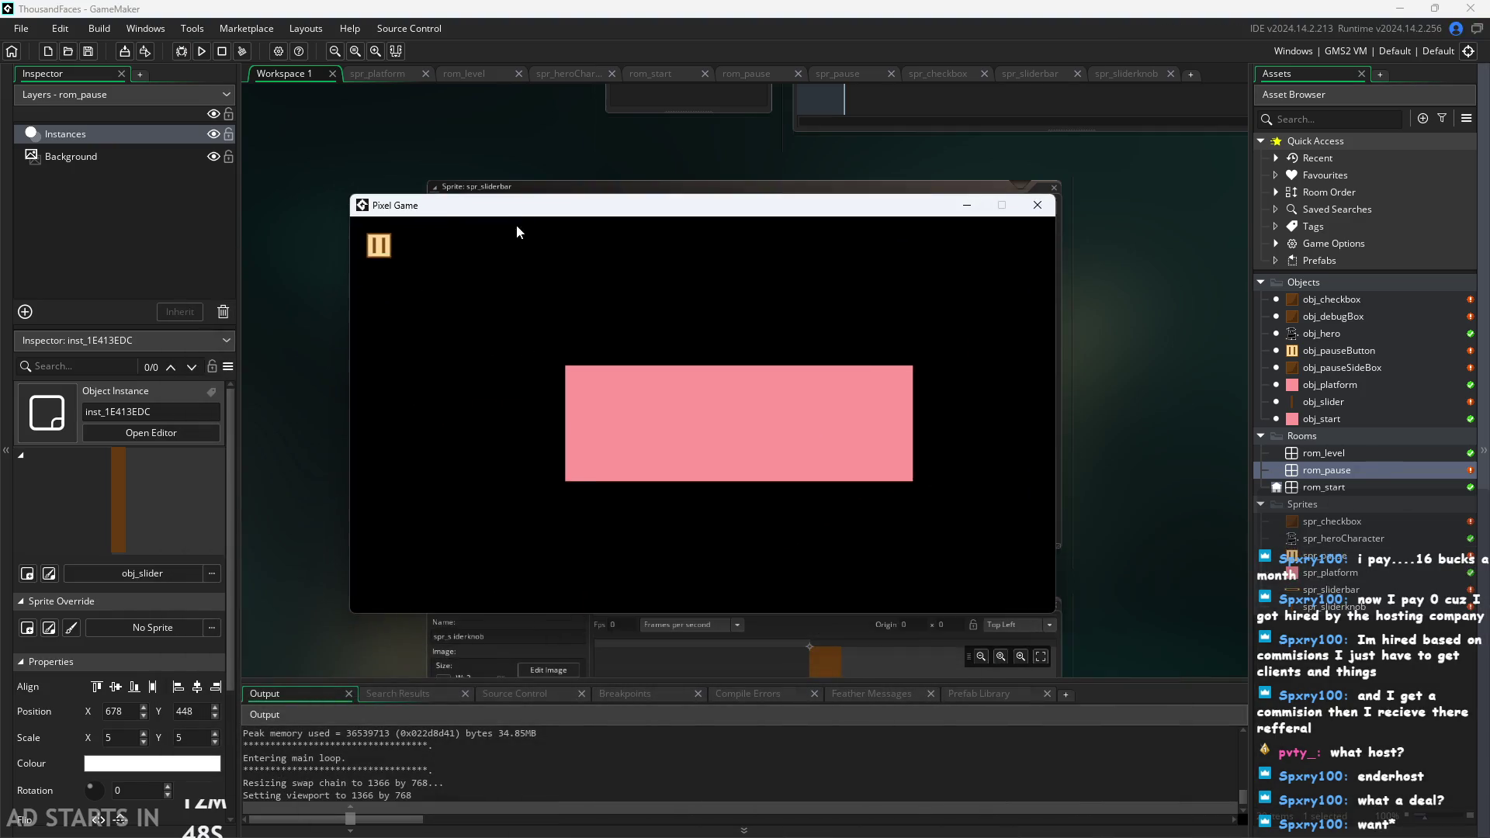
{"action": "left_click", "coordinate": [378, 246]}
{"action": "left_click", "coordinate": [707, 475]}
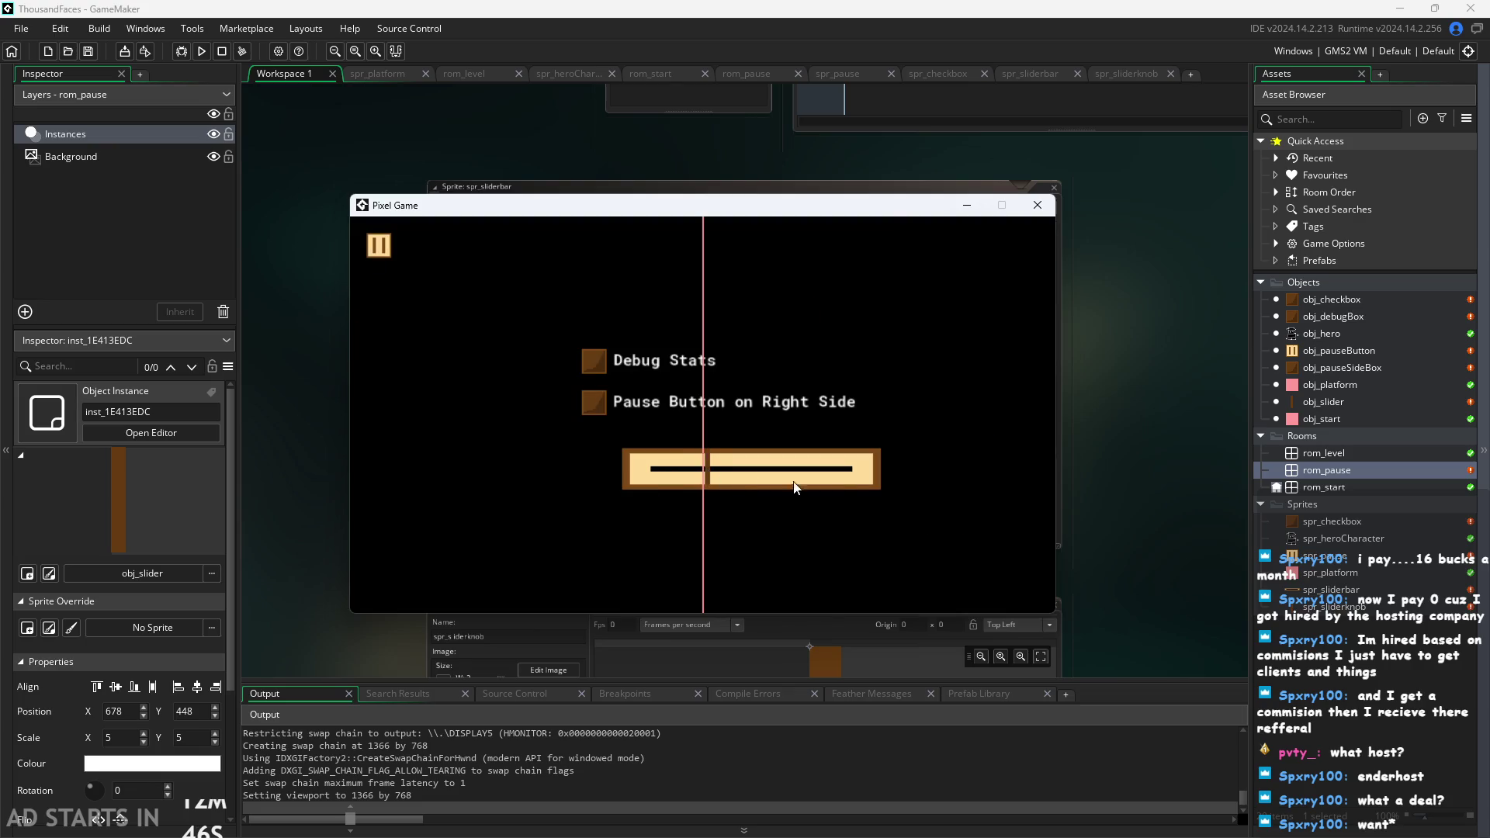
{"action": "left_click_drag", "start_coordinate": [708, 473], "coordinate": [756, 474]}
{"action": "mouse_move", "coordinate": [1012, 509]}
{"action": "left_mouse_down"}
{"action": "mouse_move", "coordinate": [314, 521]}
{"action": "mouse_move", "coordinate": [705, 539]}
{"action": "mouse_move", "coordinate": [400, 506]}
{"action": "mouse_move", "coordinate": [998, 445]}
{"action": "mouse_move", "coordinate": [855, 472]}
{"action": "mouse_move", "coordinate": [397, 471]}
{"action": "mouse_move", "coordinate": [396, 486]}
{"action": "mouse_move", "coordinate": [758, 539]}
{"action": "mouse_move", "coordinate": [506, 534]}
{"action": "mouse_move", "coordinate": [782, 551]}
{"action": "left_mouse_up"}
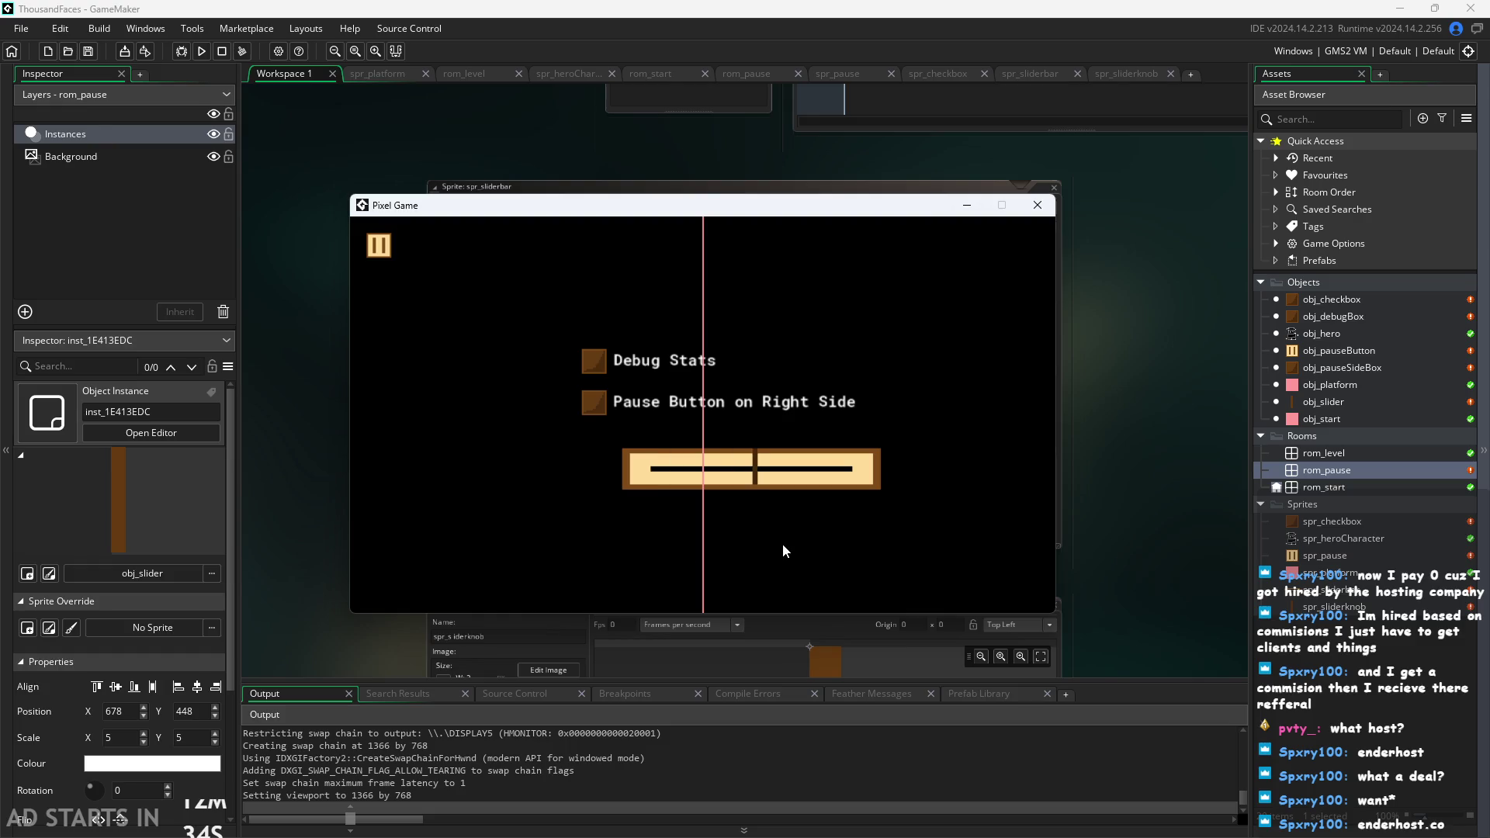
{"action": "mouse_move", "coordinate": [930, 546]}
{"action": "left_mouse_down"}
{"action": "mouse_move", "coordinate": [973, 531]}
{"action": "mouse_move", "coordinate": [445, 505]}
{"action": "left_mouse_up"}
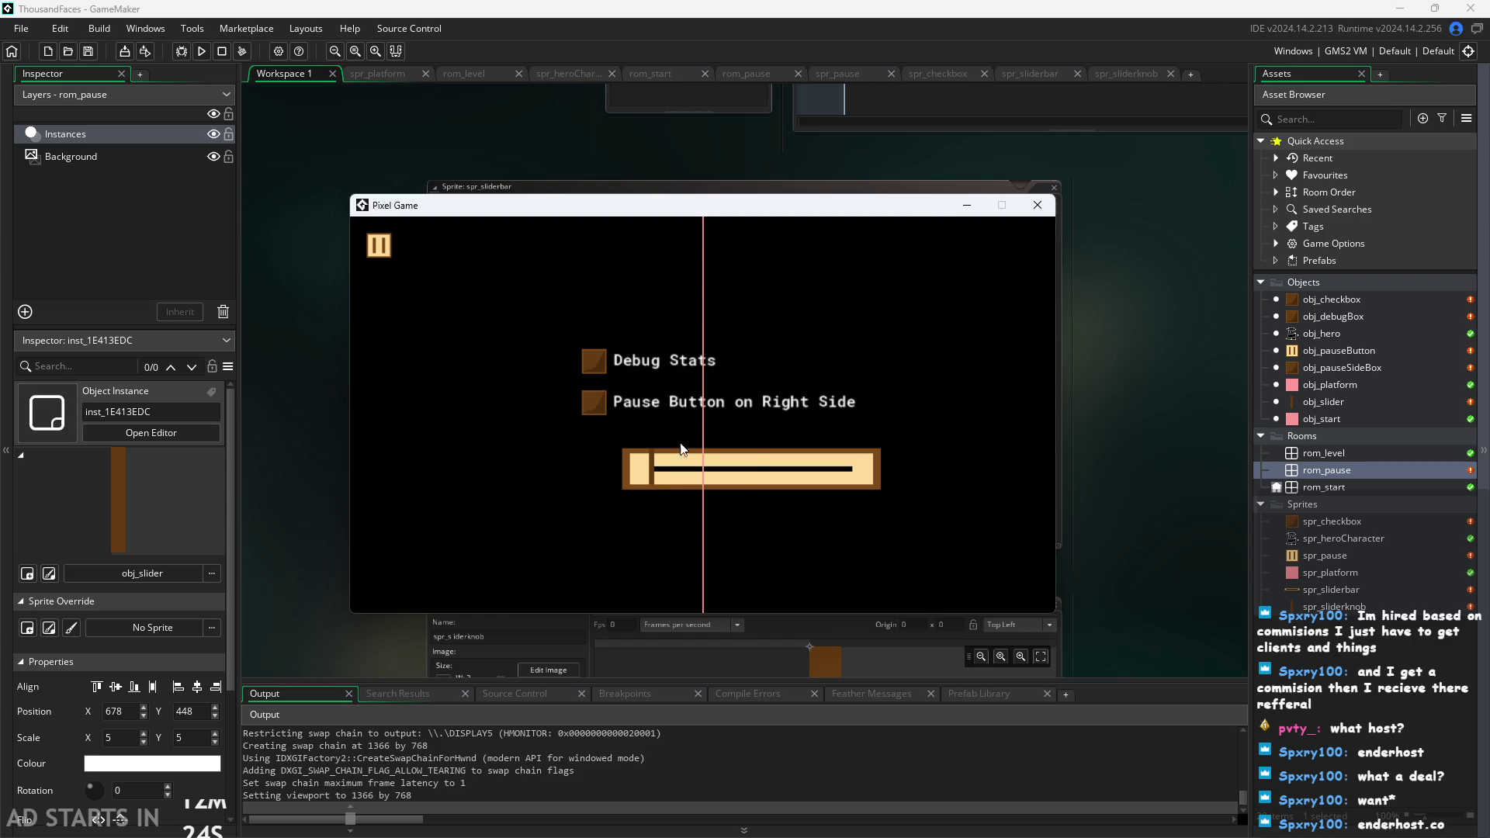
{"action": "mouse_move", "coordinate": [648, 473]}
{"action": "left_mouse_down"}
{"action": "mouse_move", "coordinate": [627, 485]}
{"action": "mouse_move", "coordinate": [755, 469]}
{"action": "mouse_move", "coordinate": [575, 487]}
{"action": "mouse_move", "coordinate": [915, 496]}
{"action": "mouse_move", "coordinate": [451, 523]}
{"action": "left_mouse_up"}
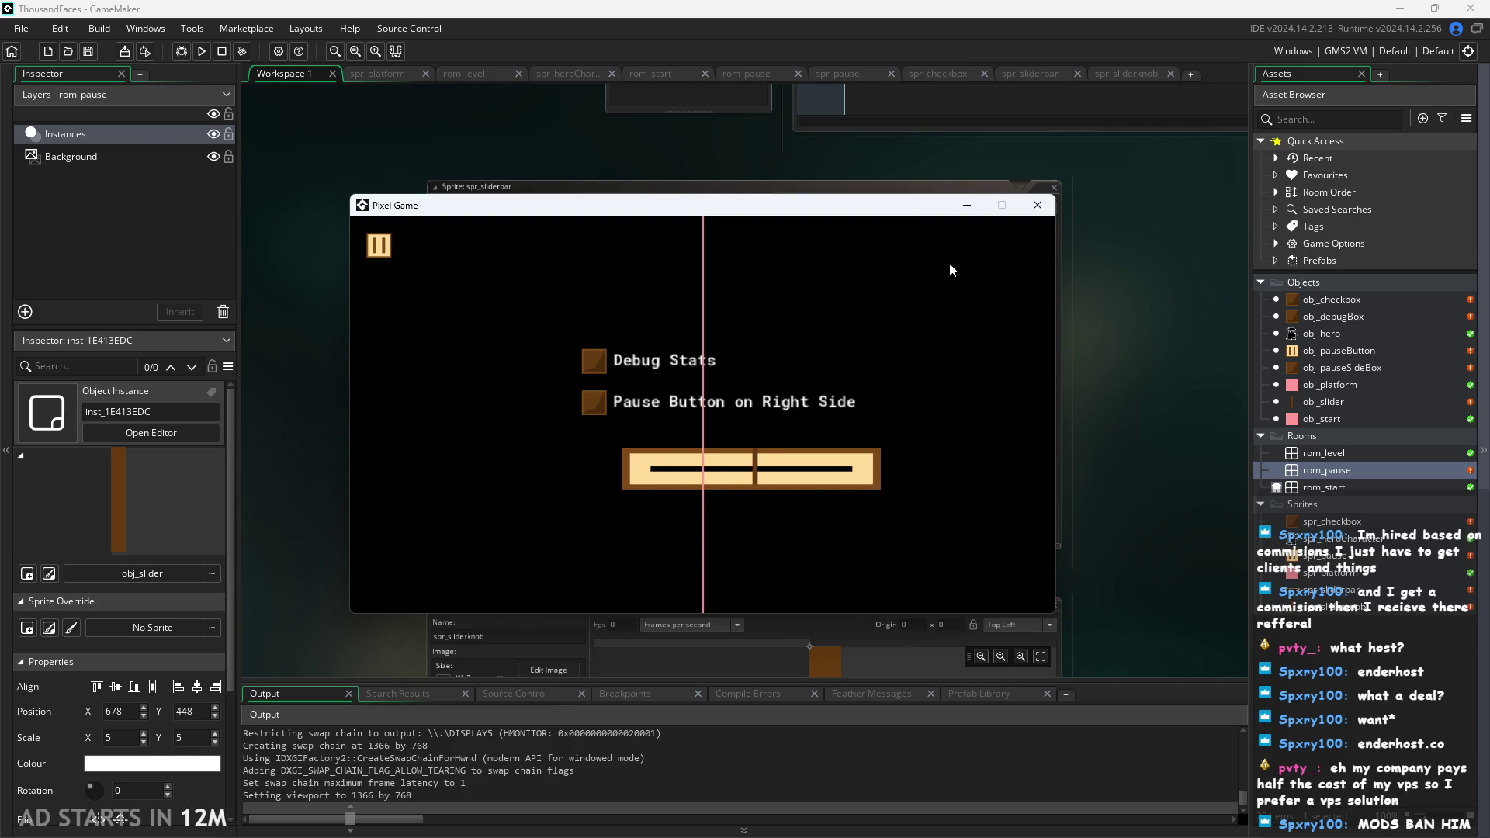
Close the running game and bring up obj_slider's Draw event code.
{"action": "left_click", "coordinate": [1040, 206]}
{"action": "left_click", "coordinate": [1332, 596]}
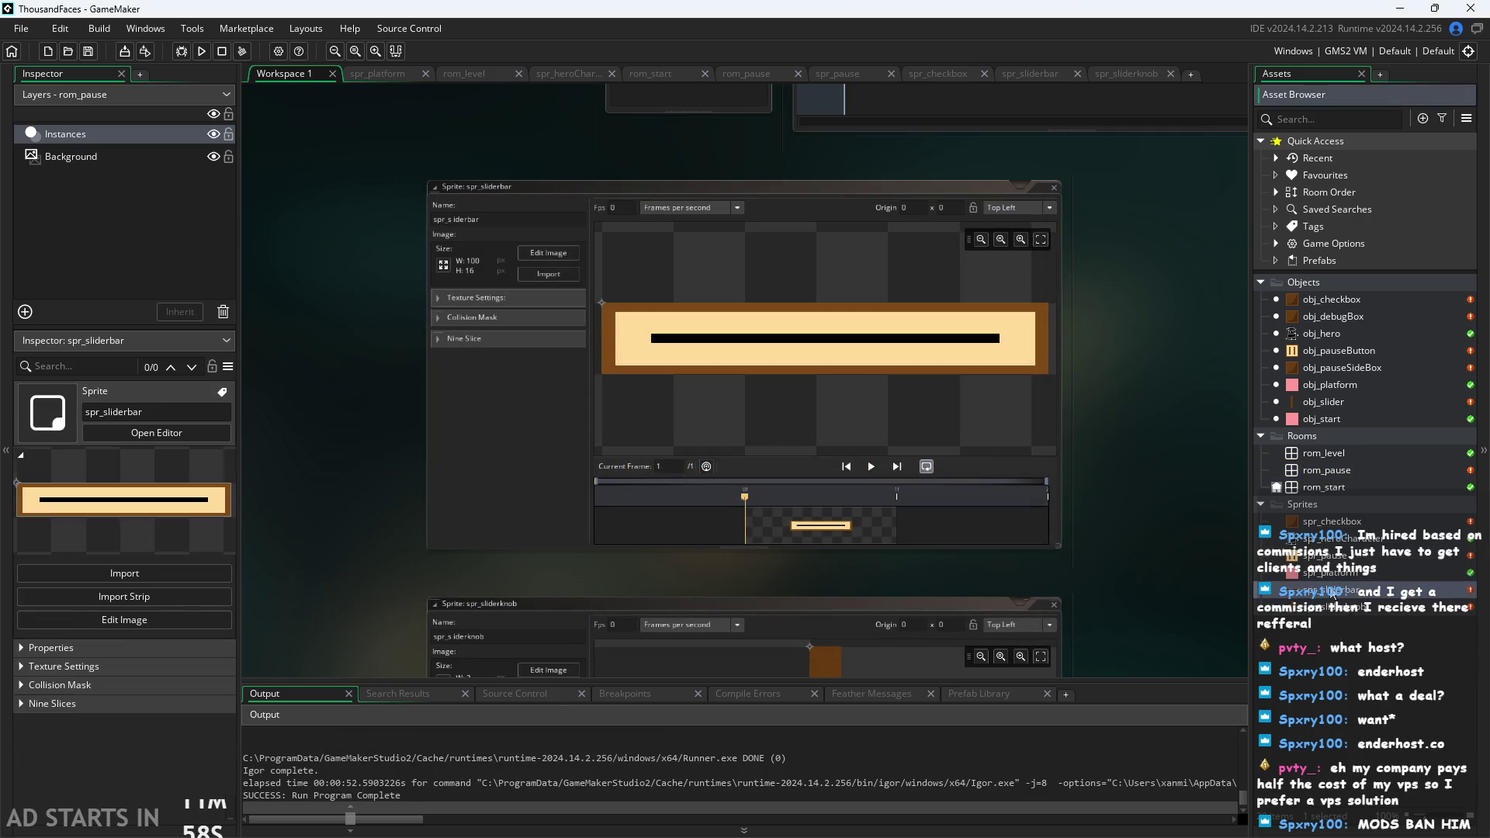
{"action": "double_click", "coordinate": [1357, 352]}
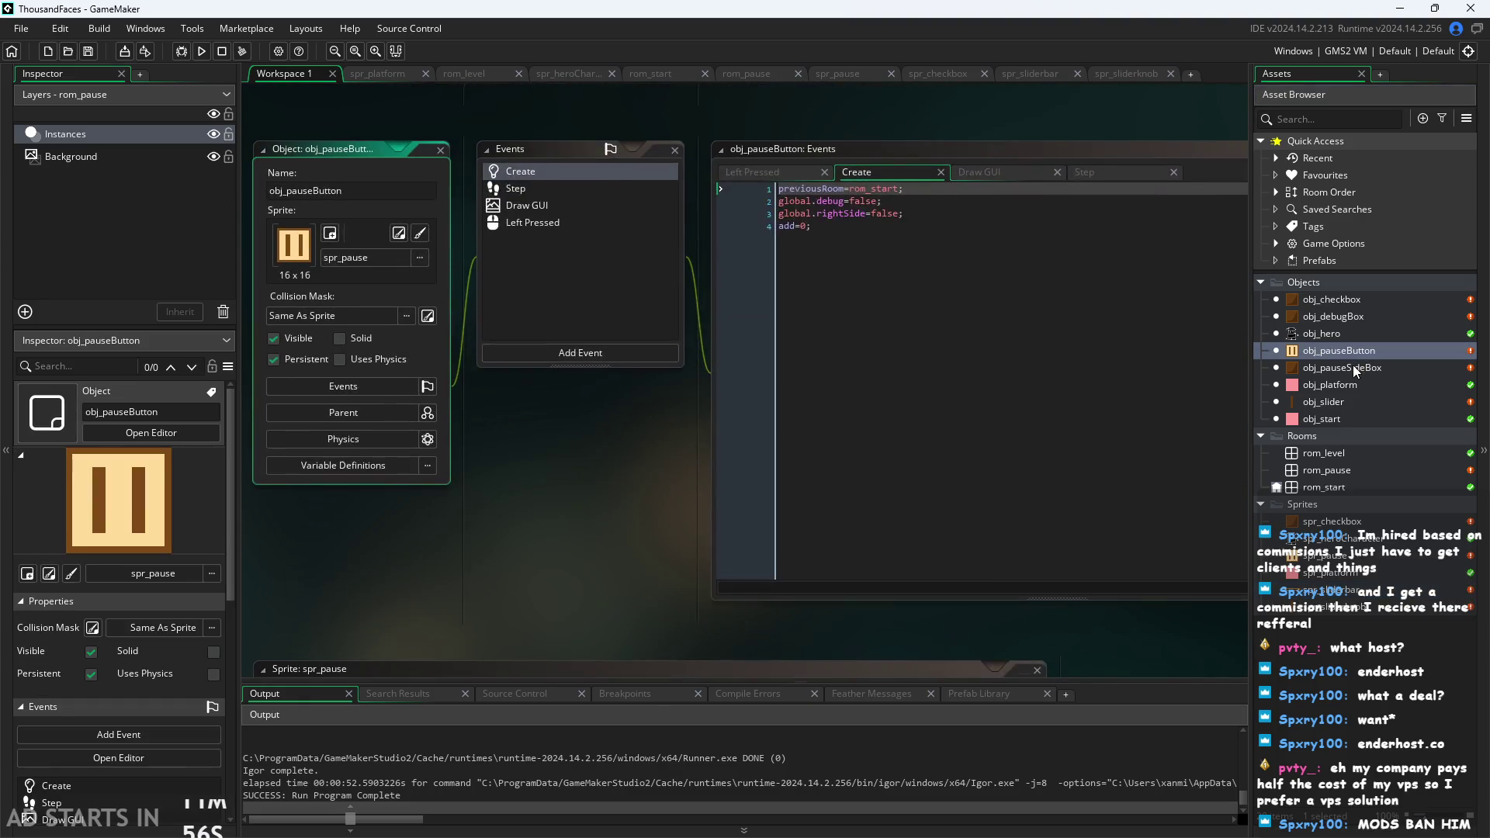
{"action": "left_click", "coordinate": [1003, 170]}
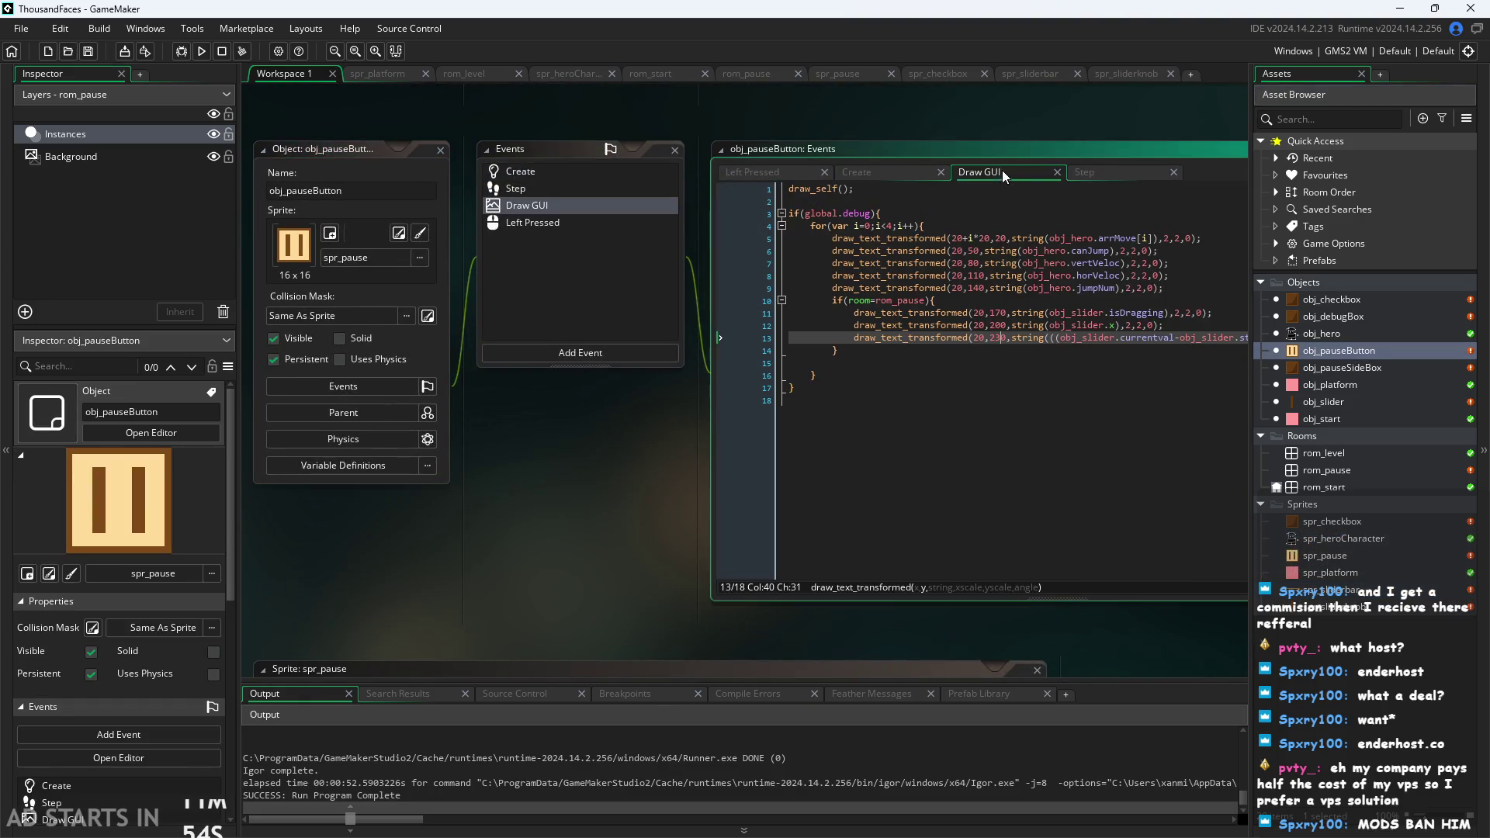
{"action": "double_click", "coordinate": [1330, 401]}
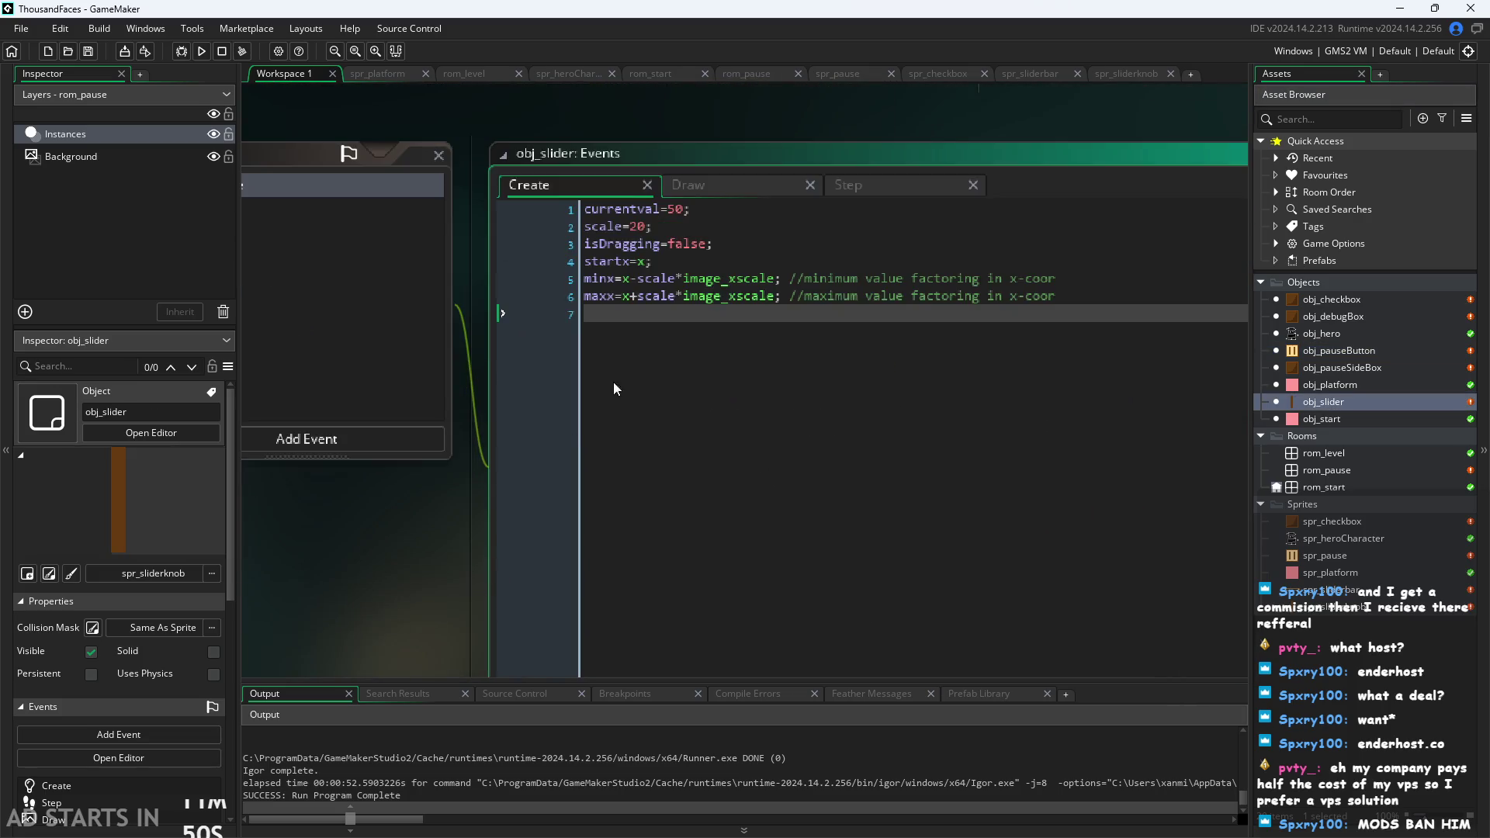
{"action": "left_click", "coordinate": [739, 188]}
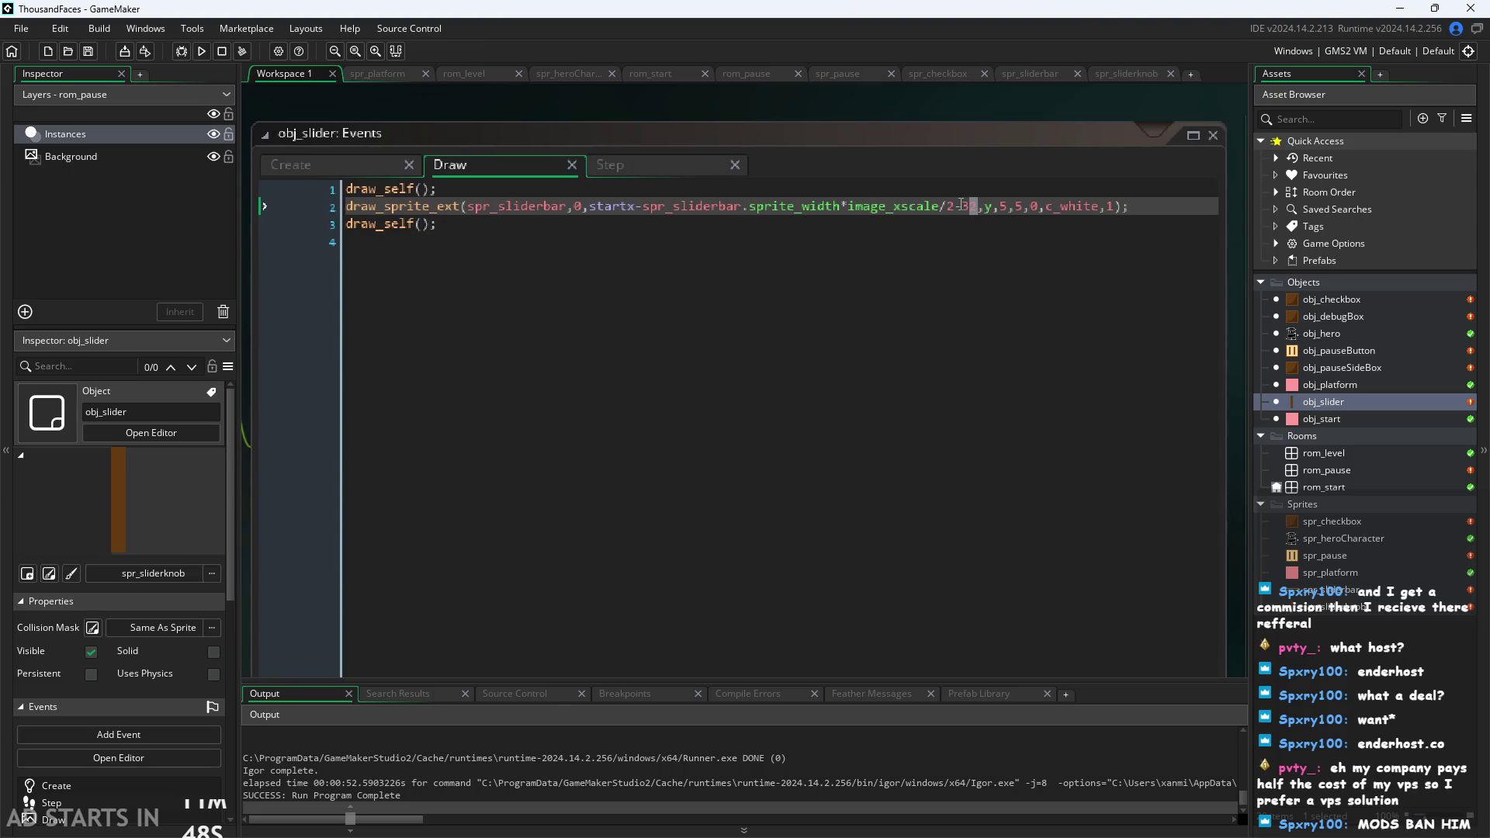
Remove the -32 offset on line 2 and wrap image_xscale in parentheses within the width expression.
{"action": "double_click", "coordinate": [963, 206]}
{"action": "key", "text": "BackSpace"}
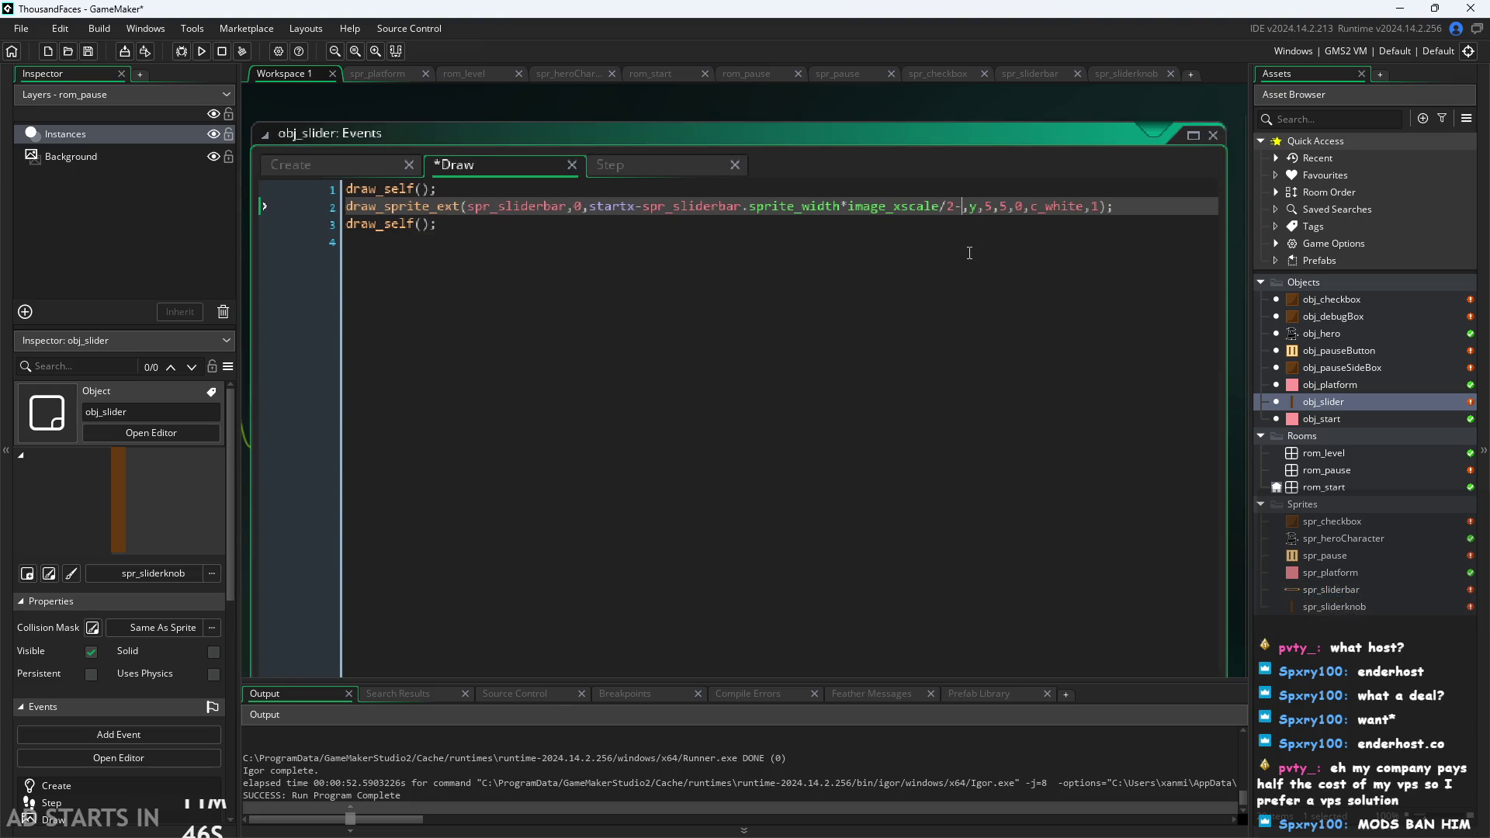
{"action": "key", "text": "BackSpace"}
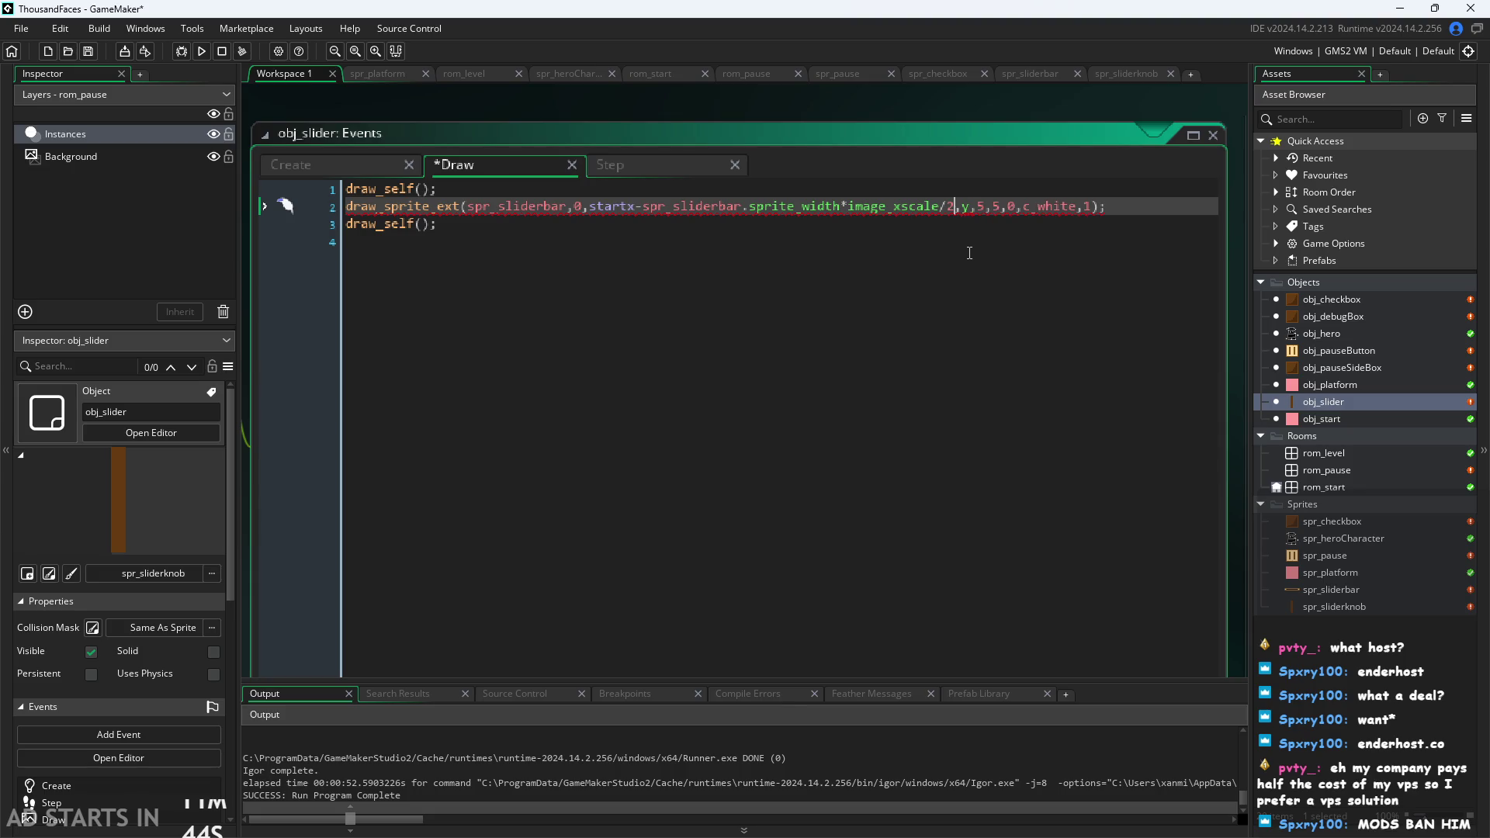
{"action": "key", "text": "Left"}
{"action": "key", "text": "Right"}
{"action": "key", "text": "Right"}
{"action": "key", "text": "Right"}
{"action": "type", "text": "("}
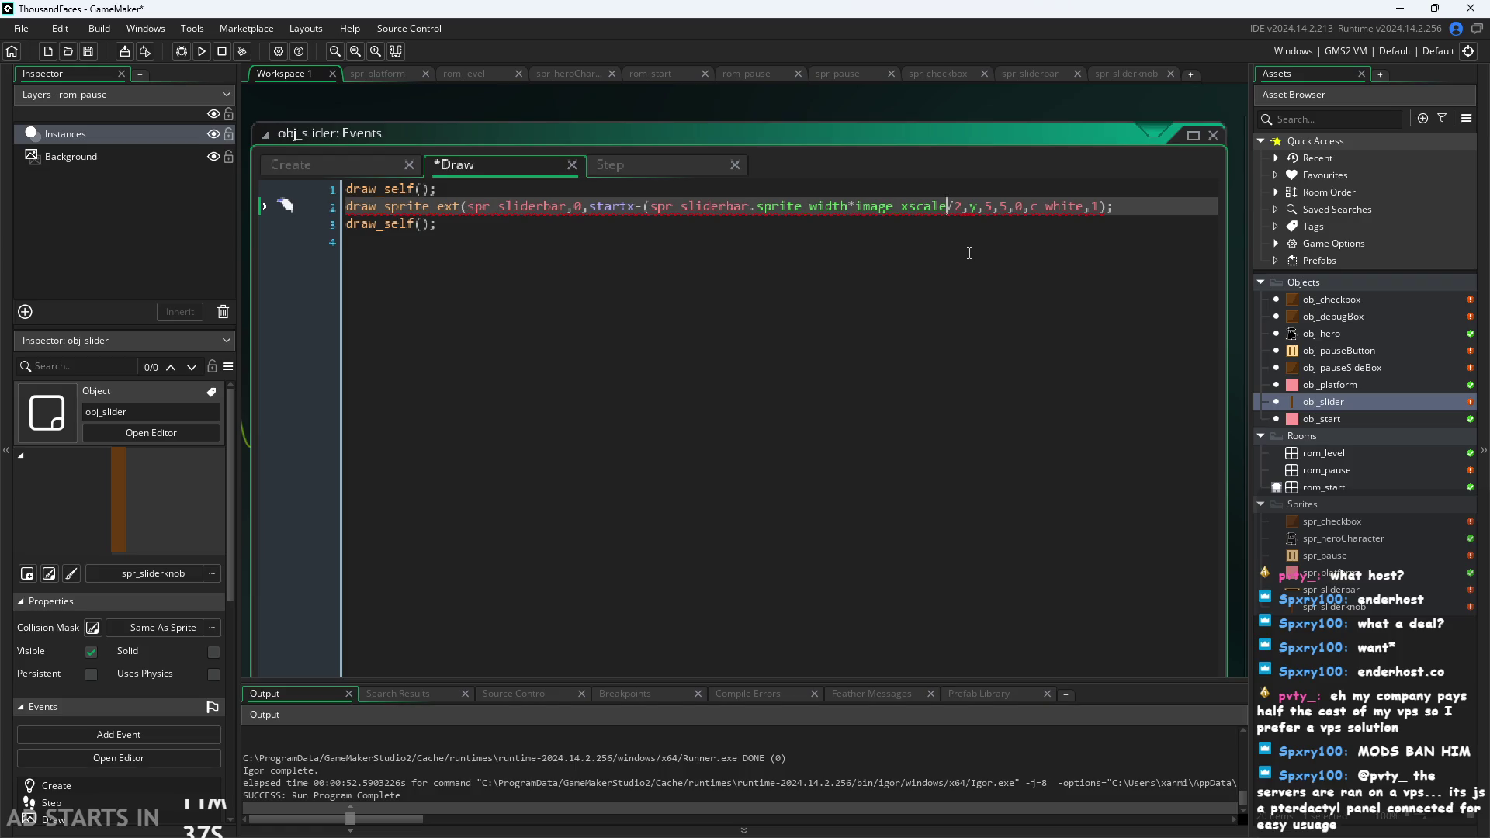
{"action": "key", "text": "Right"}
{"action": "key", "text": "Right"}
{"action": "type", "text": ")"}
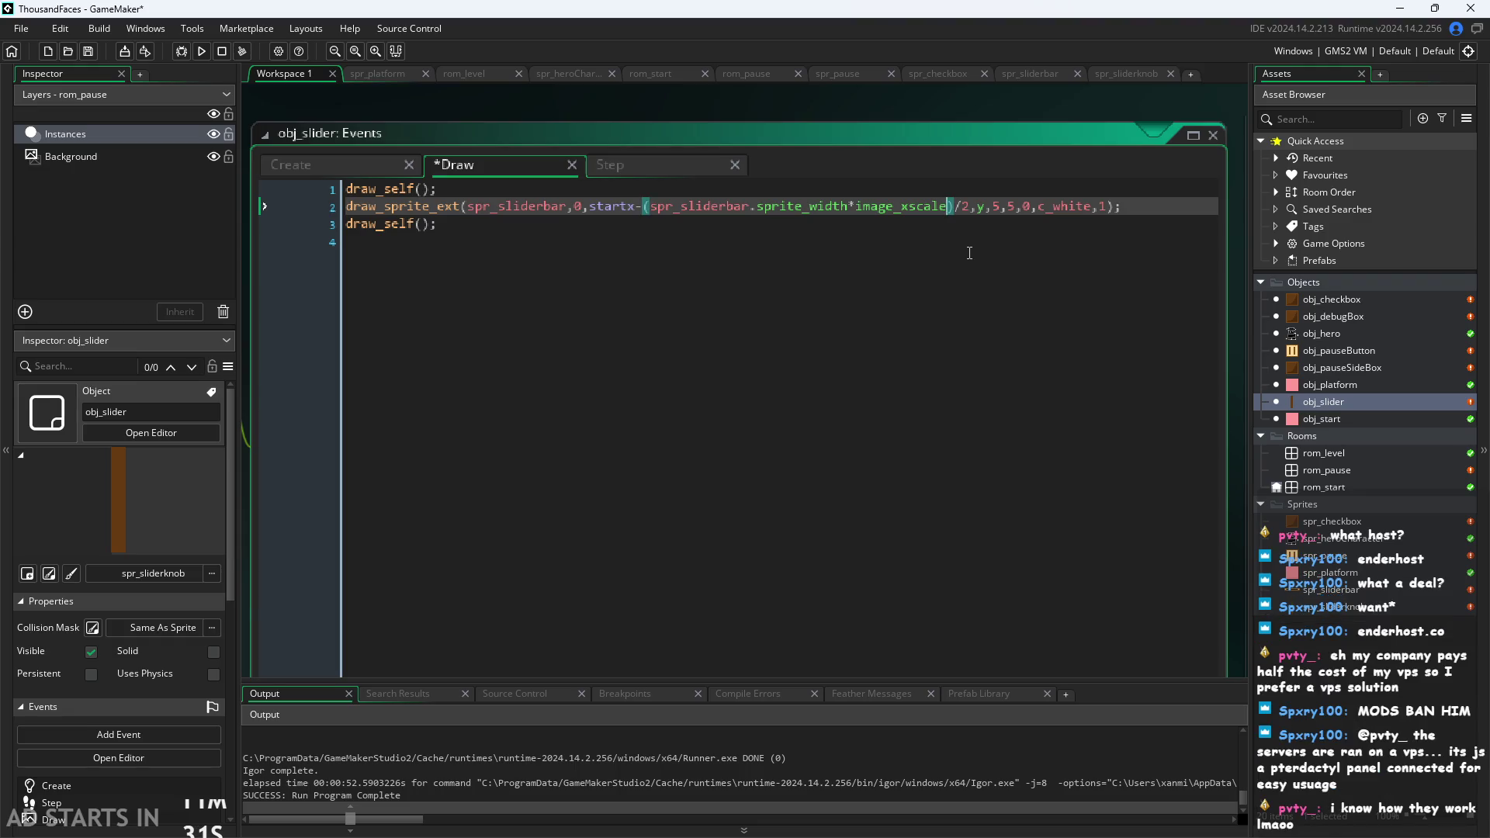
{"action": "type", "text": "+"}
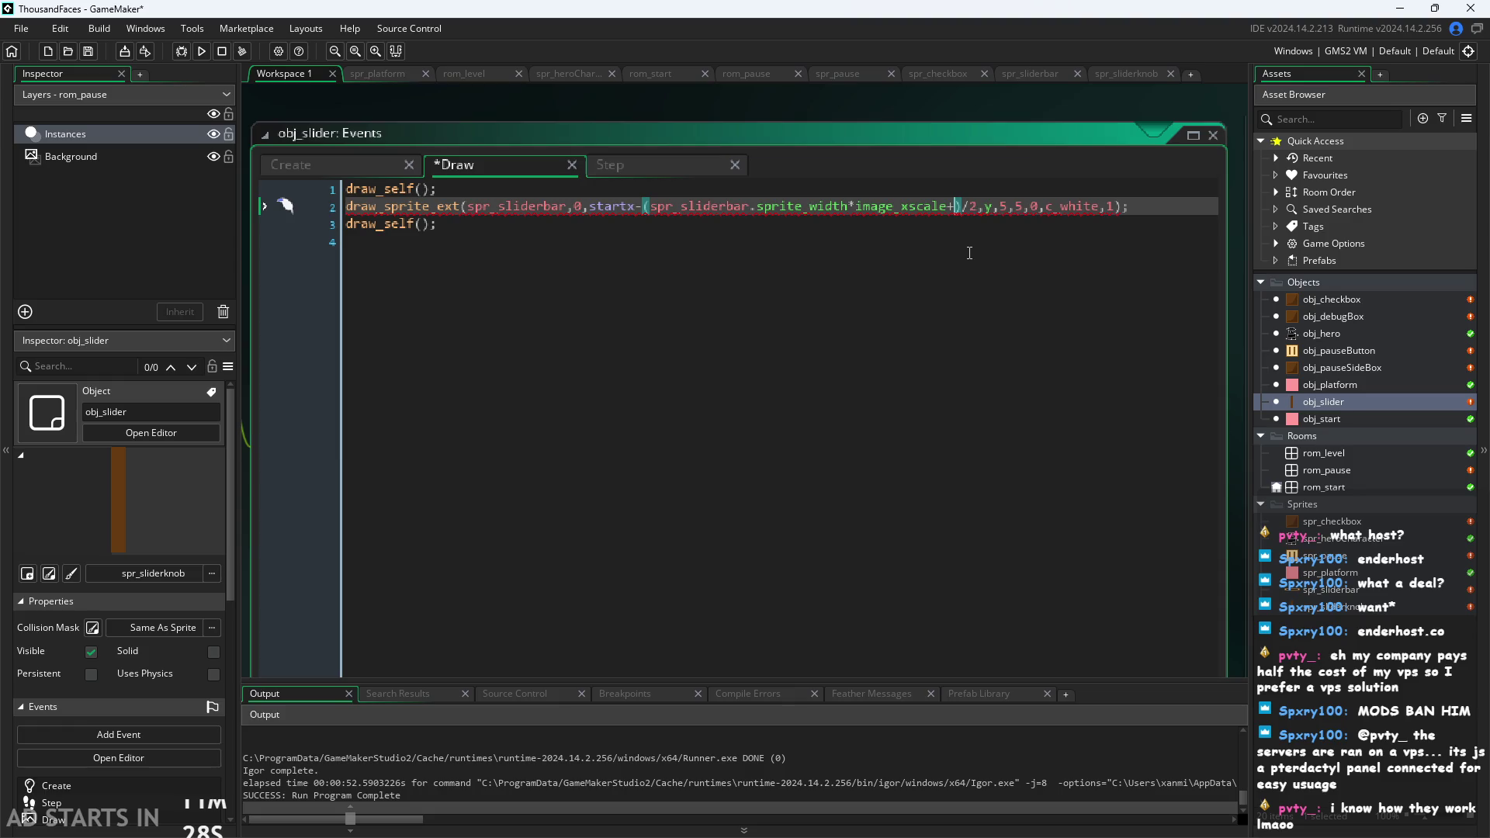
{"action": "type", "text": "spr"}
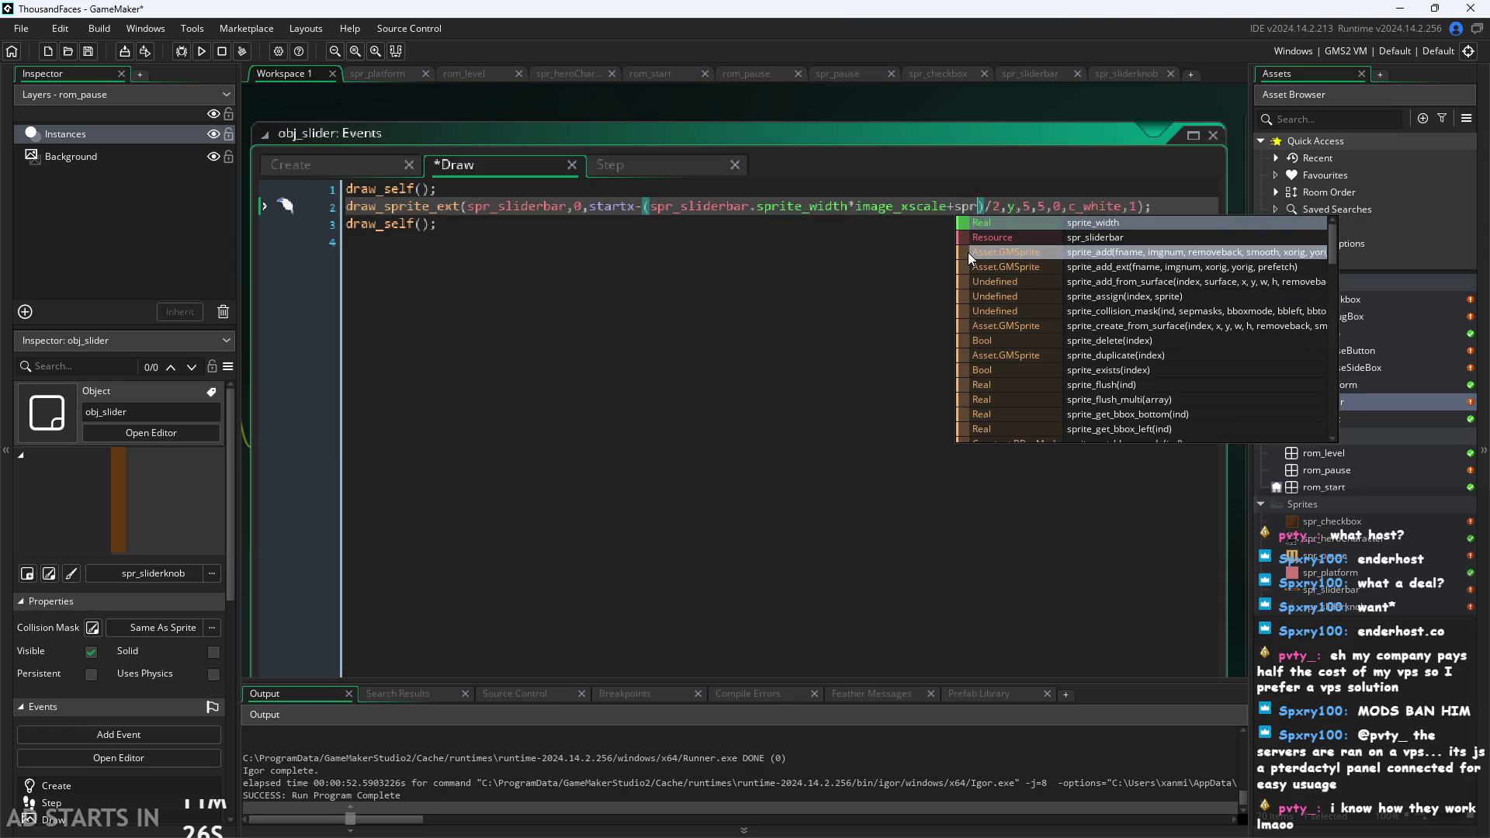
{"action": "type", "text": "_s"}
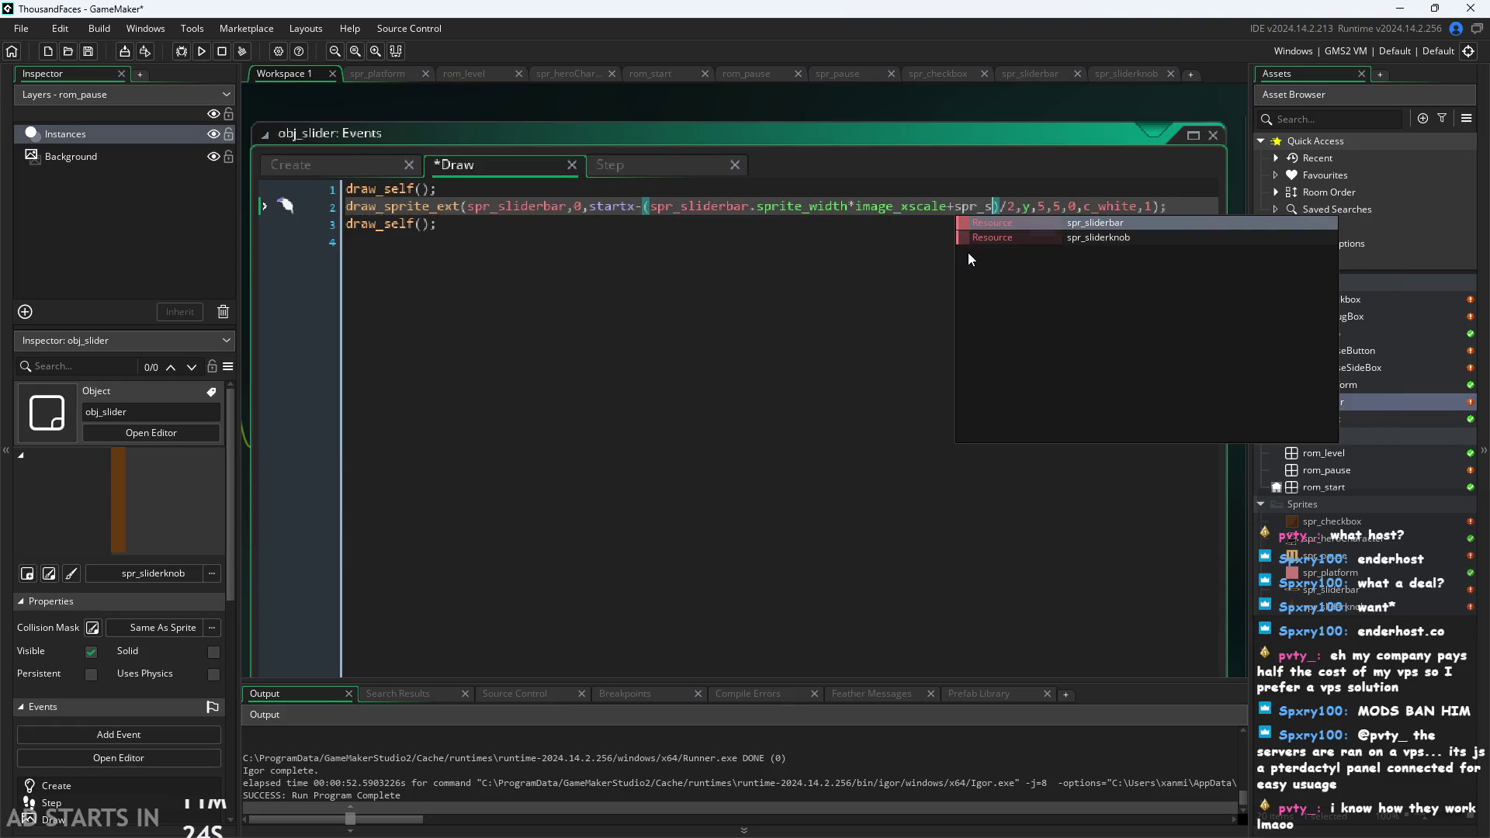
{"action": "key", "text": "BackSpace"}
{"action": "key", "text": "BackSpace"}
{"action": "key", "text": "BackSpace"}
{"action": "type", "text": ")"}
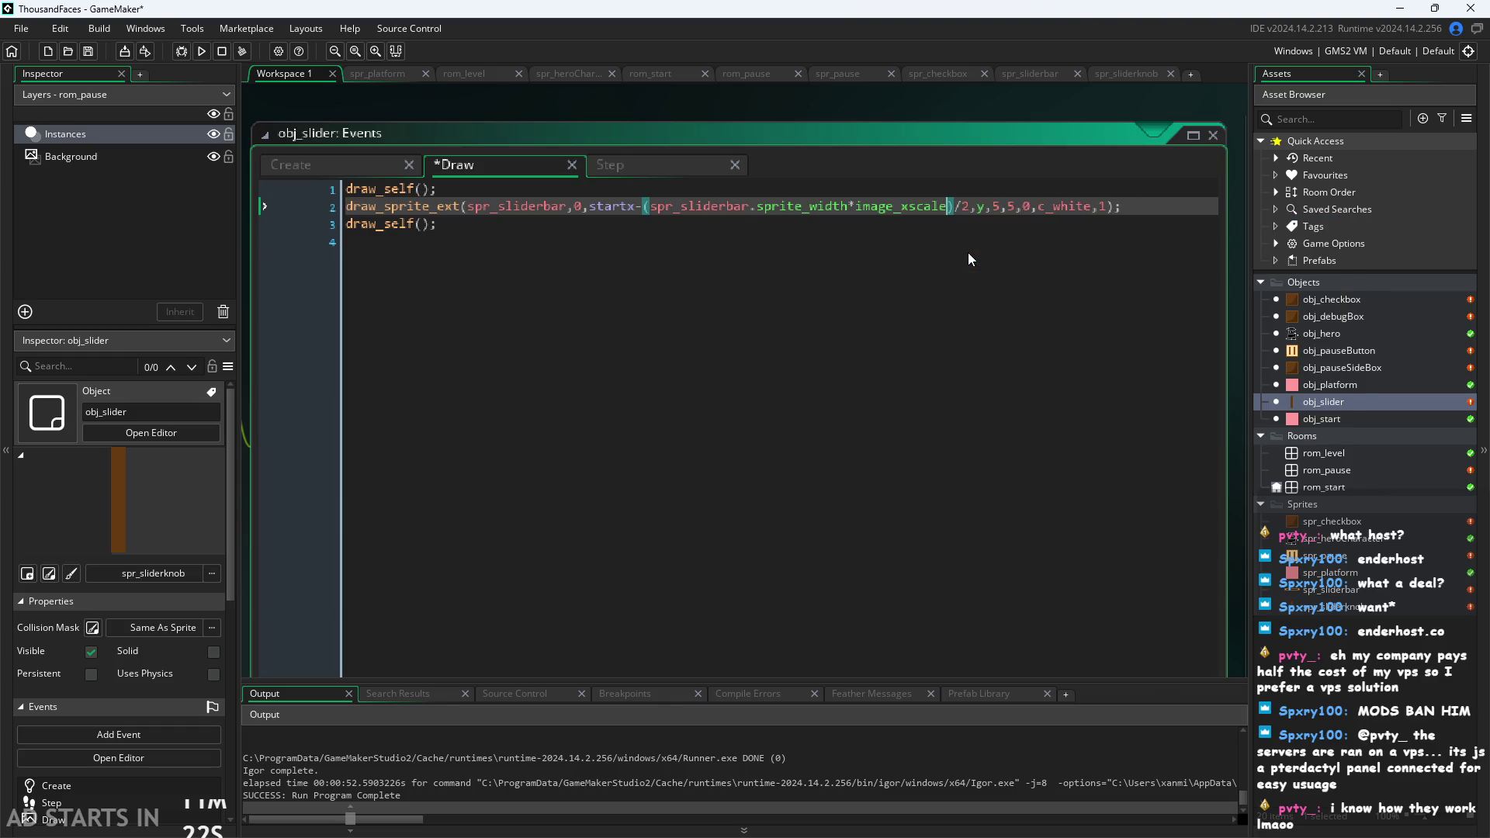
{"action": "key", "text": "Left"}
{"action": "key", "text": "Left"}
{"action": "key", "text": "Left"}
{"action": "type", "text": "("}
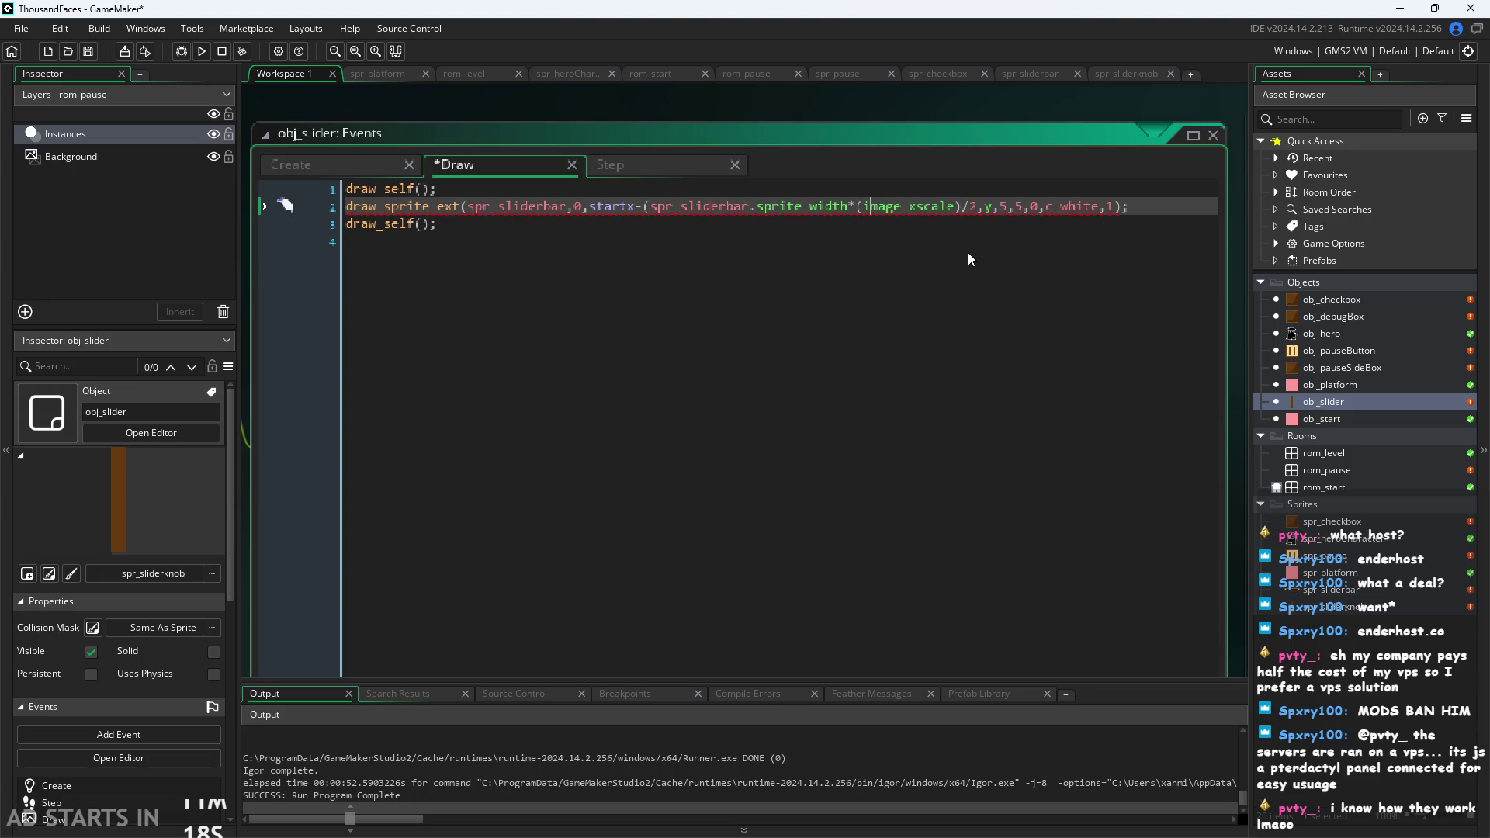
{"action": "key", "text": "ctrl+Right"}
Add +1 to the image_xscale term, save, and test the volume knob in the pause menu.
{"action": "type", "text": "+)"}
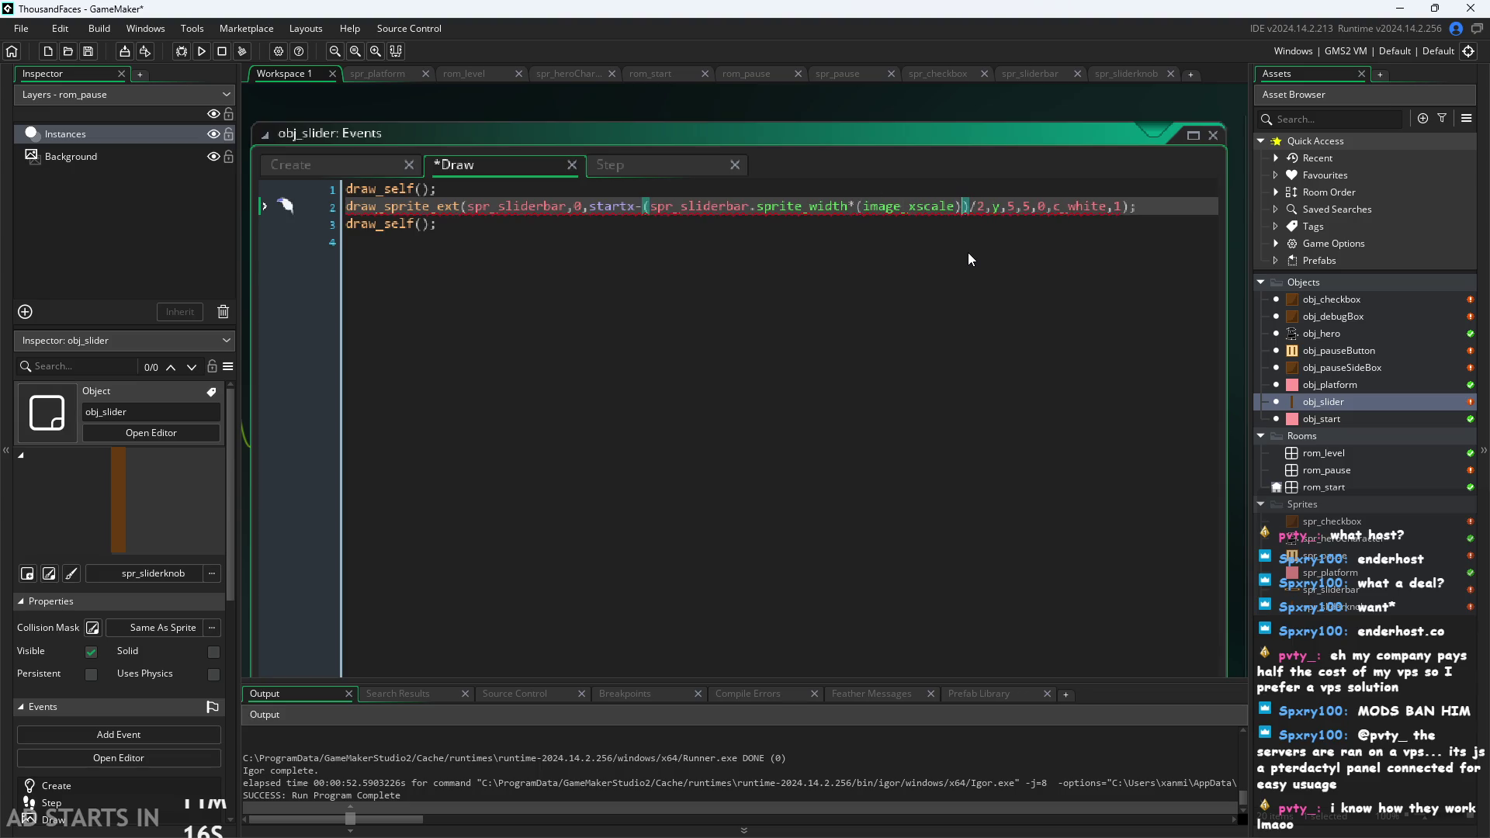
{"action": "type", "text": "1"}
{"action": "left_click", "coordinate": [1003, 92]}
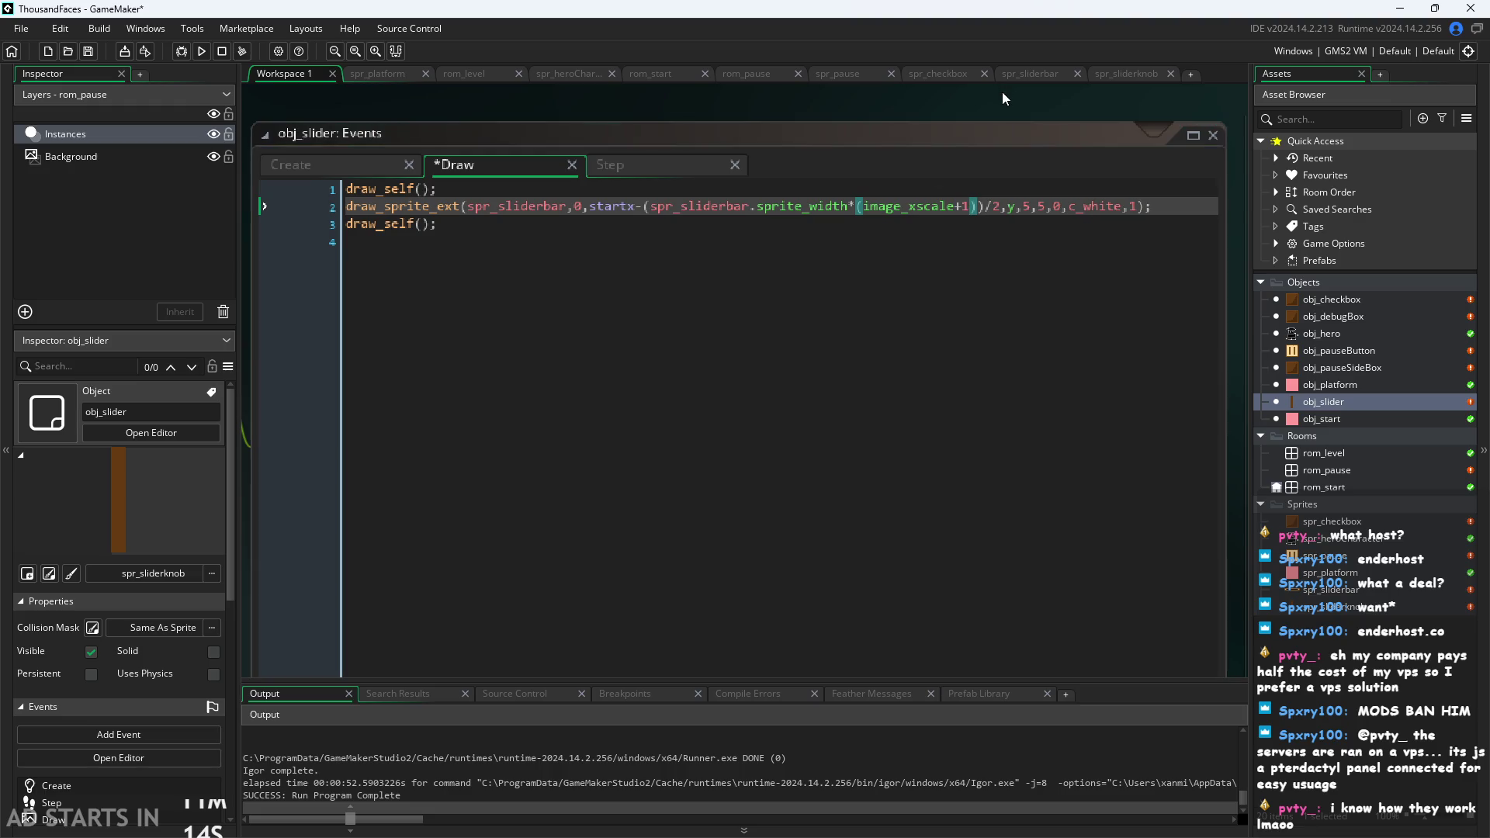
{"action": "left_click", "coordinate": [201, 51]}
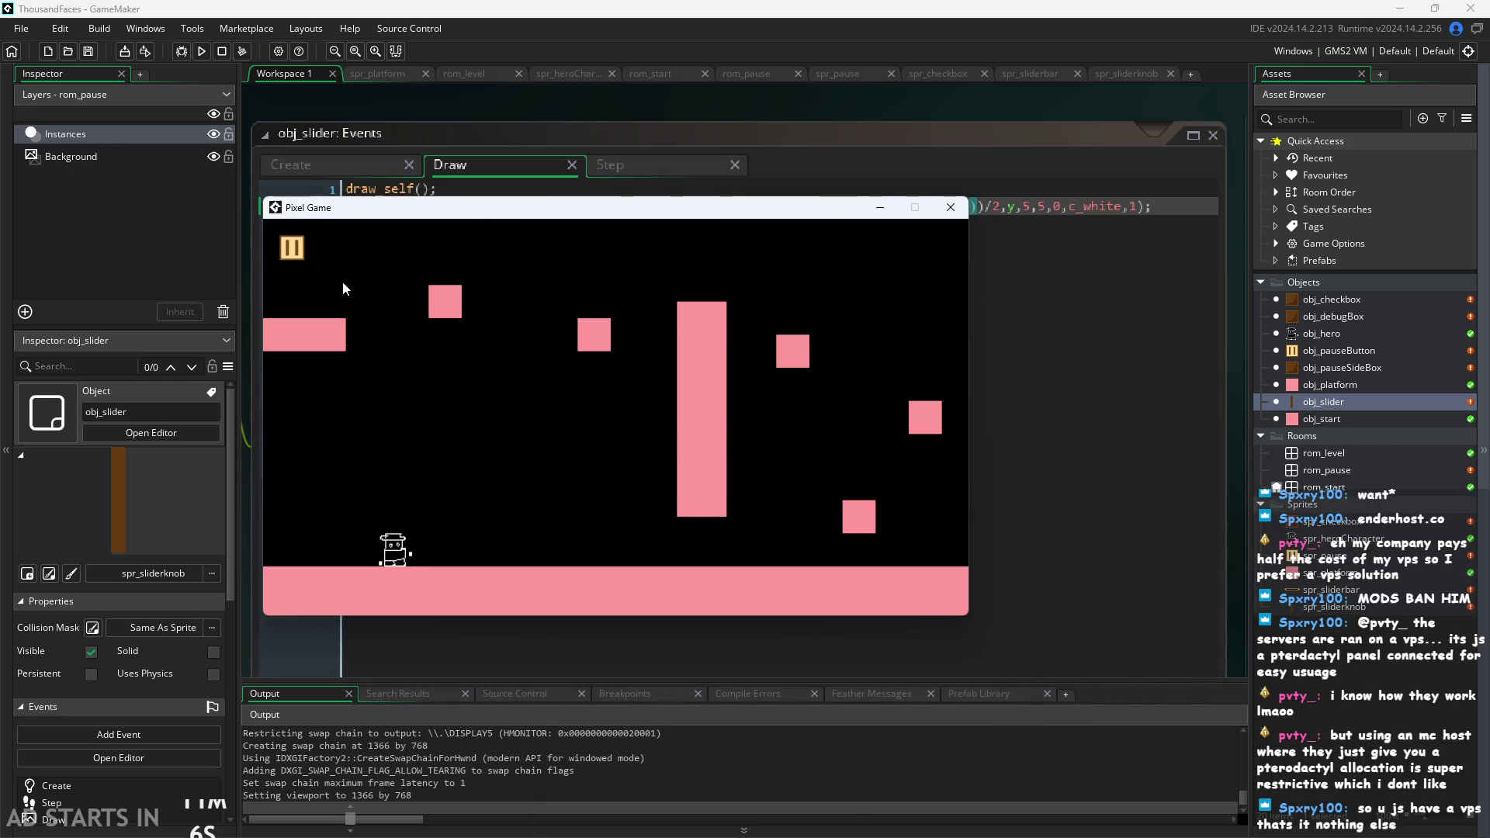
{"action": "left_click", "coordinate": [292, 247]}
{"action": "mouse_move", "coordinate": [604, 473]}
{"action": "left_mouse_down"}
{"action": "mouse_move", "coordinate": [481, 492]}
{"action": "mouse_move", "coordinate": [669, 478]}
{"action": "left_mouse_up"}
{"action": "left_click", "coordinate": [950, 208]}
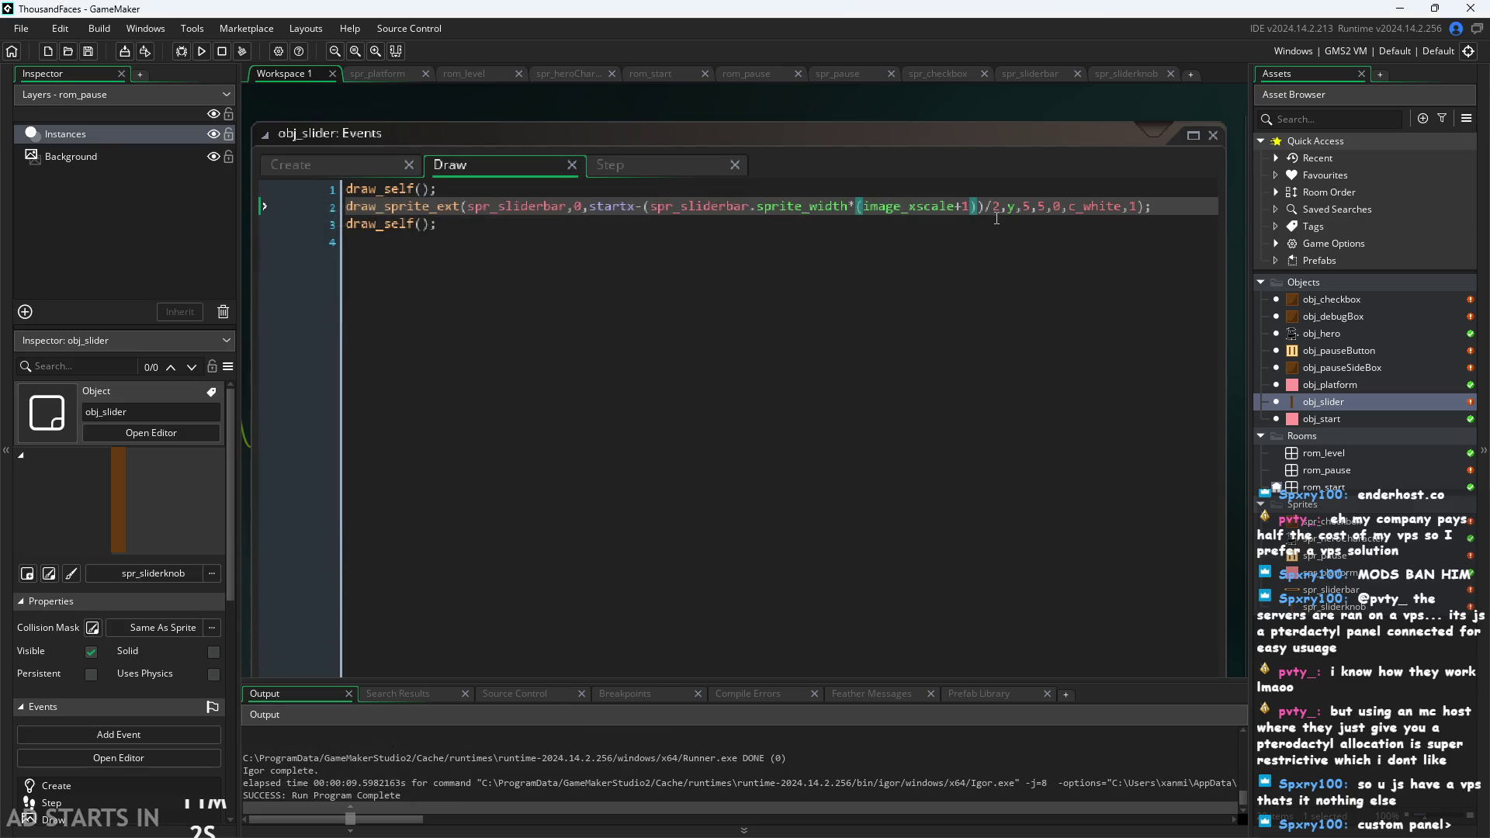
Replace the +1 with +spr_sliderbar.sprite_width after /2, save, and check the pause menu in-game.
{"action": "key", "text": "BackSpace"}
{"action": "key", "text": "BackSpace"}
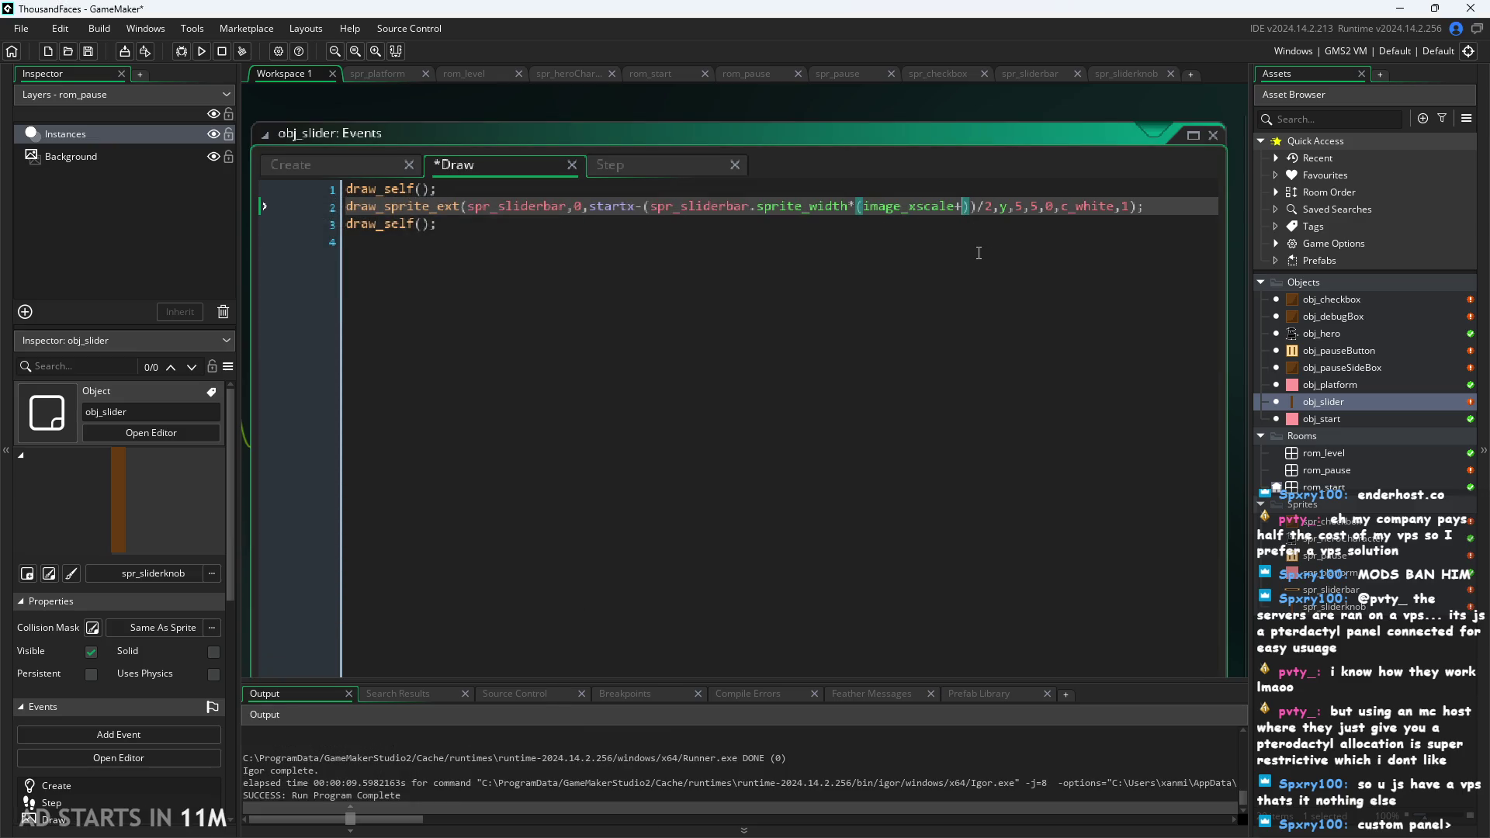
{"action": "key", "text": "Delete"}
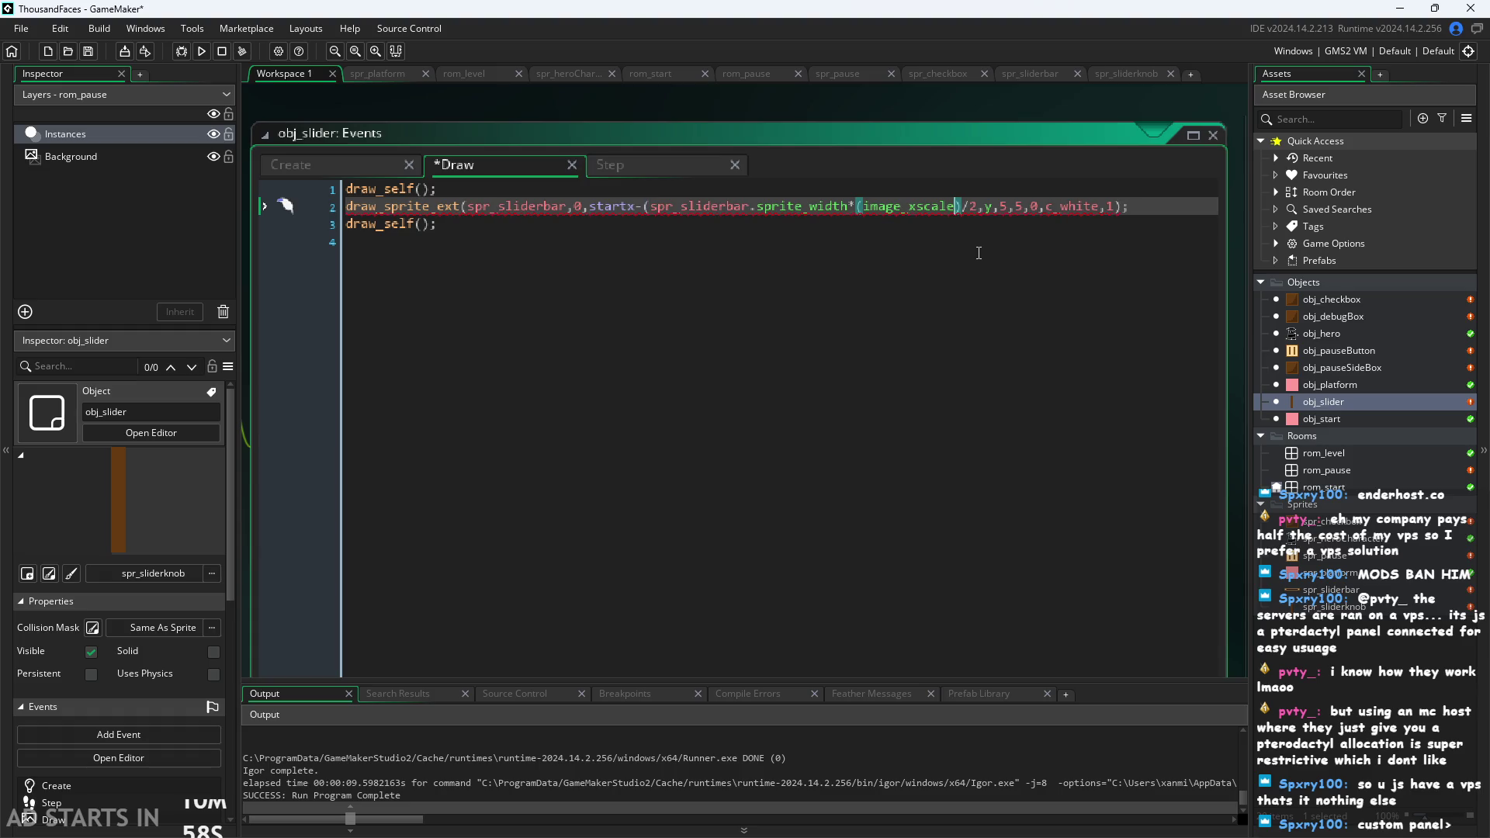
{"action": "key", "text": "BackSpace"}
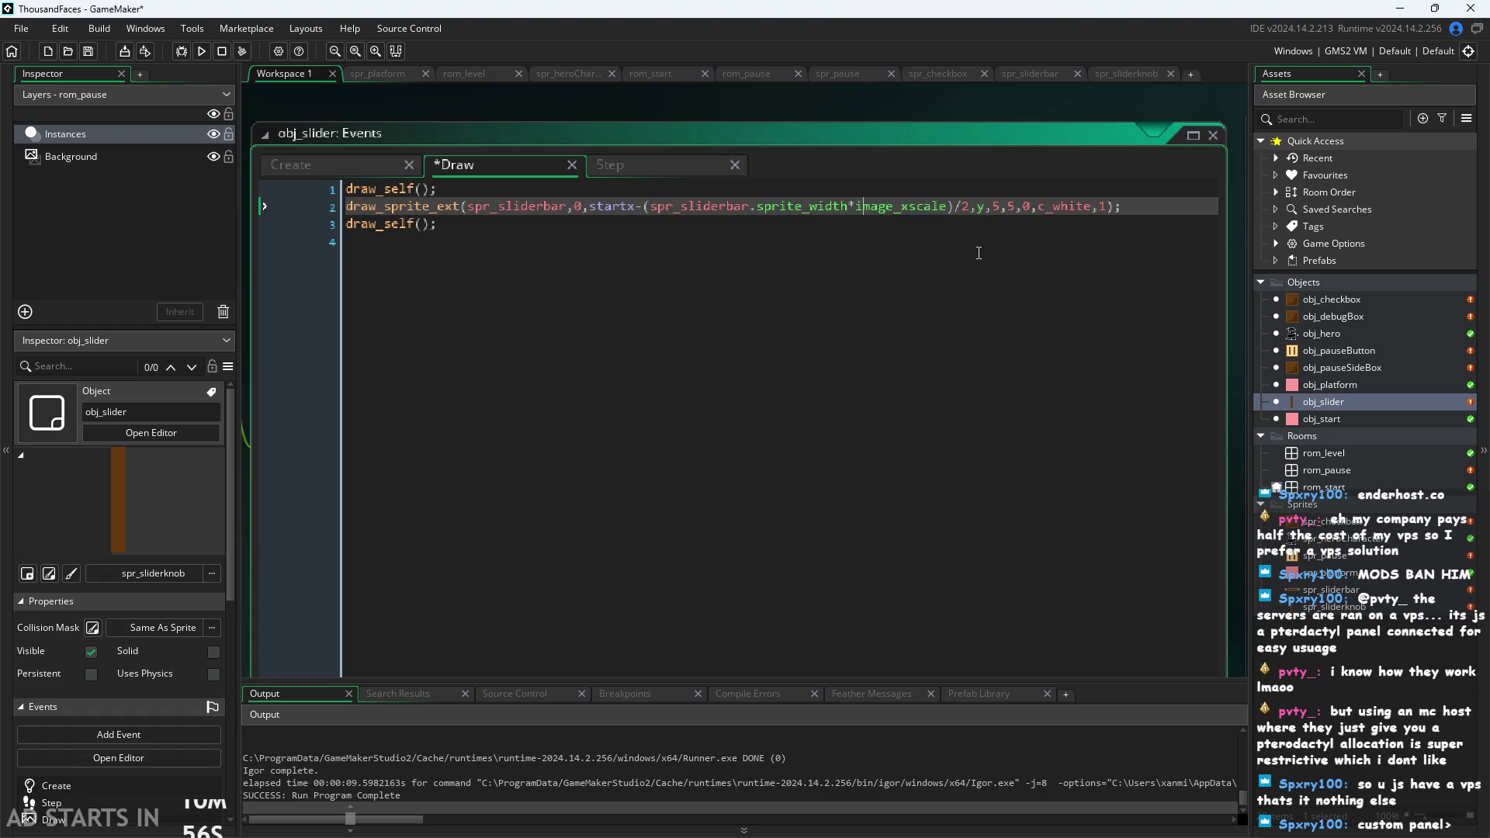
{"action": "key", "text": "Right"}
{"action": "key", "text": "Right"}
{"action": "key", "text": "Right"}
{"action": "type", "text": "+spr"}
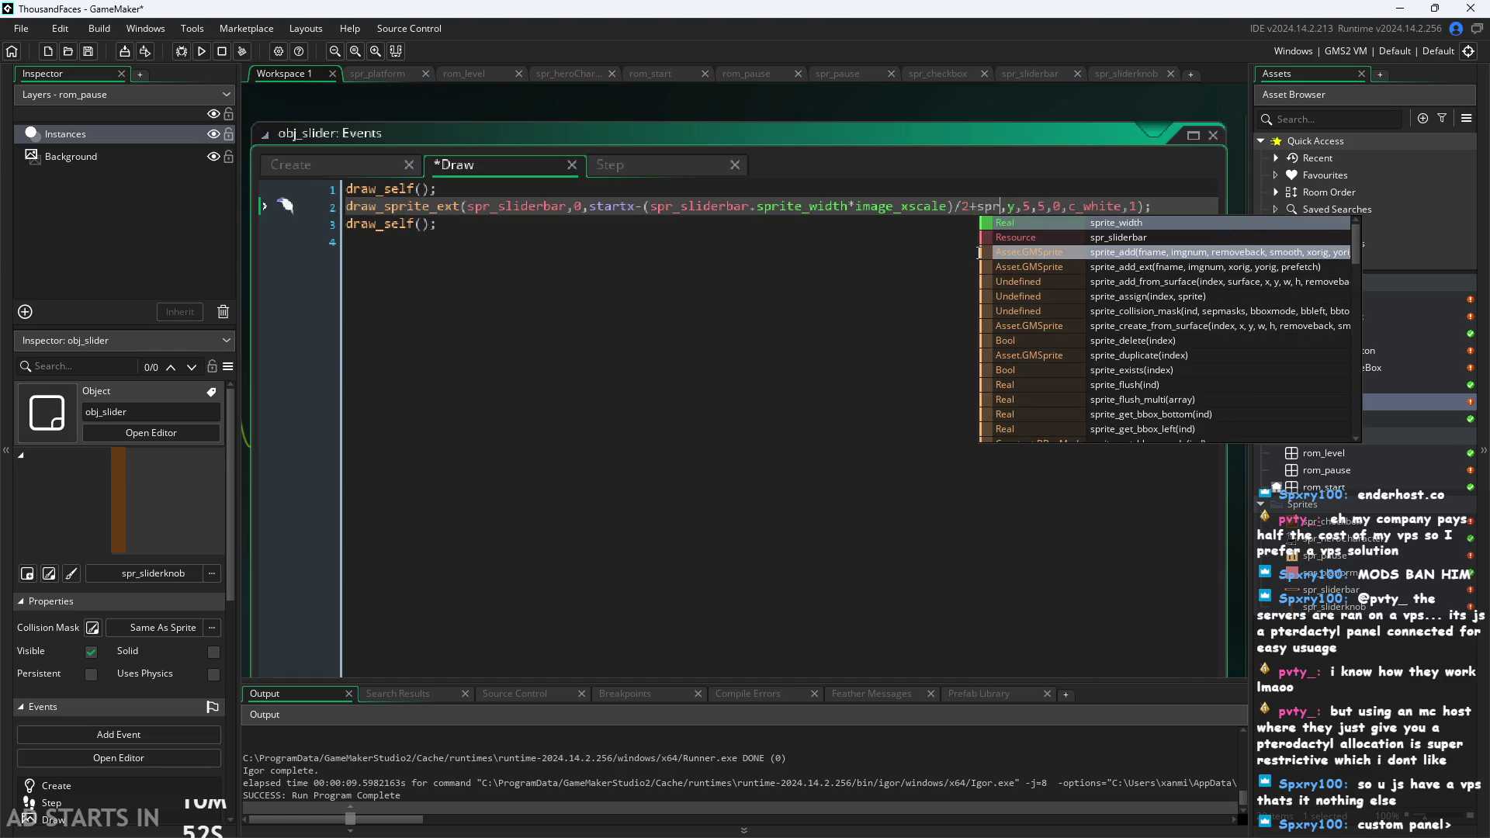
{"action": "type", "text": "_sl"}
{"action": "key", "text": "Return"}
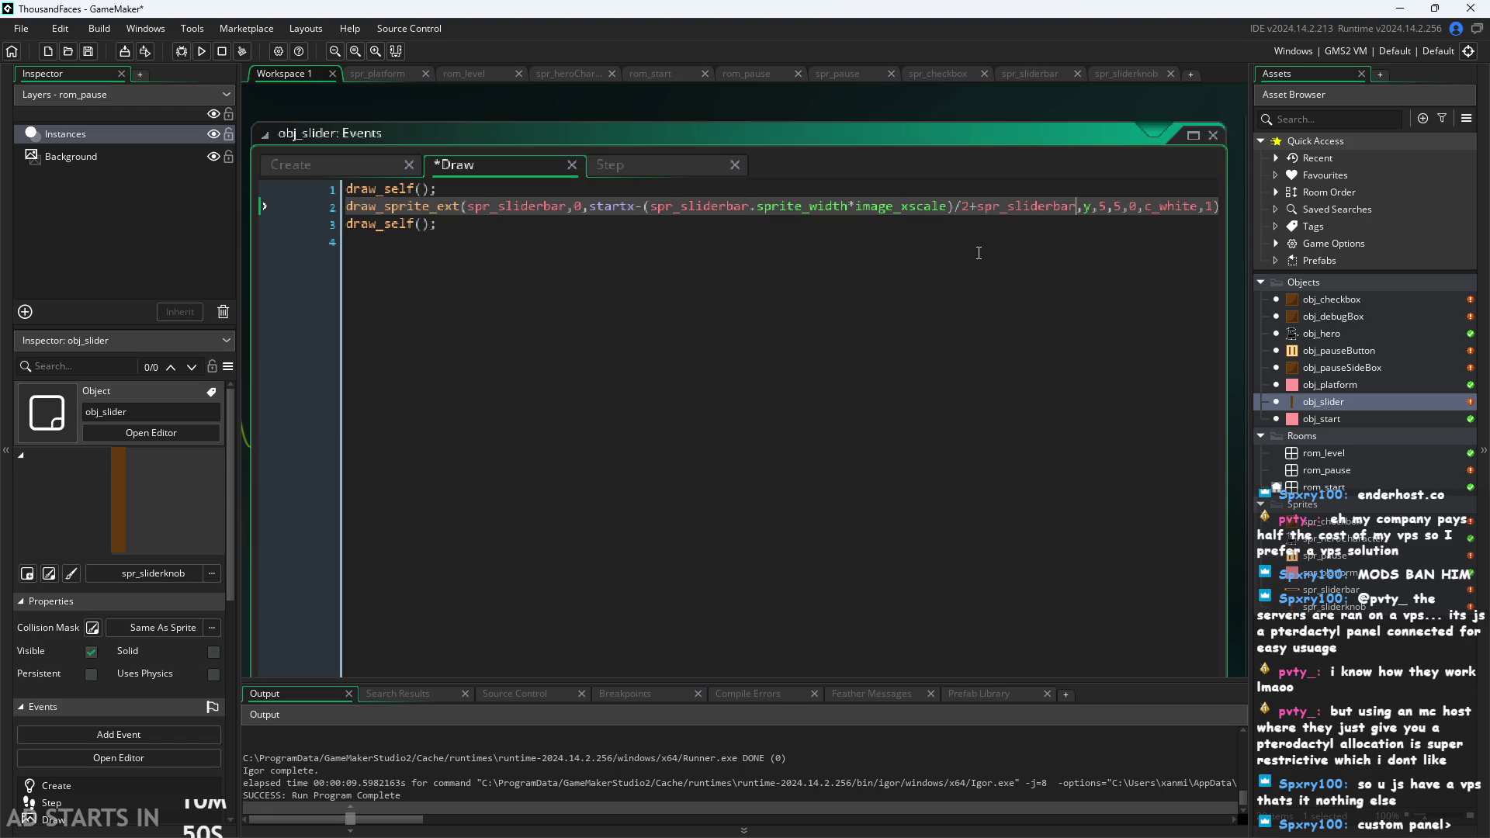
{"action": "type", "text": ".sprite"}
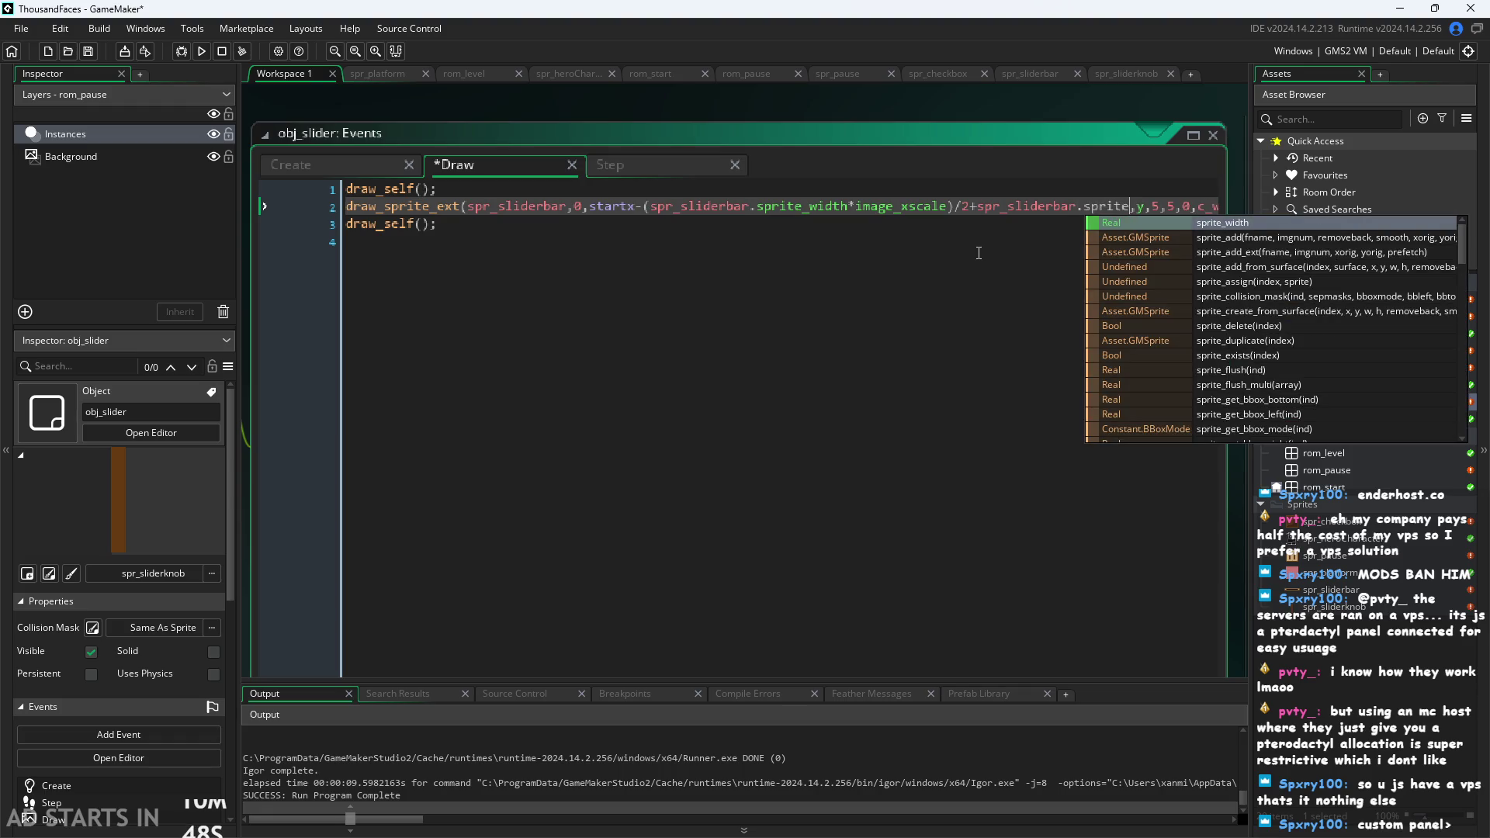
{"action": "key", "text": "Return"}
{"action": "key", "text": "ctrl+s"}
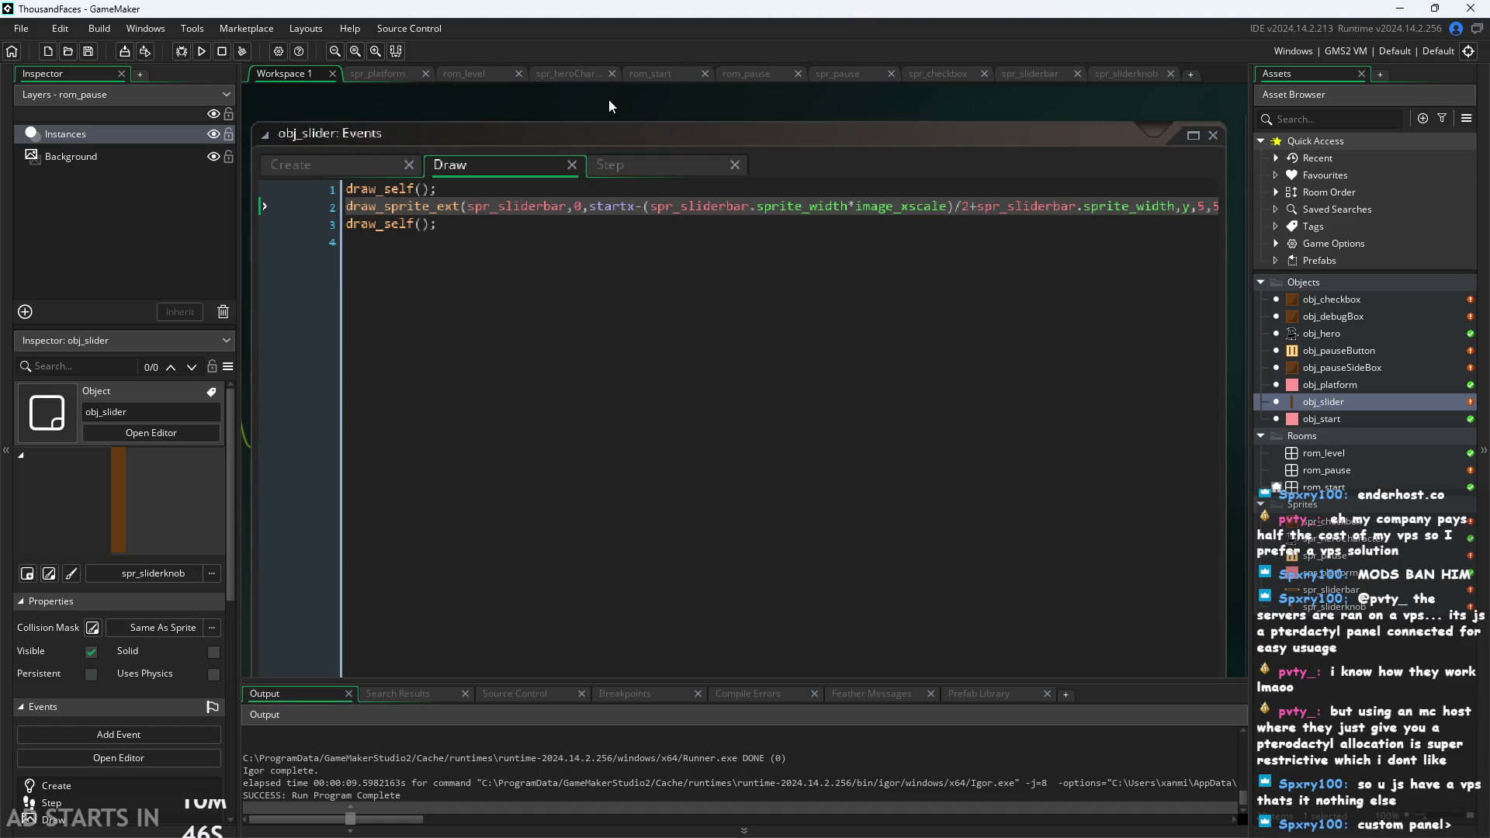
{"action": "left_click", "coordinate": [196, 54]}
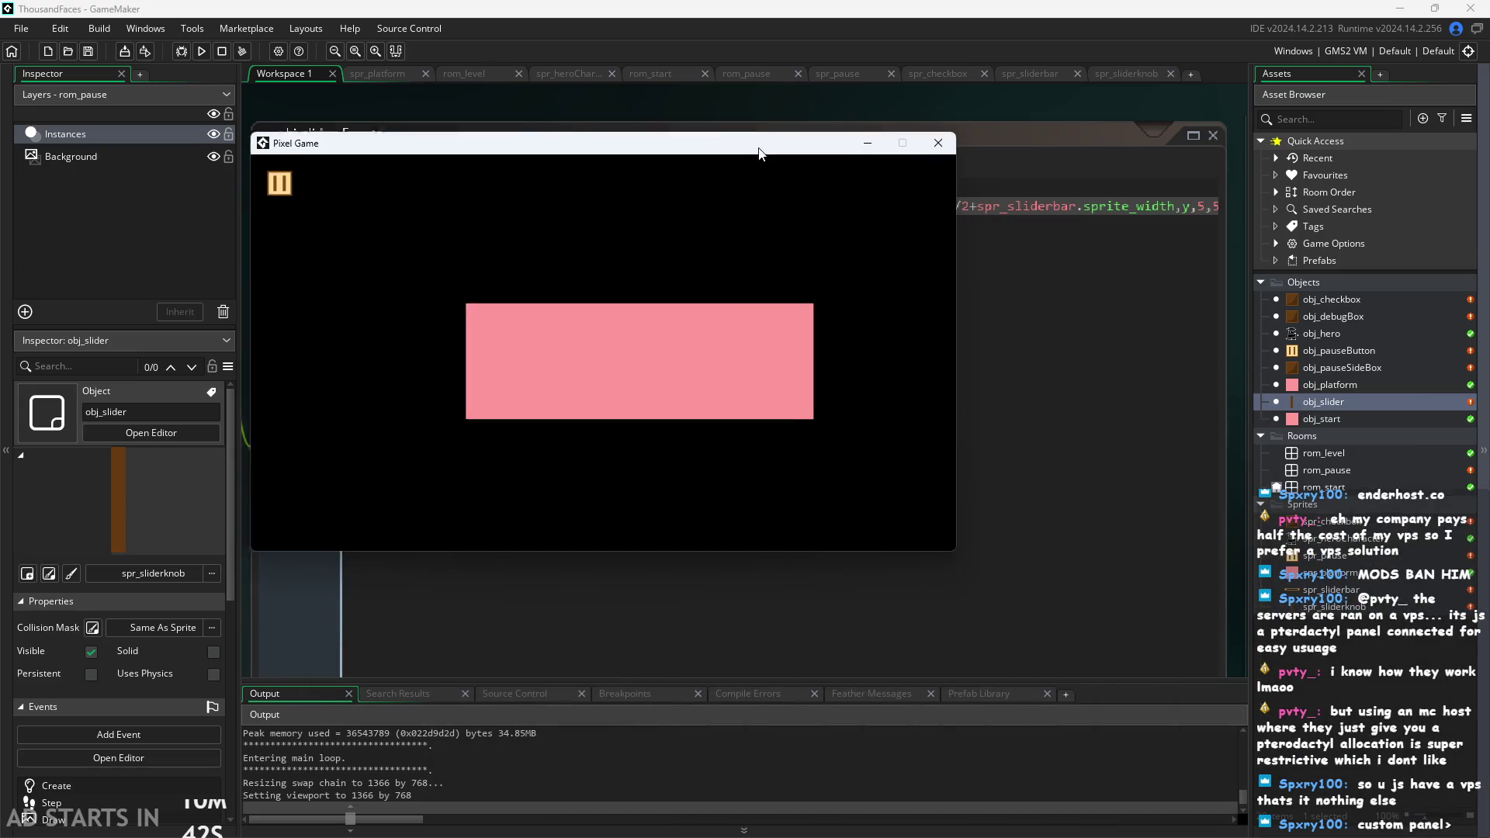
{"action": "left_click", "coordinate": [585, 396]}
{"action": "key", "text": "Escape"}
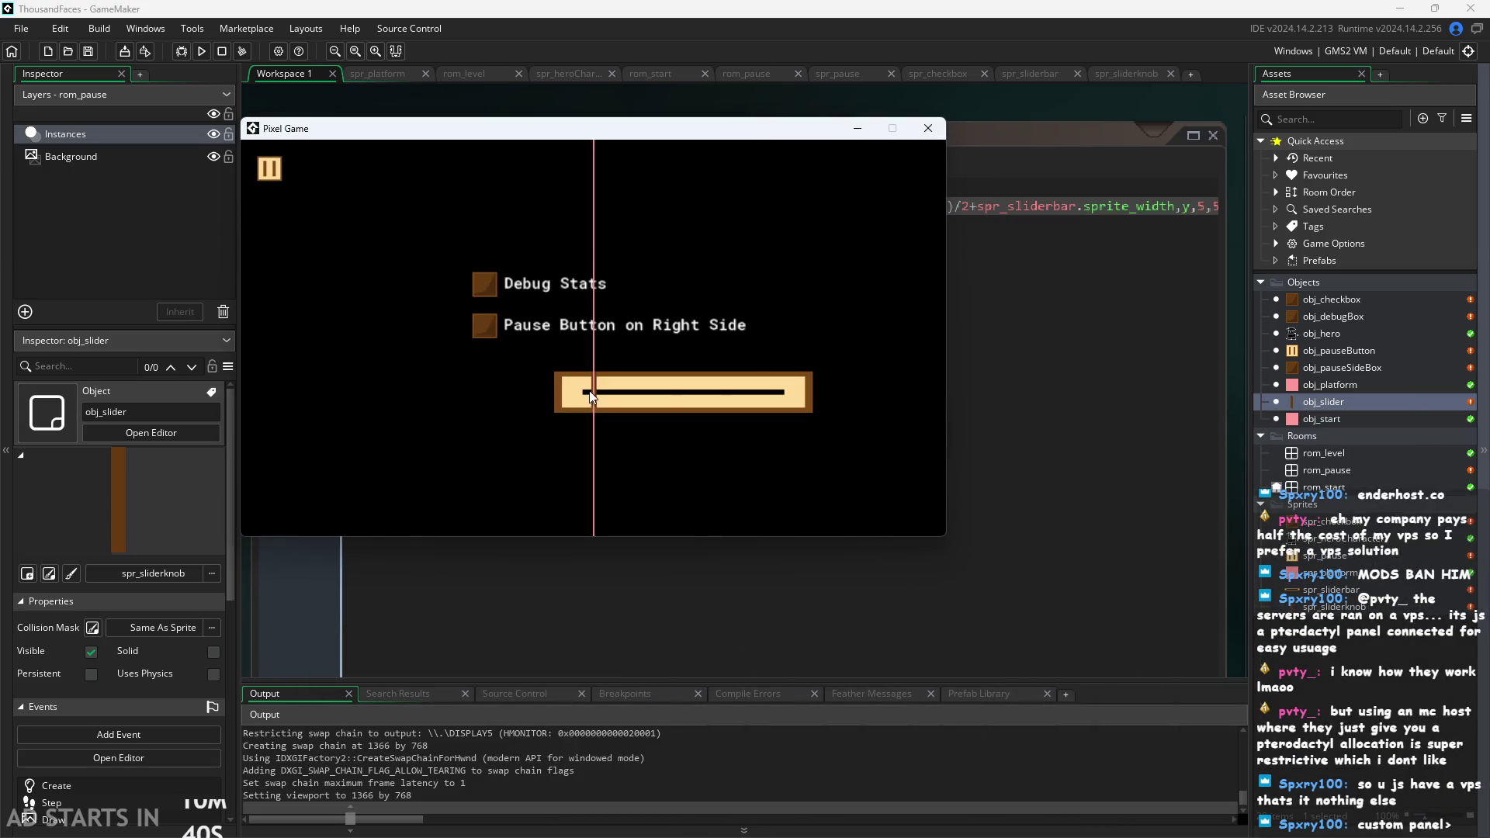
{"action": "left_click", "coordinate": [936, 130]}
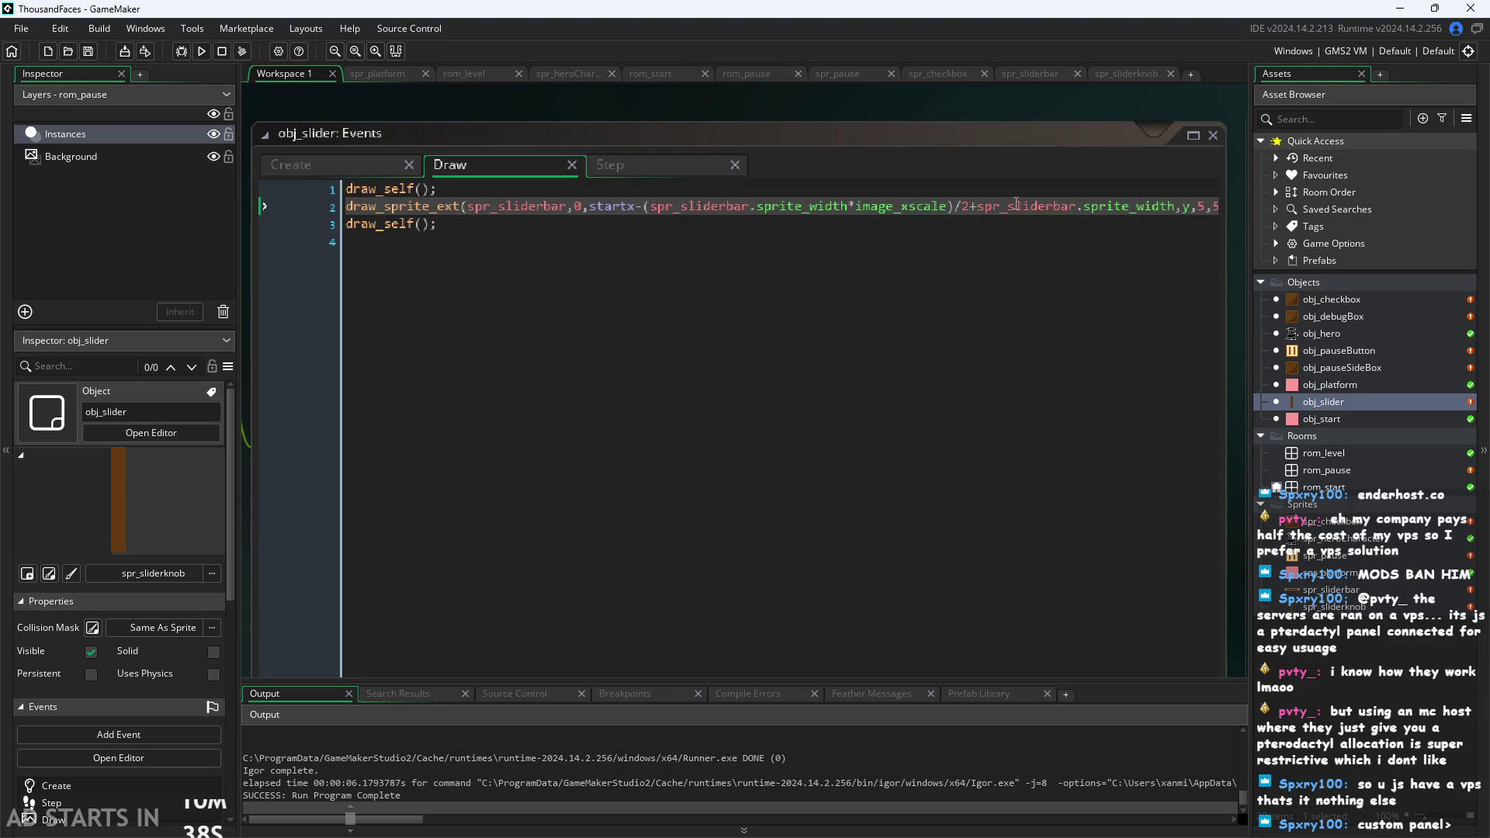
Change that plus to a minus so the offset subtracts spr_sliderbar.sprite_width, then rerun and test the knob.
{"action": "left_click", "coordinate": [984, 213]}
{"action": "key", "text": "BackSpace"}
{"action": "type", "text": "-"}
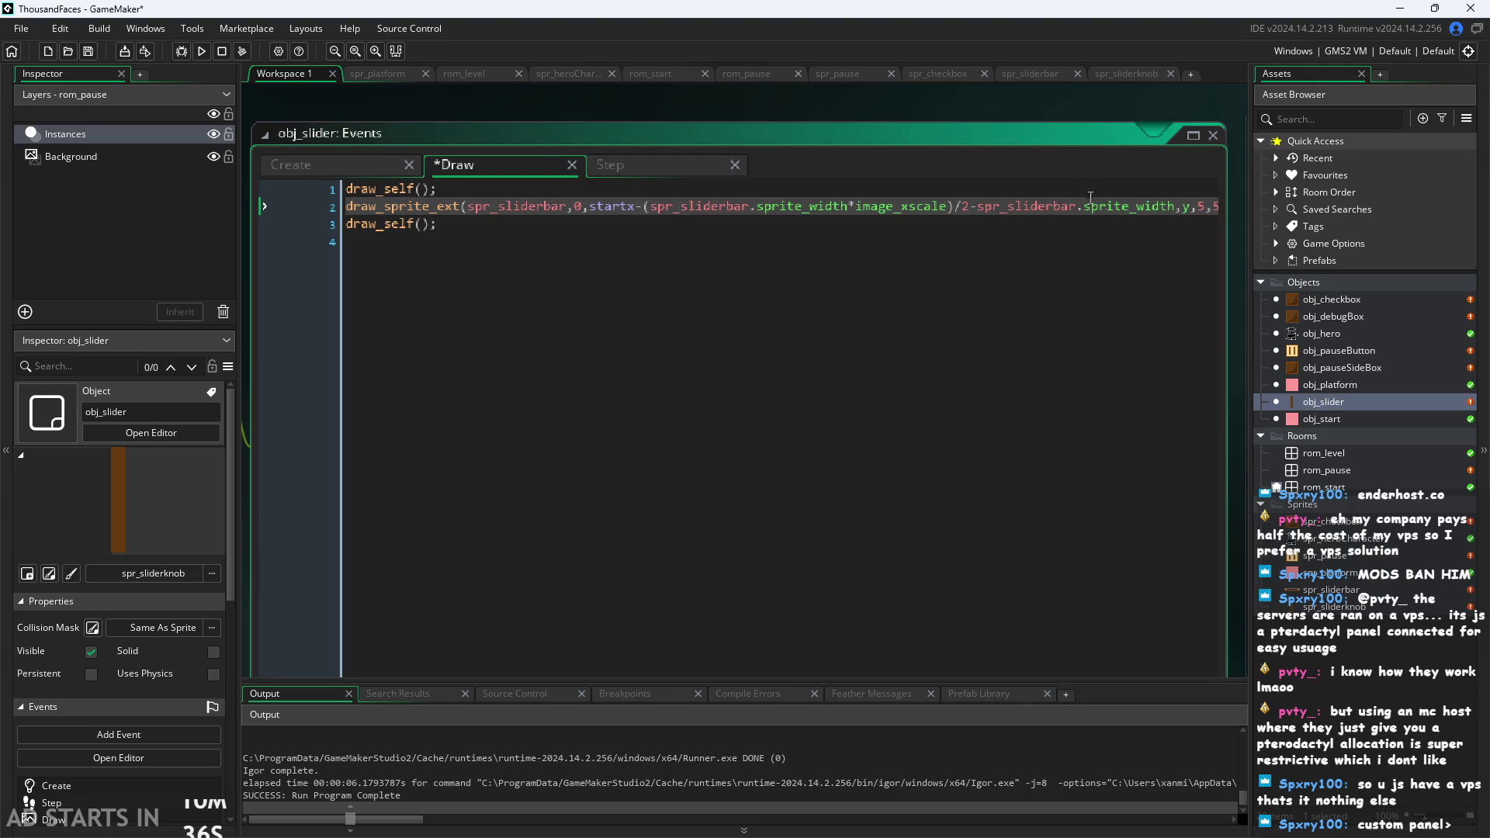
{"action": "key", "text": "F5"}
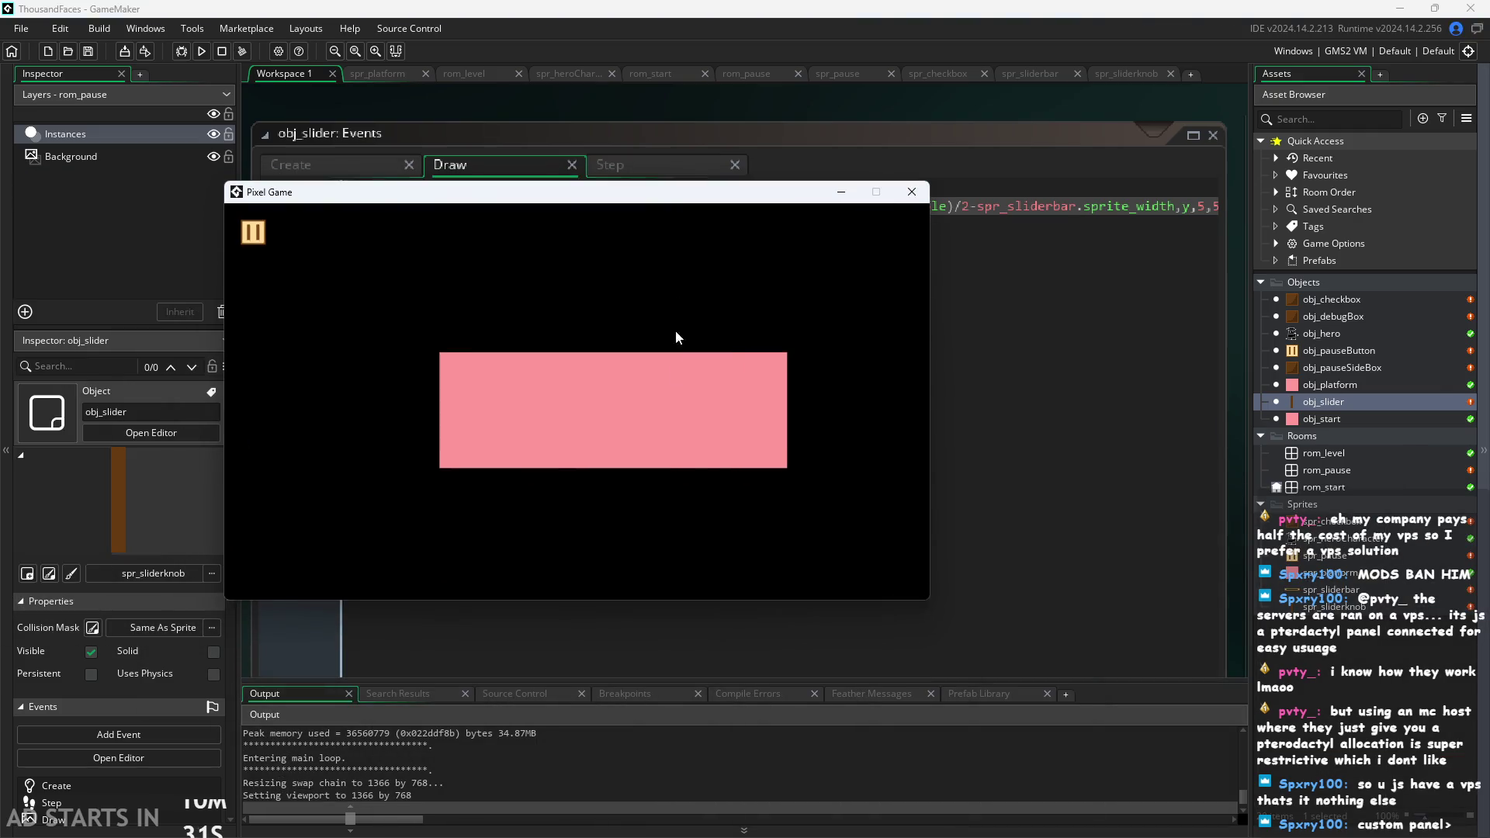
{"action": "left_click", "coordinate": [663, 404]}
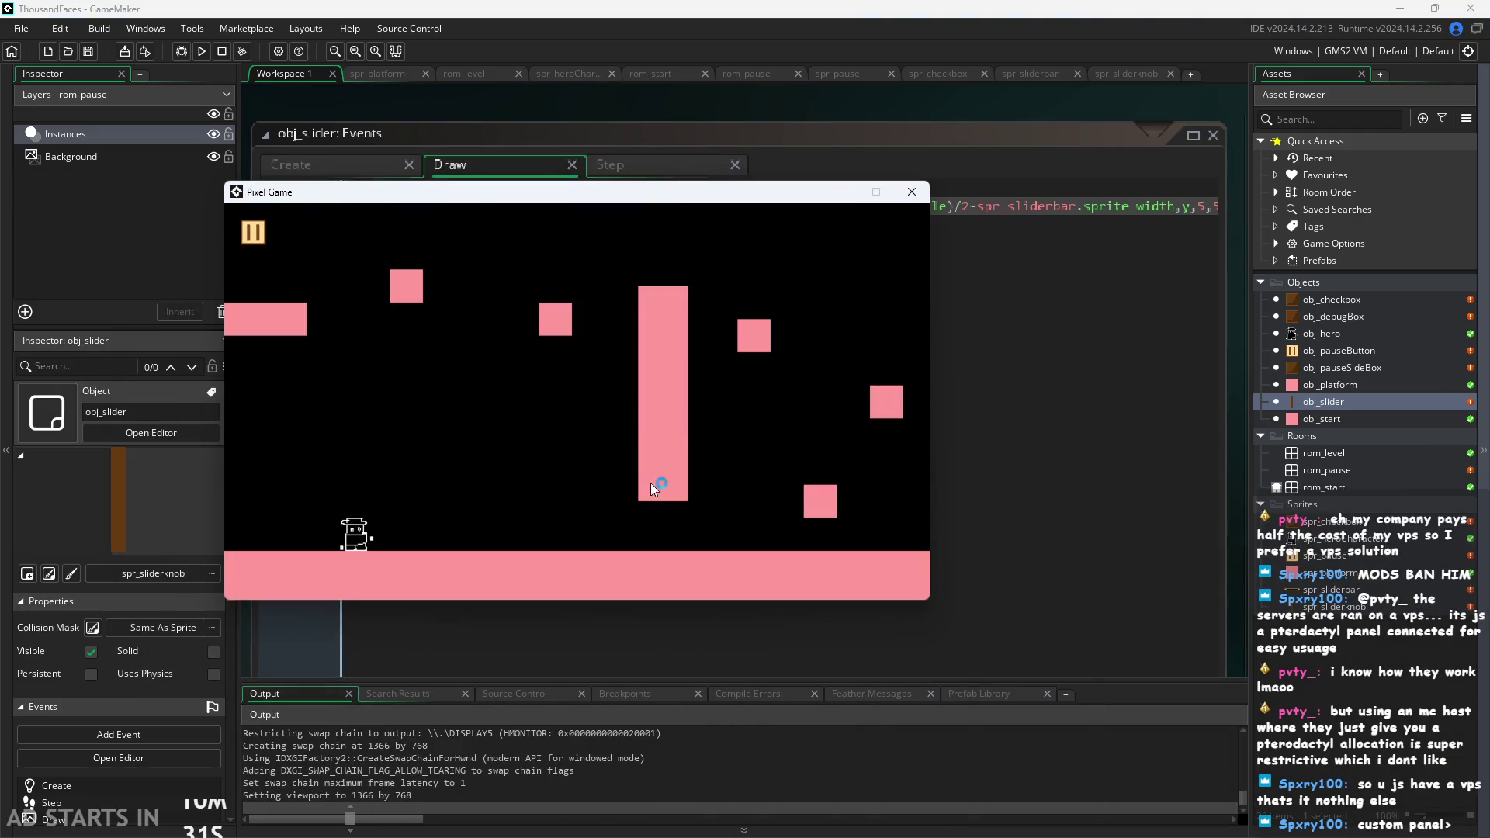
{"action": "left_click", "coordinate": [245, 234]}
{"action": "mouse_move", "coordinate": [579, 460]}
{"action": "left_mouse_down"}
{"action": "mouse_move", "coordinate": [308, 475]}
{"action": "mouse_move", "coordinate": [910, 477]}
{"action": "mouse_move", "coordinate": [338, 478]}
{"action": "mouse_move", "coordinate": [854, 215]}
{"action": "left_mouse_up"}
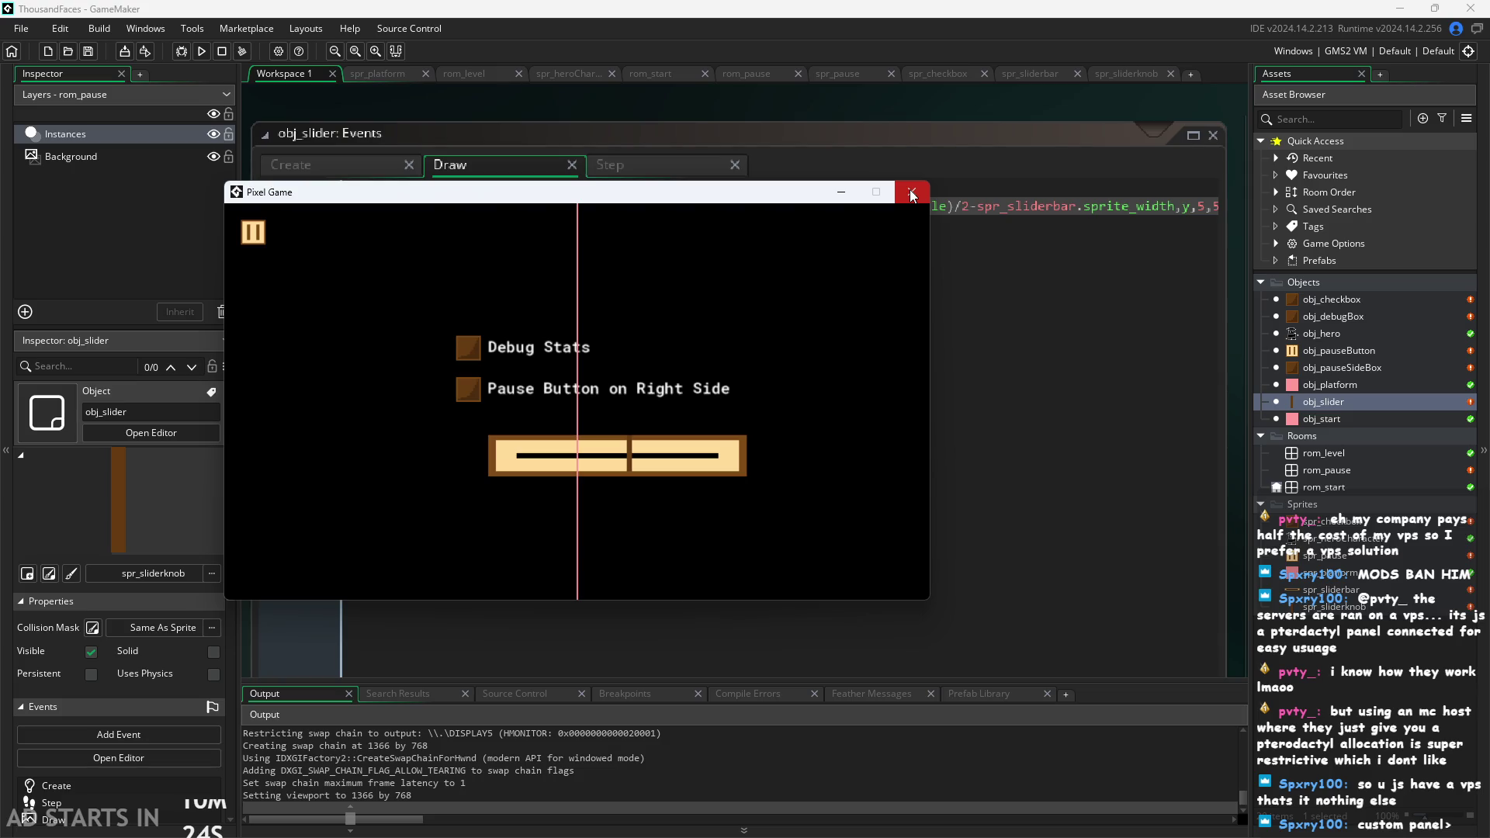
{"action": "mouse_move", "coordinate": [625, 458]}
{"action": "left_mouse_down"}
{"action": "mouse_move", "coordinate": [502, 485]}
{"action": "mouse_move", "coordinate": [574, 466]}
{"action": "left_mouse_up"}
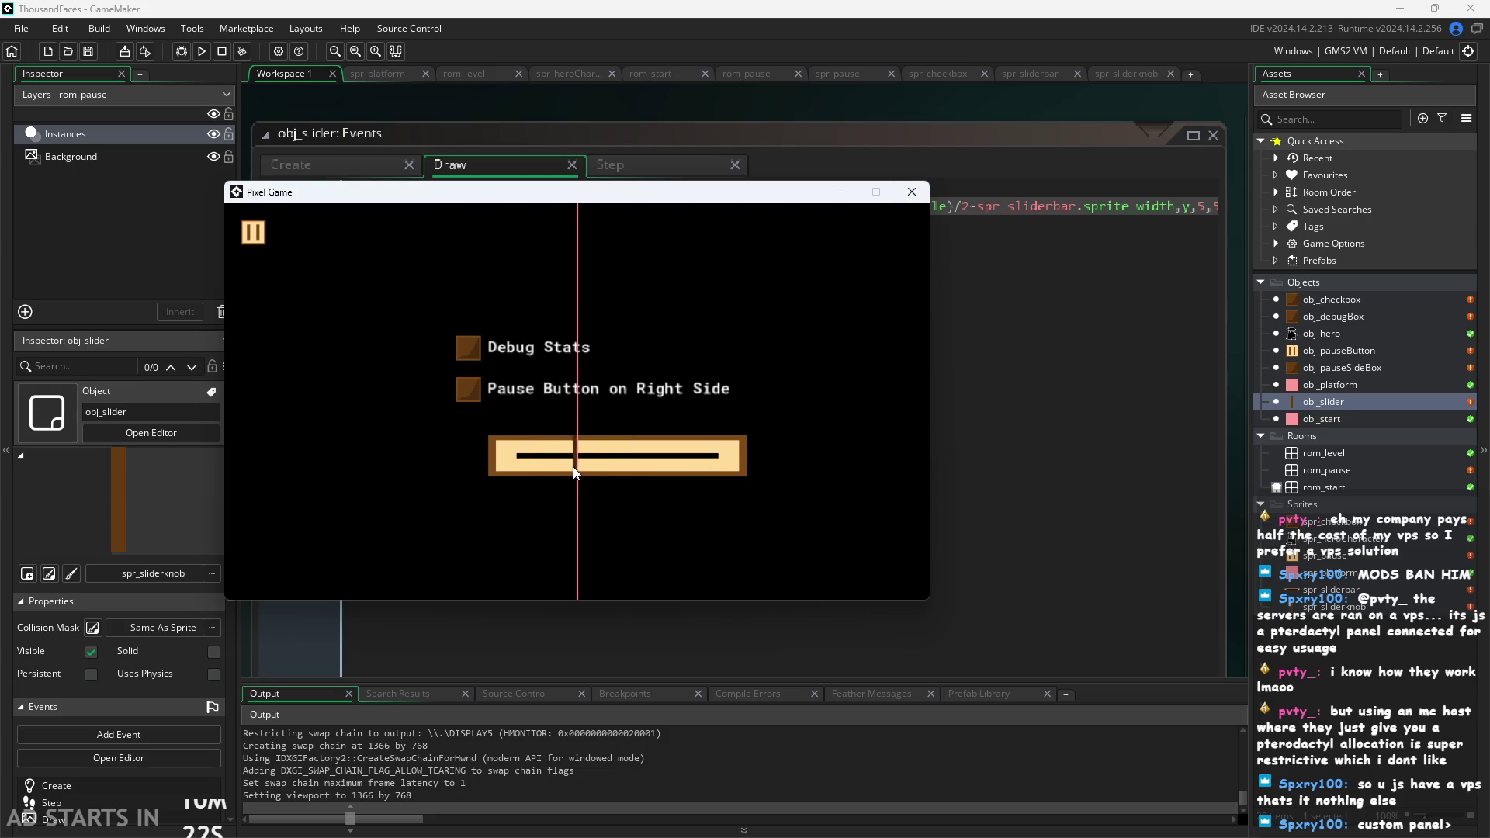
Replace the bar offset on line 2 with spr_sliderbar.sprite_width/2 and save.
{"action": "left_click", "coordinate": [913, 194]}
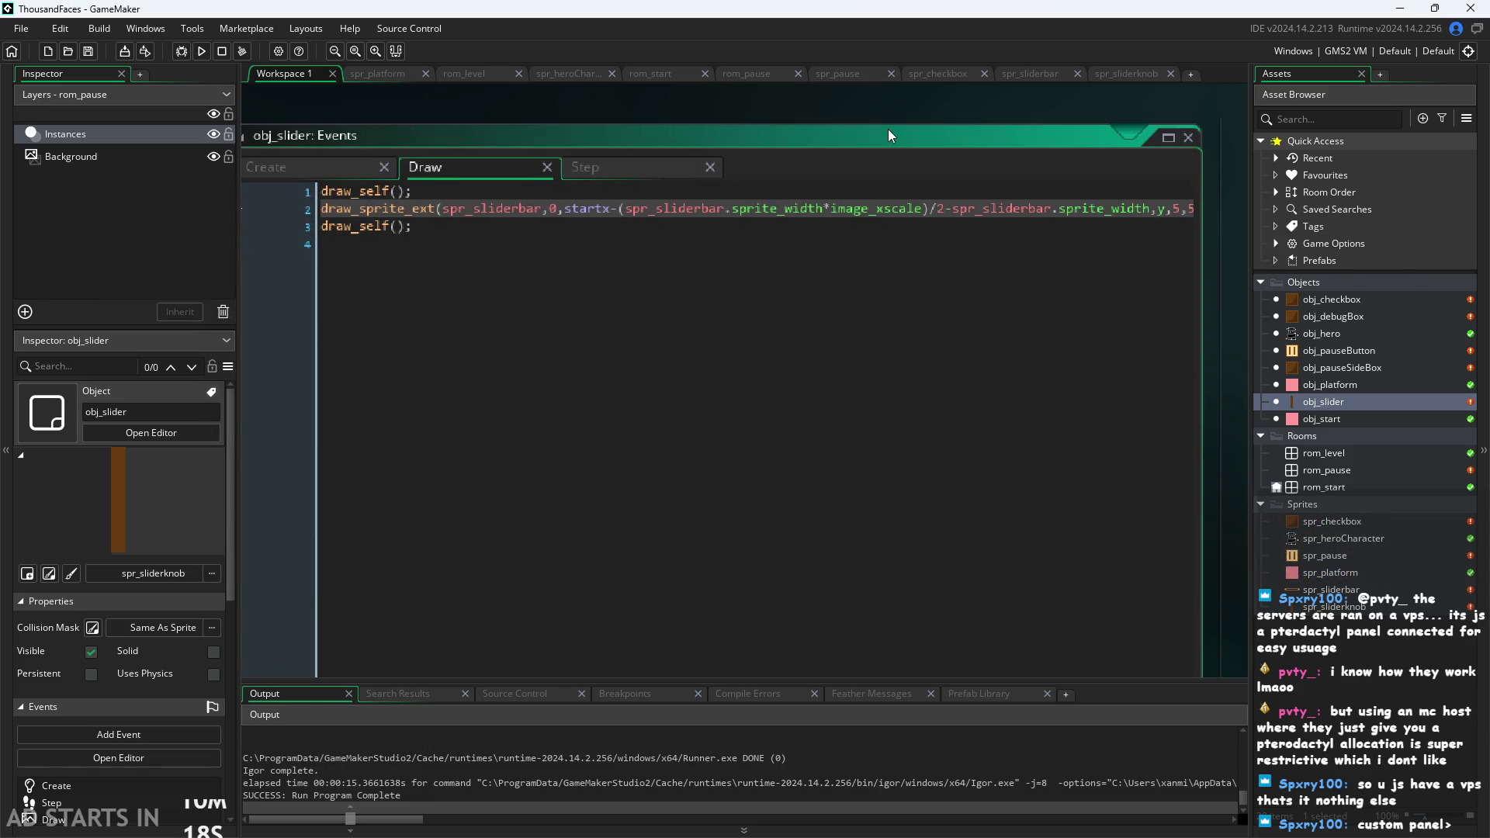
{"action": "left_click_drag", "start_coordinate": [888, 129], "coordinate": [896, 175]}
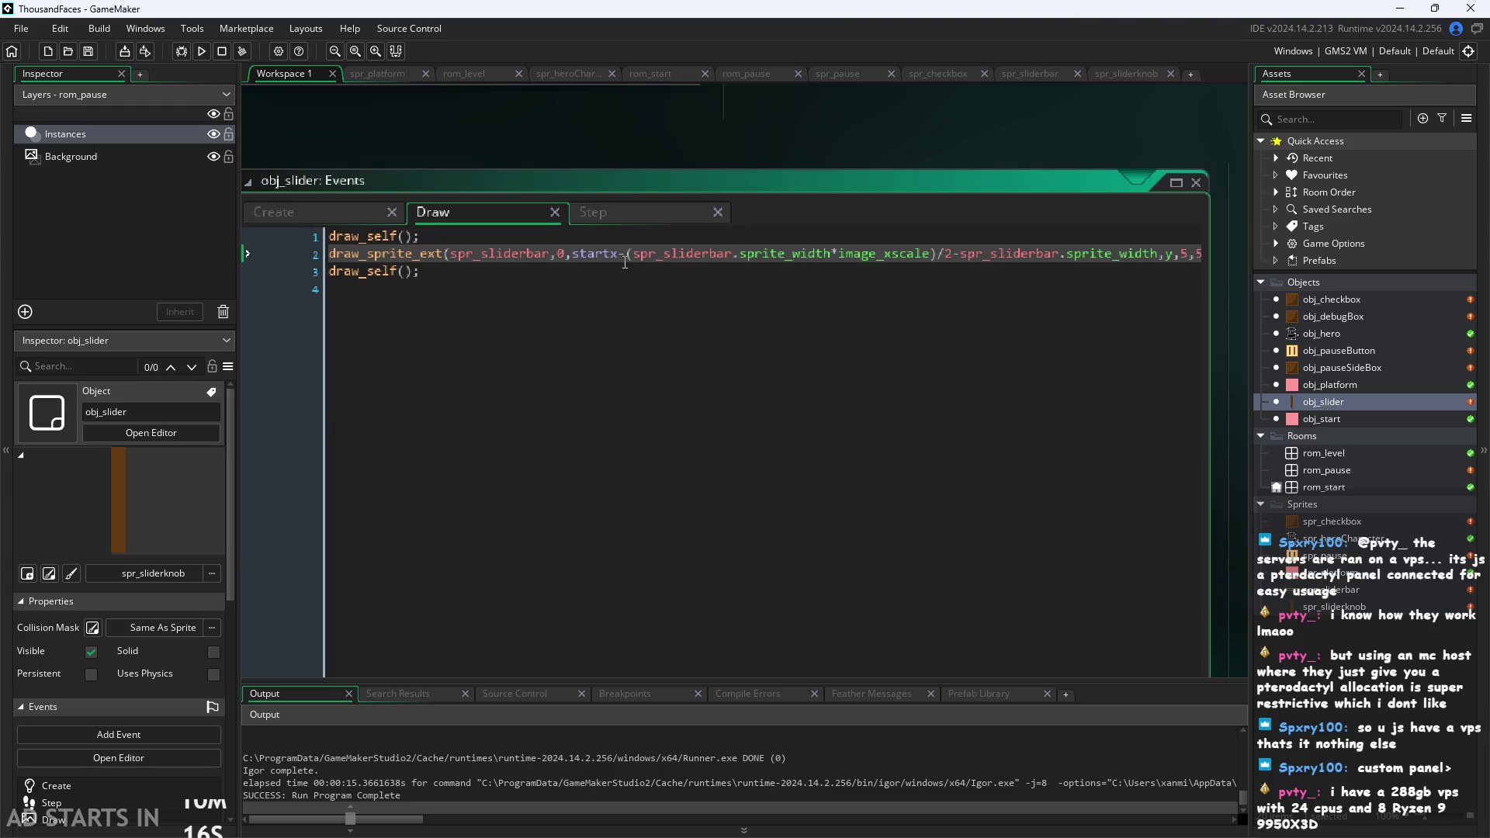
{"action": "mouse_move", "coordinate": [628, 260]}
{"action": "left_mouse_down"}
{"action": "mouse_move", "coordinate": [955, 299]}
{"action": "mouse_move", "coordinate": [473, 254]}
{"action": "mouse_move", "coordinate": [1246, 256]}
{"action": "mouse_move", "coordinate": [967, 277]}
{"action": "left_mouse_up"}
{"action": "left_click_drag", "start_coordinate": [1212, 267], "coordinate": [1138, 264]}
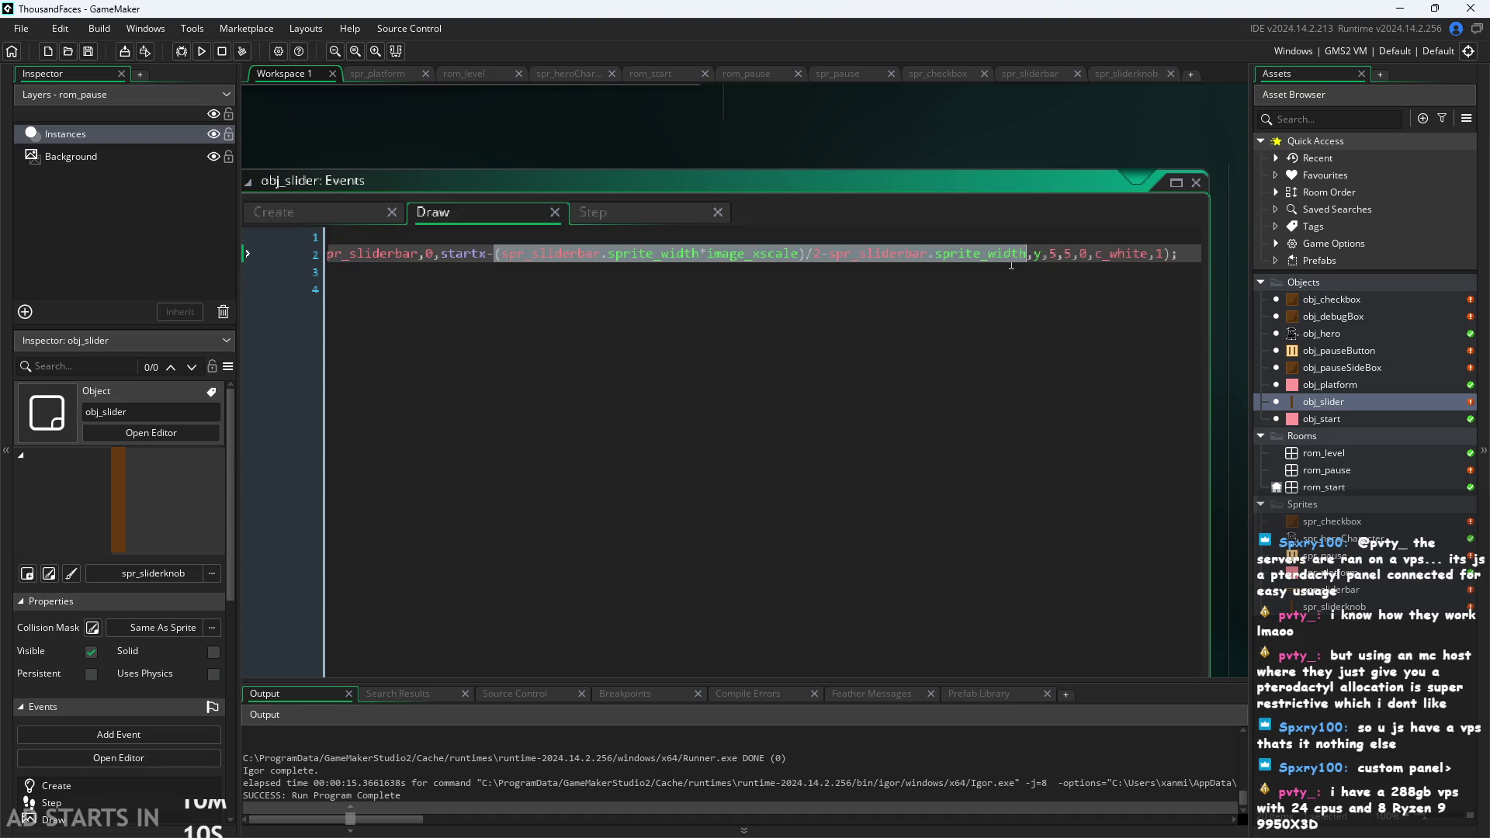
{"action": "key", "text": "BackSpace"}
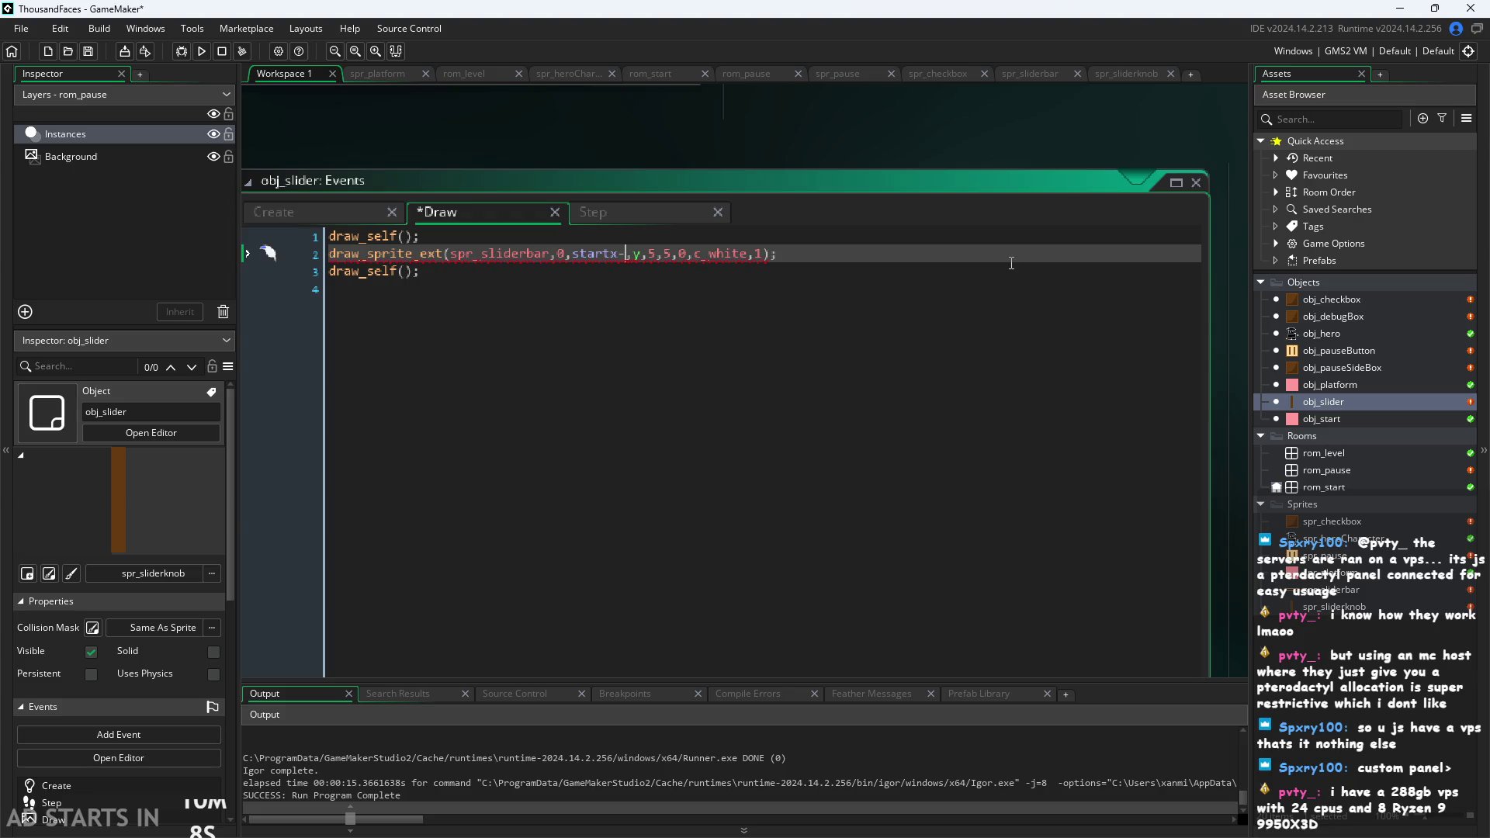
{"action": "type", "text": "spr_slider"}
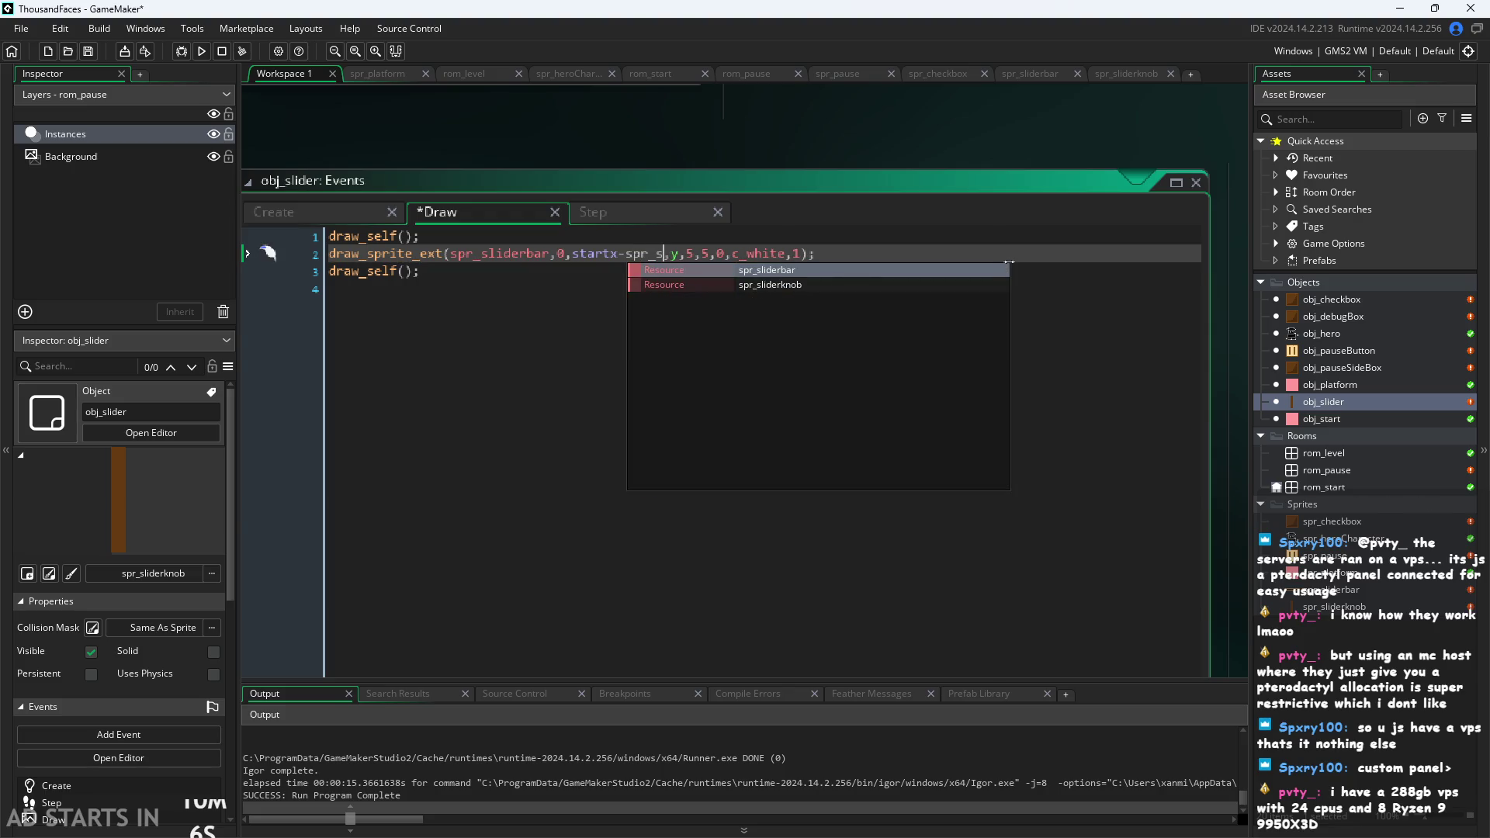
{"action": "key", "text": "Return"}
{"action": "type", "text": "."}
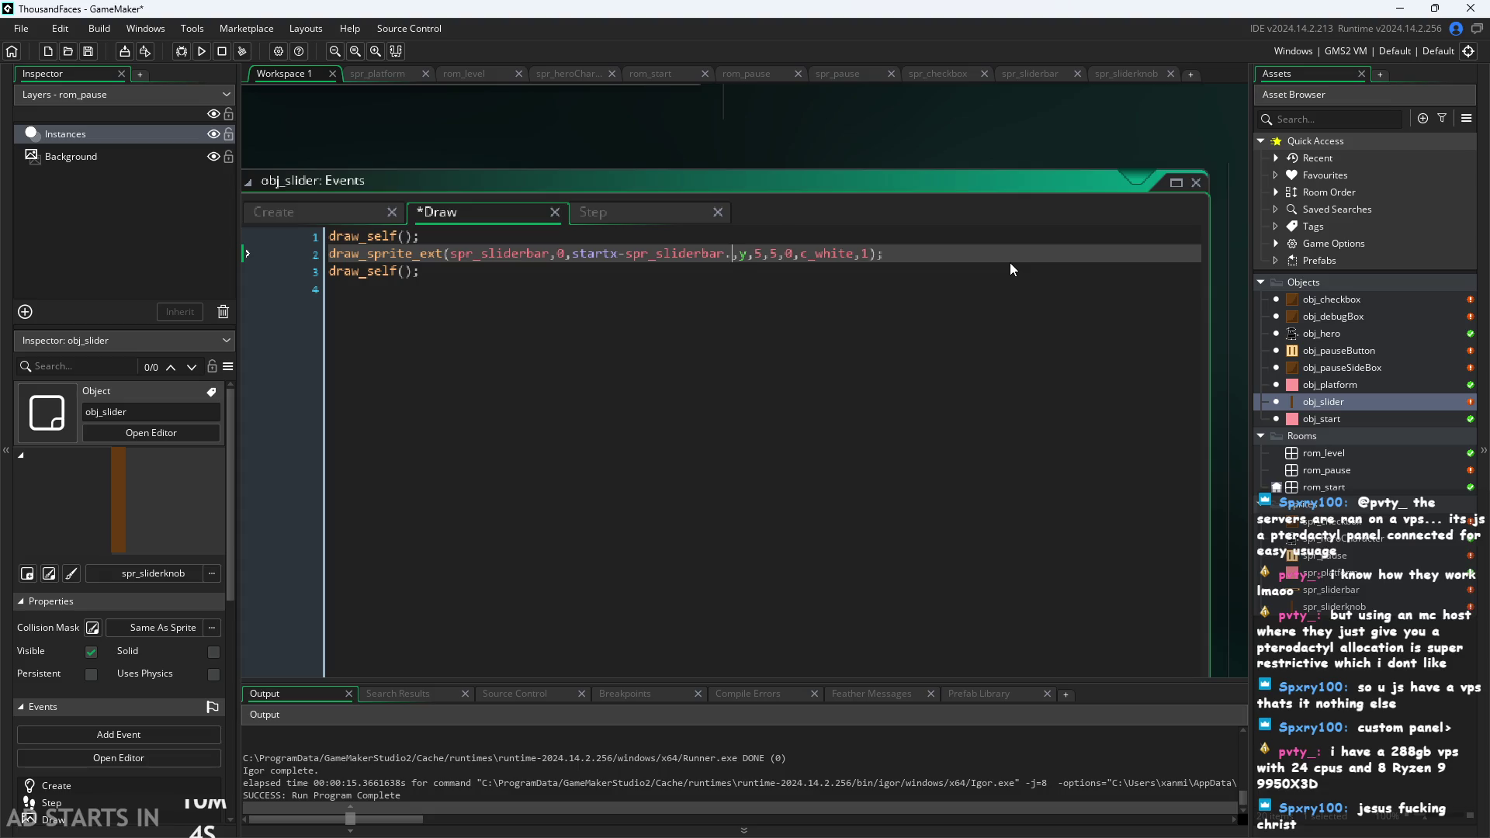
{"action": "type", "text": "image"}
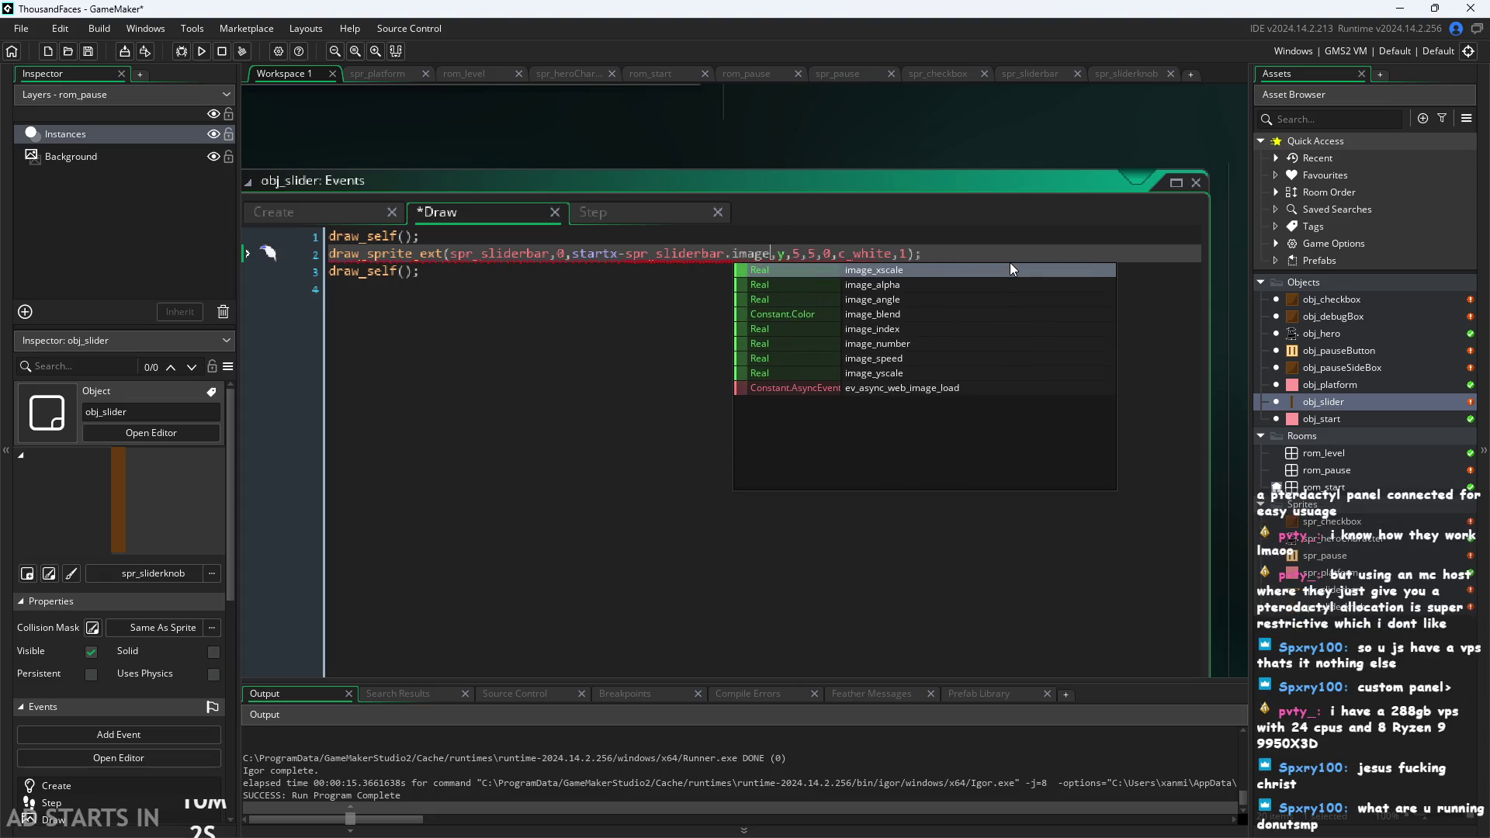
{"action": "key", "text": "BackSpace"}
{"action": "key", "text": "BackSpace"}
{"action": "type", "text": "sprit"}
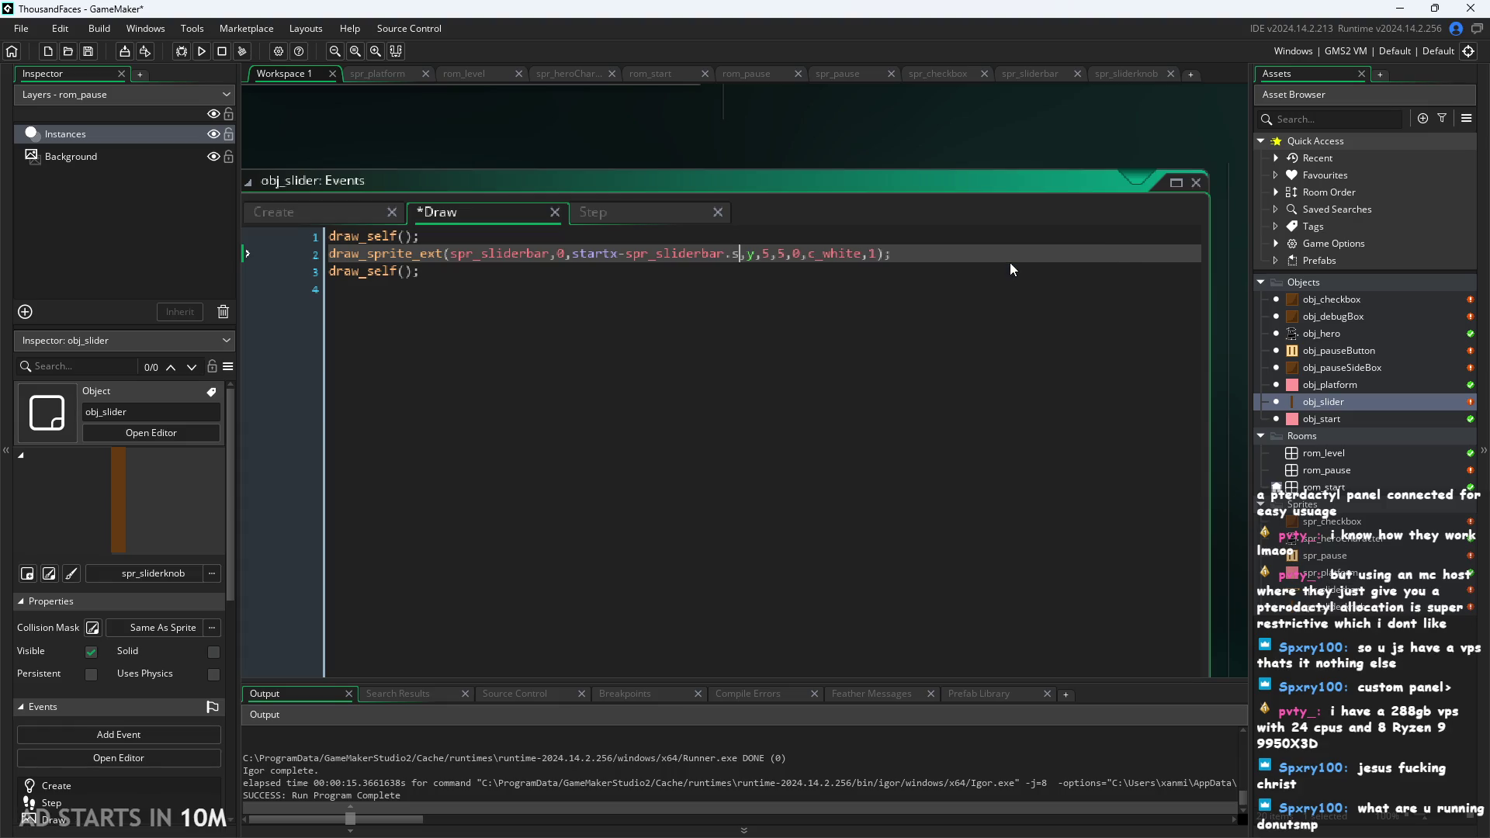
{"action": "type", "text": "e_width"}
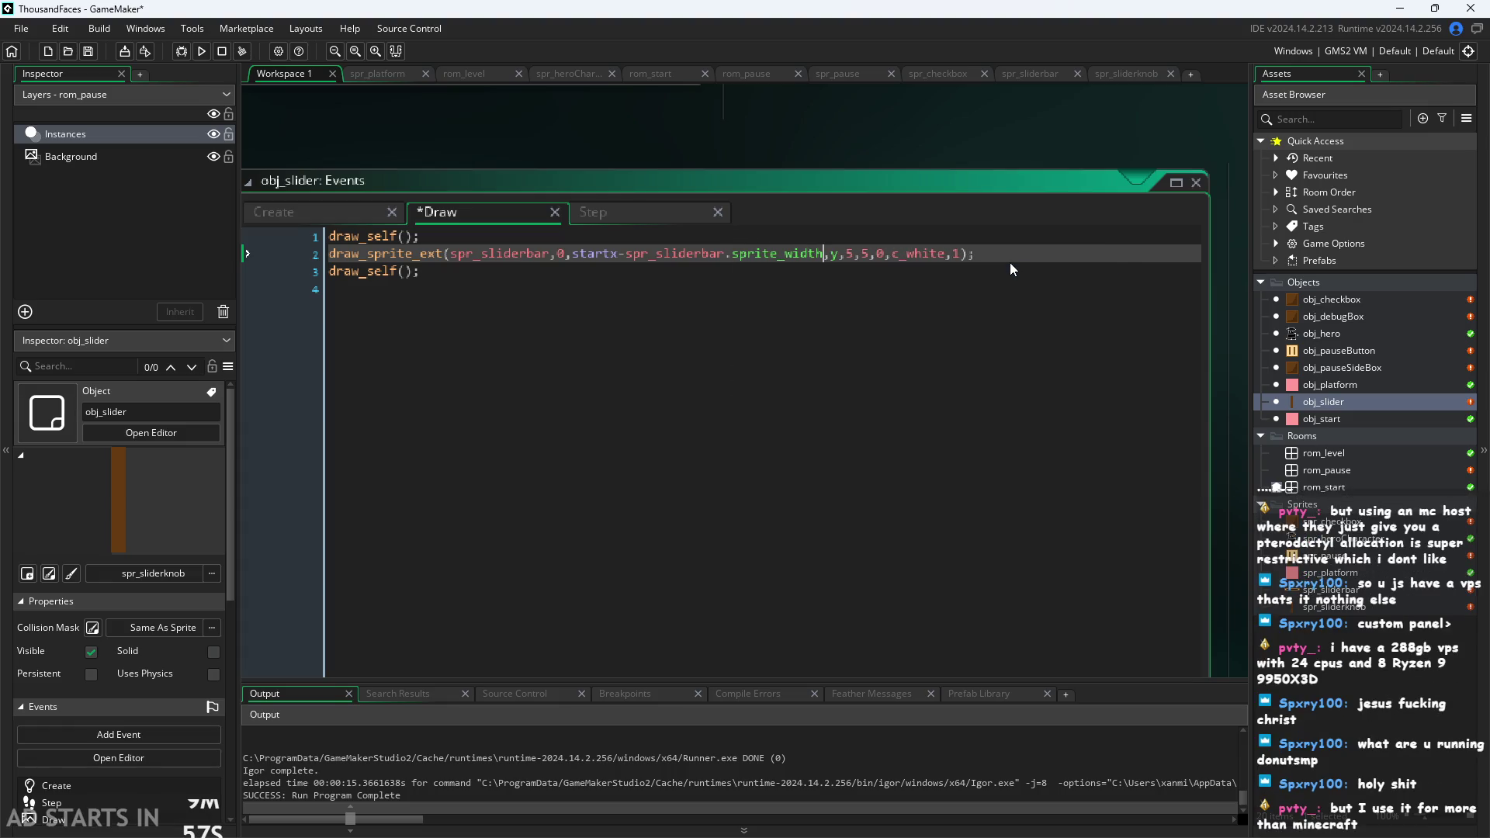
{"action": "key", "text": "Return"}
{"action": "type", "text": "/2"}
{"action": "left_click", "coordinate": [973, 147]}
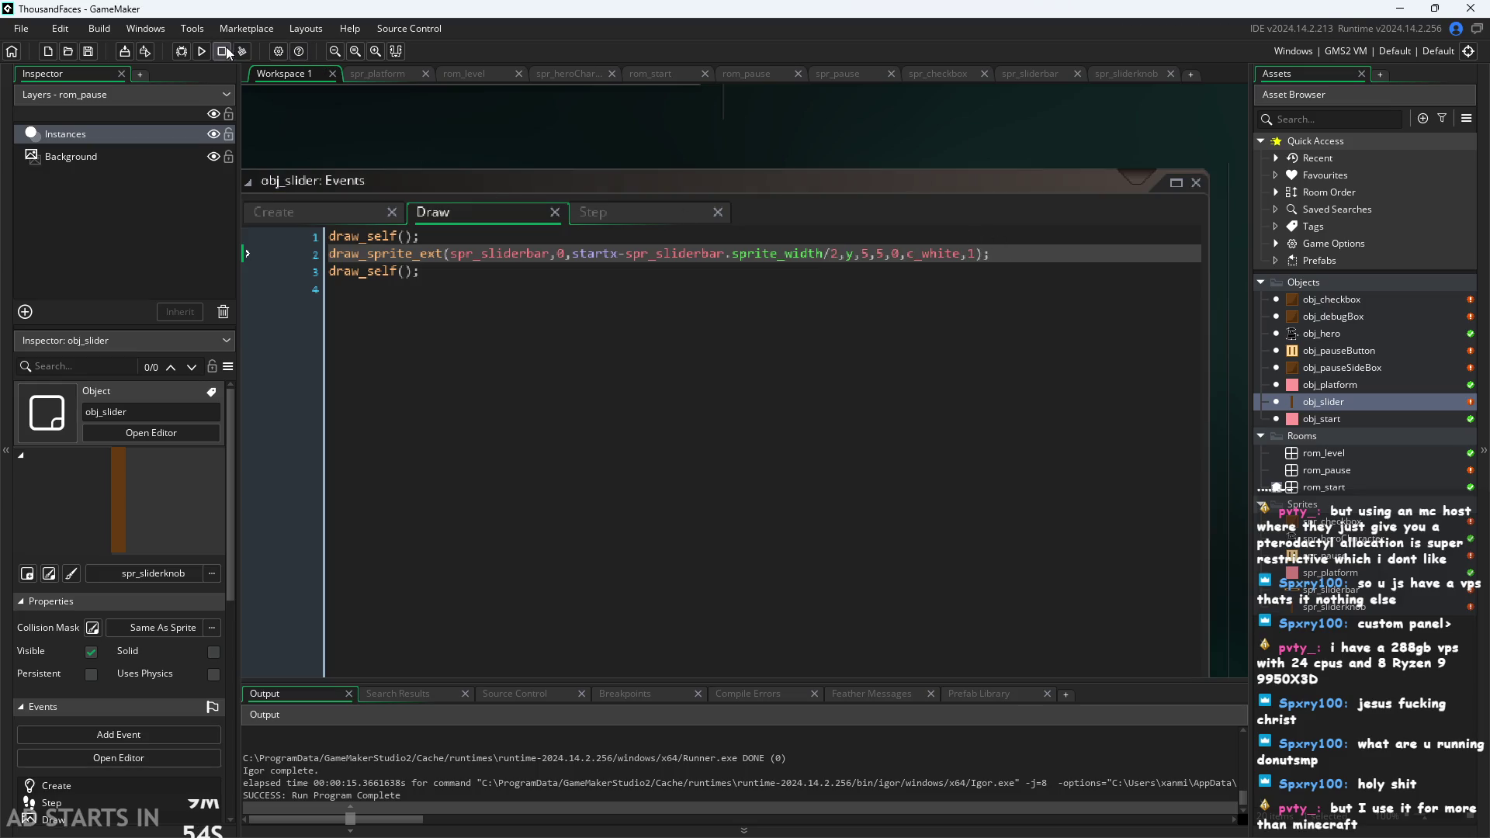
Test the pause menu, then multiply sprite_width by scale and test again.
{"action": "left_click", "coordinate": [201, 50]}
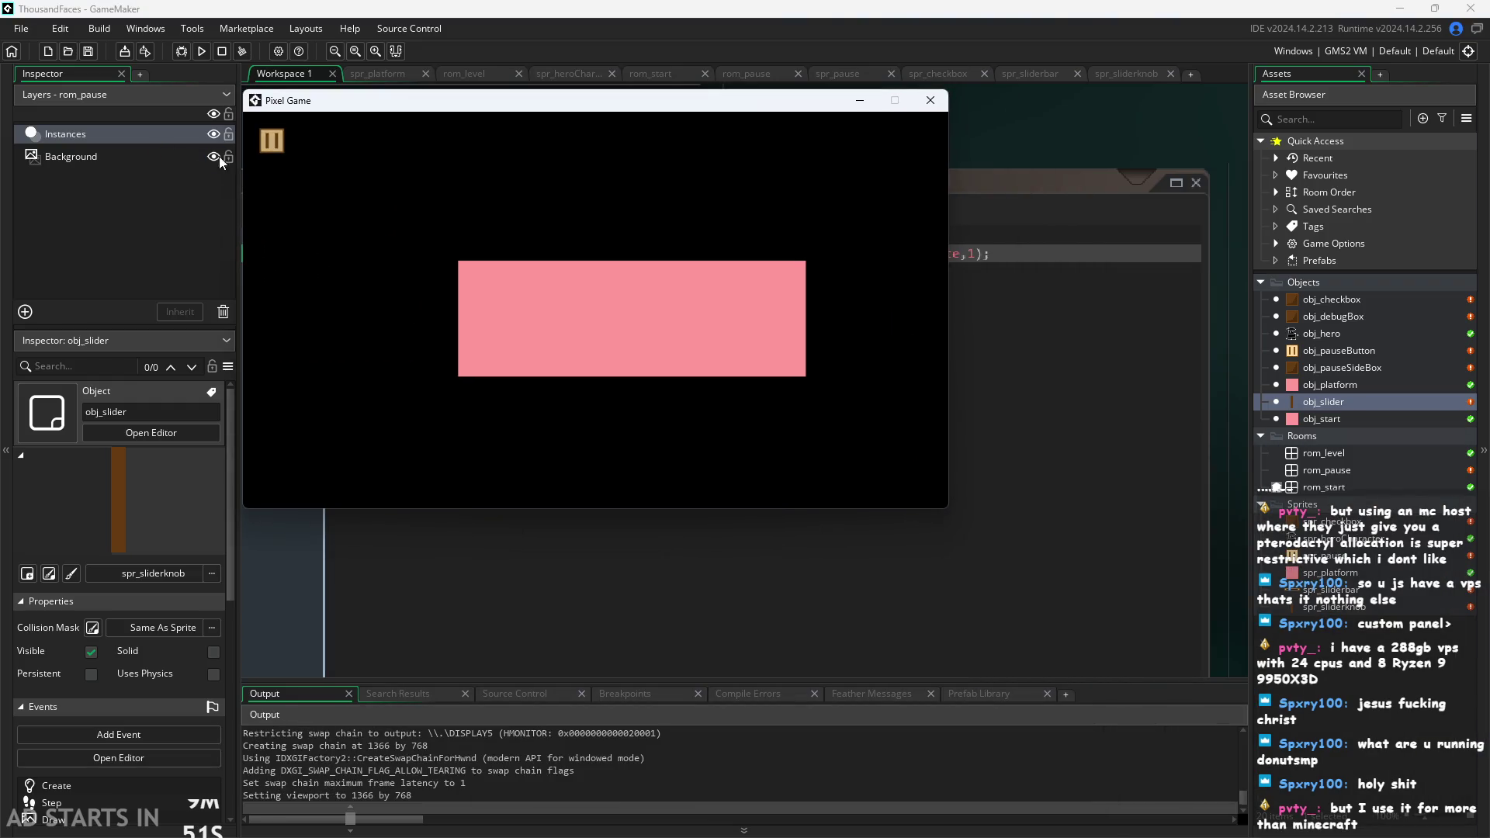
{"action": "left_click", "coordinate": [266, 143]}
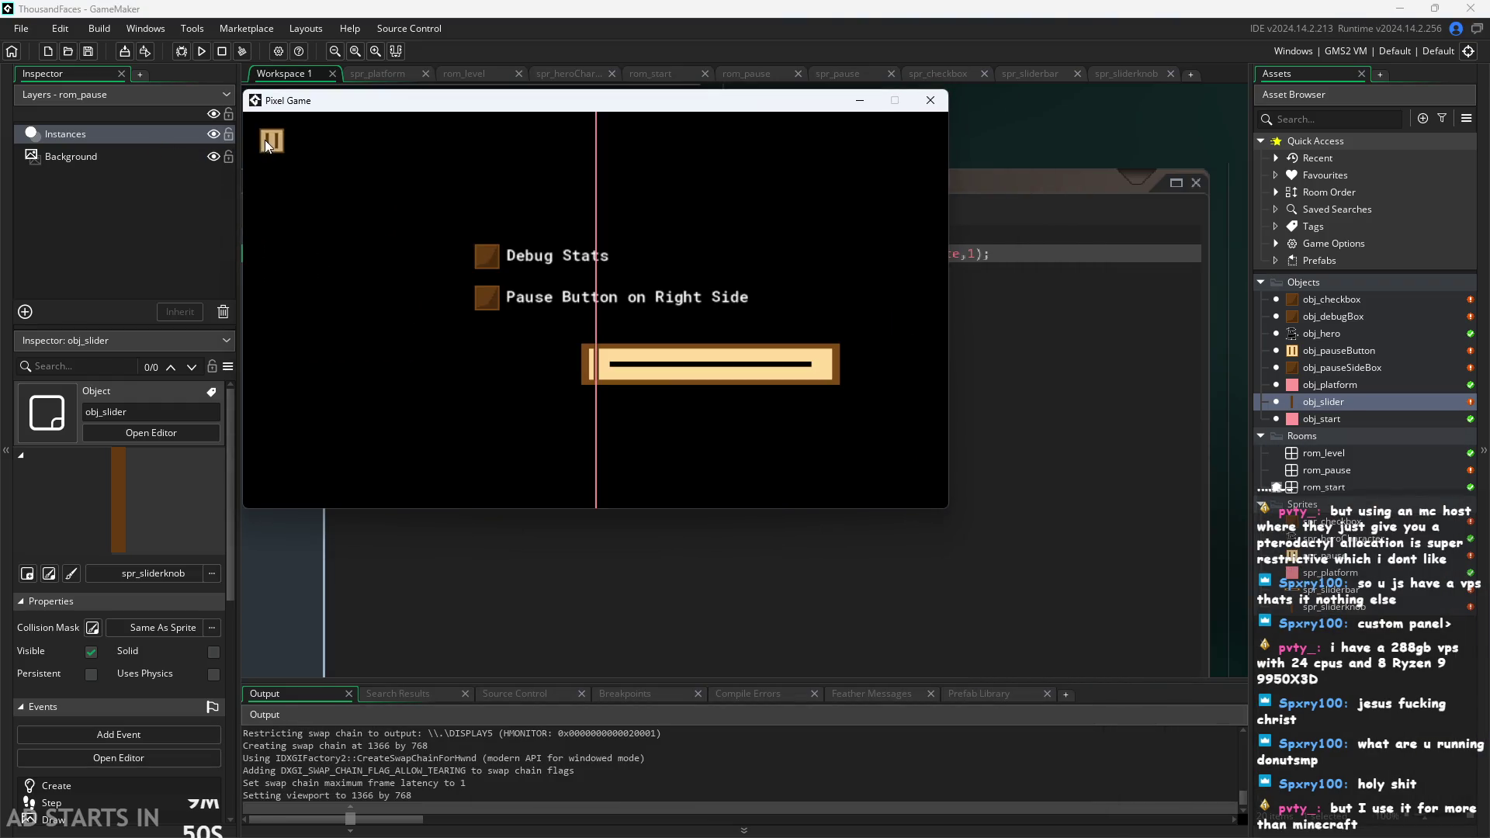
{"action": "left_click", "coordinate": [929, 100]}
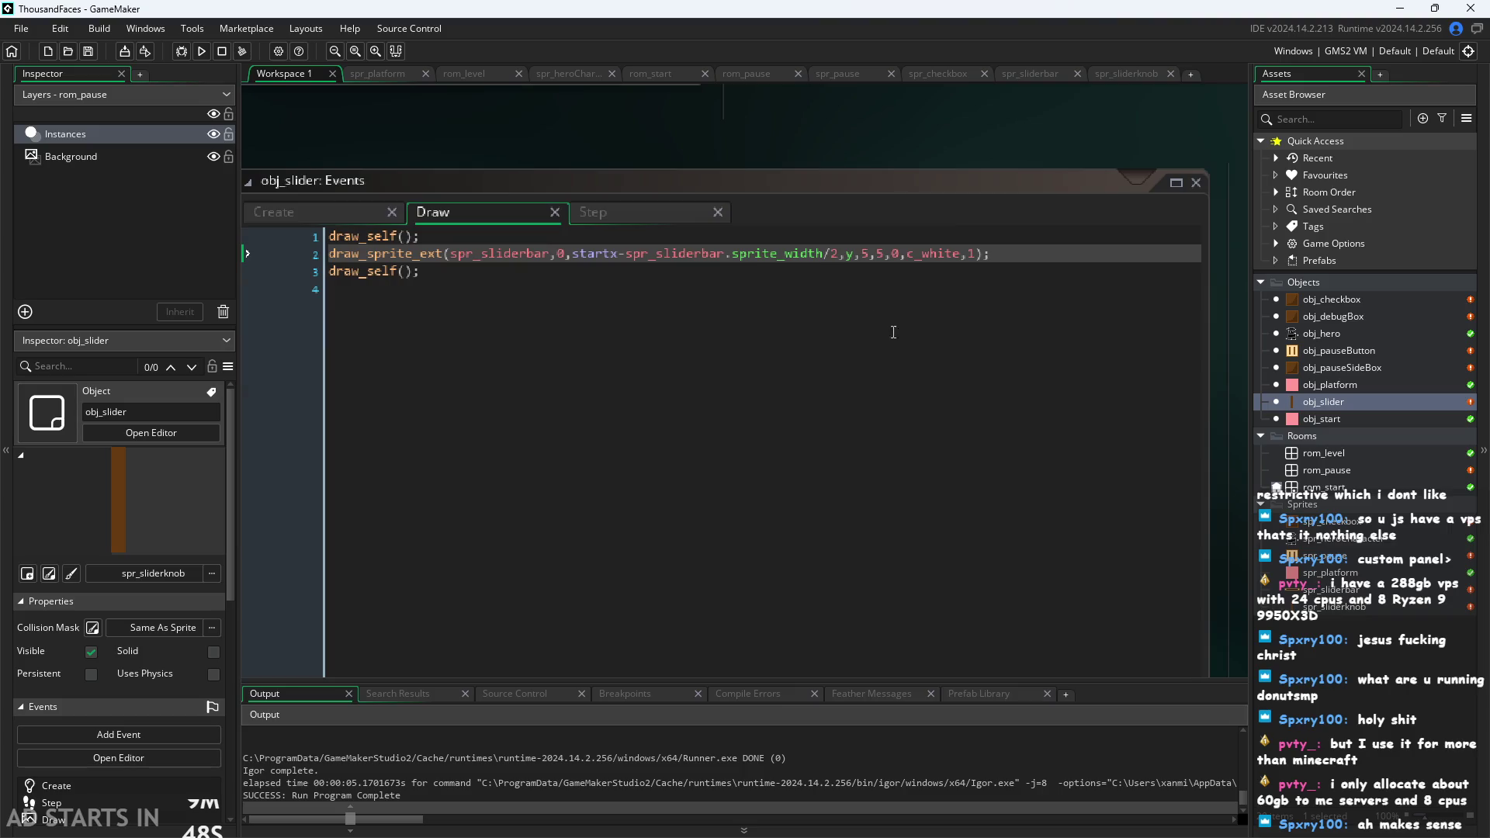
{"action": "left_click", "coordinate": [821, 257]}
{"action": "type", "text": "*2"}
{"action": "key", "text": "BackSpace"}
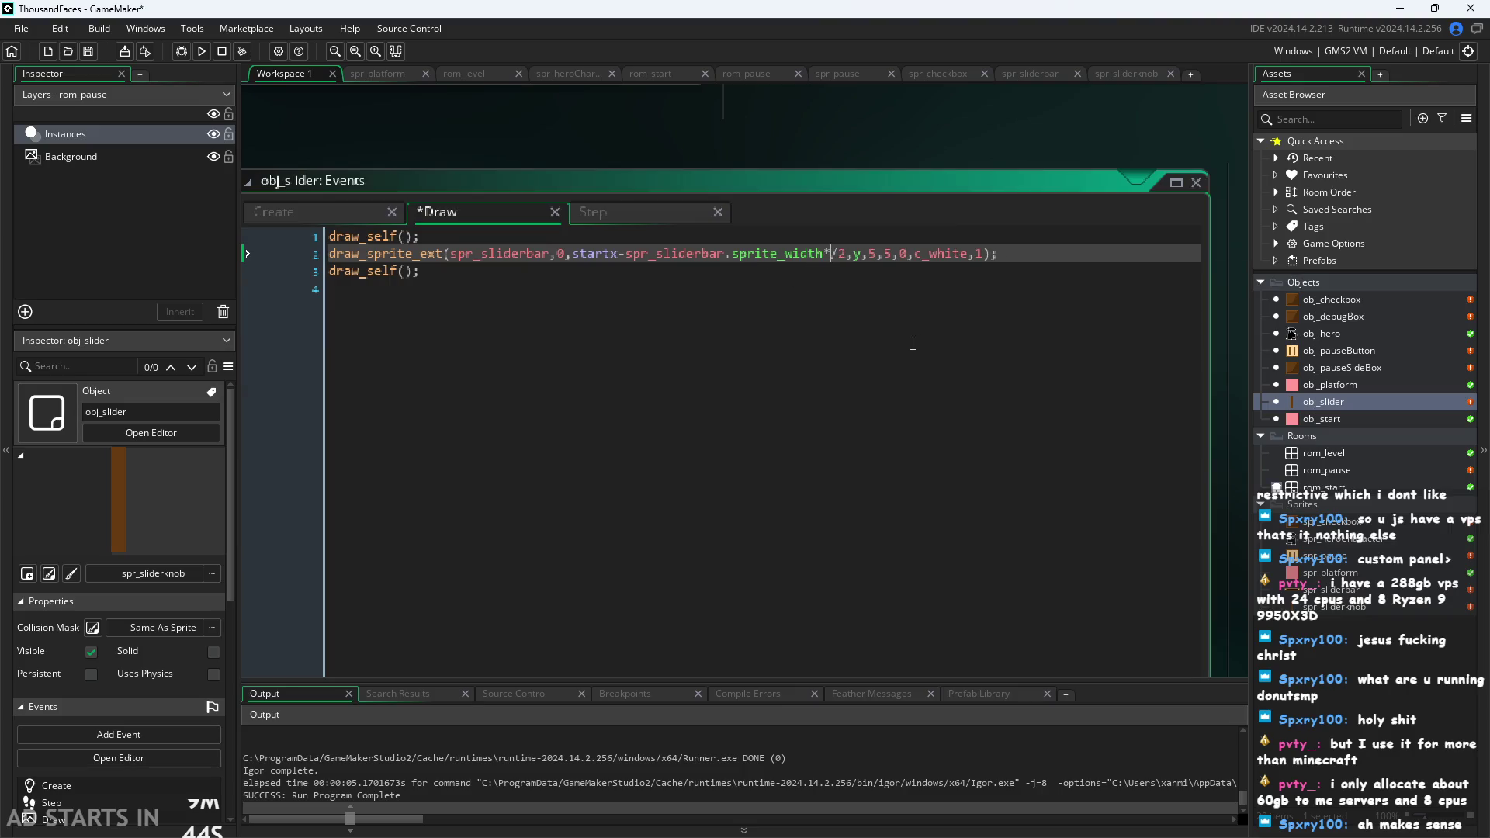
{"action": "type", "text": "scale"}
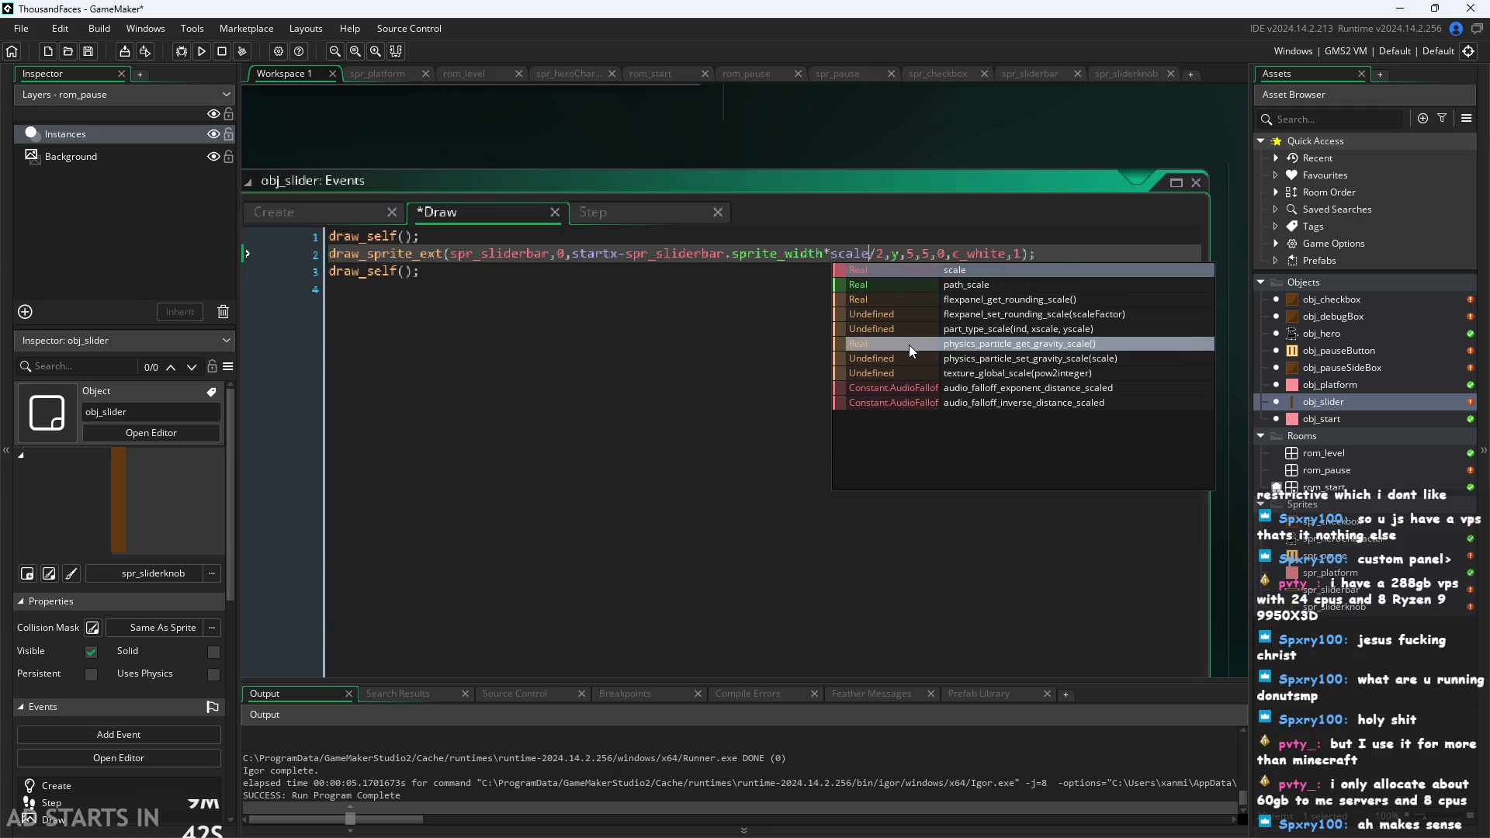
{"action": "left_click", "coordinate": [371, 86]}
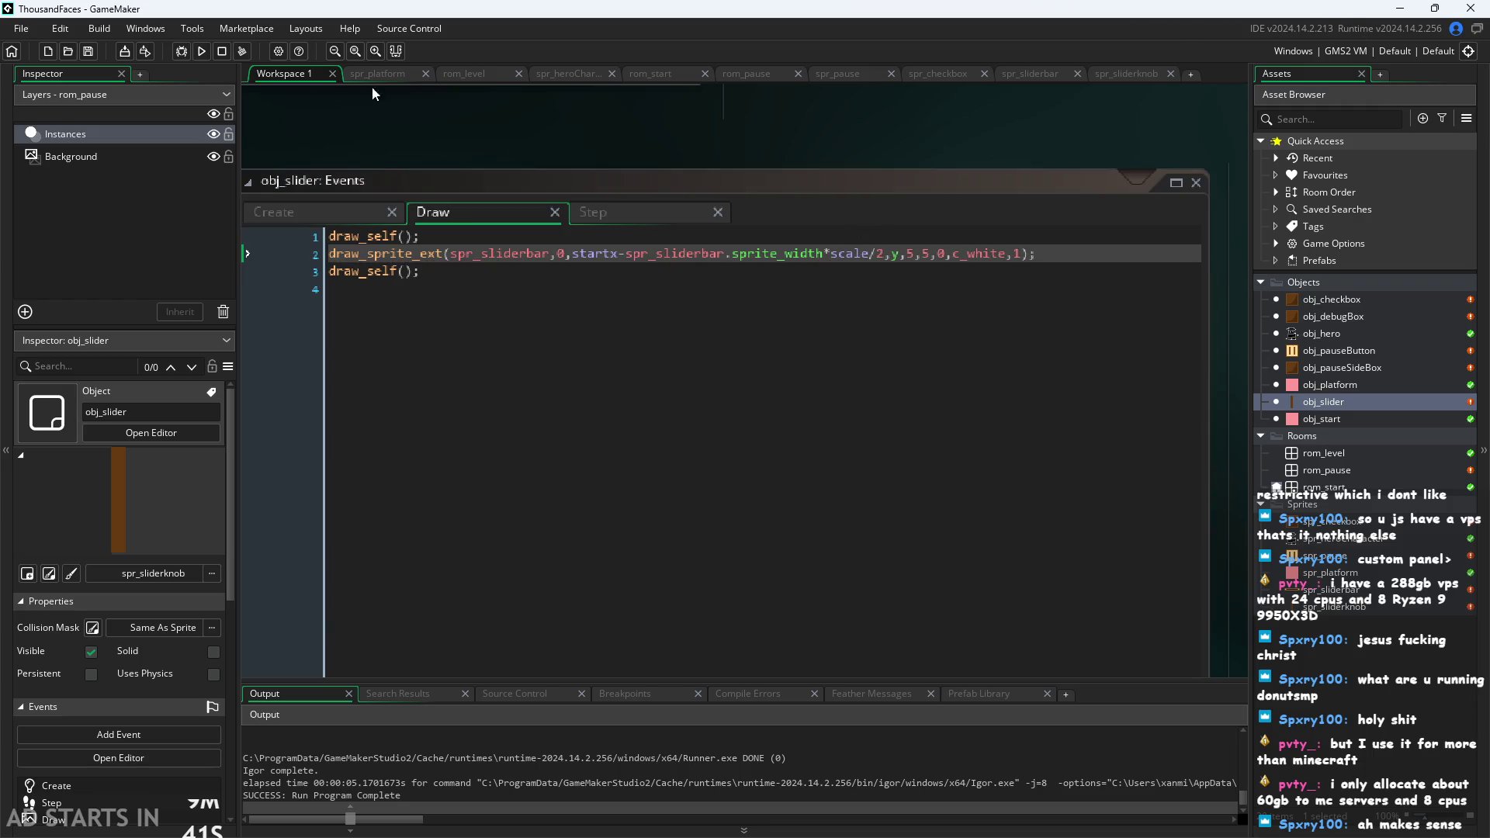
{"action": "left_click", "coordinate": [206, 53]}
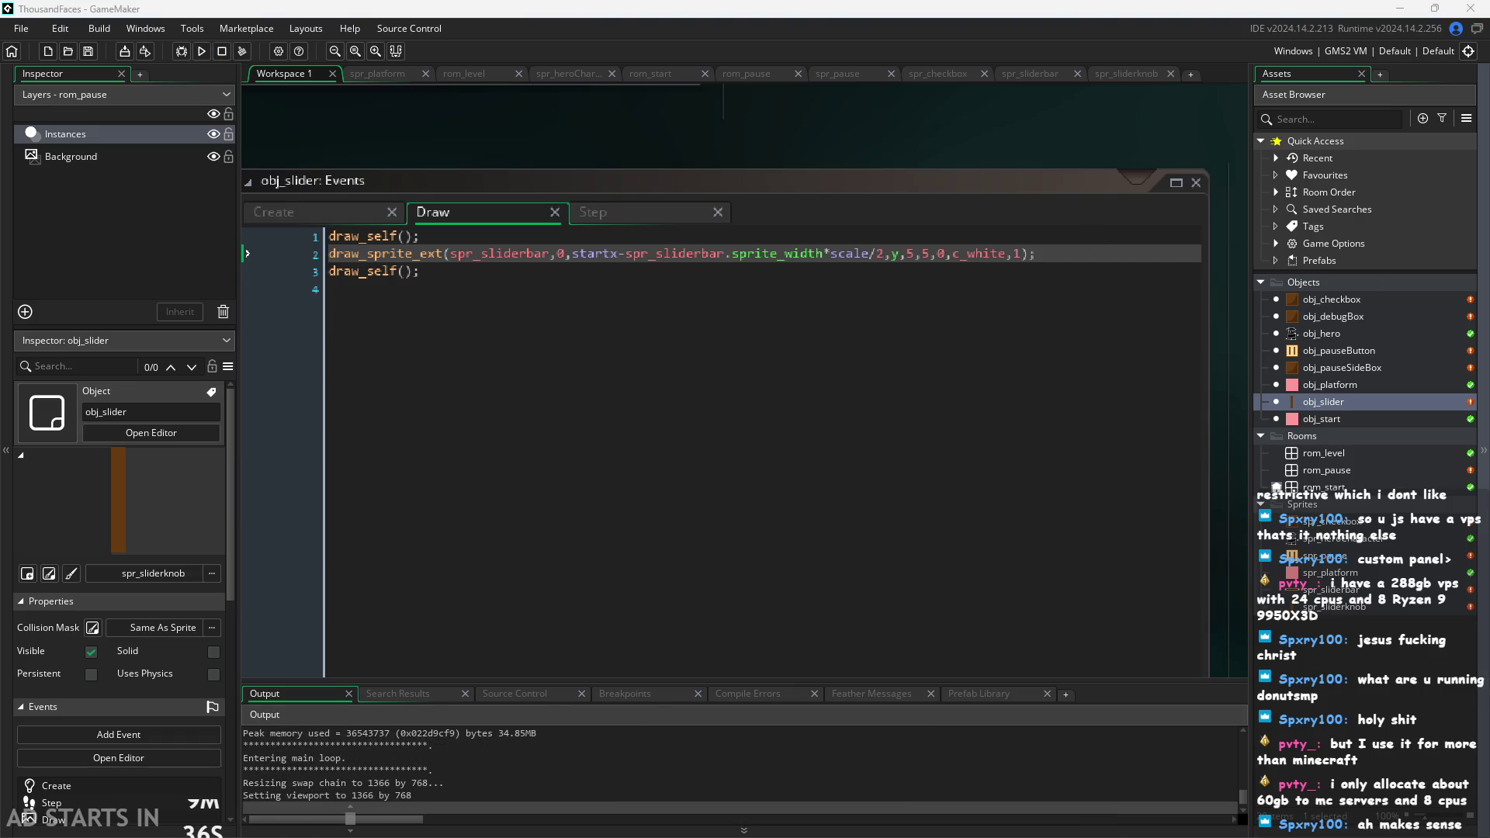
{"action": "left_click_drag", "start_coordinate": [791, 289], "coordinate": [645, 133]}
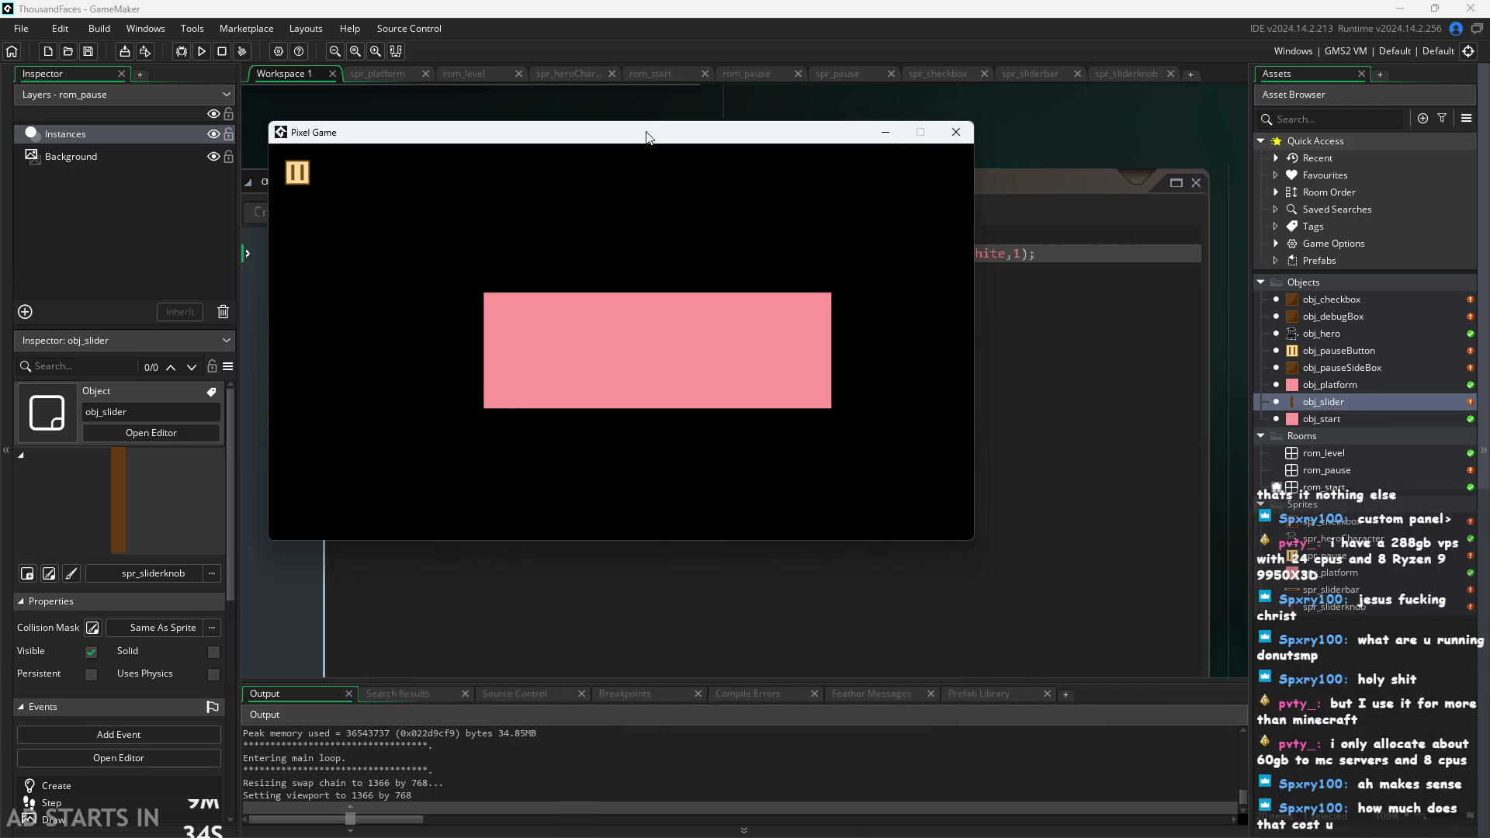
{"action": "left_click", "coordinate": [290, 180]}
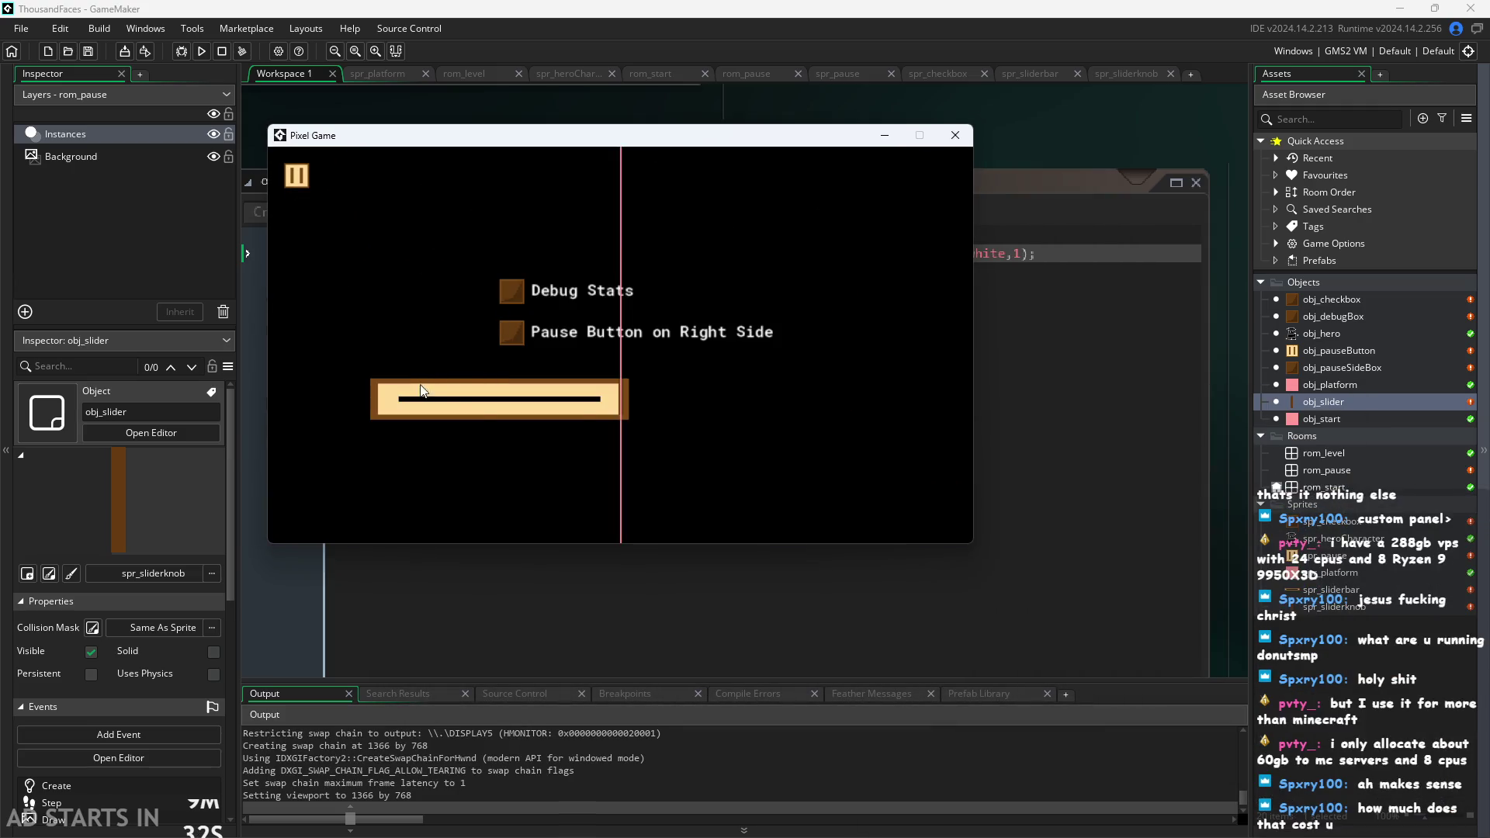
{"action": "left_click", "coordinate": [955, 136]}
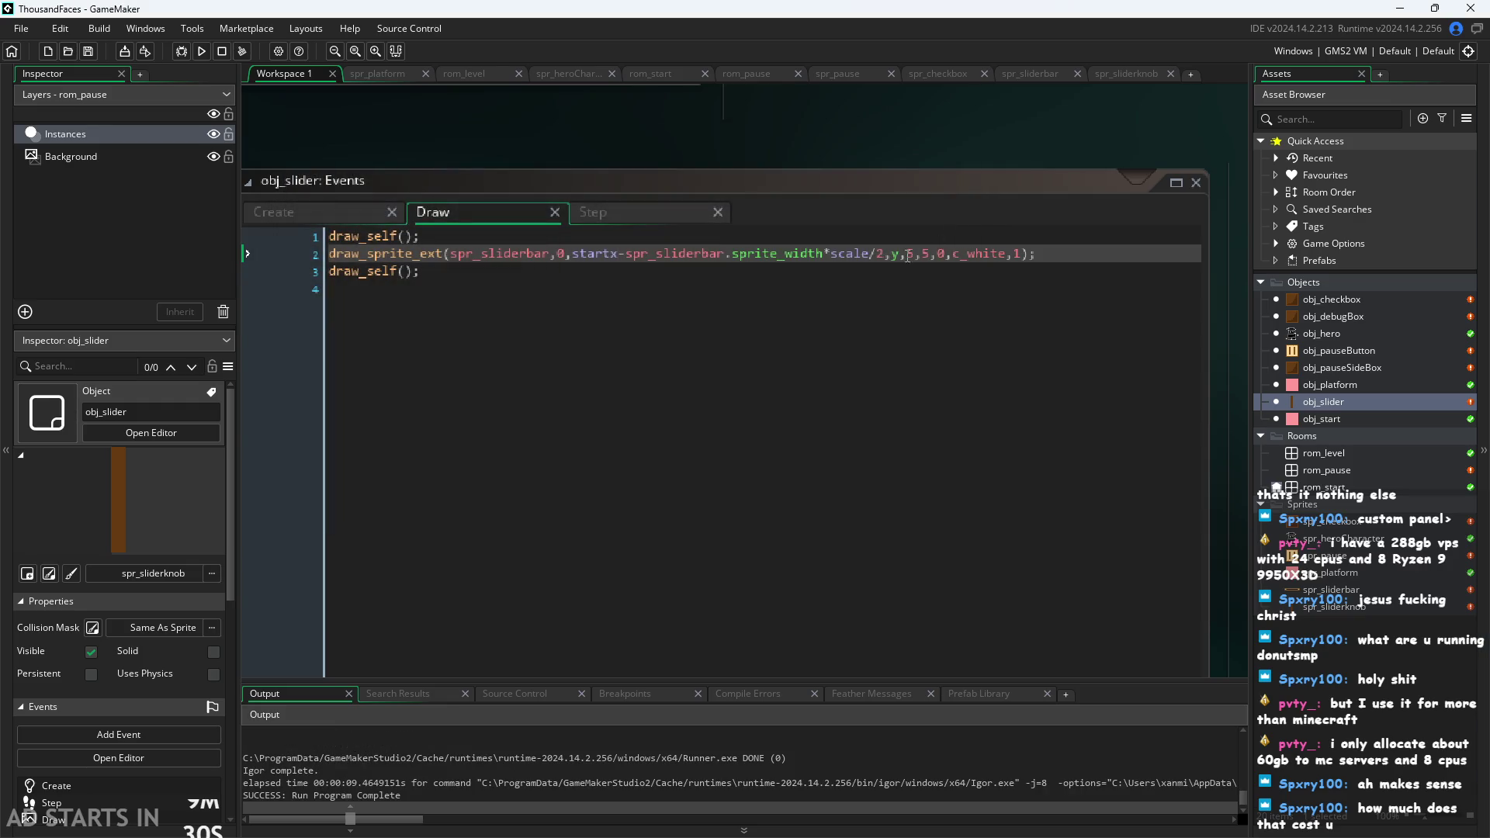
Change the scale multiplier to *5, save, and check the bar in the pause menu.
{"action": "left_click", "coordinate": [870, 254]}
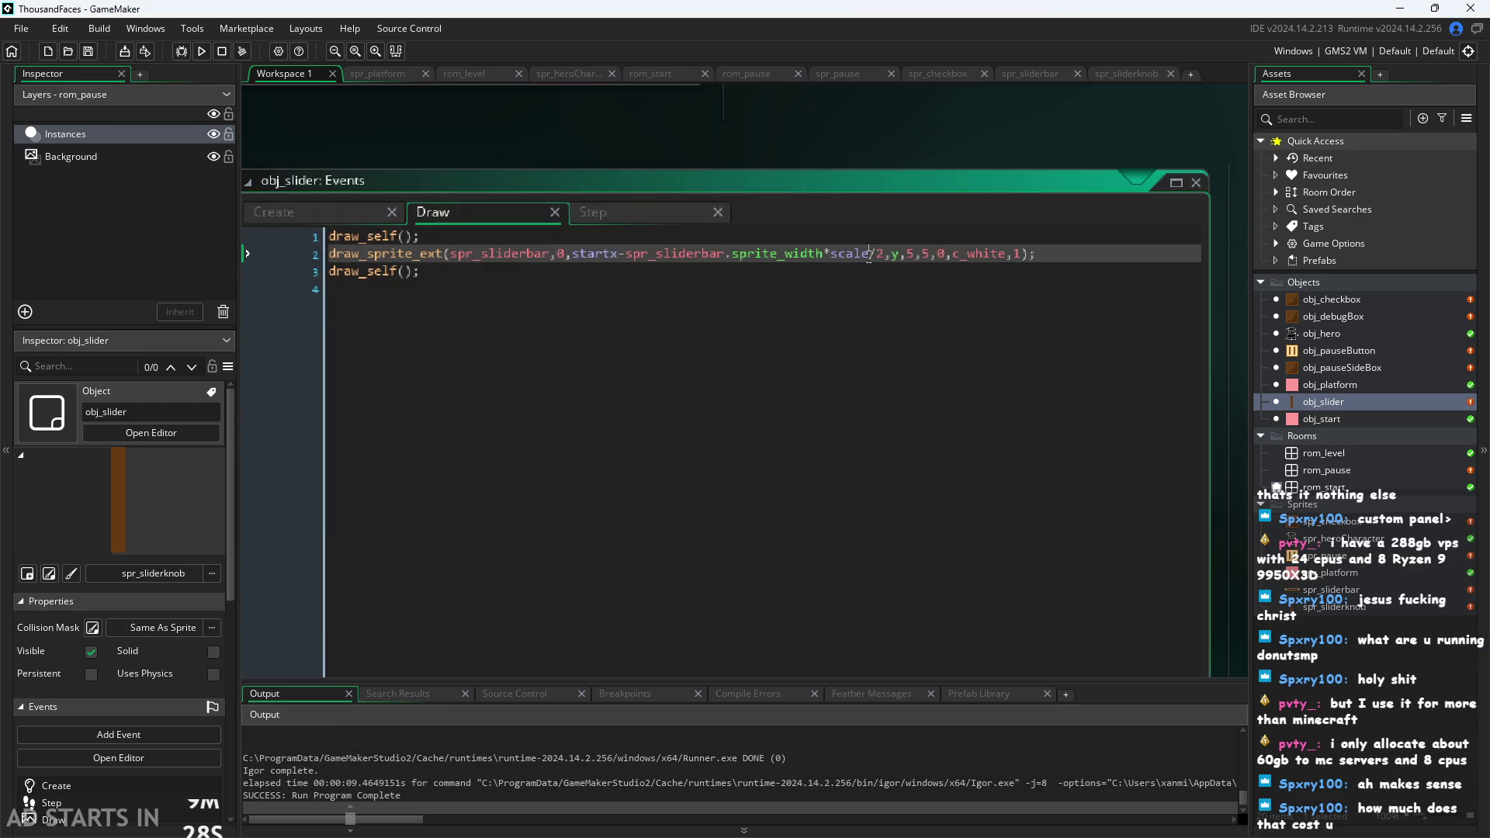
{"action": "double_click", "coordinate": [834, 254]}
{"action": "key", "text": "BackSpace"}
{"action": "key", "text": "BackSpace"}
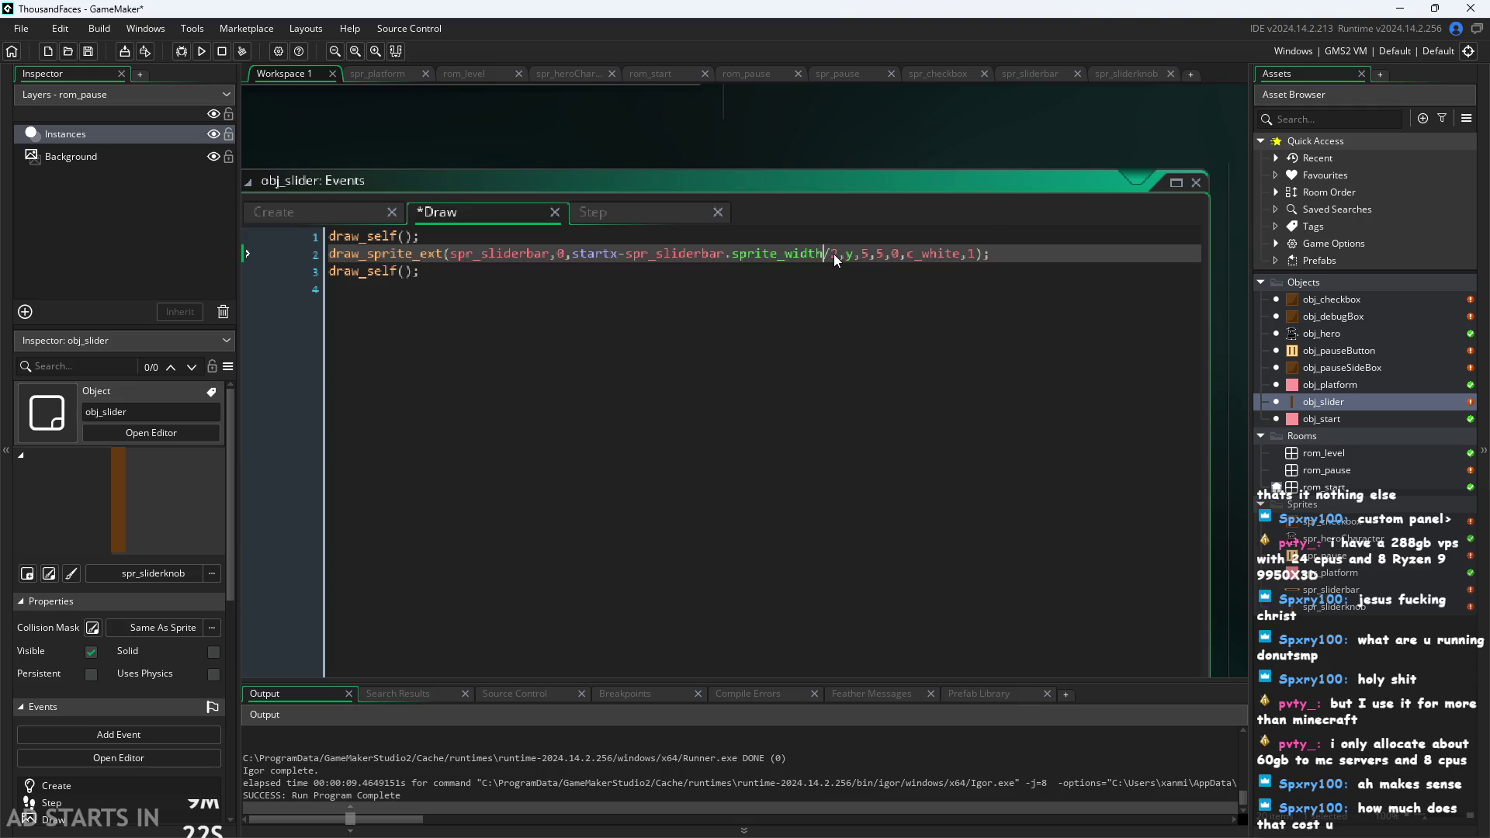
{"action": "type", "text": "*"}
{"action": "type", "text": "5"}
{"action": "key", "text": "ctrl+s"}
{"action": "left_click", "coordinate": [200, 50]}
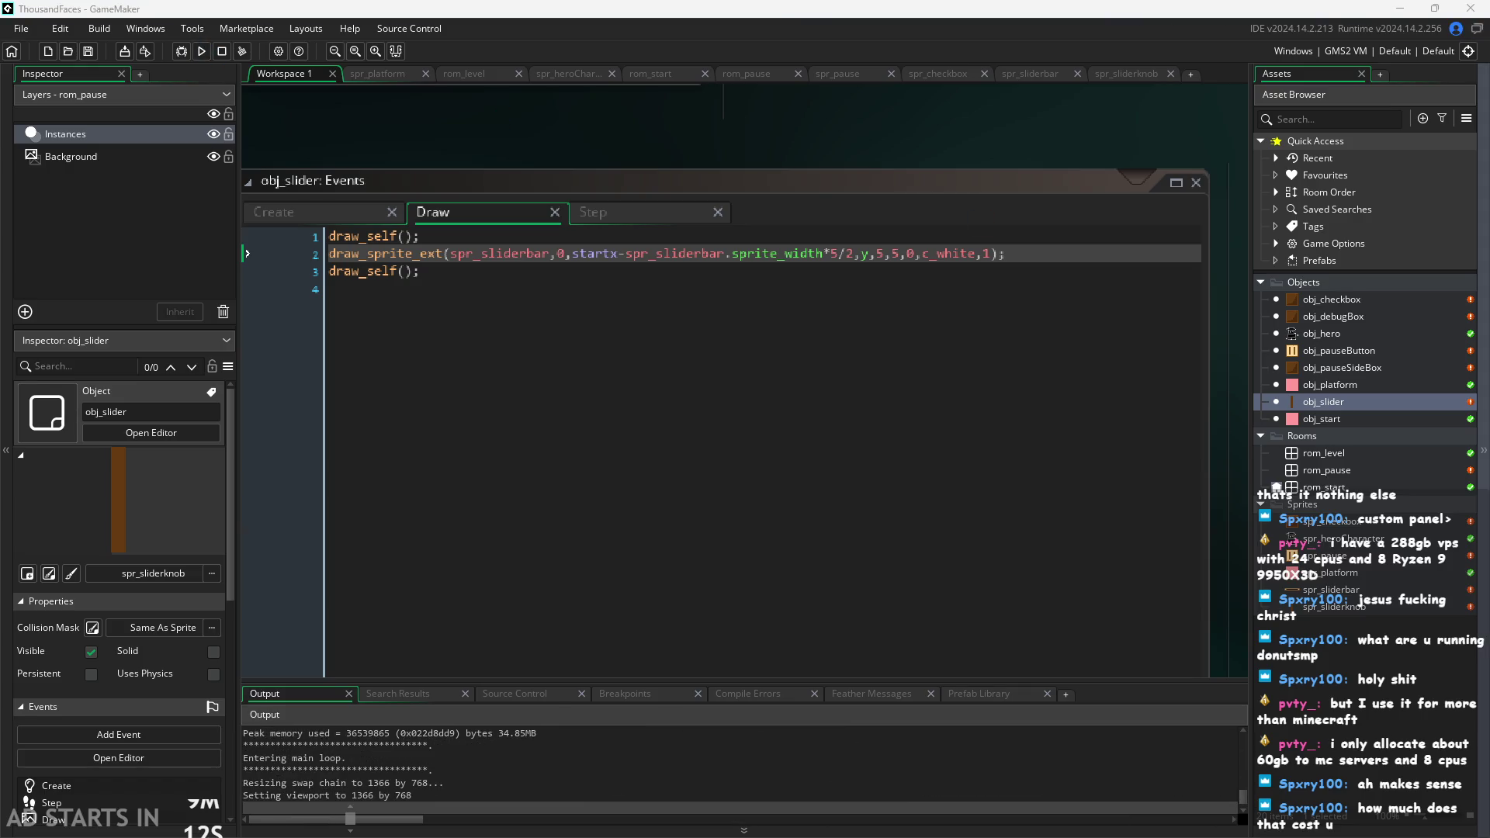
{"action": "left_click", "coordinate": [530, 299]}
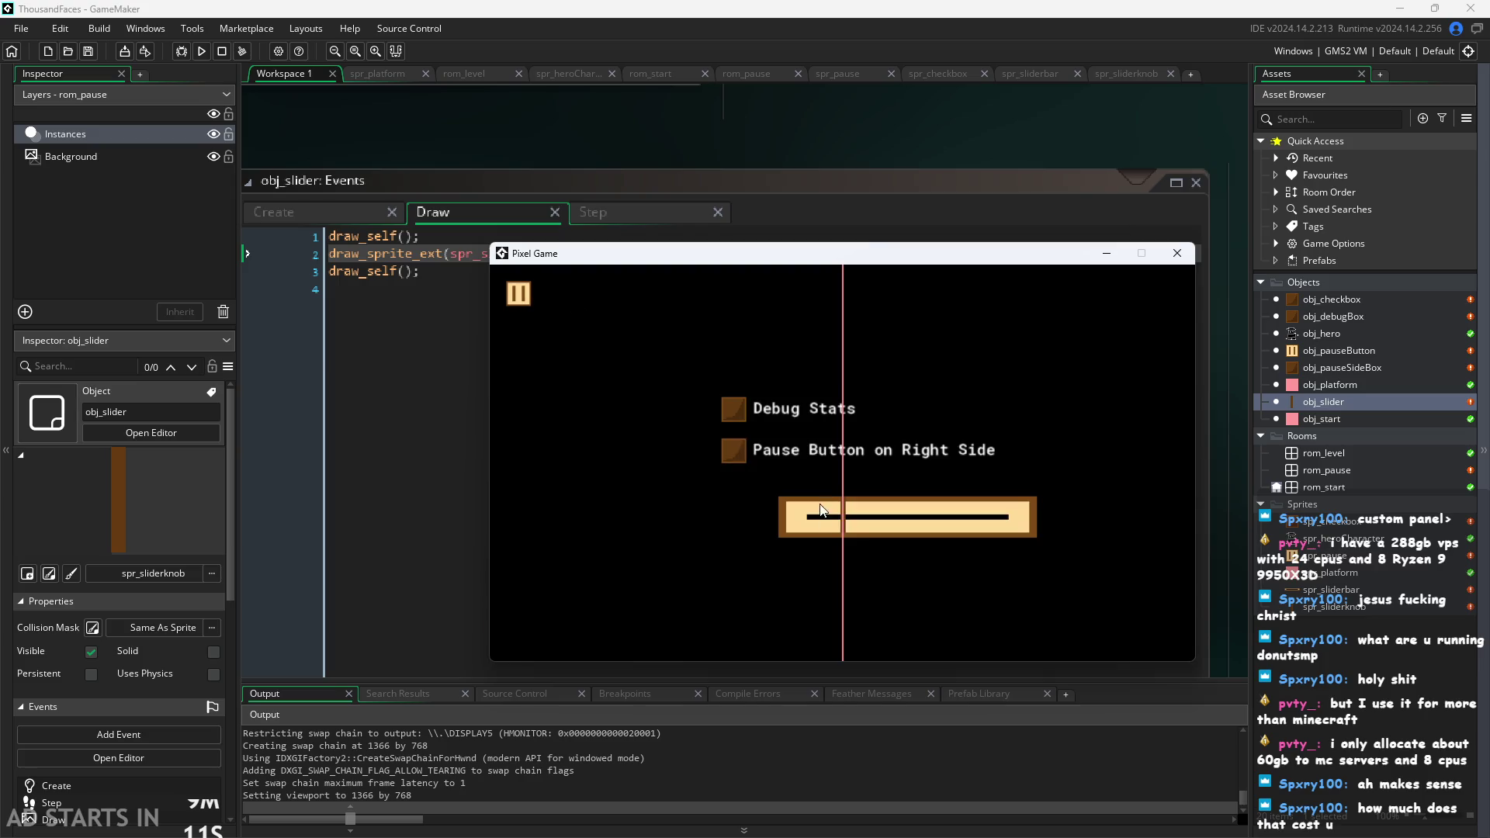
{"action": "left_click", "coordinate": [1177, 254]}
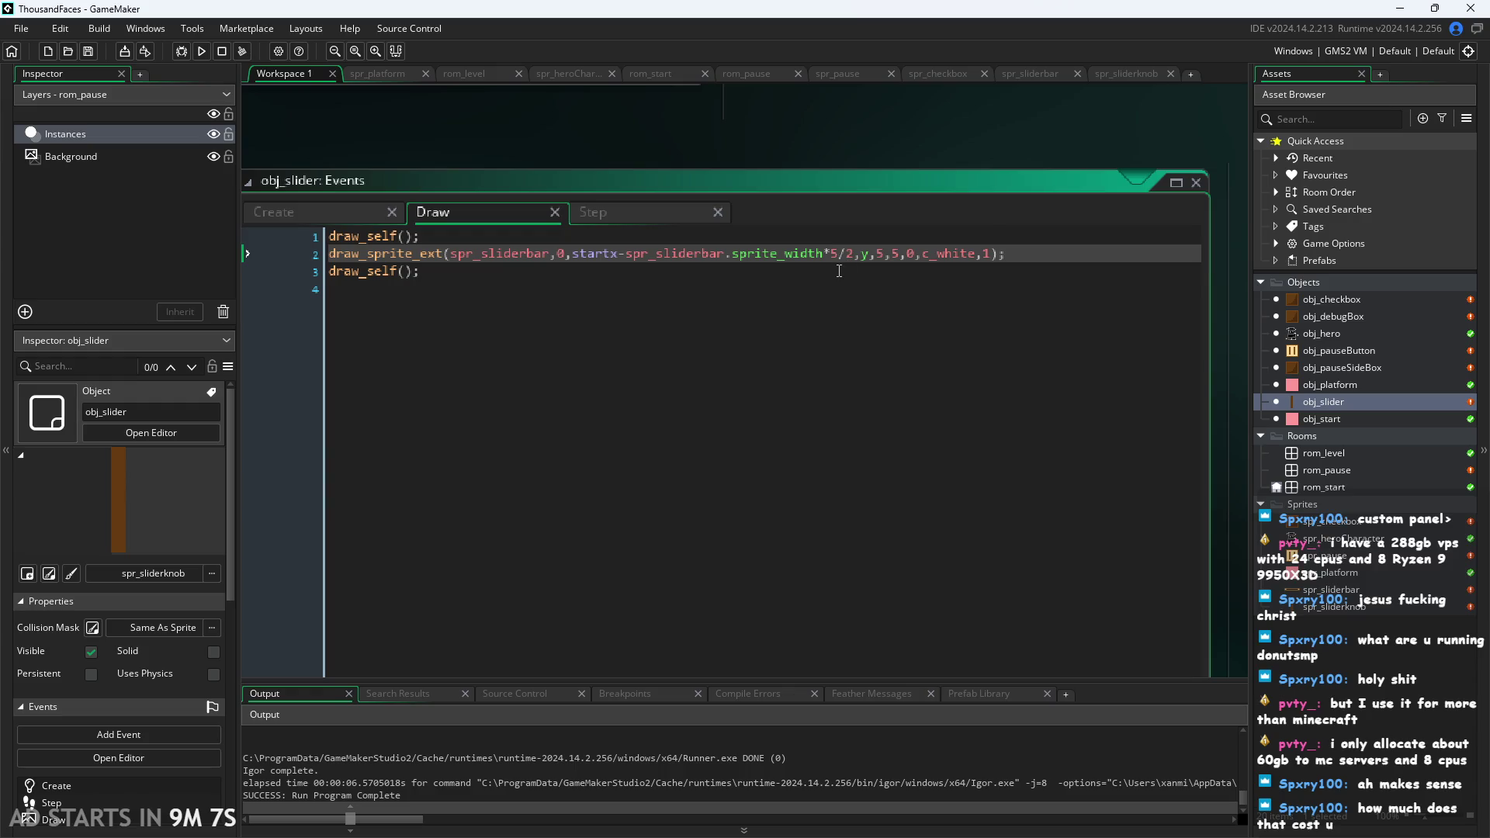
Change the multiplier from 5 to 10, save, and slide the volume knob in the pause menu.
{"action": "double_click", "coordinate": [834, 254]}
{"action": "type", "text": "10"}
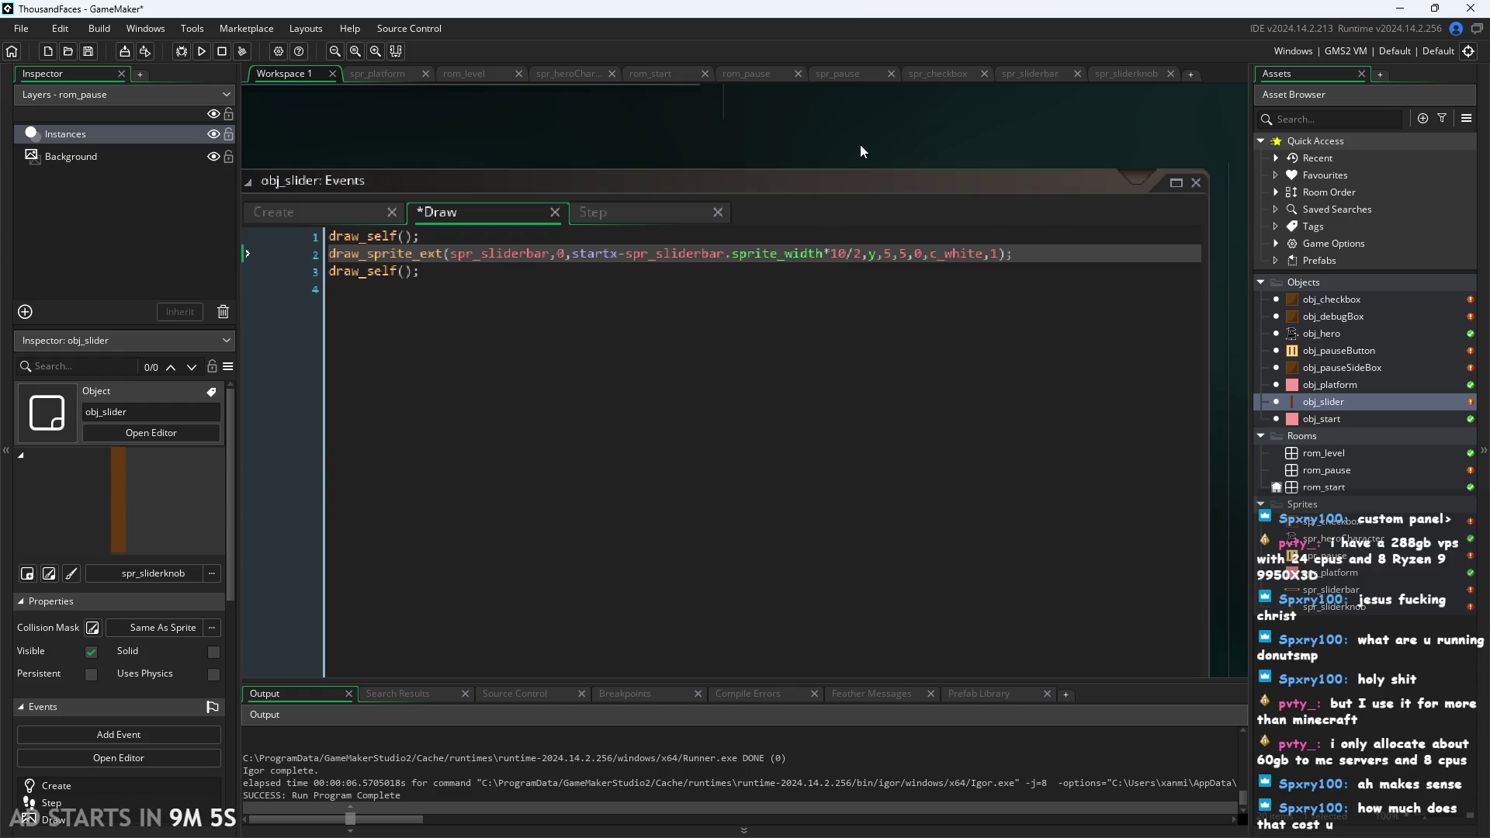
{"action": "key", "text": "ctrl+s"}
{"action": "left_click", "coordinate": [201, 51]}
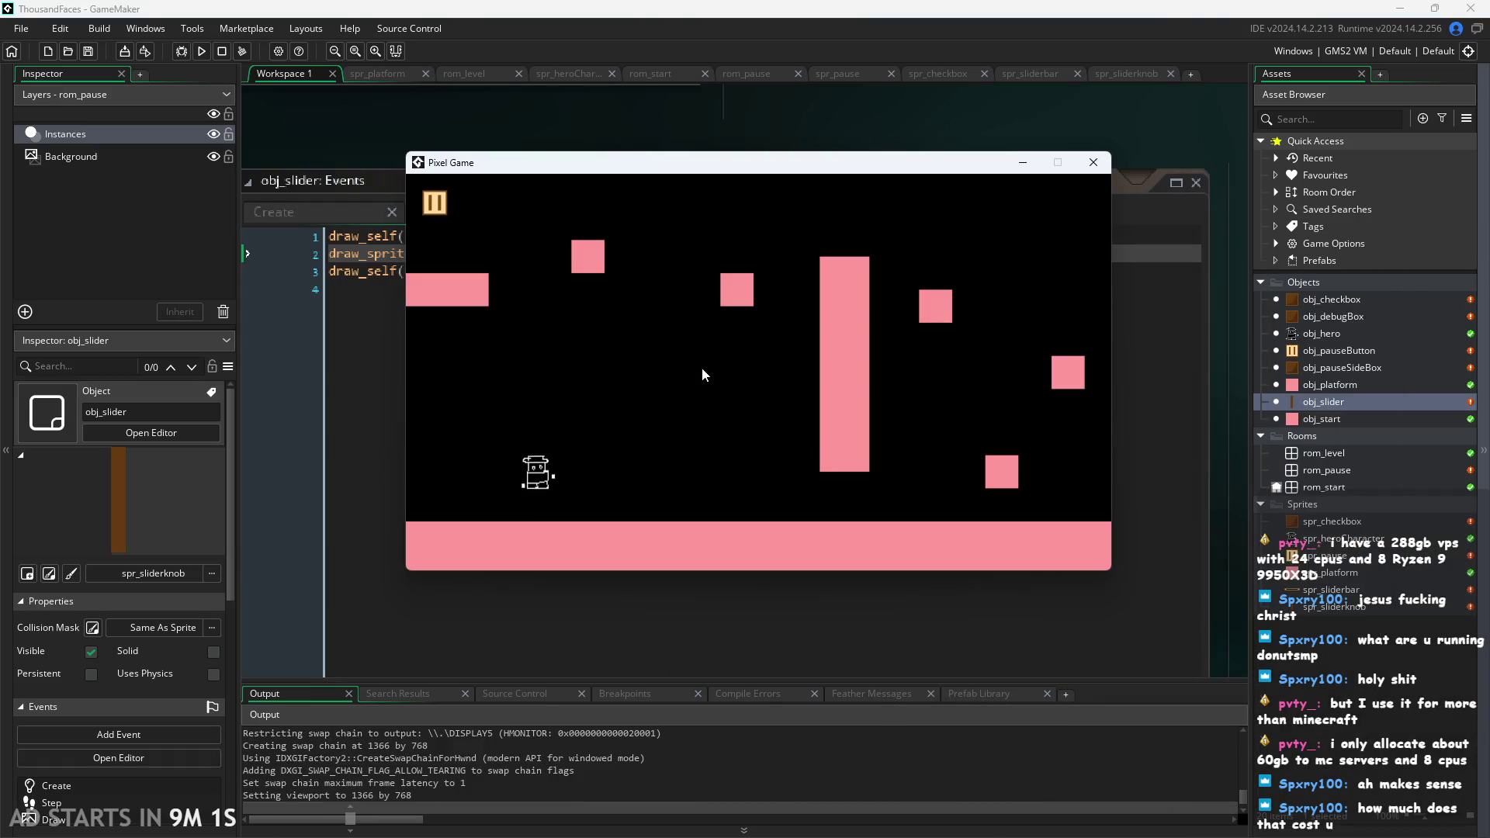
{"action": "left_click", "coordinate": [435, 201]}
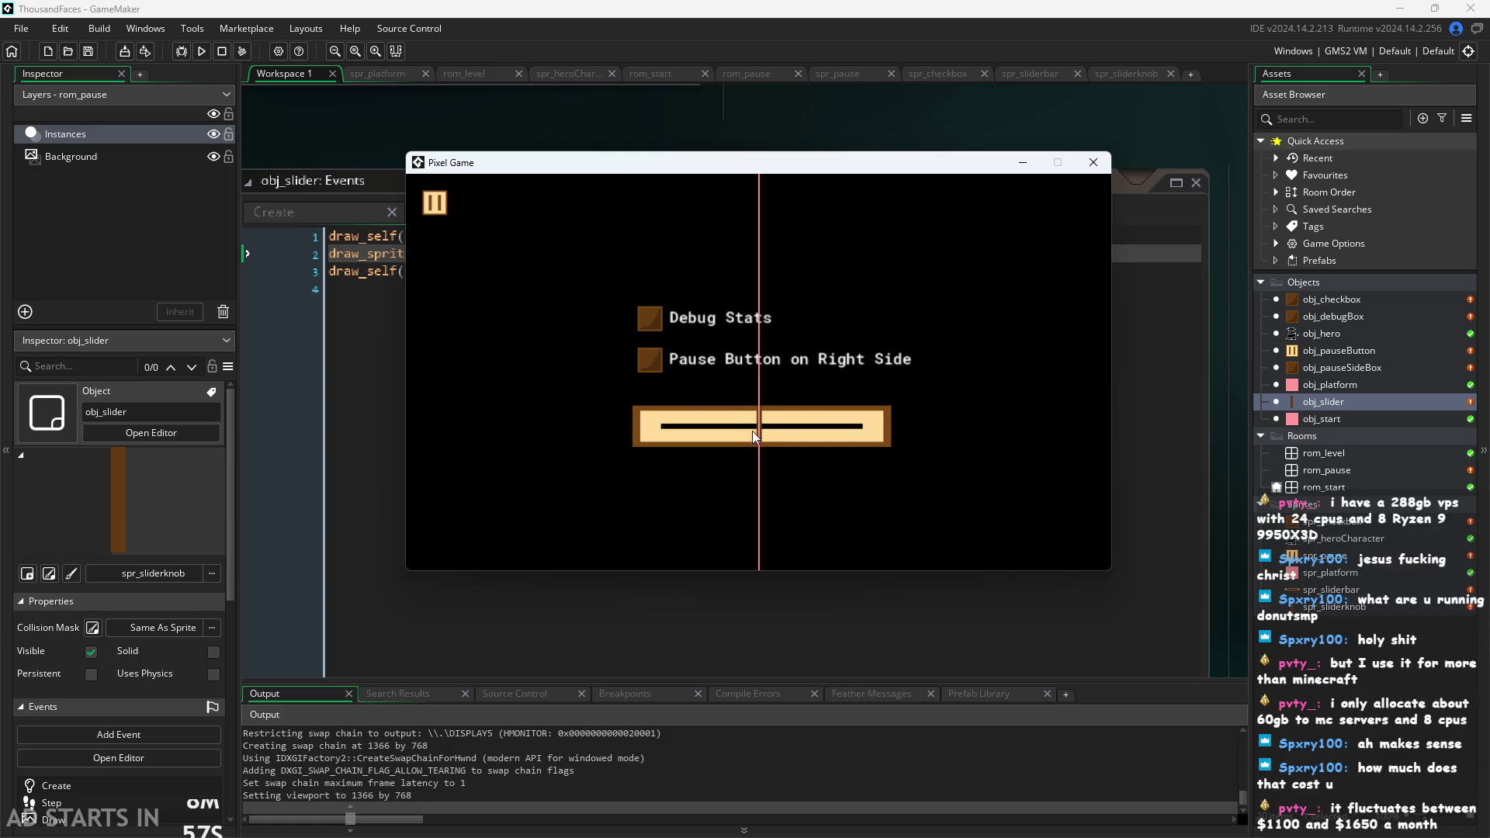
{"action": "mouse_move", "coordinate": [755, 430]}
{"action": "left_mouse_down"}
{"action": "mouse_move", "coordinate": [607, 431]}
{"action": "mouse_move", "coordinate": [1054, 443]}
{"action": "mouse_move", "coordinate": [1090, 478]}
{"action": "mouse_move", "coordinate": [951, 480]}
{"action": "left_mouse_up"}
{"action": "left_click", "coordinate": [1094, 162]}
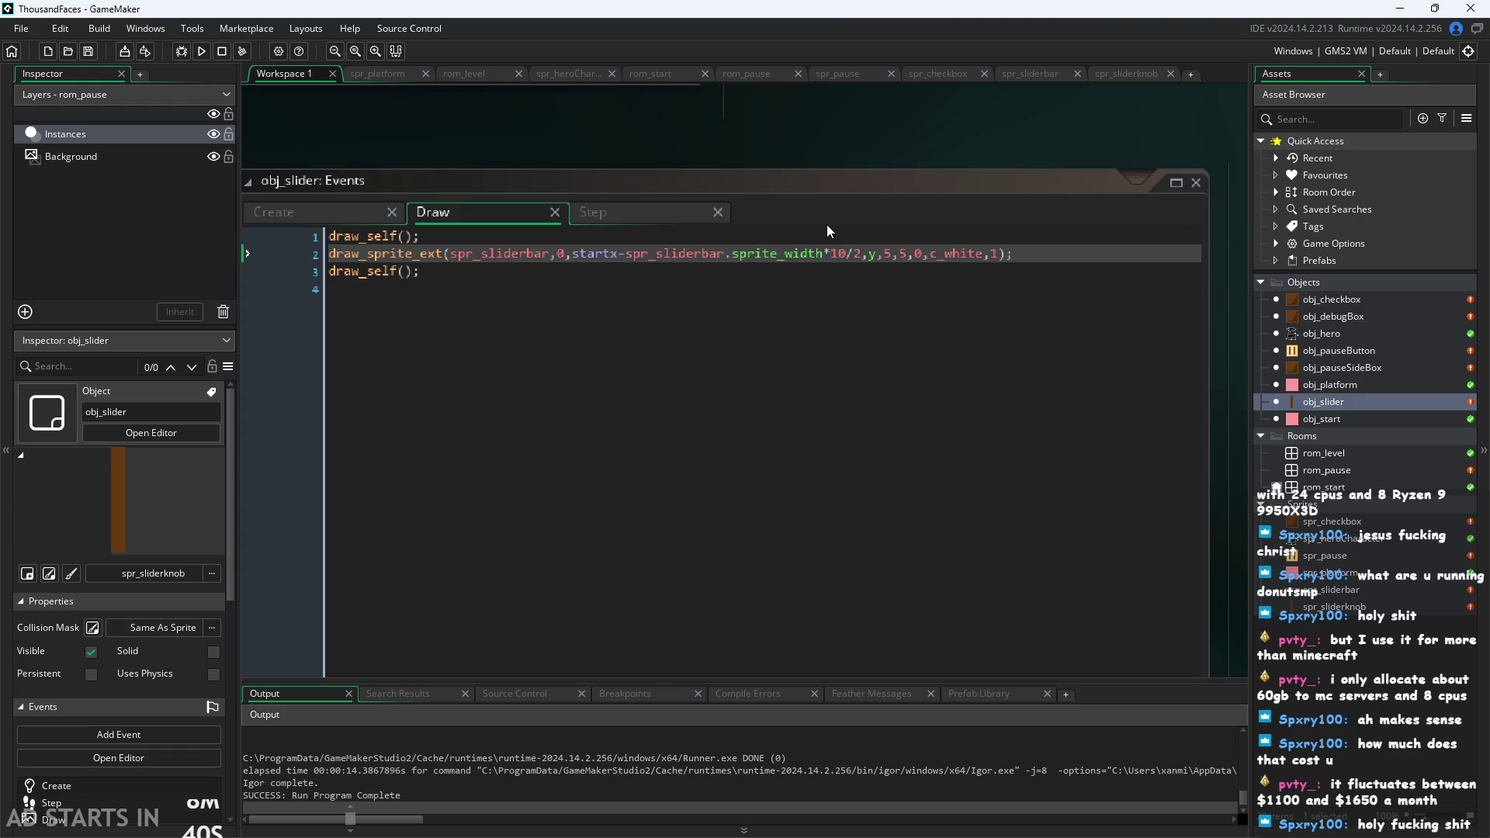
Retype the 10 multiplier before /2 on line 2, then rerun and slide the knob right.
{"action": "left_click", "coordinate": [886, 253]}
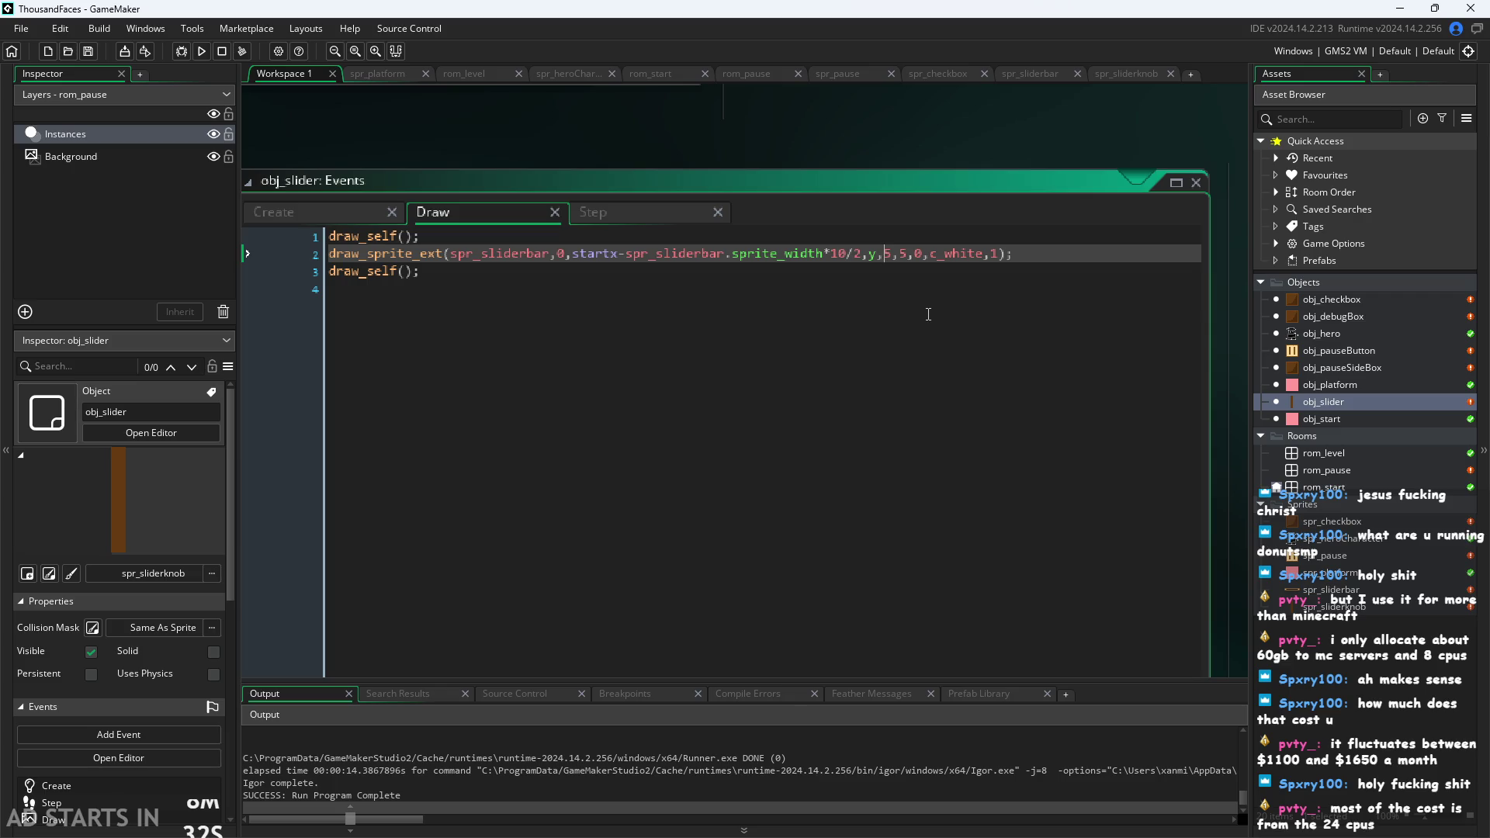
{"action": "mouse_move", "coordinate": [872, 255]}
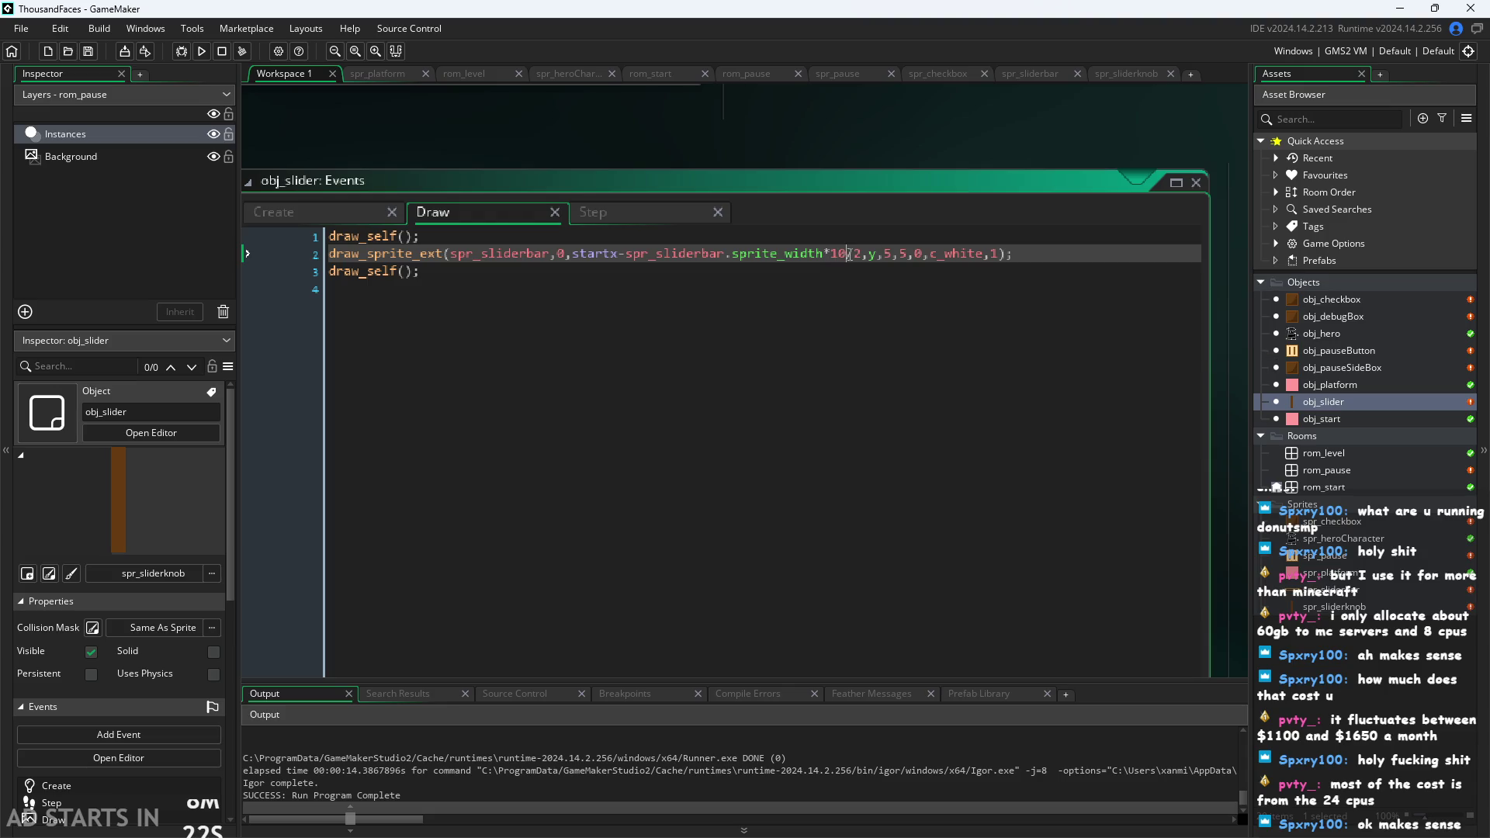
{"action": "key", "text": "BackSpace"}
{"action": "key", "text": "BackSpace"}
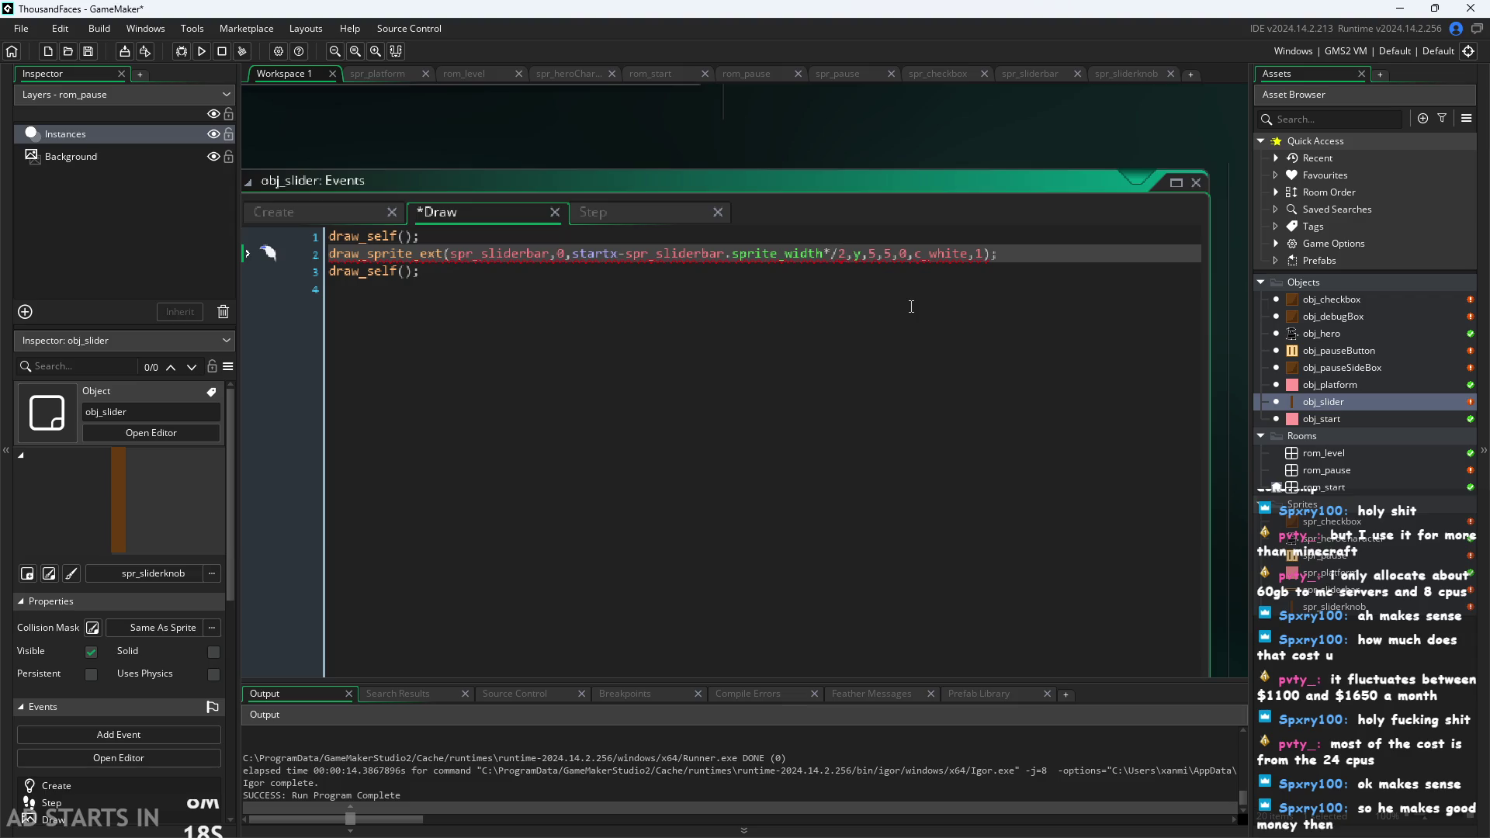
{"action": "key", "text": "BackSpace"}
{"action": "key", "text": "BackSpace"}
{"action": "type", "text": "/2"}
{"action": "key", "text": "Left"}
{"action": "key", "text": "Left"}
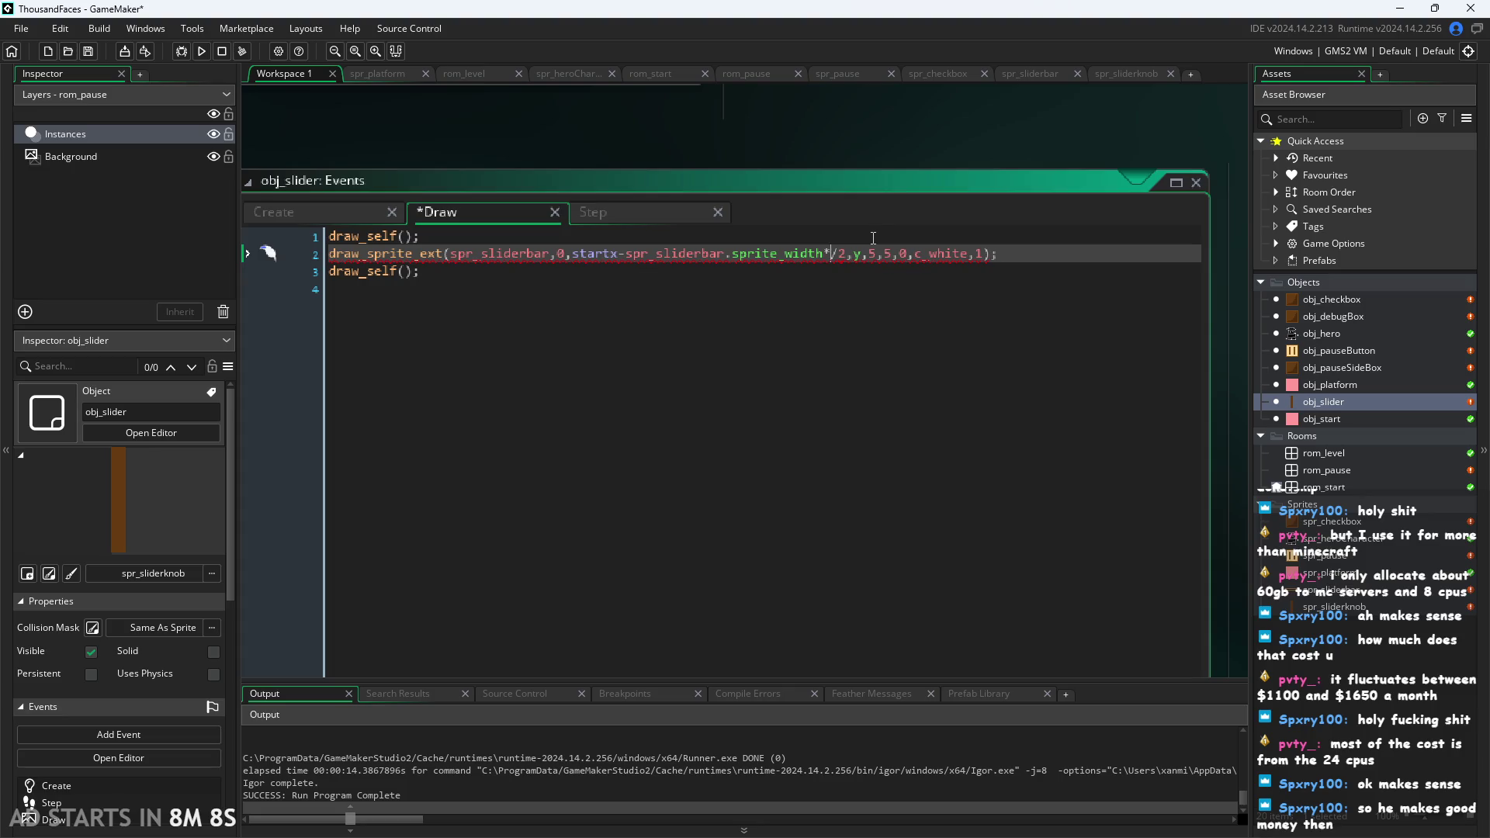
{"action": "type", "text": "10"}
{"action": "left_click", "coordinate": [873, 132]}
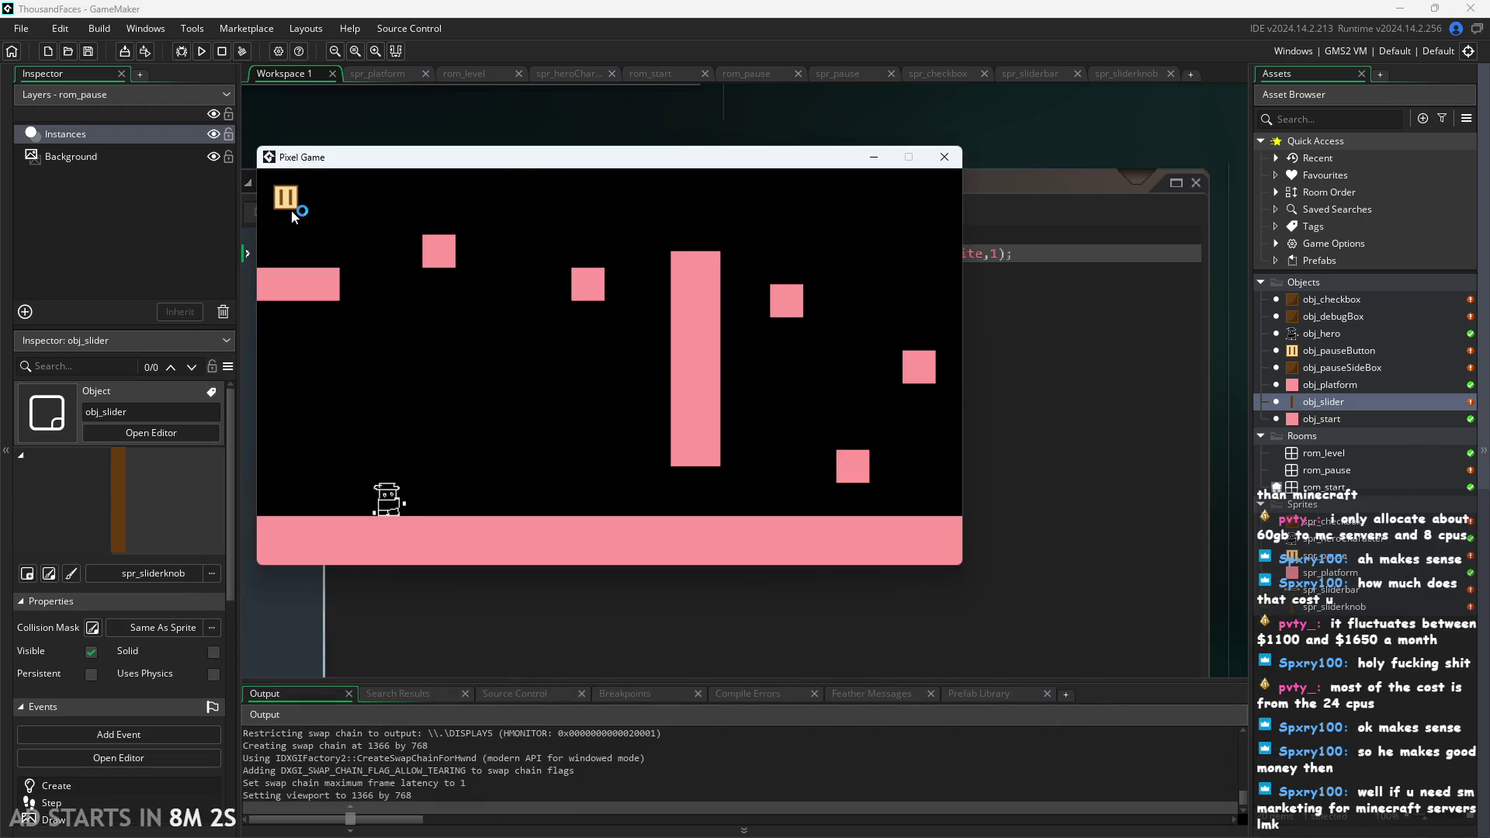
{"action": "left_click", "coordinate": [291, 207]}
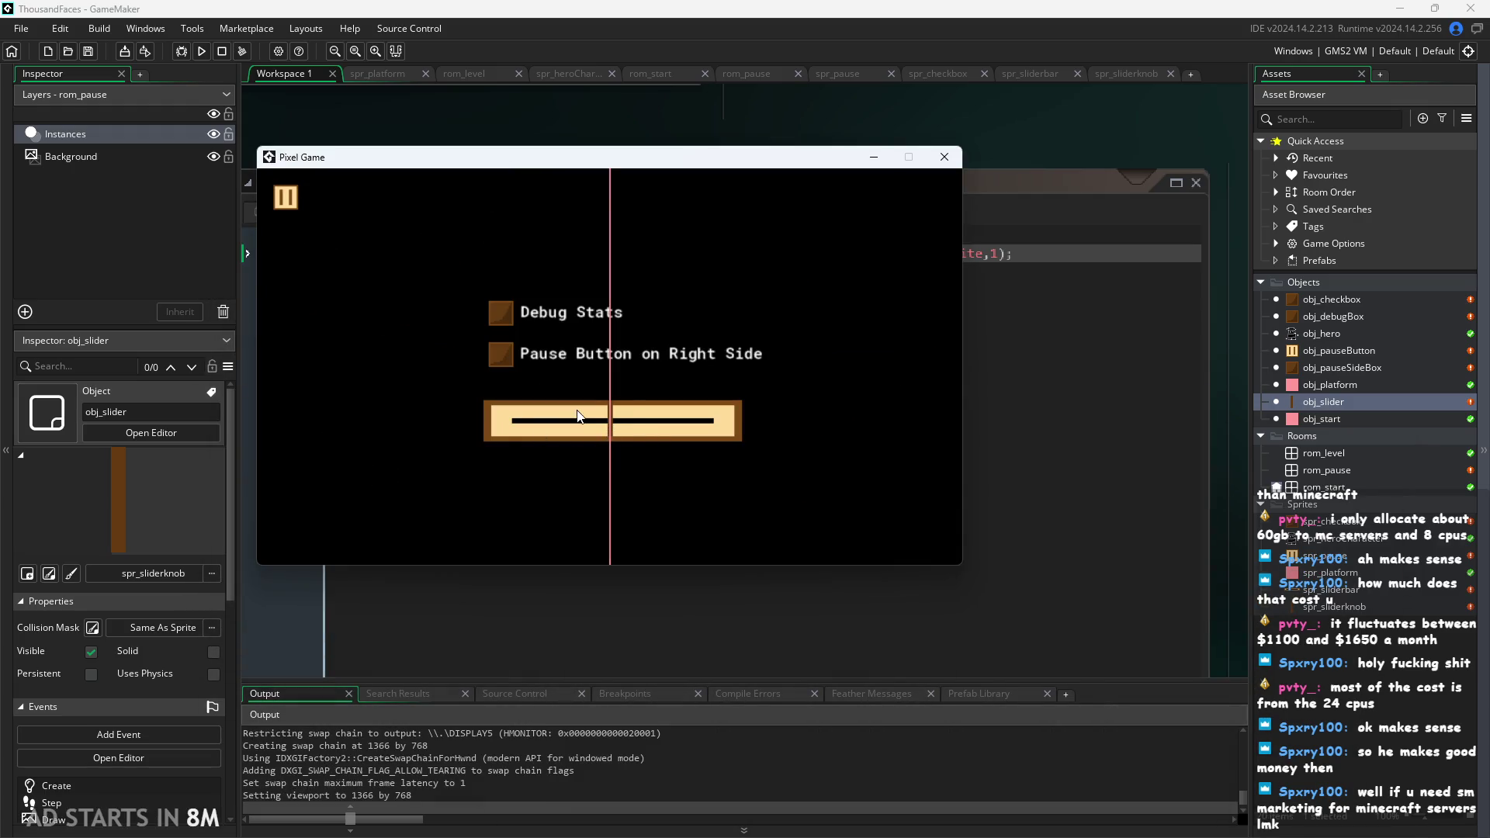
{"action": "mouse_move", "coordinate": [578, 417]}
{"action": "left_mouse_down"}
{"action": "mouse_move", "coordinate": [896, 442]}
{"action": "mouse_move", "coordinate": [961, 423]}
{"action": "mouse_move", "coordinate": [902, 390]}
{"action": "mouse_move", "coordinate": [782, 384]}
{"action": "left_mouse_up"}
Replace 10/2 in the bar offset with image_xscale.
{"action": "left_click", "coordinate": [943, 158]}
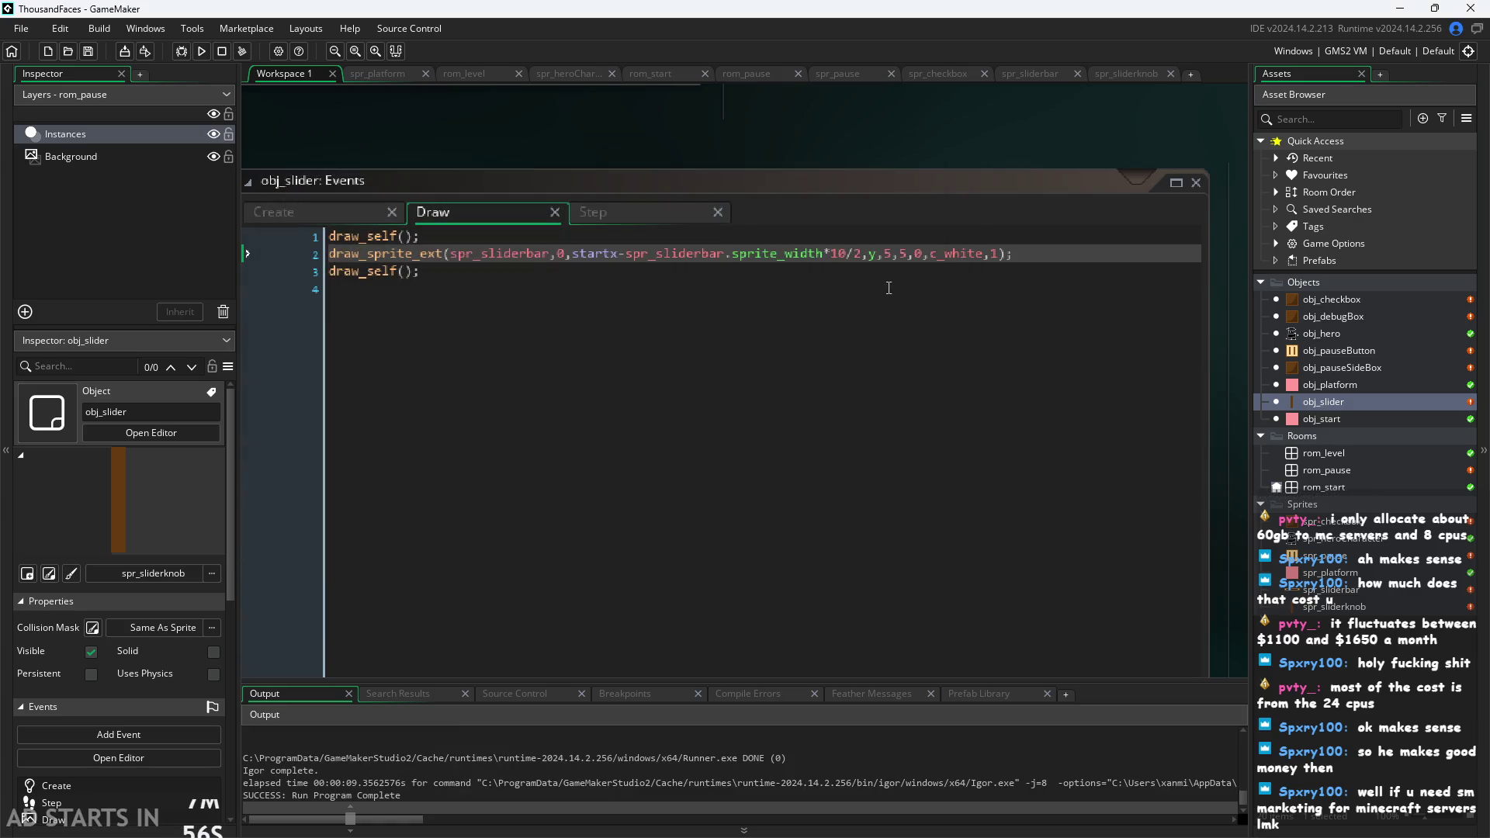
{"action": "left_click", "coordinate": [858, 261]}
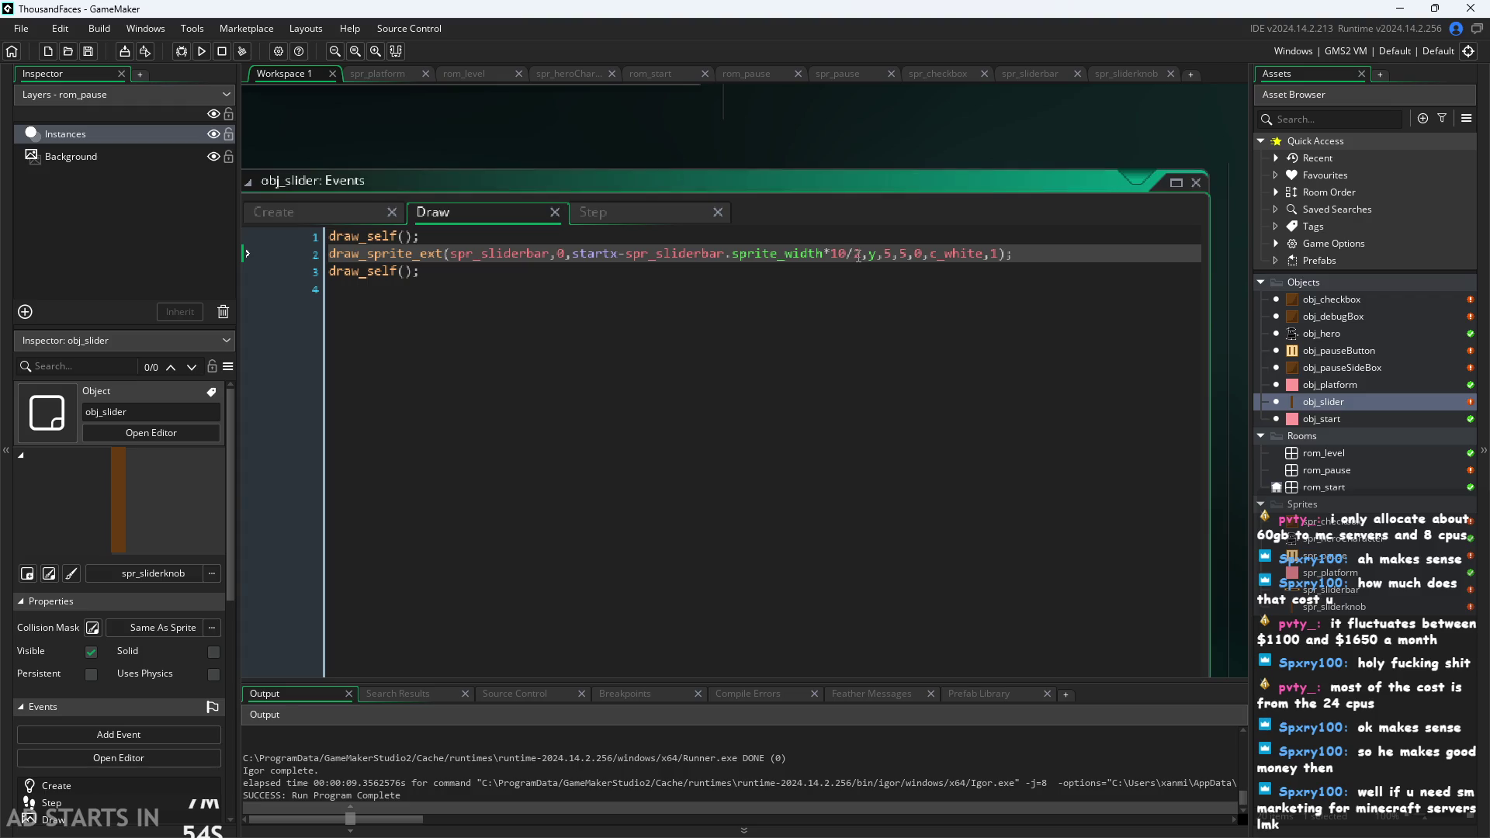
{"action": "left_click_drag", "start_coordinate": [850, 262], "coordinate": [831, 263]}
{"action": "key", "text": "BackSpace"}
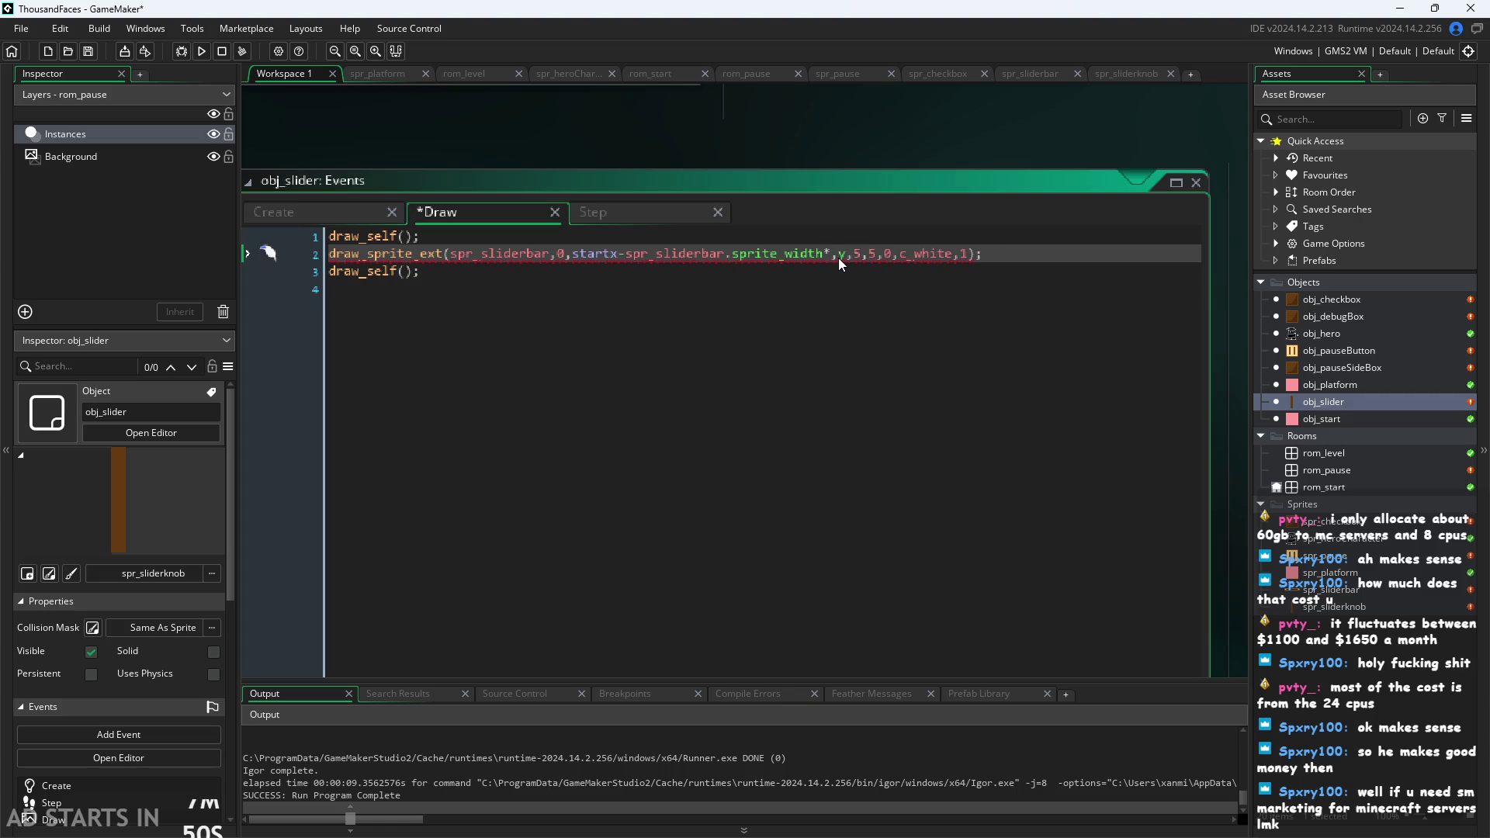
{"action": "type", "text": "image"}
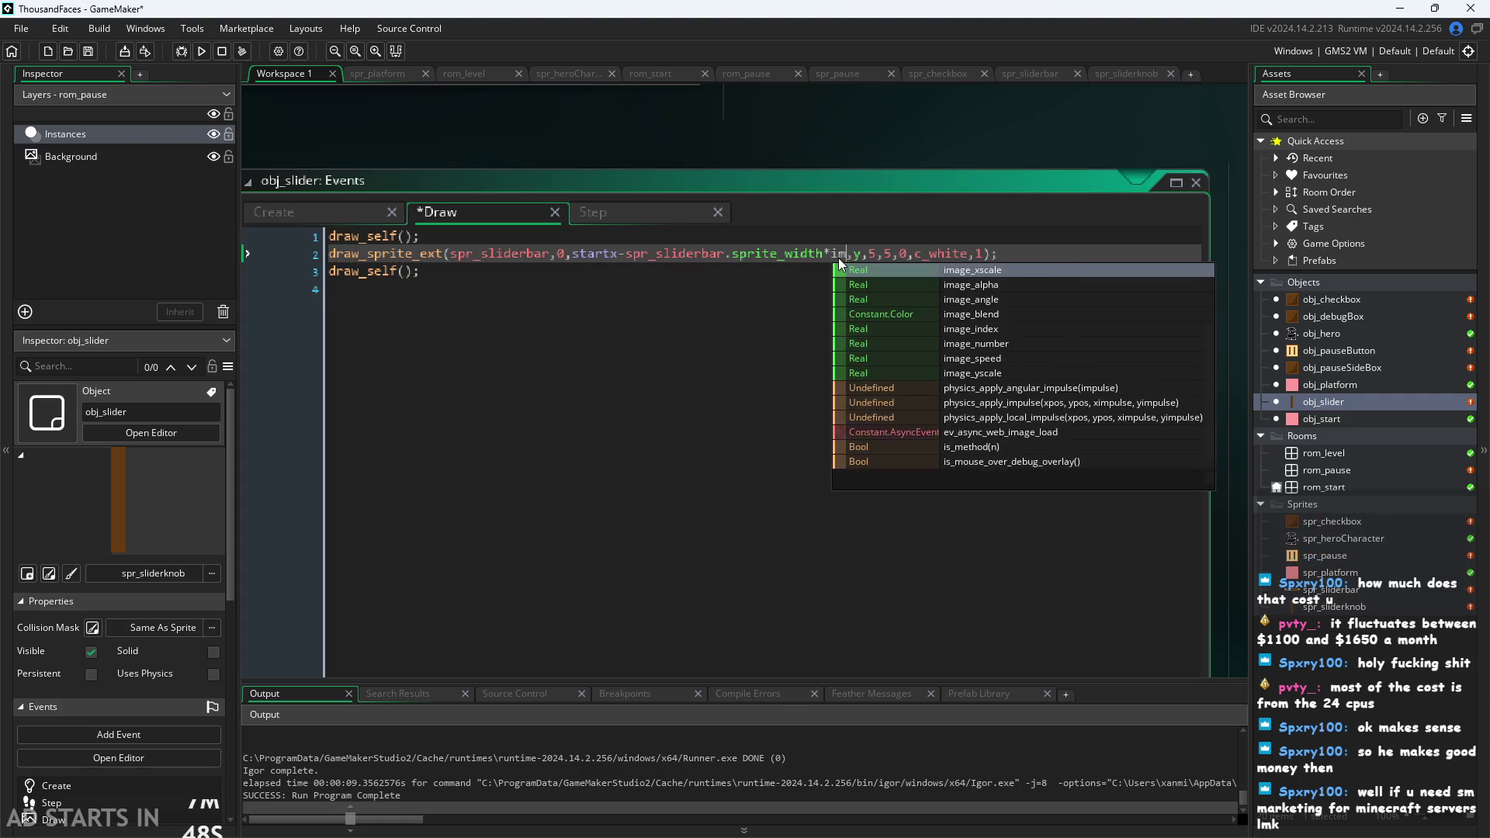
{"action": "key", "text": "Return"}
{"action": "left_click", "coordinate": [950, 140]}
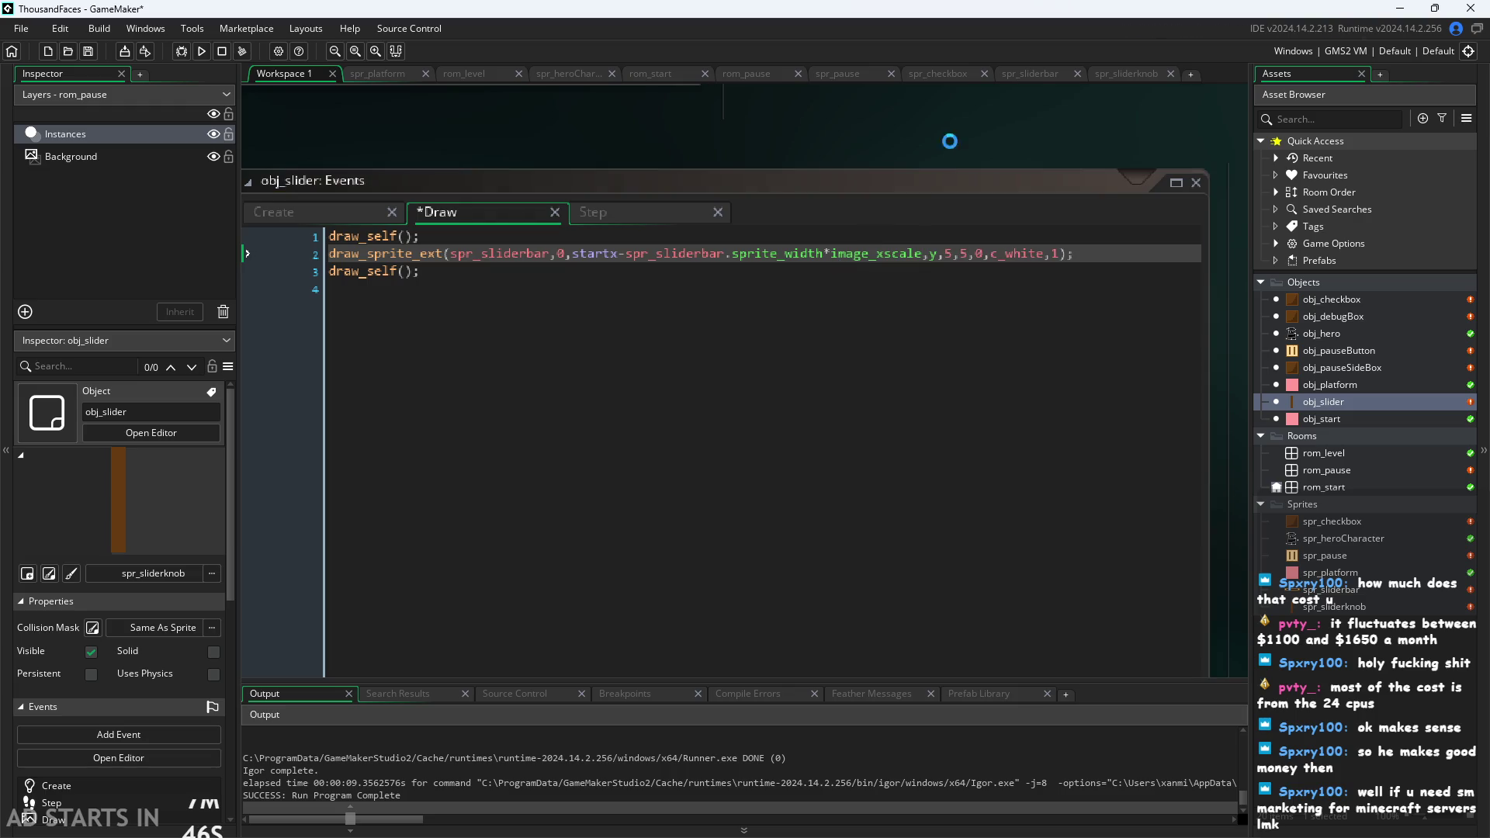
Run the game, open the pause menu, and slide the volume knob along the bar.
{"action": "key", "text": "F5"}
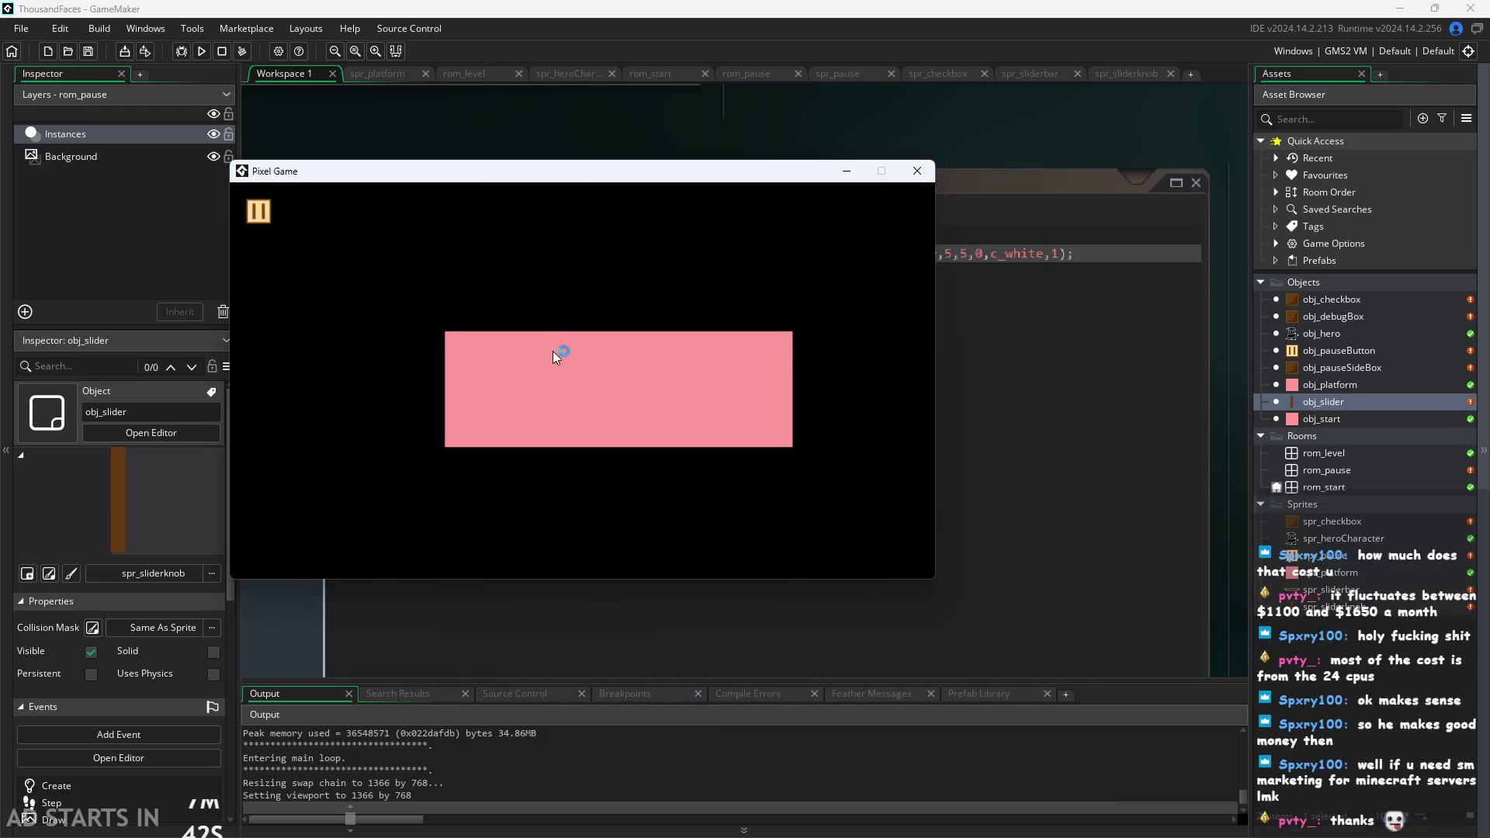
{"action": "left_click", "coordinate": [558, 386]}
{"action": "left_click", "coordinate": [259, 213]}
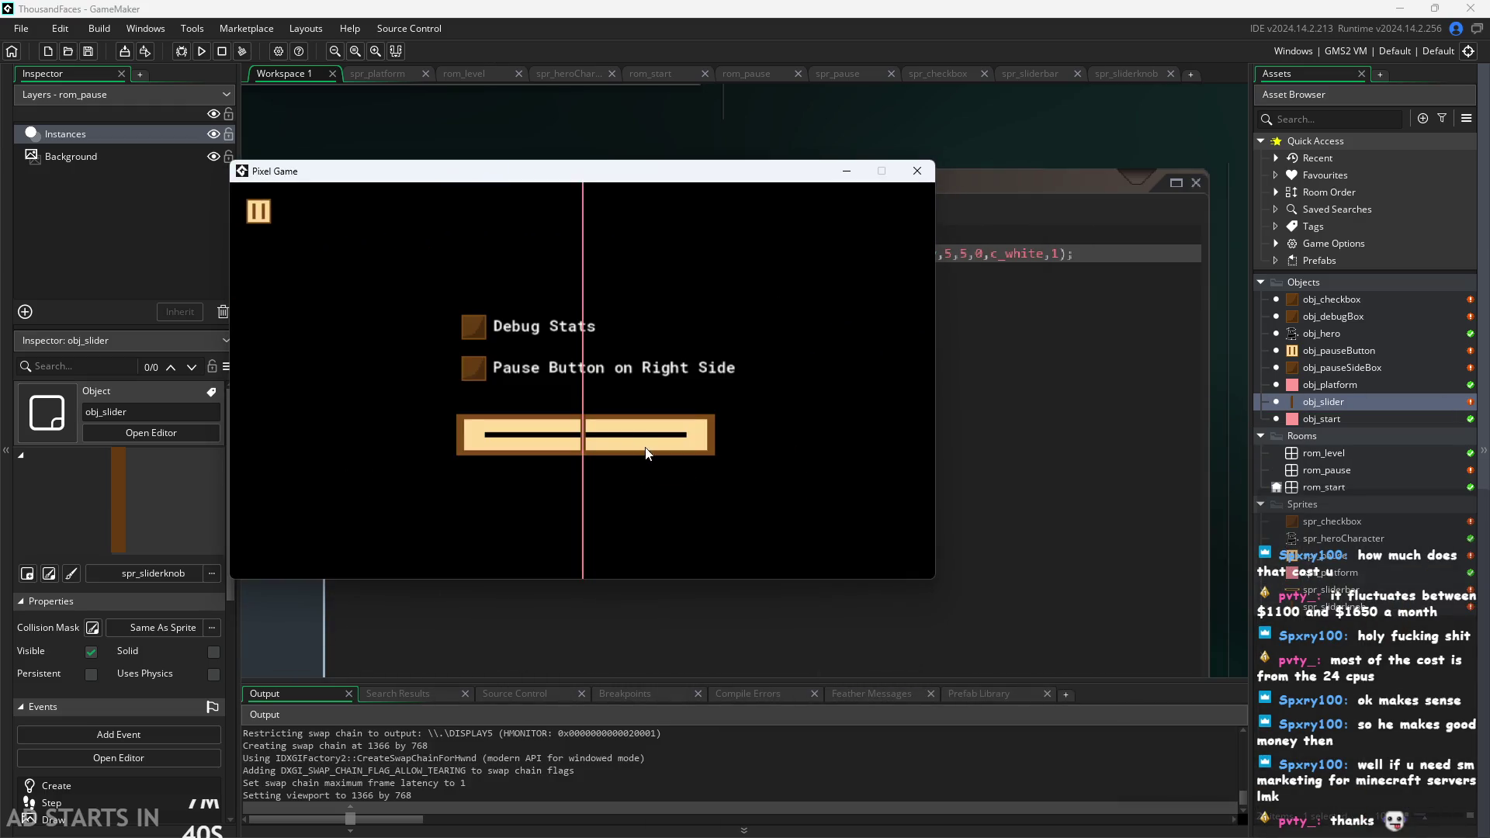
{"action": "mouse_move", "coordinate": [579, 431]}
{"action": "left_mouse_down"}
{"action": "mouse_move", "coordinate": [546, 435]}
{"action": "mouse_move", "coordinate": [919, 505]}
{"action": "mouse_move", "coordinate": [210, 487]}
{"action": "mouse_move", "coordinate": [474, 680]}
{"action": "mouse_move", "coordinate": [621, 595]}
{"action": "left_mouse_up"}
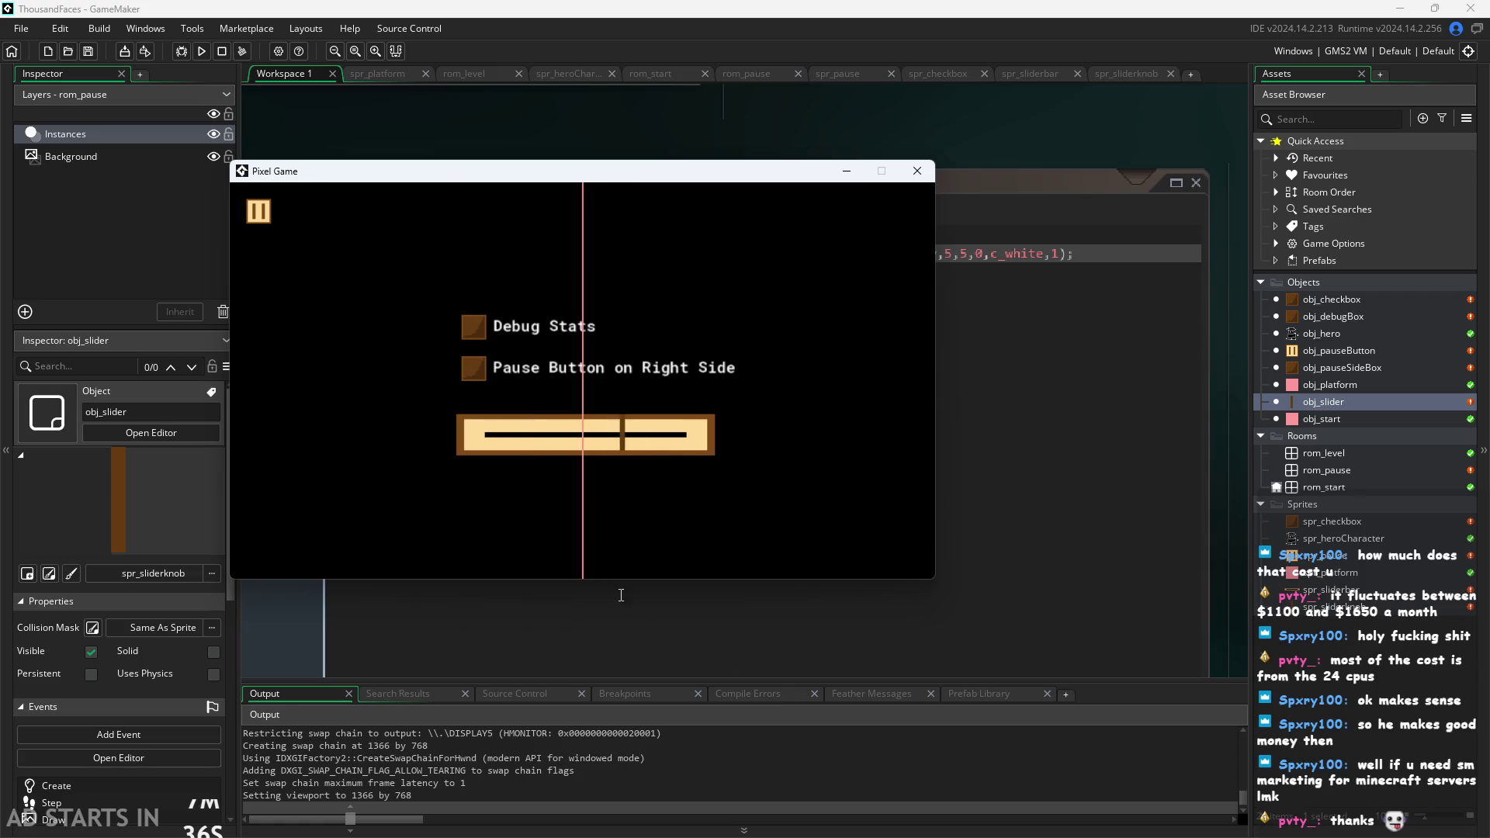
{"action": "left_click", "coordinate": [916, 170]}
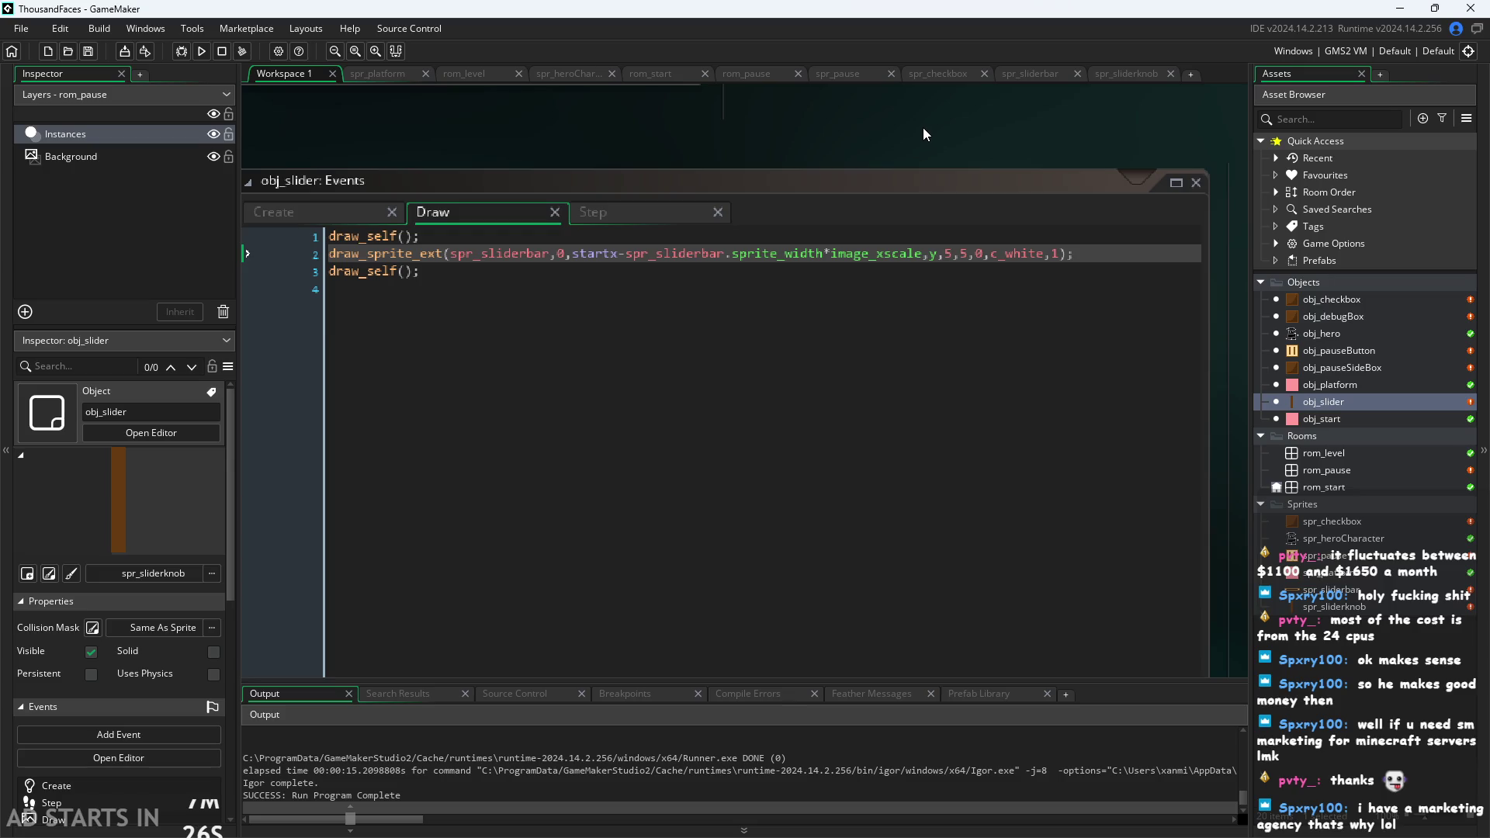
Run the game, press Escape for the pause menu, and drag the knob left and right across the bar.
{"action": "left_click", "coordinate": [203, 52]}
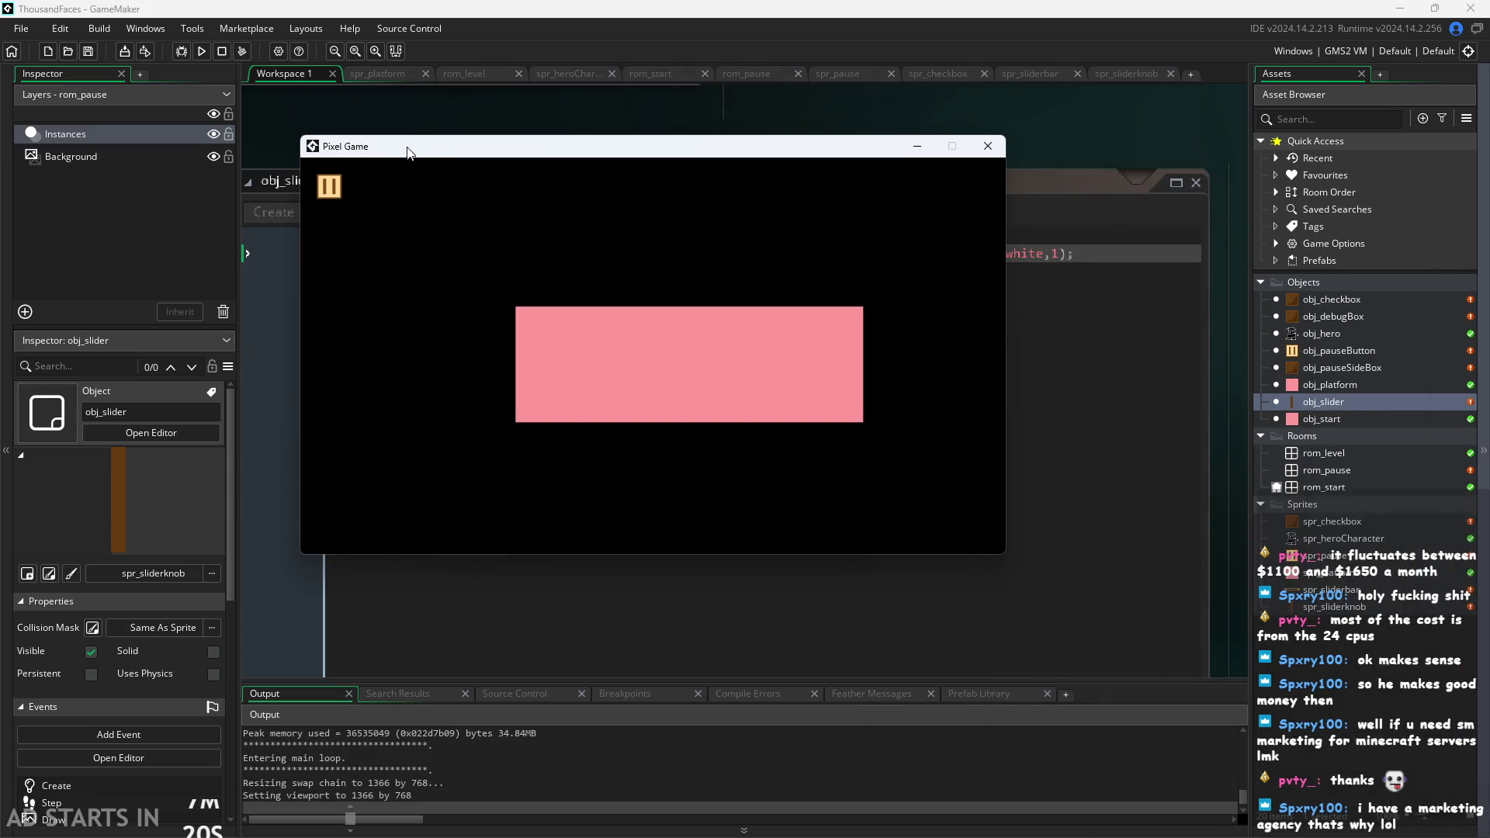
{"action": "key", "text": "Escape"}
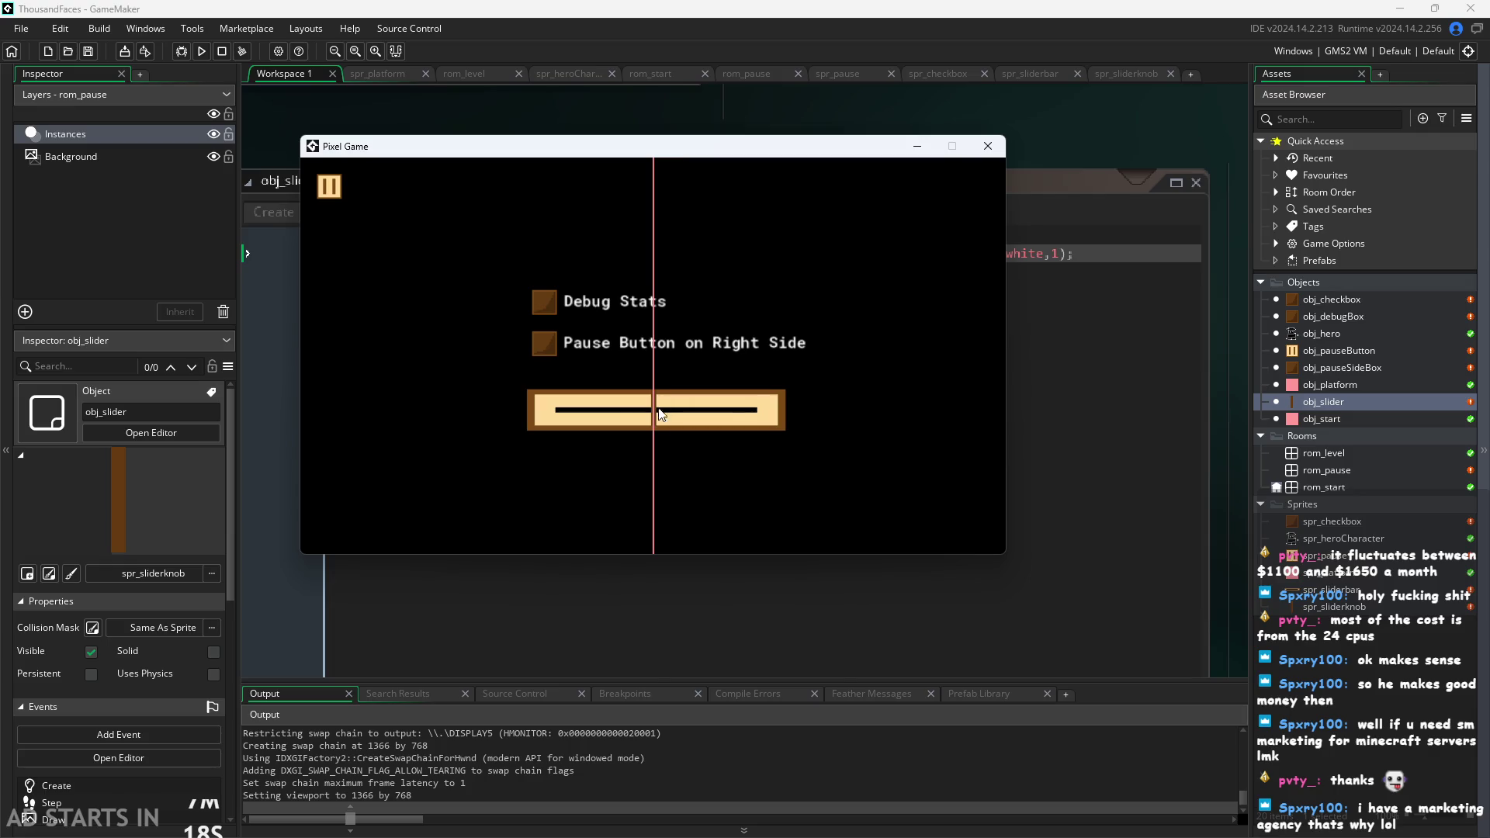
{"action": "left_click_drag", "start_coordinate": [650, 414], "coordinate": [459, 399]}
{"action": "mouse_move", "coordinate": [600, 425]}
{"action": "left_mouse_down"}
{"action": "mouse_move", "coordinate": [988, 417]}
{"action": "mouse_move", "coordinate": [309, 389]}
{"action": "left_mouse_up"}
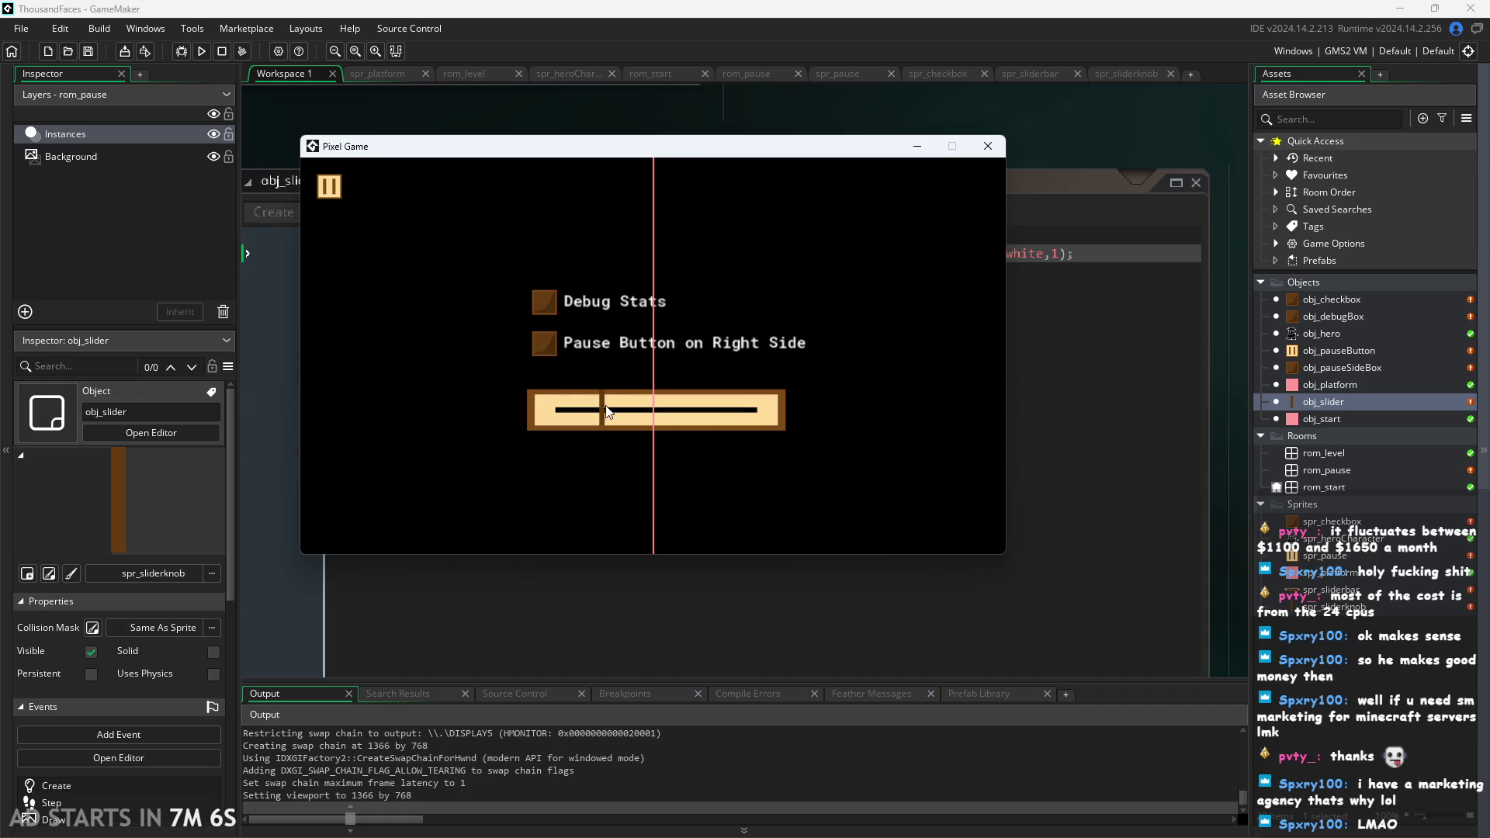
{"action": "left_click_drag", "start_coordinate": [604, 408], "coordinate": [775, 431]}
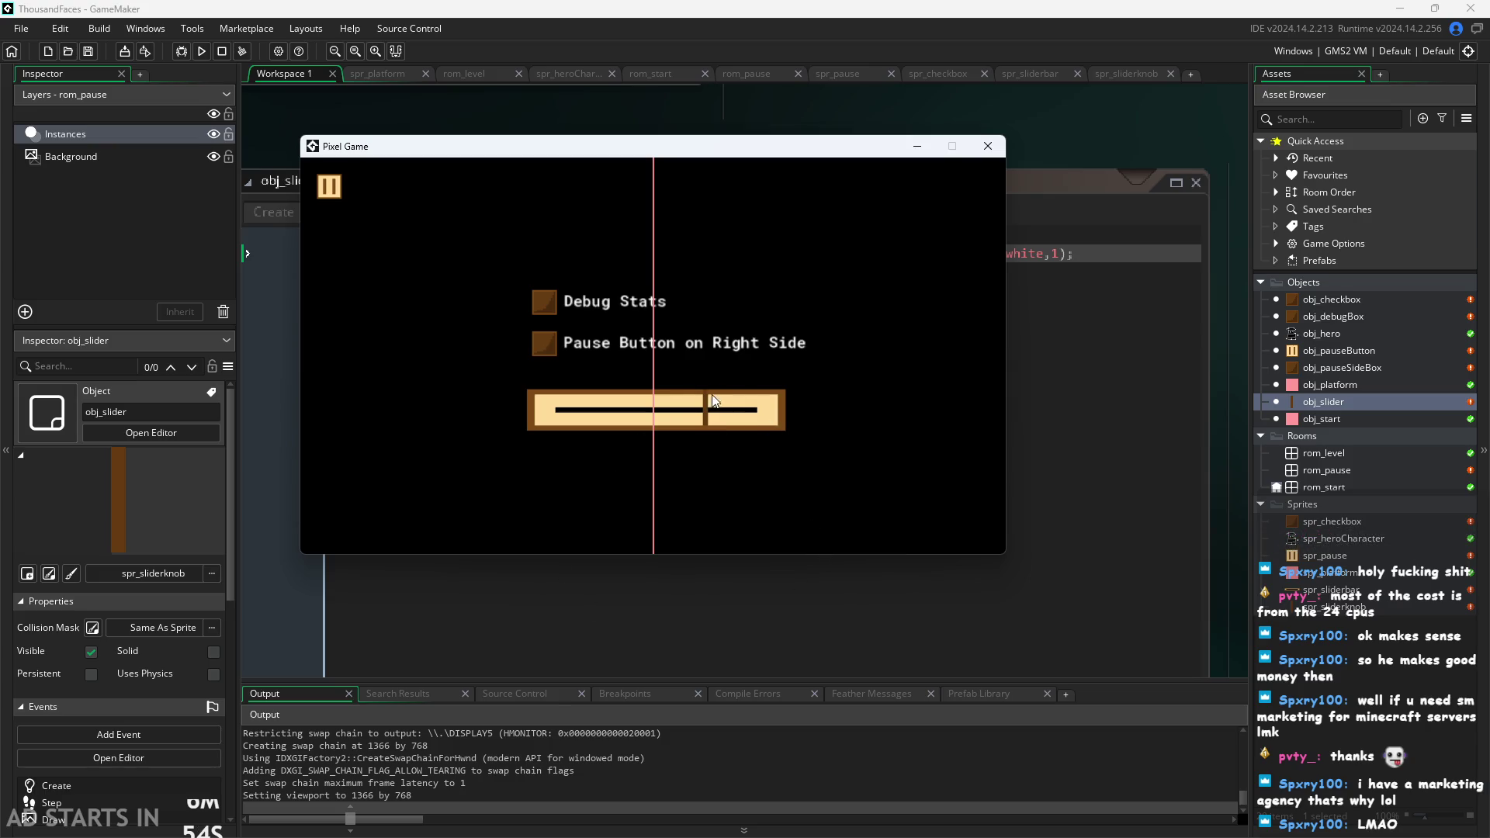
{"action": "mouse_move", "coordinate": [711, 394]}
{"action": "left_mouse_down"}
{"action": "mouse_move", "coordinate": [470, 430]}
{"action": "mouse_move", "coordinate": [842, 426]}
{"action": "mouse_move", "coordinate": [1051, 444]}
{"action": "mouse_move", "coordinate": [384, 401]}
{"action": "left_mouse_up"}
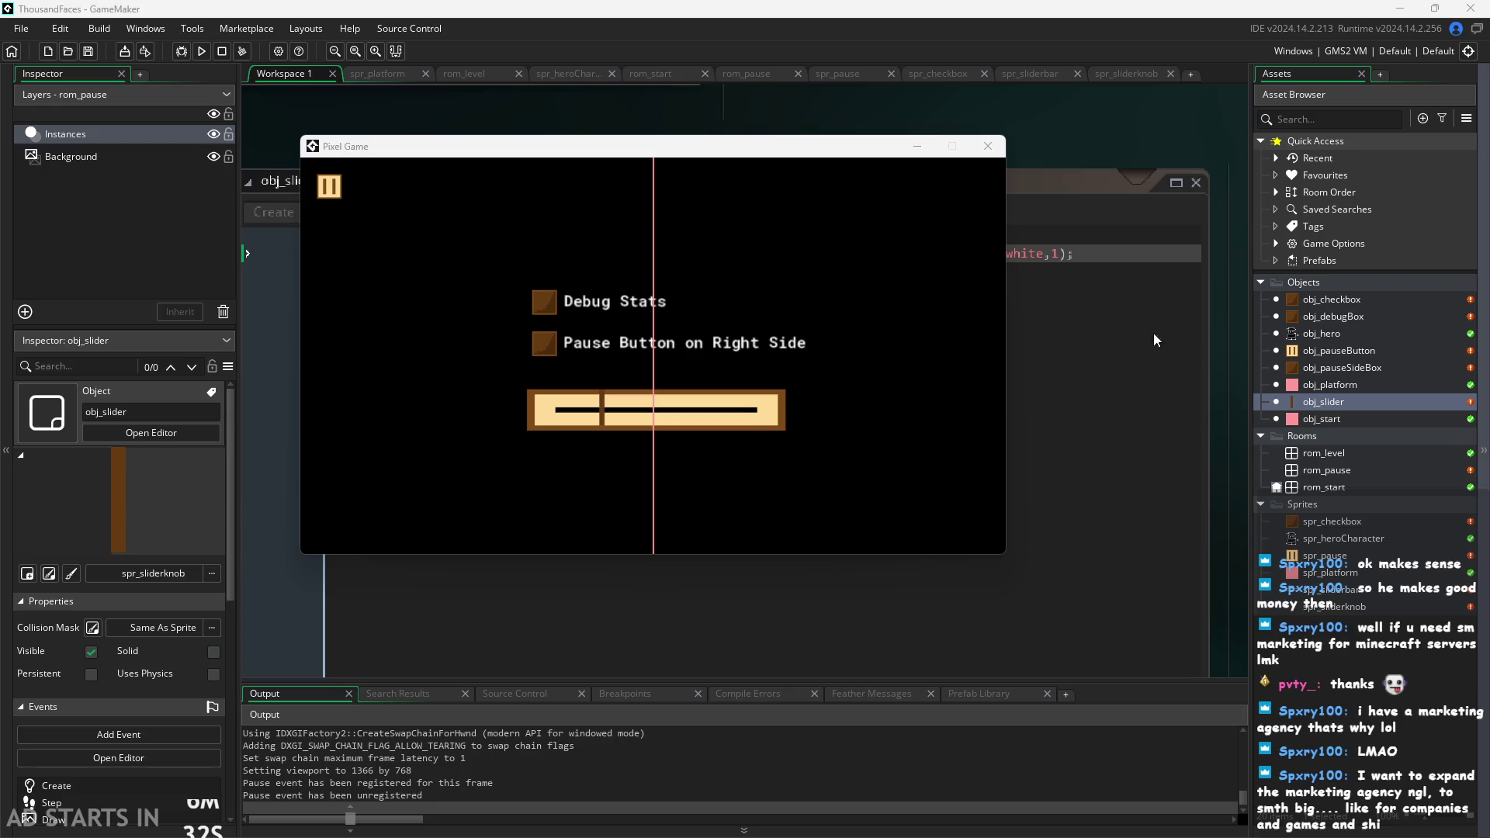
Drag the pause-menu volume knob right, along the bar, and back toward the left.
{"action": "left_click", "coordinate": [792, 372]}
{"action": "mouse_move", "coordinate": [609, 411]}
{"action": "left_mouse_down"}
{"action": "mouse_move", "coordinate": [719, 436]}
{"action": "mouse_move", "coordinate": [743, 472]}
{"action": "mouse_move", "coordinate": [675, 416]}
{"action": "mouse_move", "coordinate": [706, 419]}
{"action": "left_mouse_up"}
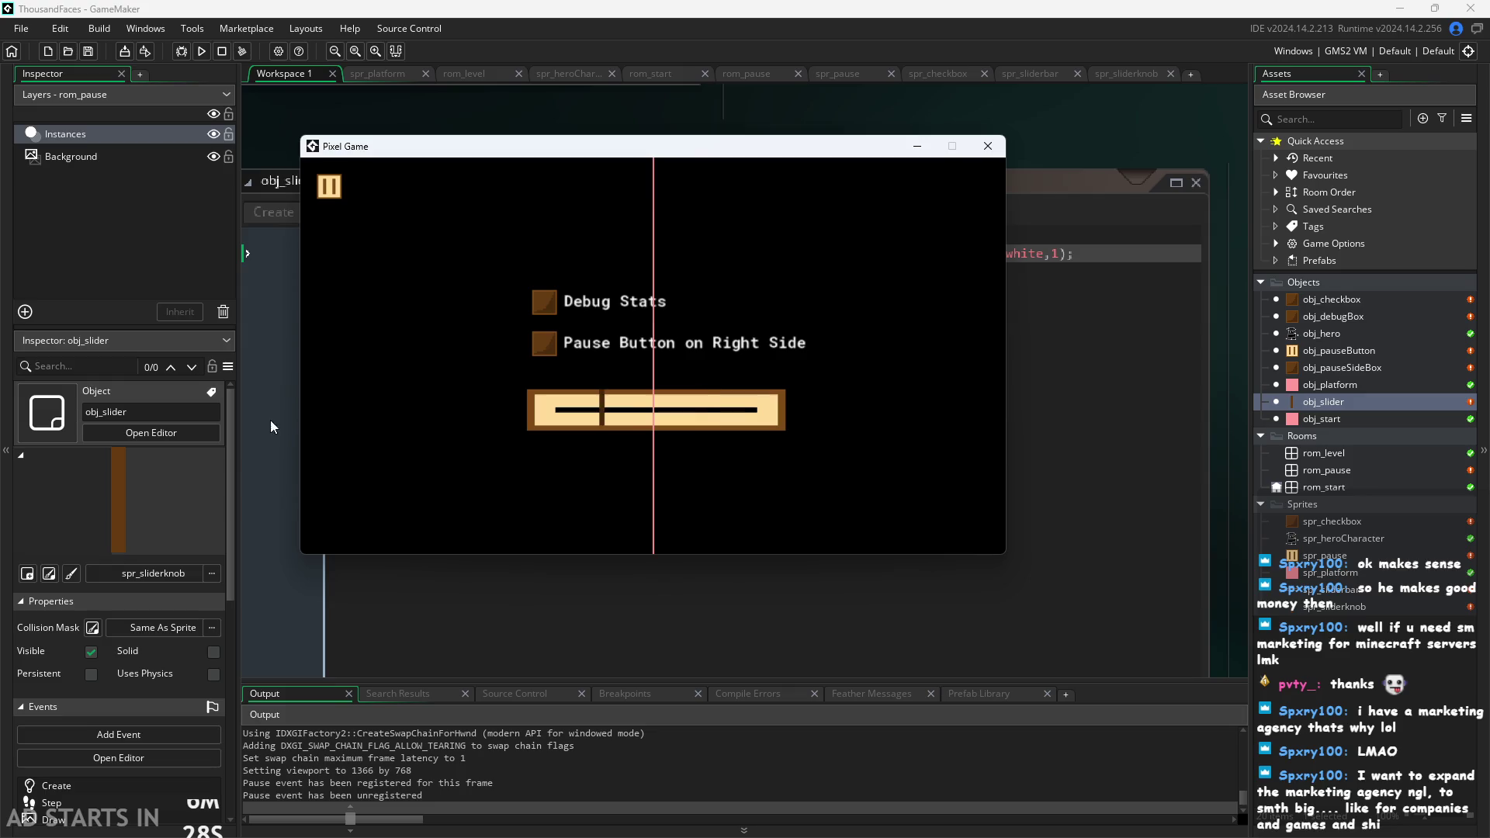
{"action": "left_click_drag", "start_coordinate": [704, 409], "coordinate": [527, 395]}
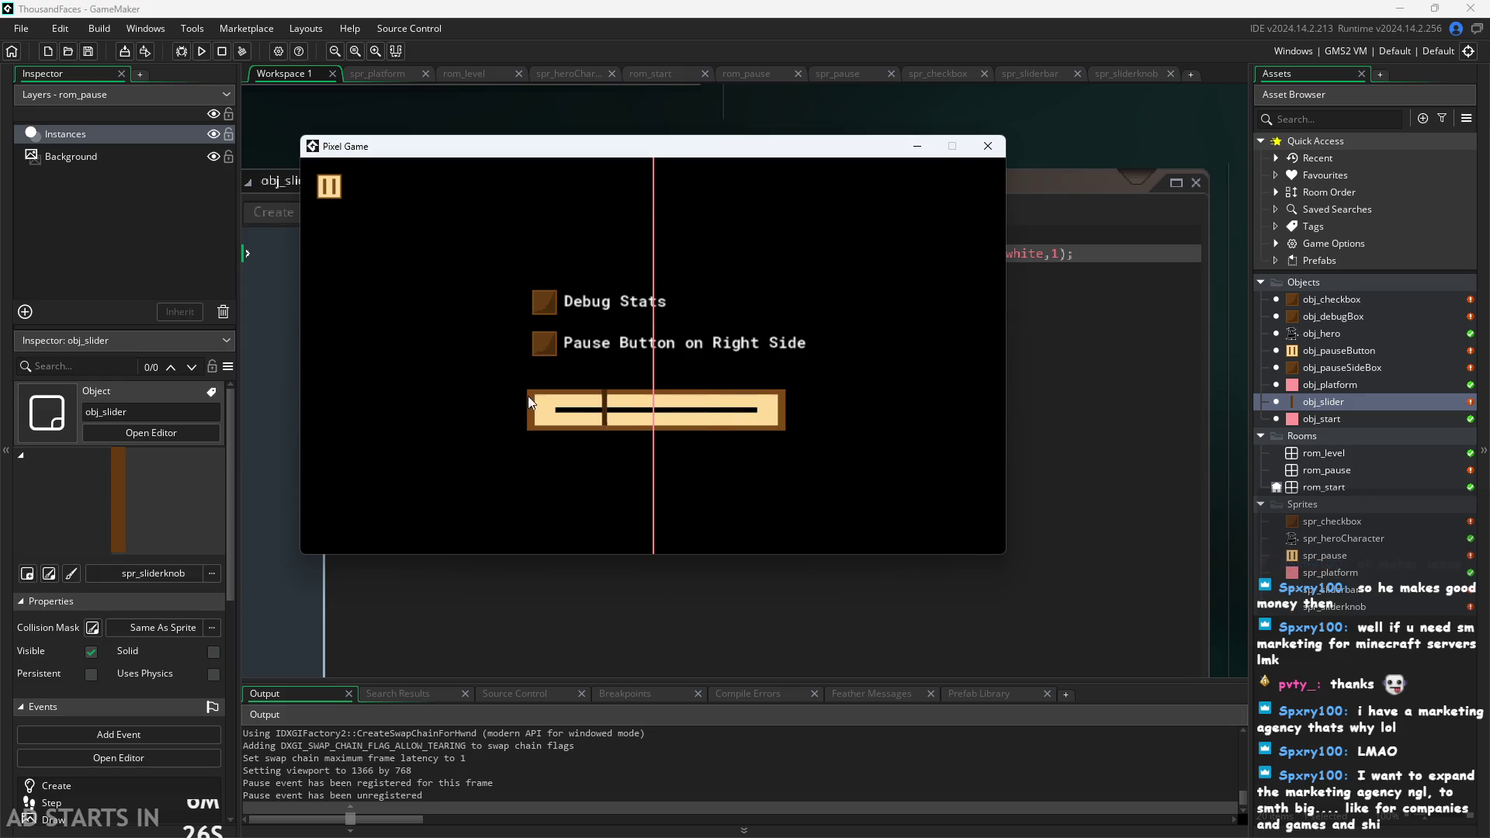
{"action": "left_click_drag", "start_coordinate": [704, 409], "coordinate": [539, 318]}
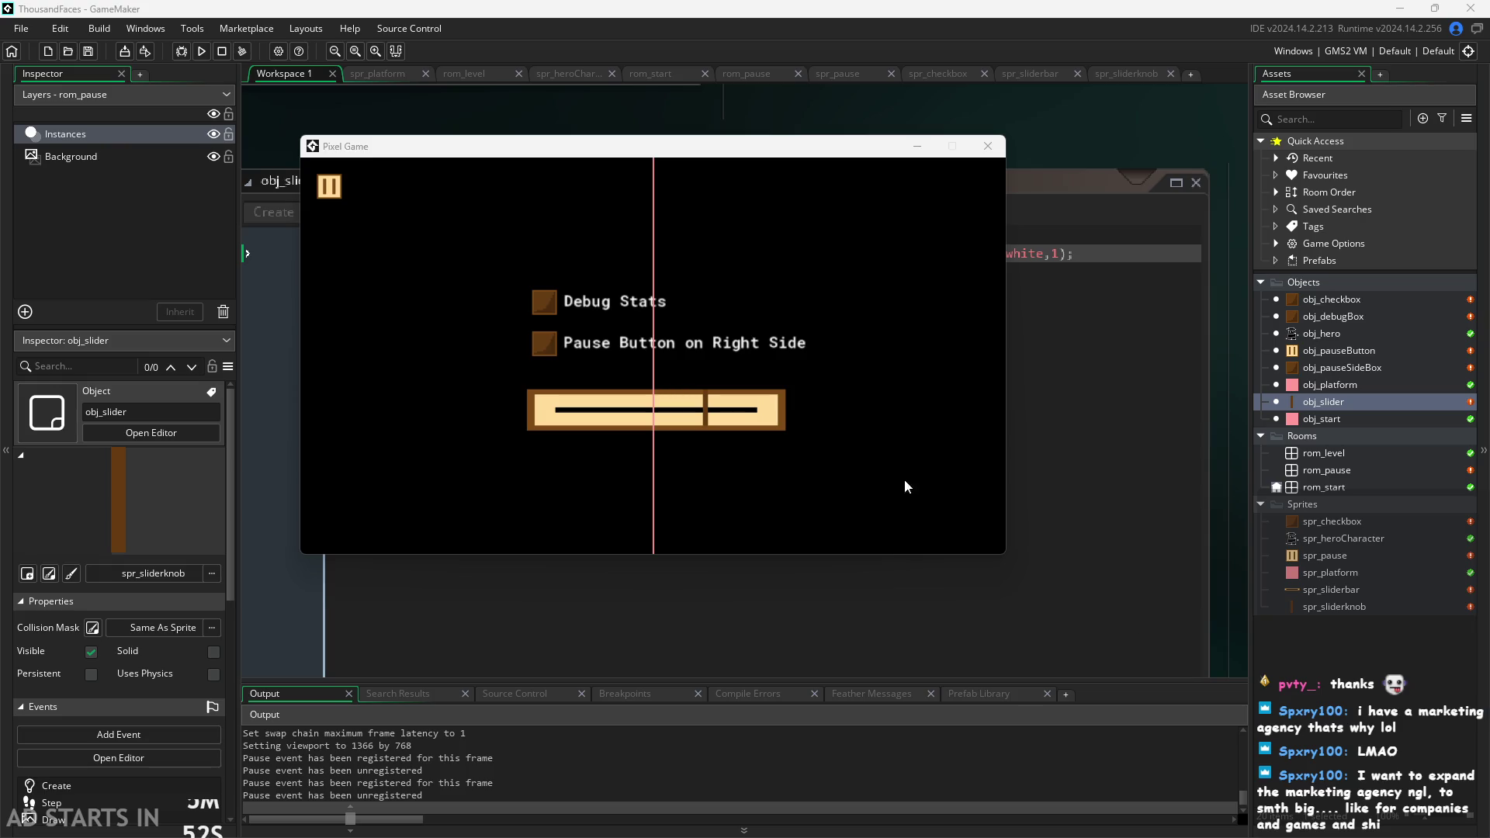
{"action": "left_click_drag", "start_coordinate": [705, 409], "coordinate": [601, 411]}
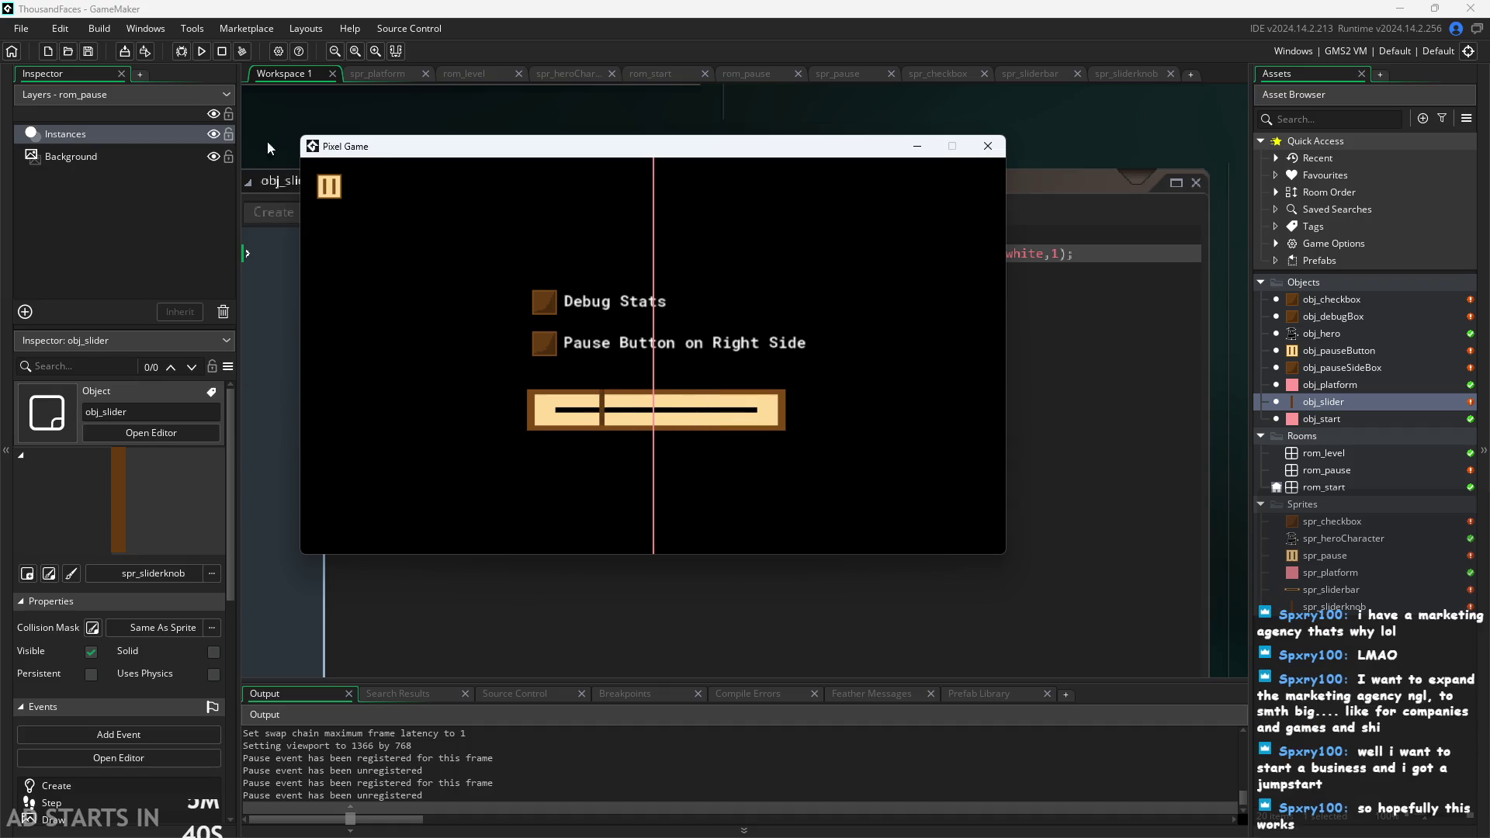
Resume play and walk and jump the hero left and right across the level floor.
{"action": "left_click", "coordinate": [331, 188]}
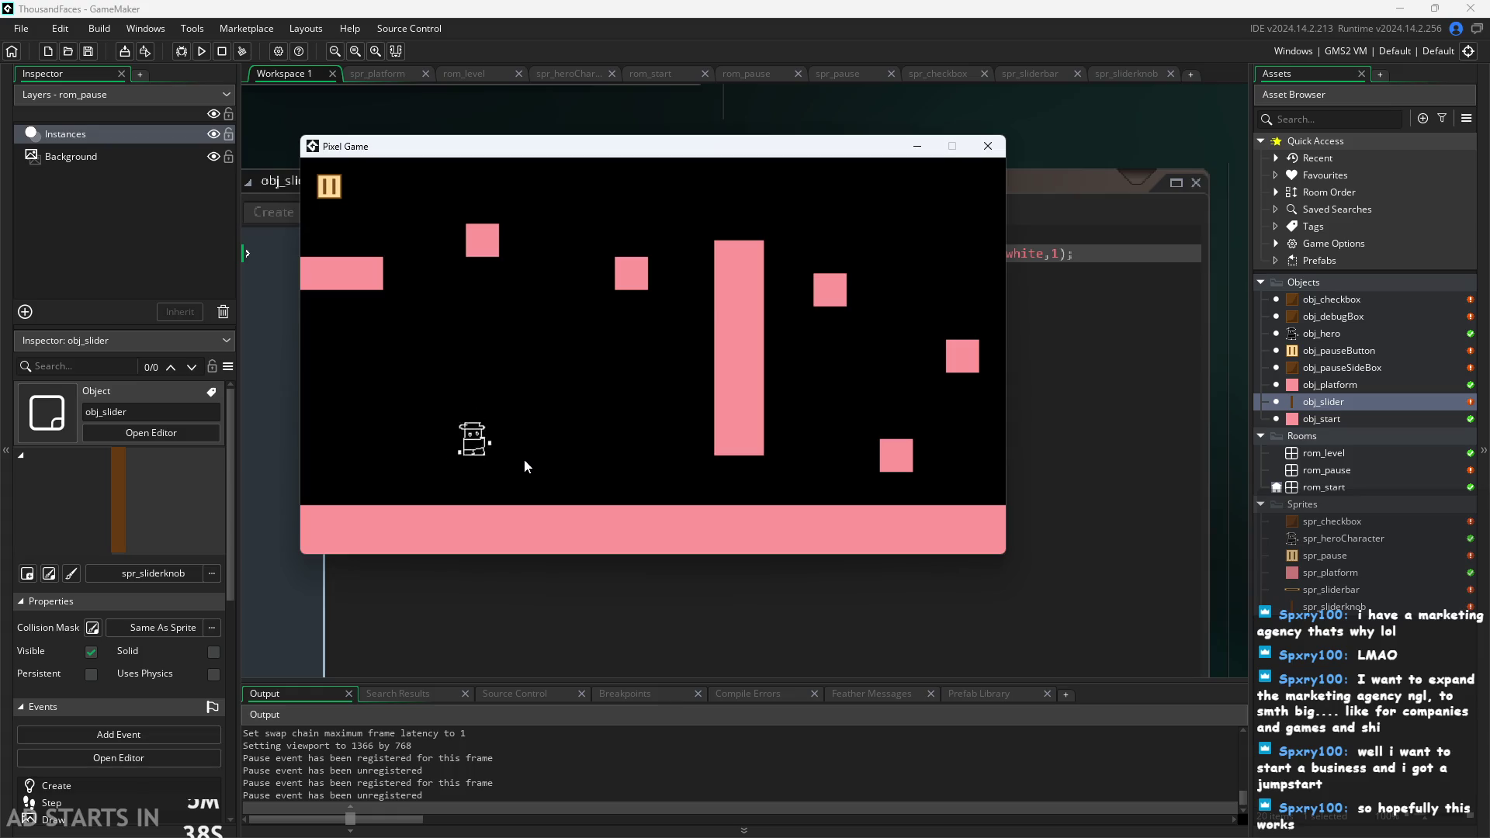
{"action": "key", "text": "Right"}
{"action": "key", "text": "Up"}
{"action": "key", "text": "Up"}
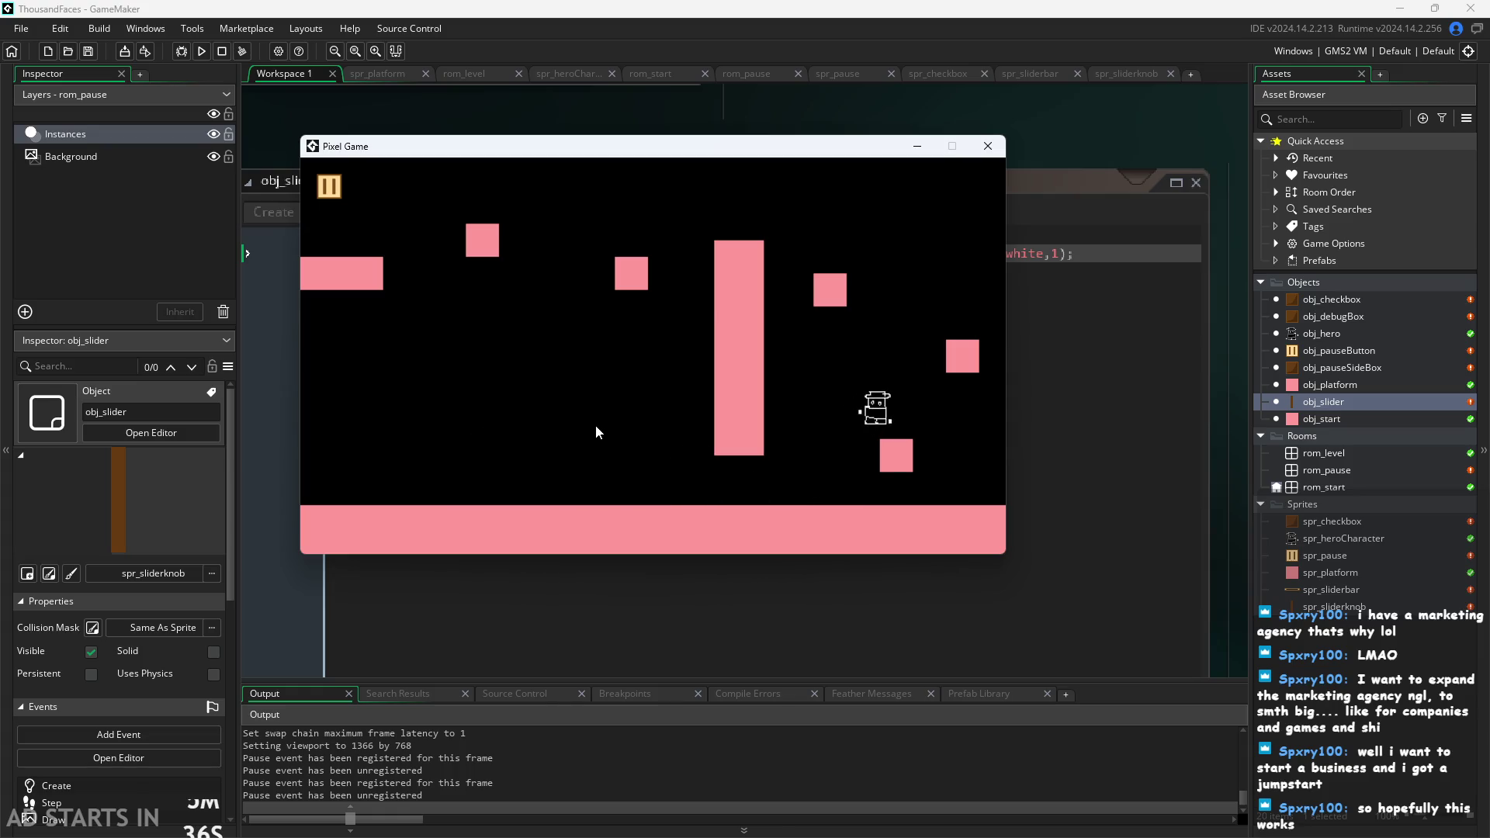
{"action": "key", "text": "Up"}
{"action": "key", "text": "Right"}
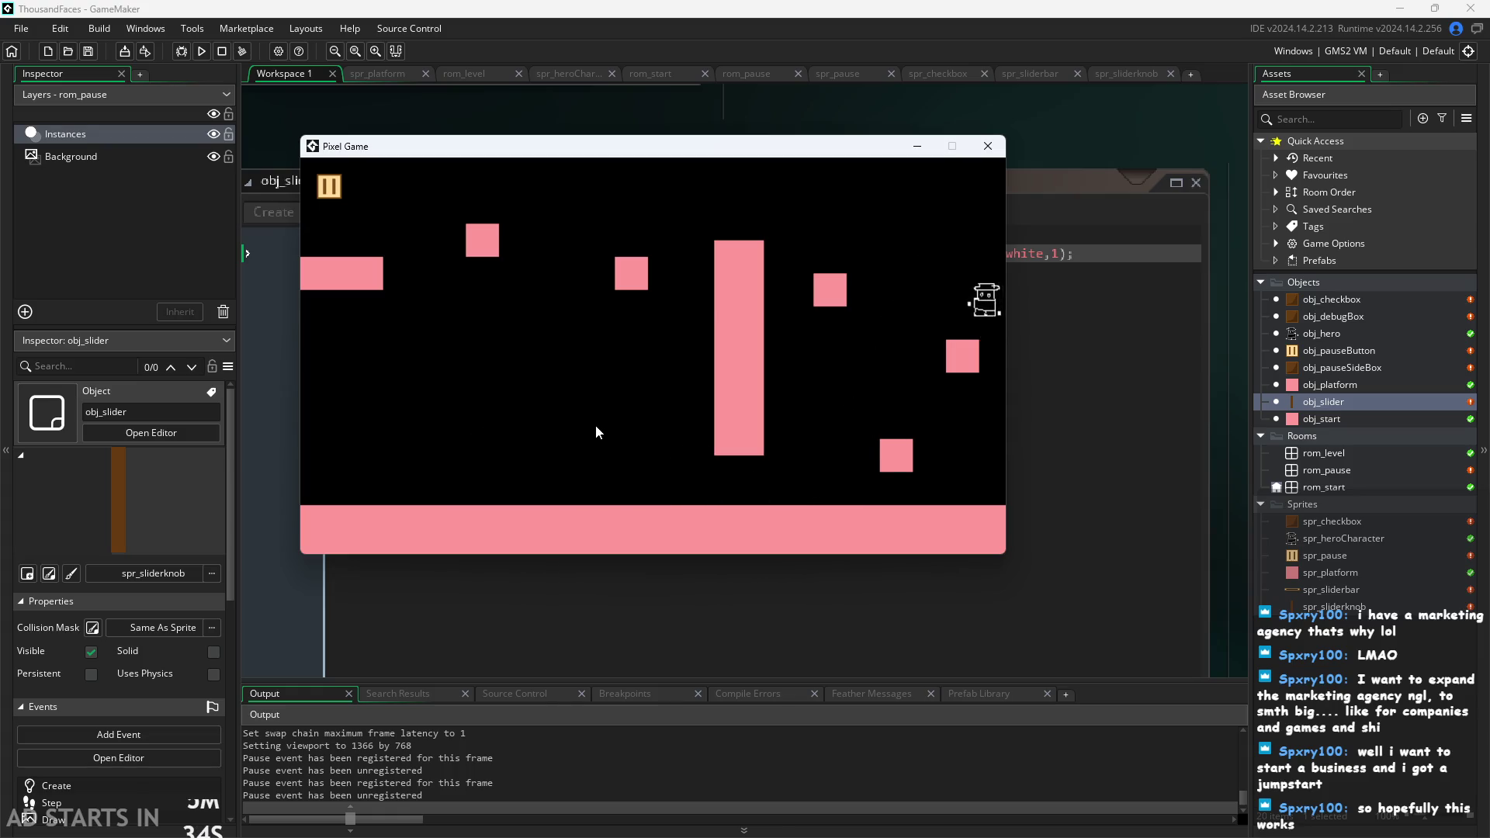
{"action": "key", "text": "Up"}
{"action": "key", "text": "Left"}
{"action": "key", "text": "Right"}
{"action": "key", "text": "Up"}
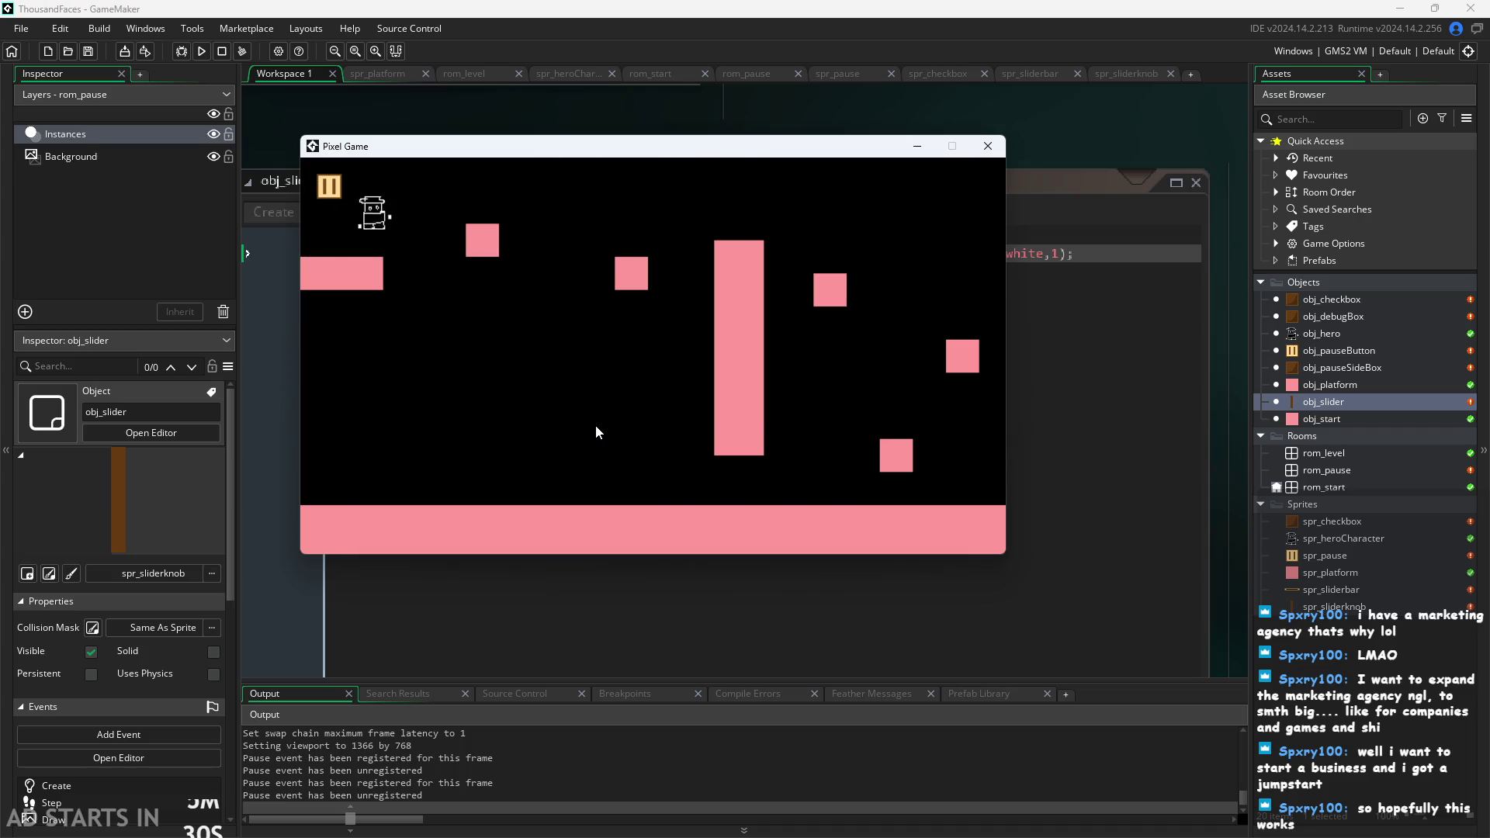
{"action": "key", "text": "Up"}
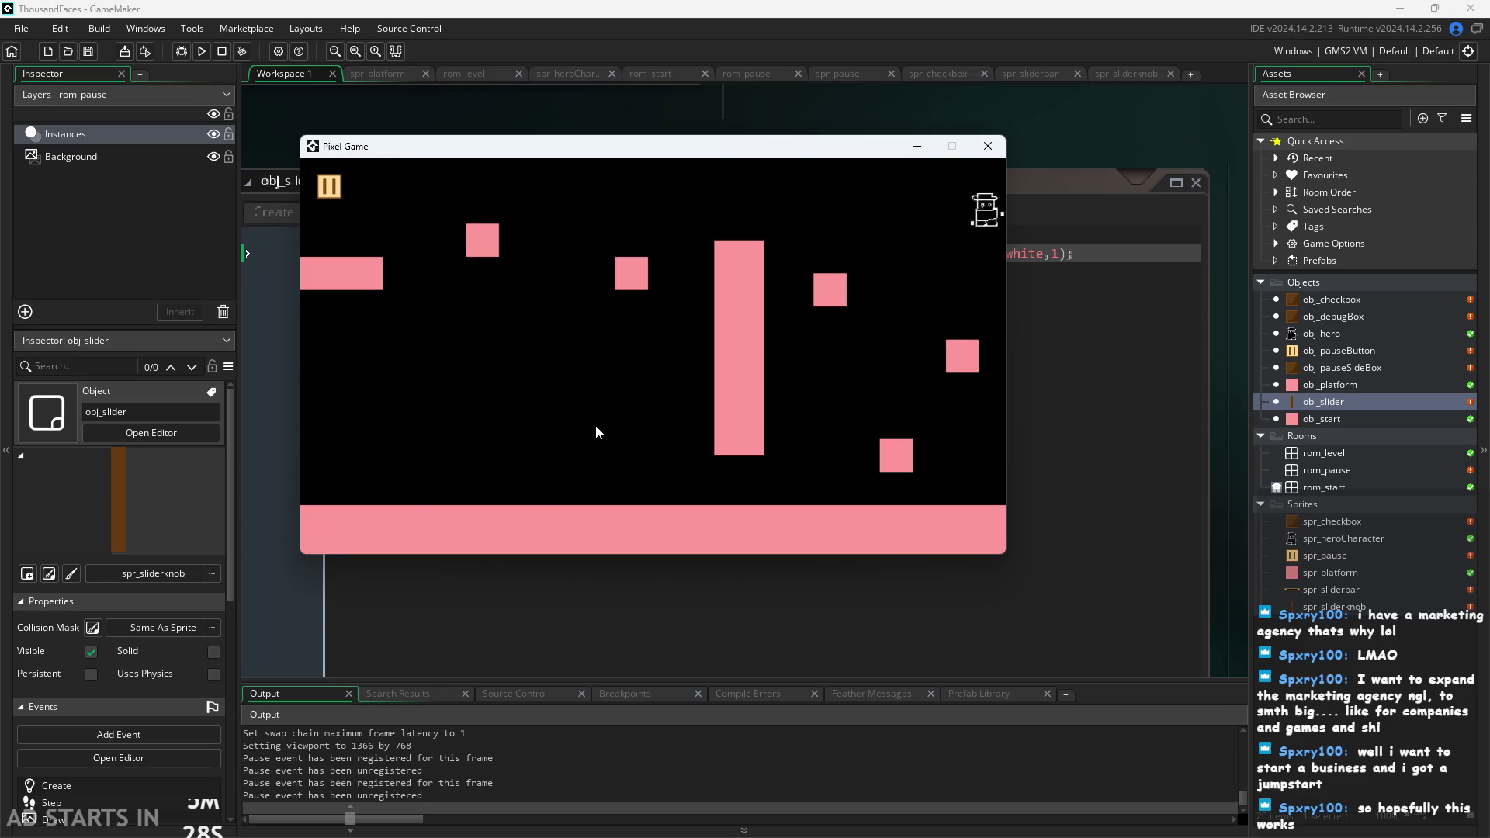
{"action": "key", "text": "Left"}
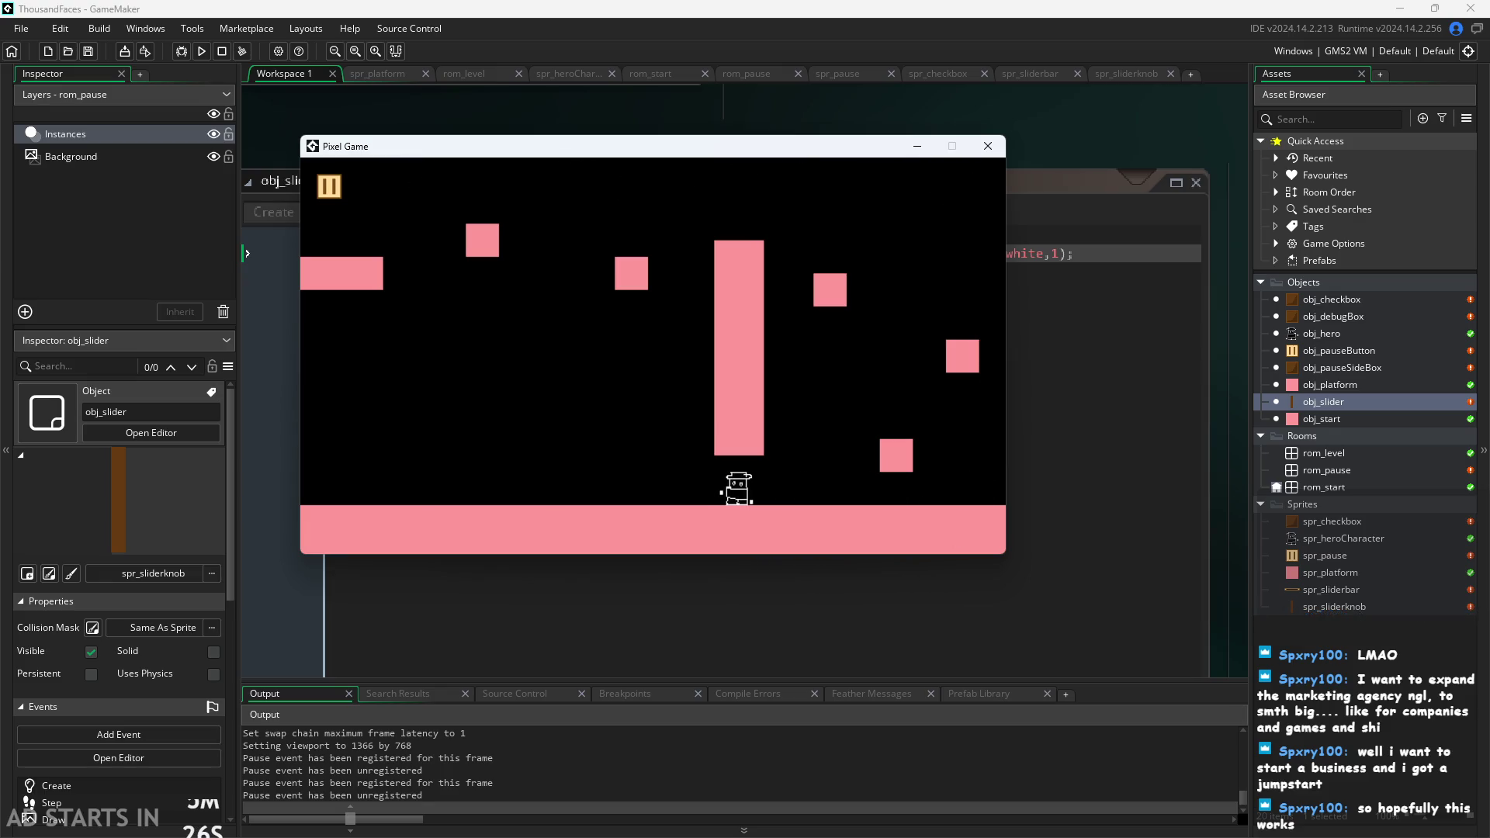
{"action": "key", "text": "Left"}
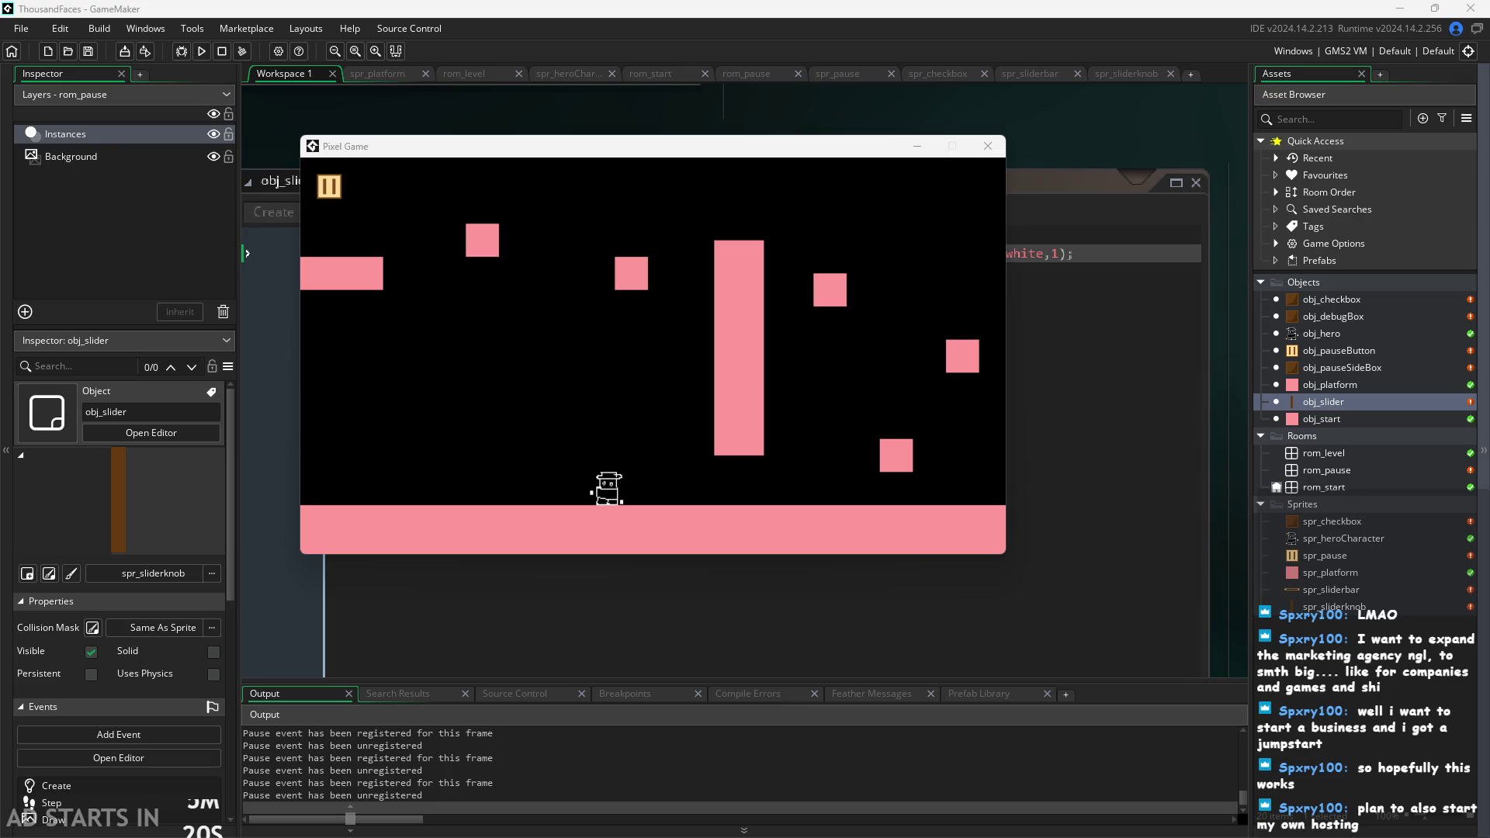
Jump the hero across the right platform, the tall pink platform and the left platform.
{"action": "left_click", "coordinate": [514, 381]}
{"action": "key", "text": "Right"}
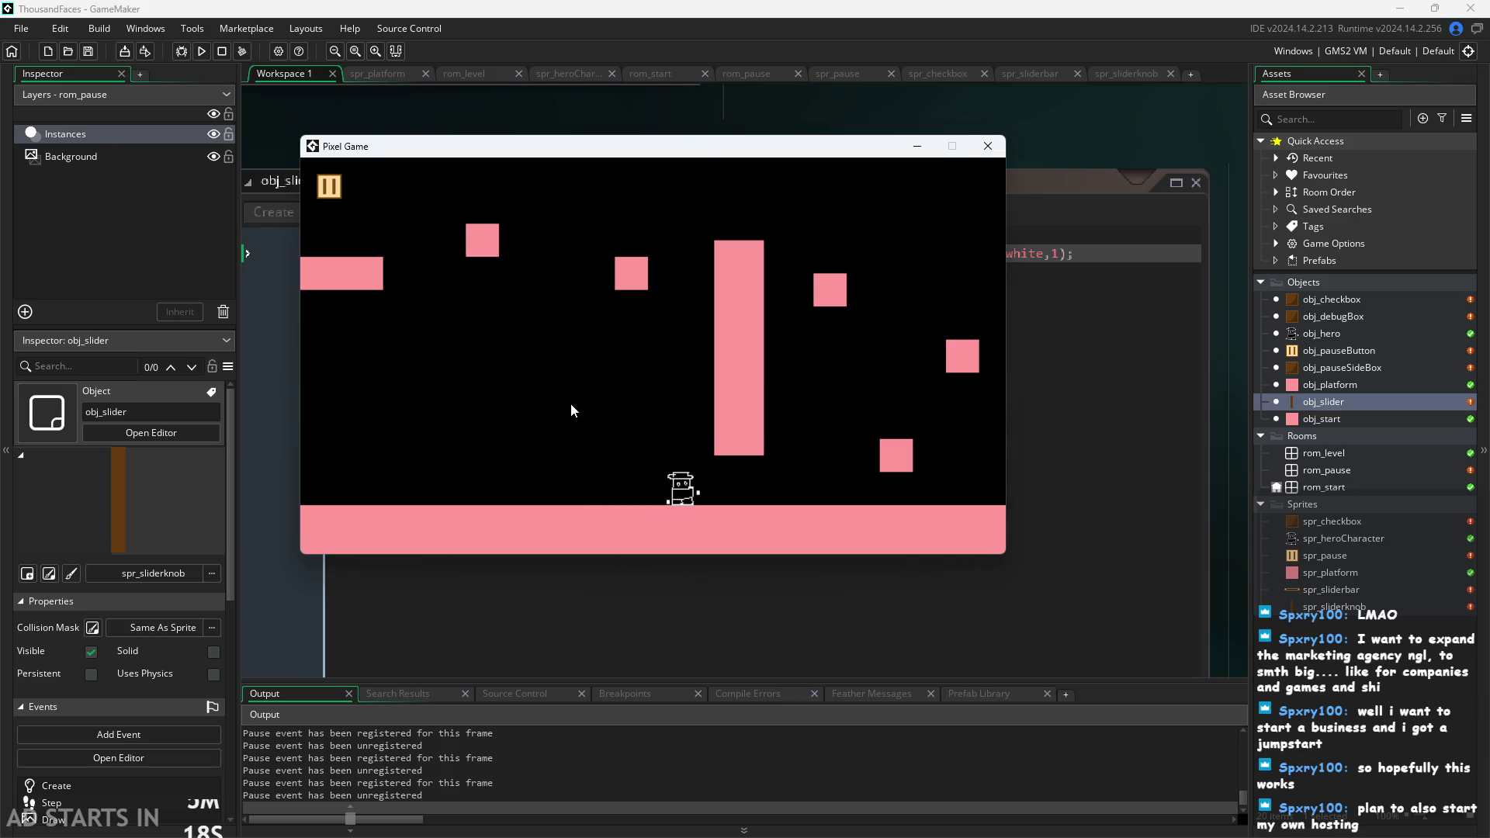
{"action": "key", "text": "space"}
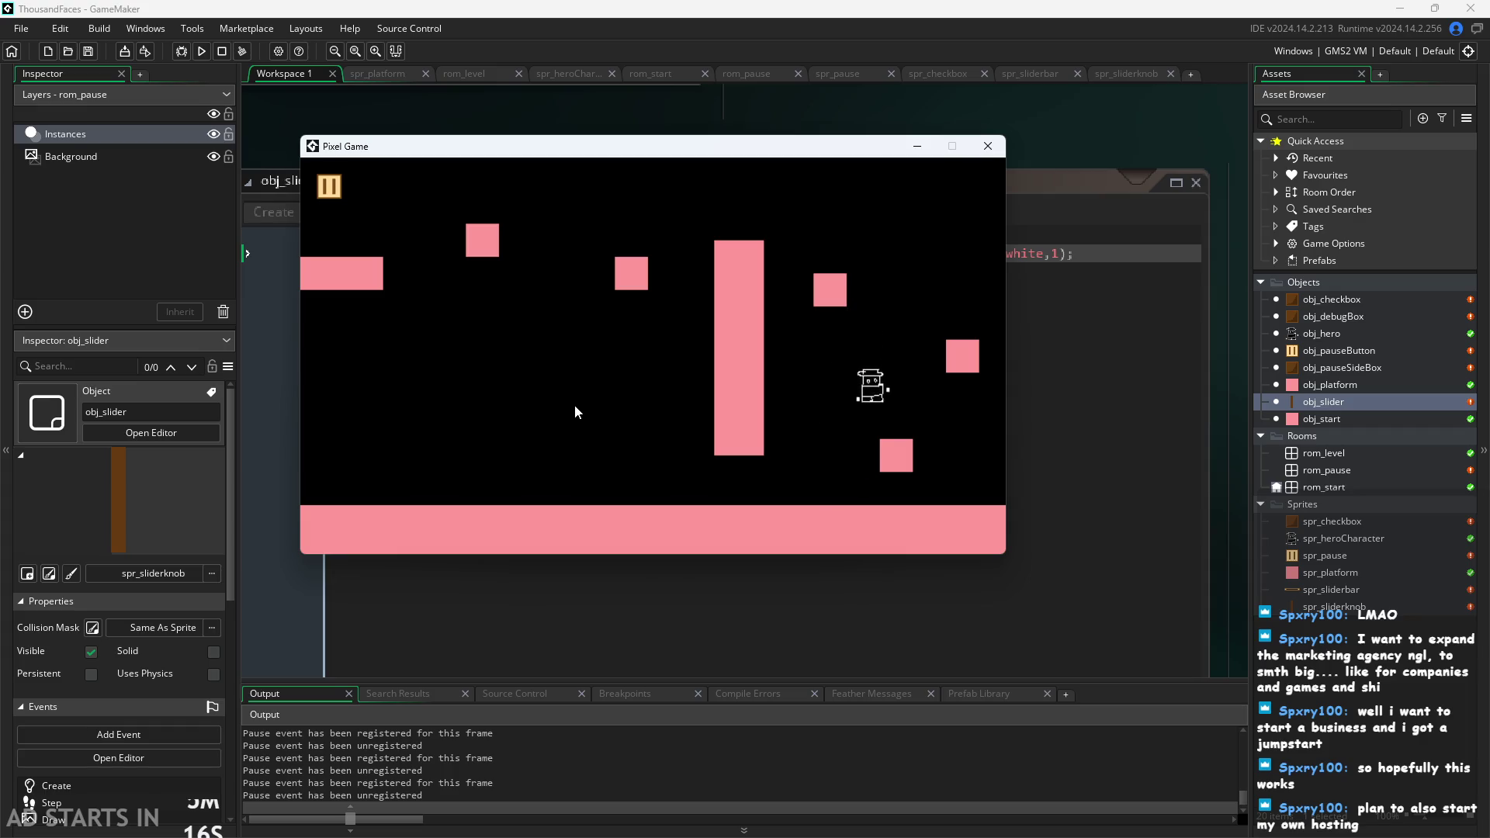
{"action": "key", "text": "space"}
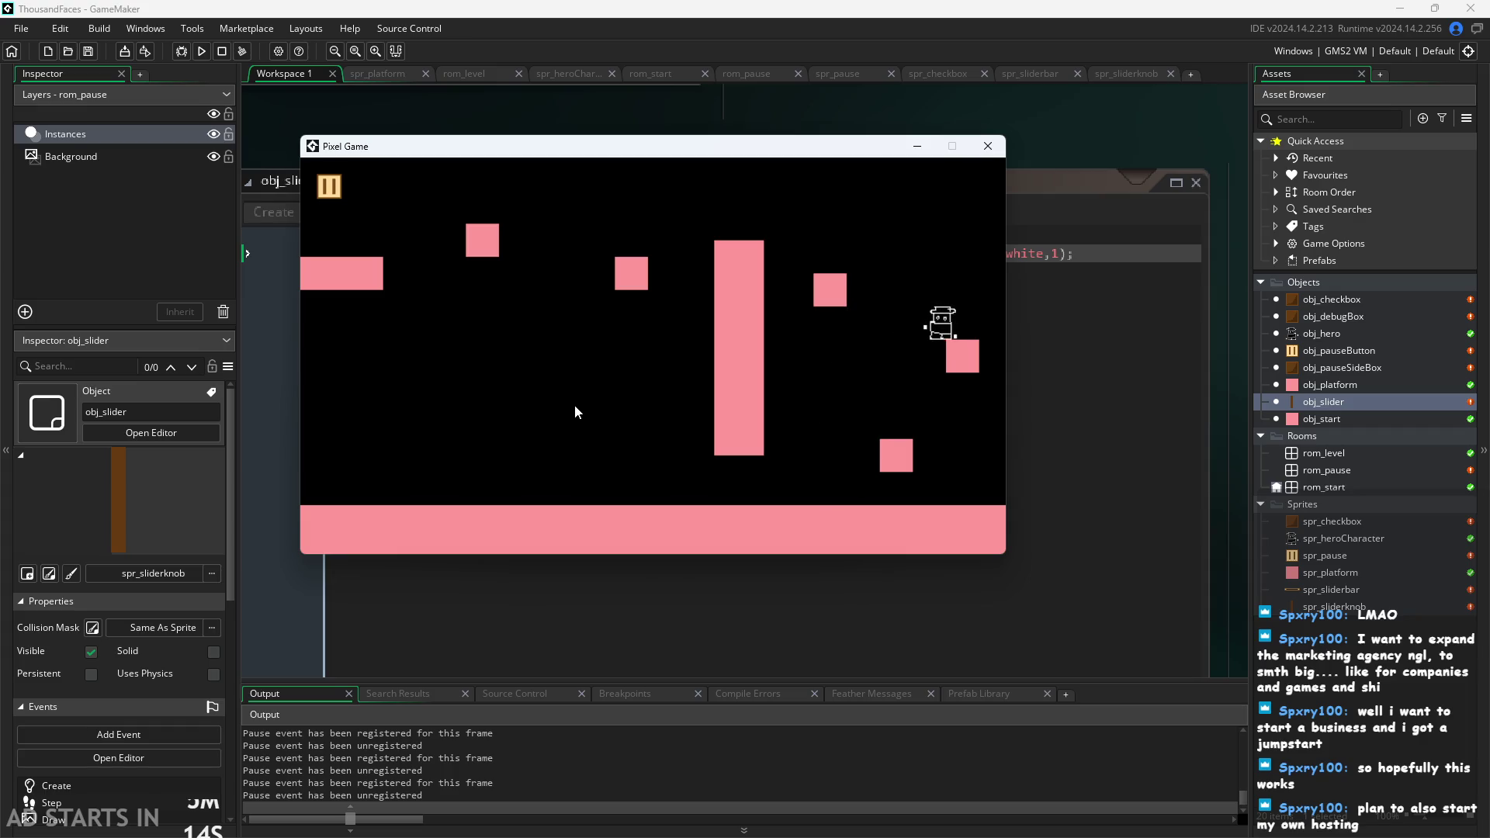
{"action": "key", "text": "space"}
{"action": "key", "text": "Left"}
{"action": "key", "text": "space"}
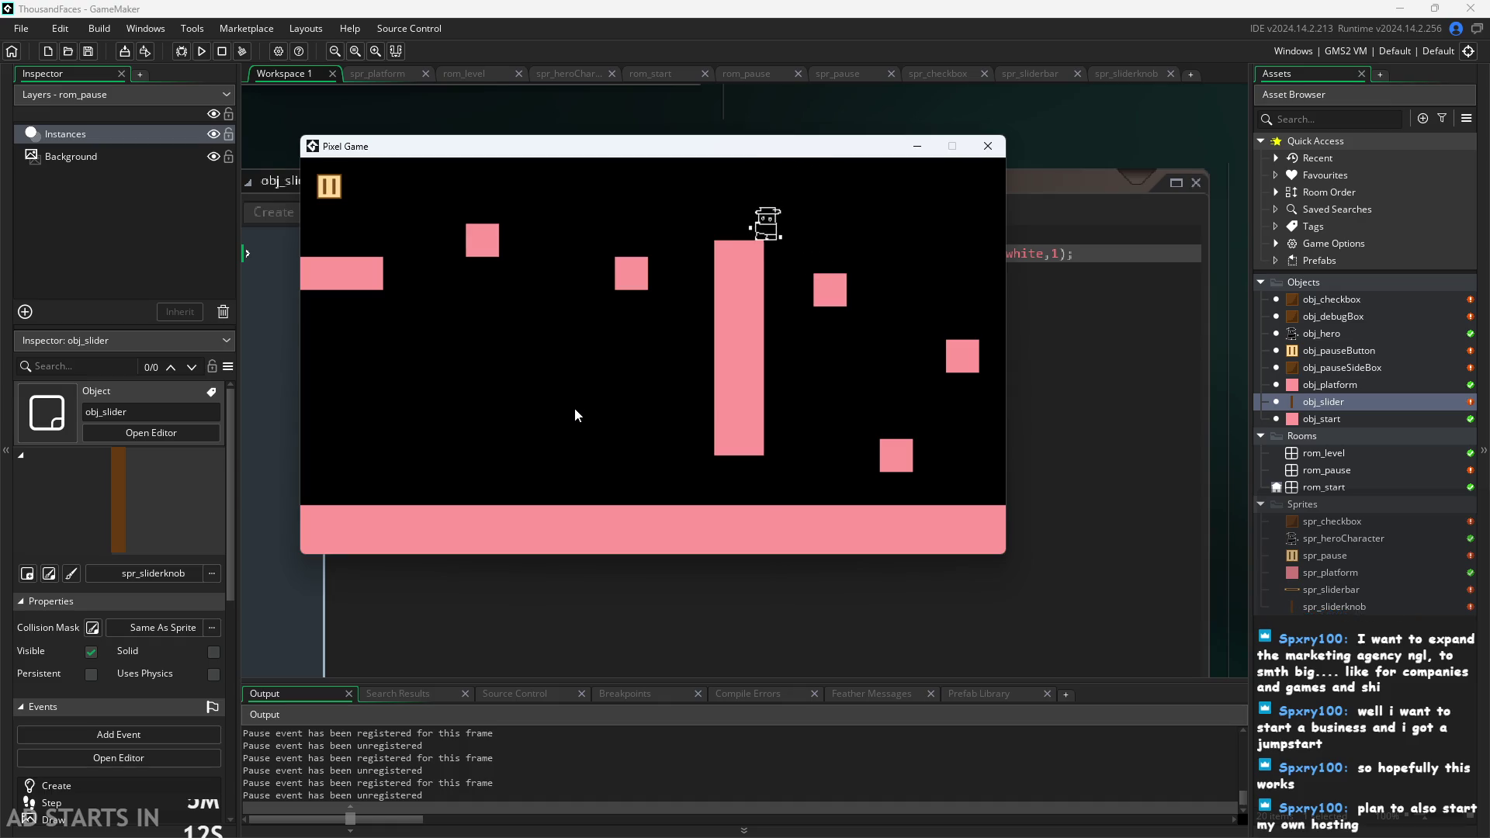
{"action": "key", "text": "space"}
{"action": "key", "text": "Left"}
{"action": "key", "text": "space"}
{"action": "key", "text": "Left"}
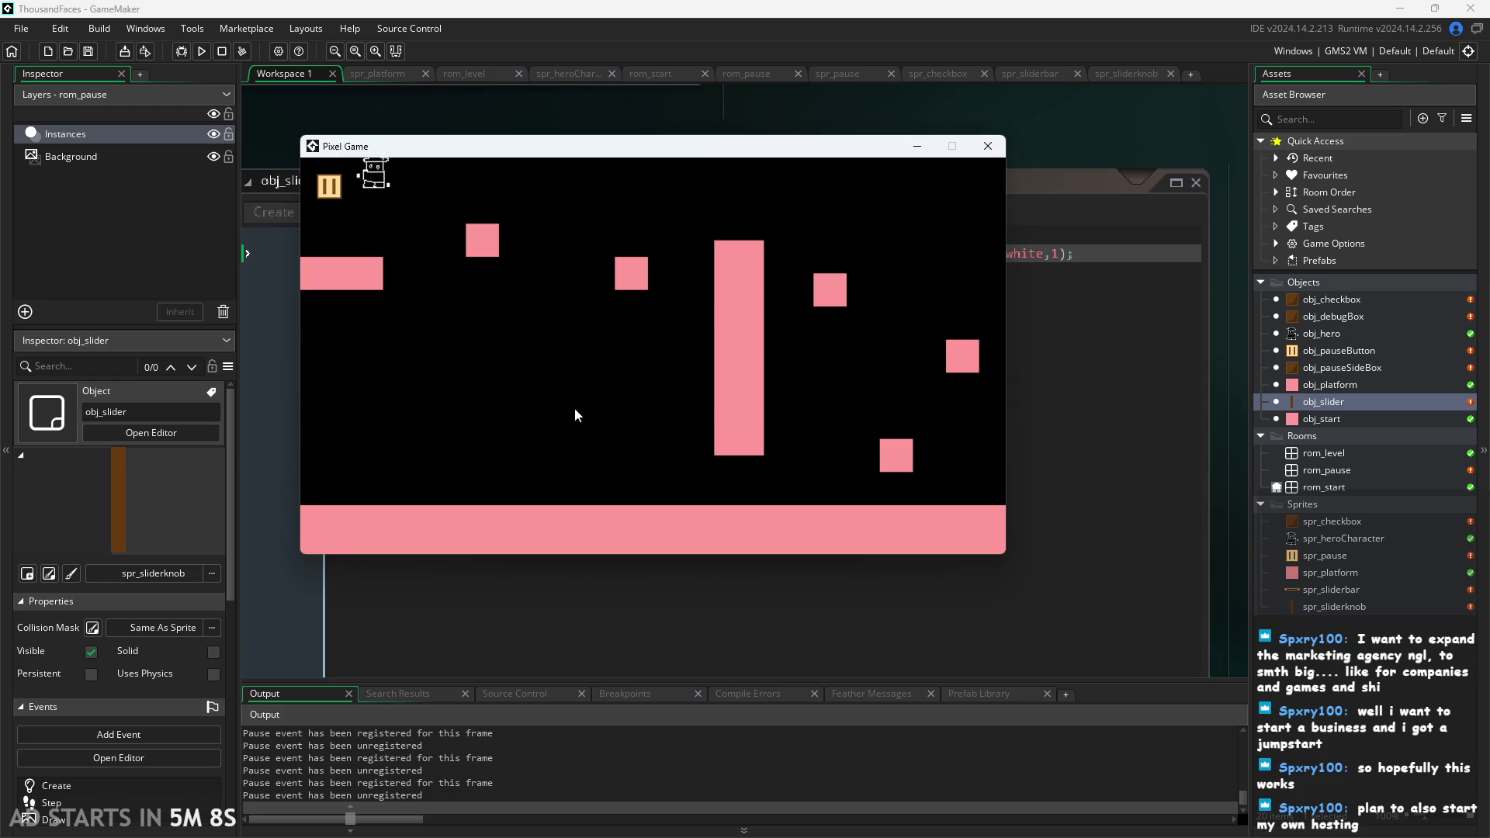
{"action": "key", "text": "Right"}
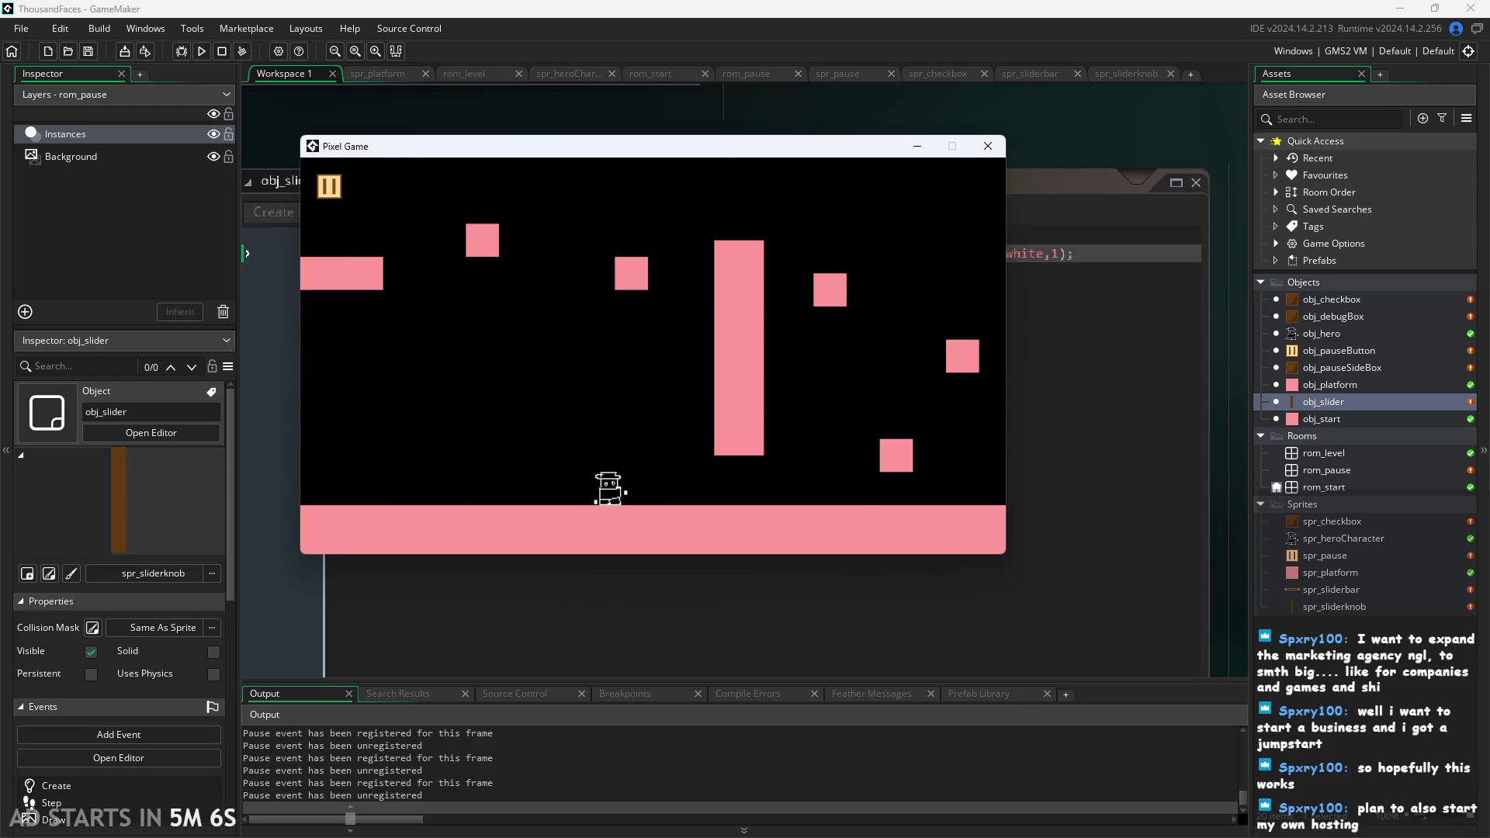
{"action": "key", "text": "Left"}
{"action": "key", "text": "Right"}
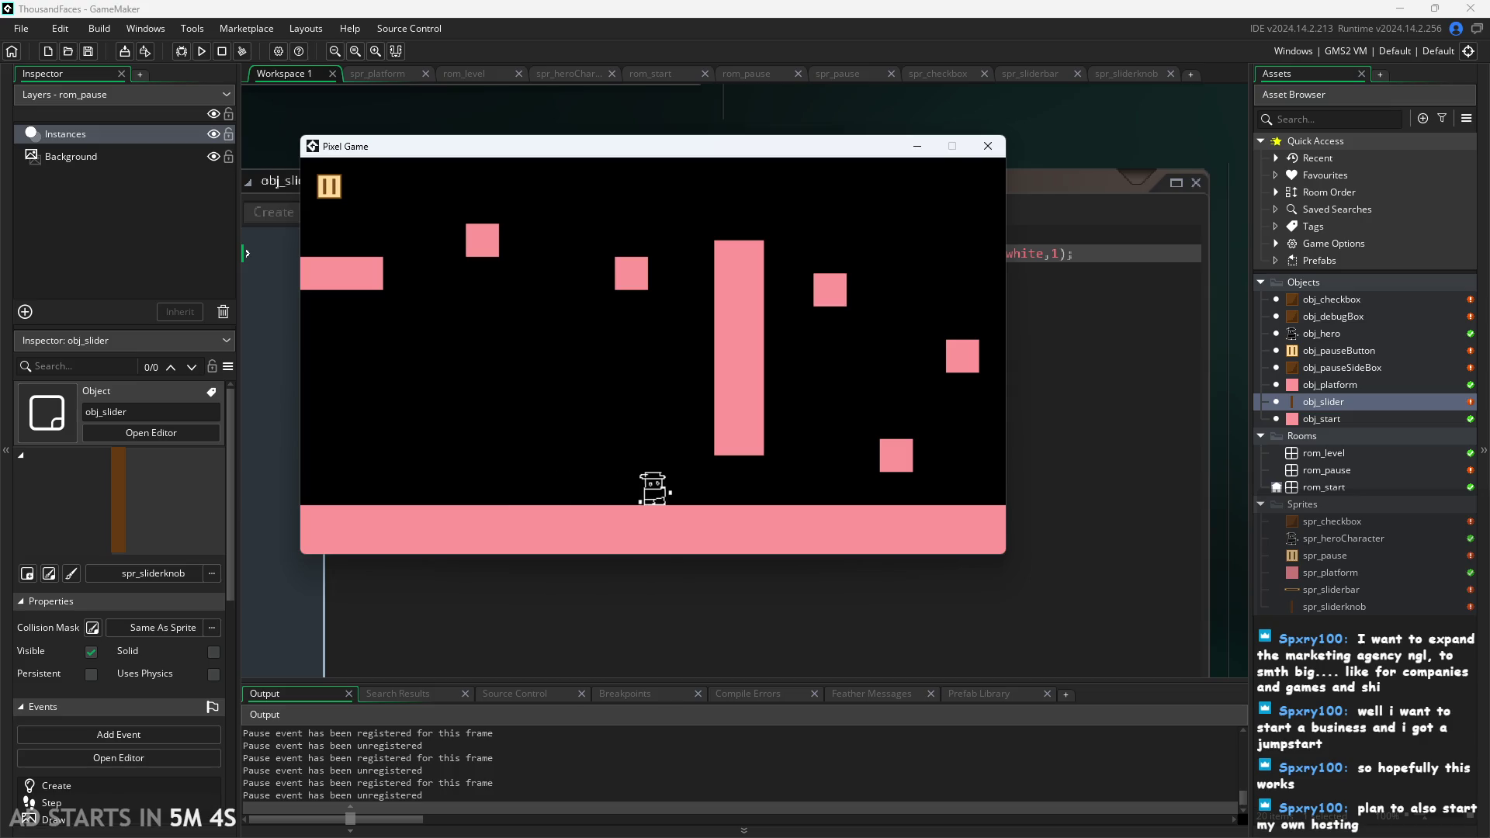
{"action": "key", "text": "space"}
{"action": "key", "text": "Right"}
{"action": "key", "text": "space"}
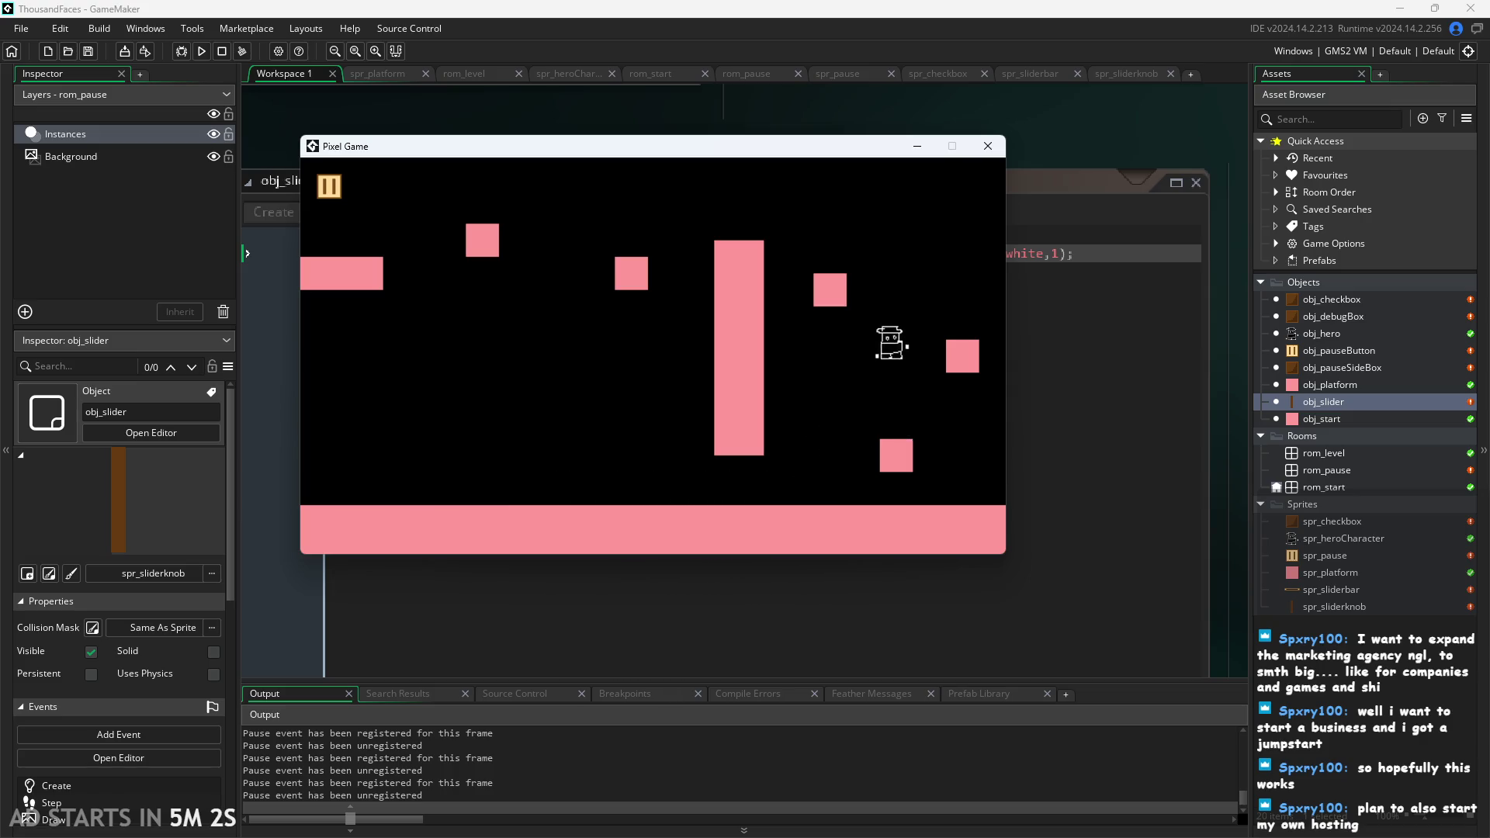
{"action": "key", "text": "space"}
{"action": "key", "text": "Left"}
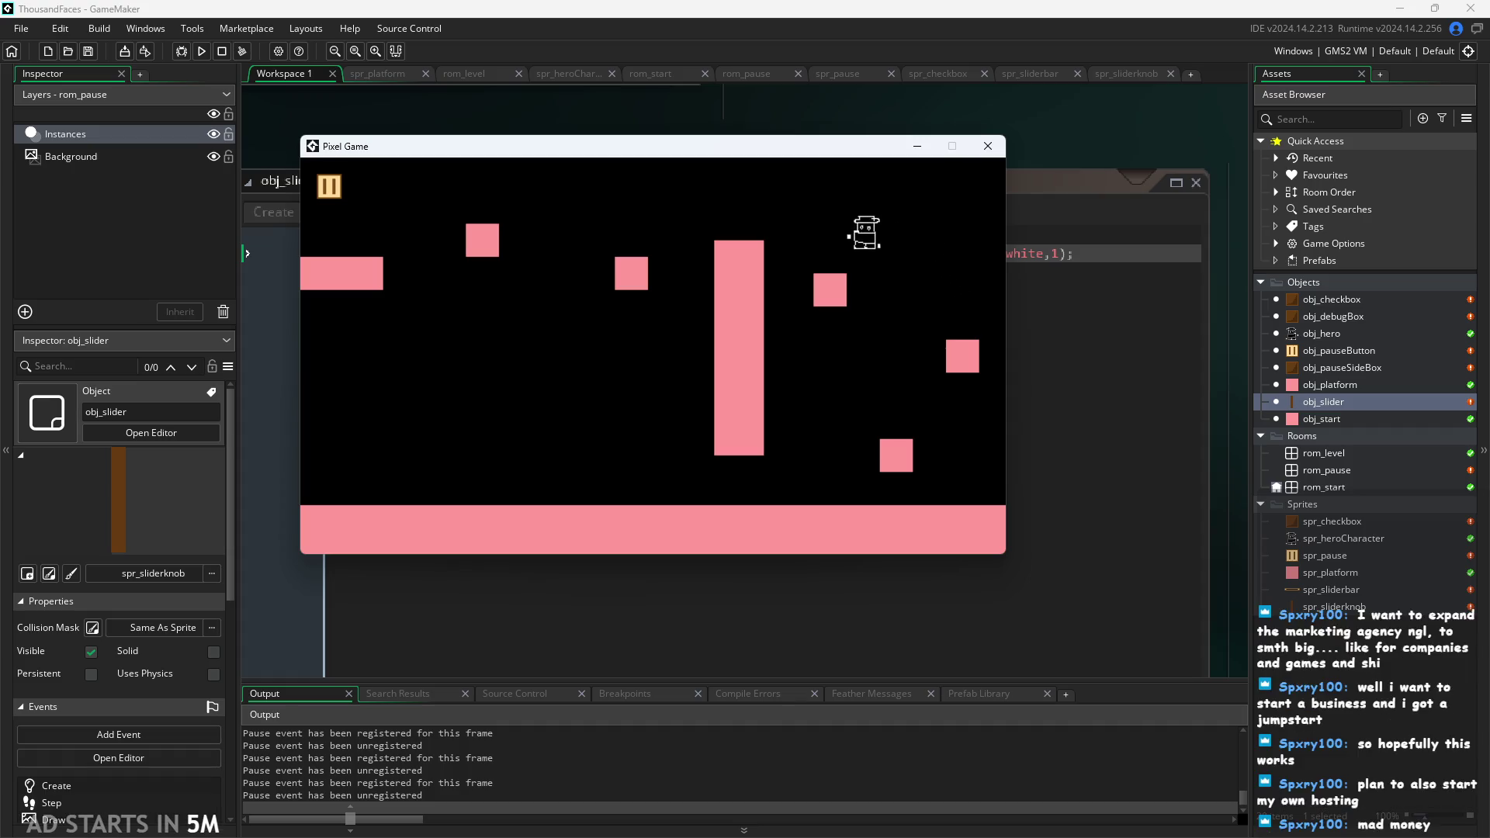
{"action": "key", "text": "Left"}
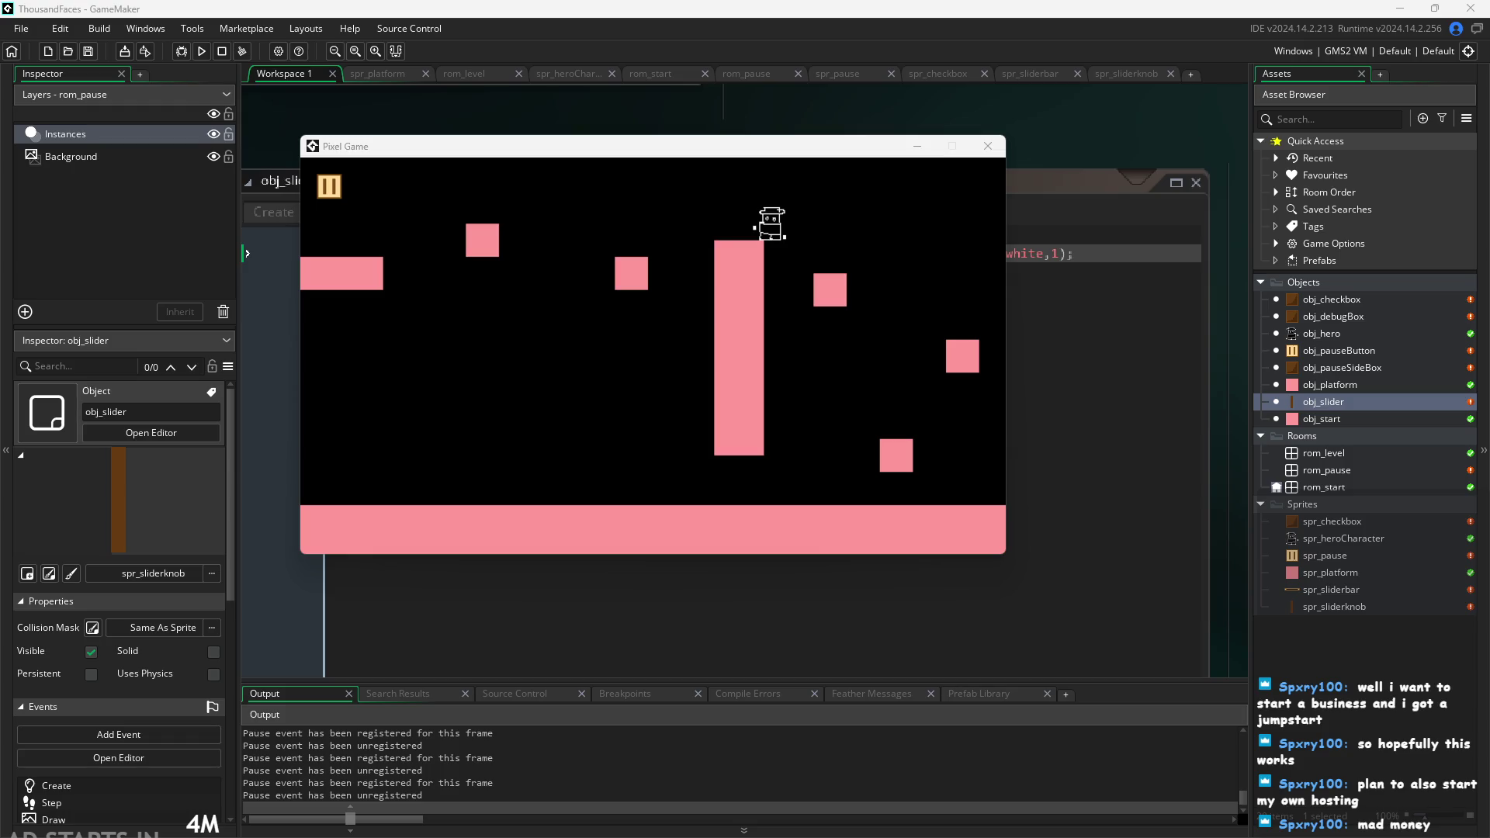
Steer the hero over the right-side block and land it on the left platform.
{"action": "key", "text": "Left"}
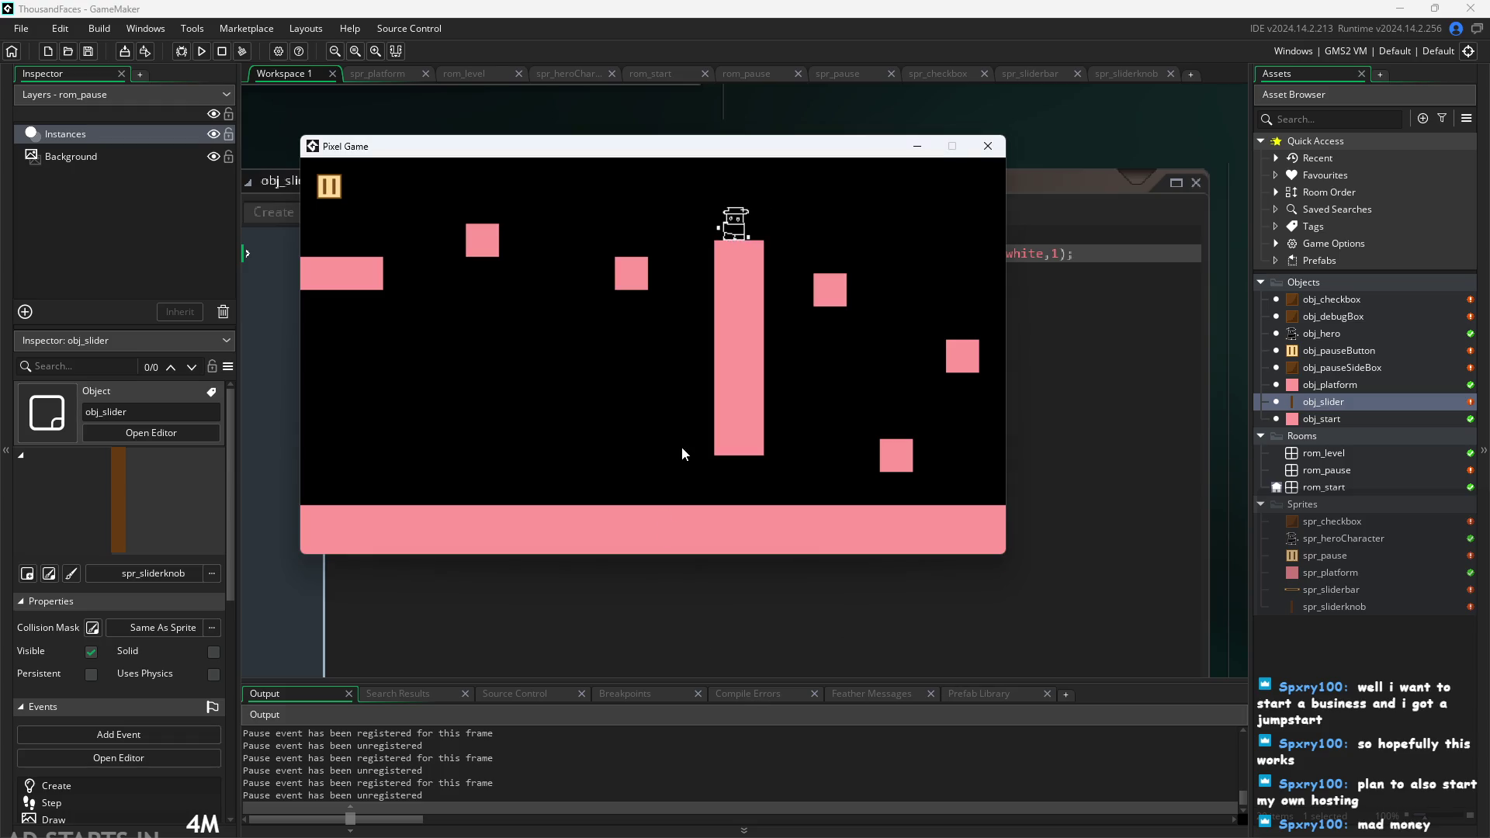
{"action": "key", "text": "Up"}
{"action": "key", "text": "Right"}
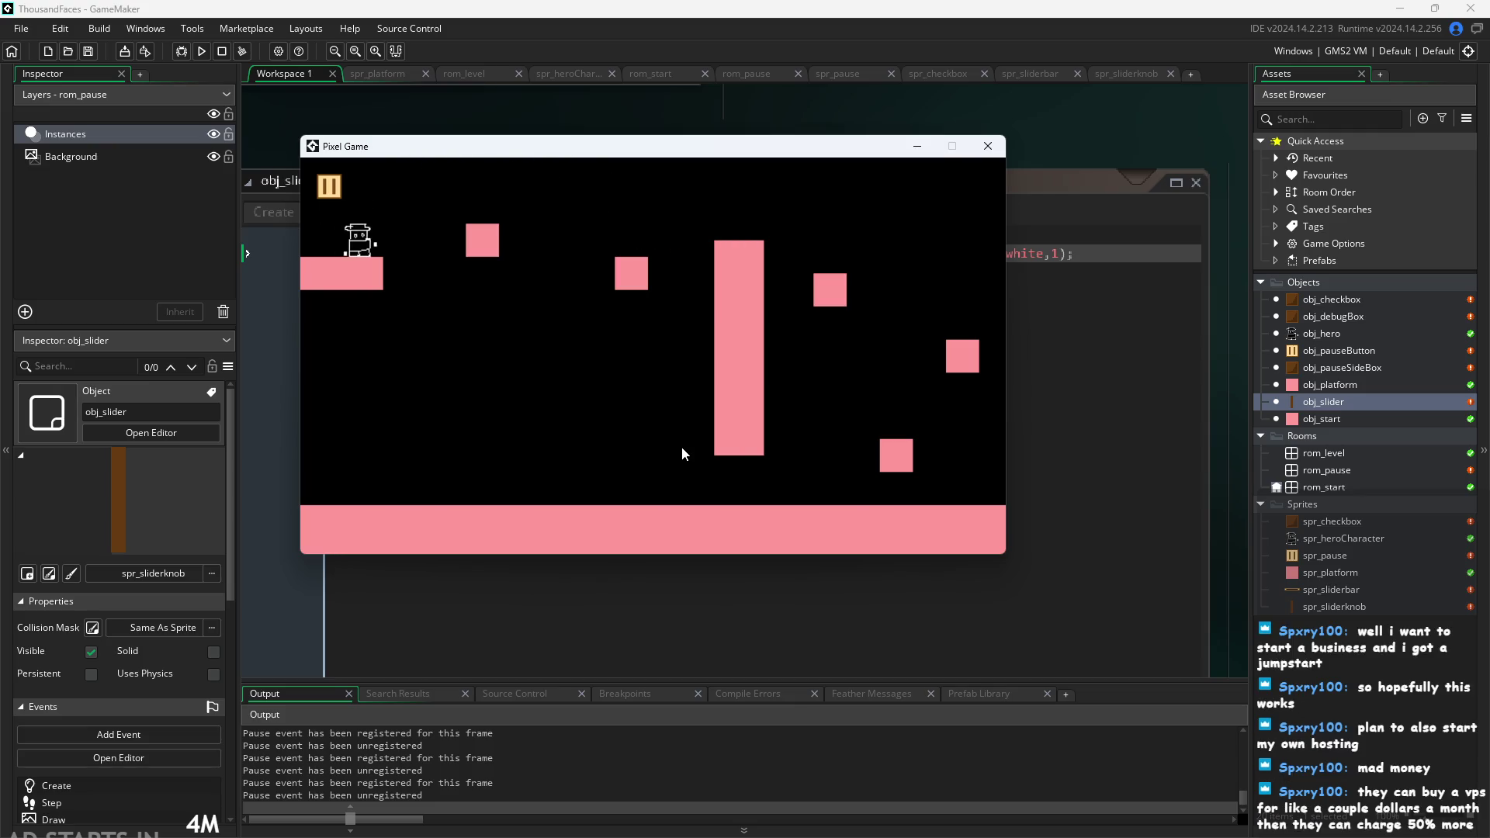
{"action": "key", "text": "Up"}
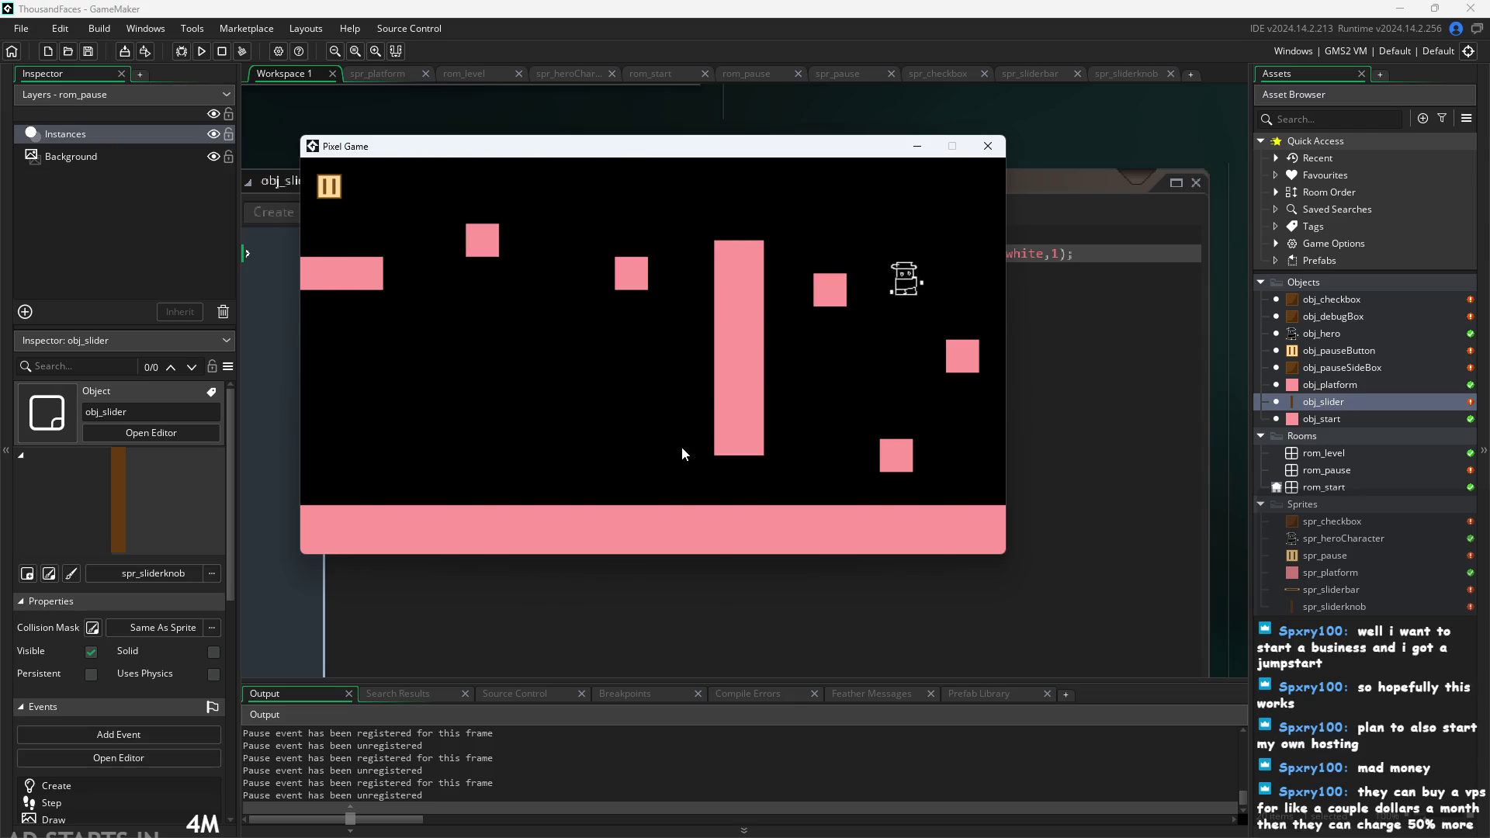
{"action": "key", "text": "Left"}
{"action": "key", "text": "Left"}
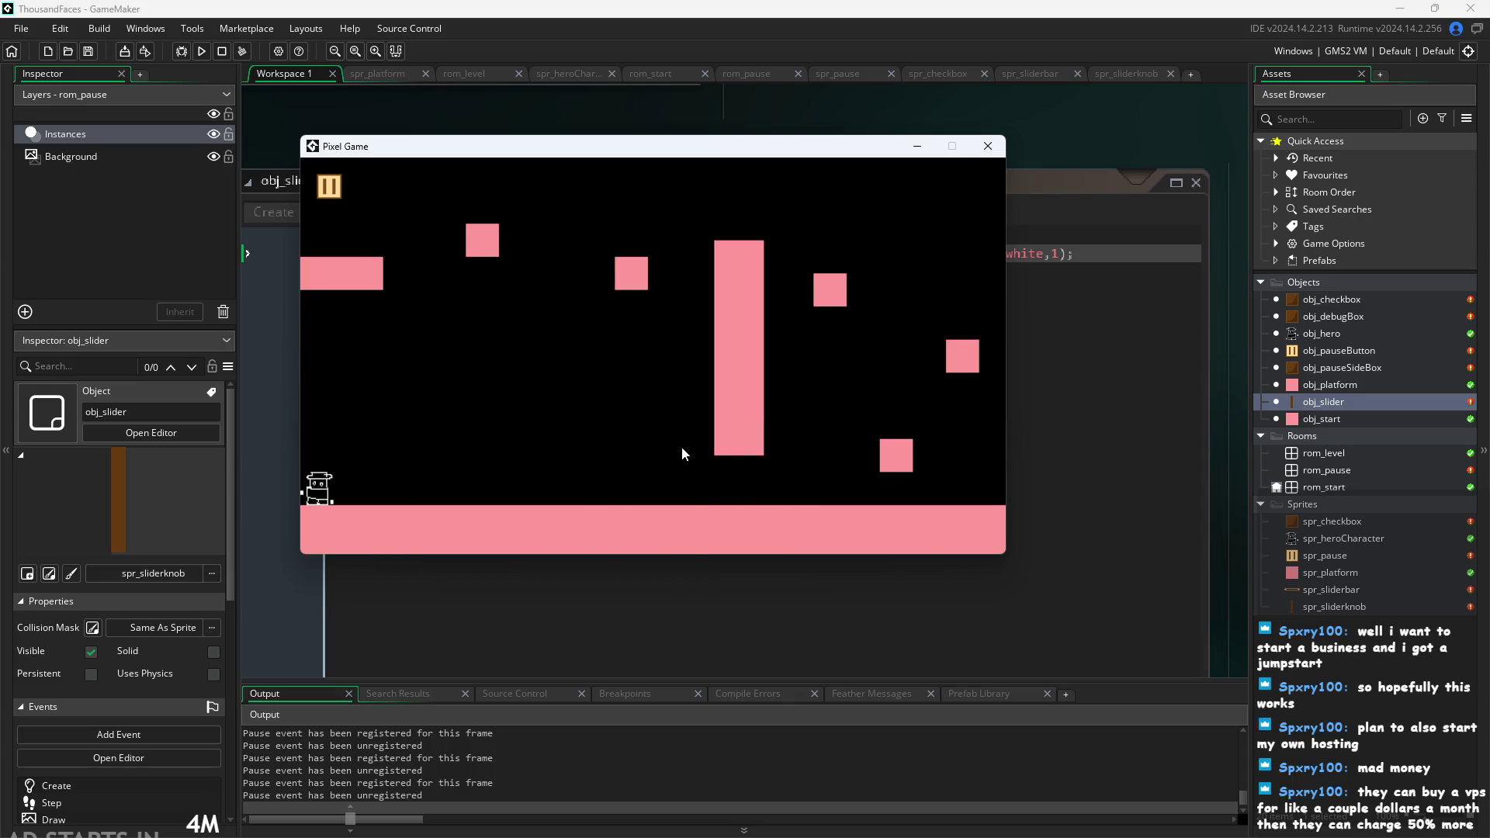
{"action": "key", "text": "Right"}
{"action": "key", "text": "space"}
{"action": "key", "text": "space"}
{"action": "key", "text": "space"}
{"action": "key", "text": "Right"}
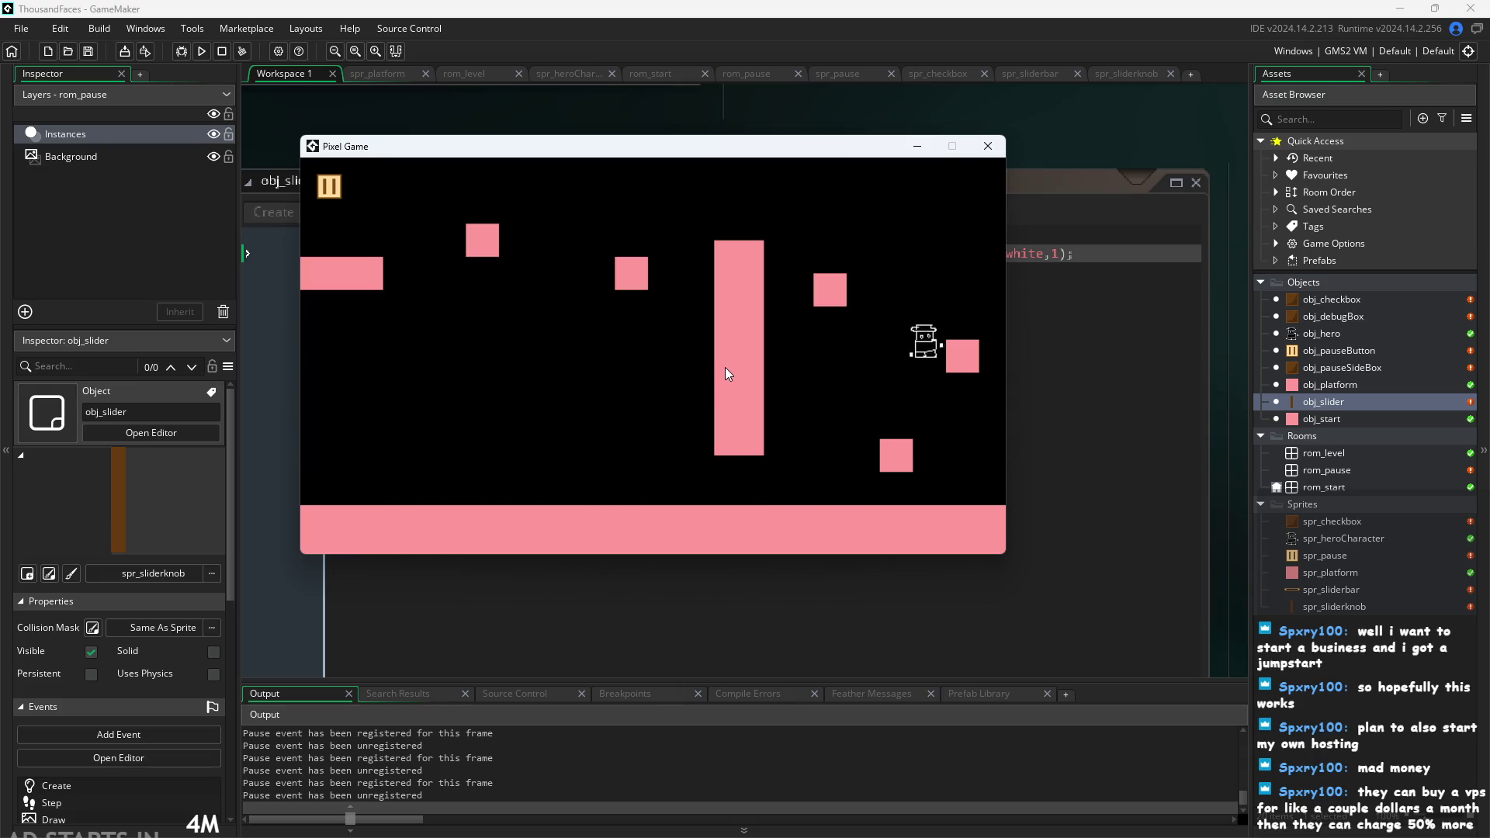
{"action": "key", "text": "Left"}
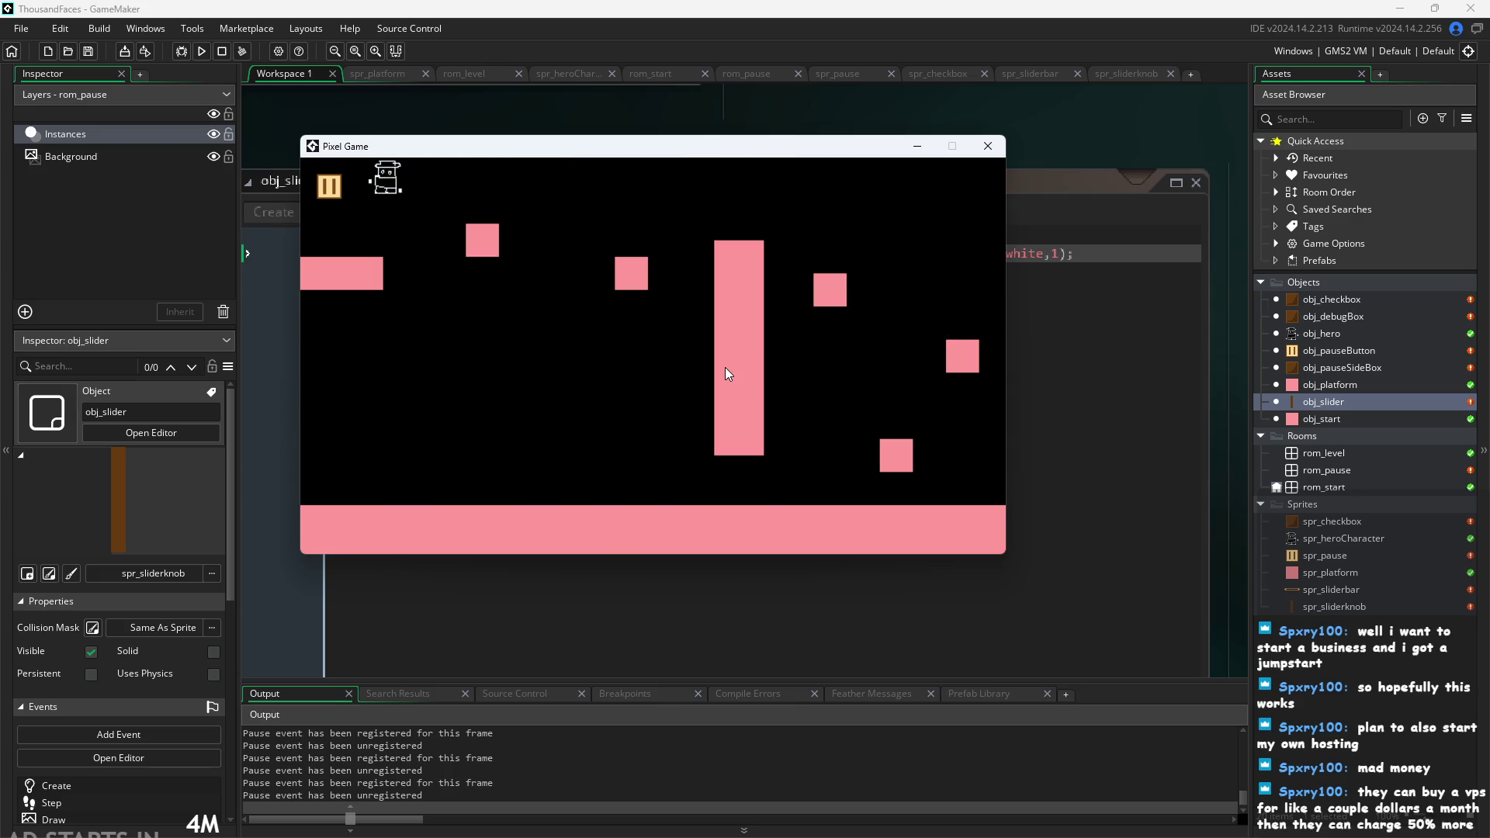
{"action": "key", "text": "Right"}
Pause the game, tick Debug Stats and Pause Button on Right Side, and drag the volume knob.
{"action": "left_click", "coordinate": [329, 187]}
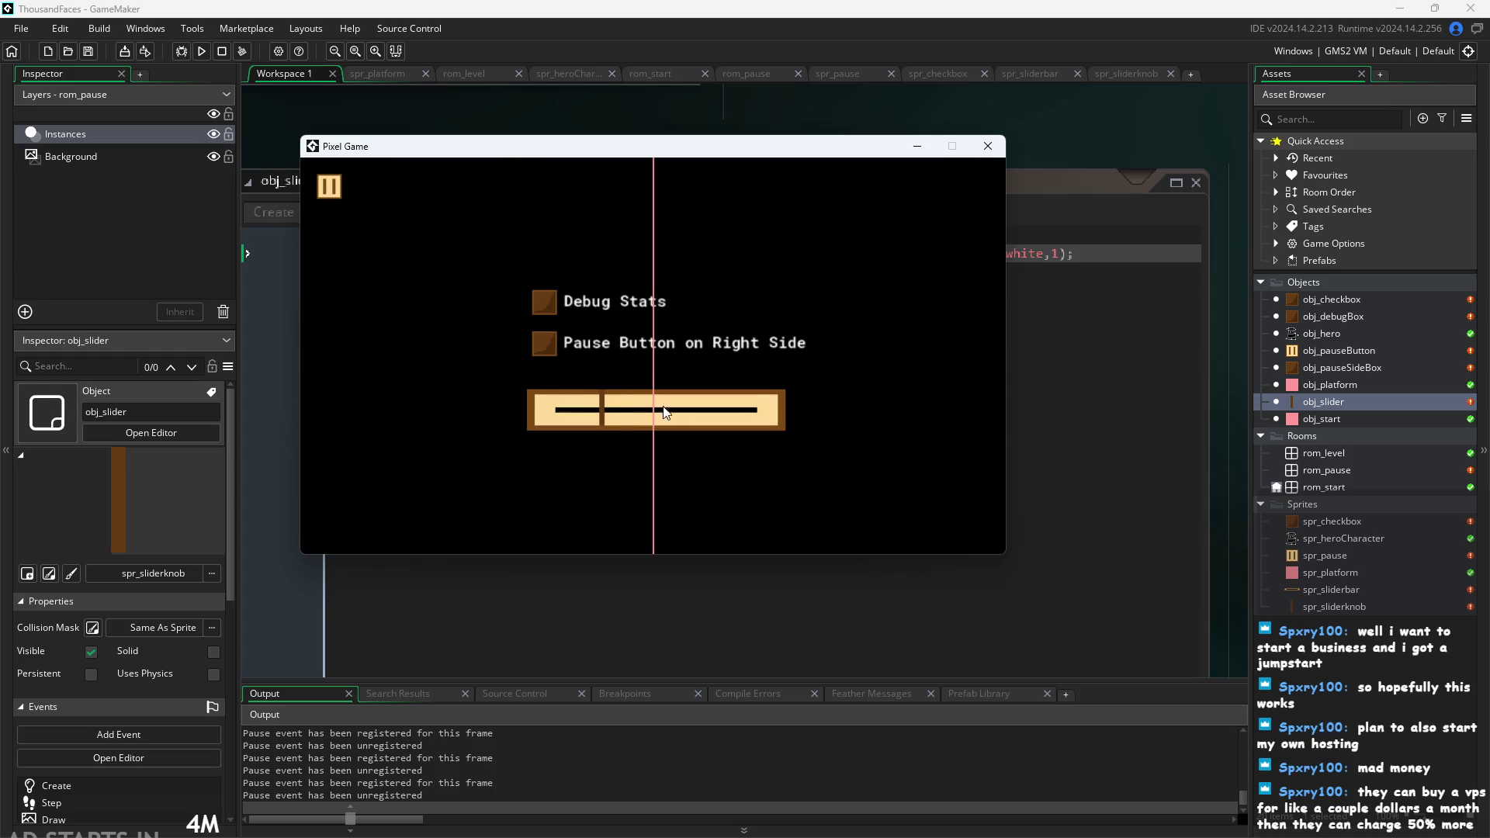
{"action": "left_click", "coordinate": [544, 342]}
{"action": "left_click", "coordinate": [544, 301]}
{"action": "mouse_move", "coordinate": [592, 415]}
{"action": "left_mouse_down"}
{"action": "mouse_move", "coordinate": [809, 421]}
{"action": "mouse_move", "coordinate": [573, 411]}
{"action": "mouse_move", "coordinate": [602, 406]}
{"action": "left_mouse_up"}
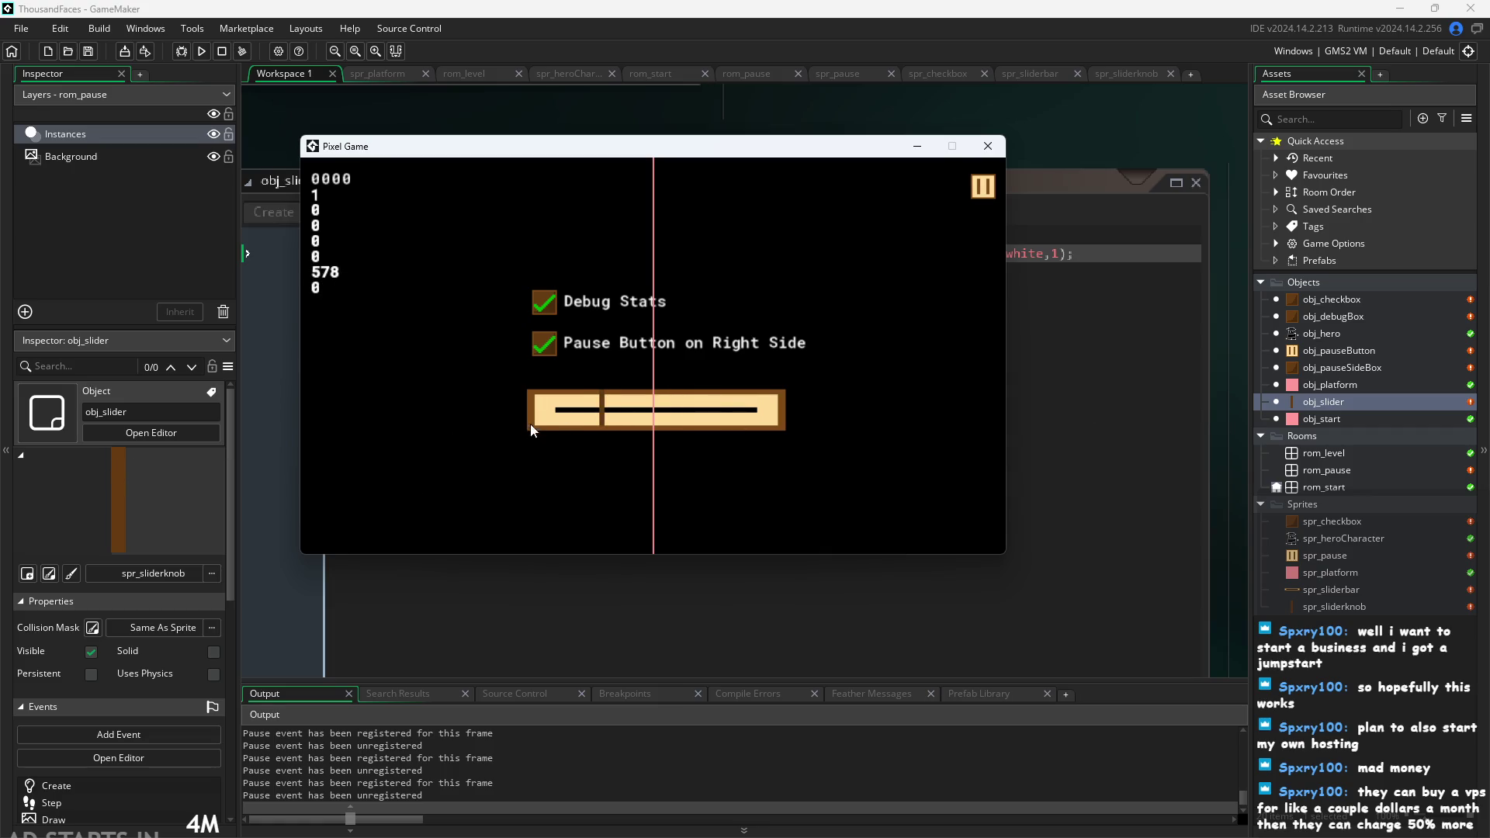
Close the game and return to obj_slider's Create code at the scale=20 line.
{"action": "left_click", "coordinate": [987, 147]}
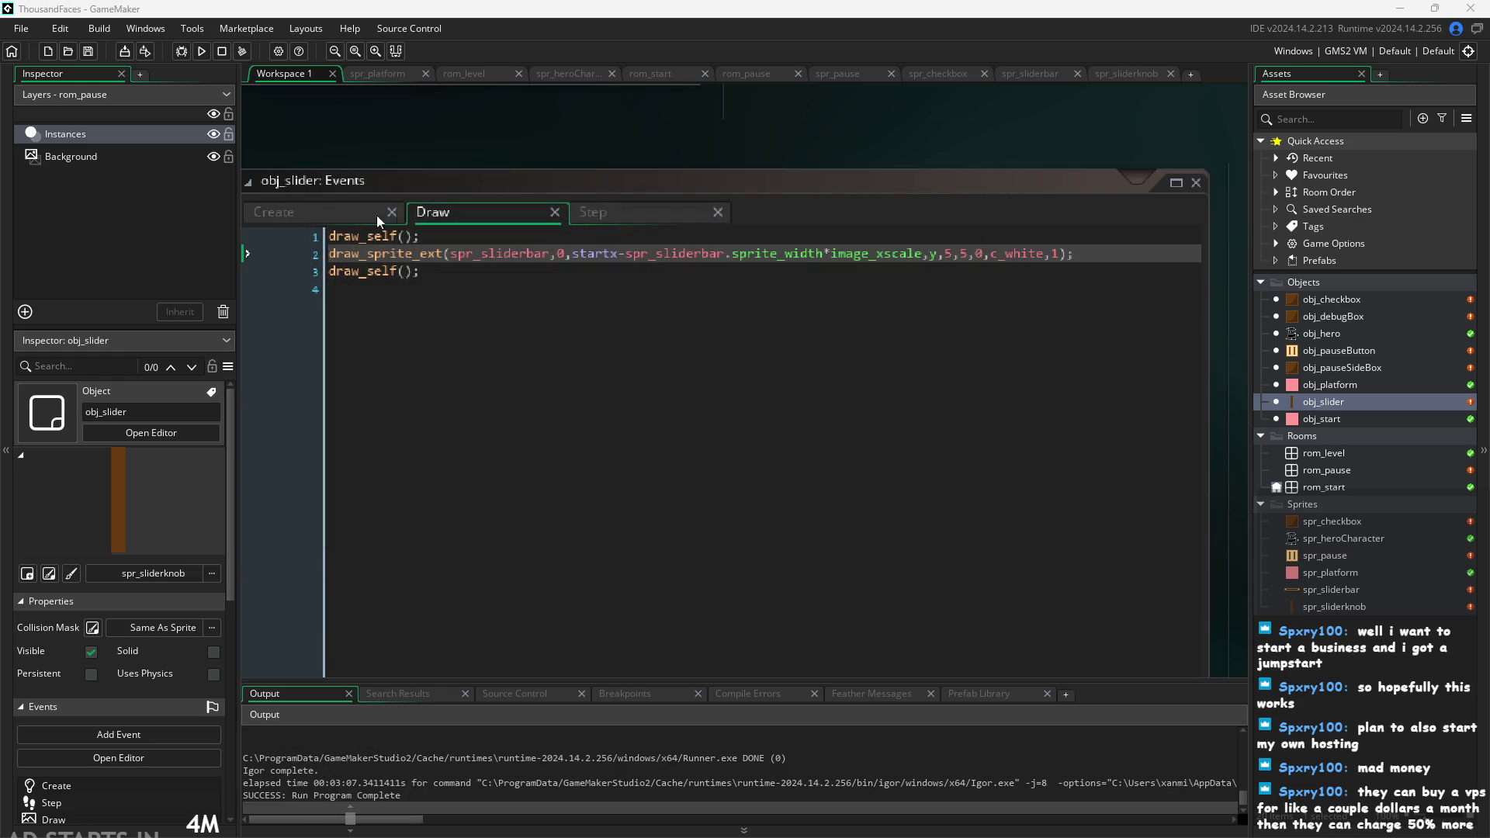
{"action": "left_click", "coordinate": [345, 217]}
{"action": "left_click", "coordinate": [392, 254]}
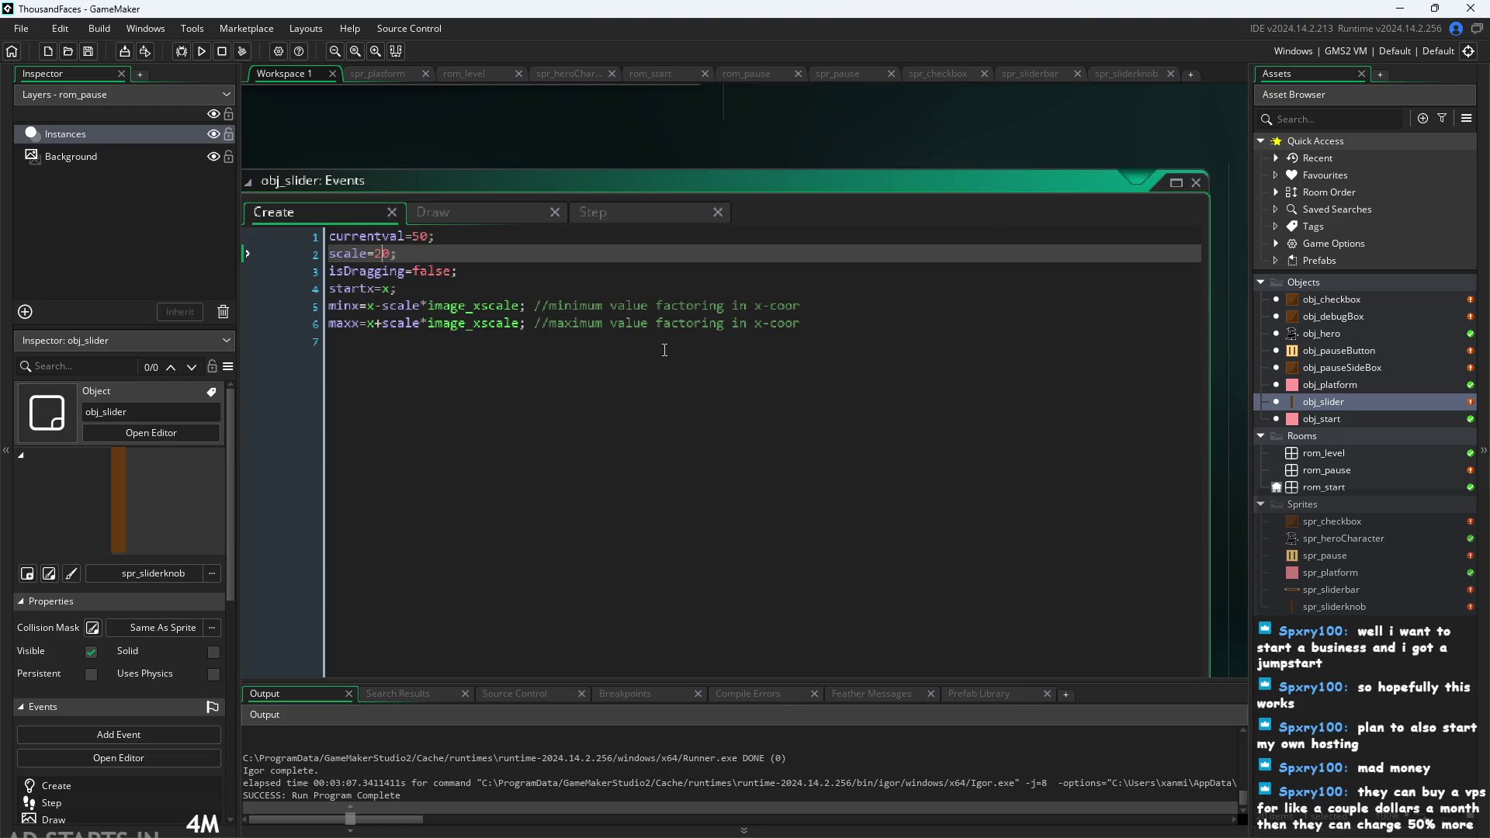
Change the slider scale from 20 to 25, then run and pause the game to check the bar.
{"action": "key", "text": "Delete"}
{"action": "type", "text": "5"}
{"action": "left_click", "coordinate": [711, 164]}
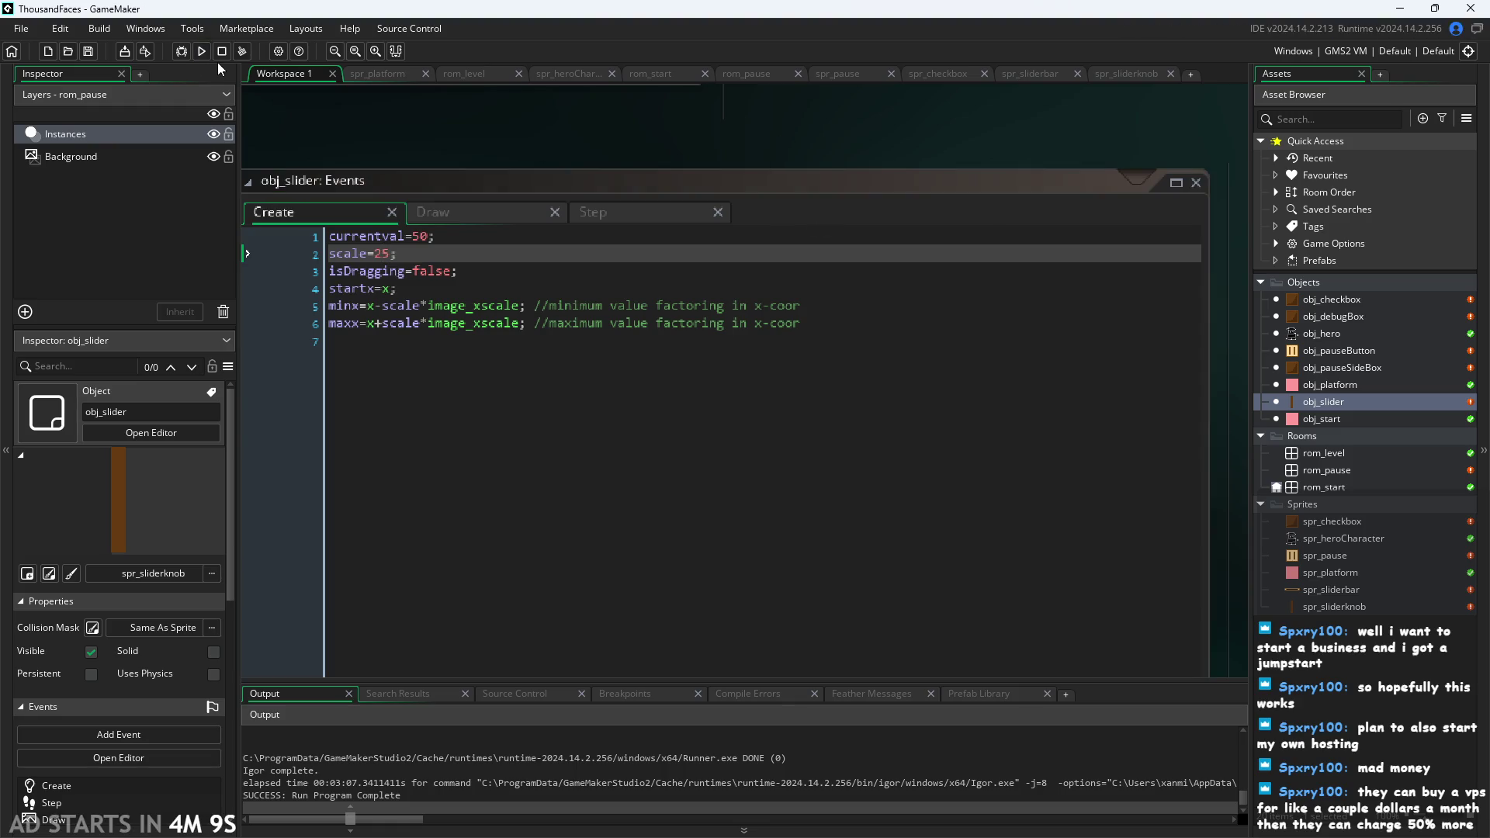
{"action": "left_click", "coordinate": [201, 51]}
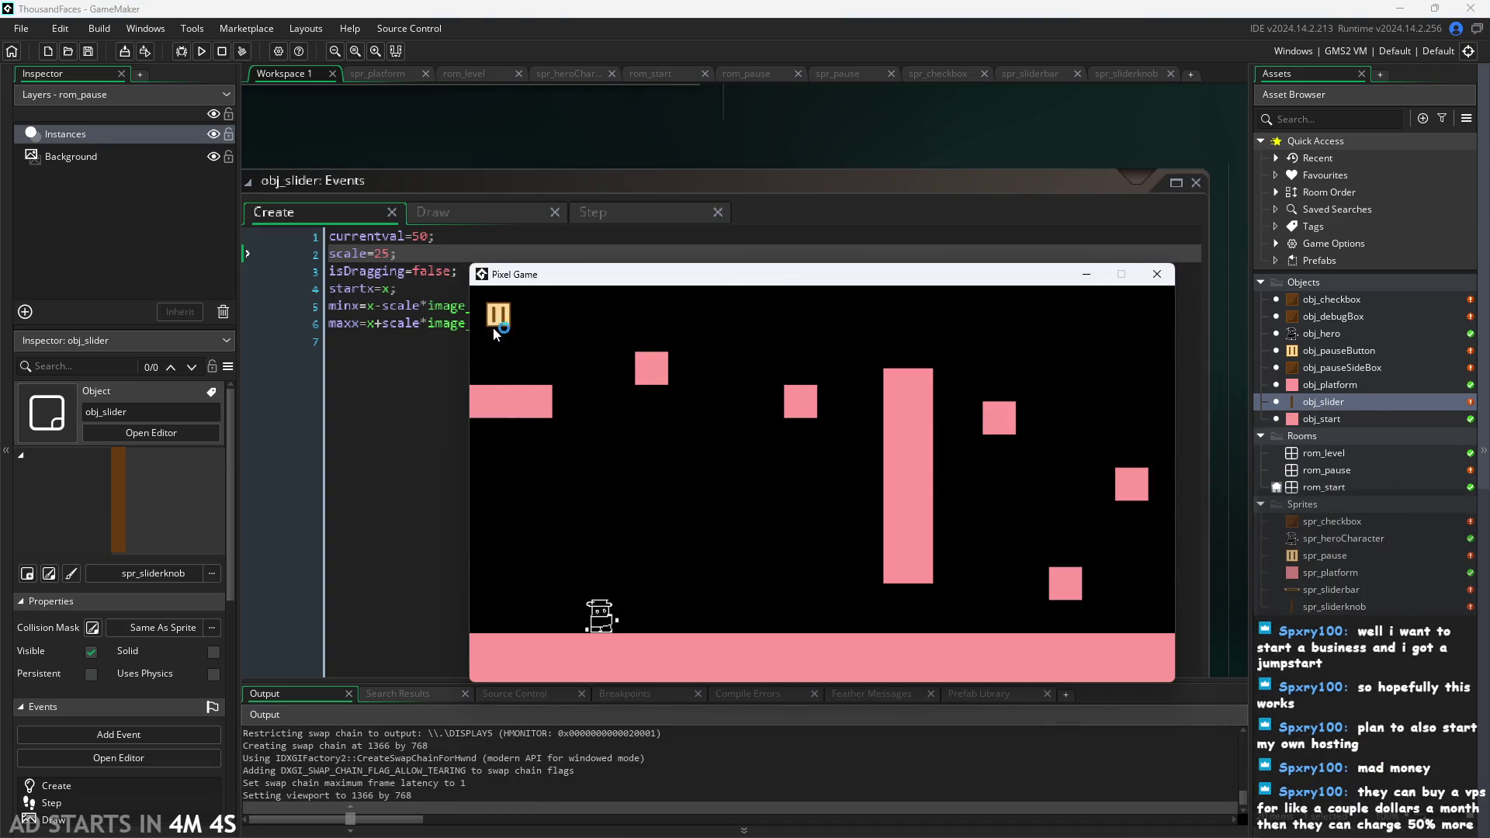
{"action": "left_click", "coordinate": [494, 325]}
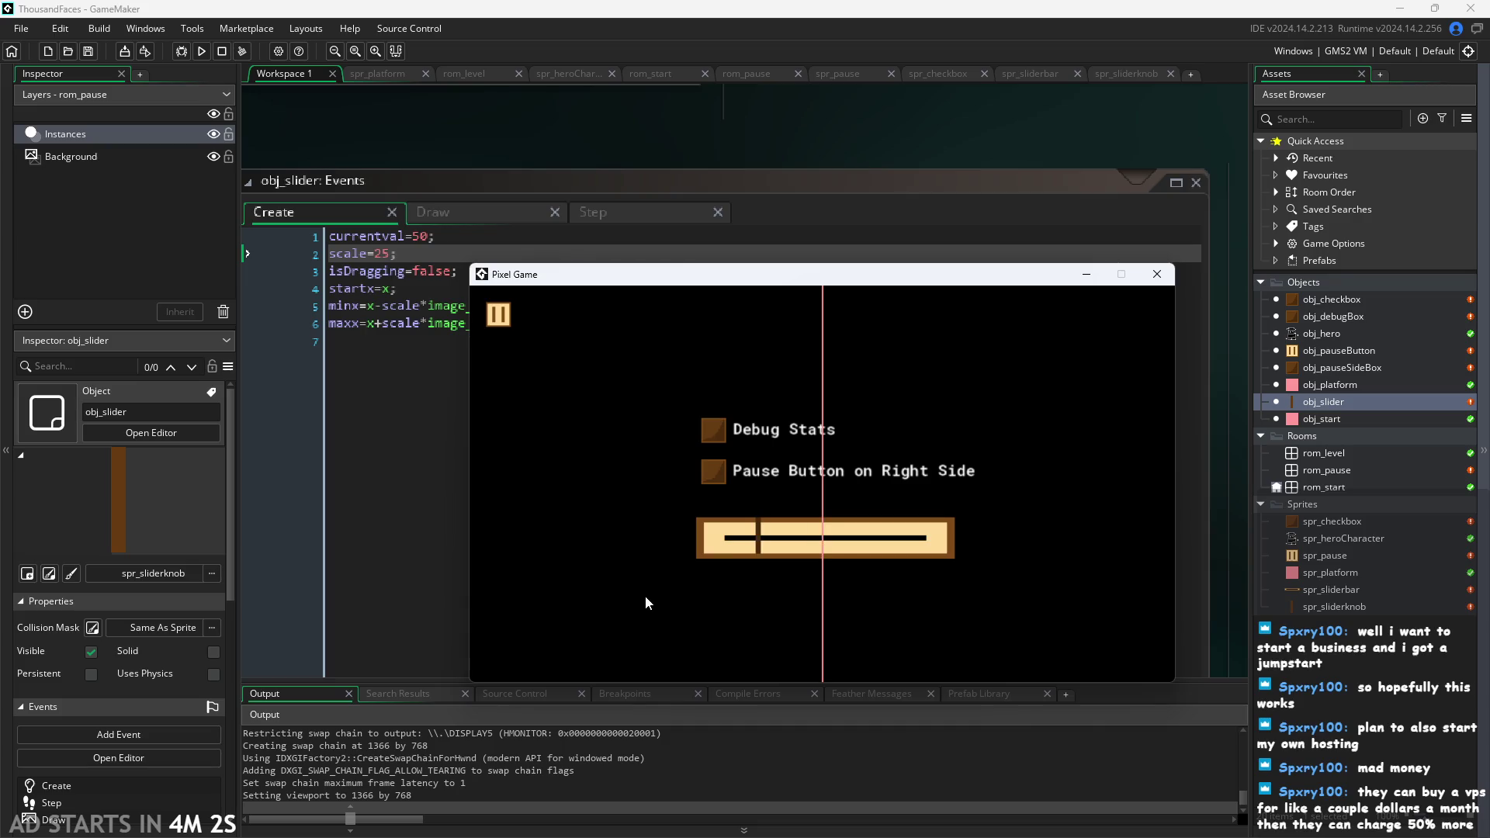
{"action": "left_click", "coordinate": [1157, 274]}
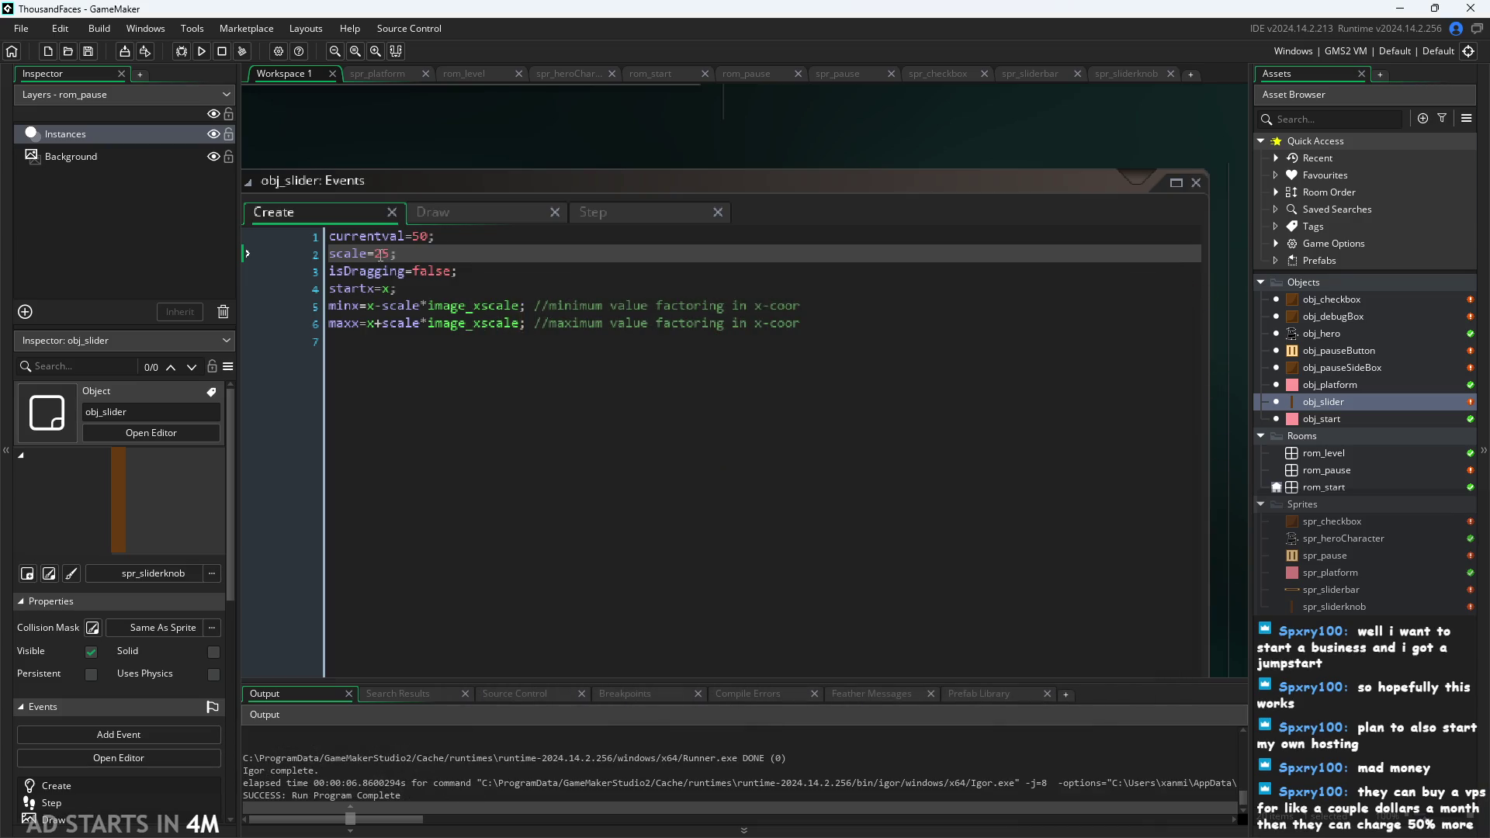
Set scale to 50, rerun and pause the game, and pull the knob to the bar's left end.
{"action": "left_click", "coordinate": [388, 255]}
{"action": "key", "text": "BackSpace"}
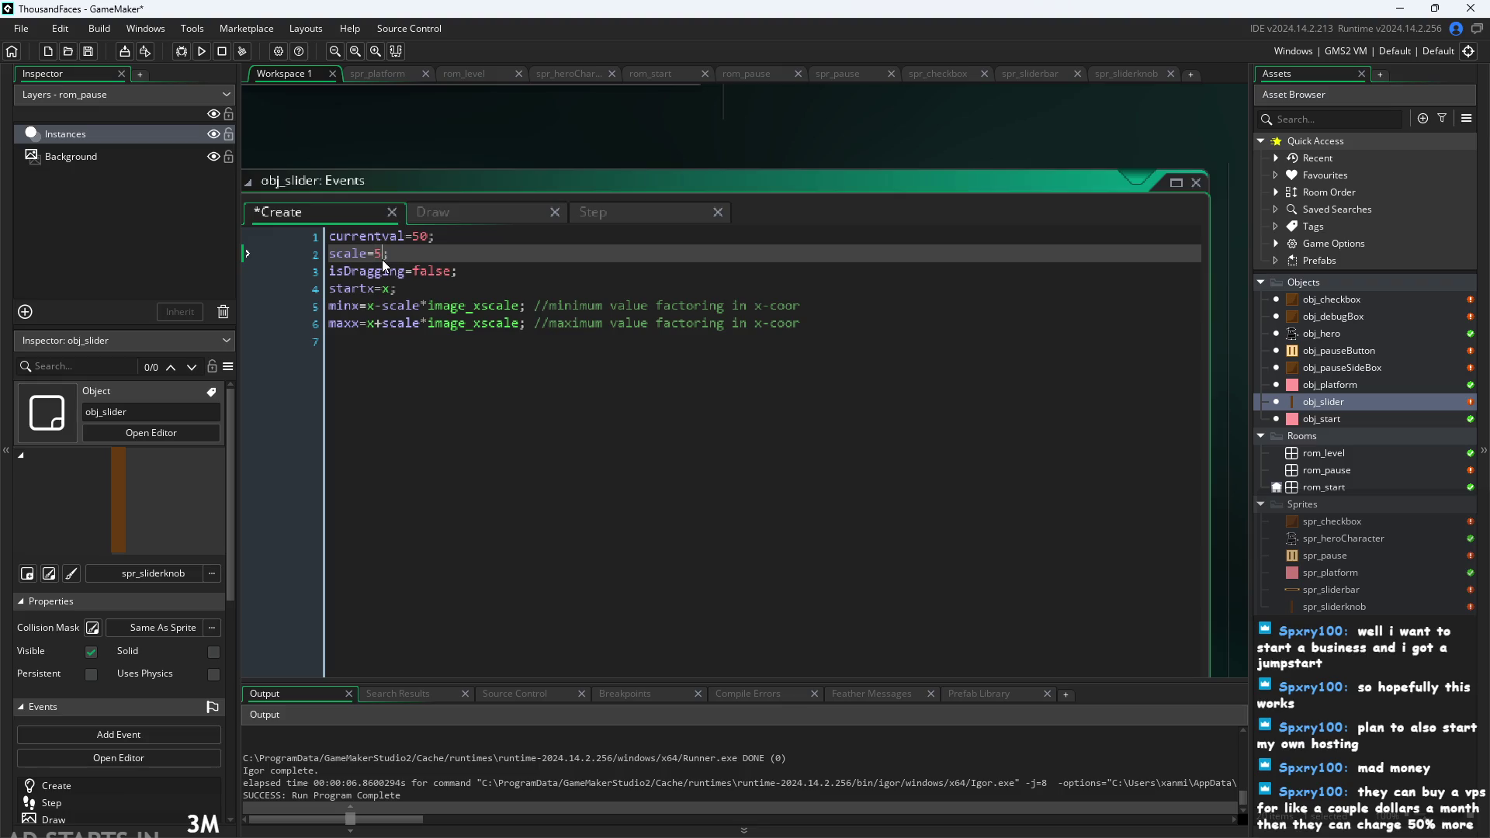
{"action": "type", "text": "0"}
{"action": "left_click", "coordinate": [510, 169]}
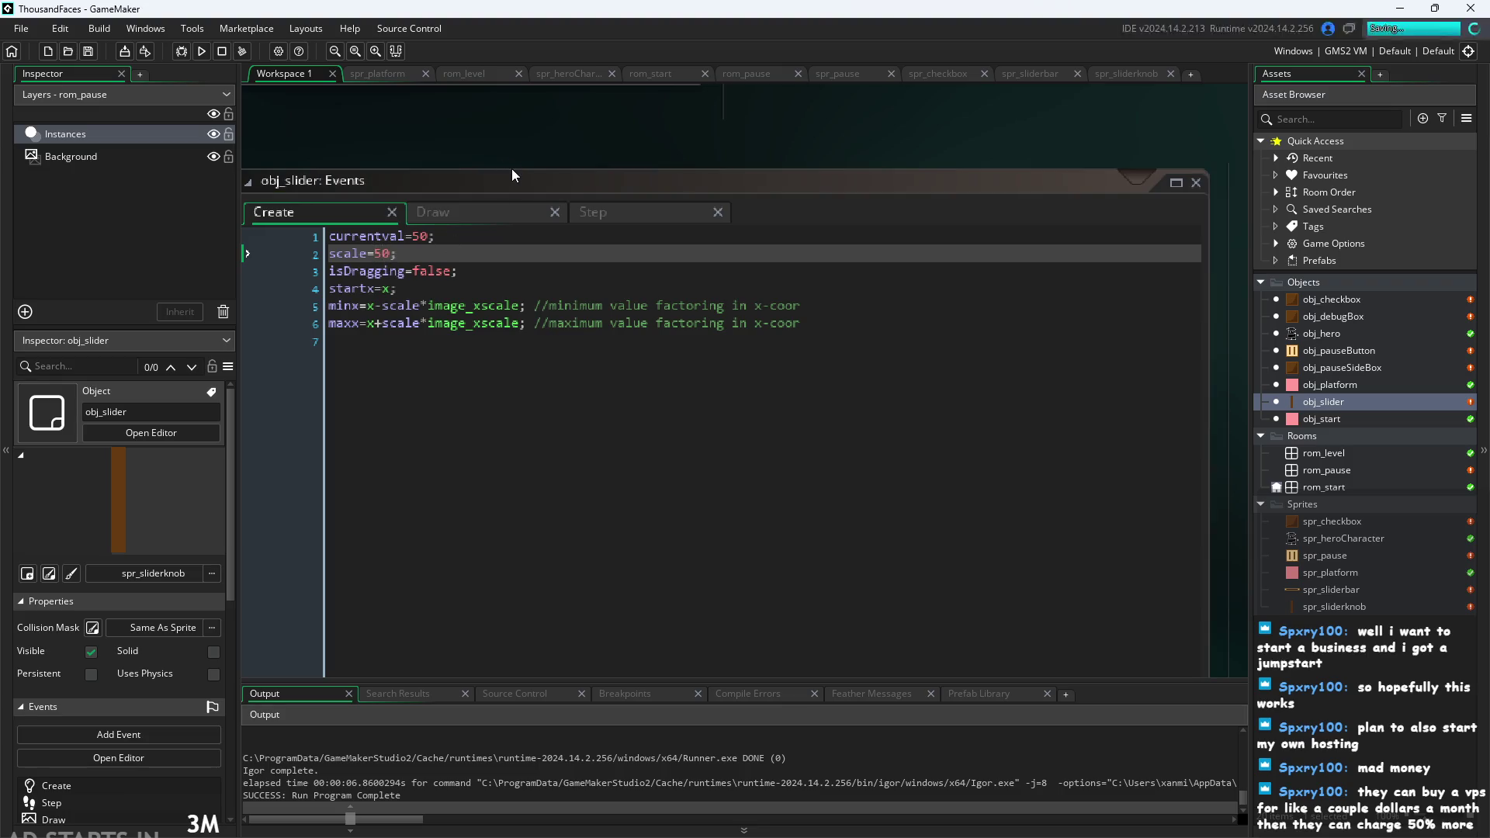
{"action": "left_click", "coordinate": [200, 53]}
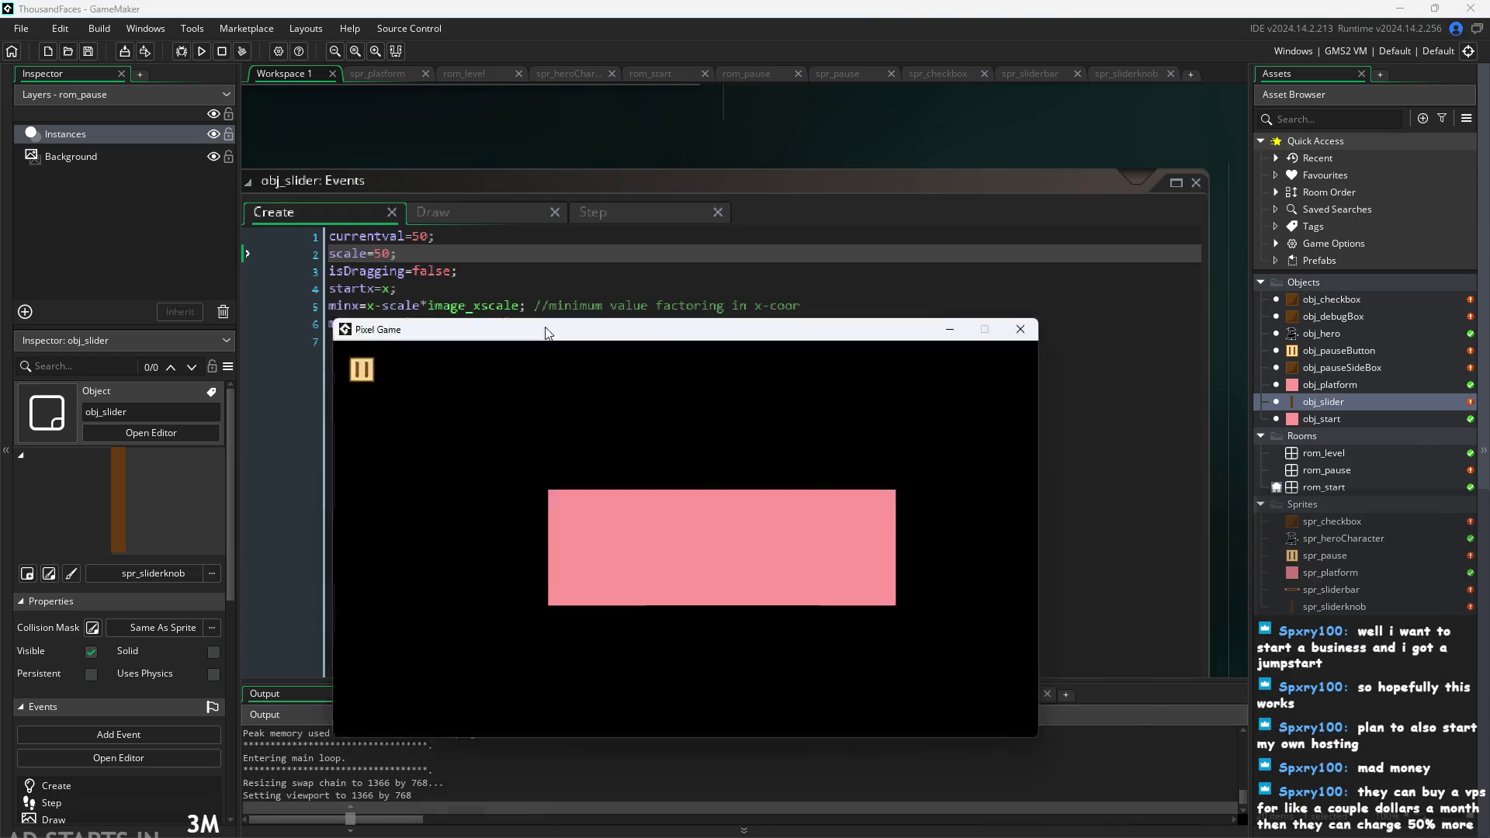
{"action": "left_click", "coordinate": [185, 263]}
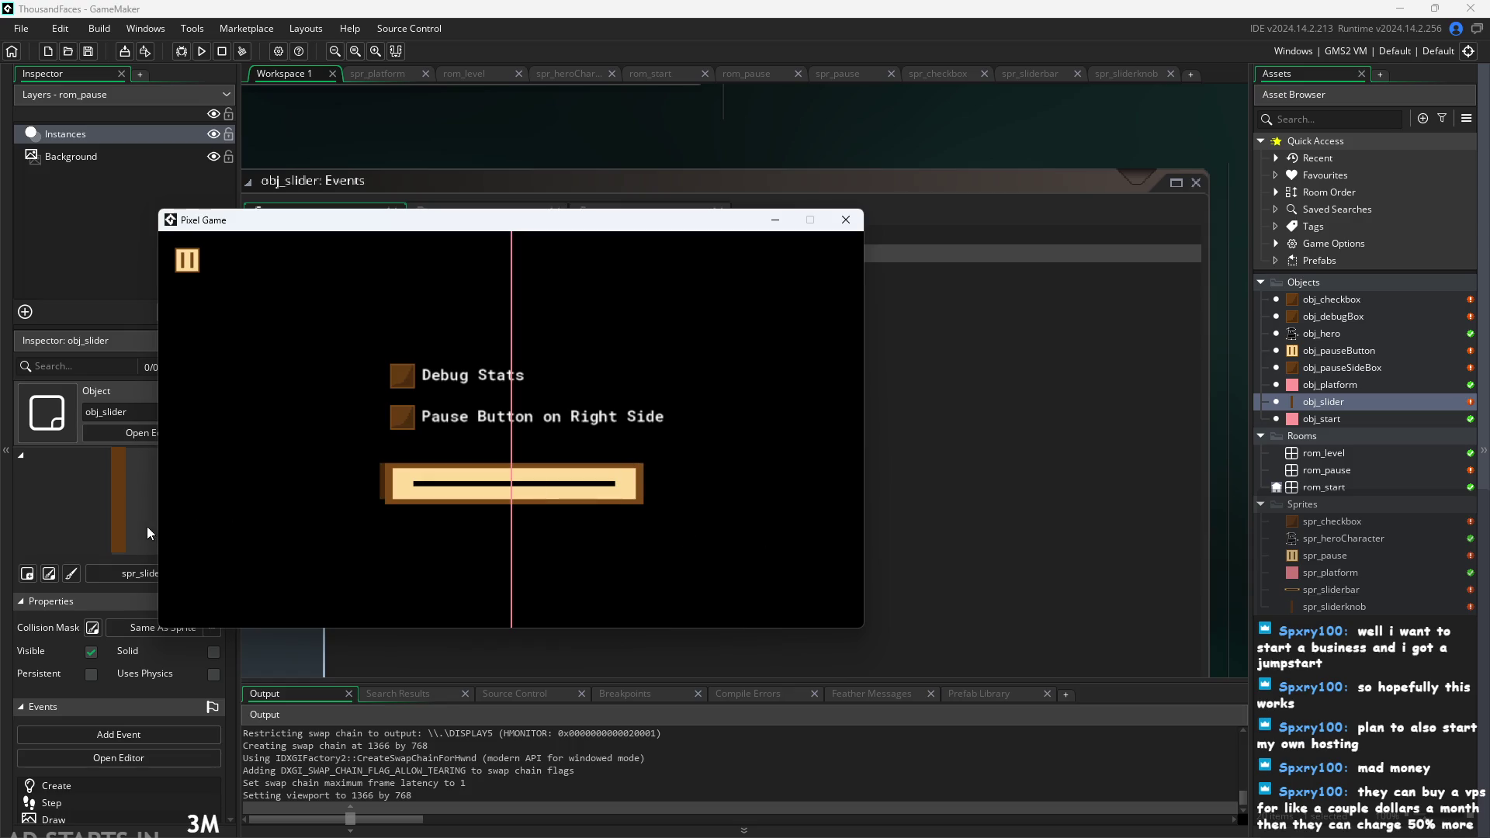
{"action": "left_click", "coordinate": [482, 485]}
{"action": "mouse_move", "coordinate": [394, 518]}
{"action": "left_mouse_down"}
{"action": "mouse_move", "coordinate": [370, 522]}
{"action": "mouse_move", "coordinate": [408, 515]}
{"action": "mouse_move", "coordinate": [377, 529]}
{"action": "mouse_move", "coordinate": [399, 531]}
{"action": "left_mouse_up"}
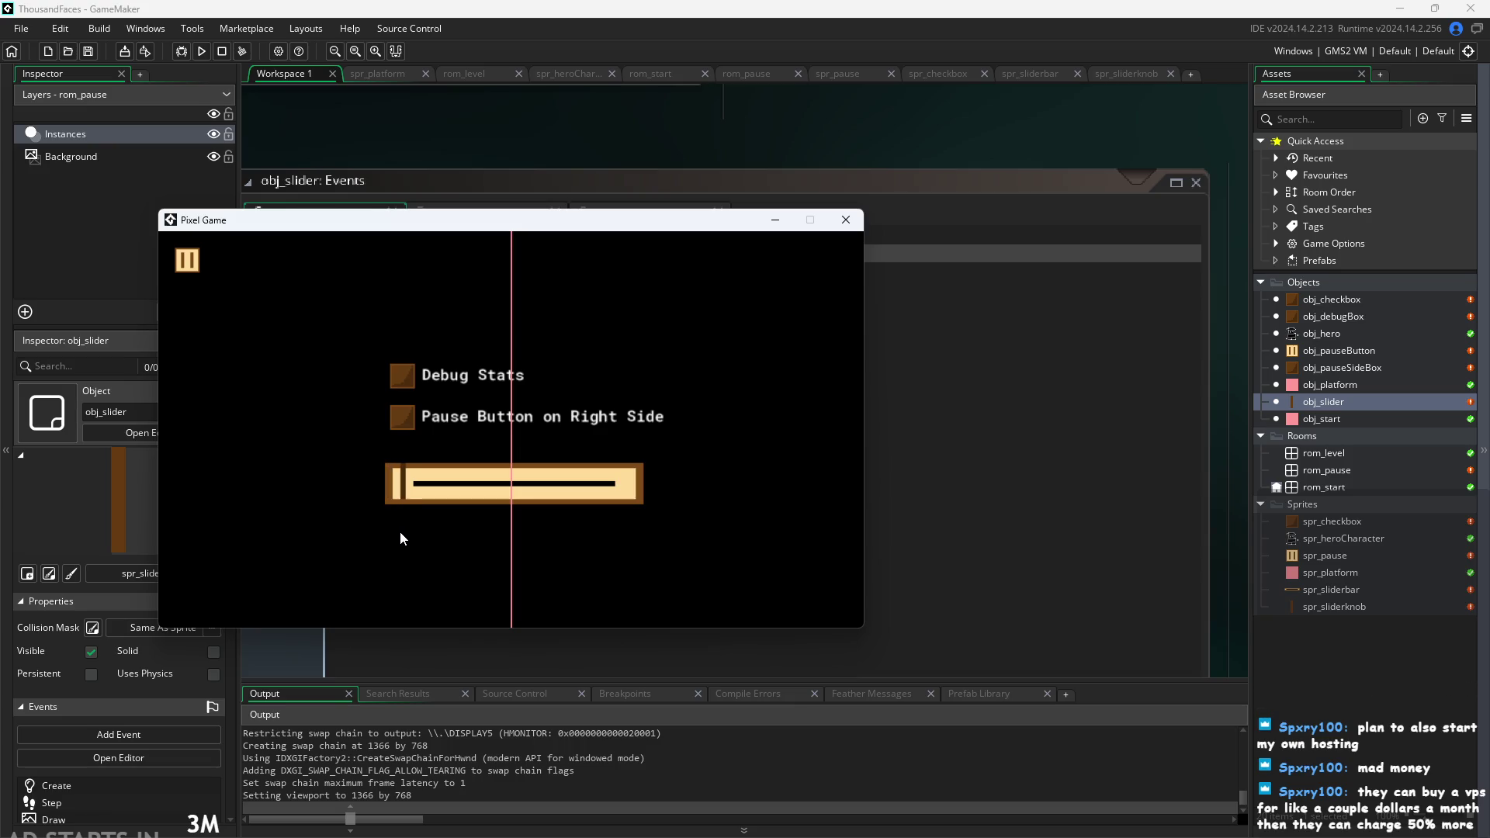
Close the test run and switch from obj_slider's Step code to its Draw event.
{"action": "left_click", "coordinate": [857, 226]}
{"action": "left_click", "coordinate": [483, 214]}
{"action": "left_click", "coordinate": [636, 217]}
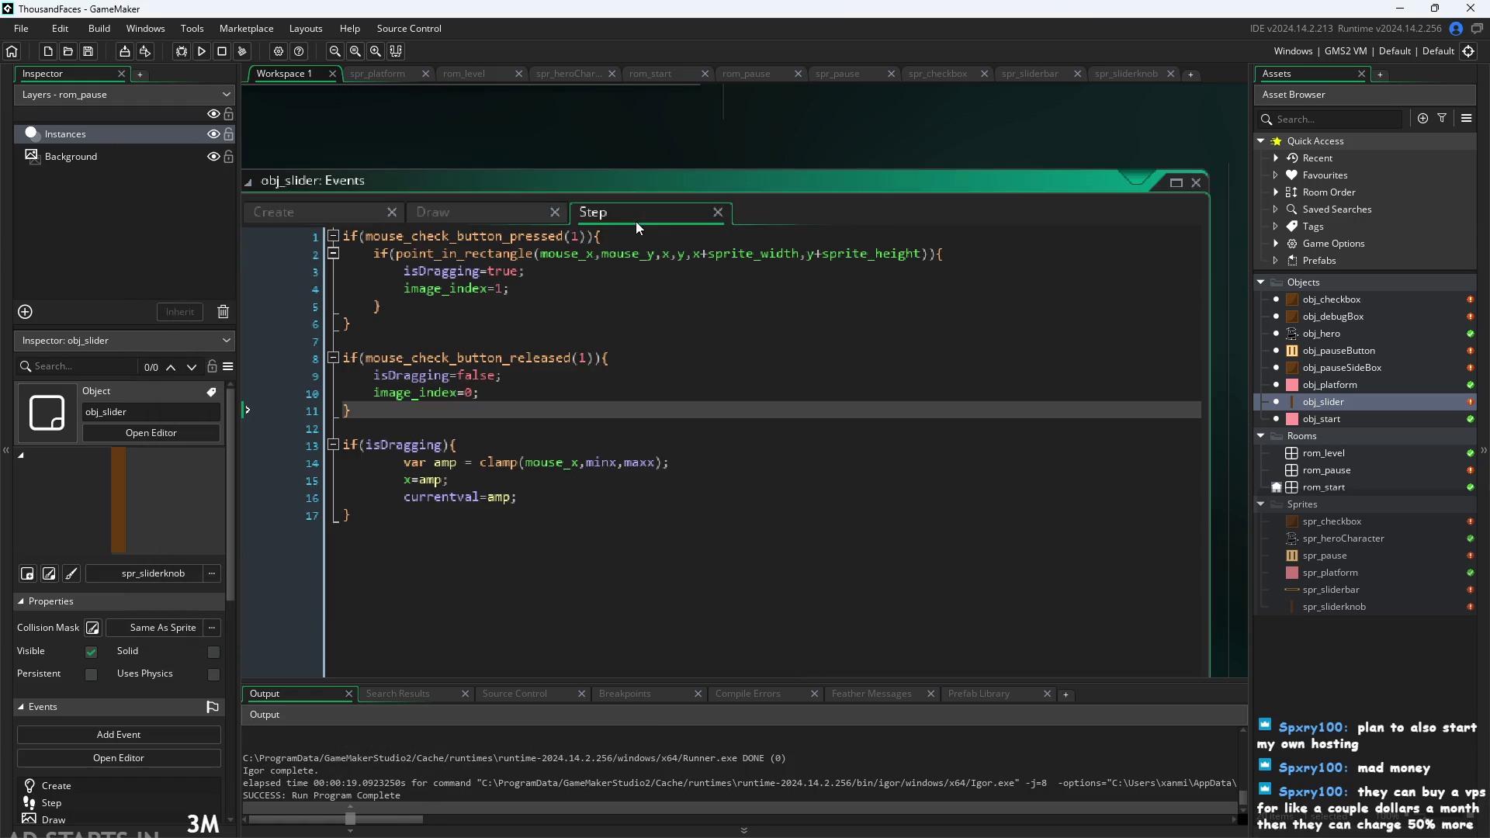
{"action": "left_click", "coordinate": [446, 221]}
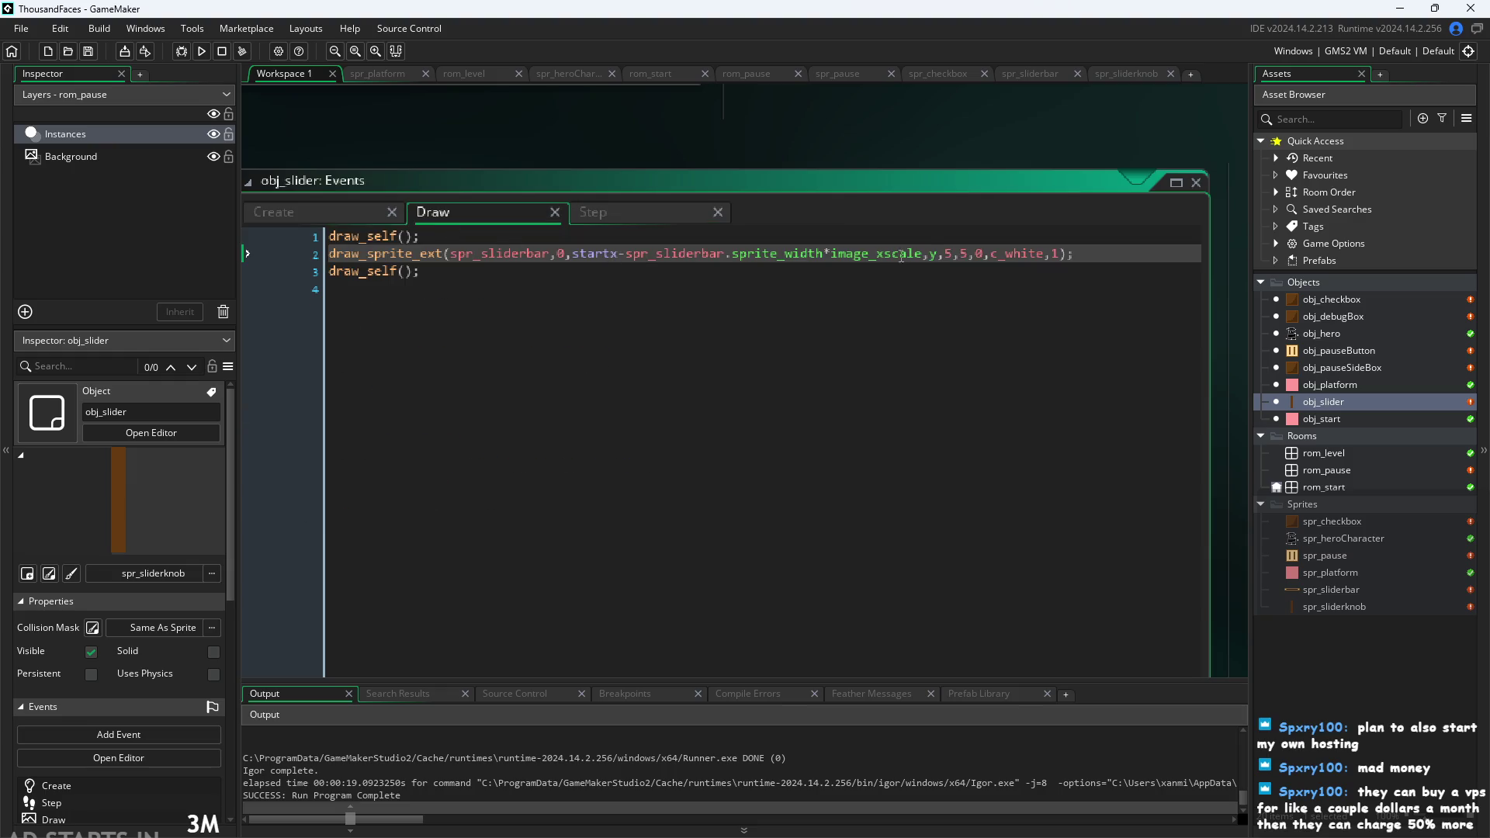
Change the bar's draw_sprite_ext y argument to y-image_yscale, save, and relaunch to the pause menu.
{"action": "left_click", "coordinate": [930, 253]}
{"action": "type", "text": "-"}
{"action": "type", "text": "image_x"}
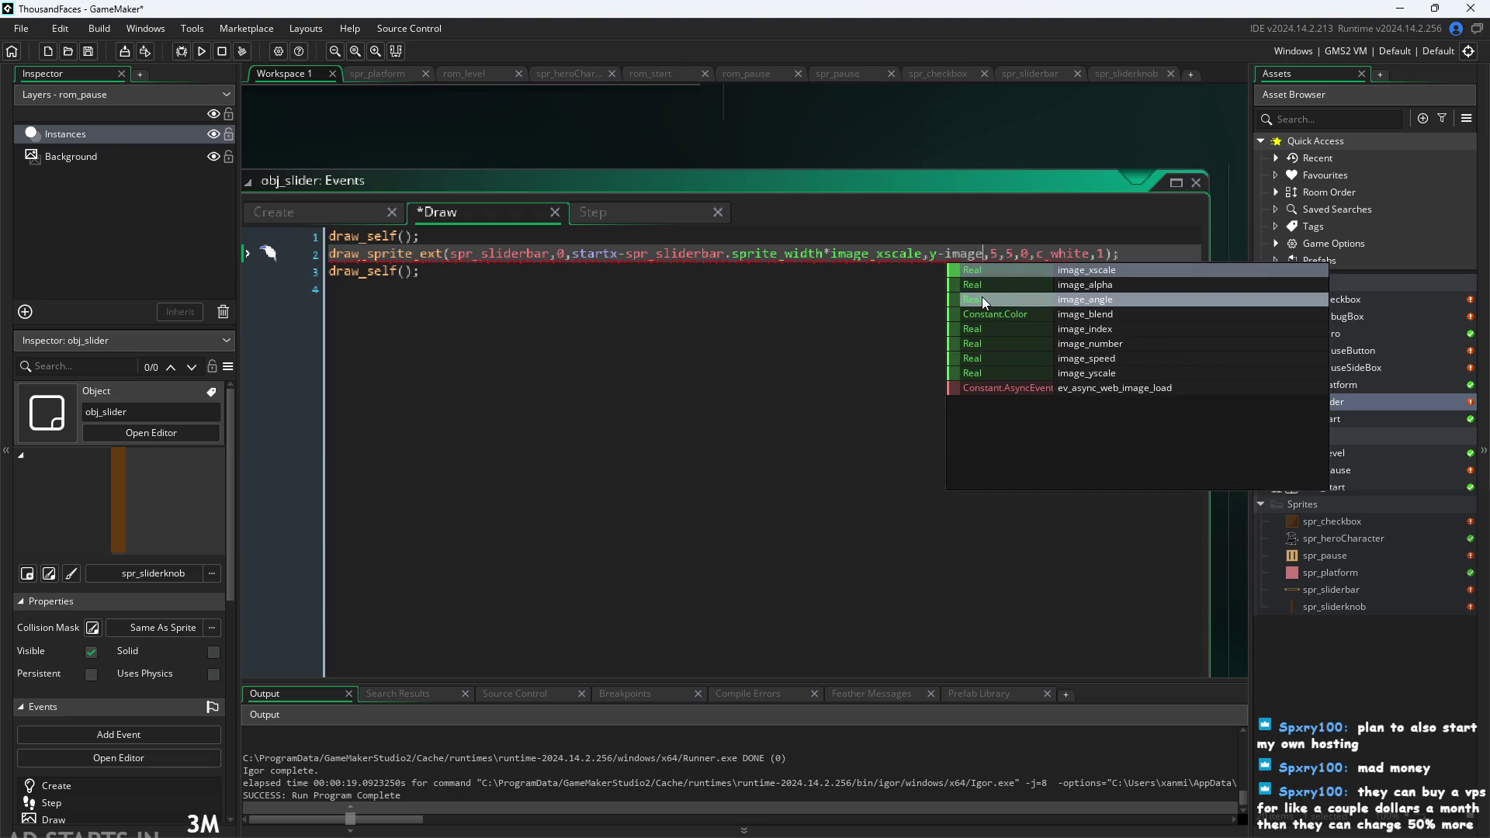
{"action": "key", "text": "Return"}
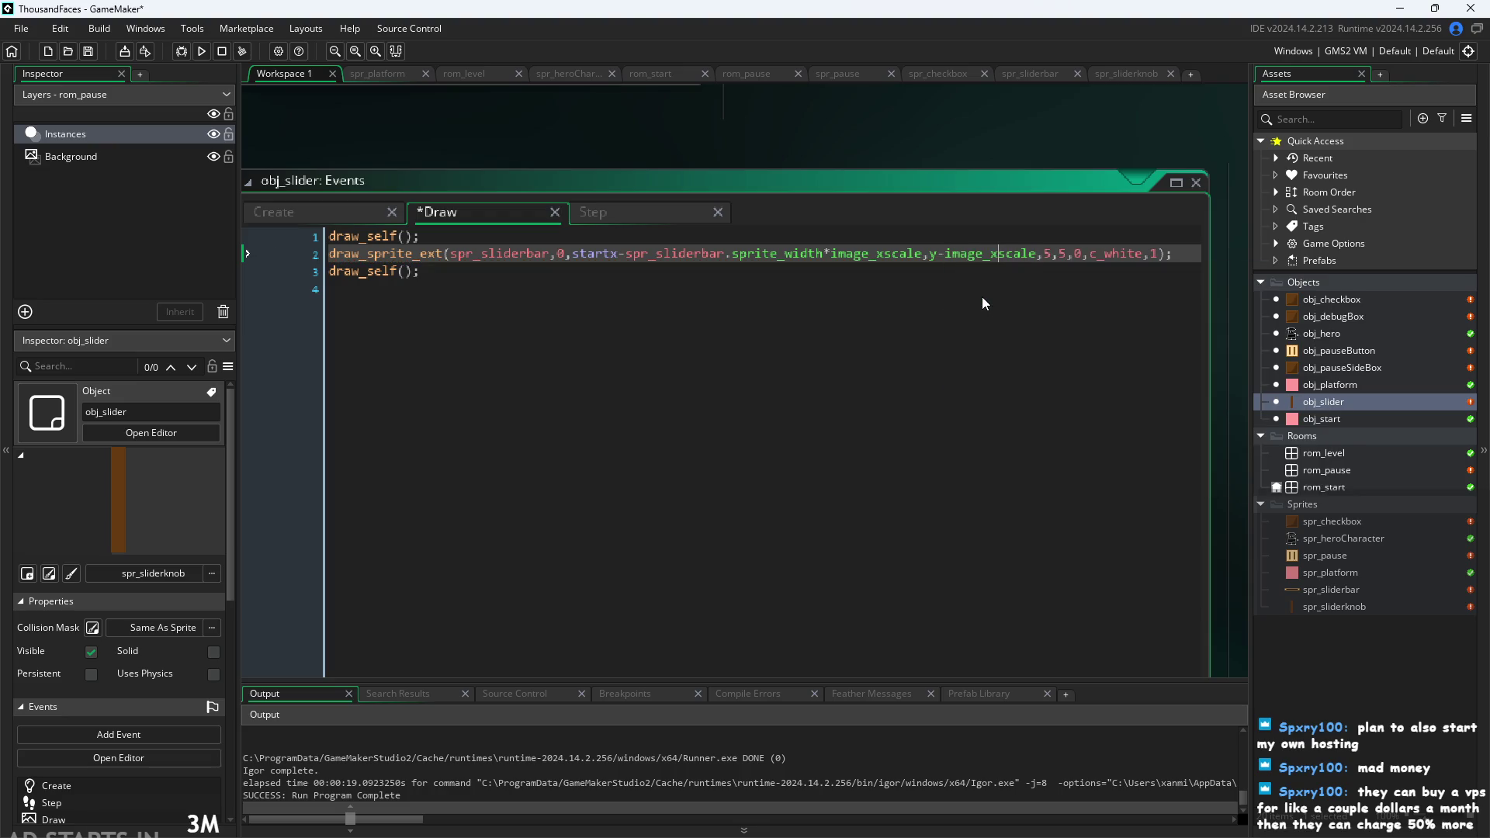
{"action": "key", "text": "BackSpace"}
{"action": "type", "text": "y"}
{"action": "key", "text": "ctrl+s"}
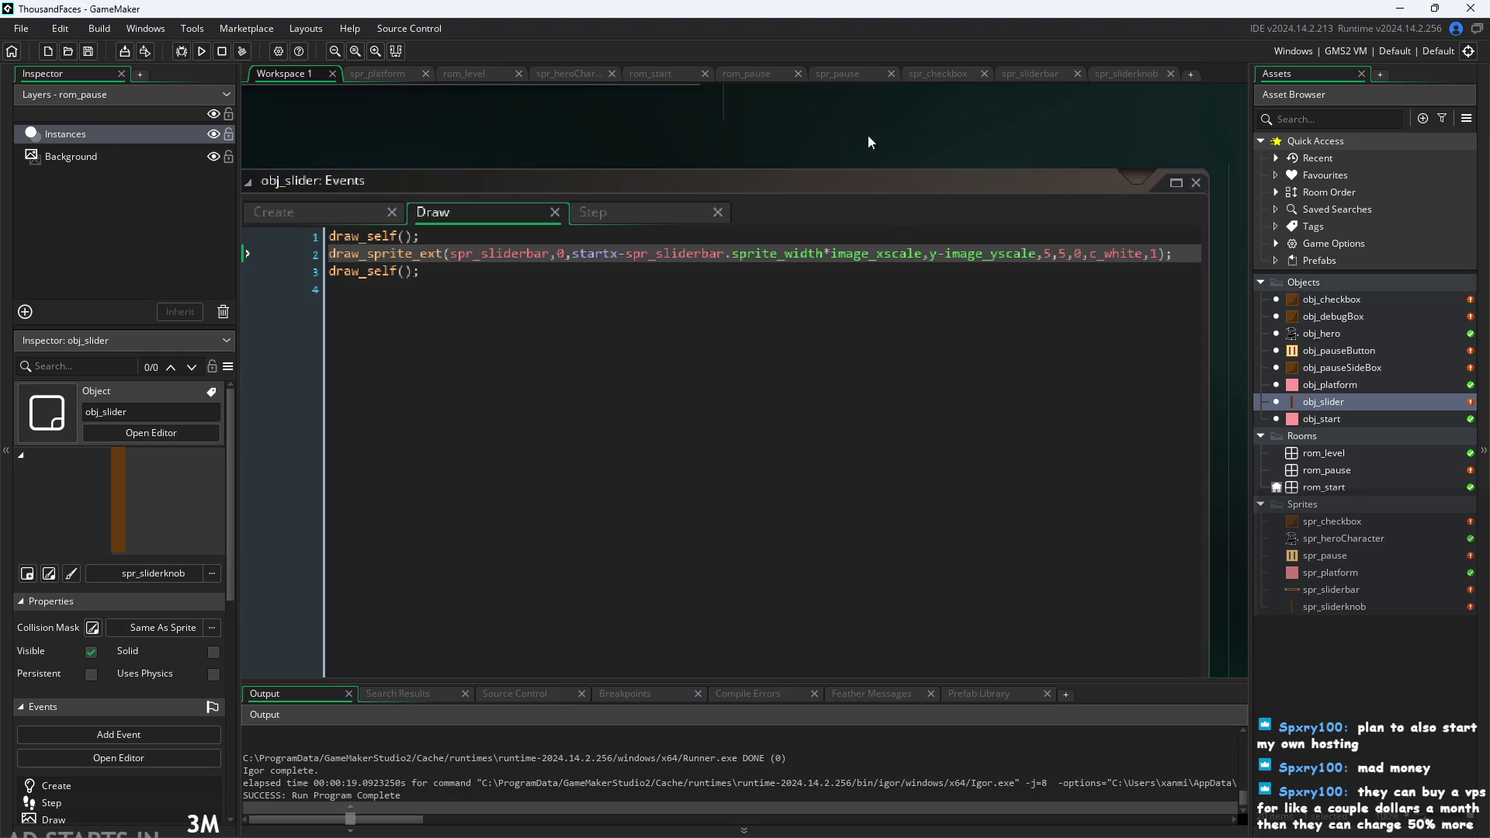
{"action": "left_click", "coordinate": [202, 56]}
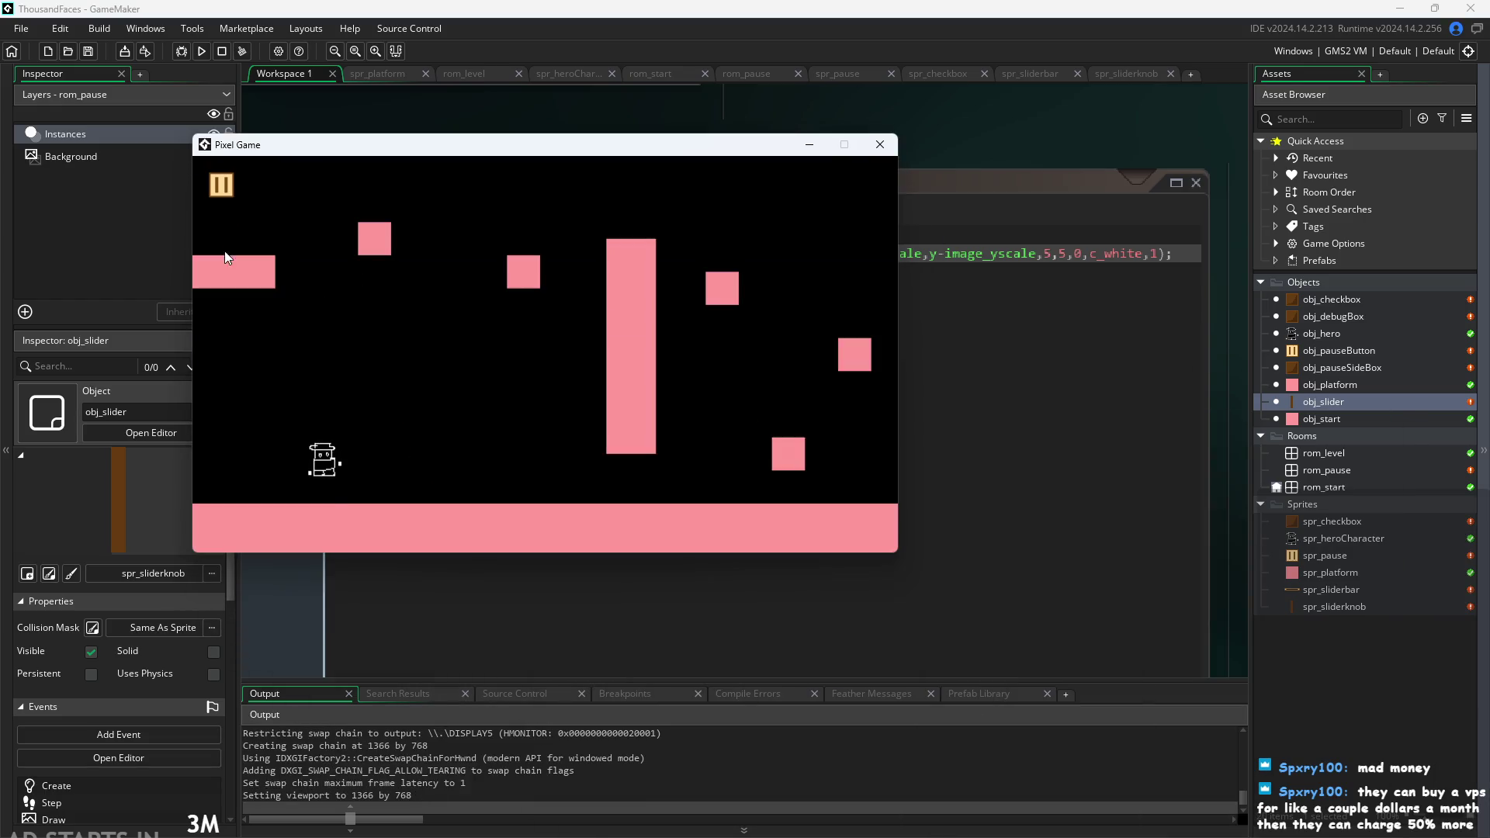
{"action": "left_click", "coordinate": [221, 185]}
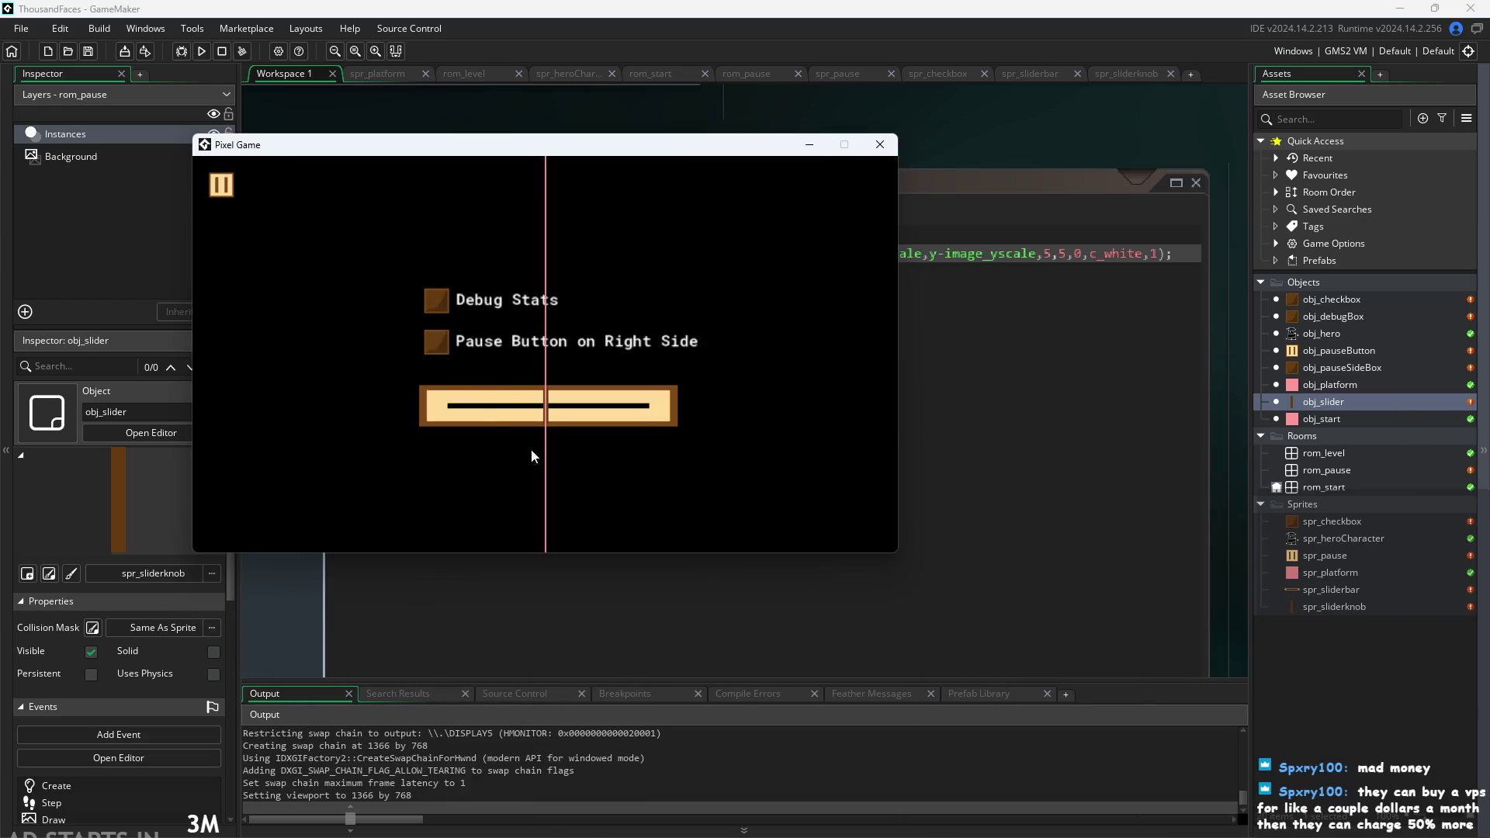
Sweep the volume knob across the bar to the left end, then slide it back rightward.
{"action": "mouse_move", "coordinate": [549, 418]}
{"action": "left_mouse_down"}
{"action": "mouse_move", "coordinate": [489, 419]}
{"action": "mouse_move", "coordinate": [479, 400]}
{"action": "mouse_move", "coordinate": [419, 422]}
{"action": "mouse_move", "coordinate": [817, 488]}
{"action": "left_mouse_up"}
{"action": "left_click_drag", "start_coordinate": [695, 472], "coordinate": [371, 453]}
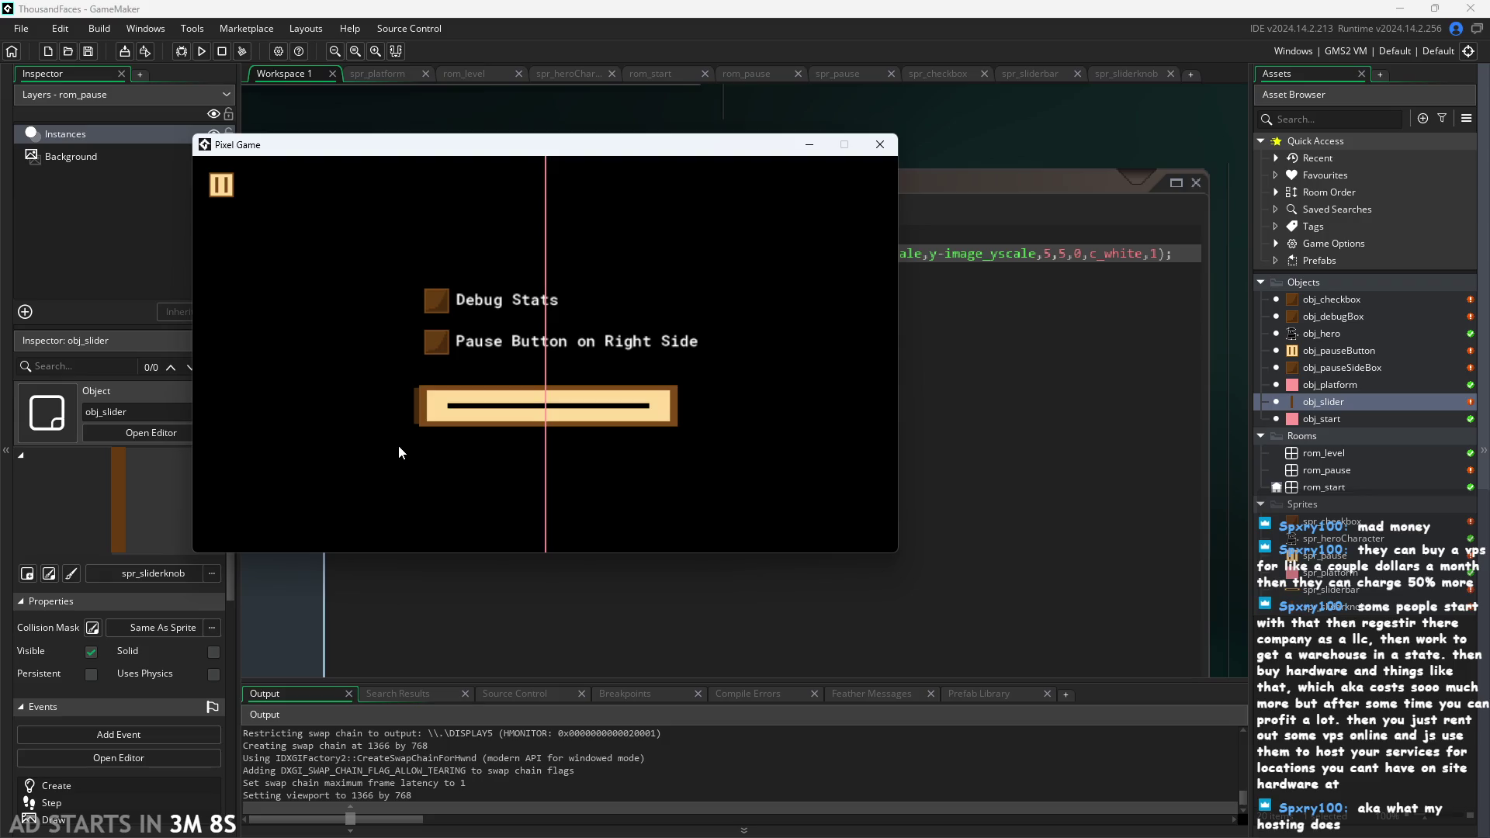
{"action": "left_click_drag", "start_coordinate": [399, 446], "coordinate": [434, 444]}
{"action": "mouse_move", "coordinate": [552, 450]}
{"action": "left_mouse_down"}
{"action": "mouse_move", "coordinate": [757, 453]}
{"action": "mouse_move", "coordinate": [761, 427]}
{"action": "left_mouse_up"}
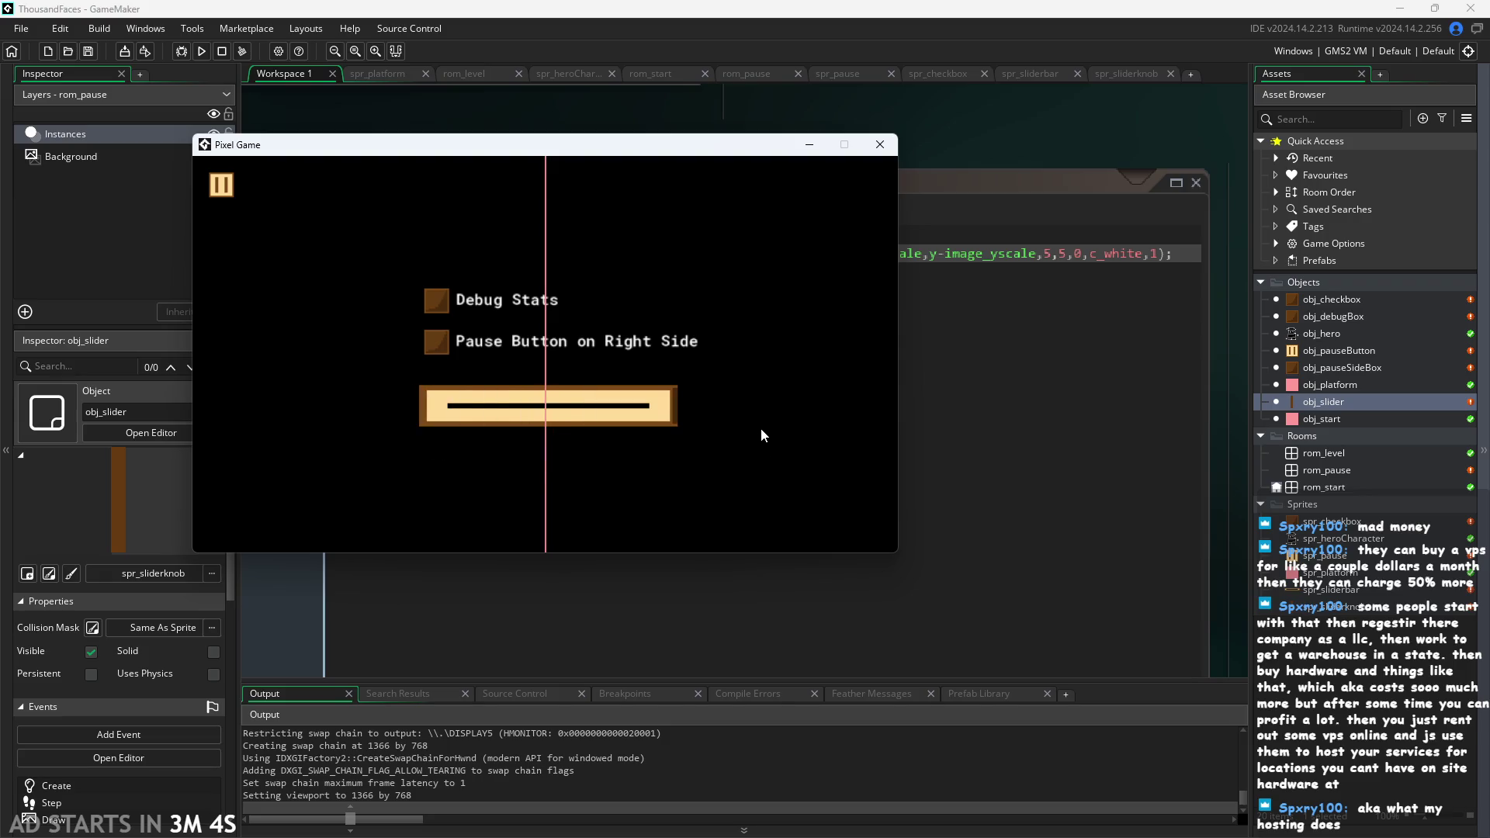
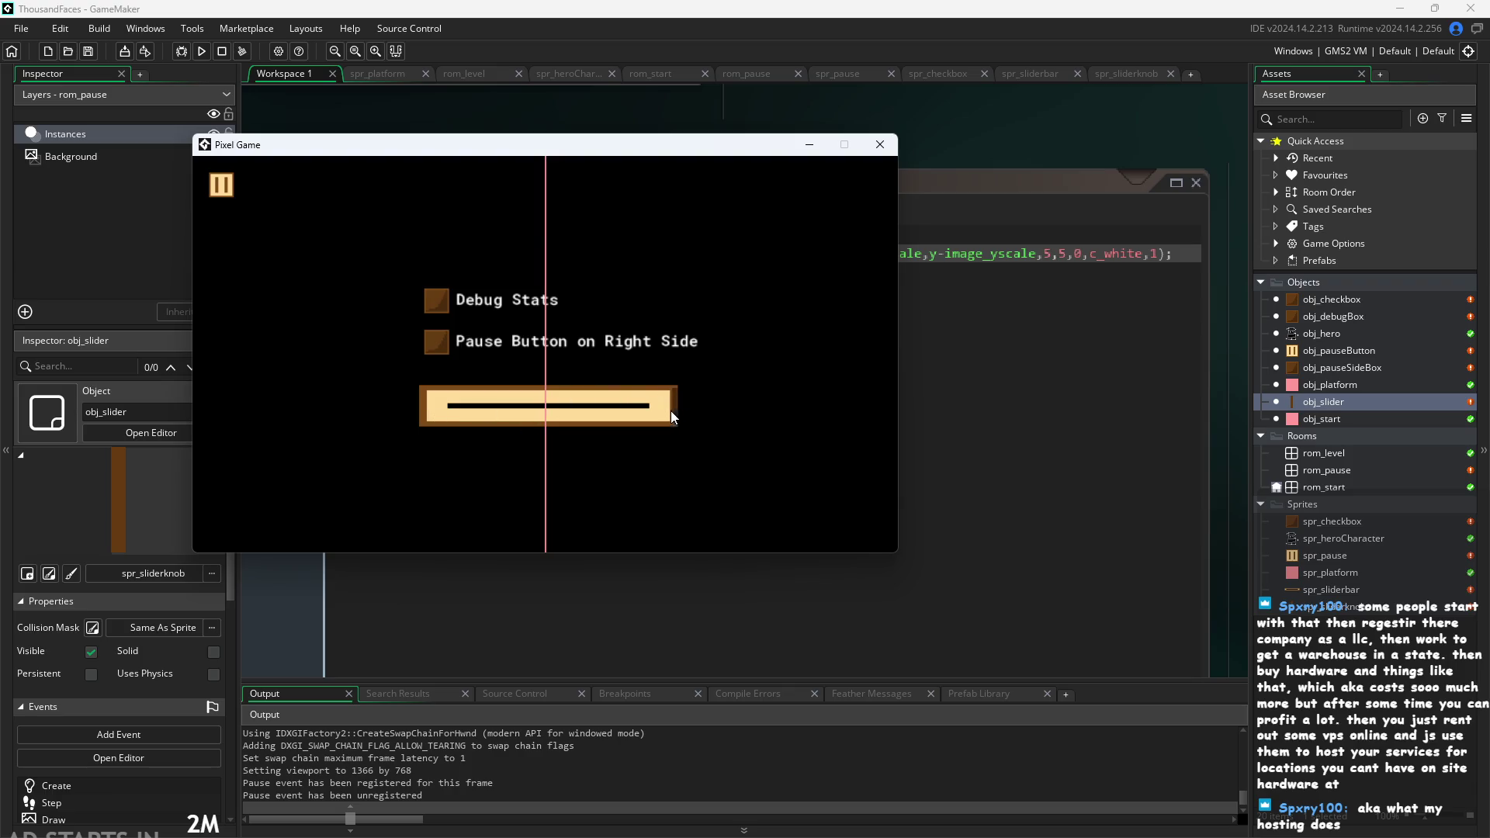
Finish dragging the pause-menu slider, close the game and view obj_slider's Create code.
{"action": "mouse_move", "coordinate": [671, 411]}
{"action": "left_mouse_down"}
{"action": "mouse_move", "coordinate": [528, 480]}
{"action": "mouse_move", "coordinate": [364, 449]}
{"action": "mouse_move", "coordinate": [677, 422]}
{"action": "mouse_move", "coordinate": [1158, 464]}
{"action": "mouse_move", "coordinate": [980, 500]}
{"action": "mouse_move", "coordinate": [305, 507]}
{"action": "mouse_move", "coordinate": [695, 484]}
{"action": "mouse_move", "coordinate": [585, 430]}
{"action": "mouse_move", "coordinate": [321, 424]}
{"action": "left_mouse_up"}
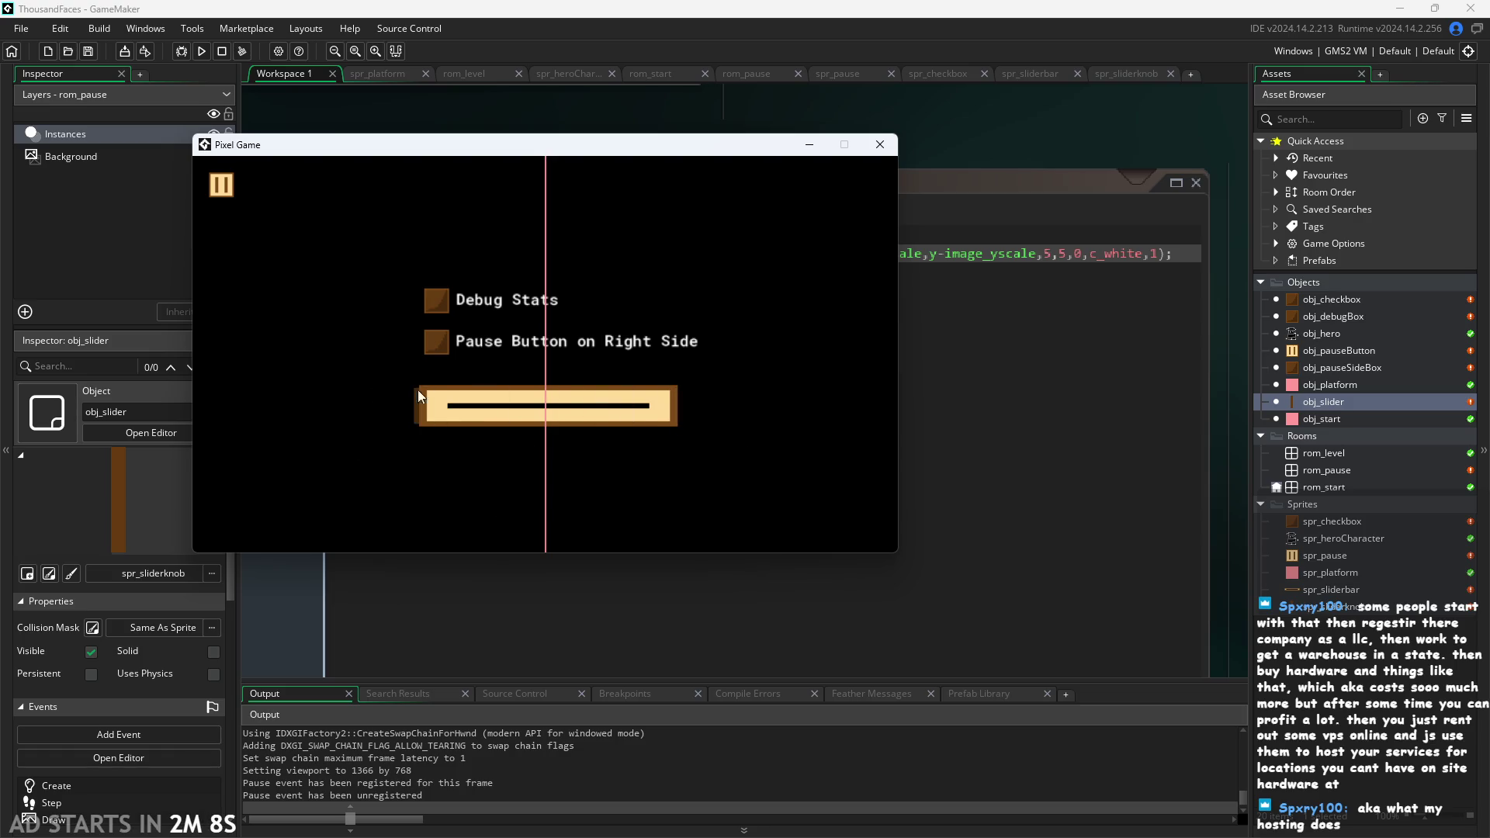
{"action": "left_click", "coordinate": [881, 144]}
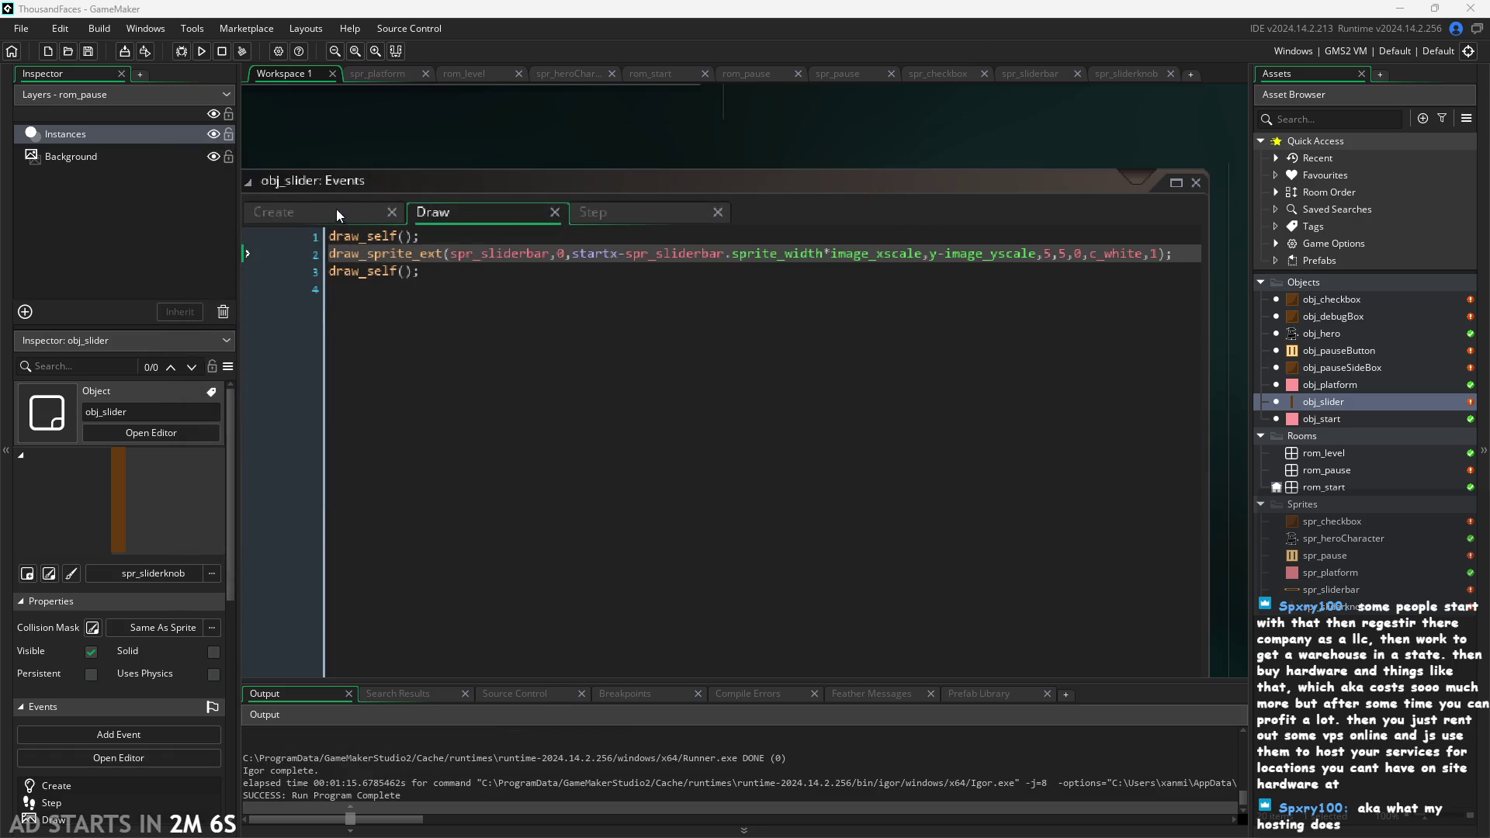
{"action": "left_click", "coordinate": [337, 209]}
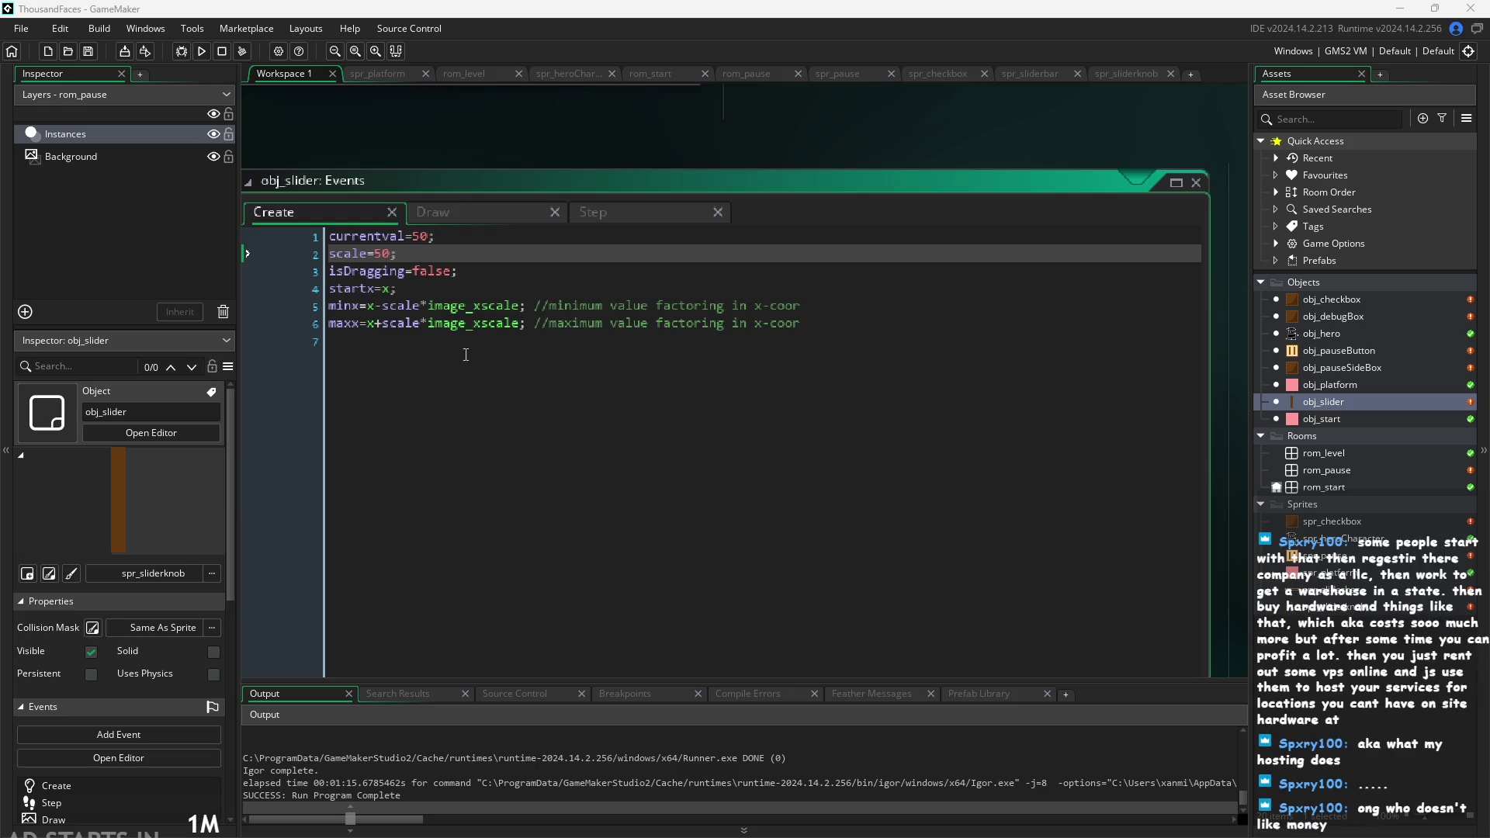
Rerun the game with F5, drag the pause-menu slider knob to both ends, then close it.
{"action": "key", "text": "F5"}
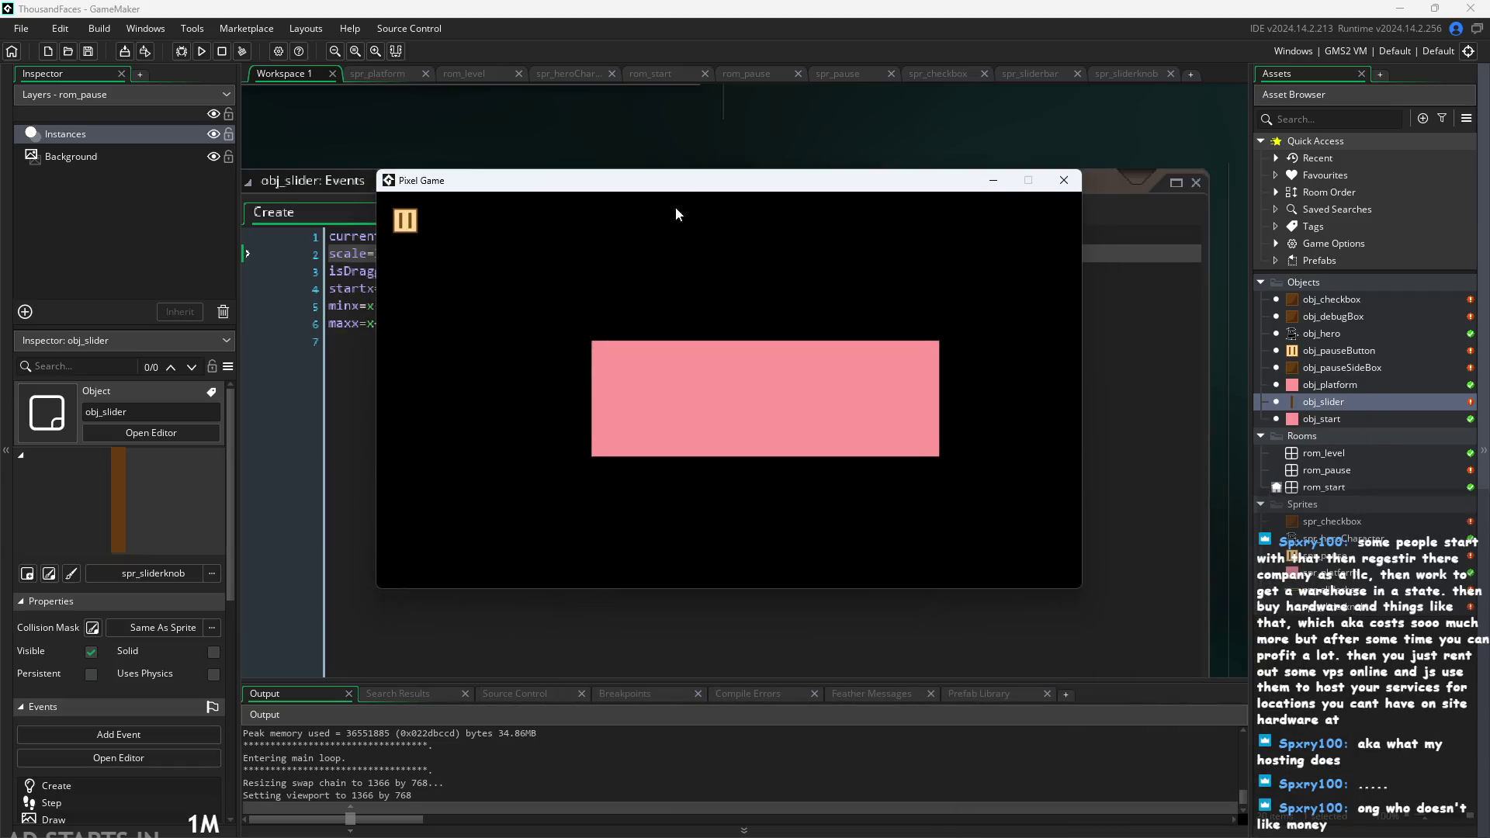
{"action": "left_click", "coordinate": [404, 220]}
{"action": "mouse_move", "coordinate": [728, 475]}
{"action": "left_mouse_down"}
{"action": "mouse_move", "coordinate": [666, 458]}
{"action": "mouse_move", "coordinate": [559, 479]}
{"action": "mouse_move", "coordinate": [1026, 476]}
{"action": "left_mouse_up"}
{"action": "left_click_drag", "start_coordinate": [948, 432], "coordinate": [486, 463]}
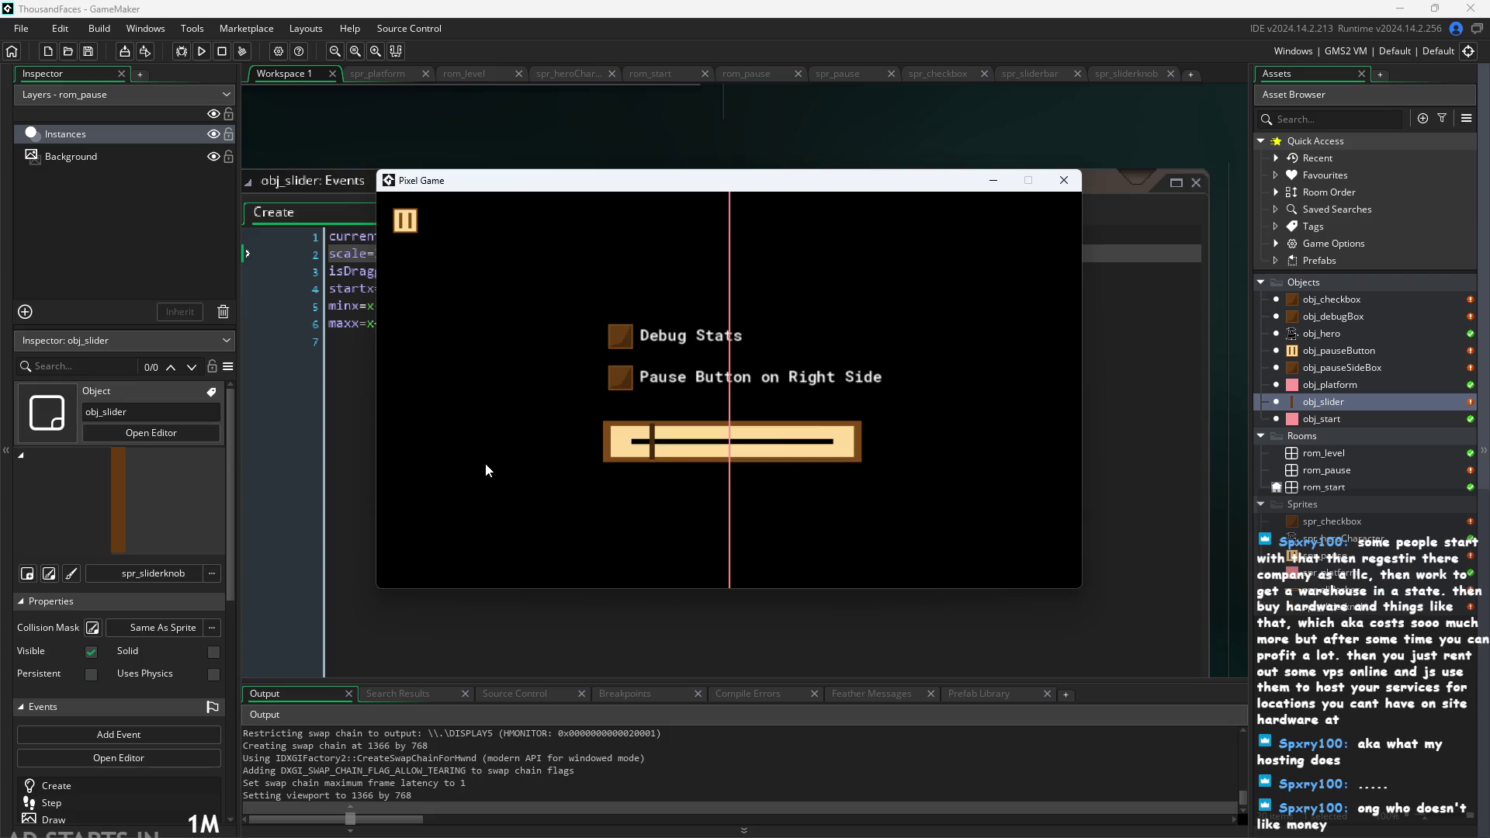
{"action": "left_click", "coordinate": [1068, 180]}
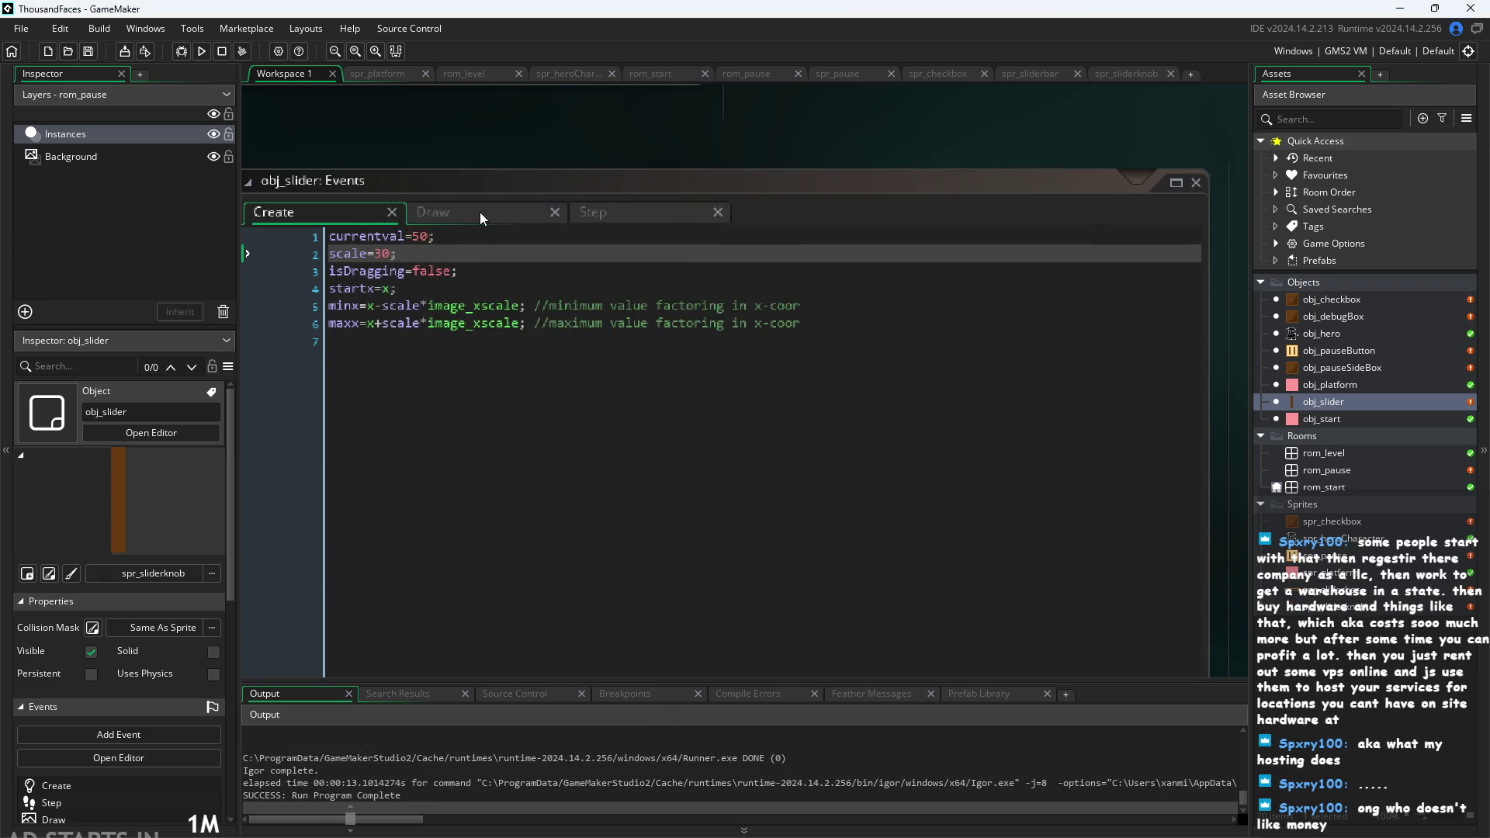
Wrap the startx…image_xscale expression in obj_slider's Draw code in parentheses.
{"action": "left_click", "coordinate": [480, 212]}
{"action": "left_click", "coordinate": [584, 217]}
{"action": "left_click", "coordinate": [486, 214]}
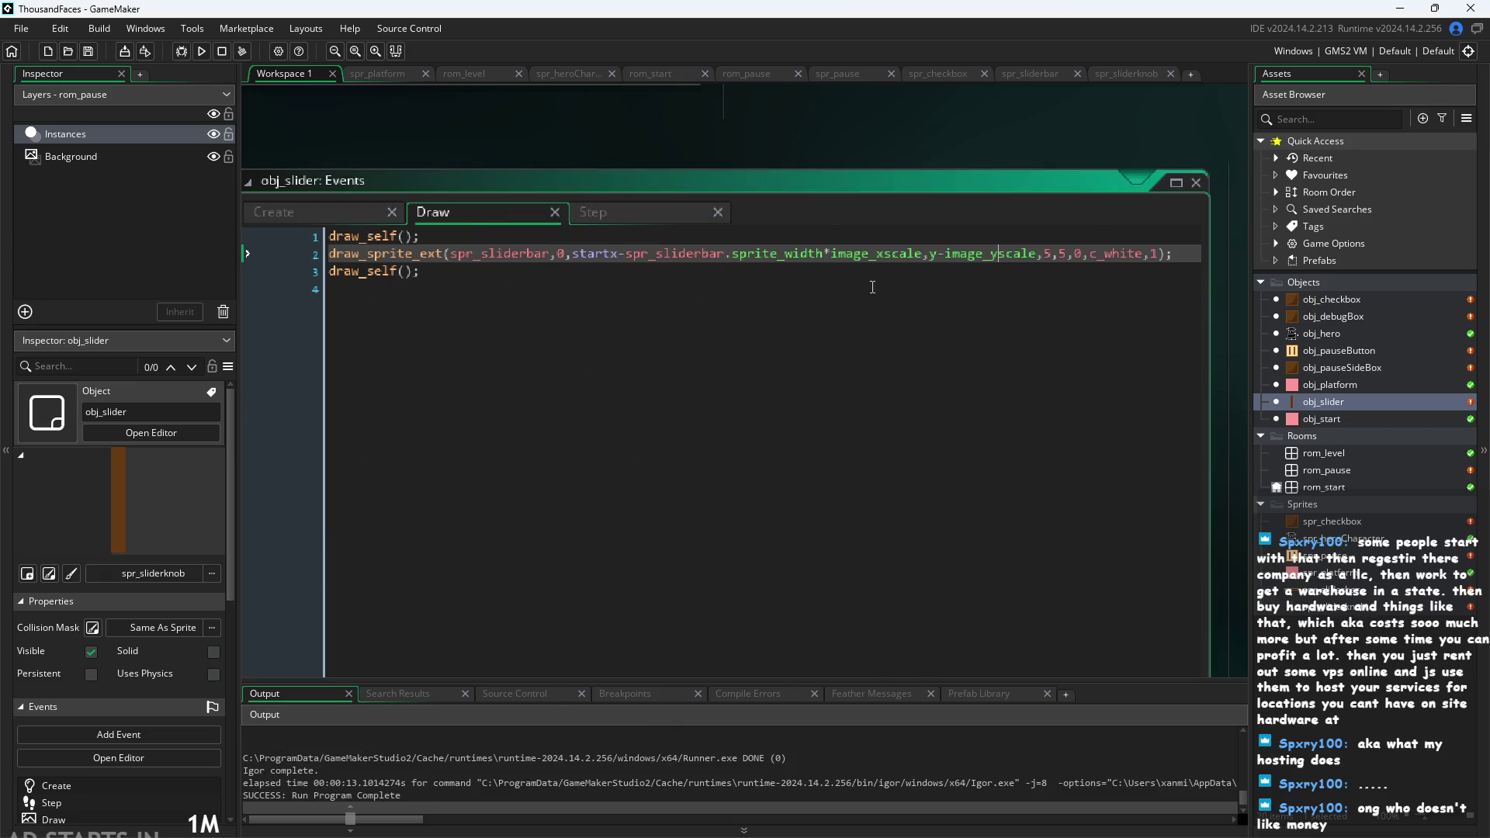
{"action": "left_click", "coordinate": [573, 254]}
{"action": "type", "text": "("}
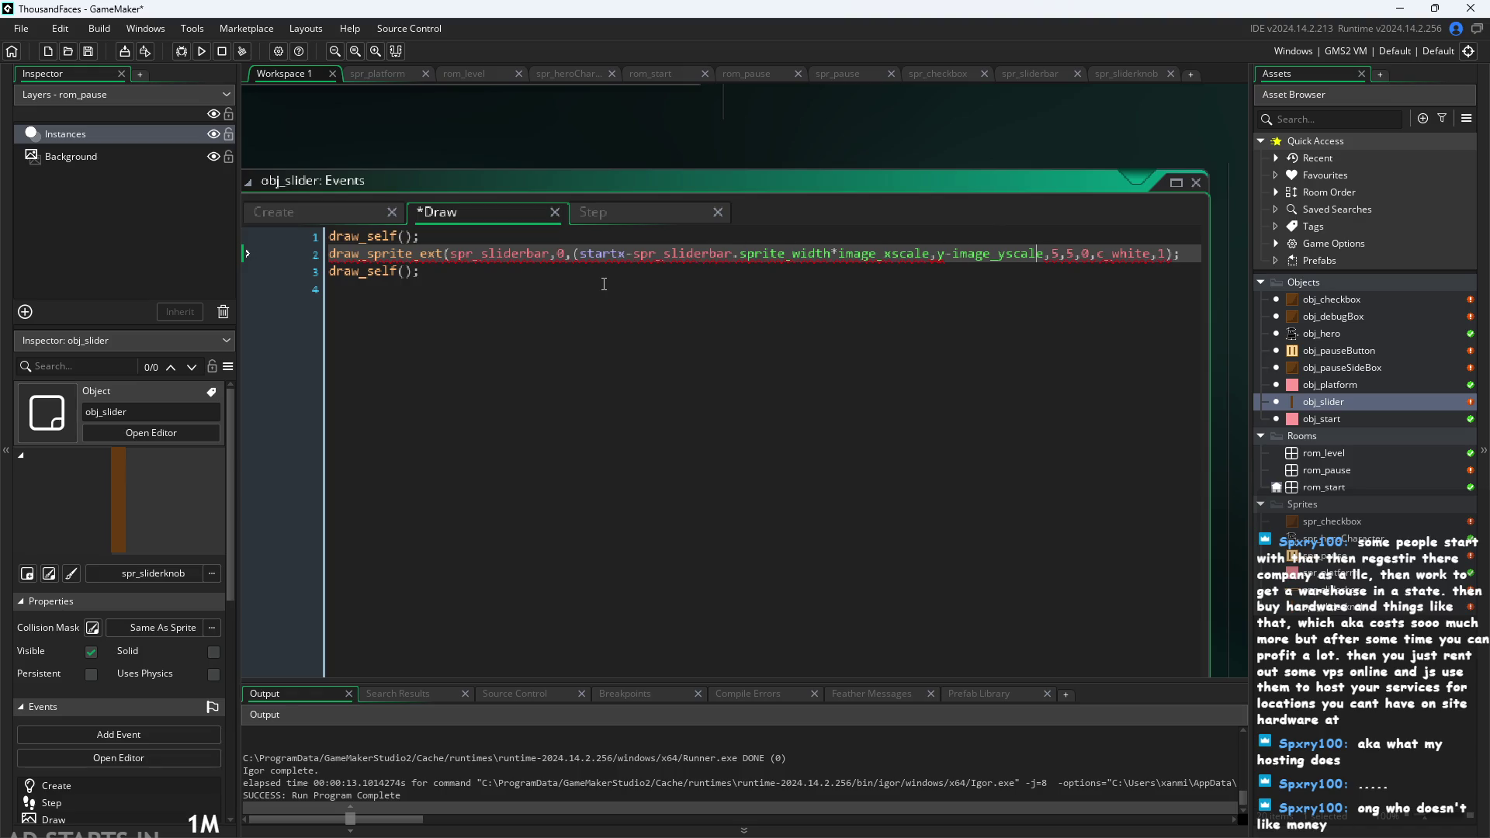
{"action": "key", "text": "Left"}
{"action": "key", "text": "Left"}
{"action": "key", "text": "Left"}
{"action": "type", "text": ")"}
{"action": "left_click", "coordinate": [683, 123]}
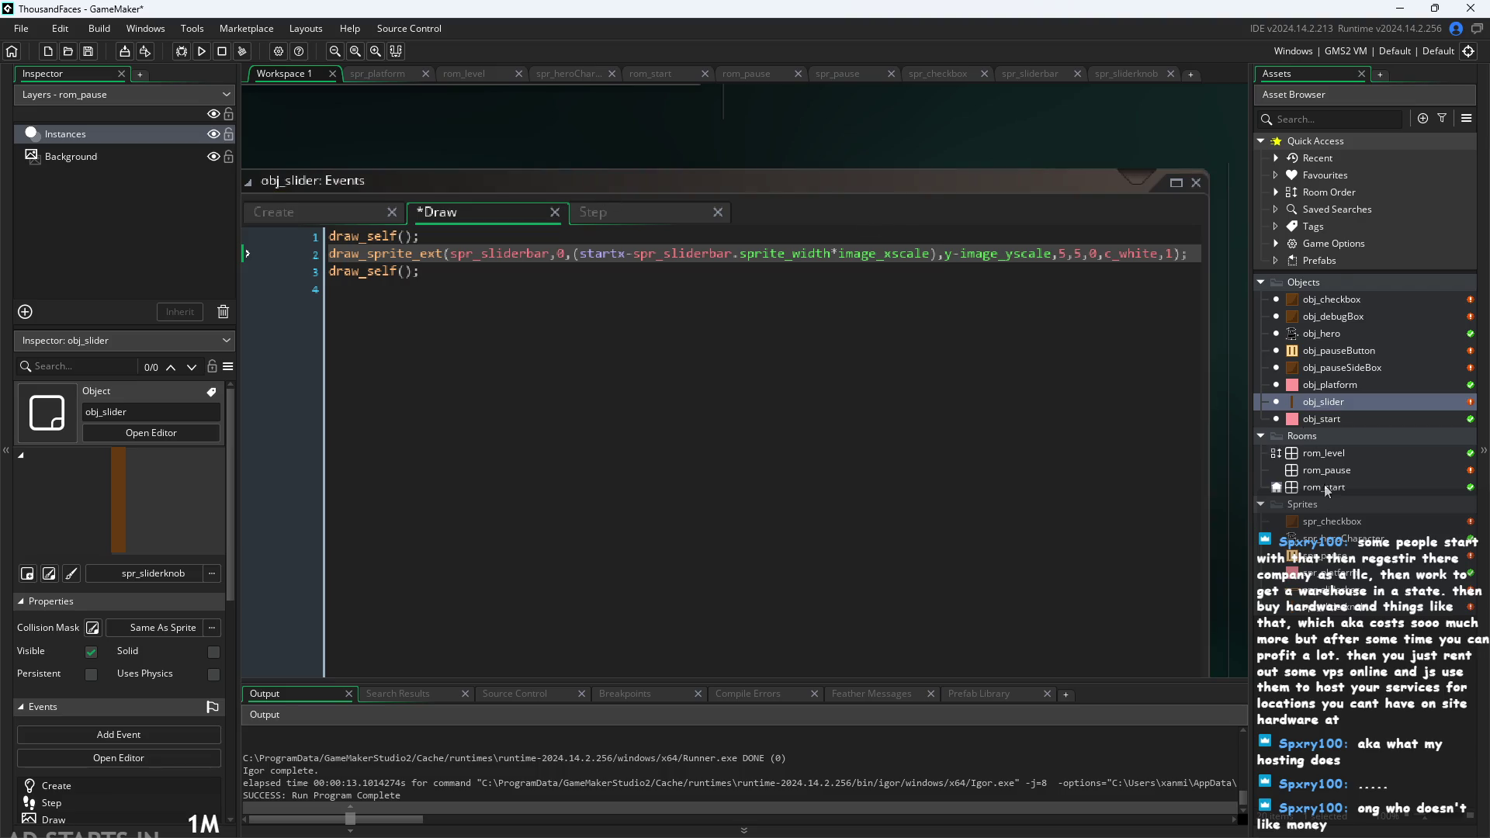
Measure spr_sliderbar's black line as 78 pixels wide, then reopen obj_slider.
{"action": "double_click", "coordinate": [1338, 590]}
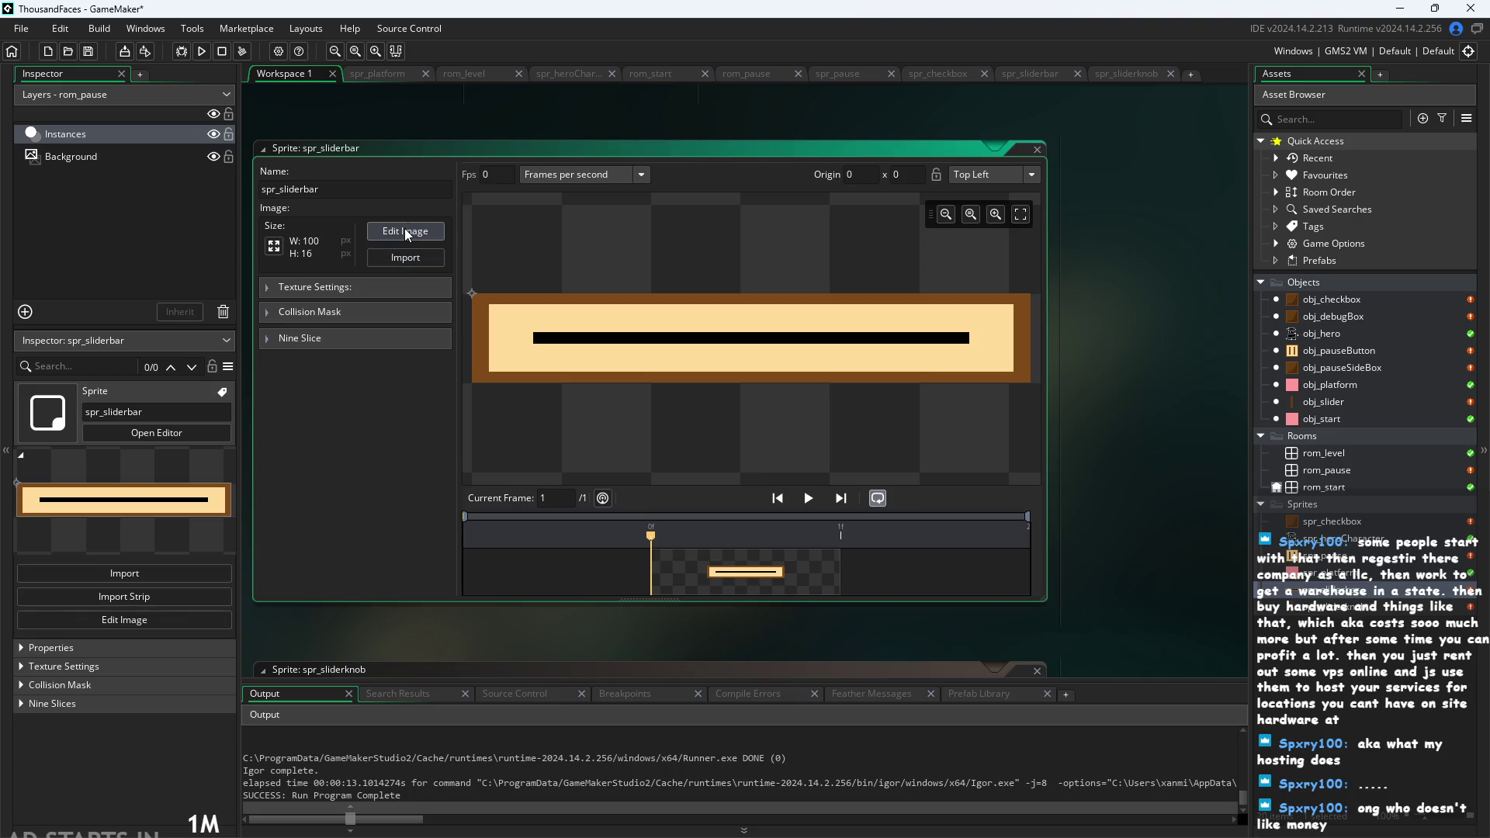
{"action": "left_click", "coordinate": [404, 232]}
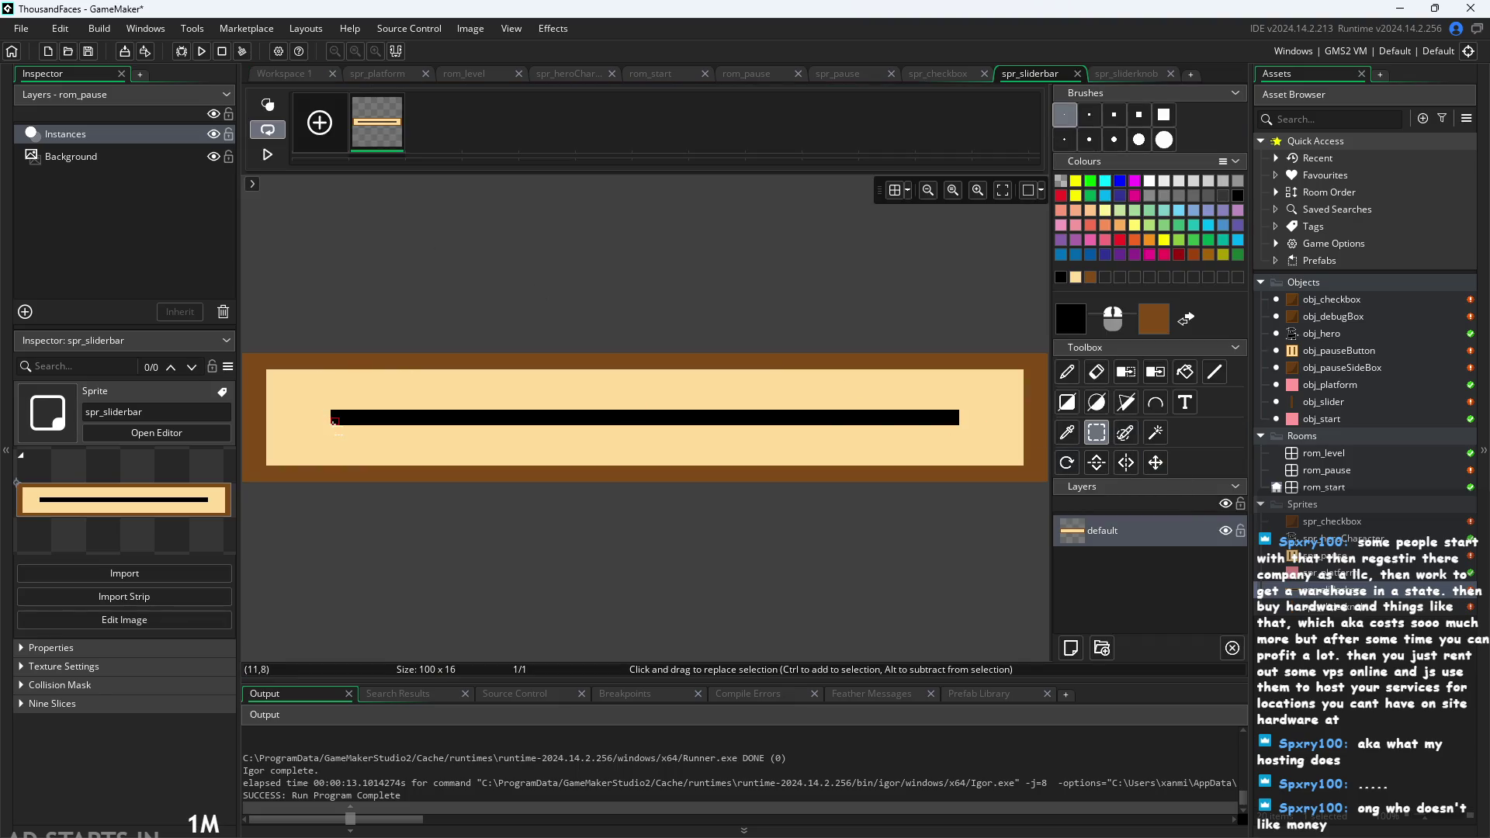
{"action": "mouse_move", "coordinate": [331, 418]}
{"action": "left_mouse_down"}
{"action": "mouse_move", "coordinate": [1001, 448]}
{"action": "mouse_move", "coordinate": [955, 440]}
{"action": "mouse_move", "coordinate": [956, 420]}
{"action": "left_mouse_up"}
{"action": "left_click", "coordinate": [850, 287]}
{"action": "left_click", "coordinate": [275, 76]}
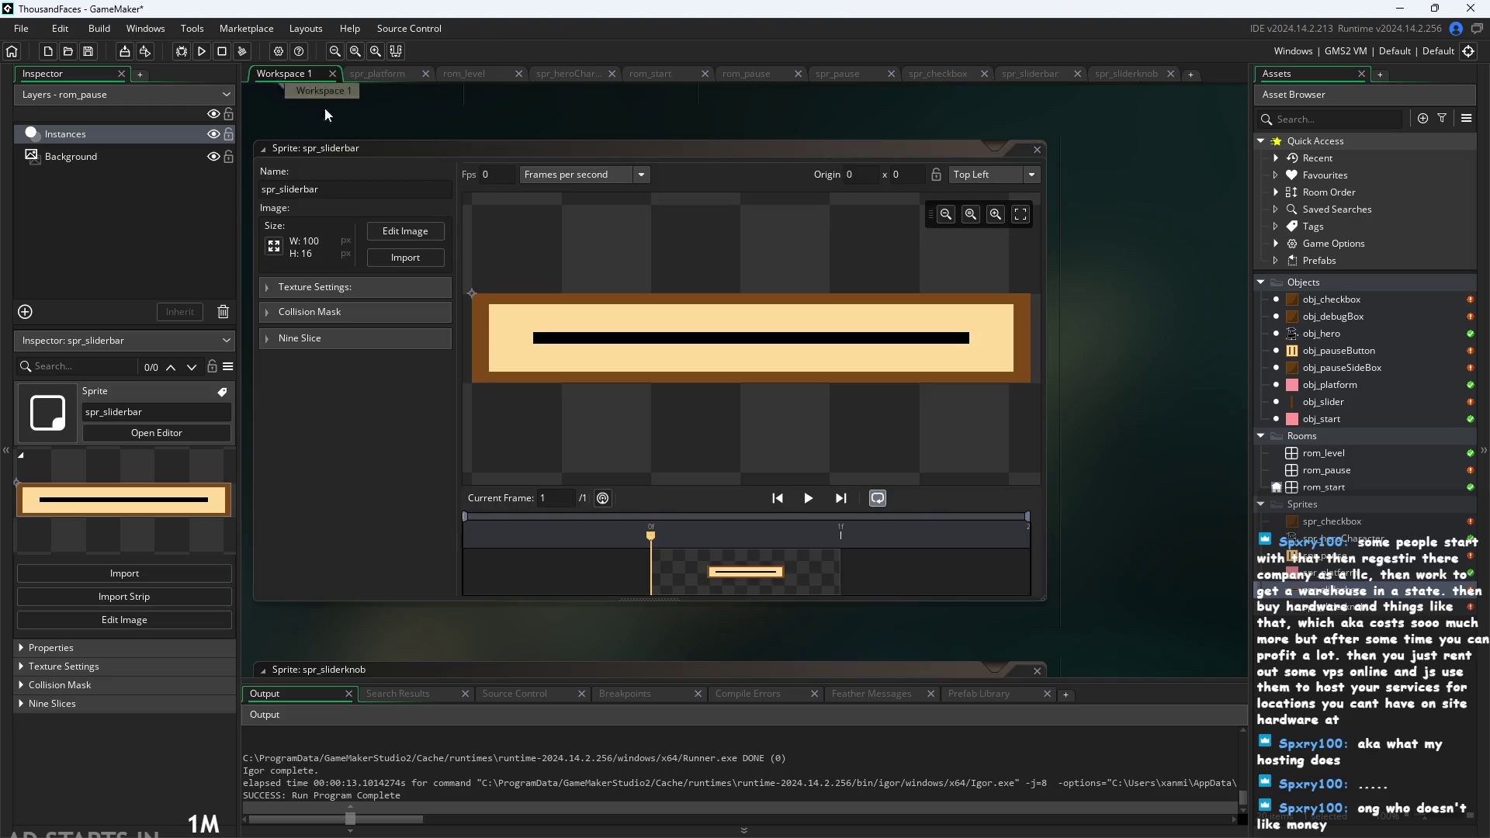
{"action": "left_click", "coordinate": [1332, 403]}
{"action": "double_click", "coordinate": [1331, 405]}
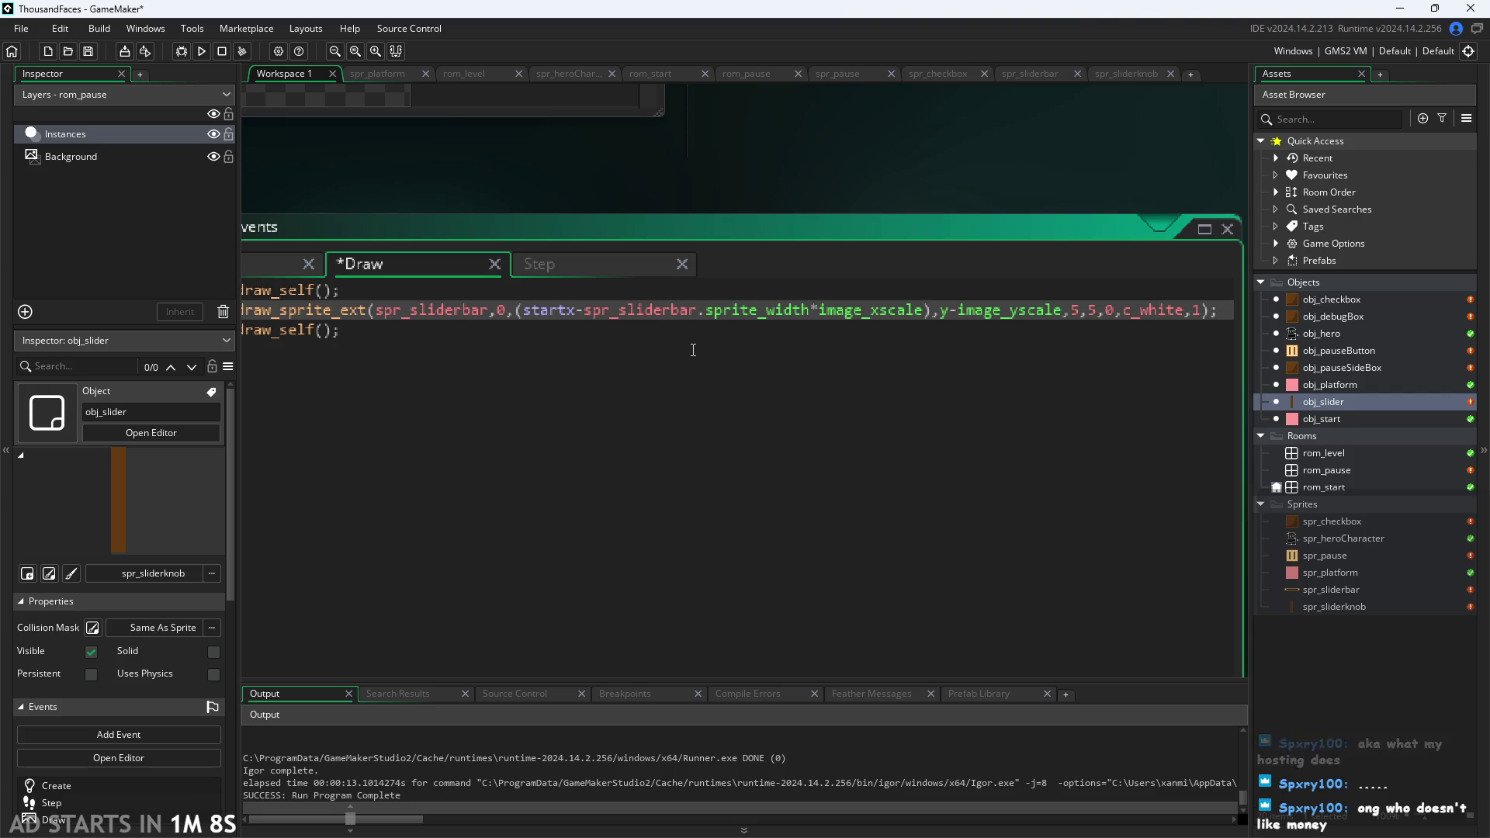
Multiply the bar's x expression by (78/100), then run the game and test the slider.
{"action": "type", "text": "*78"}
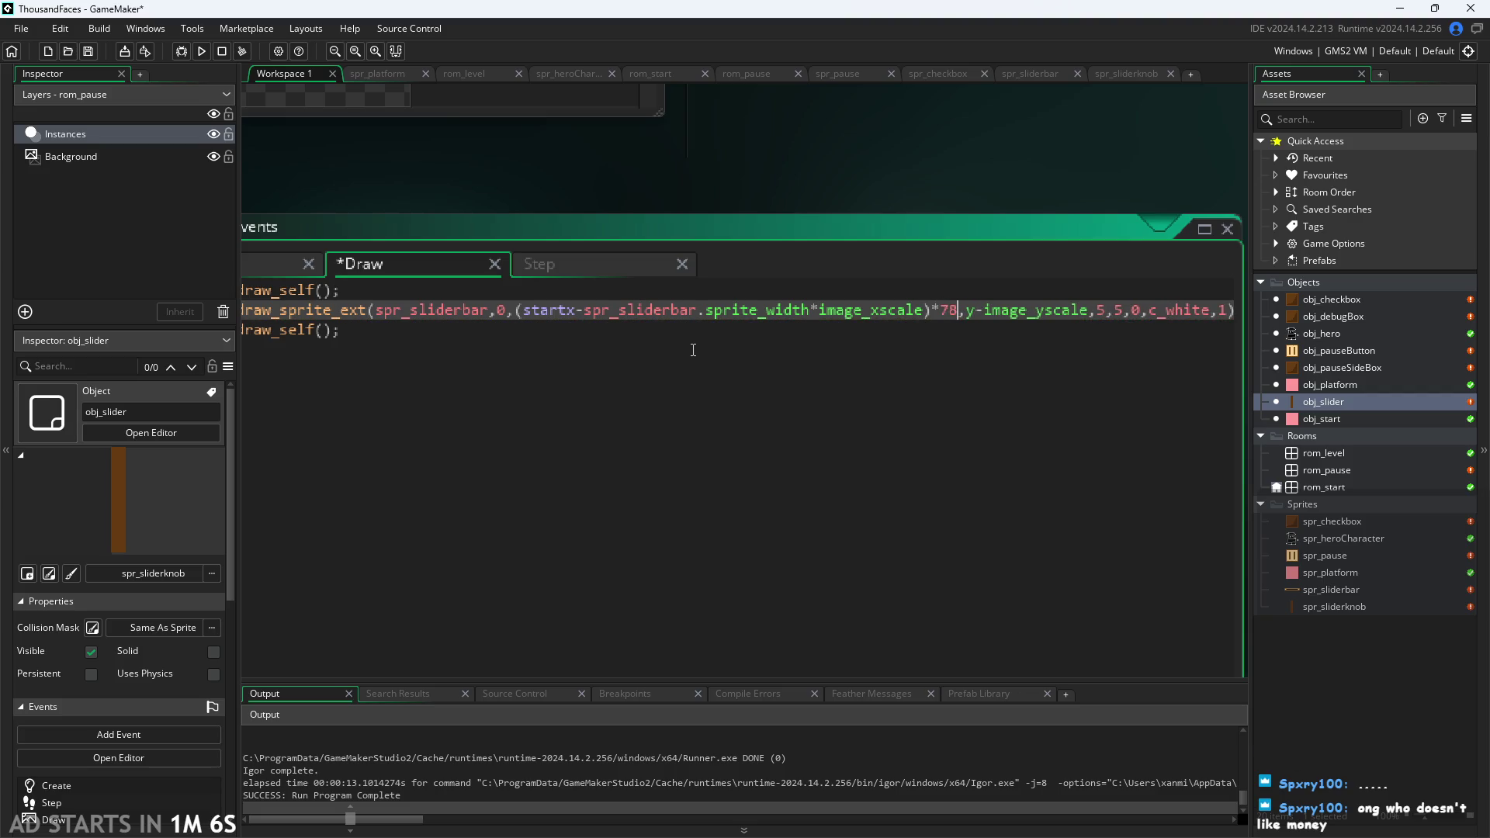
{"action": "key", "text": "Left"}
{"action": "key", "text": "Left"}
{"action": "type", "text": "(78"}
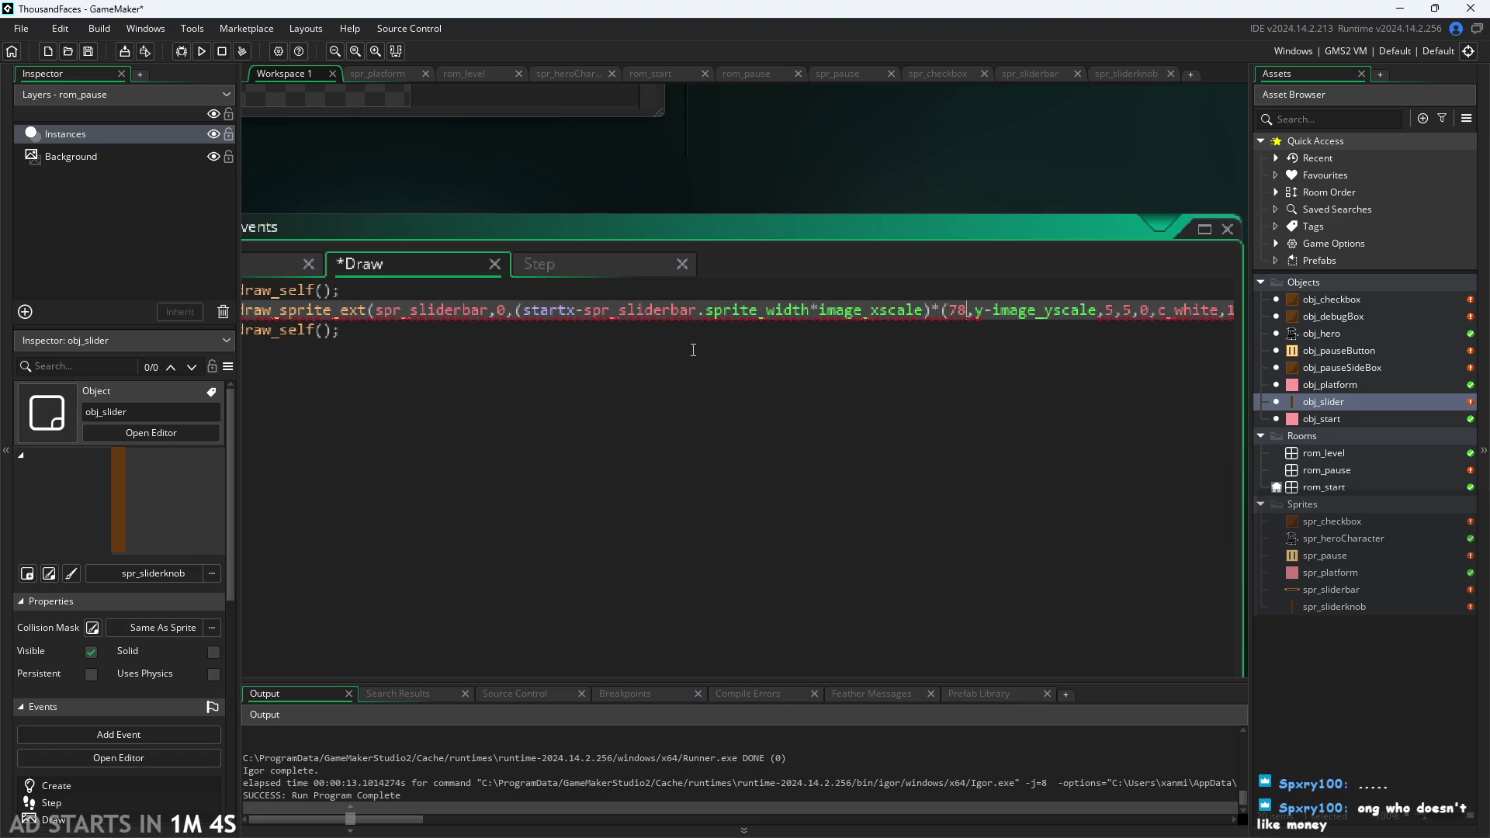
{"action": "type", "text": "/100"}
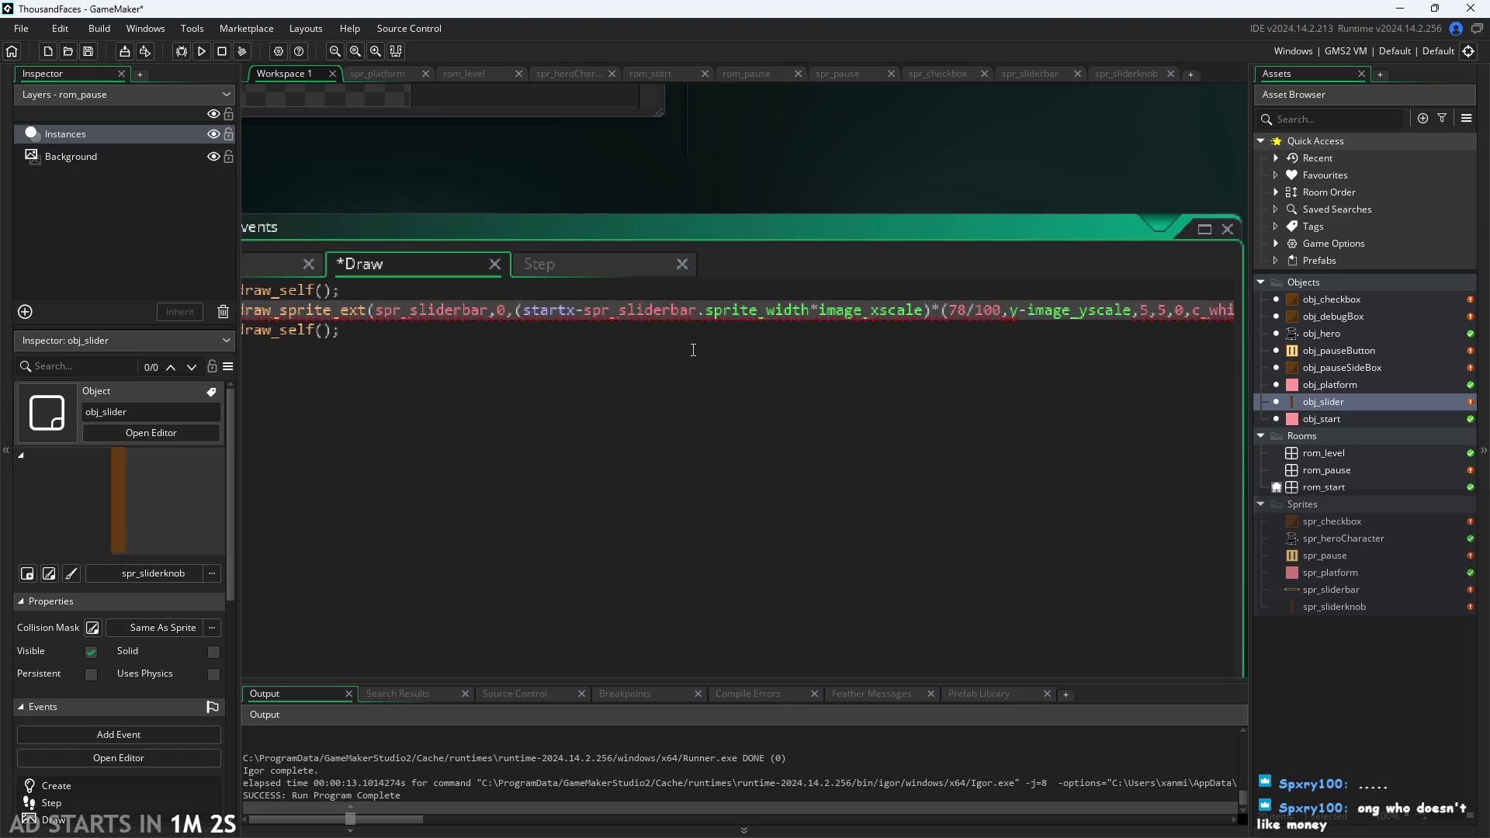
{"action": "type", "text": ")"}
{"action": "left_click", "coordinate": [954, 178]}
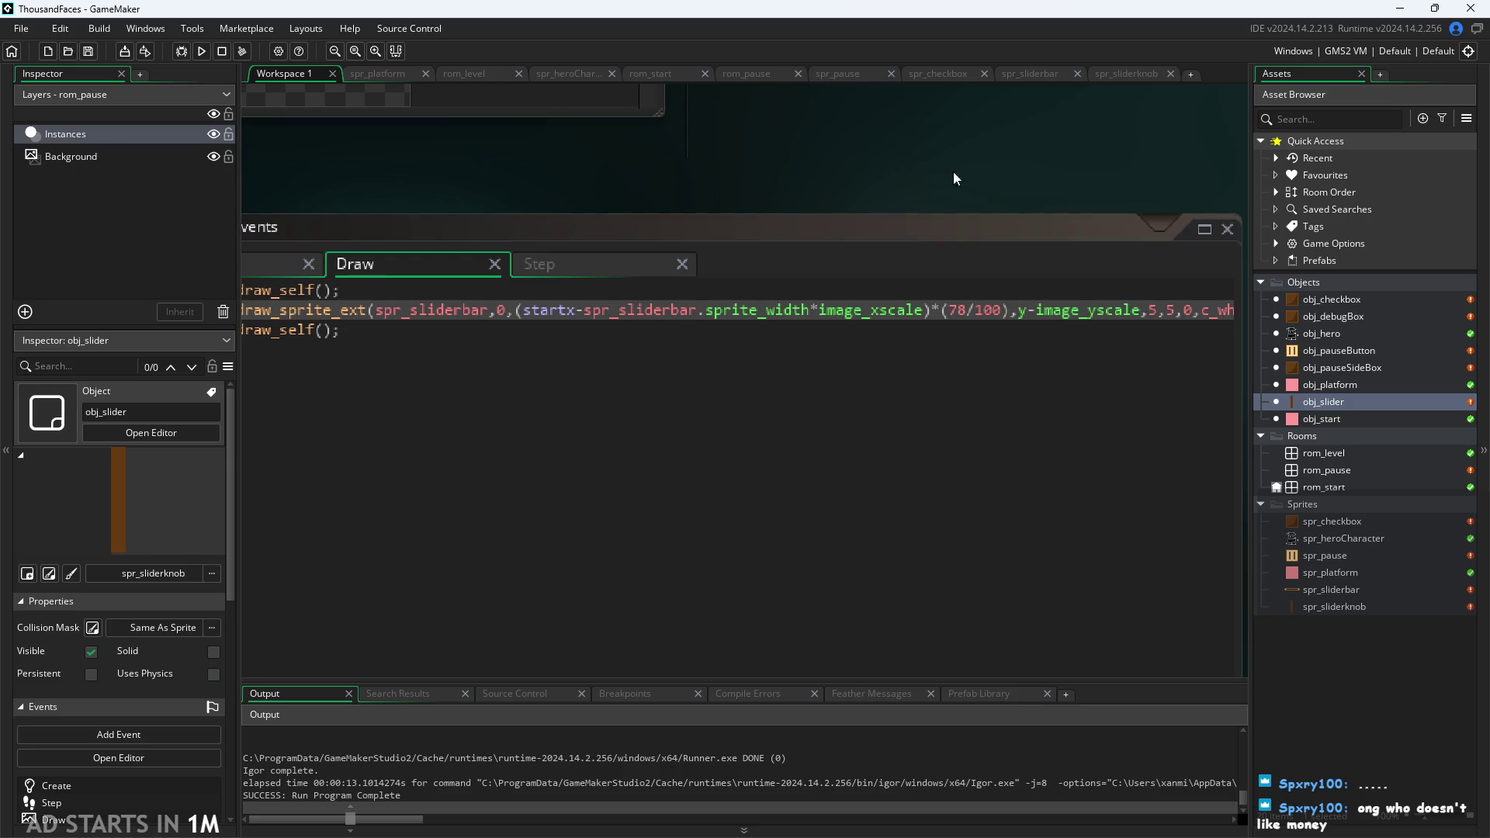
{"action": "left_click", "coordinate": [201, 51]}
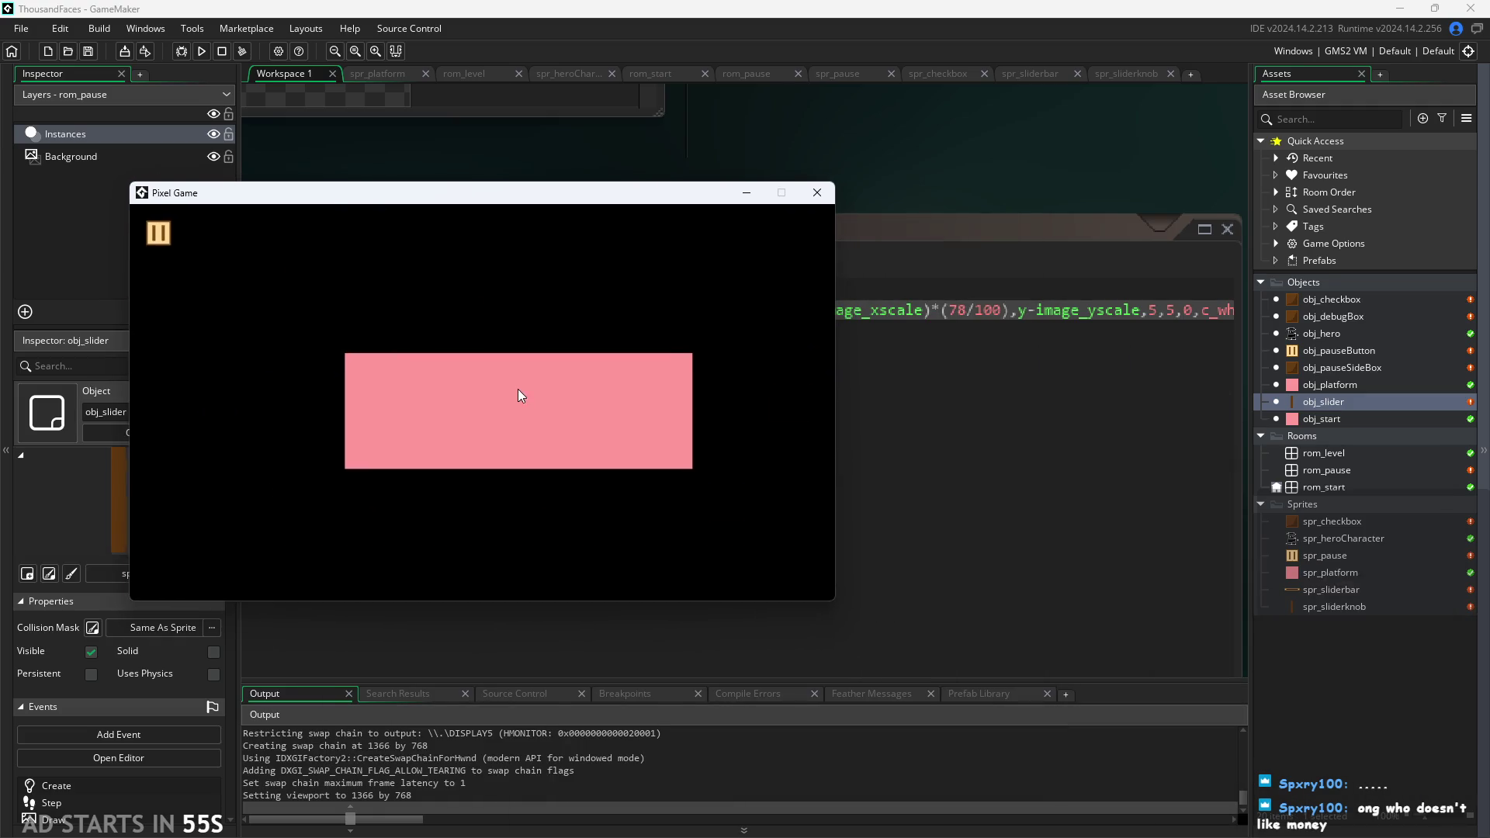
{"action": "left_click", "coordinate": [518, 389]}
{"action": "left_click", "coordinate": [158, 233]}
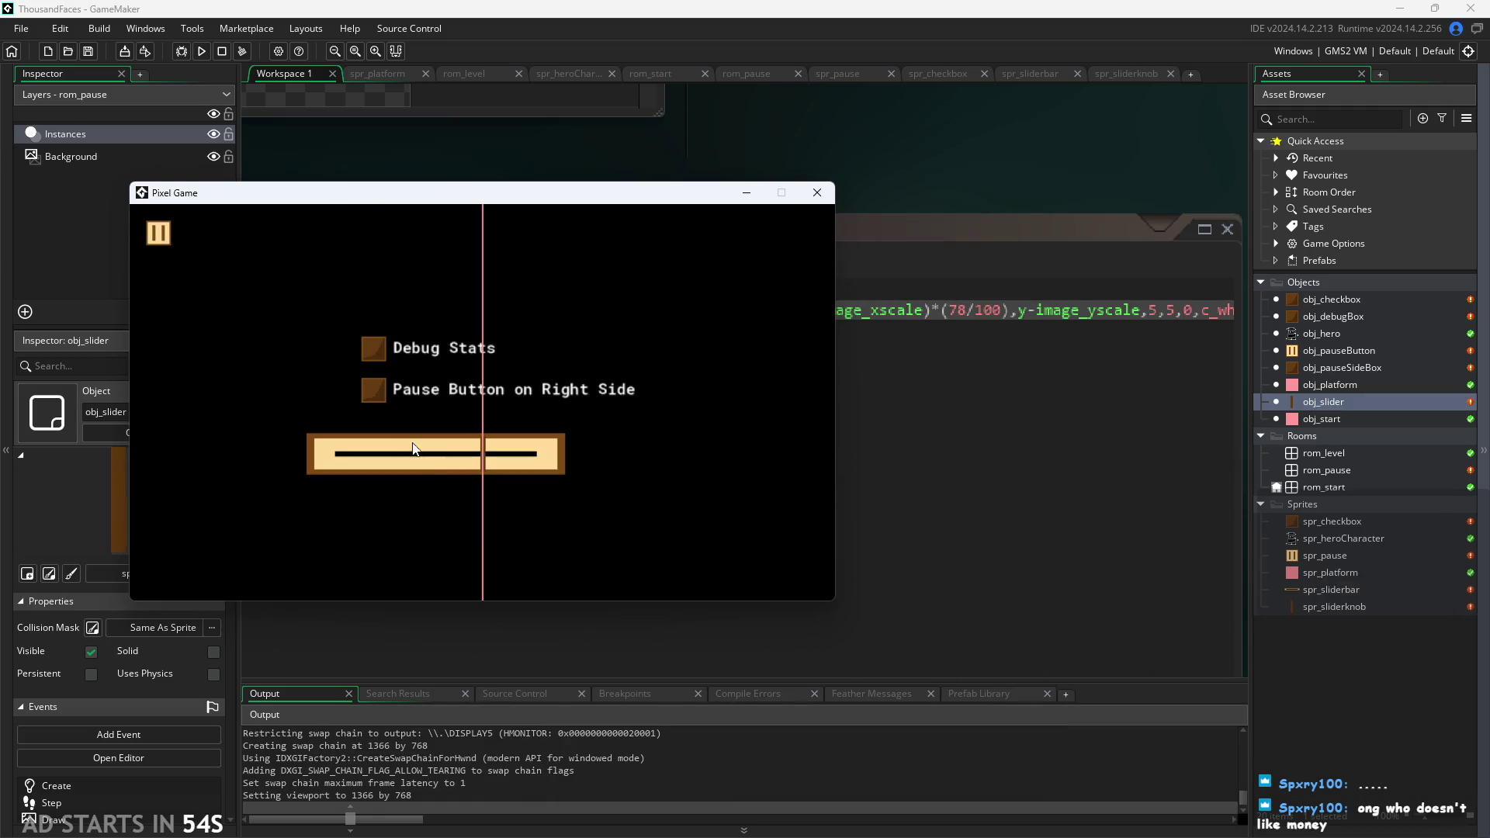
{"action": "mouse_move", "coordinate": [414, 449]}
{"action": "left_mouse_down"}
{"action": "mouse_move", "coordinate": [531, 458]}
{"action": "mouse_move", "coordinate": [406, 458]}
{"action": "left_mouse_up"}
{"action": "left_click", "coordinate": [815, 193]}
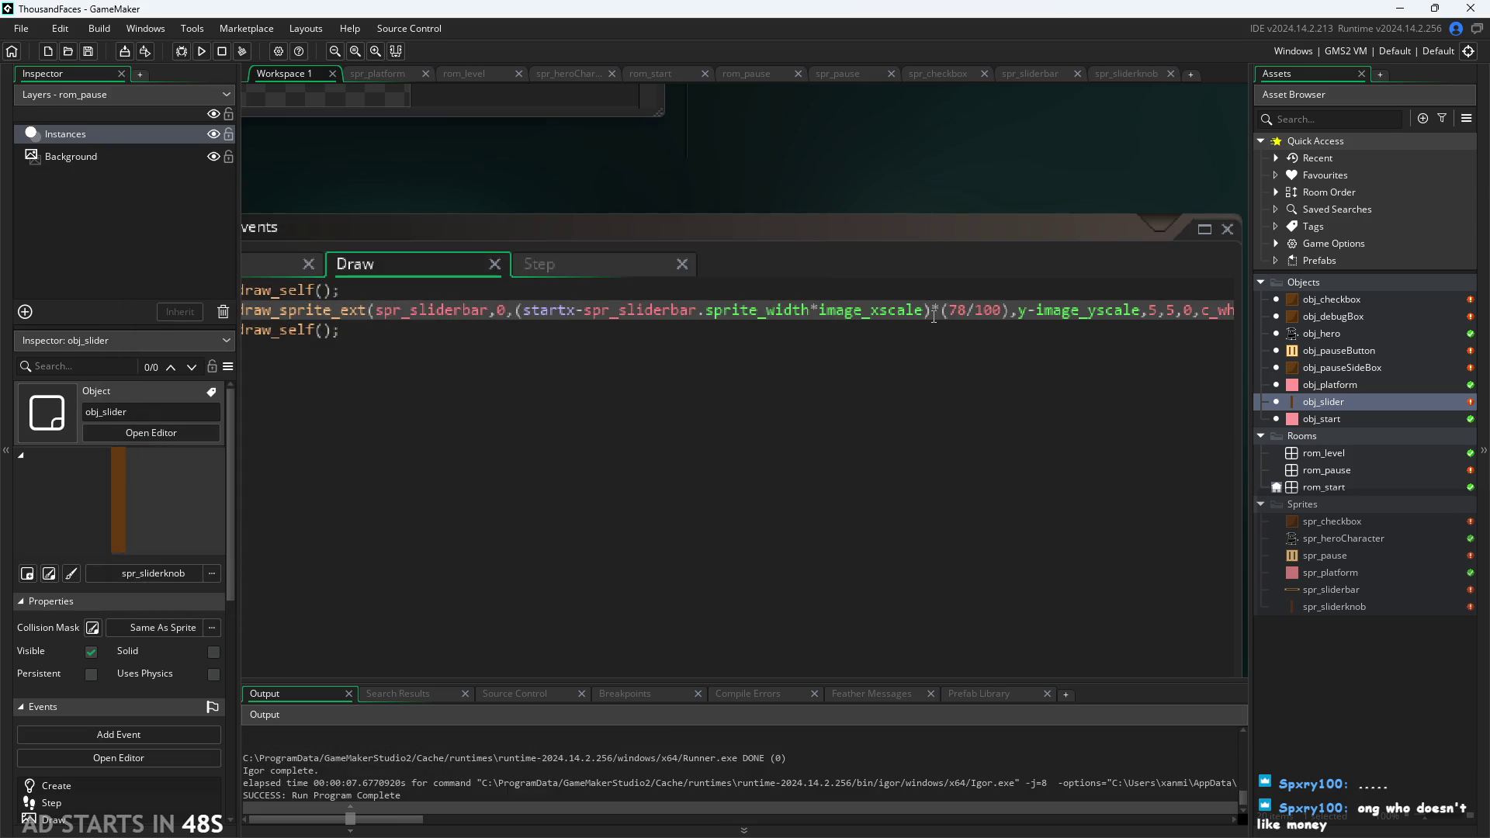
Move the multiplier to the x-scale argument as 5*(78/100), then rerun and test the slider.
{"action": "left_click_drag", "start_coordinate": [934, 312], "coordinate": [980, 321]}
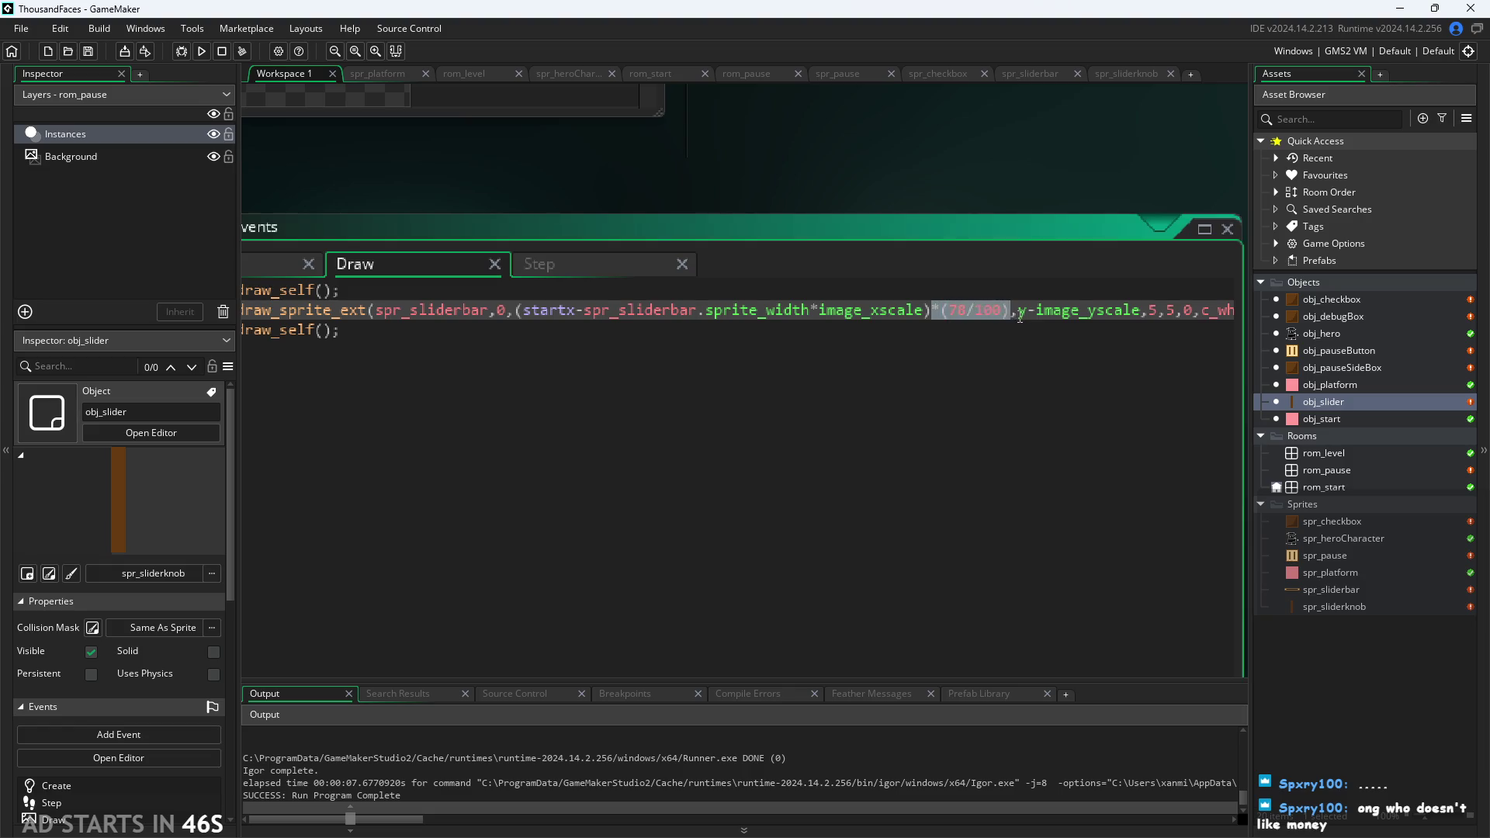
{"action": "key", "text": "BackSpace"}
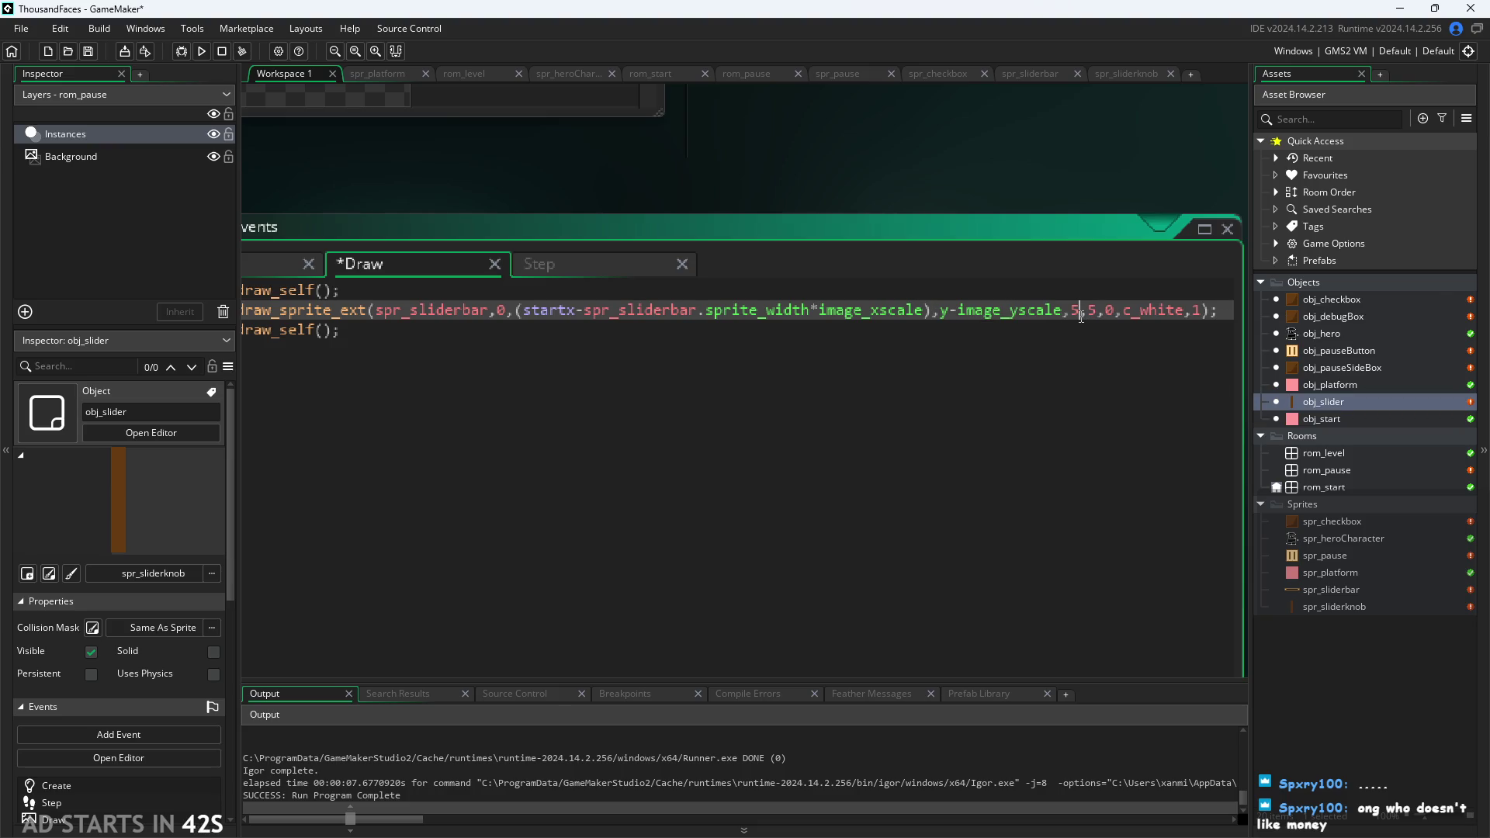
{"action": "type", "text": "*(78/100)"}
{"action": "left_click", "coordinate": [649, 196]}
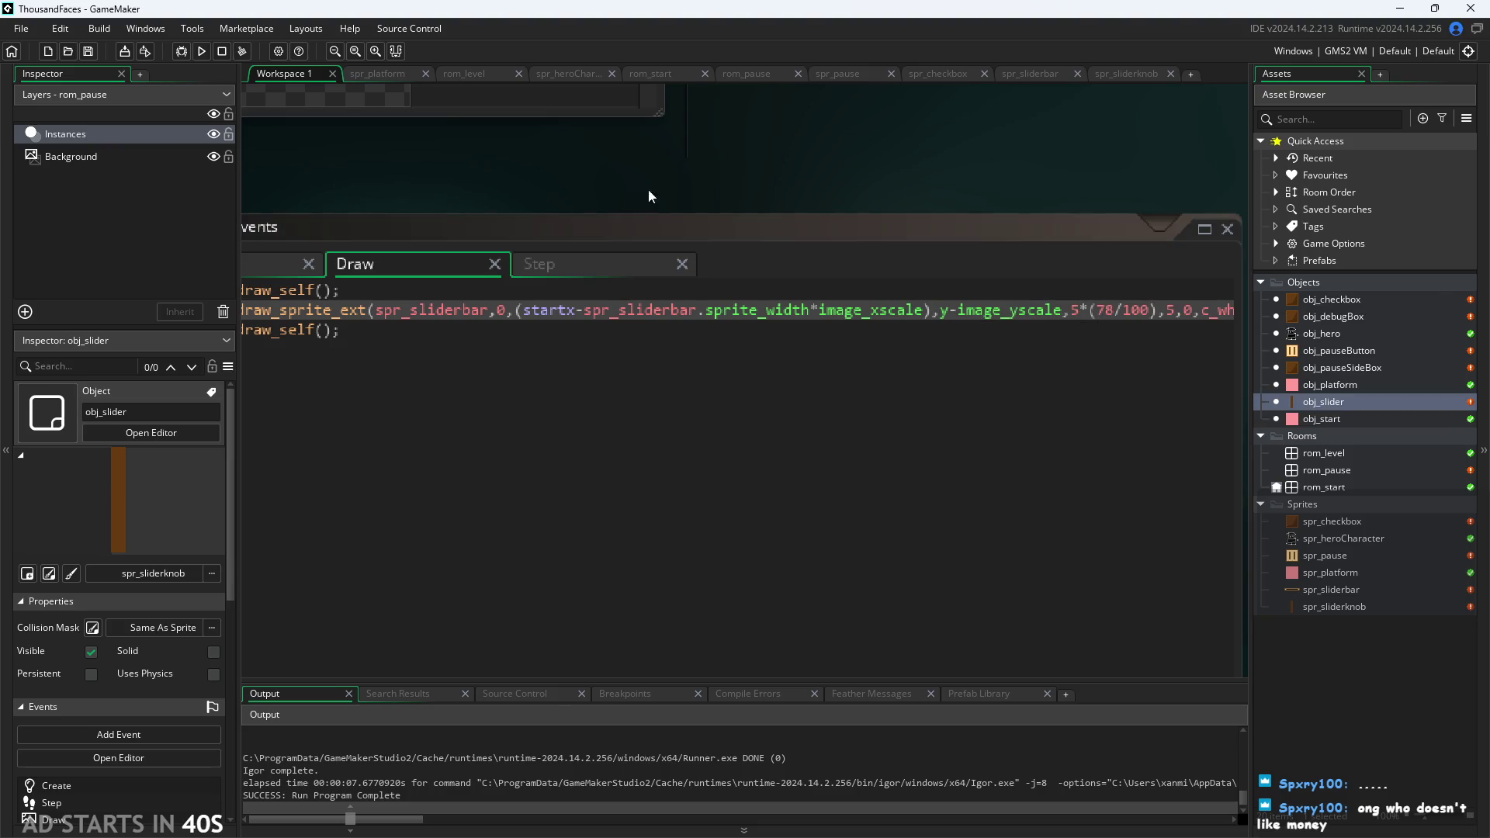
{"action": "left_click", "coordinate": [202, 56]}
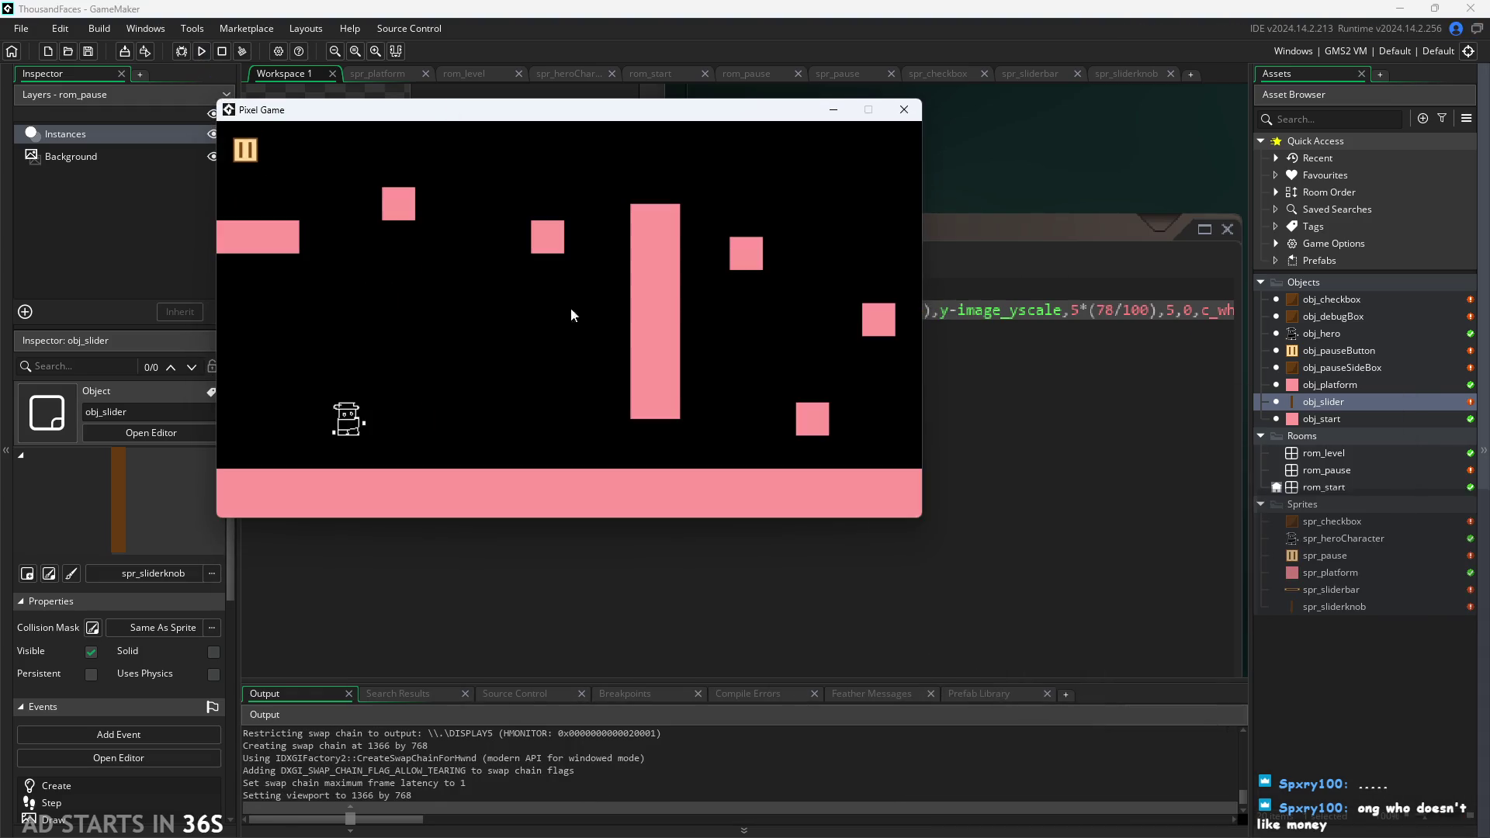
{"action": "left_click", "coordinate": [245, 150]}
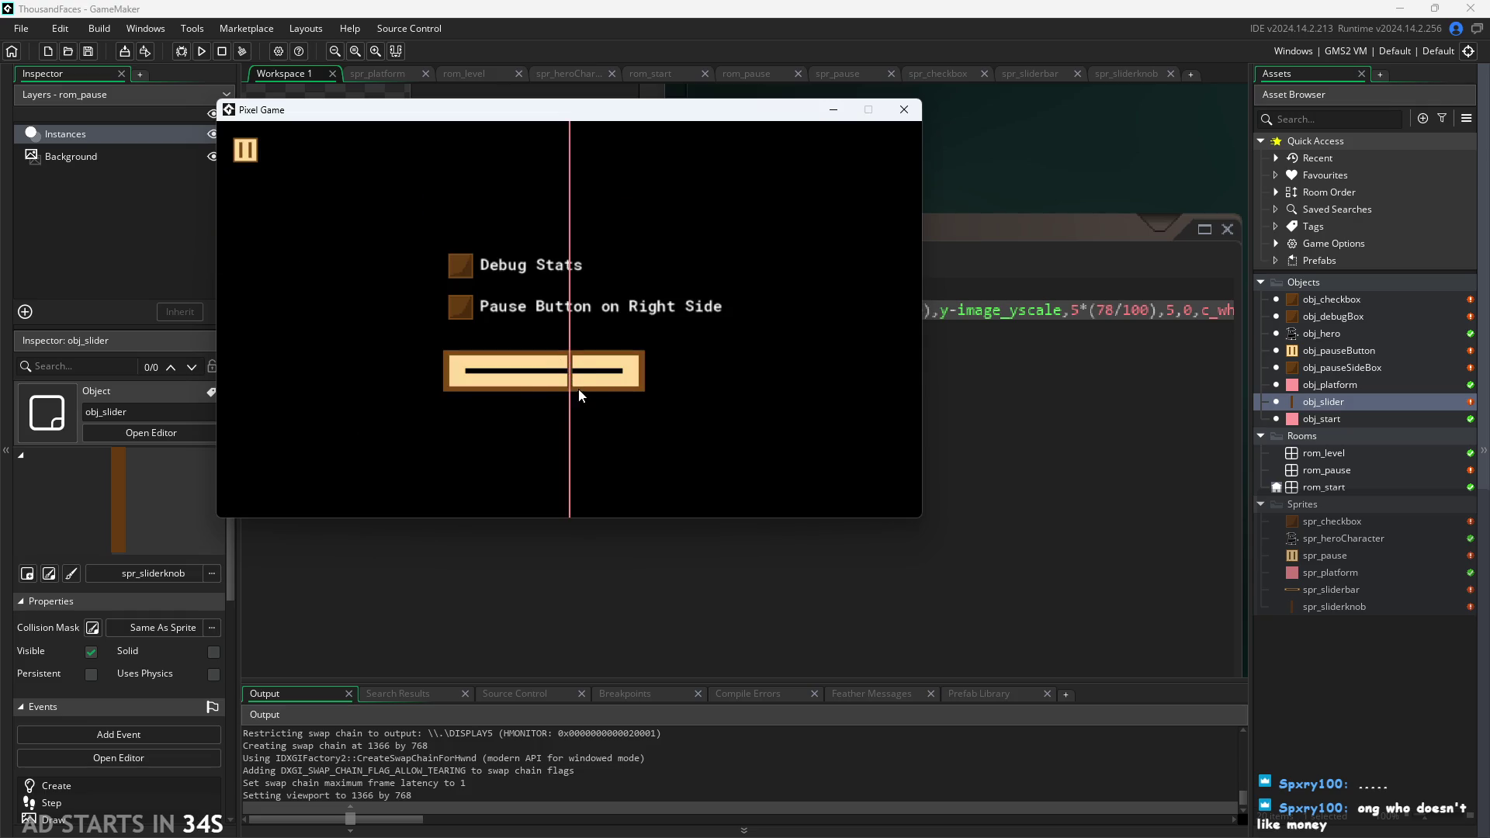
{"action": "mouse_move", "coordinate": [569, 387]}
{"action": "left_mouse_down"}
{"action": "mouse_move", "coordinate": [422, 389]}
{"action": "mouse_move", "coordinate": [749, 402]}
{"action": "mouse_move", "coordinate": [389, 402]}
{"action": "left_mouse_up"}
{"action": "left_click", "coordinate": [904, 110]}
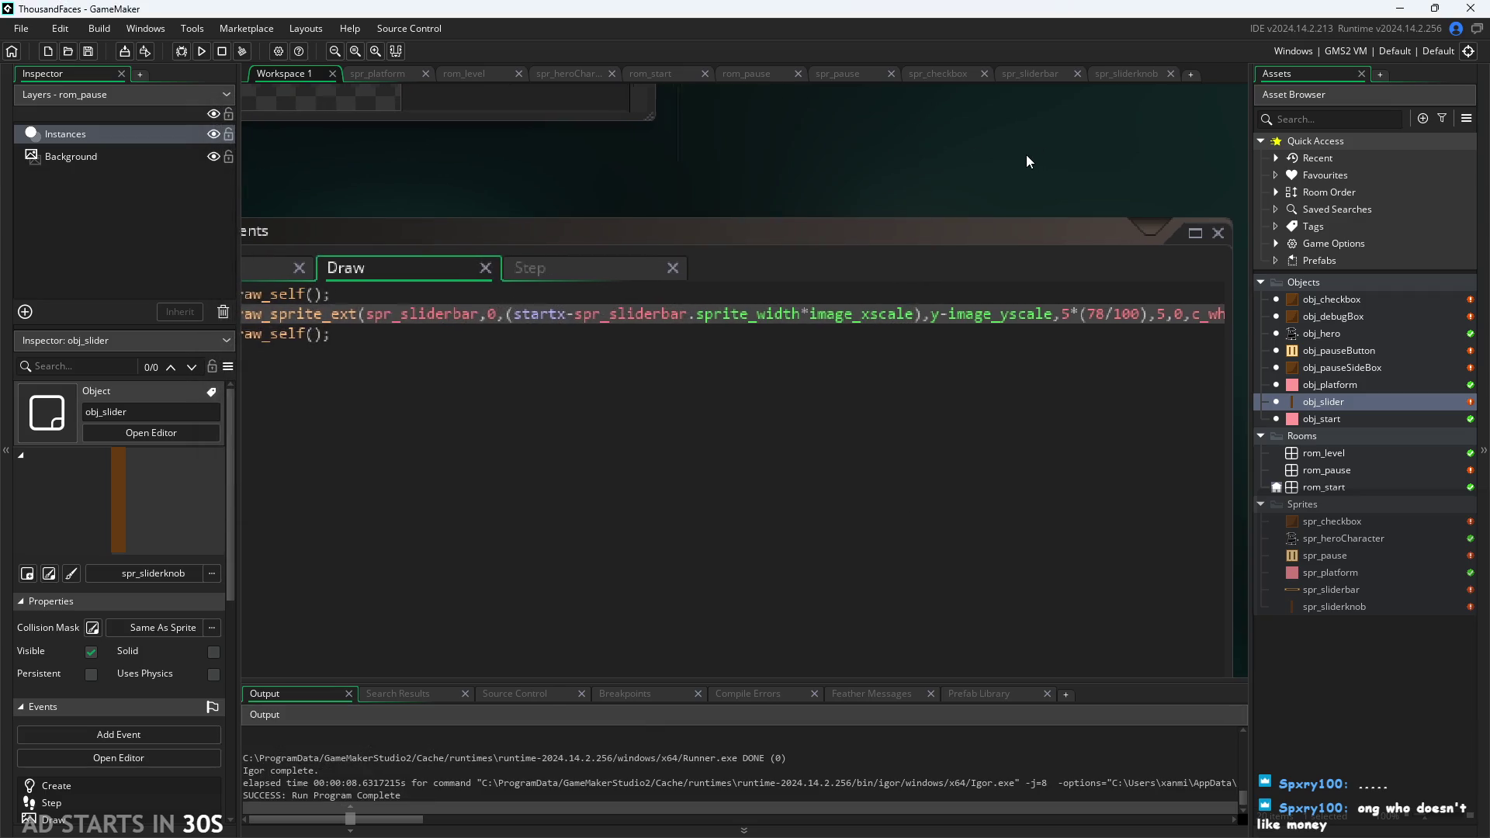
Delete the *(78/100) multiplier so the slider bar draws at a plain 5,5 scale.
{"action": "left_click", "coordinate": [907, 315]}
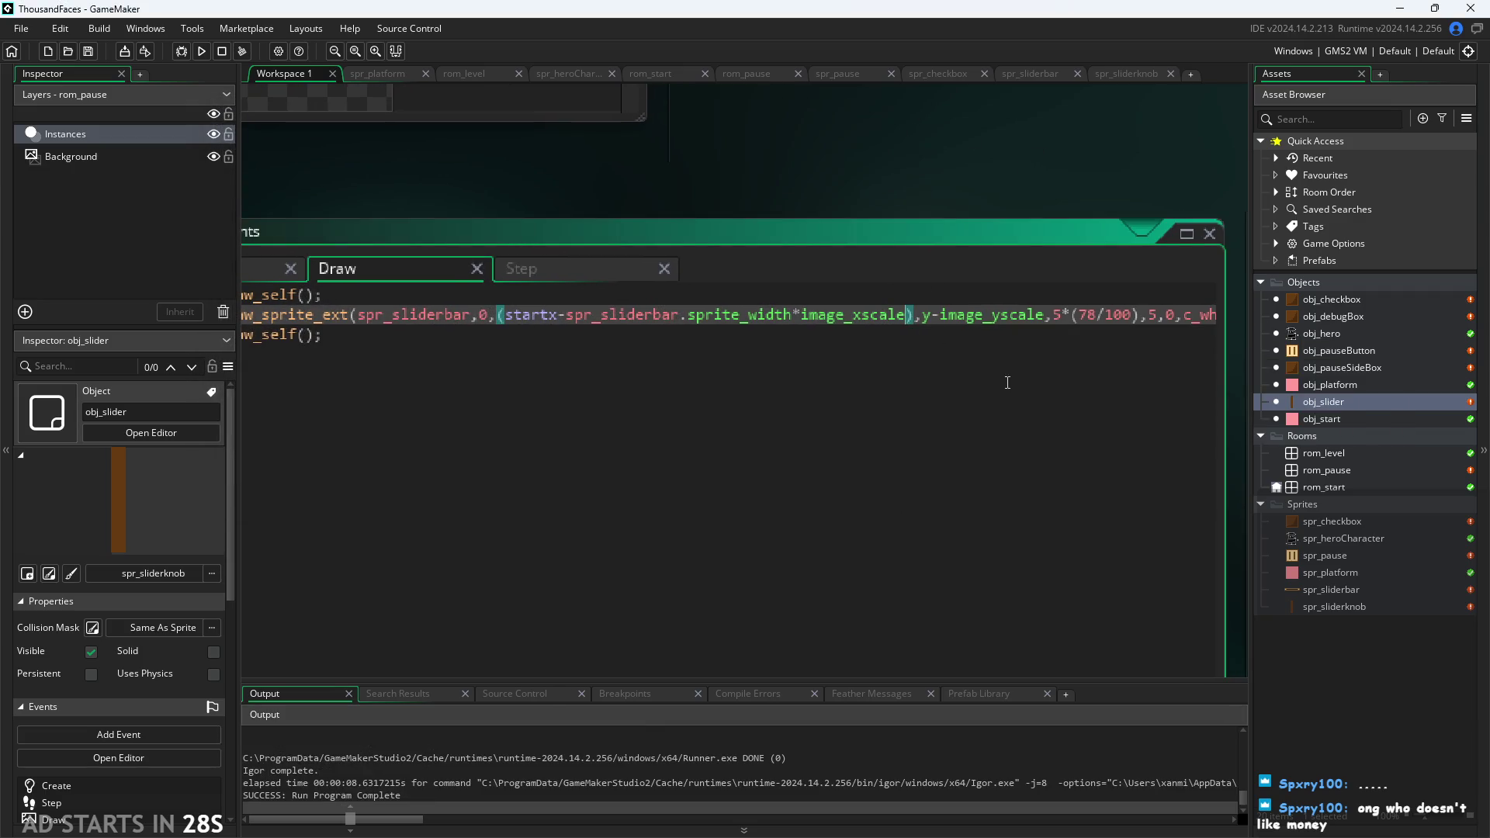
{"action": "key", "text": "Right"}
{"action": "left_click_drag", "start_coordinate": [1060, 314], "coordinate": [1141, 319]}
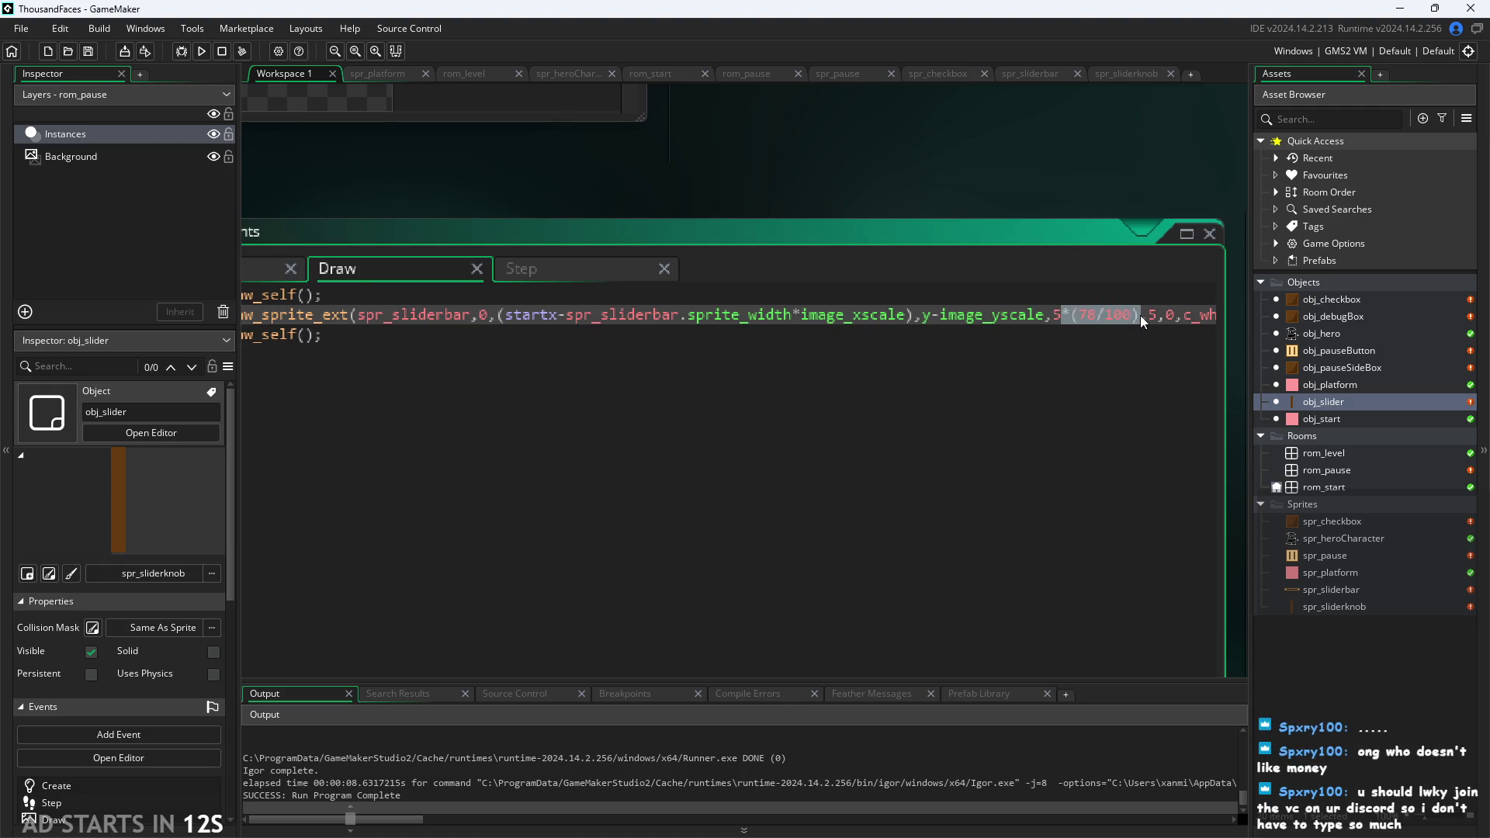
{"action": "key", "text": "BackSpace"}
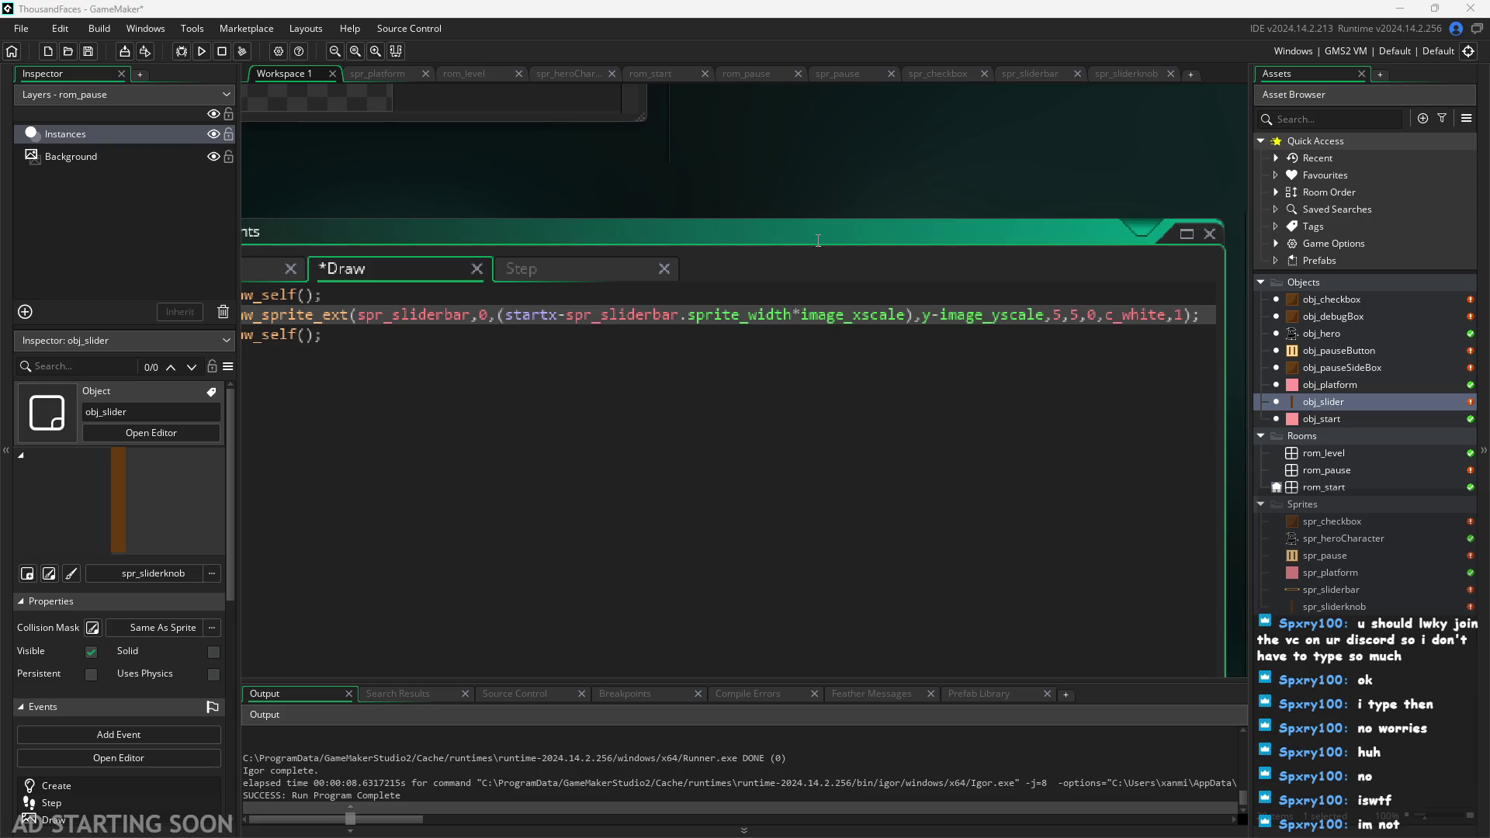
{"action": "scroll", "coordinate": [896, 190], "scroll_direction": "up", "scroll_amount": 2}
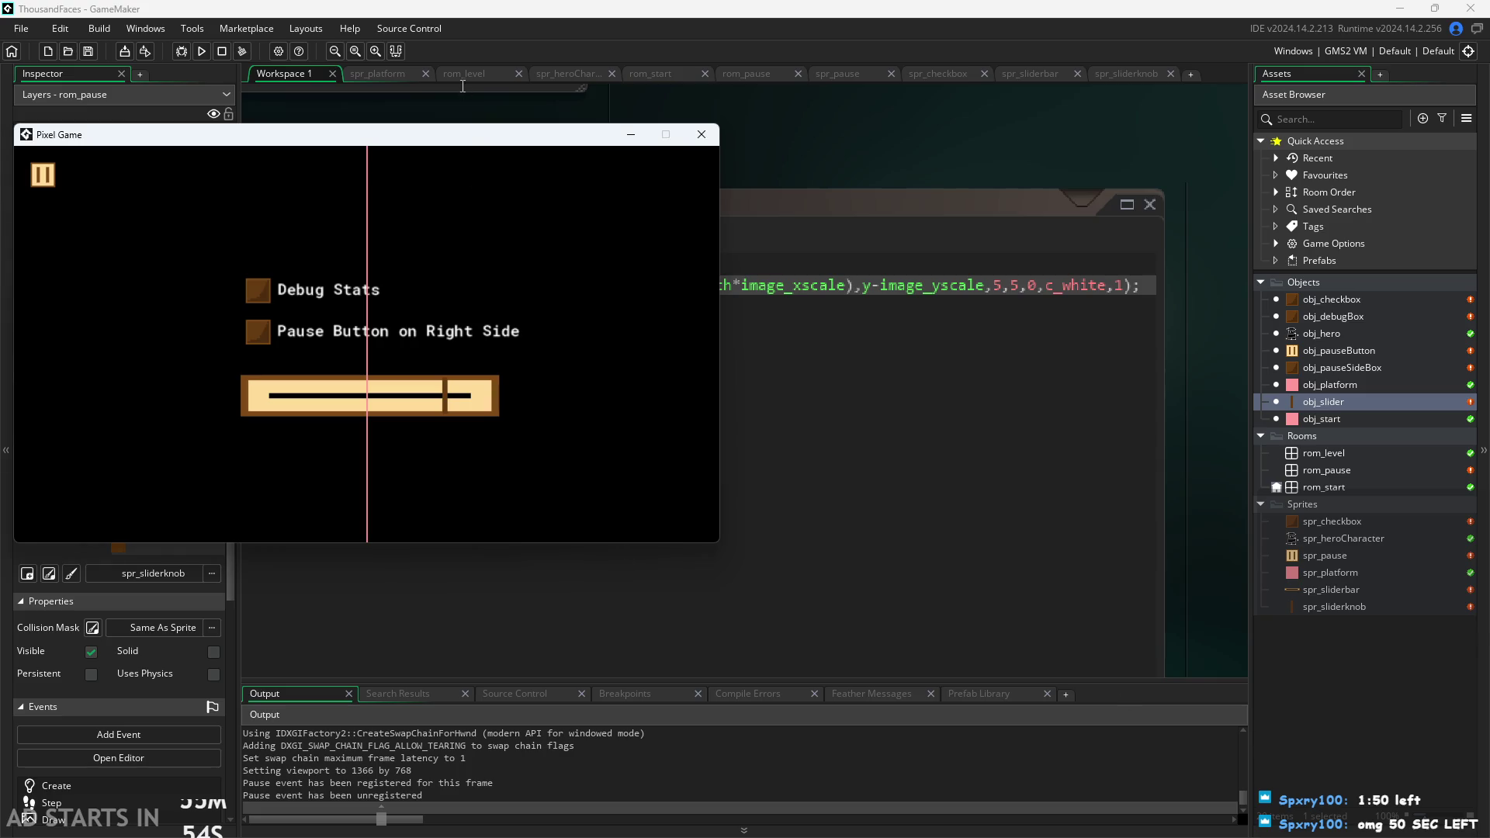
Reposition the game window, then slide the pause-menu knob right and back to the left end.
{"action": "left_click_drag", "start_coordinate": [483, 141], "coordinate": [859, 209]}
{"action": "left_click_drag", "start_coordinate": [821, 465], "coordinate": [717, 513]}
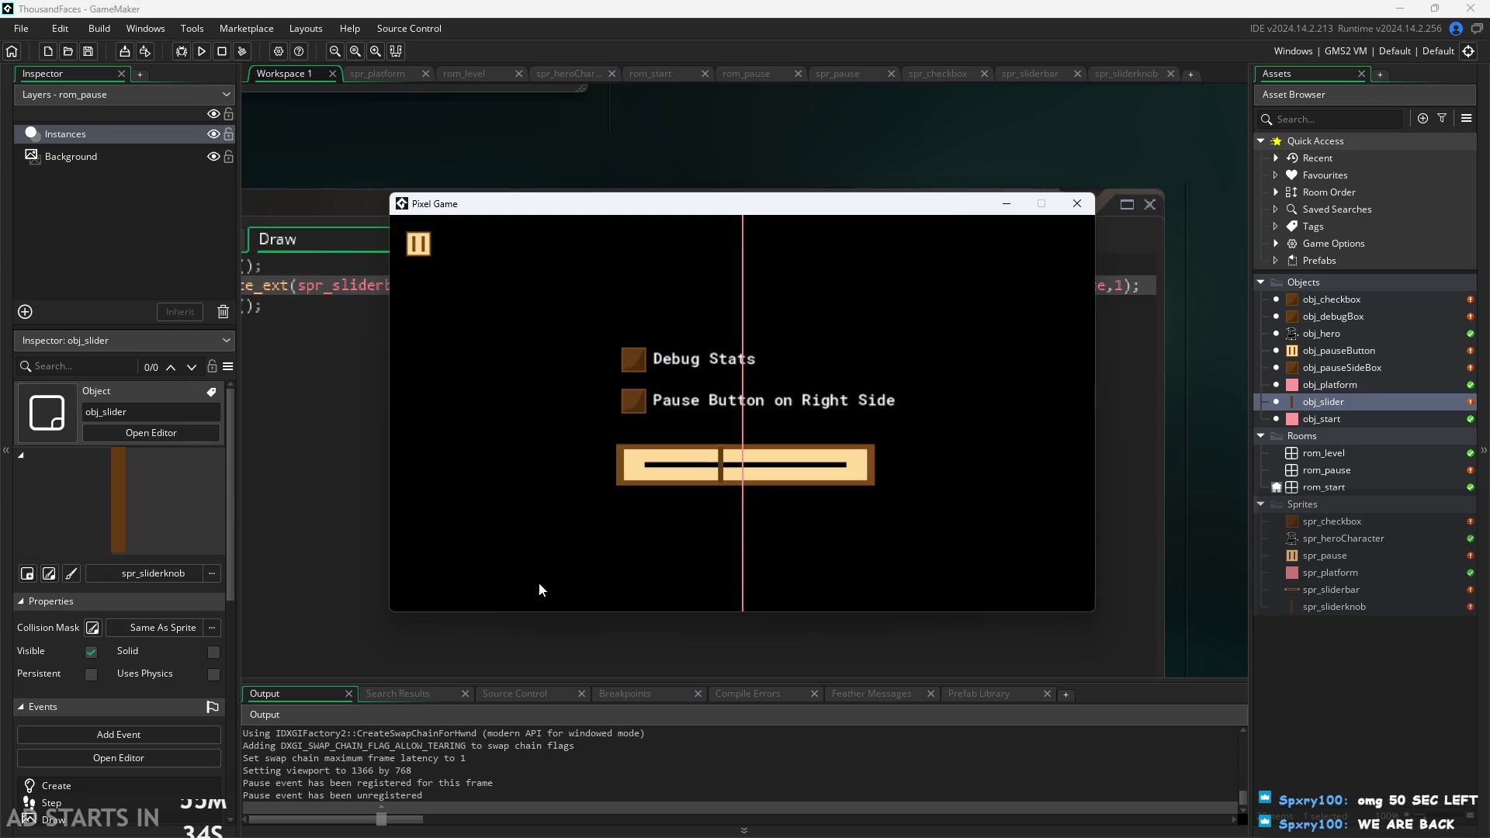
{"action": "left_click_drag", "start_coordinate": [693, 471], "coordinate": [821, 466]}
{"action": "left_click_drag", "start_coordinate": [742, 469], "coordinate": [546, 469]}
Enable Debug Stats and Pause Button on Right Side, then sweep the slider across its range.
{"action": "left_click", "coordinate": [634, 363]}
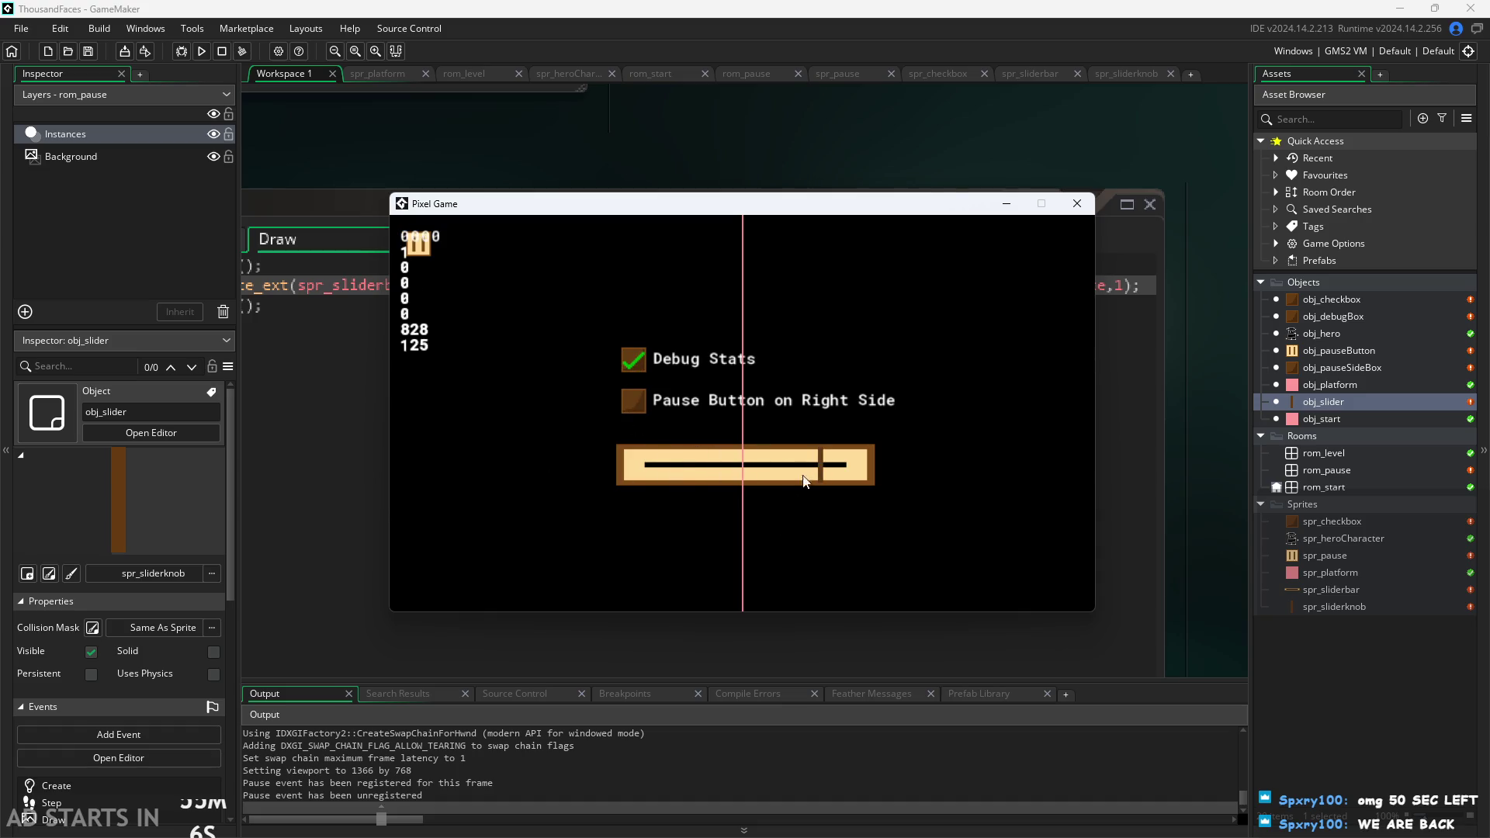
{"action": "left_click", "coordinate": [650, 403]}
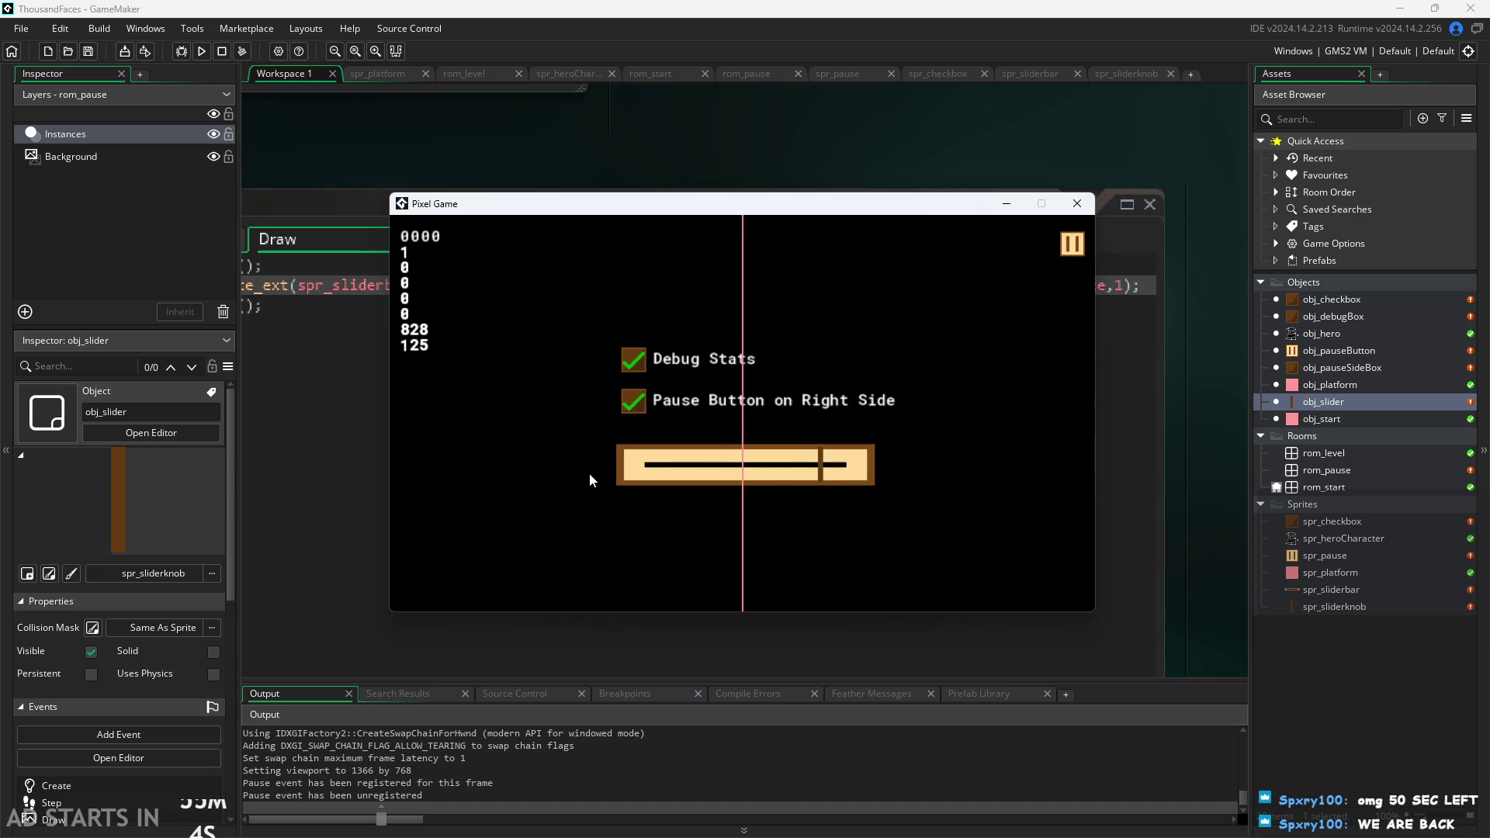
{"action": "mouse_move", "coordinate": [821, 469]}
{"action": "left_mouse_down"}
{"action": "mouse_move", "coordinate": [605, 468]}
{"action": "mouse_move", "coordinate": [1089, 499]}
{"action": "mouse_move", "coordinate": [590, 466]}
{"action": "mouse_move", "coordinate": [976, 416]}
{"action": "mouse_move", "coordinate": [405, 428]}
{"action": "left_mouse_up"}
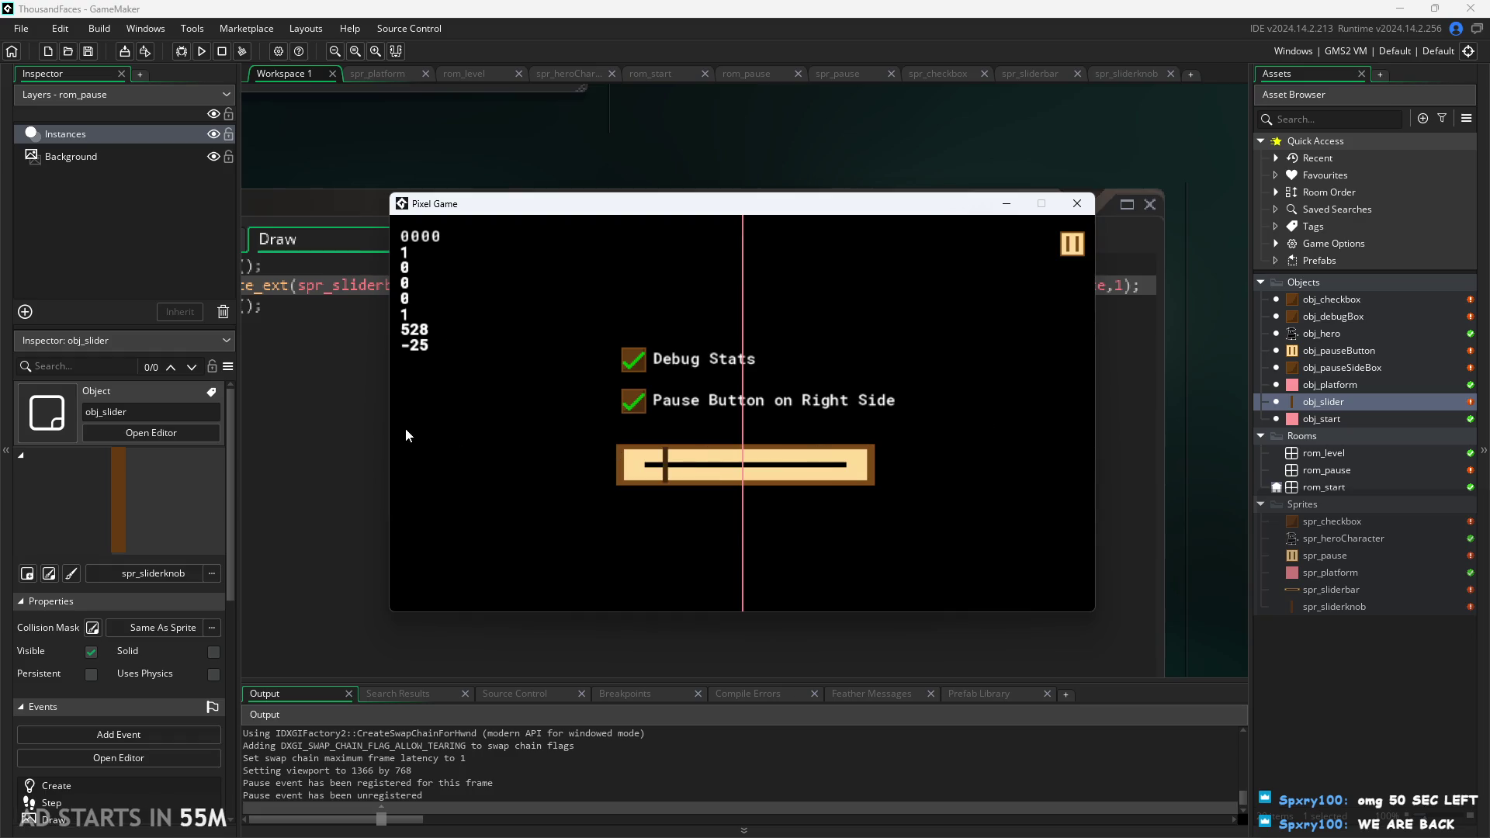
{"action": "mouse_move", "coordinate": [537, 439]}
{"action": "left_mouse_down"}
{"action": "mouse_move", "coordinate": [951, 436]}
{"action": "mouse_move", "coordinate": [761, 472]}
{"action": "mouse_move", "coordinate": [743, 495]}
{"action": "mouse_move", "coordinate": [608, 495]}
{"action": "mouse_move", "coordinate": [1032, 538]}
{"action": "mouse_move", "coordinate": [538, 496]}
{"action": "mouse_move", "coordinate": [782, 497]}
{"action": "mouse_move", "coordinate": [746, 492]}
{"action": "mouse_move", "coordinate": [971, 516]}
{"action": "mouse_move", "coordinate": [669, 557]}
{"action": "mouse_move", "coordinate": [1008, 521]}
{"action": "mouse_move", "coordinate": [650, 572]}
{"action": "mouse_move", "coordinate": [730, 534]}
{"action": "mouse_move", "coordinate": [653, 540]}
{"action": "left_mouse_up"}
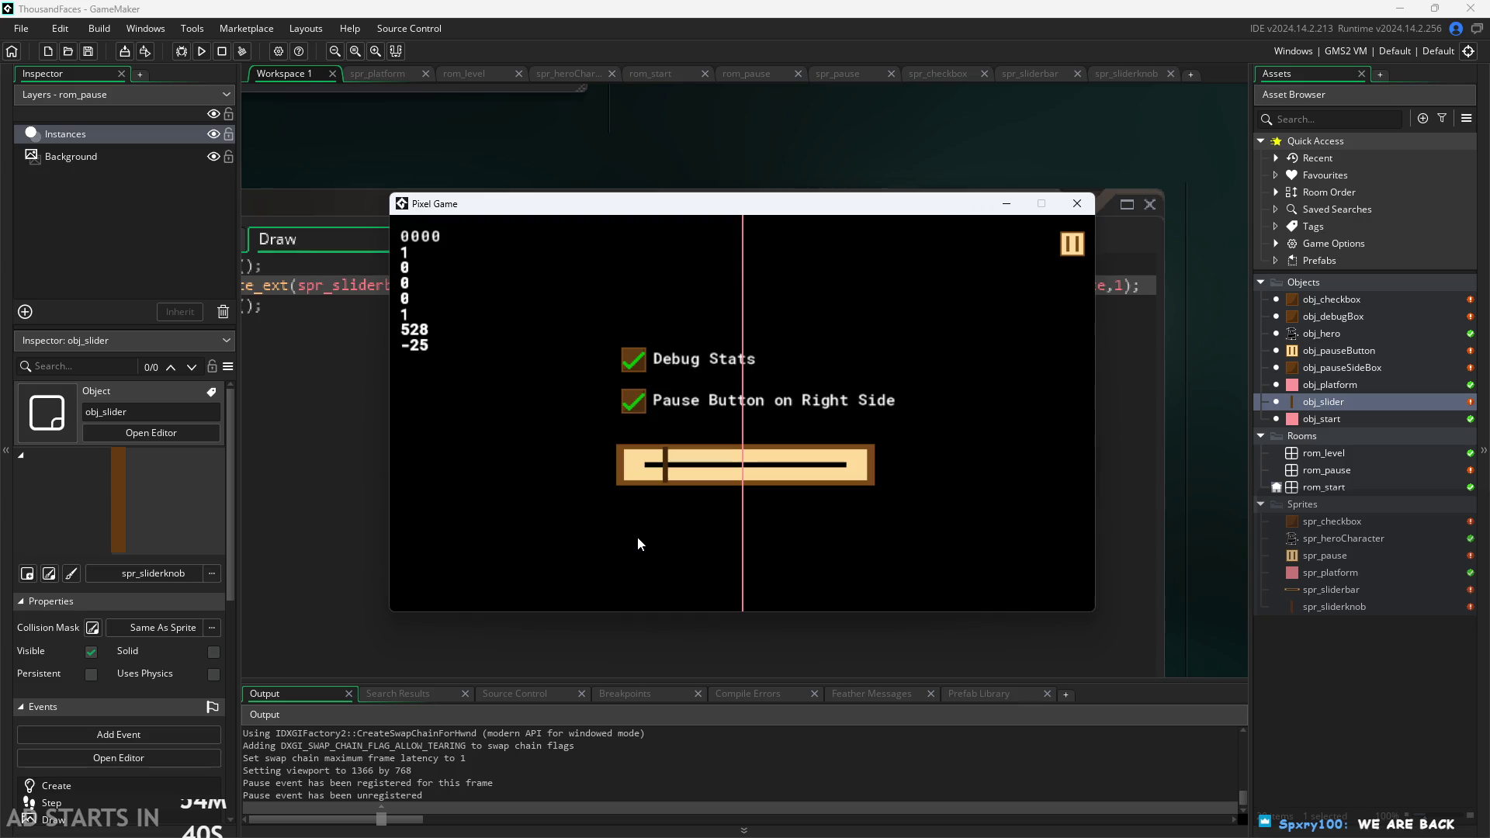
{"action": "left_click_drag", "start_coordinate": [665, 466], "coordinate": [741, 510]}
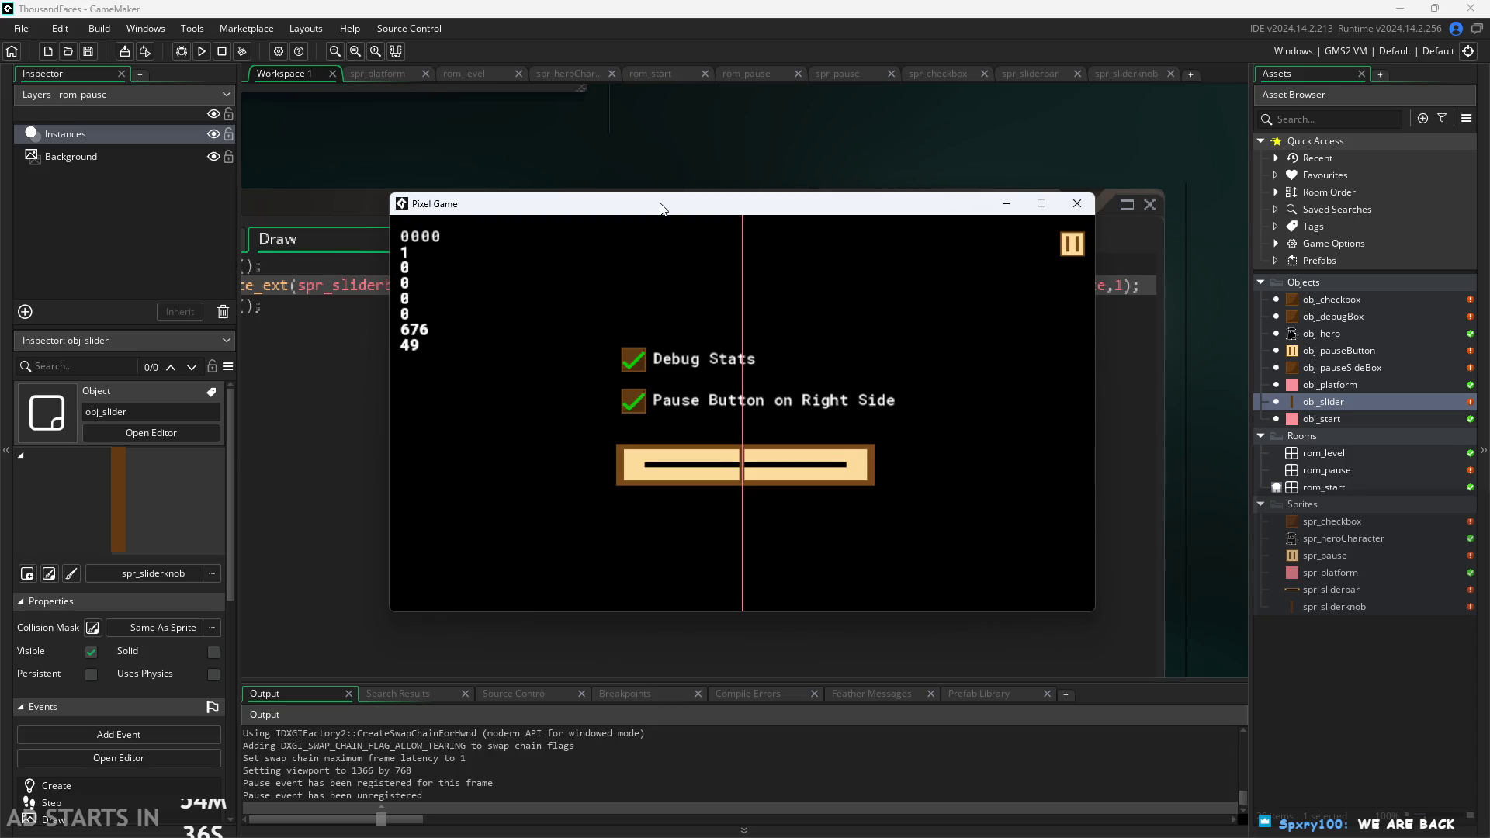
{"action": "mouse_move", "coordinate": [663, 209]}
{"action": "left_mouse_down"}
{"action": "mouse_move", "coordinate": [757, 503]}
{"action": "mouse_move", "coordinate": [737, 298]}
{"action": "left_mouse_up"}
Inspect obj_slider's Create values, starting value 50 and scale 30, then rerun the game.
{"action": "left_click", "coordinate": [692, 145]}
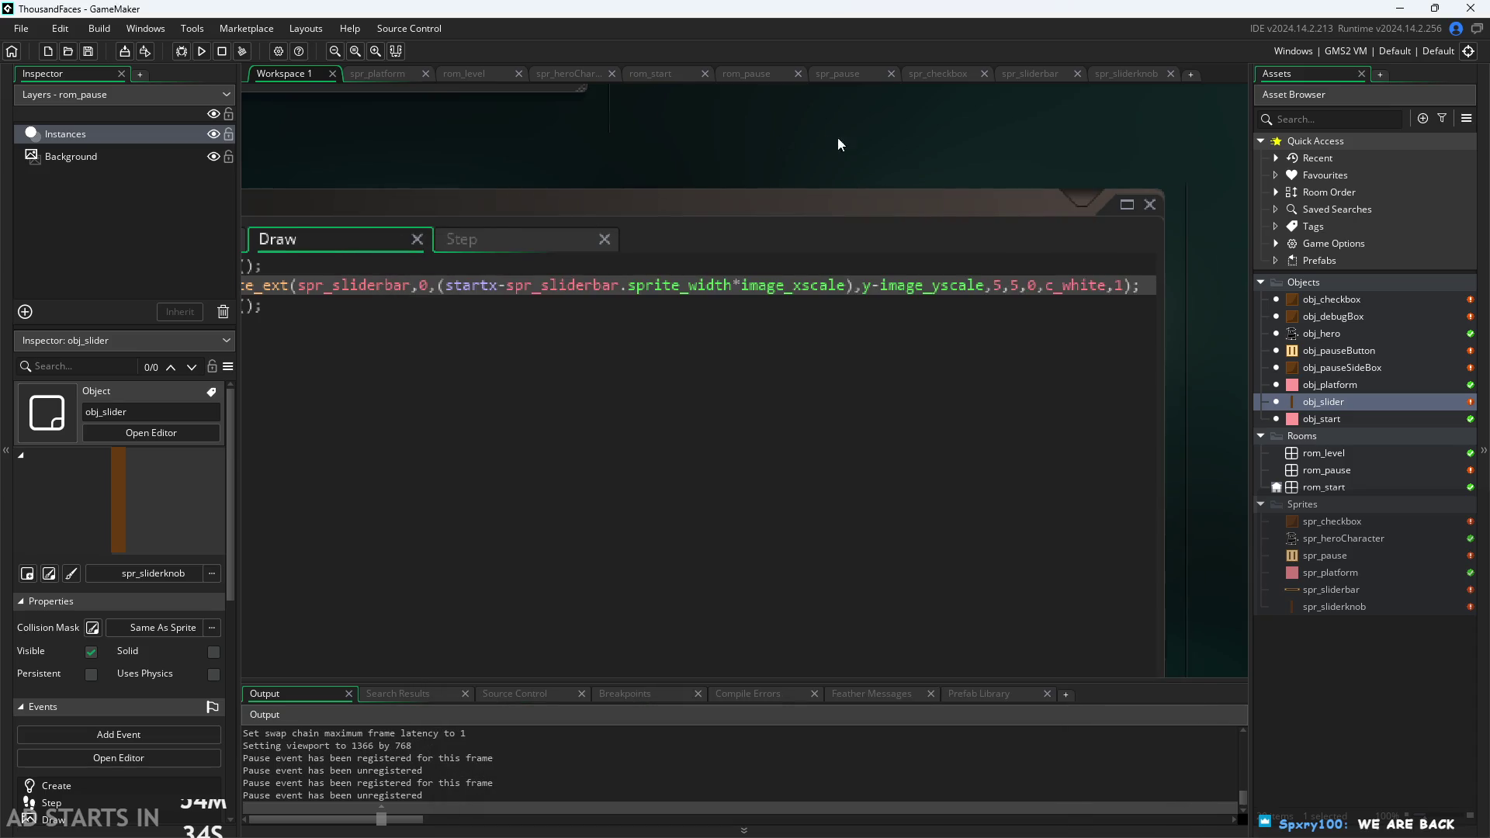
{"action": "left_click", "coordinate": [447, 229]}
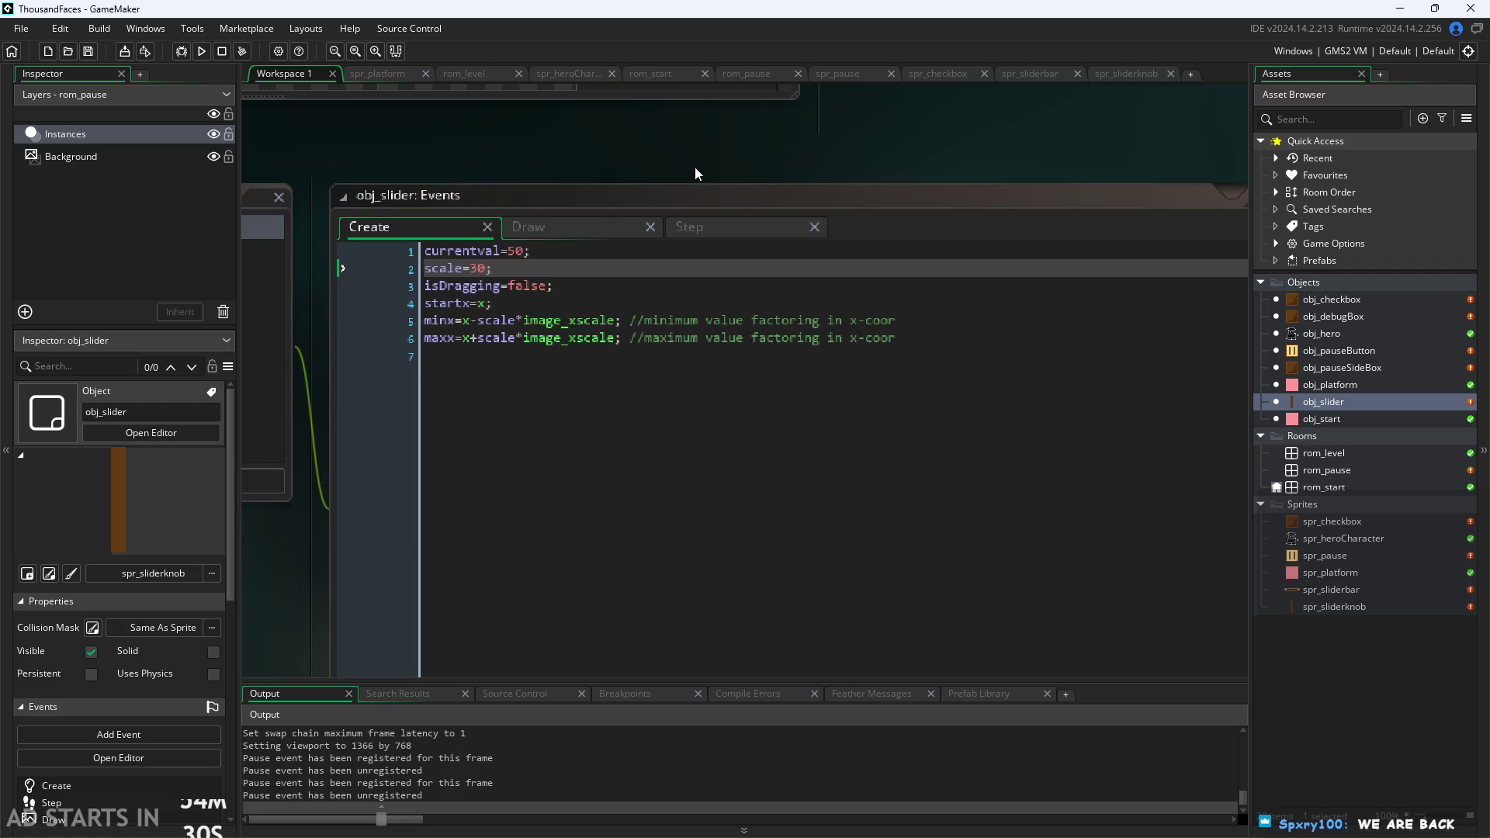
{"action": "left_click", "coordinate": [522, 253]}
{"action": "left_click", "coordinate": [473, 268]}
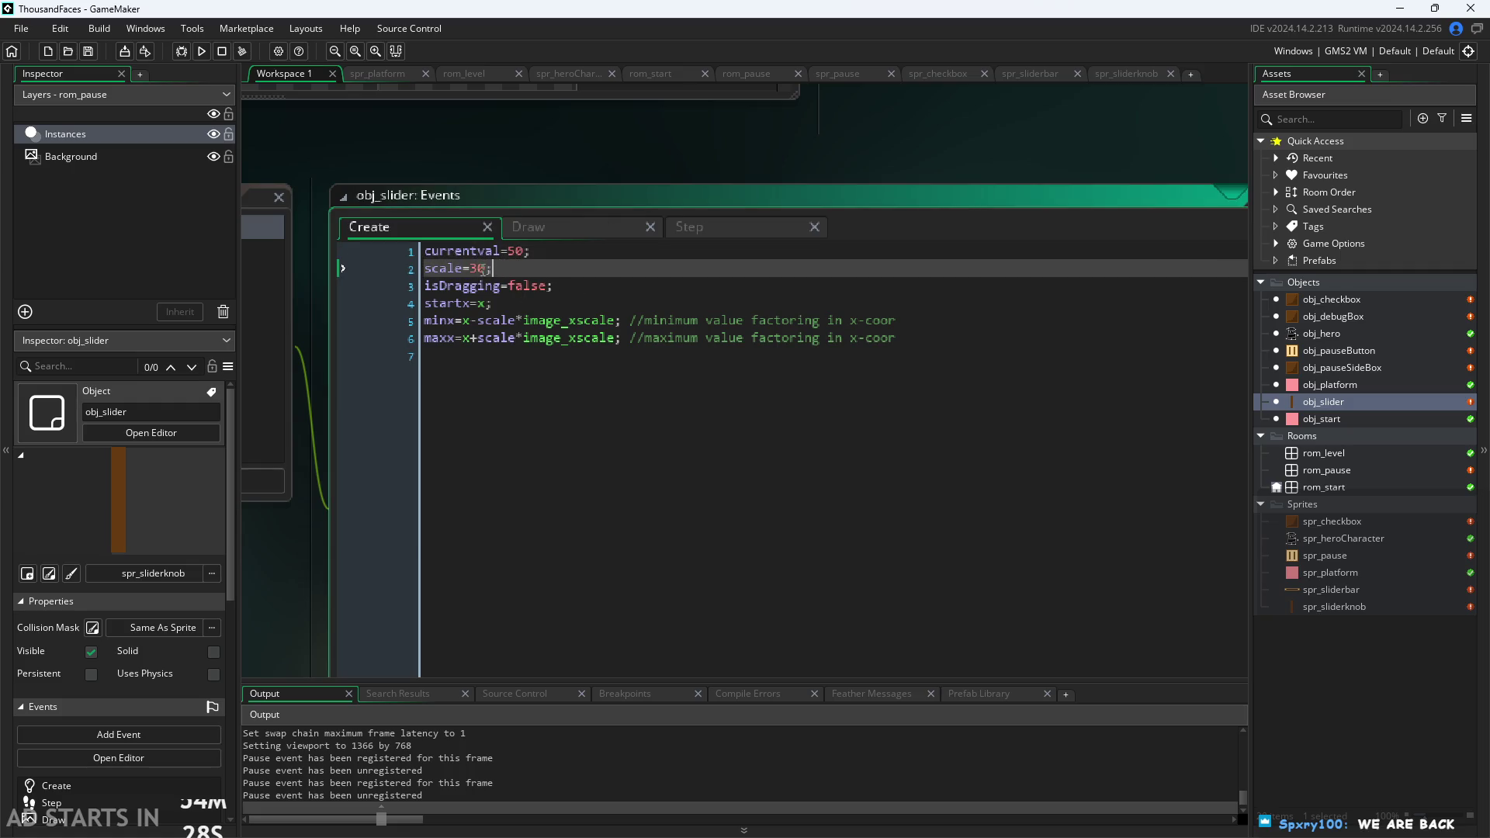
{"action": "left_click", "coordinate": [571, 150]}
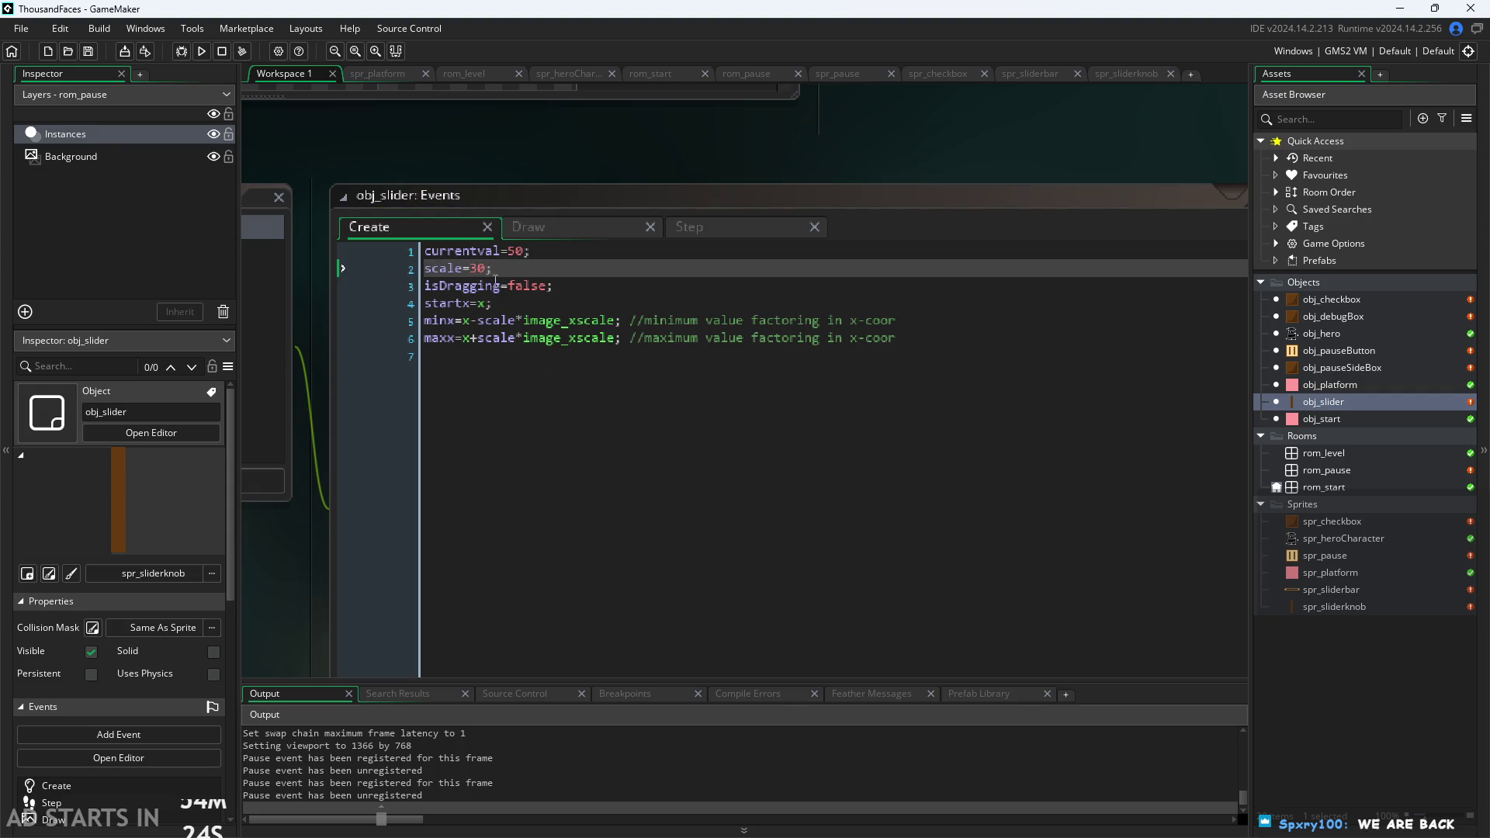
{"action": "double_click", "coordinate": [477, 269]}
{"action": "left_click", "coordinate": [503, 268]}
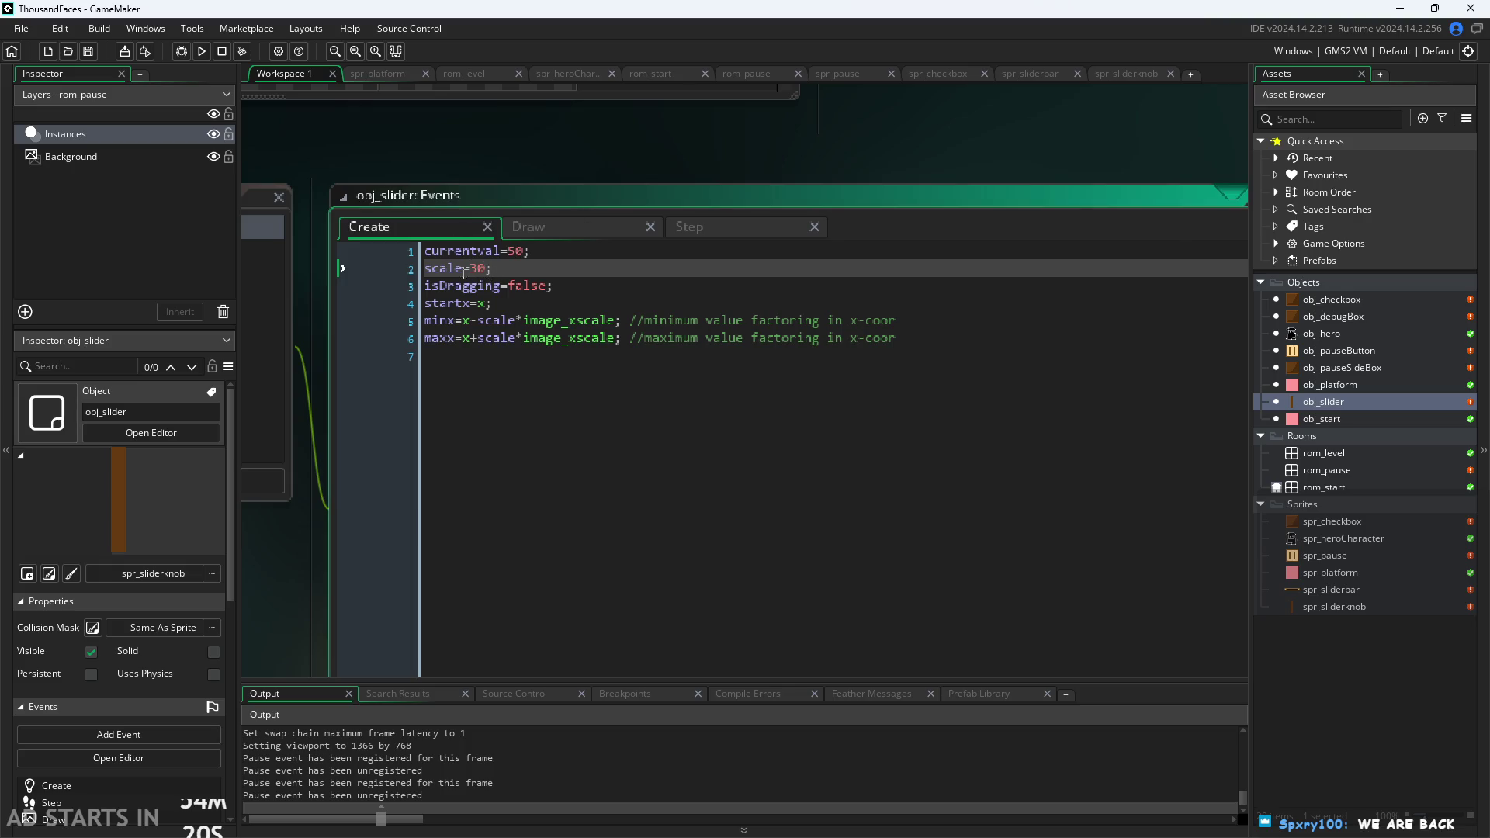
{"action": "left_click", "coordinate": [675, 148]}
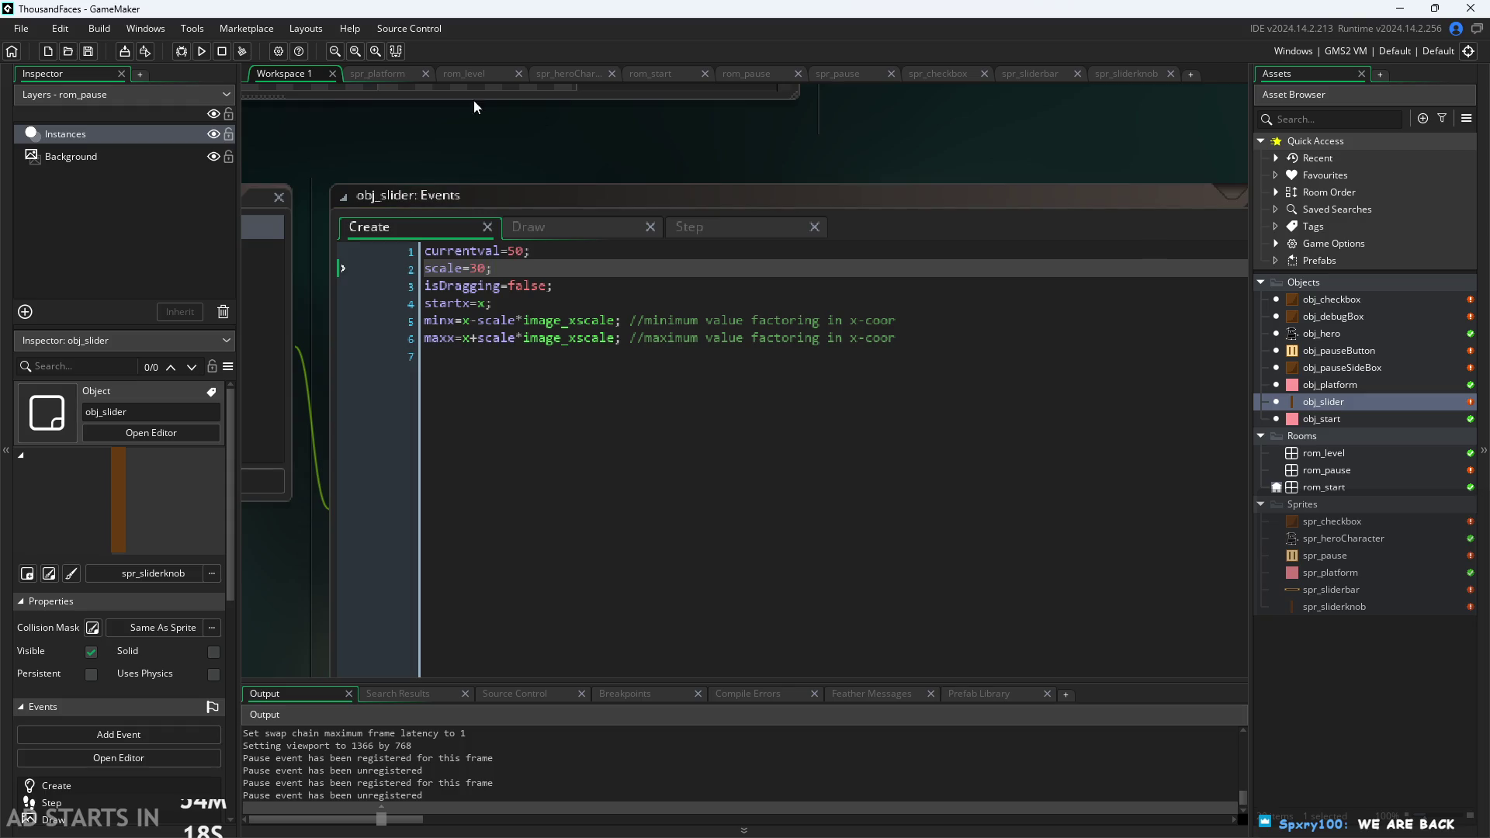
{"action": "left_click", "coordinate": [202, 51]}
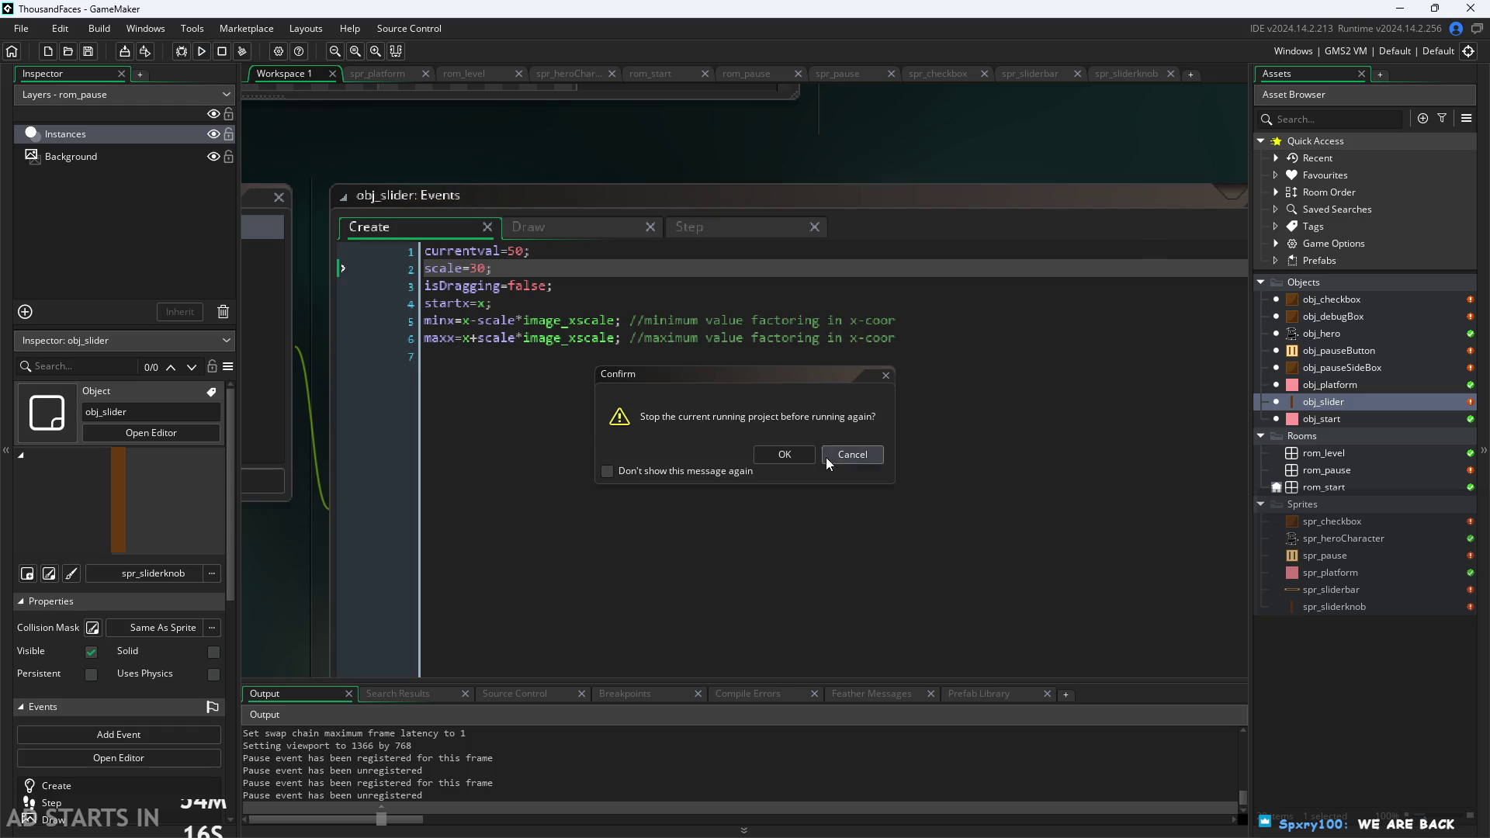
Restart the game, tick Debug Stats and right-side pause button, and slide the knob between ends.
{"action": "left_click", "coordinate": [785, 455]}
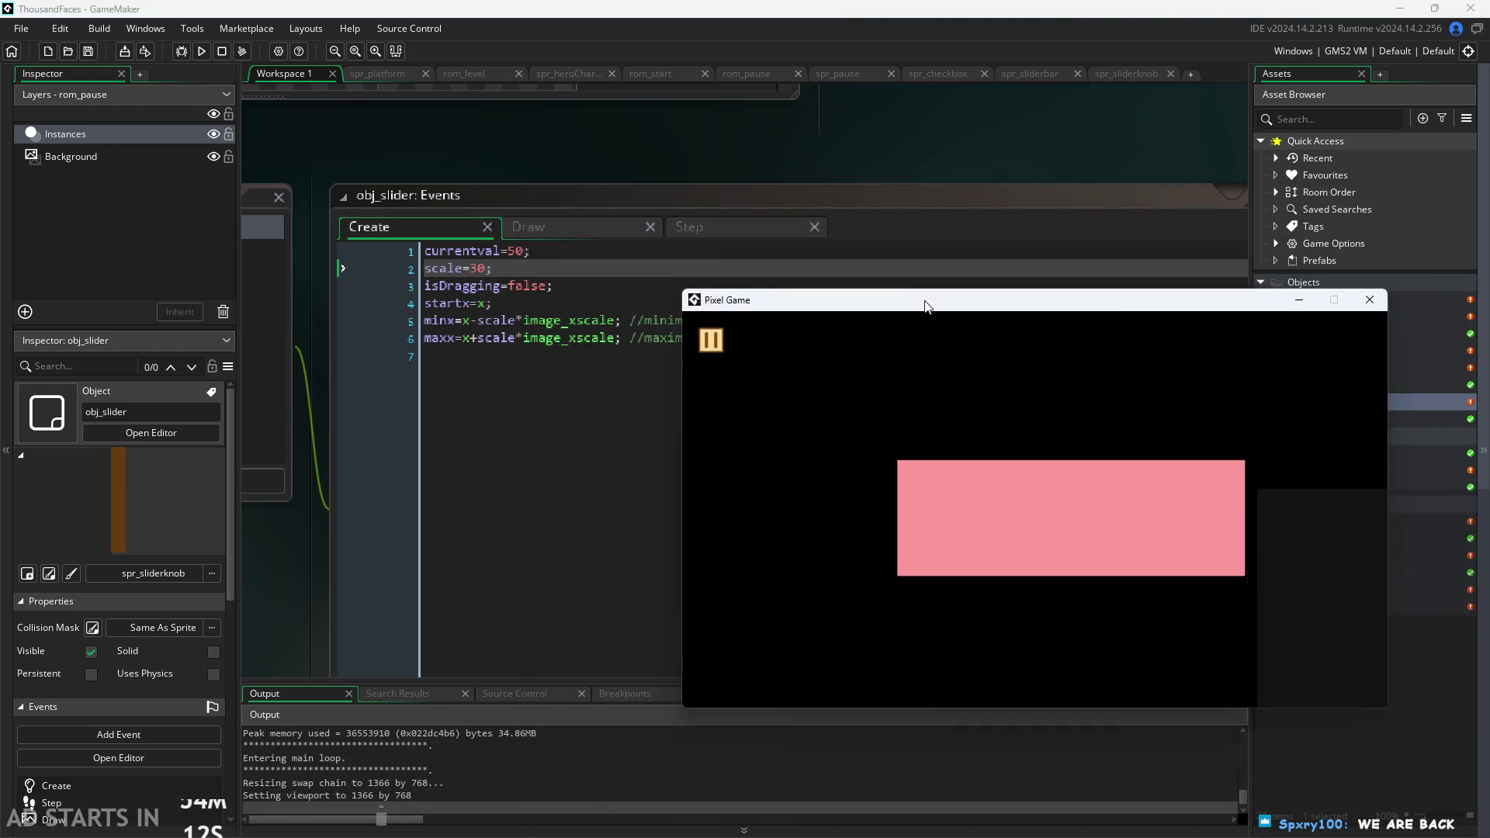
{"action": "left_click", "coordinate": [599, 387]}
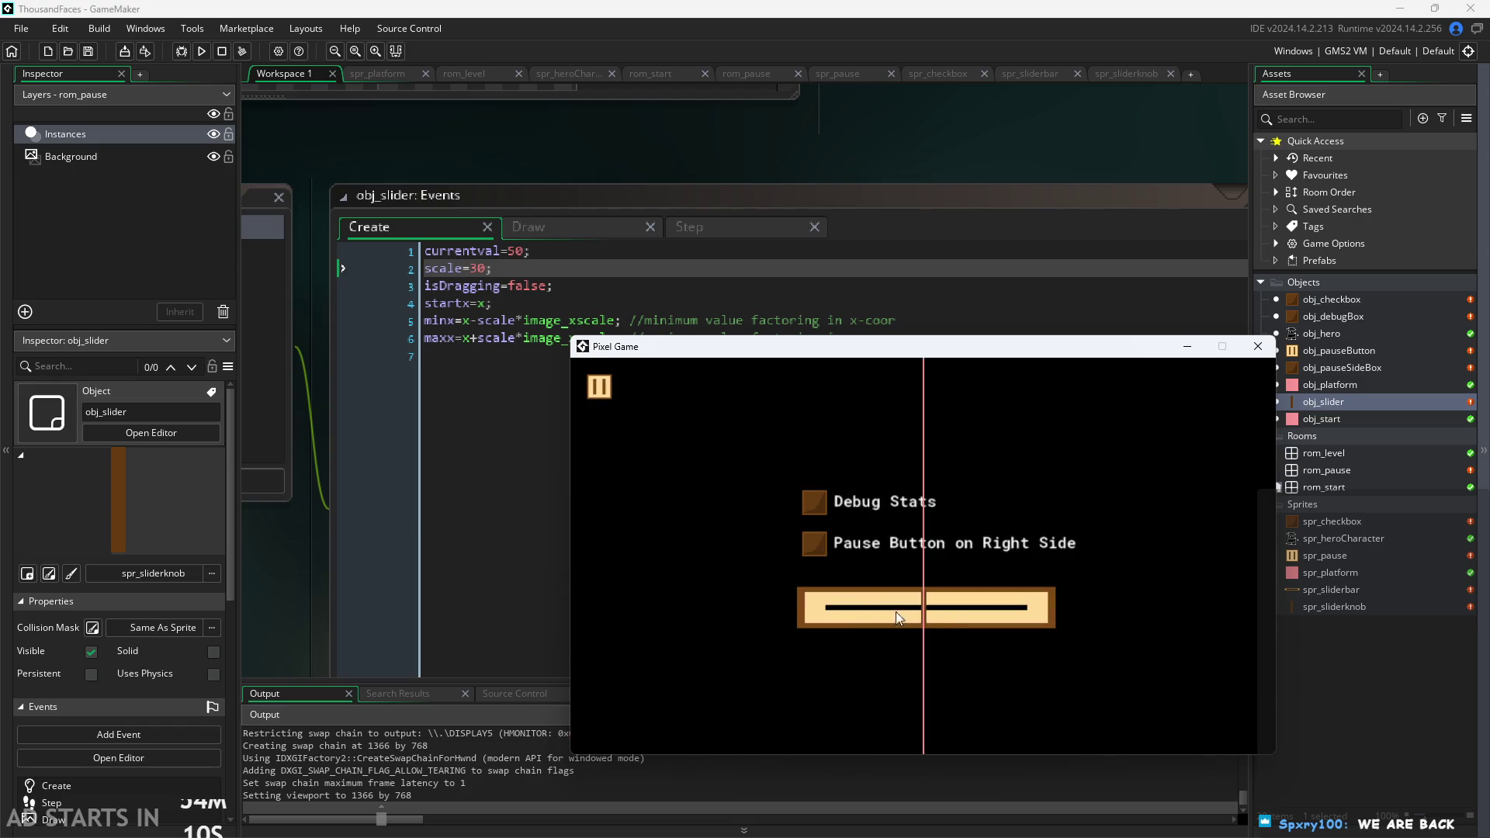
{"action": "left_click", "coordinate": [814, 502]}
{"action": "left_click", "coordinate": [814, 543]}
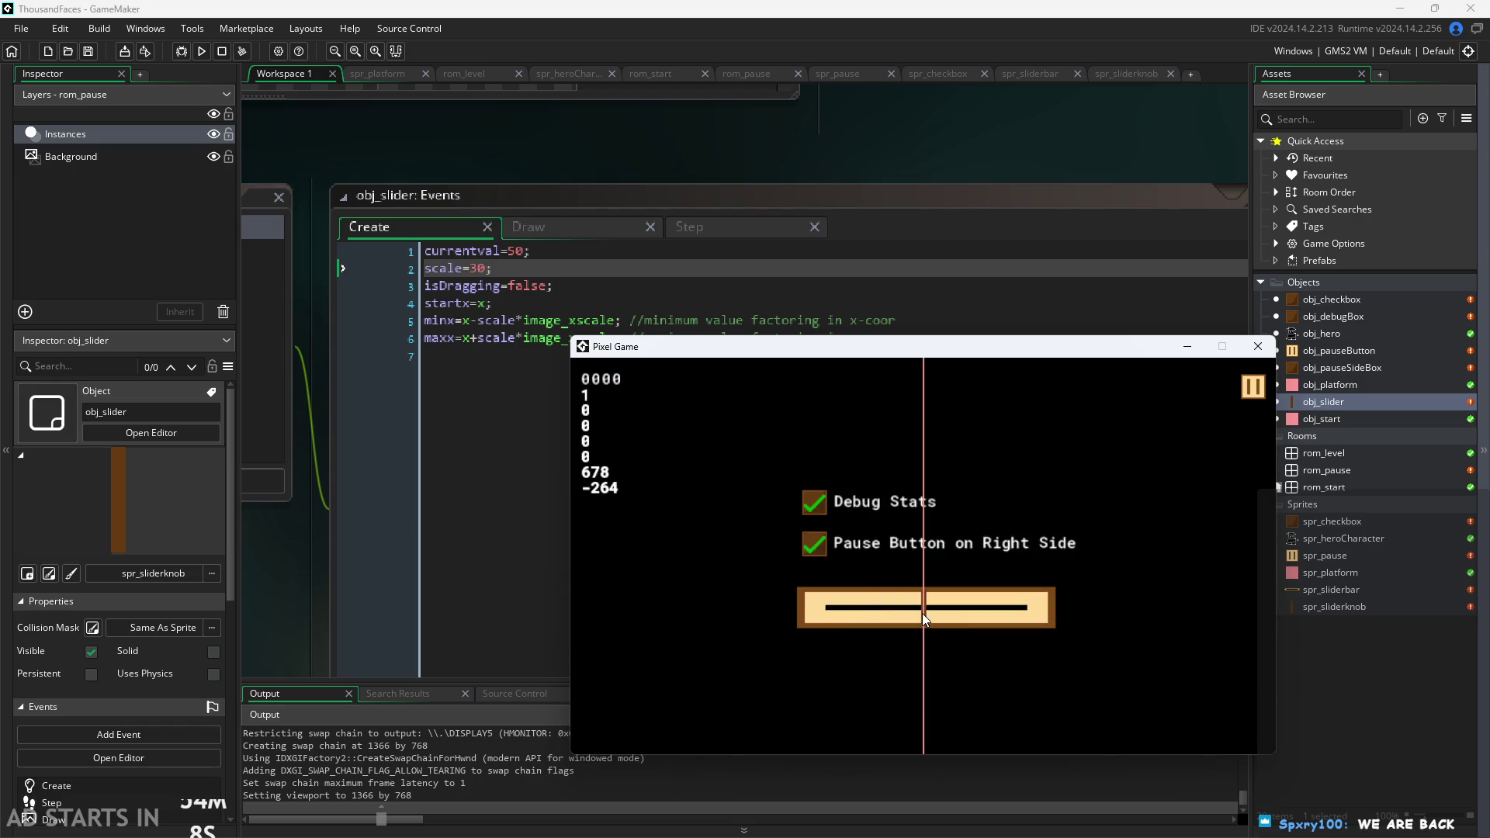
{"action": "left_click_drag", "start_coordinate": [920, 613], "coordinate": [761, 601]}
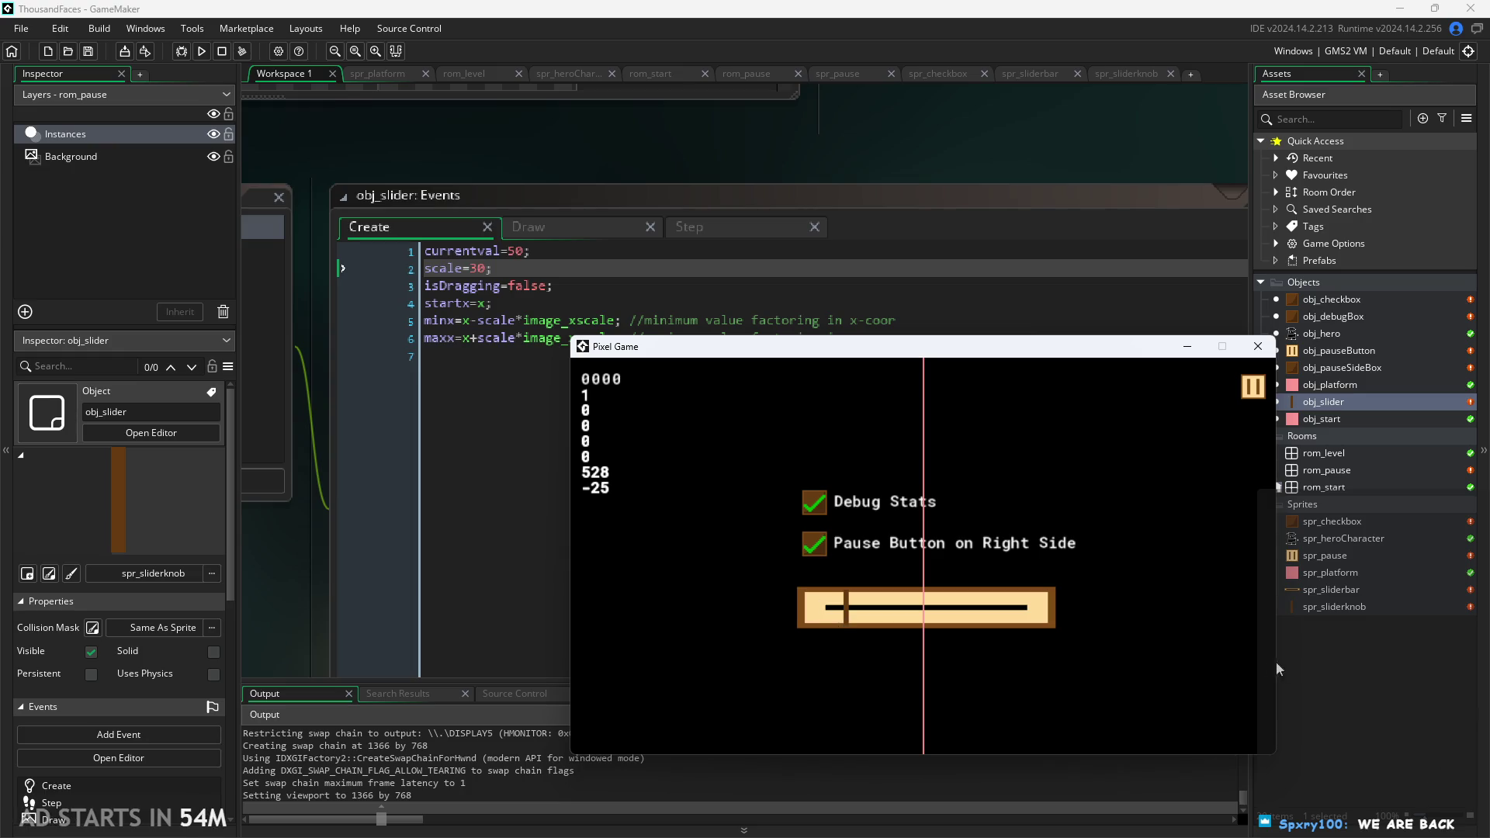
{"action": "left_click_drag", "start_coordinate": [851, 613], "coordinate": [1003, 613]}
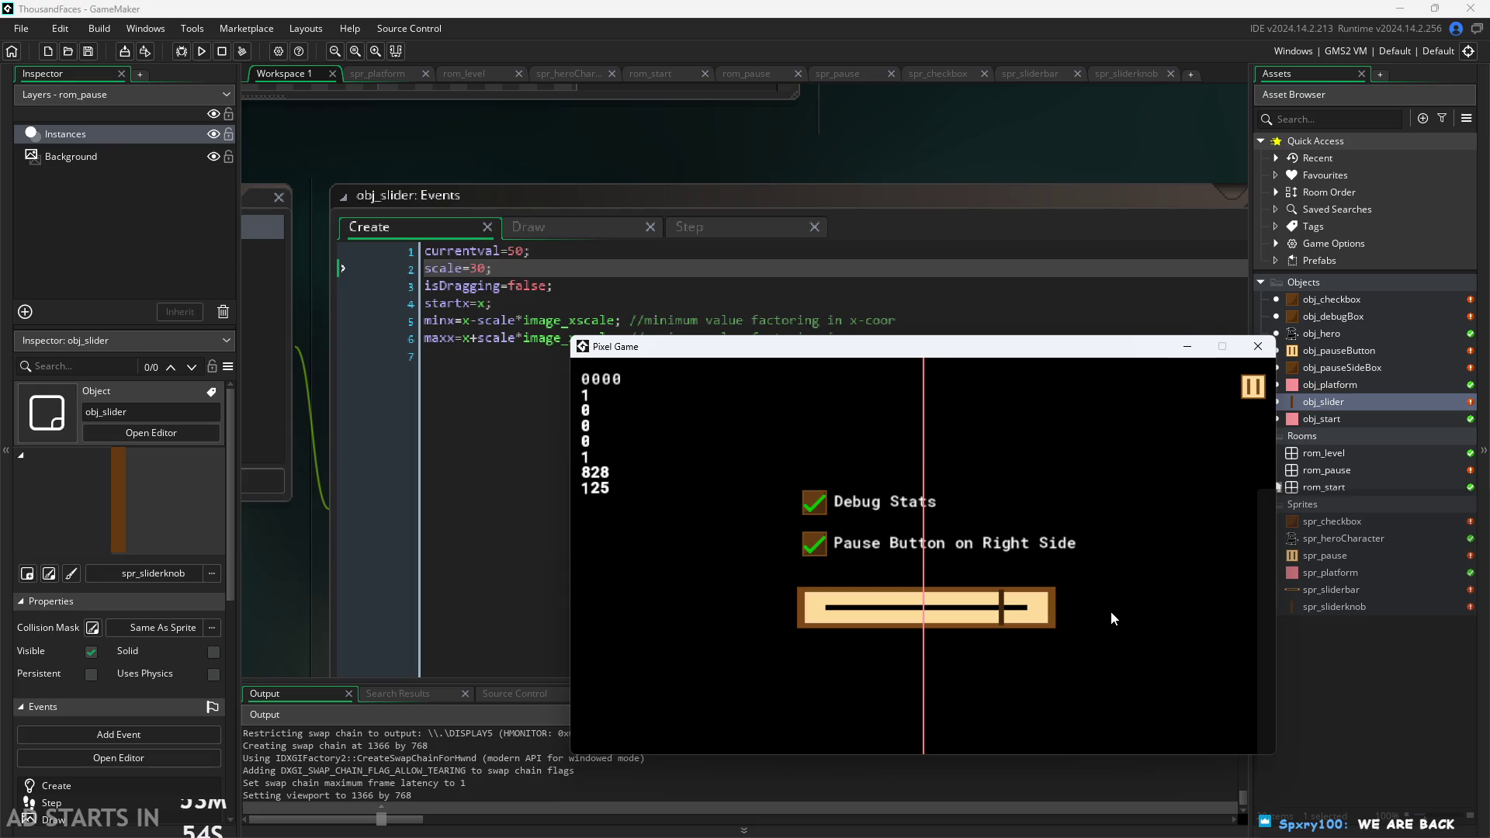
{"action": "mouse_move", "coordinate": [1110, 611]}
{"action": "left_mouse_down"}
{"action": "mouse_move", "coordinate": [750, 604]}
{"action": "mouse_move", "coordinate": [616, 512]}
{"action": "left_mouse_up"}
{"action": "left_click_drag", "start_coordinate": [848, 610], "coordinate": [1062, 610]}
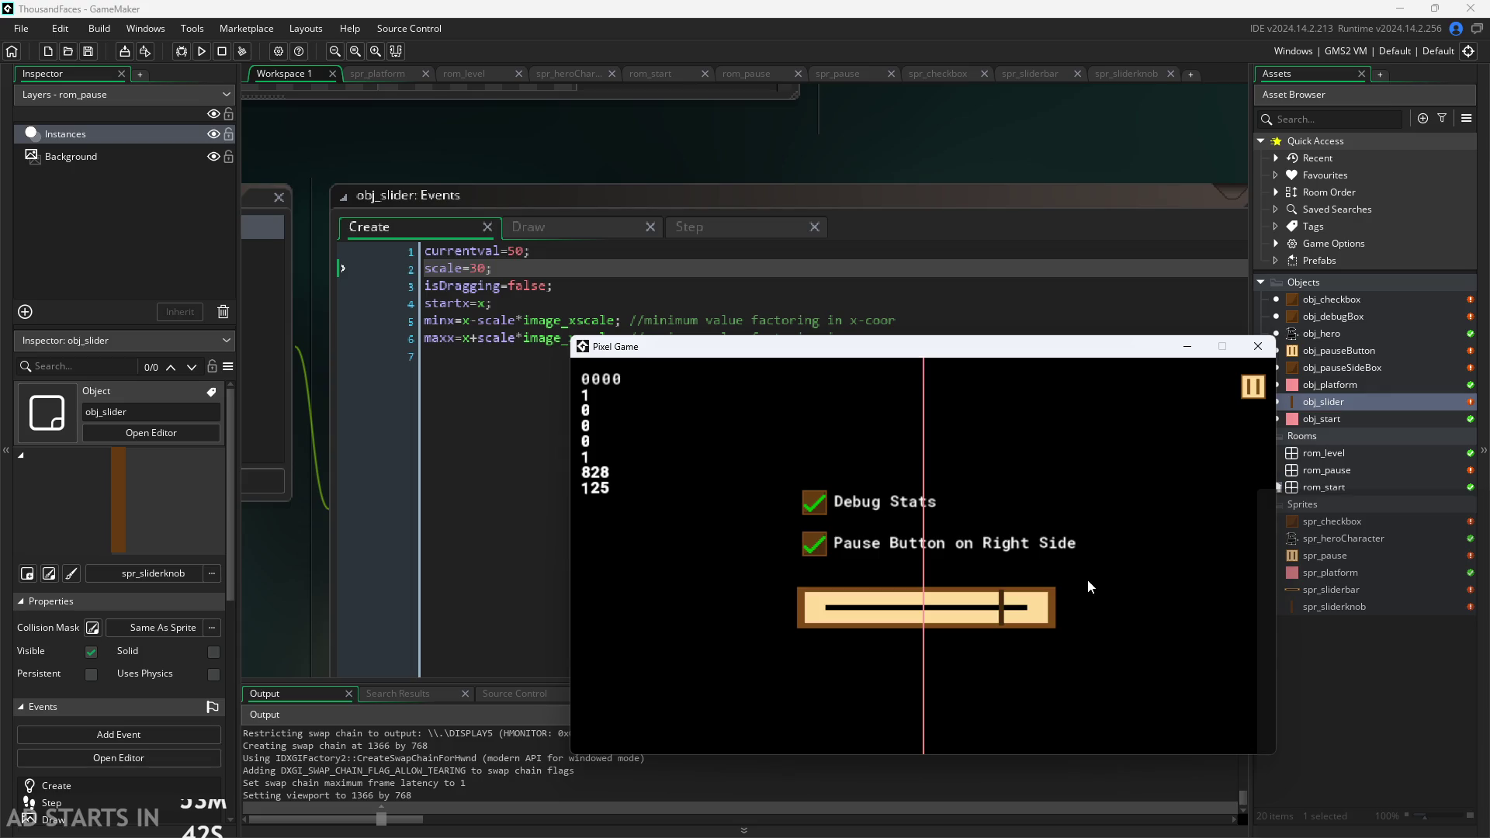
Keep sweeping the slider knob across the bar, finishing at its right end.
{"action": "mouse_move", "coordinate": [1071, 612]}
{"action": "left_mouse_down"}
{"action": "mouse_move", "coordinate": [968, 669]}
{"action": "mouse_move", "coordinate": [808, 661]}
{"action": "left_mouse_up"}
{"action": "mouse_move", "coordinate": [846, 608]}
{"action": "left_mouse_down"}
{"action": "mouse_move", "coordinate": [921, 590]}
{"action": "mouse_move", "coordinate": [1200, 654]}
{"action": "mouse_move", "coordinate": [1152, 597]}
{"action": "mouse_move", "coordinate": [877, 645]}
{"action": "mouse_move", "coordinate": [549, 636]}
{"action": "left_mouse_up"}
{"action": "mouse_move", "coordinate": [843, 616]}
{"action": "left_mouse_down"}
{"action": "mouse_move", "coordinate": [1060, 613]}
{"action": "mouse_move", "coordinate": [1032, 623]}
{"action": "left_mouse_up"}
{"action": "left_click_drag", "start_coordinate": [885, 346], "coordinate": [922, 264]}
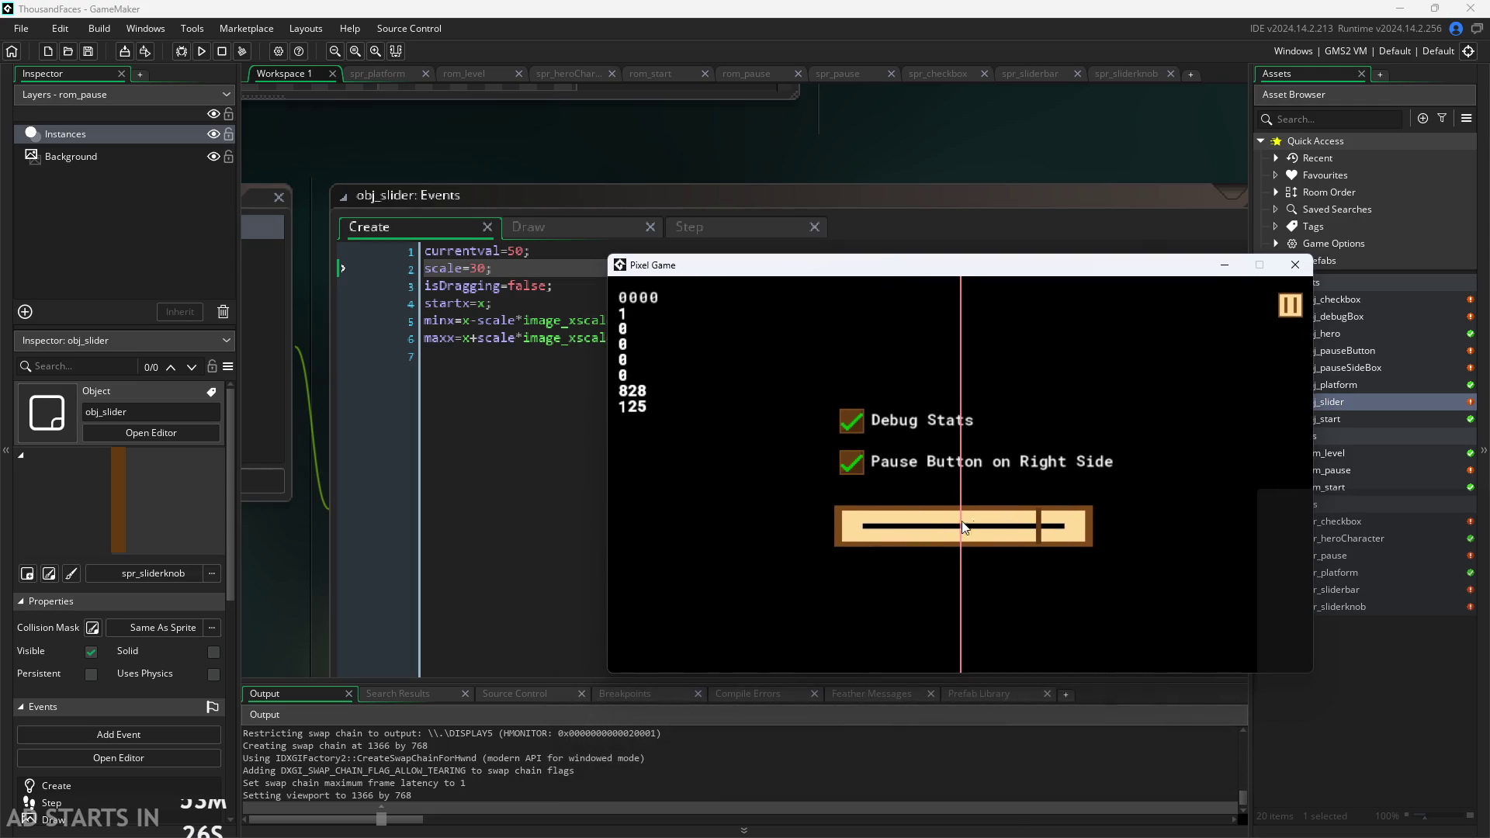
{"action": "mouse_move", "coordinate": [1045, 527]}
{"action": "left_mouse_down"}
{"action": "mouse_move", "coordinate": [849, 544]}
{"action": "mouse_move", "coordinate": [1087, 535]}
{"action": "mouse_move", "coordinate": [752, 522]}
{"action": "mouse_move", "coordinate": [1130, 529]}
{"action": "mouse_move", "coordinate": [776, 458]}
{"action": "left_mouse_up"}
{"action": "left_click_drag", "start_coordinate": [882, 511], "coordinate": [1031, 542]}
{"action": "left_click", "coordinate": [1030, 541]}
{"action": "mouse_move", "coordinate": [984, 265]}
{"action": "left_mouse_down"}
{"action": "mouse_move", "coordinate": [1096, 272]}
{"action": "mouse_move", "coordinate": [1175, 340]}
{"action": "left_mouse_up"}
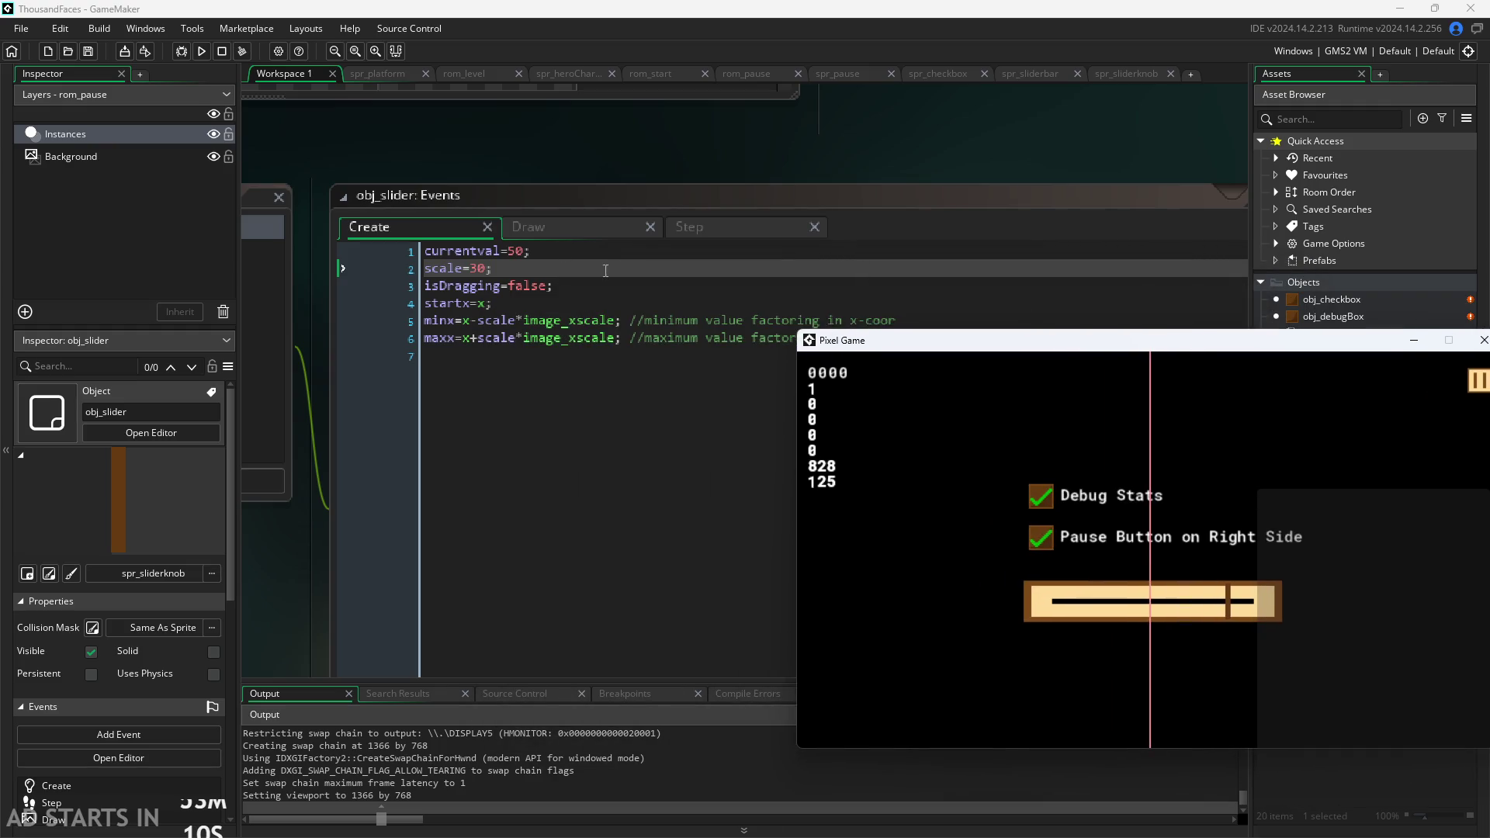
In obj_pauseButton's Draw GUI, change the debug line to obj_slider.maxx-obj_slider.minx.
{"action": "left_click", "coordinate": [545, 234]}
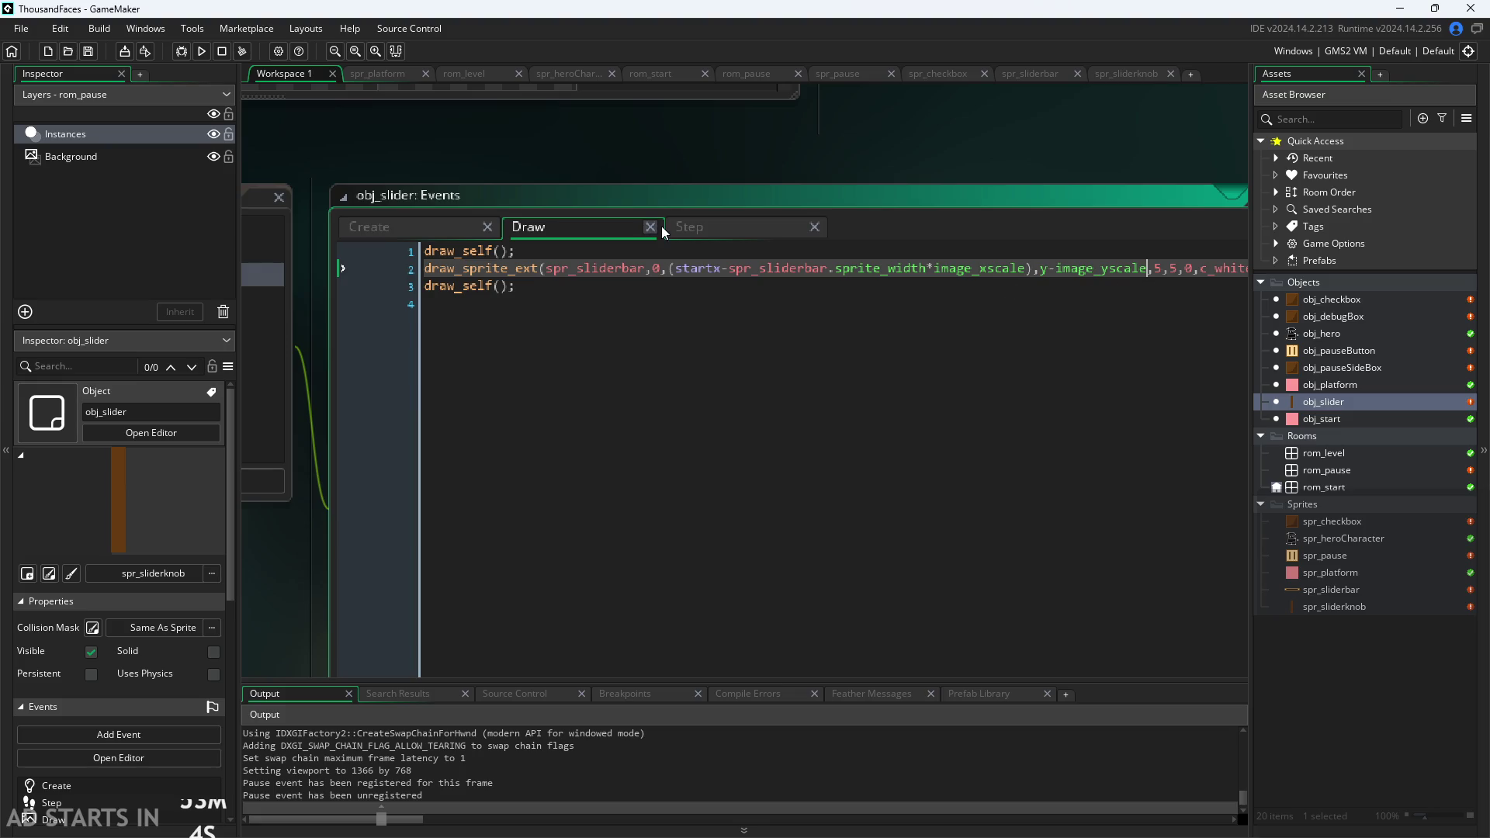
{"action": "double_click", "coordinate": [1383, 354]}
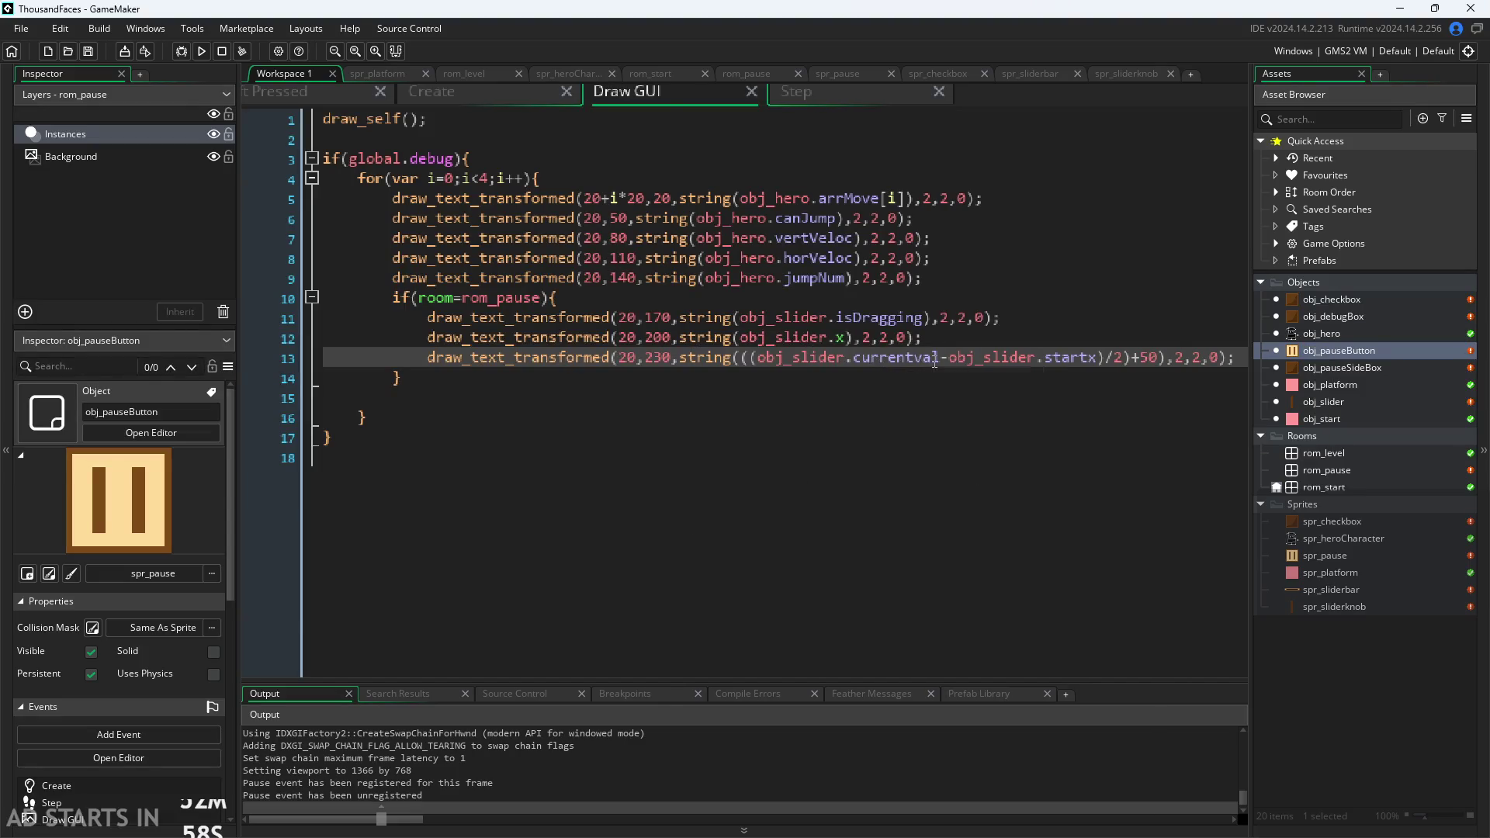
{"action": "left_click", "coordinate": [846, 338]}
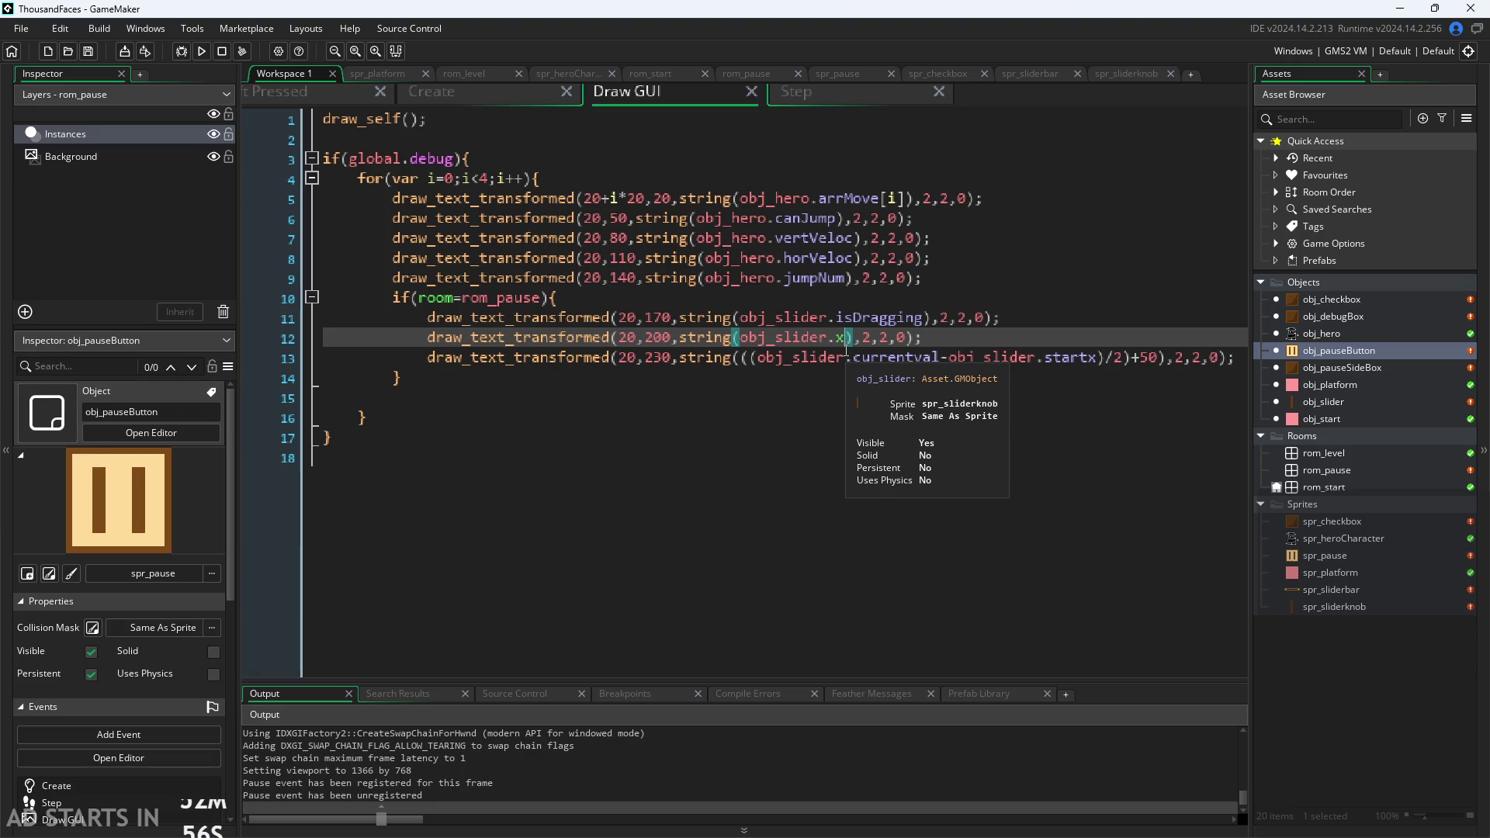
{"action": "key", "text": "BackSpace"}
{"action": "type", "text": "m"}
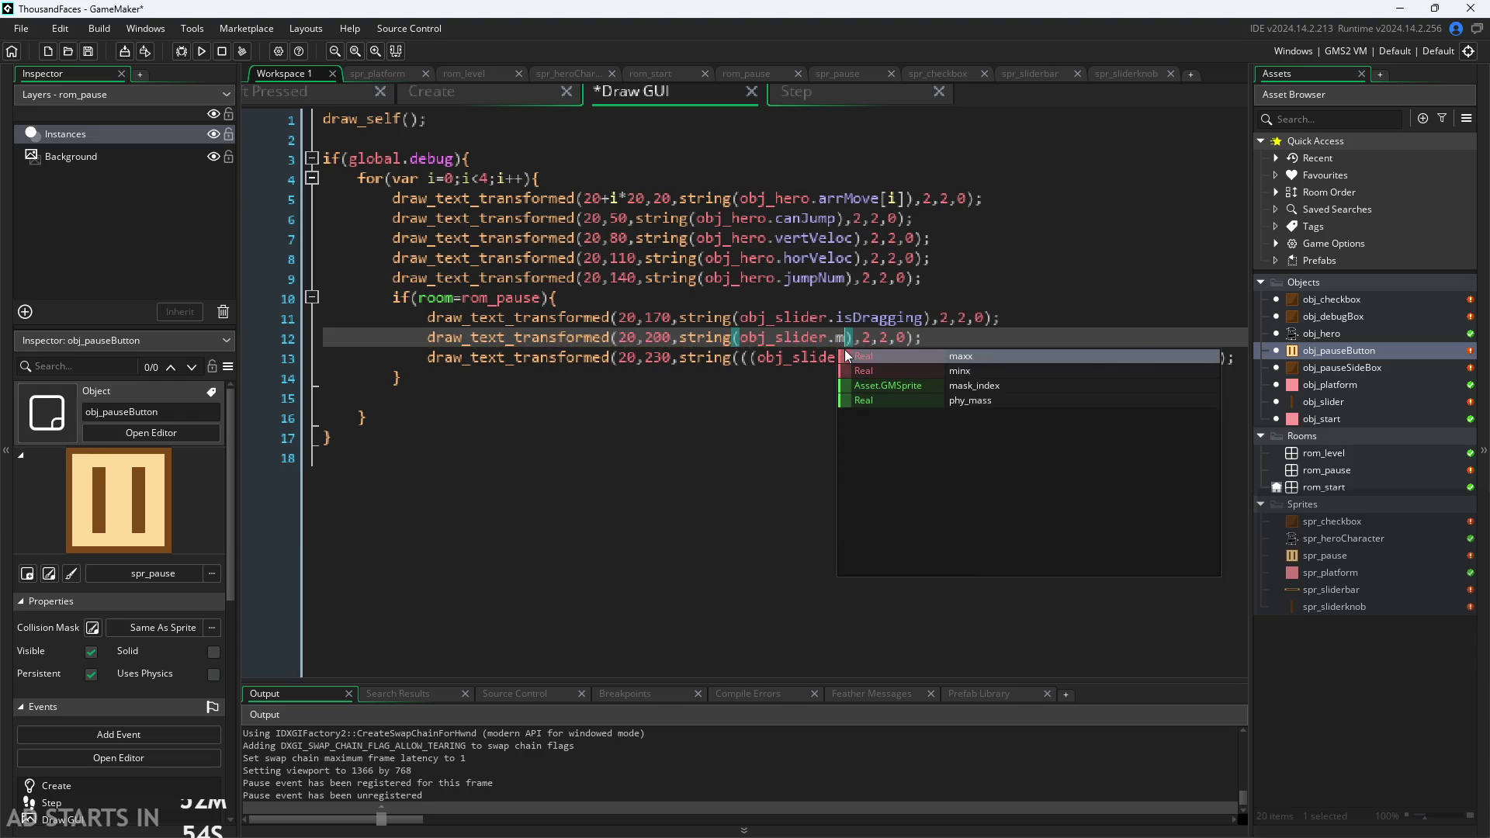
{"action": "key", "text": "Return"}
{"action": "type", "text": "-"}
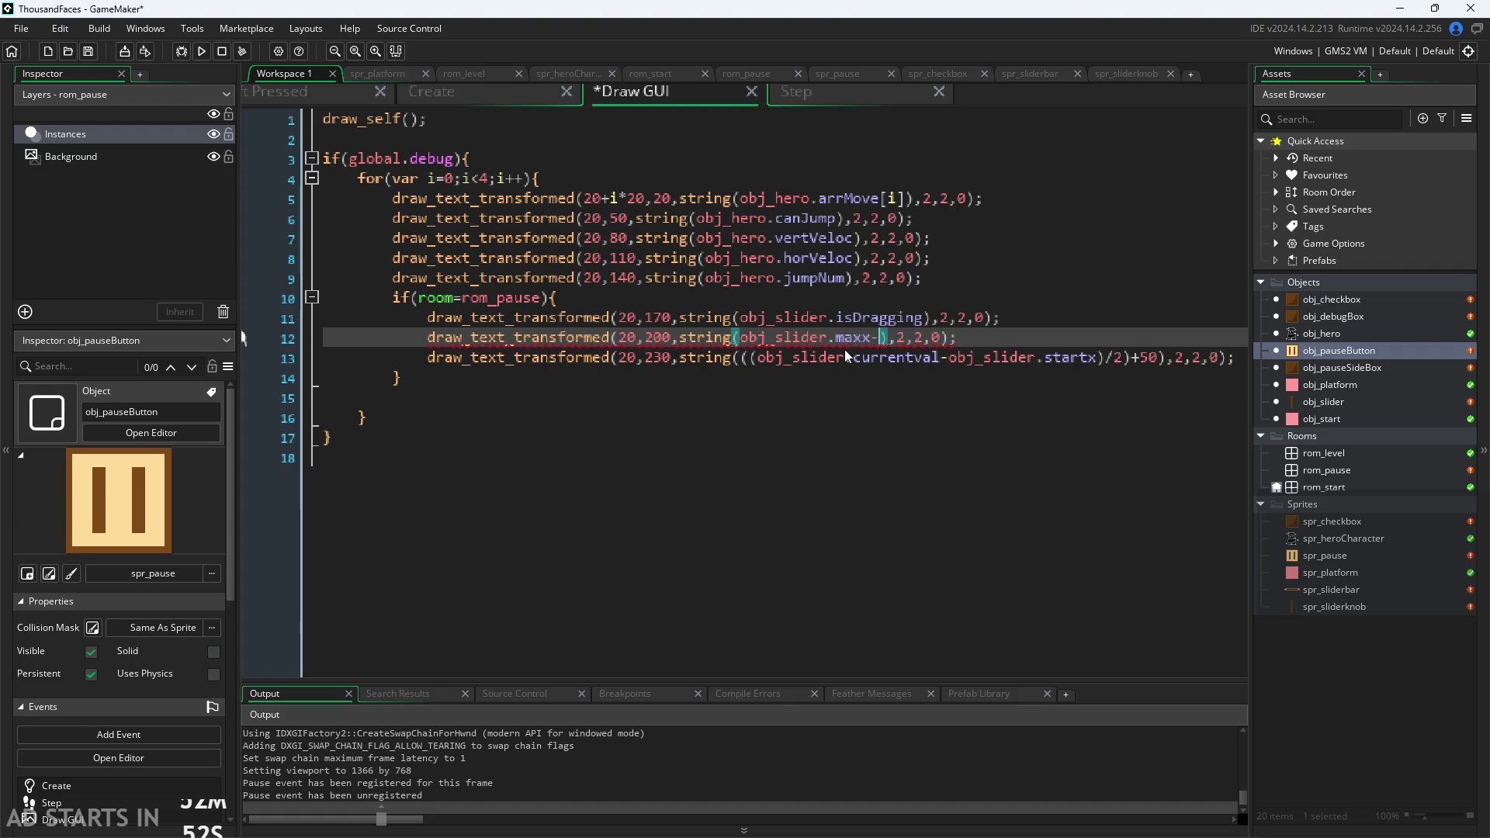
{"action": "type", "text": "obj_s"}
{"action": "key", "text": "Return"}
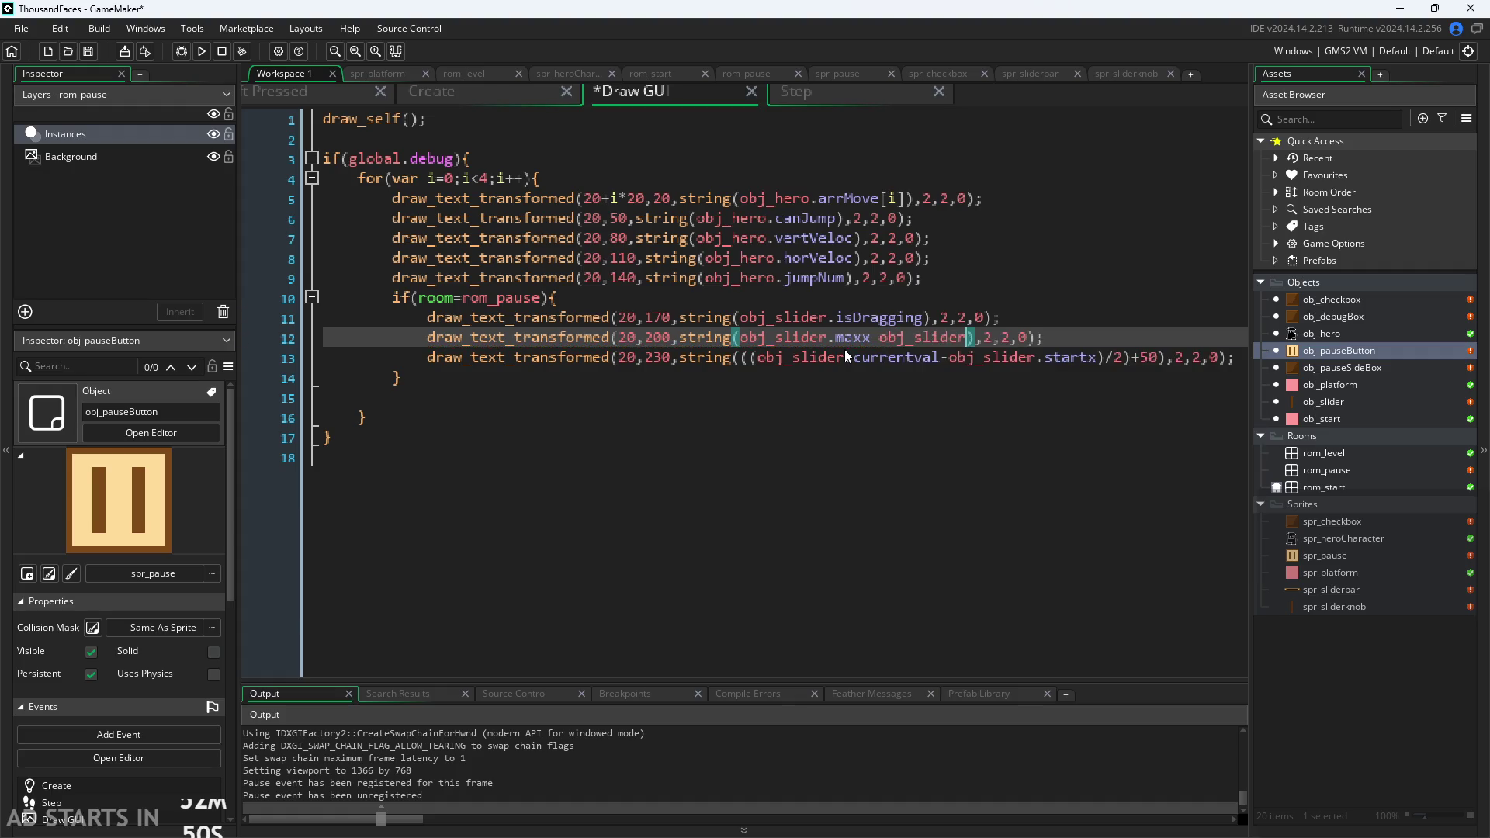
{"action": "type", "text": ".m"}
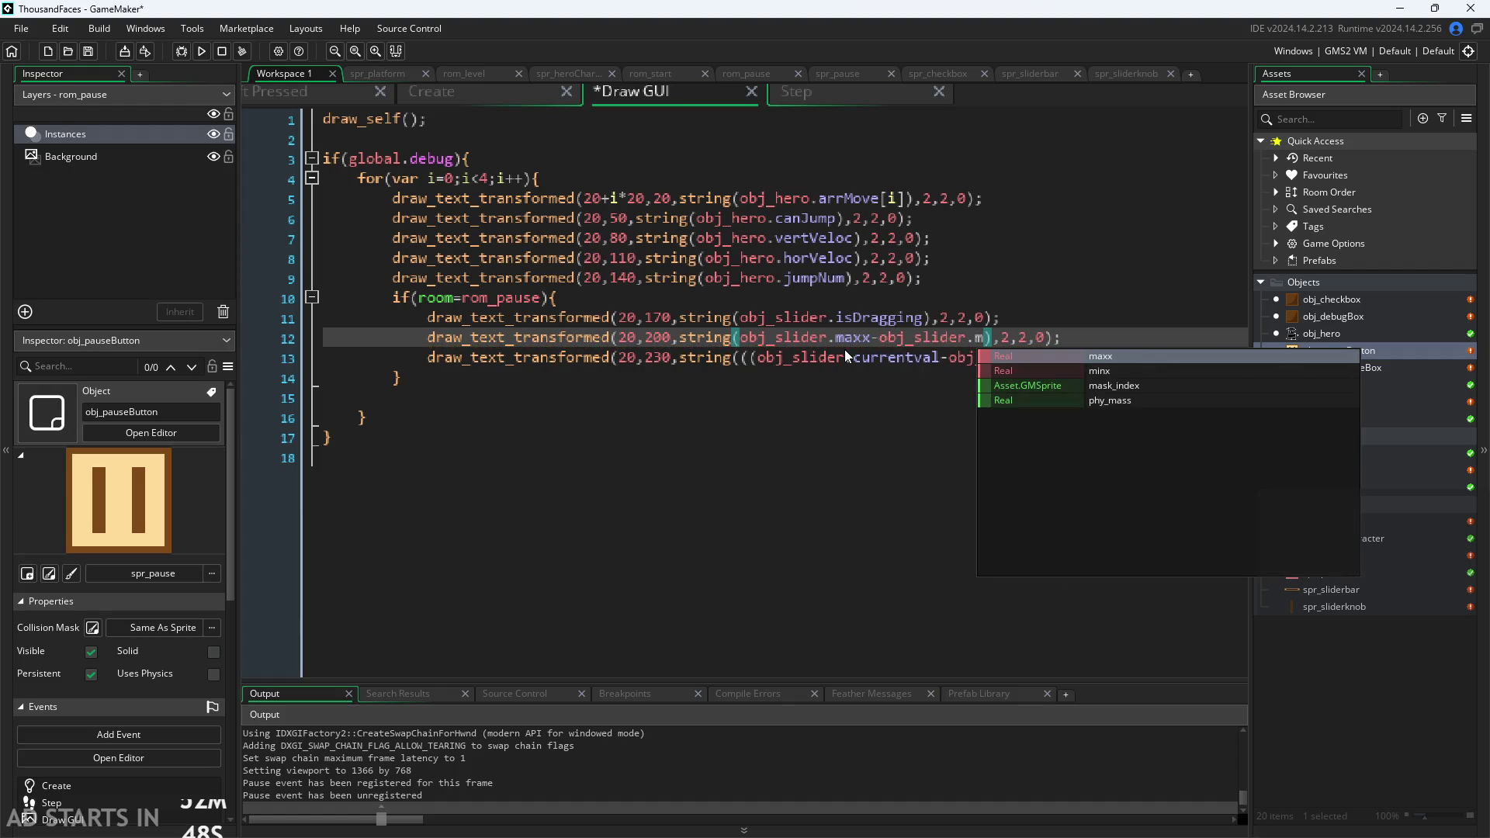
{"action": "type", "text": "i"}
{"action": "key", "text": "Return"}
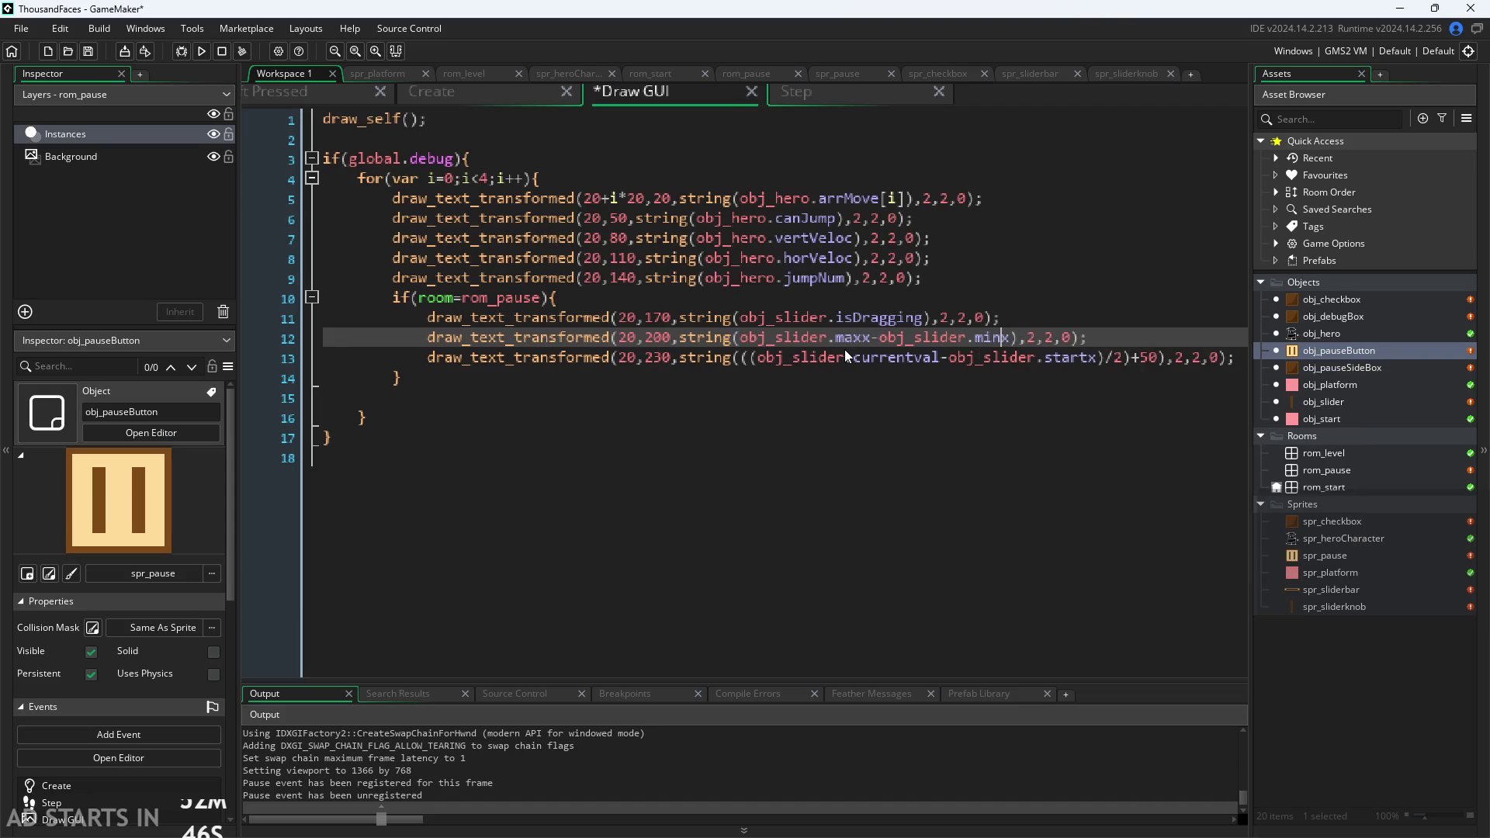
Parenthesise that difference and divide it by obj_slider.scale.
{"action": "key", "text": "Right"}
{"action": "key", "text": "ctrl+Left"}
{"action": "key", "text": "ctrl+Left"}
{"action": "key", "text": "ctrl+Left"}
{"action": "type", "text": "("}
{"action": "key", "text": "Right"}
{"action": "key", "text": "Right"}
{"action": "key", "text": "Right"}
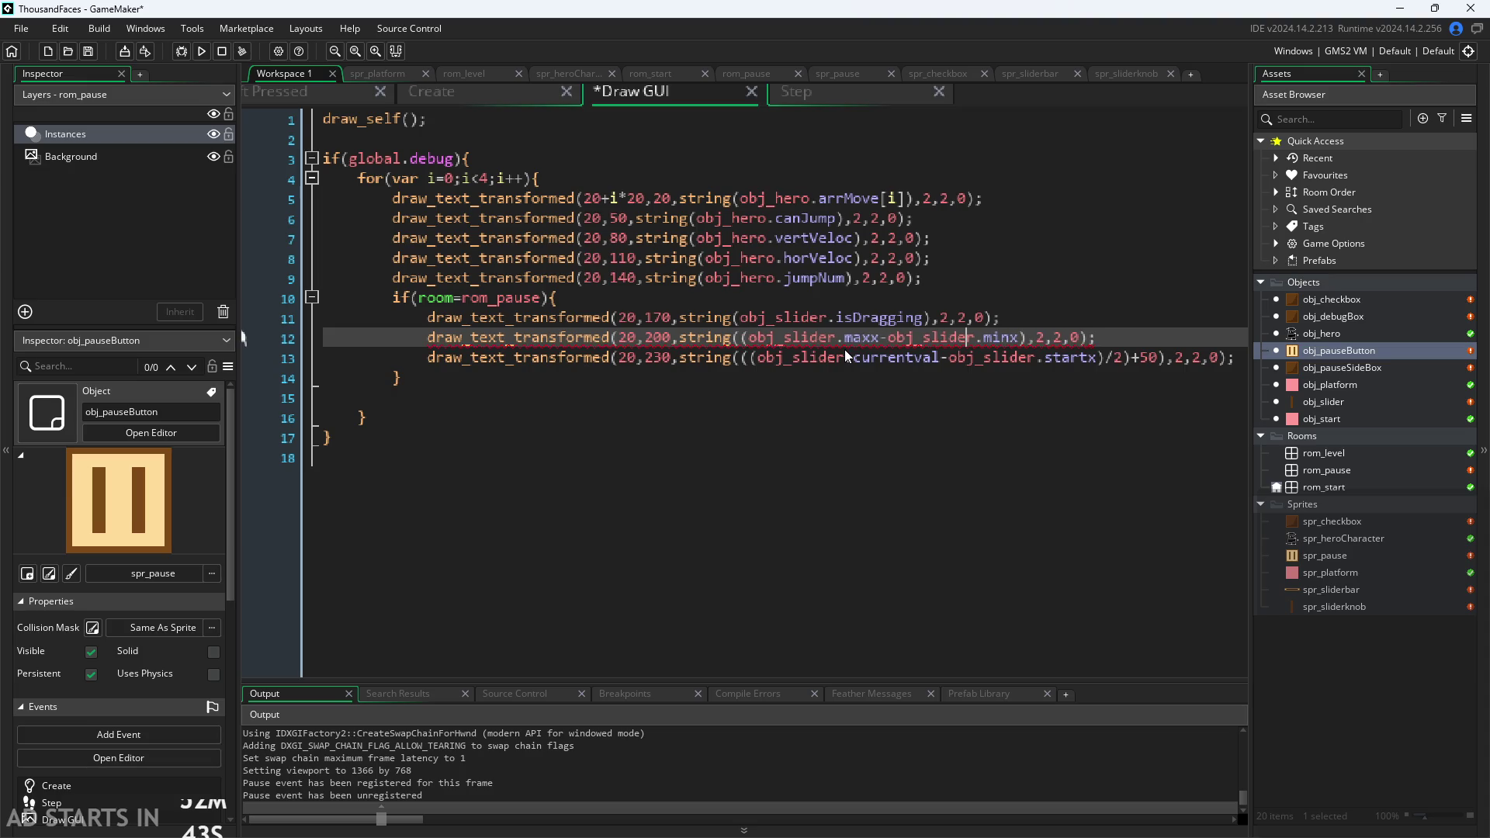
{"action": "type", "text": ")/"}
{"action": "type", "text": "obj_"}
{"action": "key", "text": "Return"}
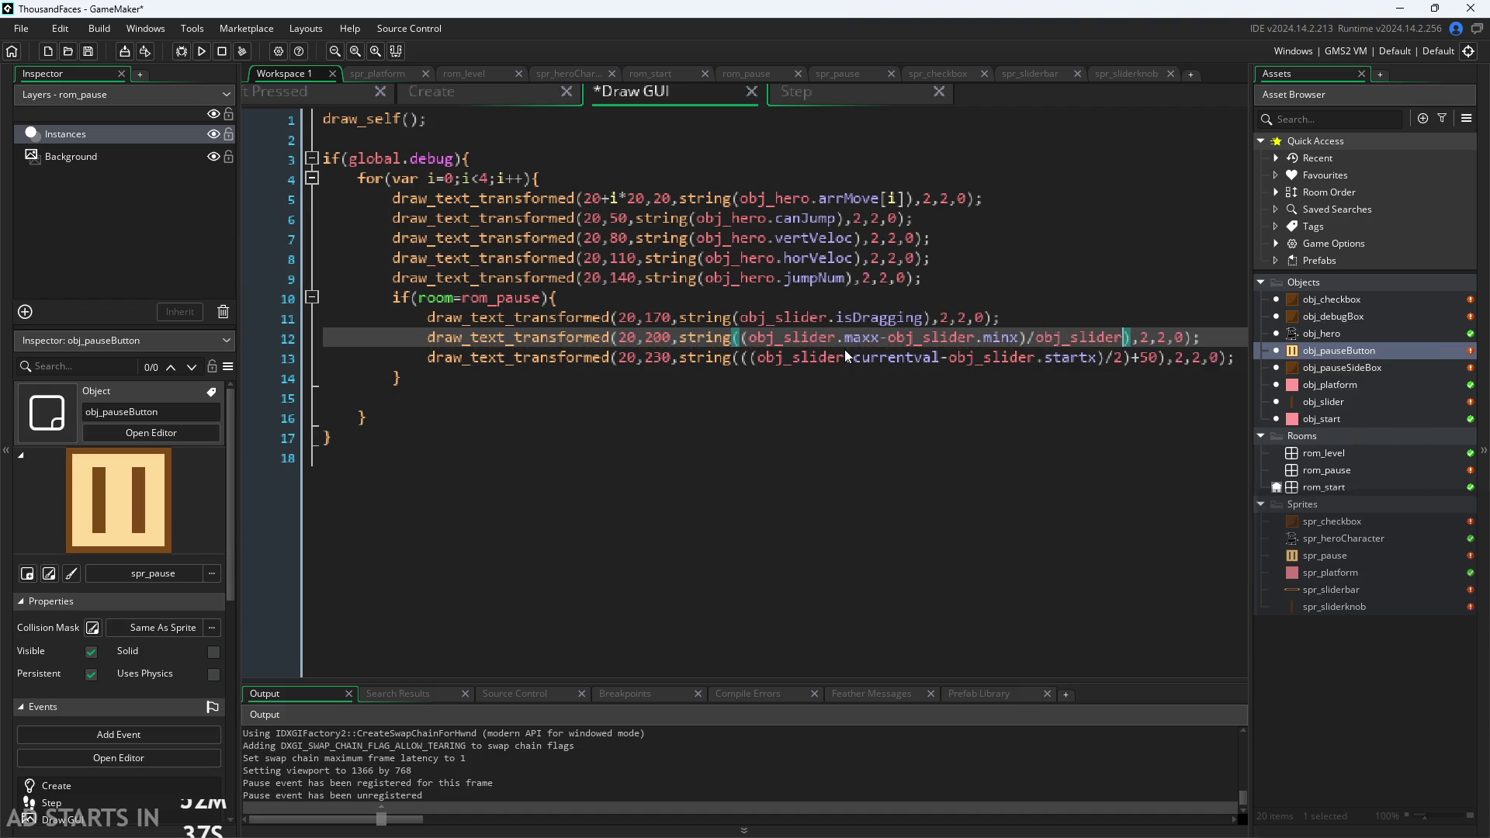
{"action": "type", "text": ".scale"}
{"action": "left_click", "coordinate": [884, 417]}
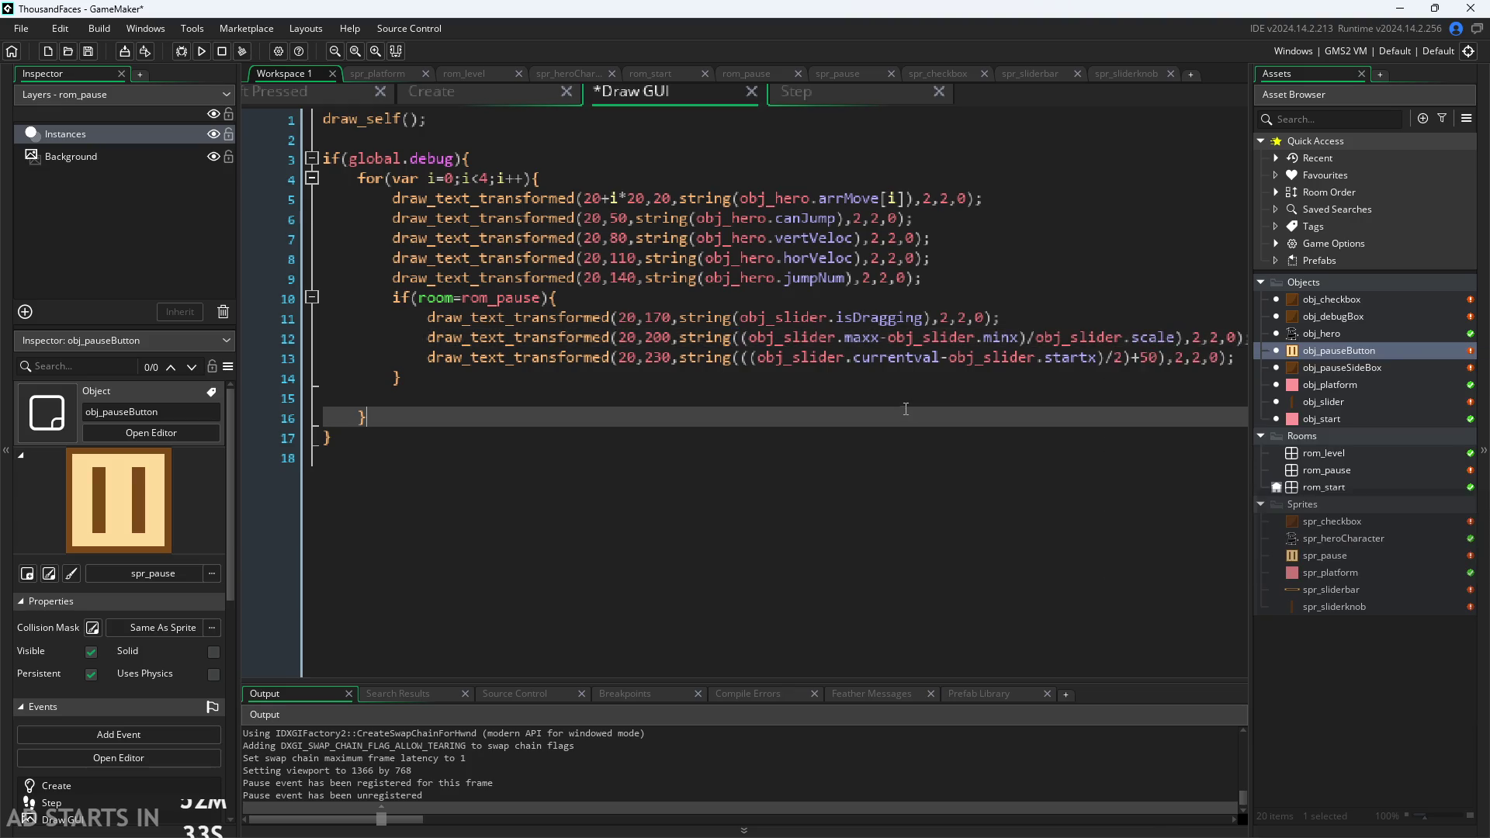
{"action": "scroll", "coordinate": [889, 398], "scroll_direction": "down", "scroll_amount": 2}
{"action": "left_click_drag", "start_coordinate": [976, 141], "coordinate": [872, 124]}
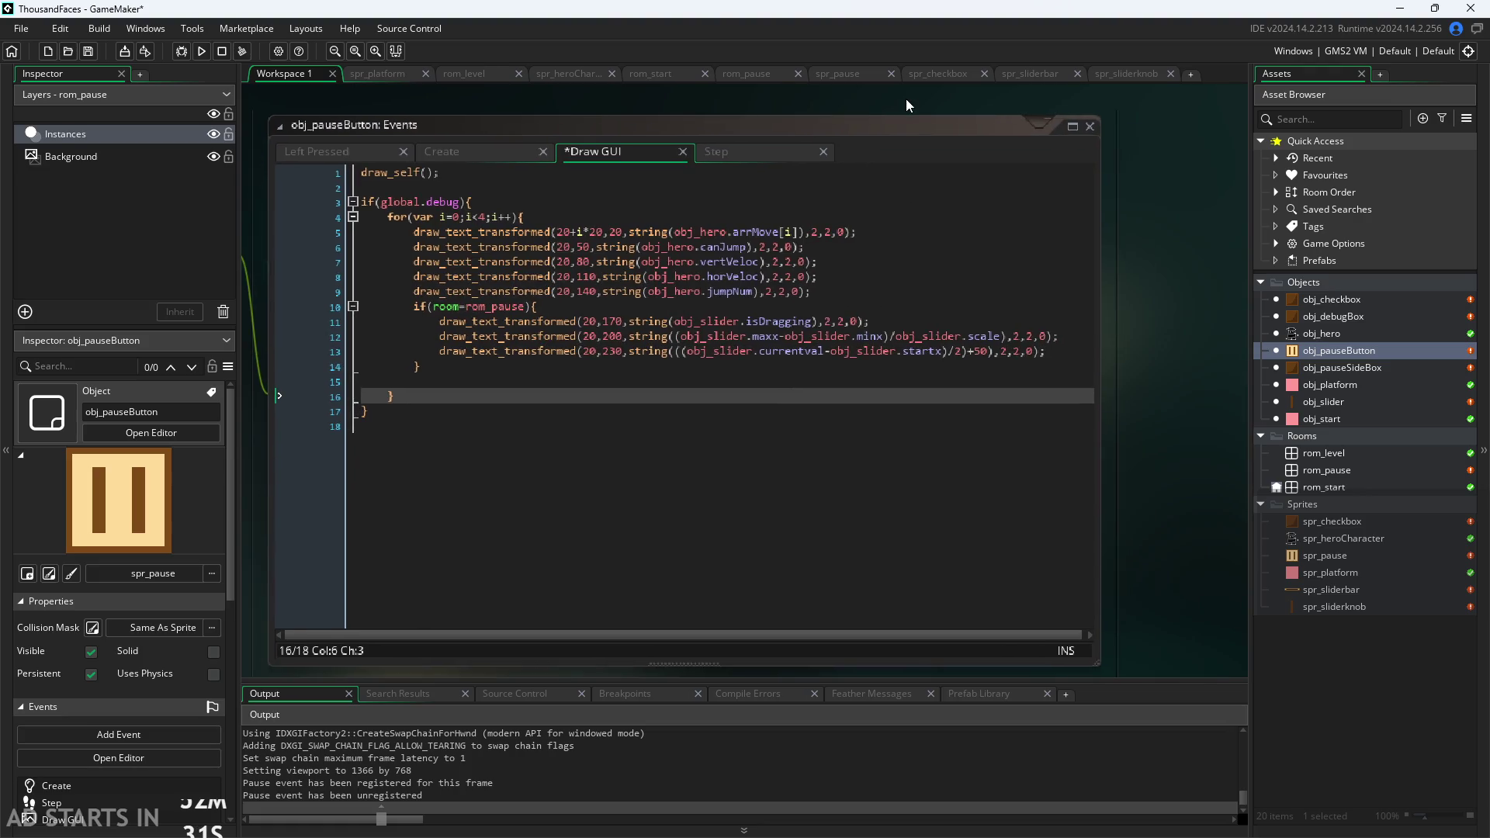
{"action": "left_click", "coordinate": [201, 52]}
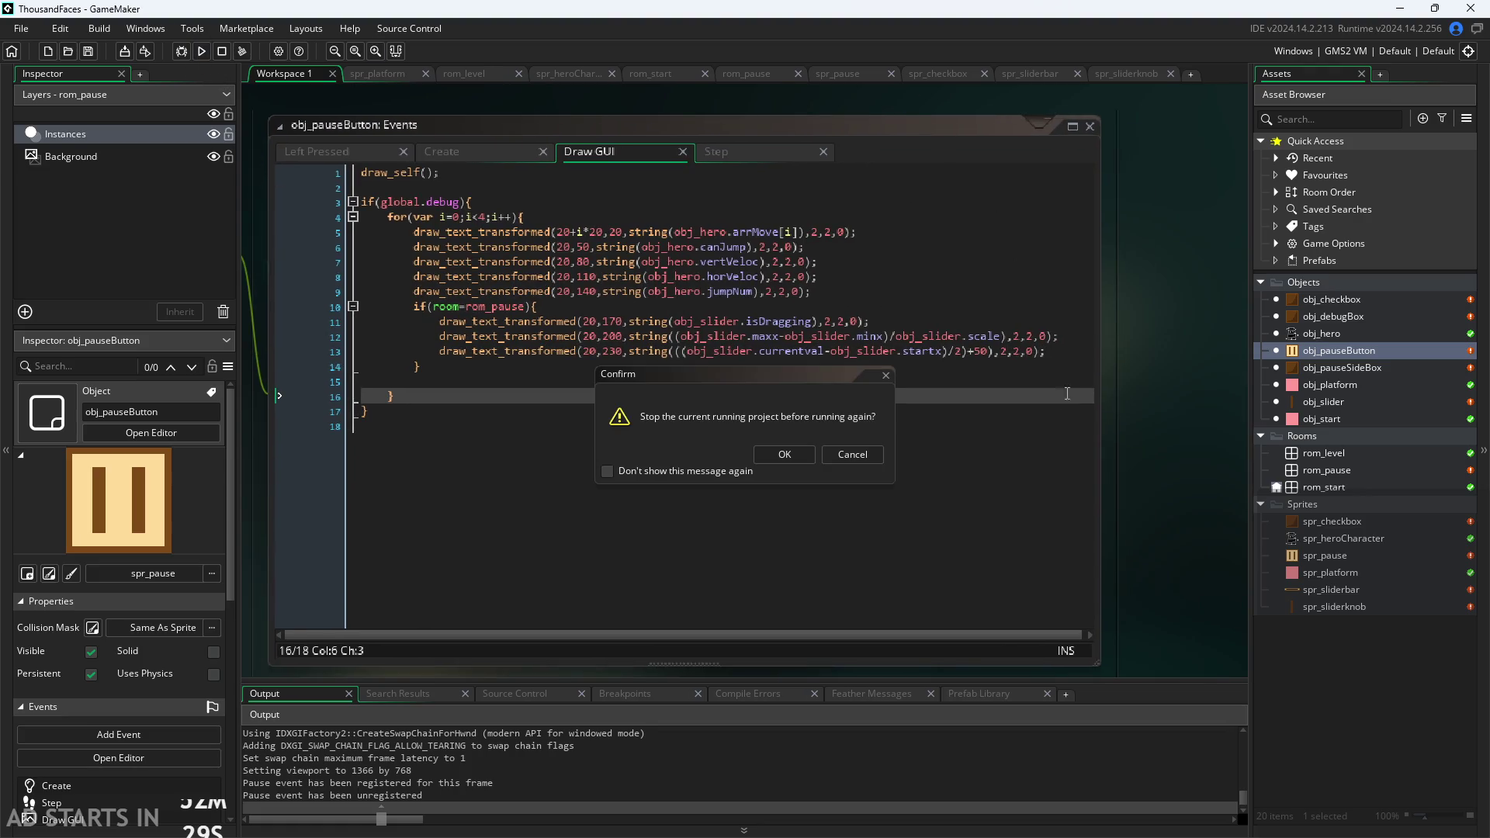
{"action": "left_click", "coordinate": [777, 459]}
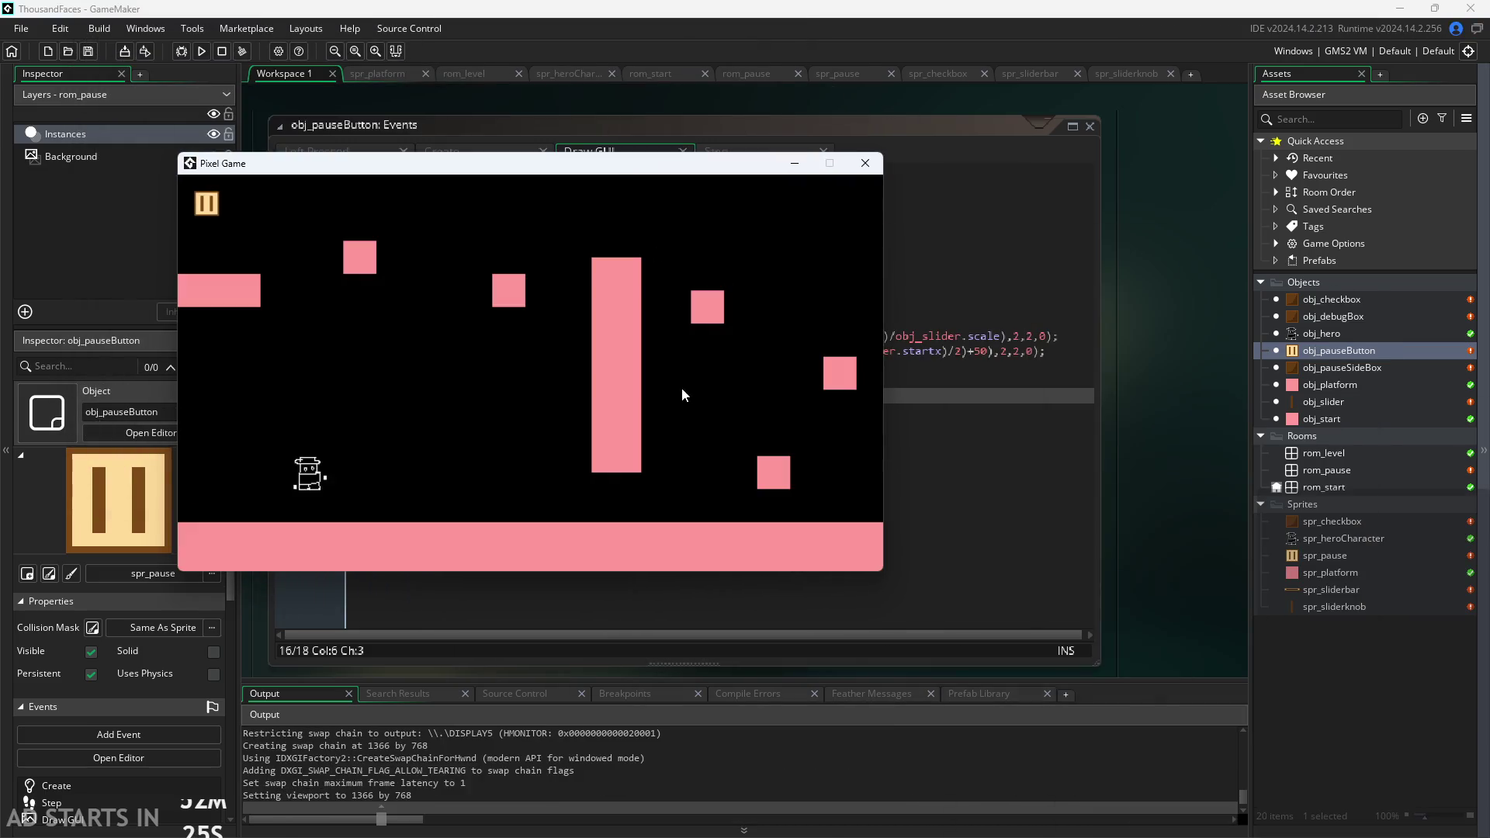
{"action": "left_click", "coordinate": [207, 207]}
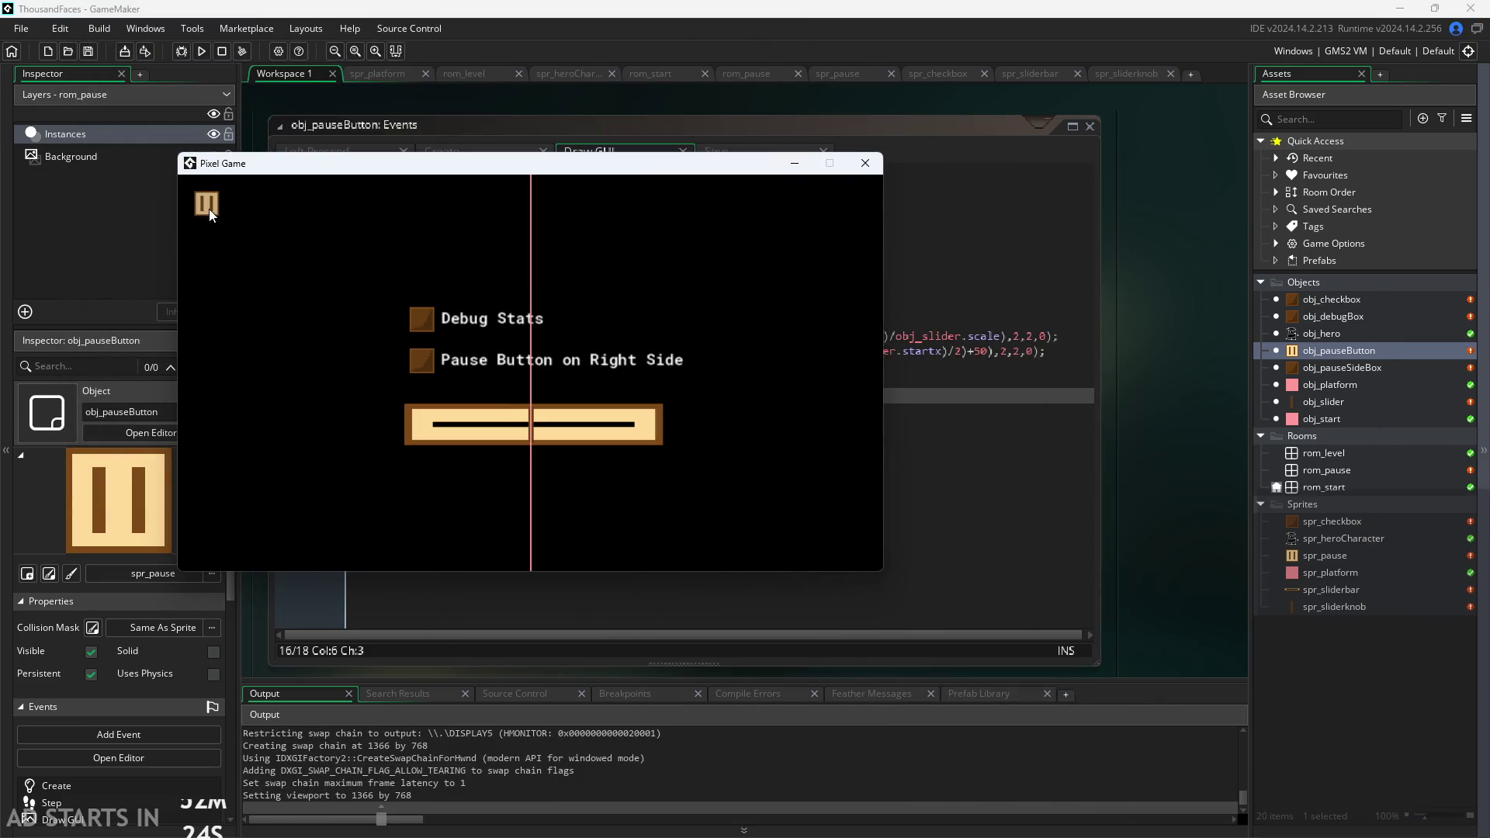
{"action": "left_click", "coordinate": [425, 322]}
{"action": "left_click", "coordinate": [431, 365]}
{"action": "mouse_move", "coordinate": [529, 433]}
{"action": "left_mouse_down"}
{"action": "mouse_move", "coordinate": [364, 432]}
{"action": "mouse_move", "coordinate": [610, 431]}
{"action": "left_mouse_up"}
{"action": "mouse_move", "coordinate": [817, 440]}
{"action": "left_mouse_down"}
{"action": "mouse_move", "coordinate": [353, 438]}
{"action": "mouse_move", "coordinate": [730, 430]}
{"action": "mouse_move", "coordinate": [390, 432]}
{"action": "left_mouse_up"}
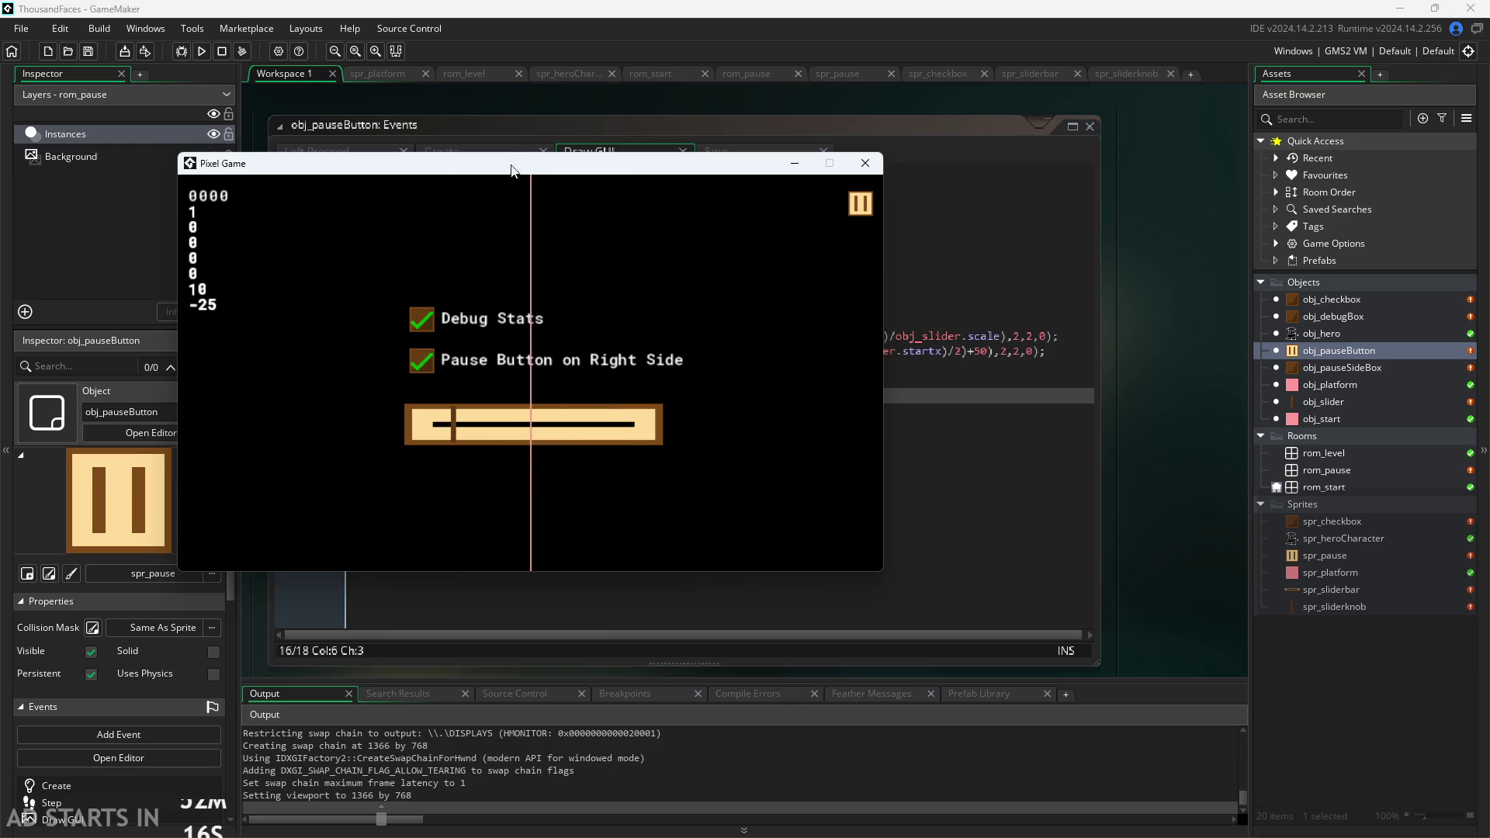
{"action": "mouse_move", "coordinate": [510, 171]}
{"action": "left_mouse_down"}
{"action": "mouse_move", "coordinate": [732, 589]}
{"action": "mouse_move", "coordinate": [763, 399]}
{"action": "mouse_move", "coordinate": [792, 380]}
{"action": "left_mouse_up"}
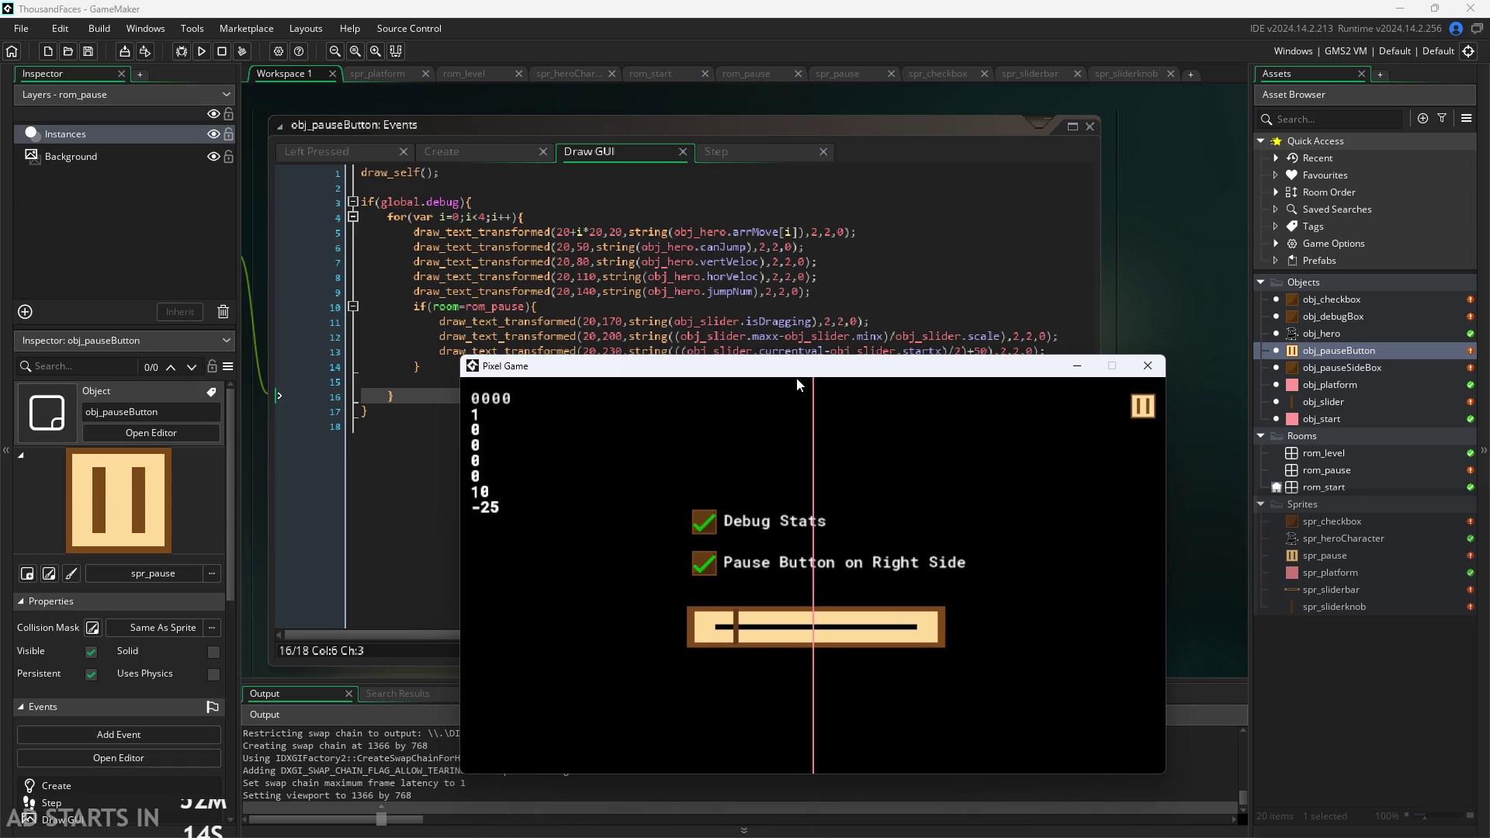
{"action": "mouse_move", "coordinate": [749, 650]}
{"action": "left_mouse_down"}
{"action": "mouse_move", "coordinate": [1008, 603]}
{"action": "mouse_move", "coordinate": [609, 602]}
{"action": "mouse_move", "coordinate": [543, 566]}
{"action": "mouse_move", "coordinate": [1085, 595]}
{"action": "mouse_move", "coordinate": [644, 586]}
{"action": "mouse_move", "coordinate": [948, 594]}
{"action": "mouse_move", "coordinate": [1067, 642]}
{"action": "mouse_move", "coordinate": [717, 571]}
{"action": "mouse_move", "coordinate": [840, 581]}
{"action": "mouse_move", "coordinate": [633, 581]}
{"action": "mouse_move", "coordinate": [687, 554]}
{"action": "mouse_move", "coordinate": [1021, 575]}
{"action": "mouse_move", "coordinate": [579, 552]}
{"action": "mouse_move", "coordinate": [762, 529]}
{"action": "mouse_move", "coordinate": [708, 544]}
{"action": "mouse_move", "coordinate": [804, 543]}
{"action": "mouse_move", "coordinate": [773, 556]}
{"action": "mouse_move", "coordinate": [889, 525]}
{"action": "mouse_move", "coordinate": [784, 527]}
{"action": "mouse_move", "coordinate": [762, 472]}
{"action": "mouse_move", "coordinate": [785, 432]}
{"action": "left_mouse_up"}
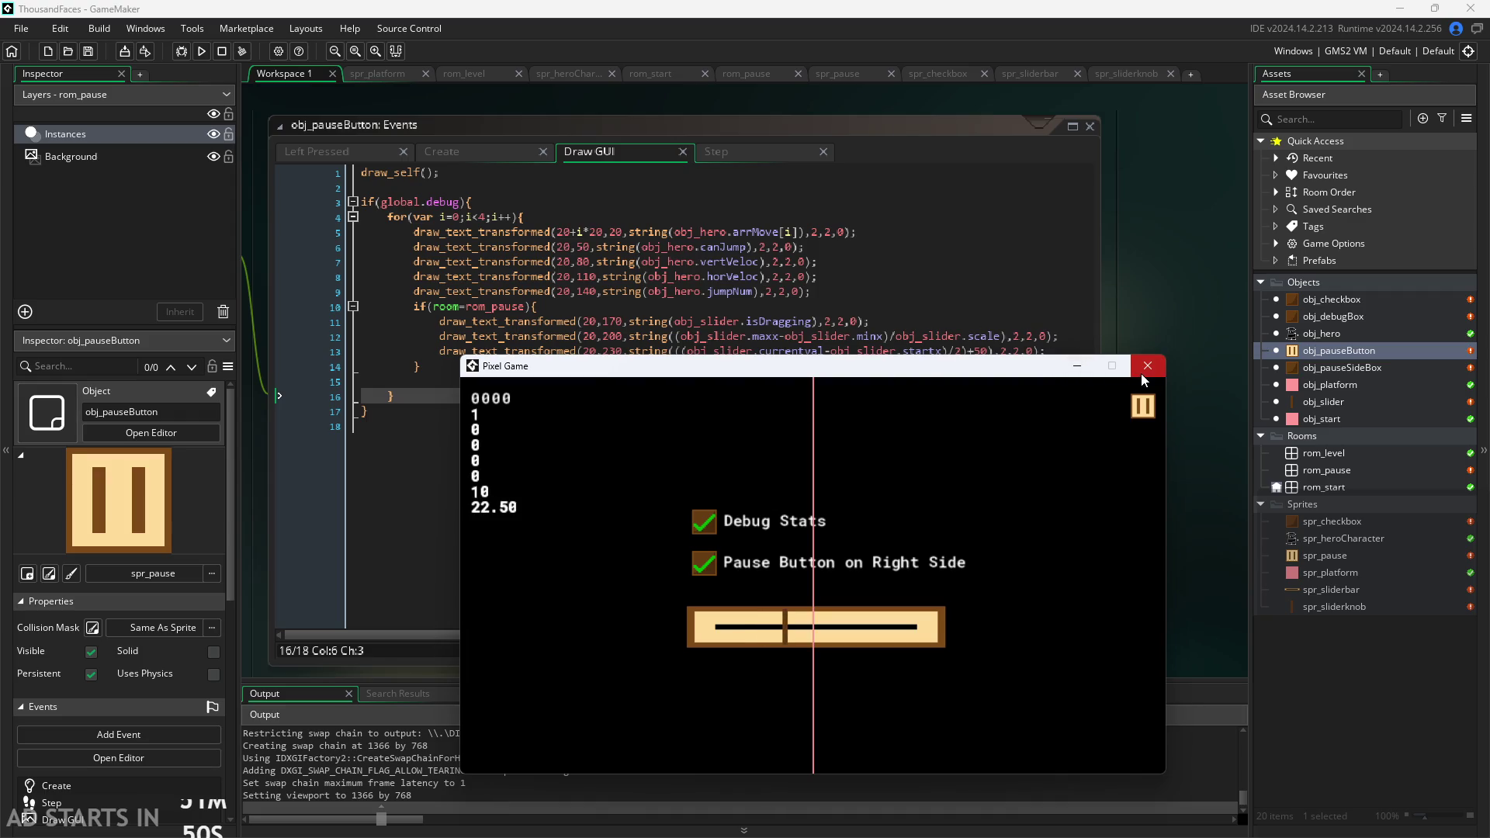
{"action": "left_click", "coordinate": [1147, 365]}
Review the /obj_slider.scale part of line 12, then relaunch the game.
{"action": "left_click", "coordinate": [892, 336]}
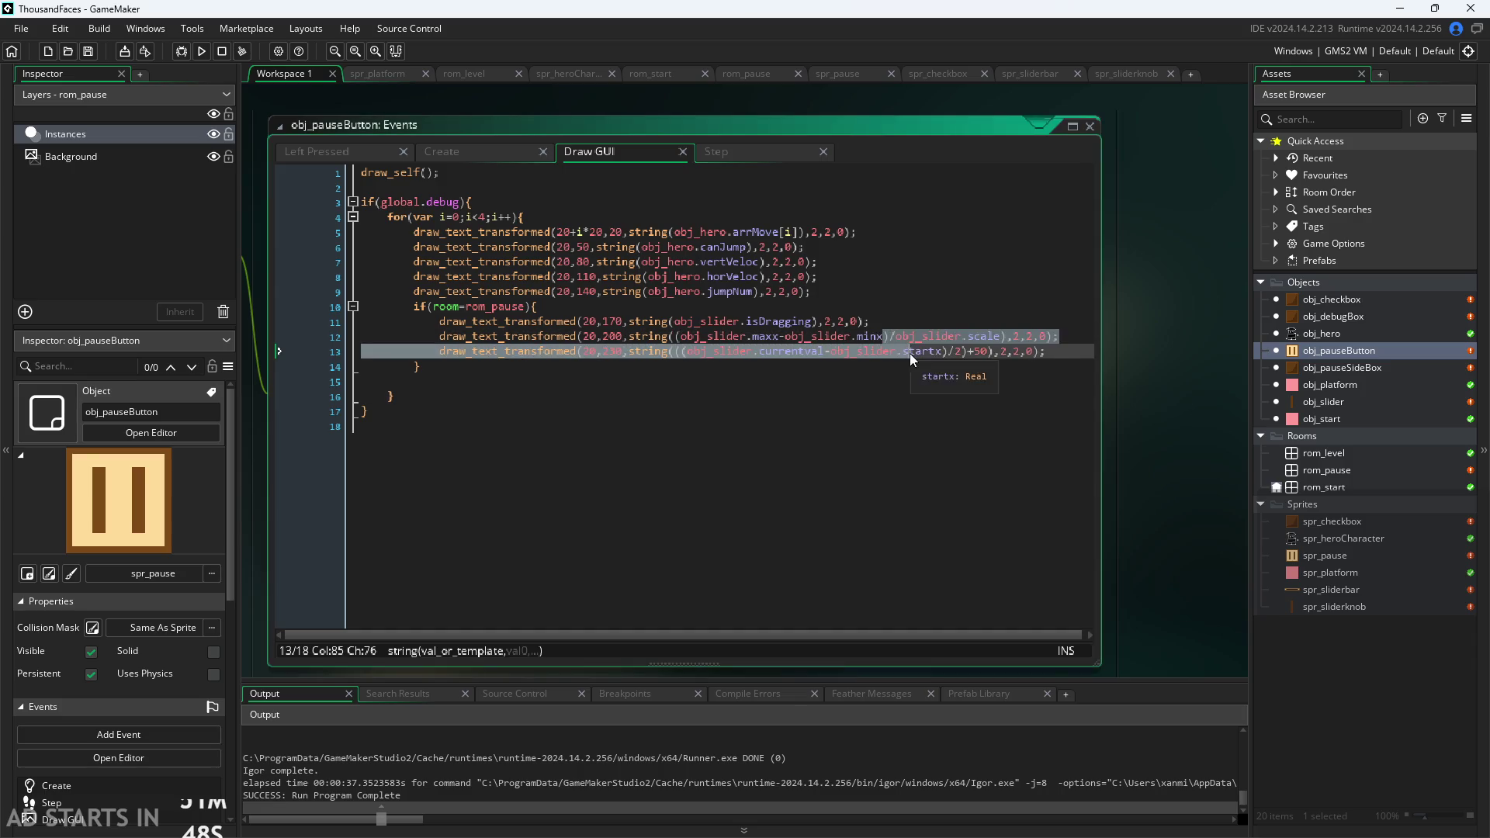
{"action": "left_click_drag", "start_coordinate": [891, 336], "coordinate": [1003, 342]}
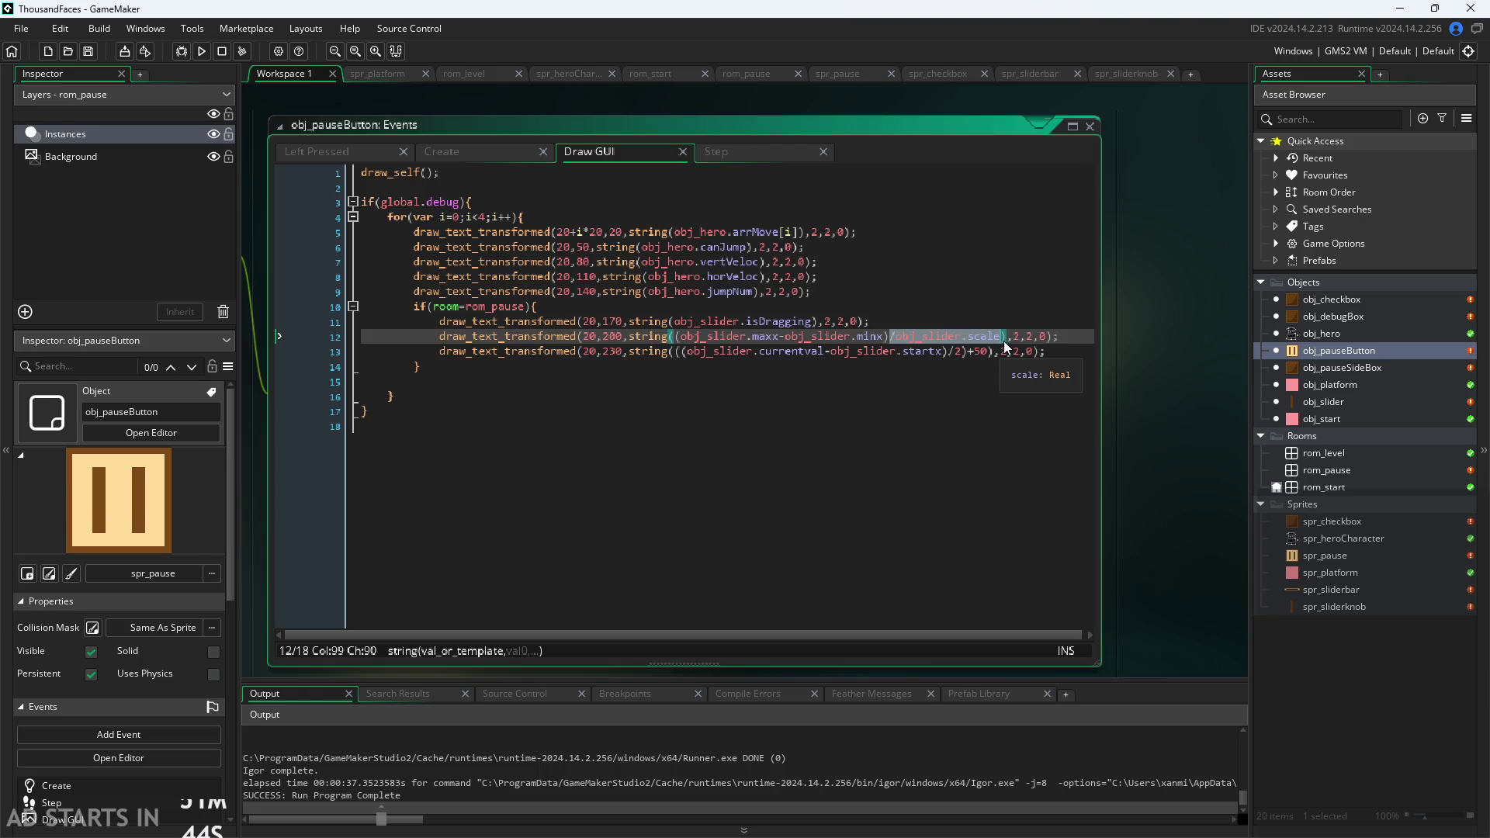
{"action": "left_click", "coordinate": [924, 320]}
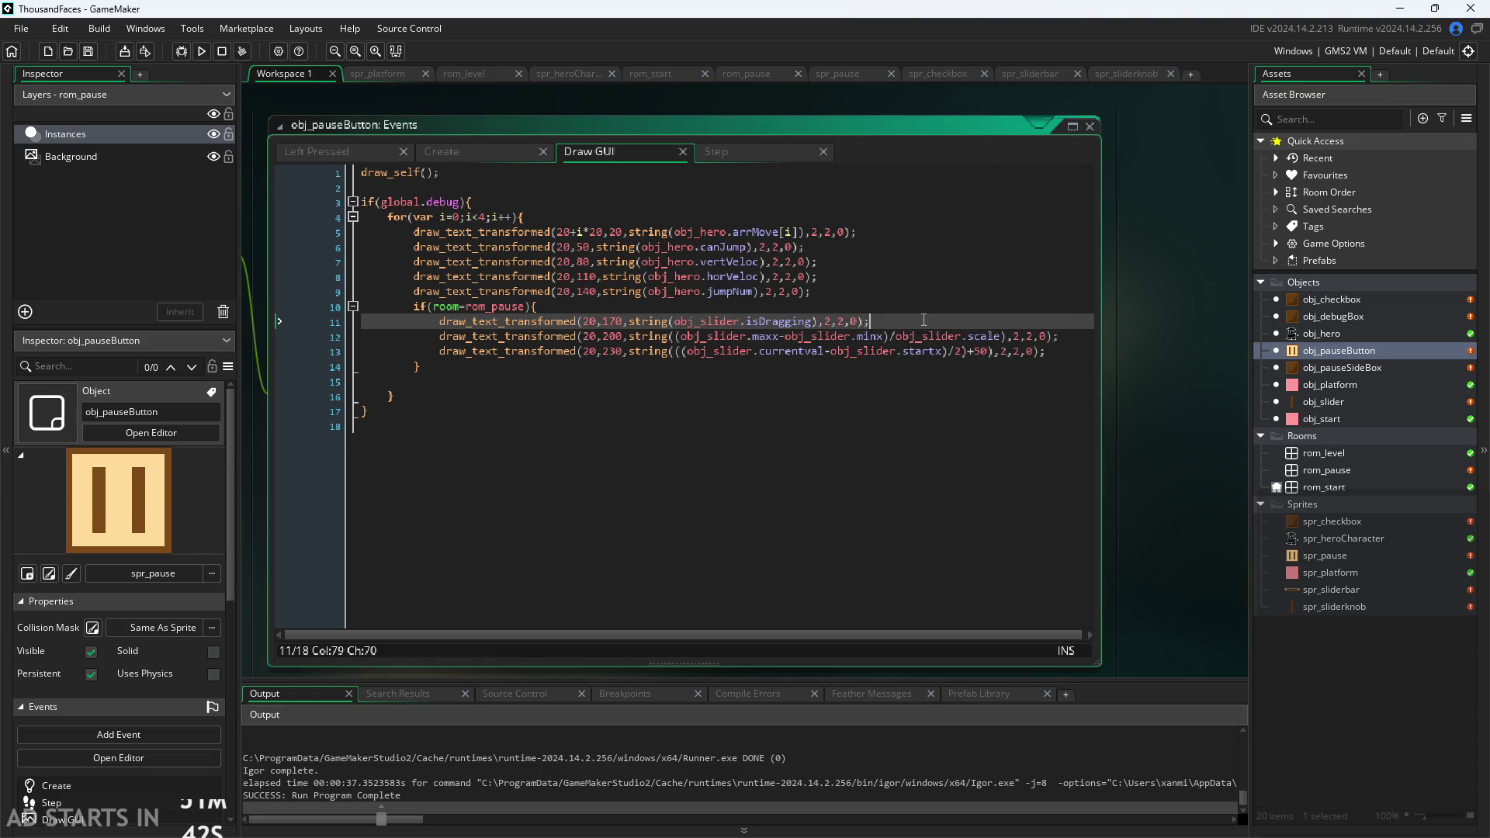
{"action": "scroll", "coordinate": [974, 356], "scroll_direction": "up", "scroll_amount": 2, "text": "ctrl"}
{"action": "left_click", "coordinate": [1012, 332]}
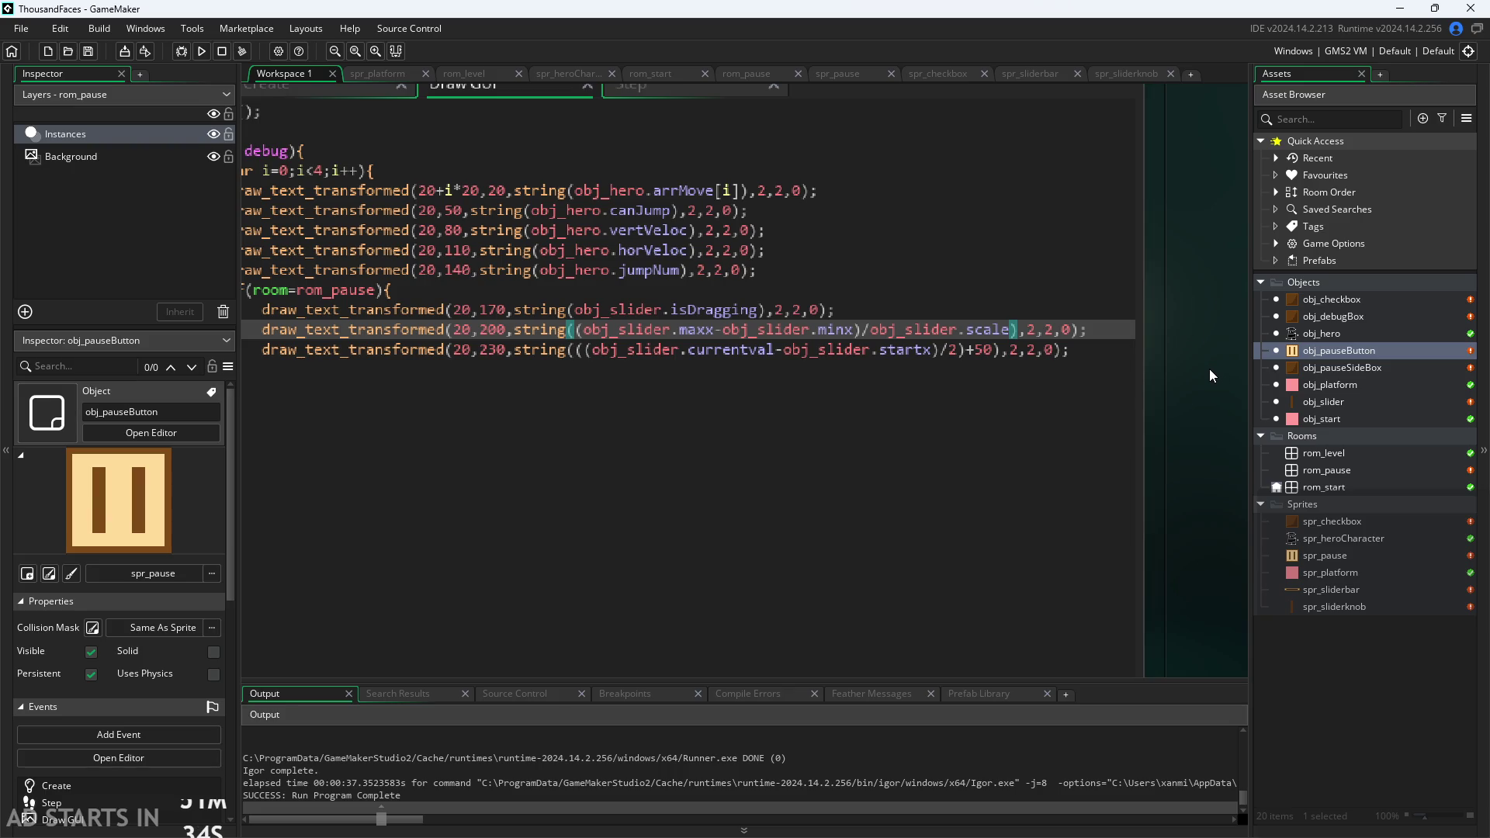
{"action": "left_click", "coordinate": [208, 48]}
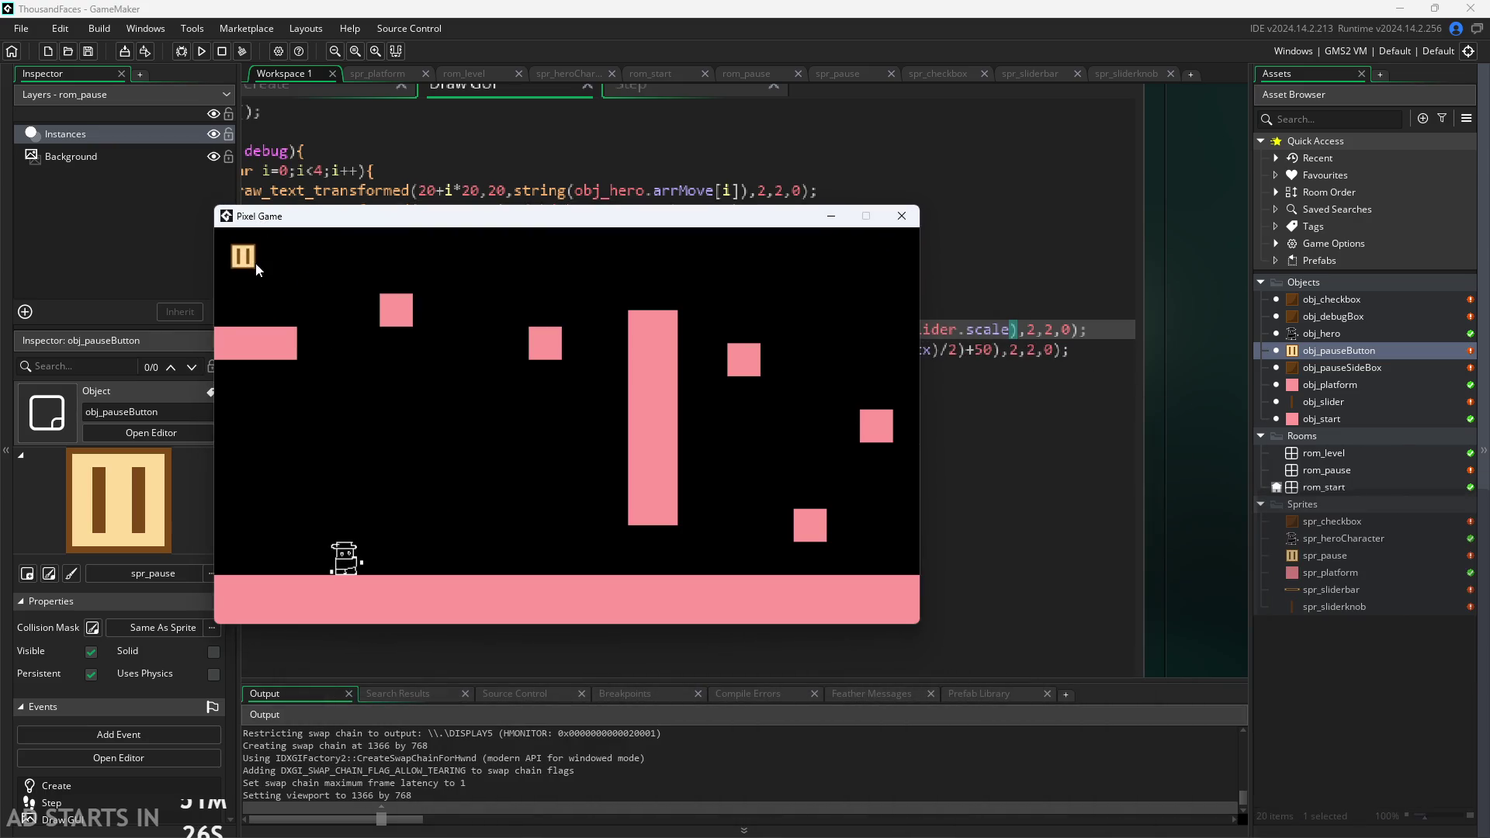
{"action": "left_click", "coordinate": [243, 257]}
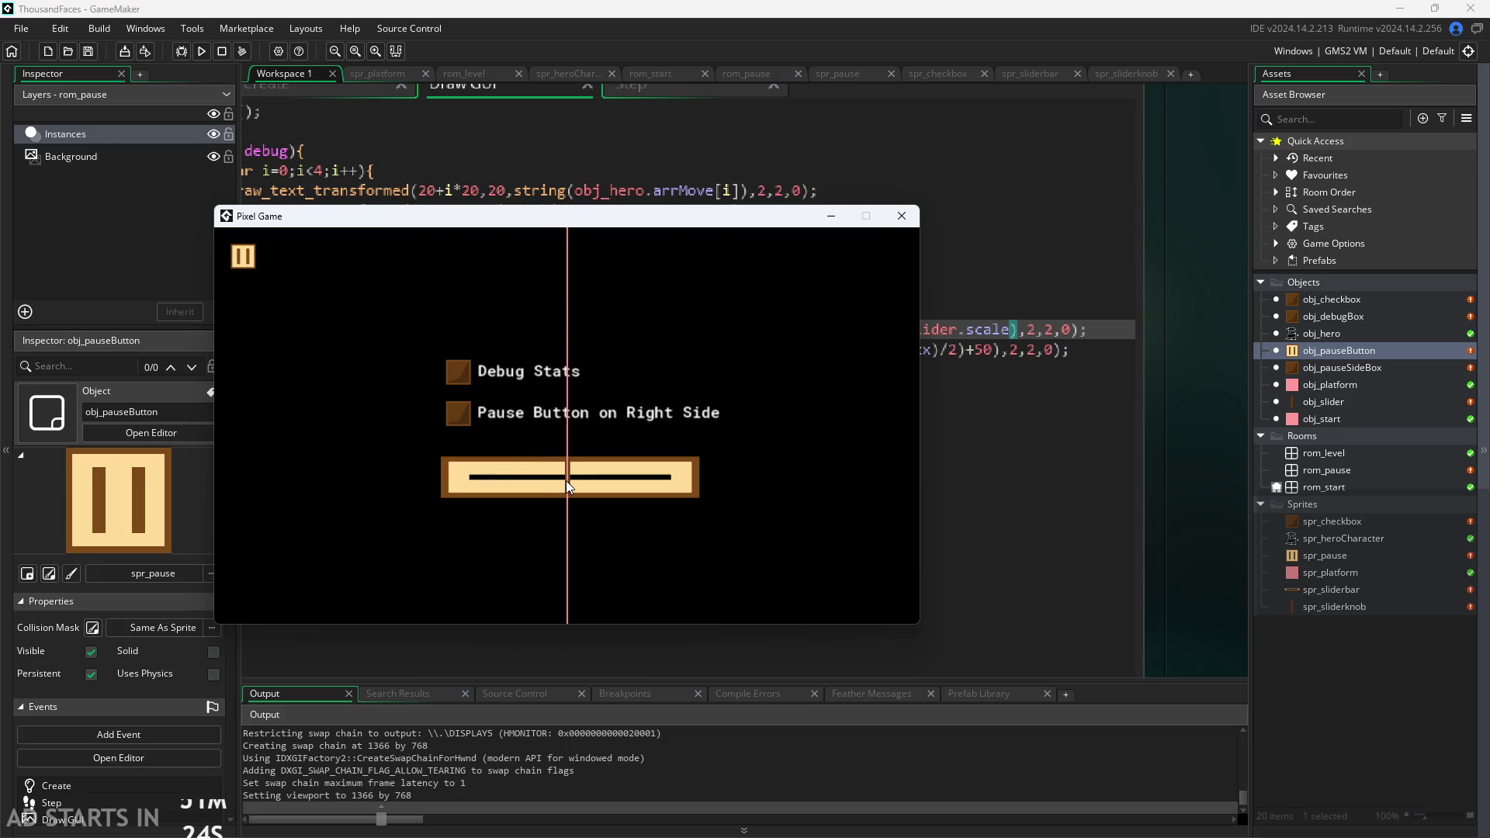
{"action": "left_click", "coordinate": [458, 372]}
{"action": "left_click", "coordinate": [464, 411]}
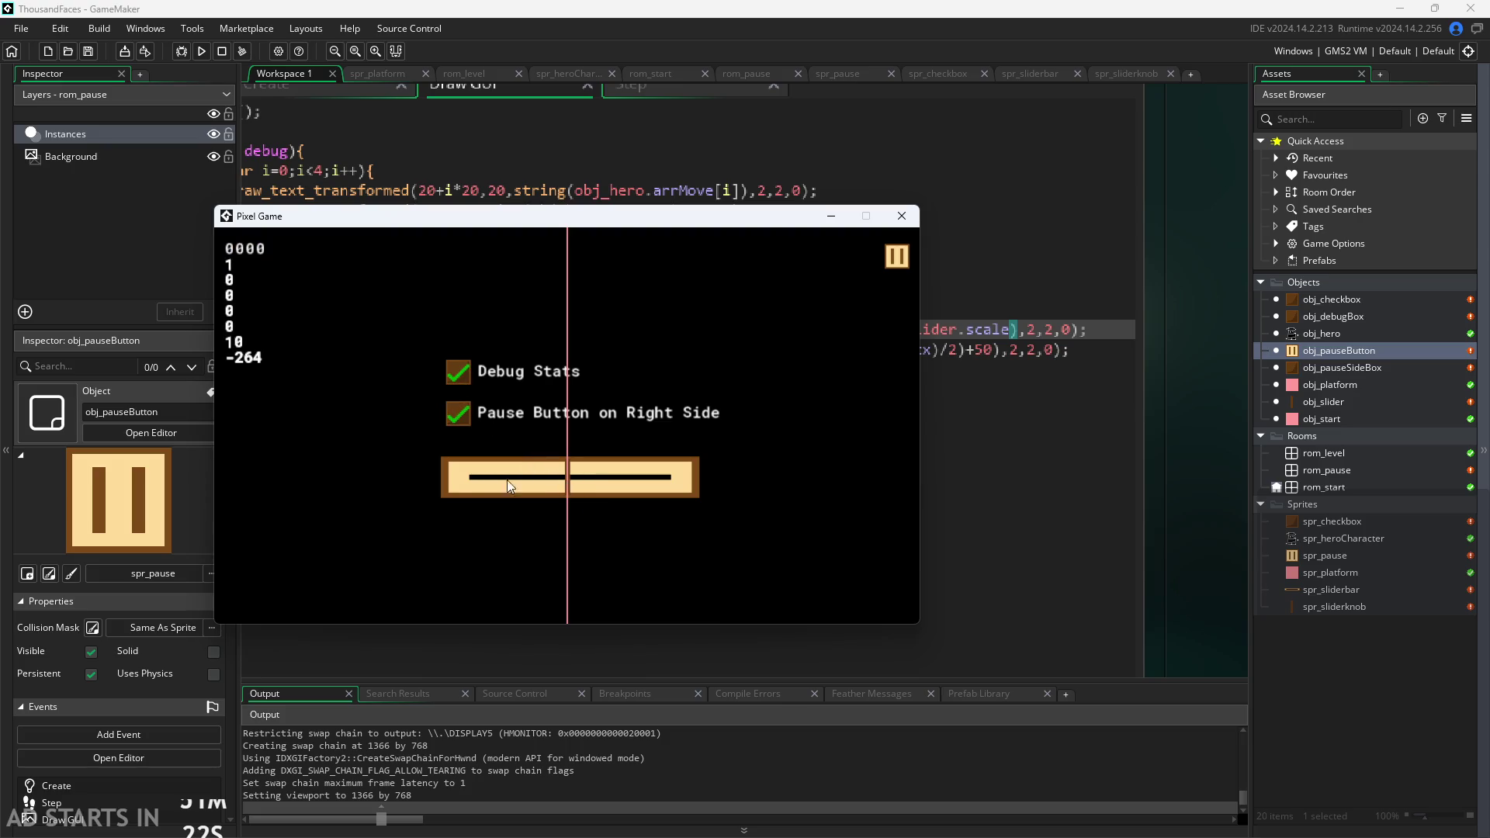
{"action": "left_click_drag", "start_coordinate": [566, 488], "coordinate": [845, 456]}
{"action": "left_click", "coordinate": [489, 477]}
{"action": "mouse_move", "coordinate": [481, 493]}
{"action": "left_mouse_down"}
{"action": "mouse_move", "coordinate": [645, 493]}
{"action": "mouse_move", "coordinate": [650, 512]}
{"action": "mouse_move", "coordinate": [587, 510]}
{"action": "mouse_move", "coordinate": [557, 531]}
{"action": "mouse_move", "coordinate": [566, 514]}
{"action": "mouse_move", "coordinate": [697, 501]}
{"action": "mouse_move", "coordinate": [564, 504]}
{"action": "mouse_move", "coordinate": [750, 498]}
{"action": "mouse_move", "coordinate": [250, 510]}
{"action": "mouse_move", "coordinate": [552, 306]}
{"action": "mouse_move", "coordinate": [761, 349]}
{"action": "left_mouse_up"}
{"action": "mouse_move", "coordinate": [683, 394]}
{"action": "left_mouse_down"}
{"action": "mouse_move", "coordinate": [1006, 385]}
{"action": "mouse_move", "coordinate": [511, 482]}
{"action": "mouse_move", "coordinate": [655, 502]}
{"action": "left_mouse_up"}
{"action": "left_click_drag", "start_coordinate": [672, 496], "coordinate": [569, 491]}
{"action": "mouse_move", "coordinate": [560, 500]}
{"action": "left_mouse_down"}
{"action": "mouse_move", "coordinate": [564, 520]}
{"action": "mouse_move", "coordinate": [824, 519]}
{"action": "mouse_move", "coordinate": [583, 474]}
{"action": "mouse_move", "coordinate": [807, 432]}
{"action": "mouse_move", "coordinate": [569, 497]}
{"action": "left_mouse_up"}
{"action": "mouse_move", "coordinate": [566, 495]}
{"action": "left_mouse_down"}
{"action": "mouse_move", "coordinate": [431, 493]}
{"action": "mouse_move", "coordinate": [674, 510]}
{"action": "mouse_move", "coordinate": [464, 496]}
{"action": "mouse_move", "coordinate": [834, 501]}
{"action": "left_mouse_up"}
{"action": "mouse_move", "coordinate": [645, 486]}
{"action": "left_mouse_down"}
{"action": "mouse_move", "coordinate": [556, 478]}
{"action": "mouse_move", "coordinate": [744, 485]}
{"action": "mouse_move", "coordinate": [365, 422]}
{"action": "left_mouse_up"}
{"action": "mouse_move", "coordinate": [494, 477]}
{"action": "left_mouse_down"}
{"action": "mouse_move", "coordinate": [613, 496]}
{"action": "mouse_move", "coordinate": [688, 460]}
{"action": "left_mouse_up"}
{"action": "left_click_drag", "start_coordinate": [724, 221], "coordinate": [852, 200]}
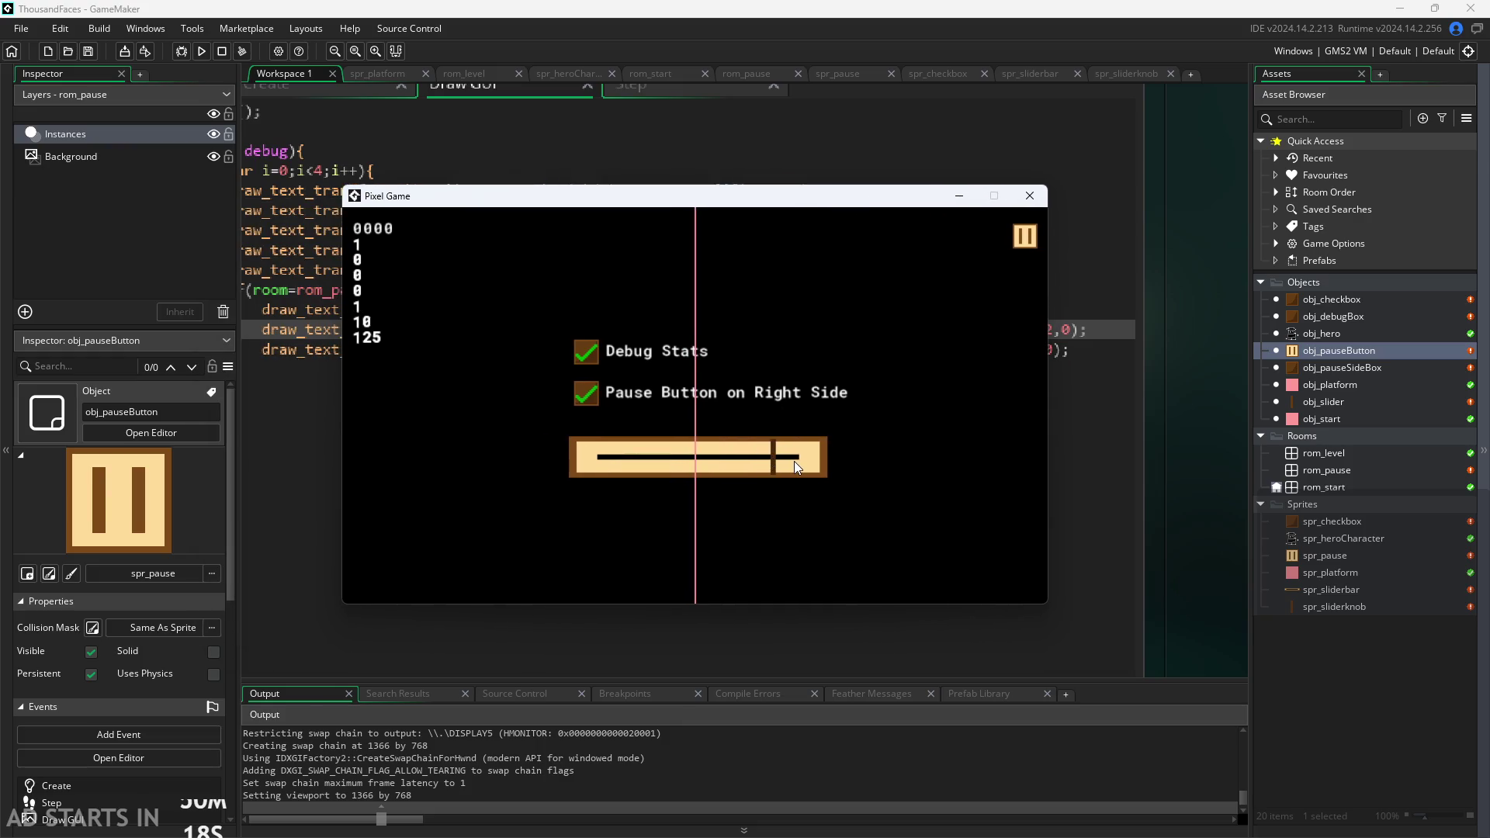
{"action": "mouse_move", "coordinate": [794, 462]}
{"action": "left_mouse_down"}
{"action": "mouse_move", "coordinate": [705, 487]}
{"action": "mouse_move", "coordinate": [502, 483]}
{"action": "mouse_move", "coordinate": [686, 460]}
{"action": "mouse_move", "coordinate": [835, 491]}
{"action": "left_mouse_up"}
{"action": "mouse_move", "coordinate": [840, 484]}
{"action": "left_mouse_down"}
{"action": "mouse_move", "coordinate": [612, 473]}
{"action": "mouse_move", "coordinate": [761, 489]}
{"action": "mouse_move", "coordinate": [694, 474]}
{"action": "left_mouse_up"}
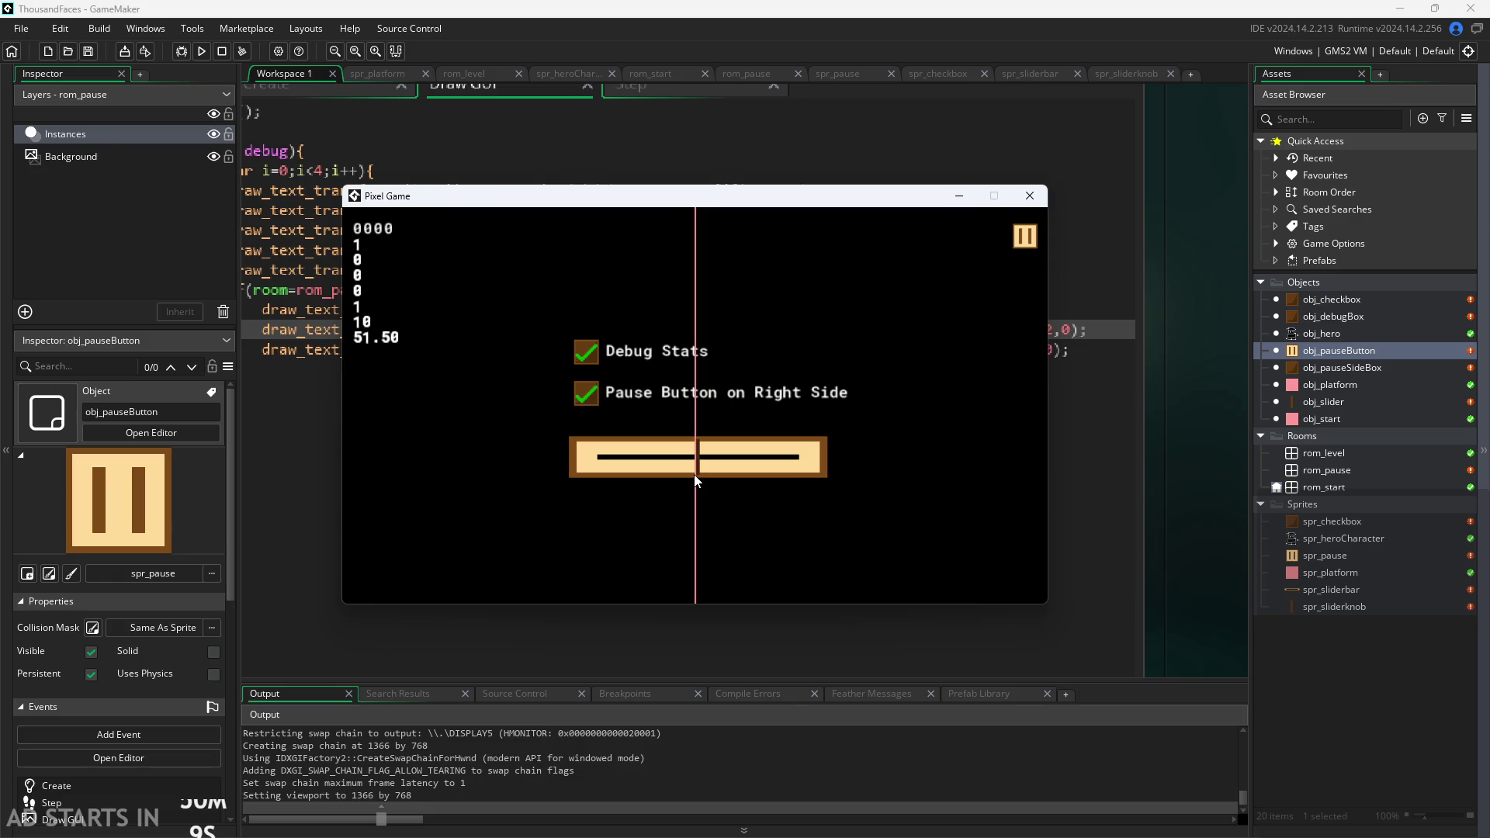
{"action": "left_click_drag", "start_coordinate": [694, 472], "coordinate": [692, 474]}
{"action": "left_click", "coordinate": [1030, 196]}
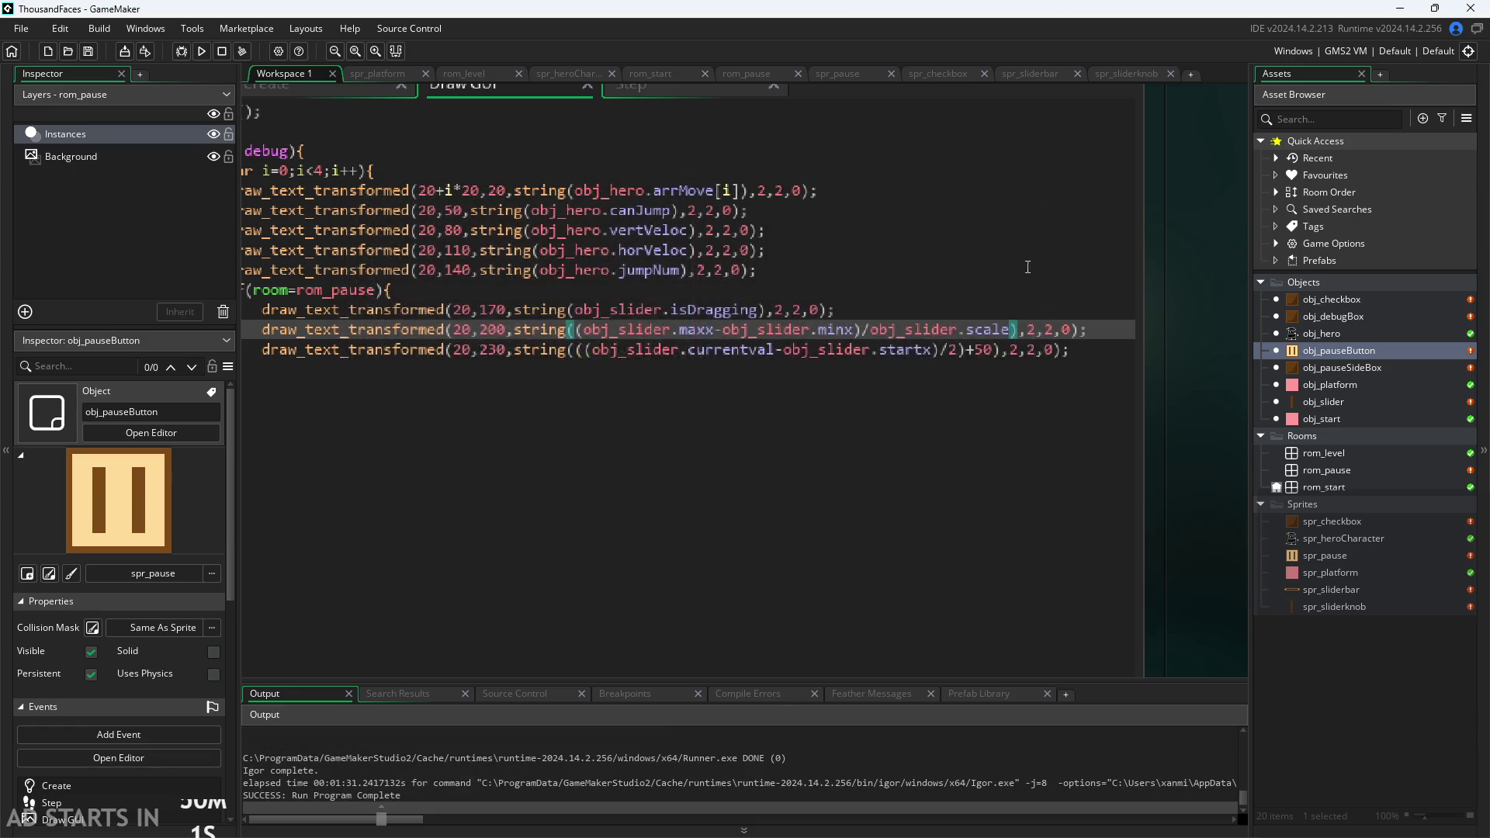
{"action": "left_click_drag", "start_coordinate": [1011, 330], "coordinate": [587, 337]}
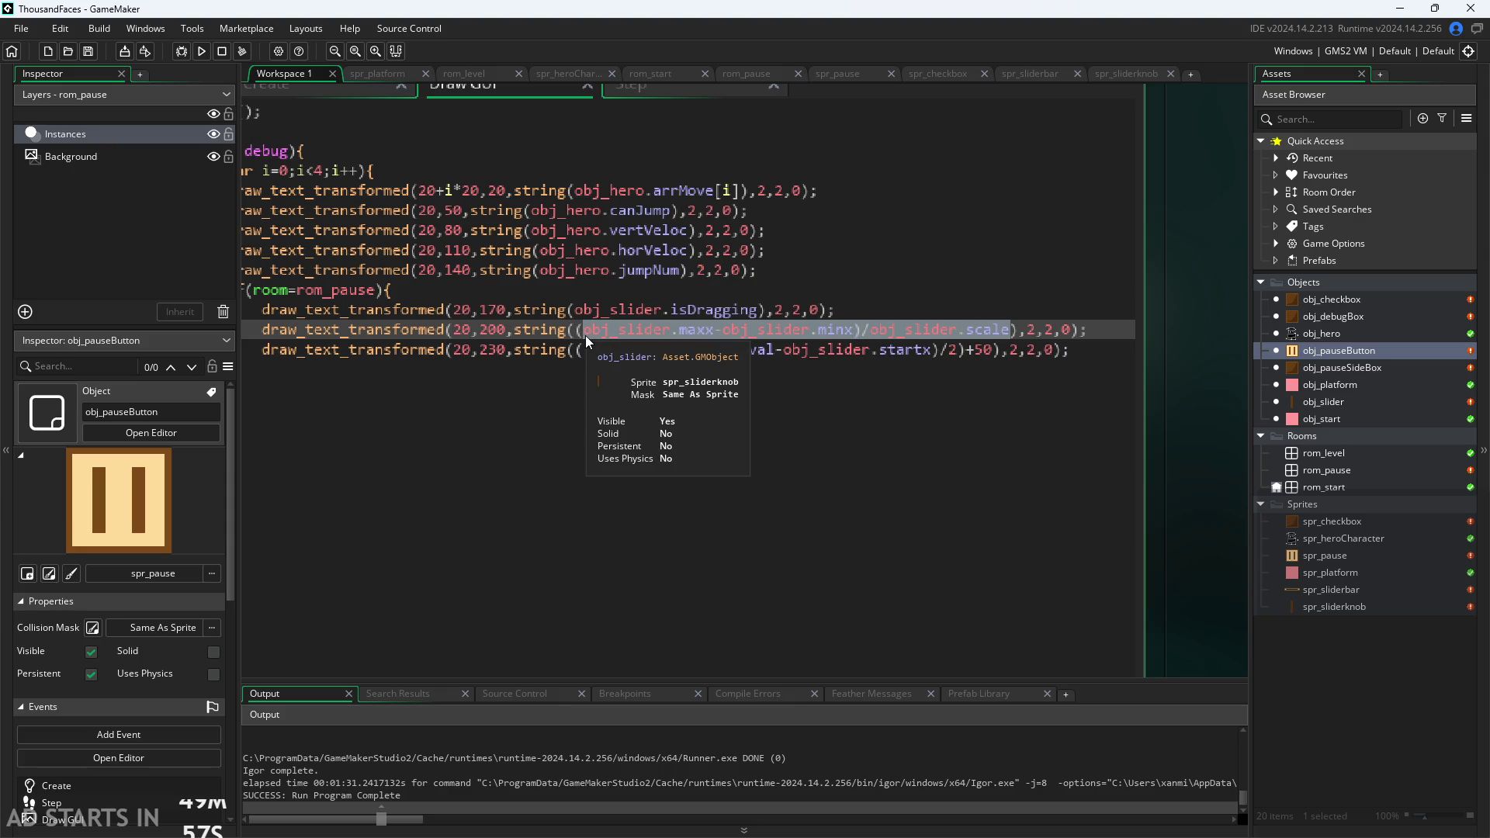
Replace line 12's expression with obj_slider.x and run the game.
{"action": "key", "text": "BackSpace"}
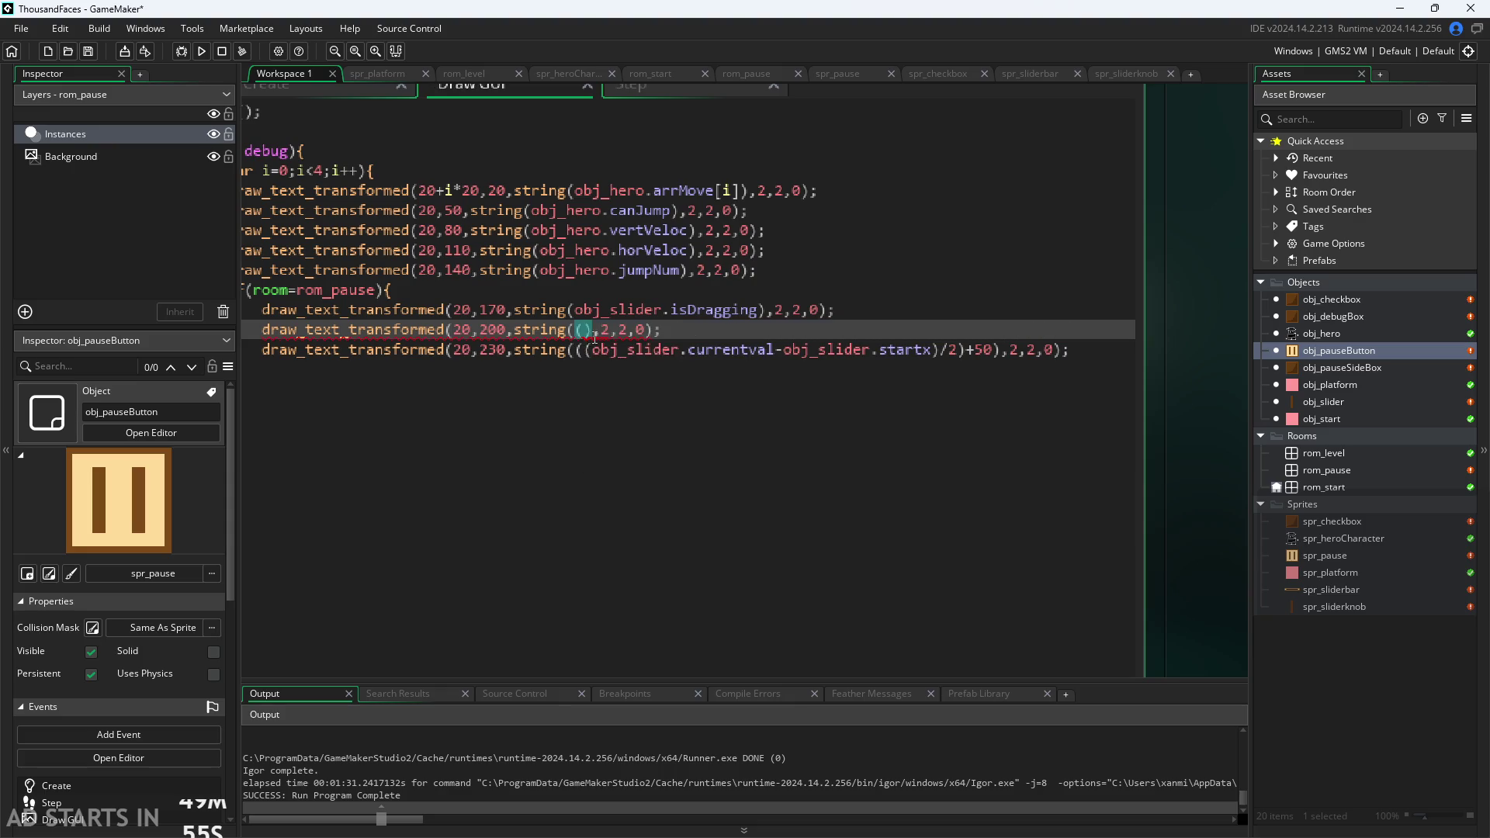
{"action": "type", "text": "obj_"}
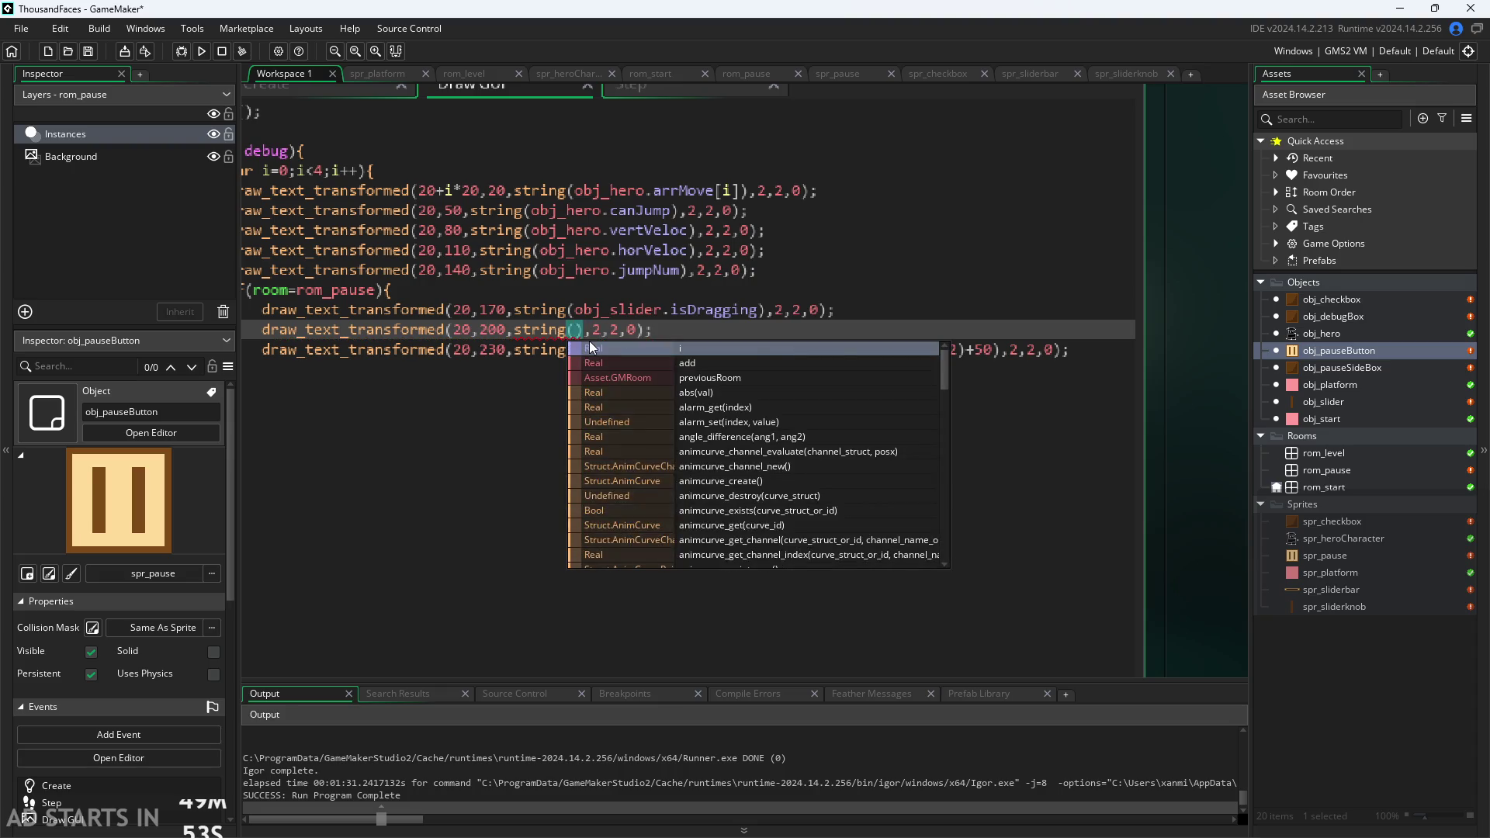
{"action": "type", "text": "slider.x"}
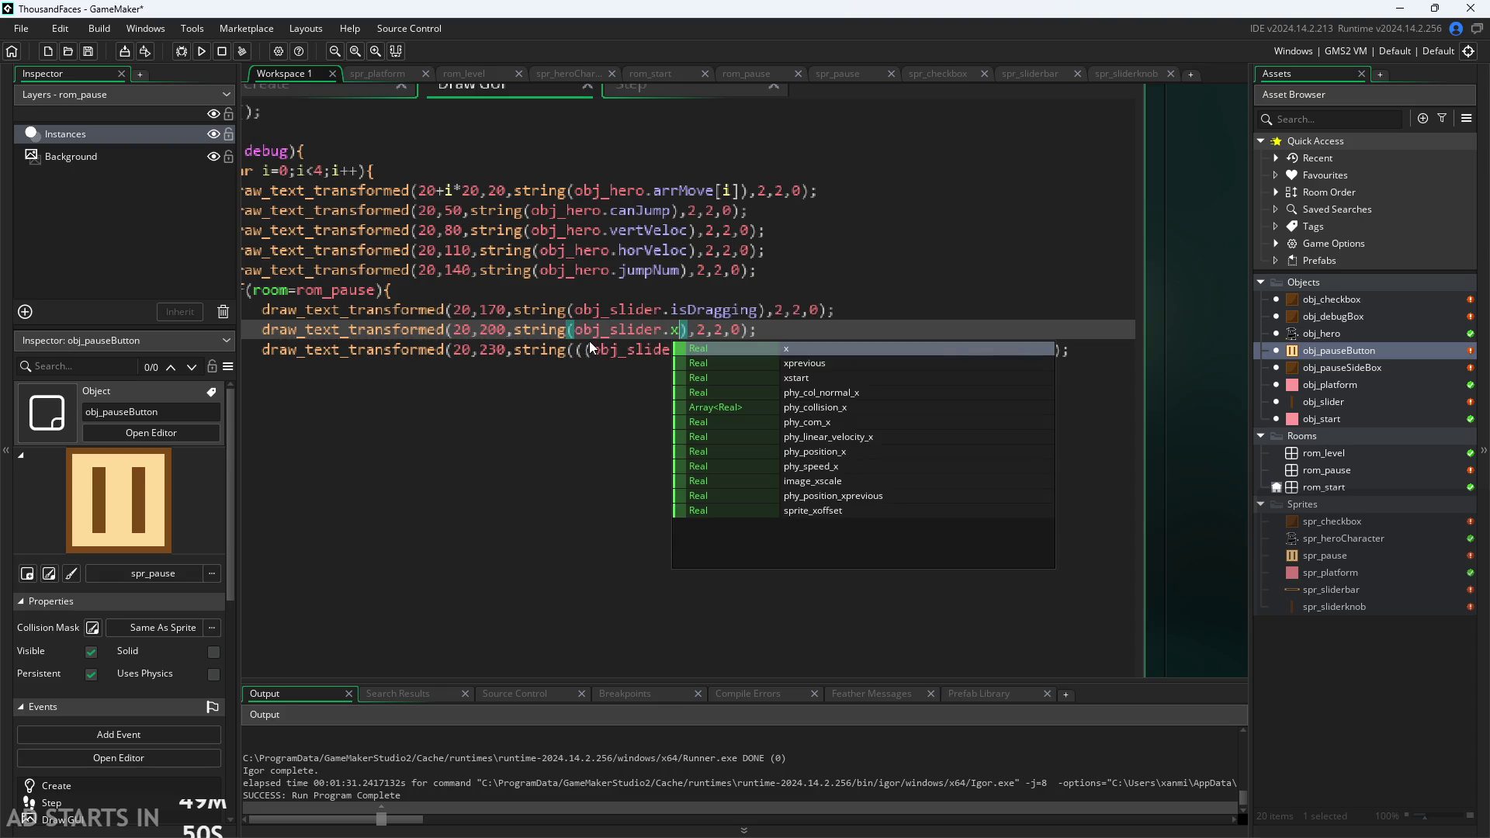
{"action": "left_click", "coordinate": [1193, 308]}
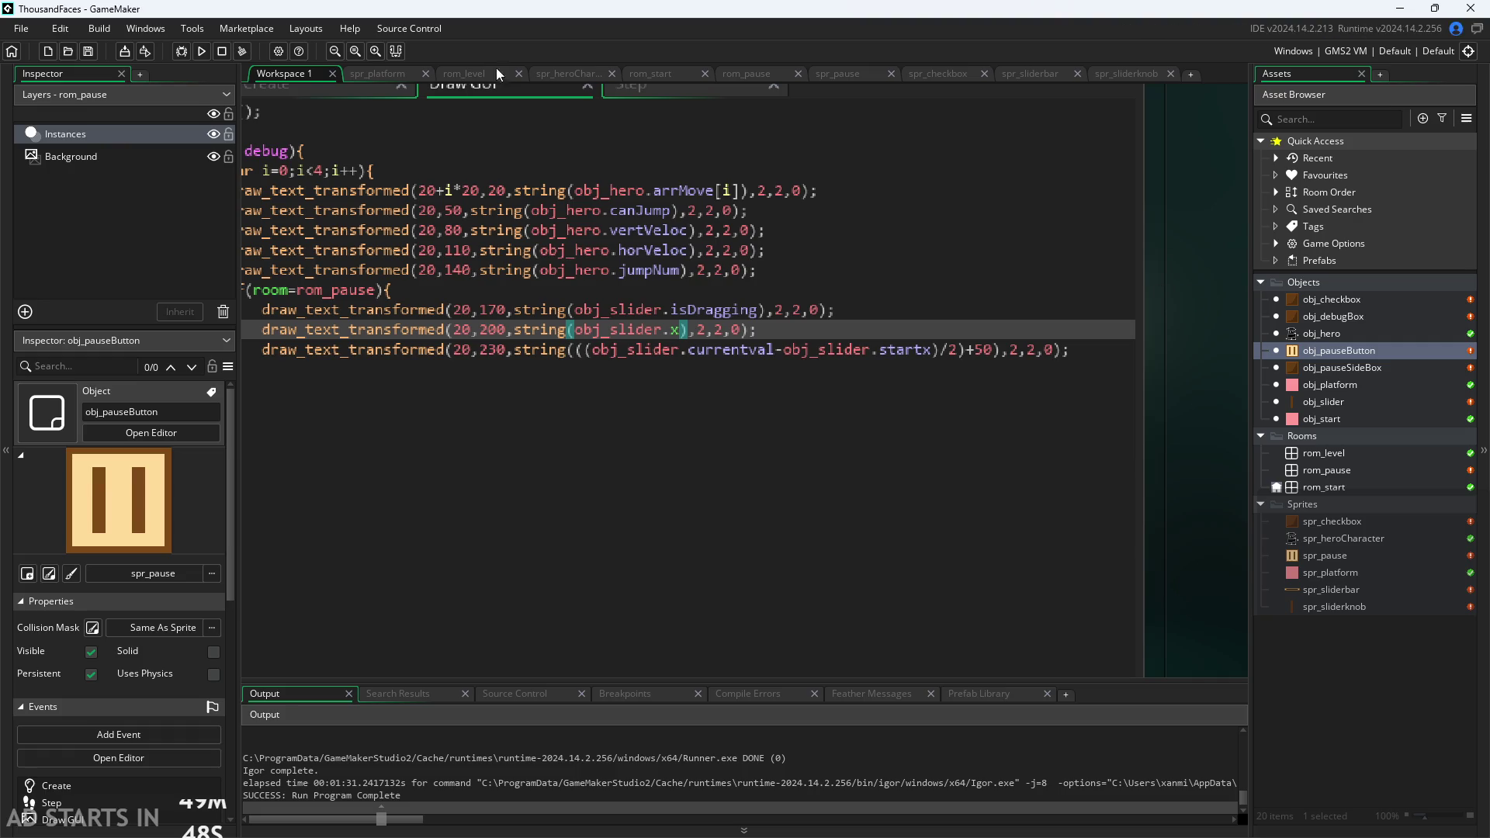
{"action": "left_click", "coordinate": [201, 50]}
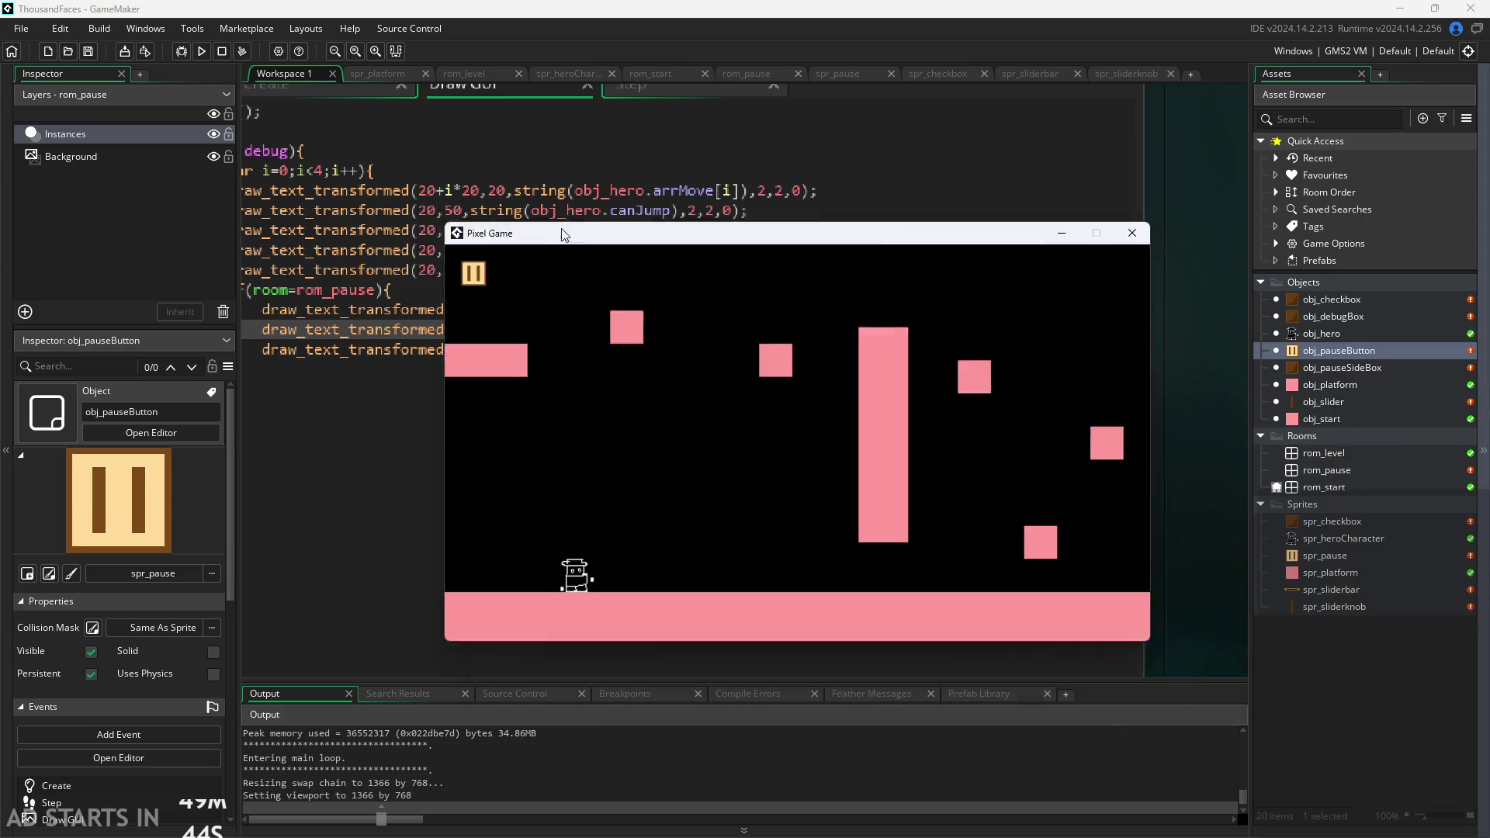
In the running game's pause menu, turn on Debug Stats and Pause Button on Right Side.
{"action": "left_click", "coordinate": [376, 168]}
{"action": "left_click", "coordinate": [592, 284]}
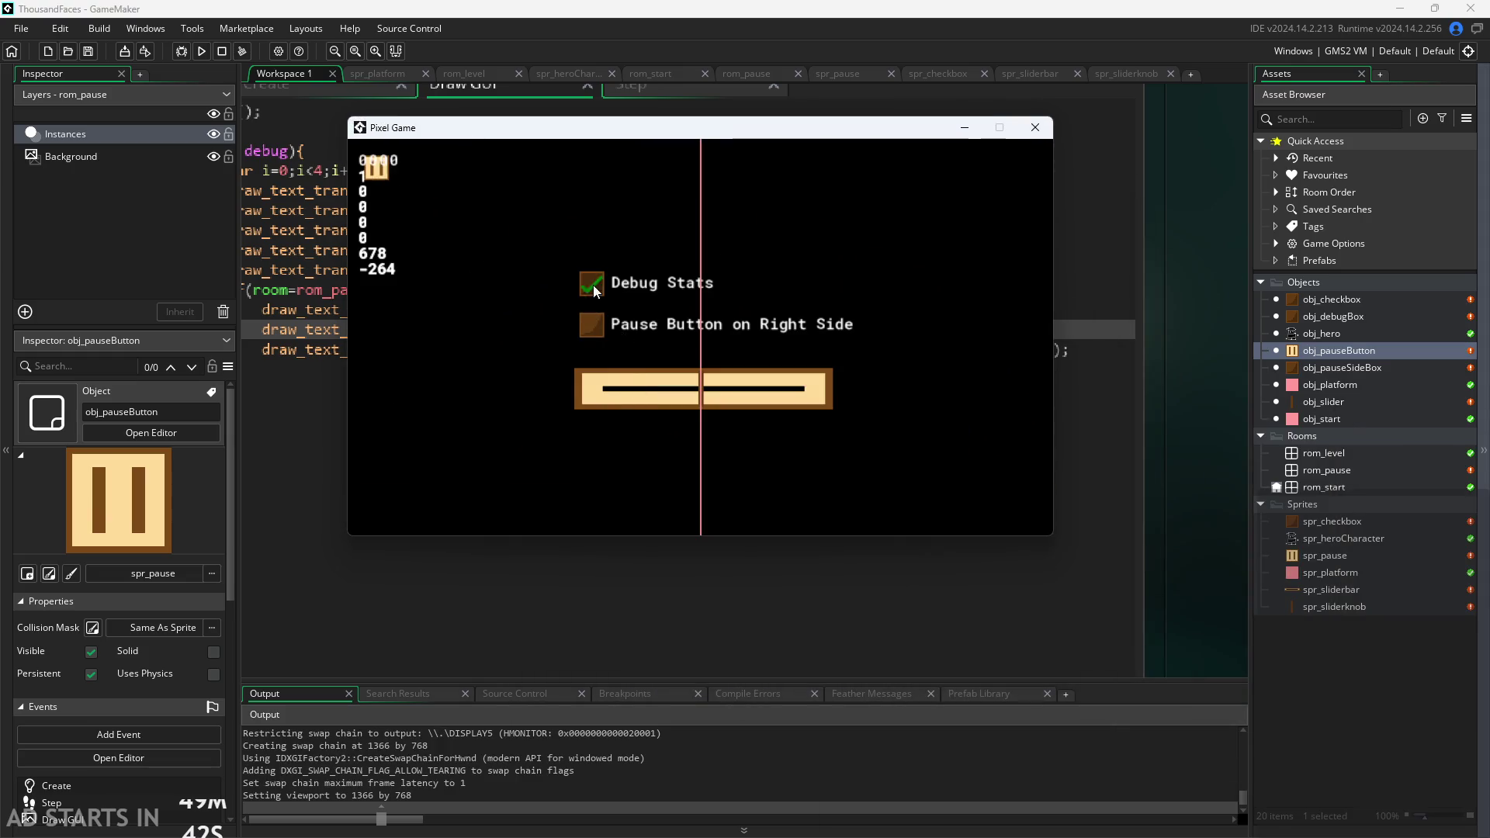
{"action": "left_click", "coordinate": [591, 325]}
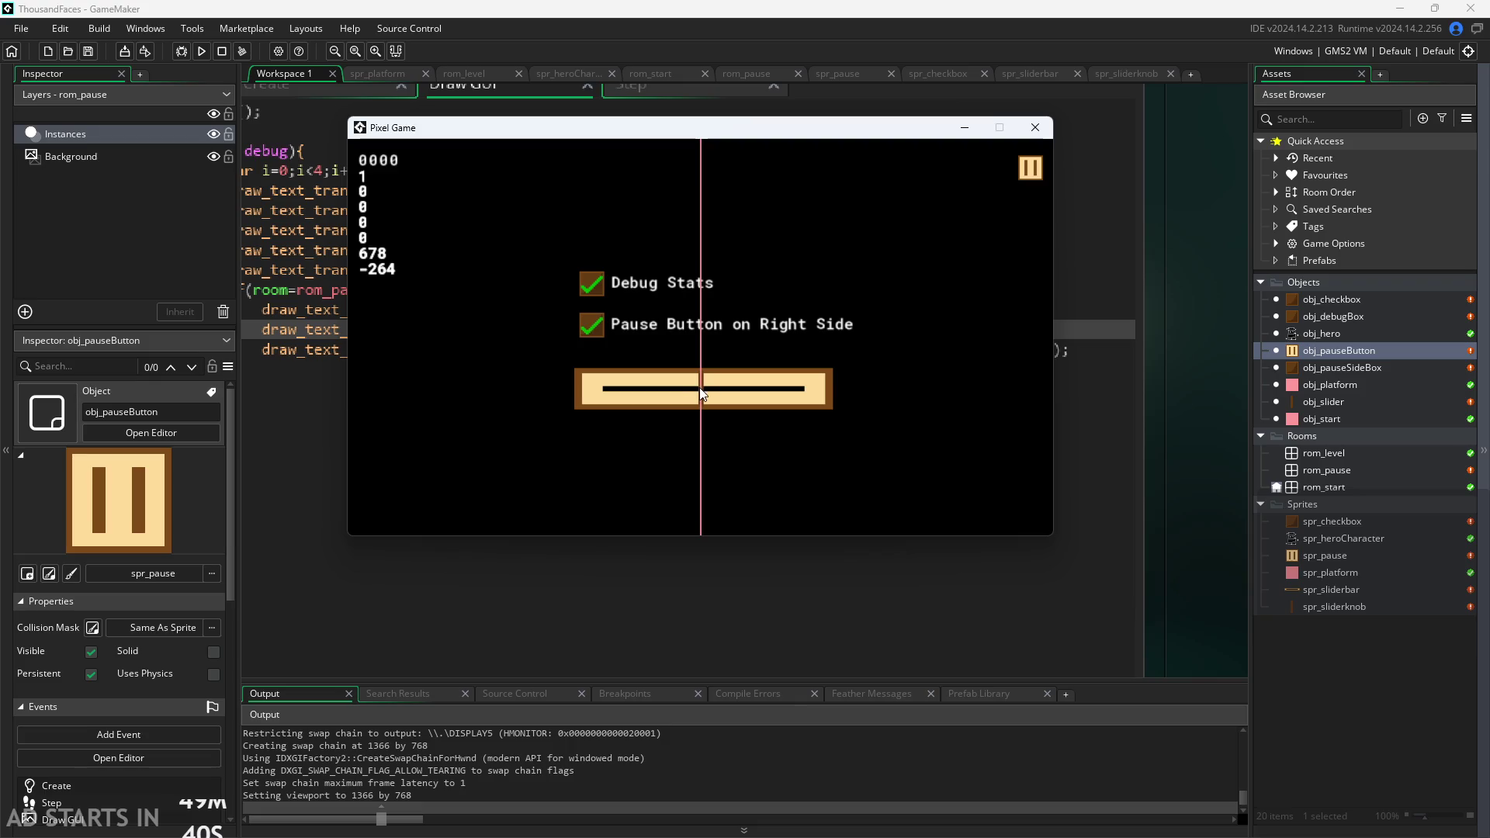
Test the pause menu slider by moving it right, to its lowest value, and to its midpoint.
{"action": "left_click_drag", "start_coordinate": [701, 388], "coordinate": [779, 388]}
{"action": "left_click", "coordinate": [624, 388]}
{"action": "mouse_move", "coordinate": [486, 428]}
{"action": "left_mouse_down"}
{"action": "mouse_move", "coordinate": [695, 466]}
{"action": "mouse_move", "coordinate": [604, 471]}
{"action": "mouse_move", "coordinate": [696, 489]}
{"action": "mouse_move", "coordinate": [589, 496]}
{"action": "mouse_move", "coordinate": [931, 505]}
{"action": "mouse_move", "coordinate": [672, 489]}
{"action": "mouse_move", "coordinate": [1027, 432]}
{"action": "mouse_move", "coordinate": [1037, 390]}
{"action": "mouse_move", "coordinate": [579, 463]}
{"action": "mouse_move", "coordinate": [603, 464]}
{"action": "mouse_move", "coordinate": [697, 444]}
{"action": "mouse_move", "coordinate": [456, 443]}
{"action": "mouse_move", "coordinate": [477, 419]}
{"action": "mouse_move", "coordinate": [686, 425]}
{"action": "mouse_move", "coordinate": [714, 412]}
{"action": "mouse_move", "coordinate": [458, 416]}
{"action": "mouse_move", "coordinate": [702, 407]}
{"action": "mouse_move", "coordinate": [566, 393]}
{"action": "left_mouse_up"}
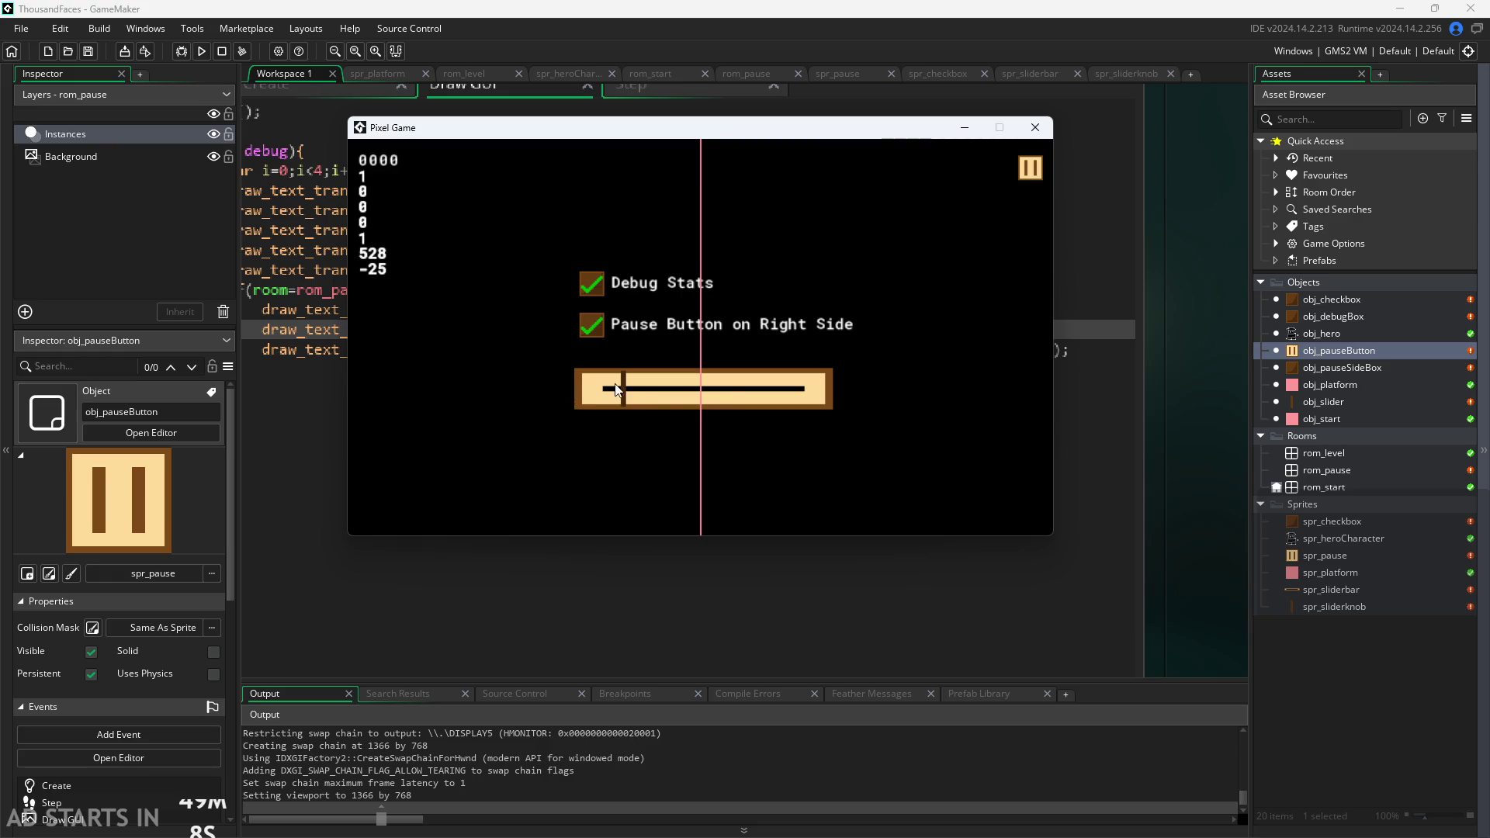
{"action": "left_click_drag", "start_coordinate": [623, 388], "coordinate": [700, 387]}
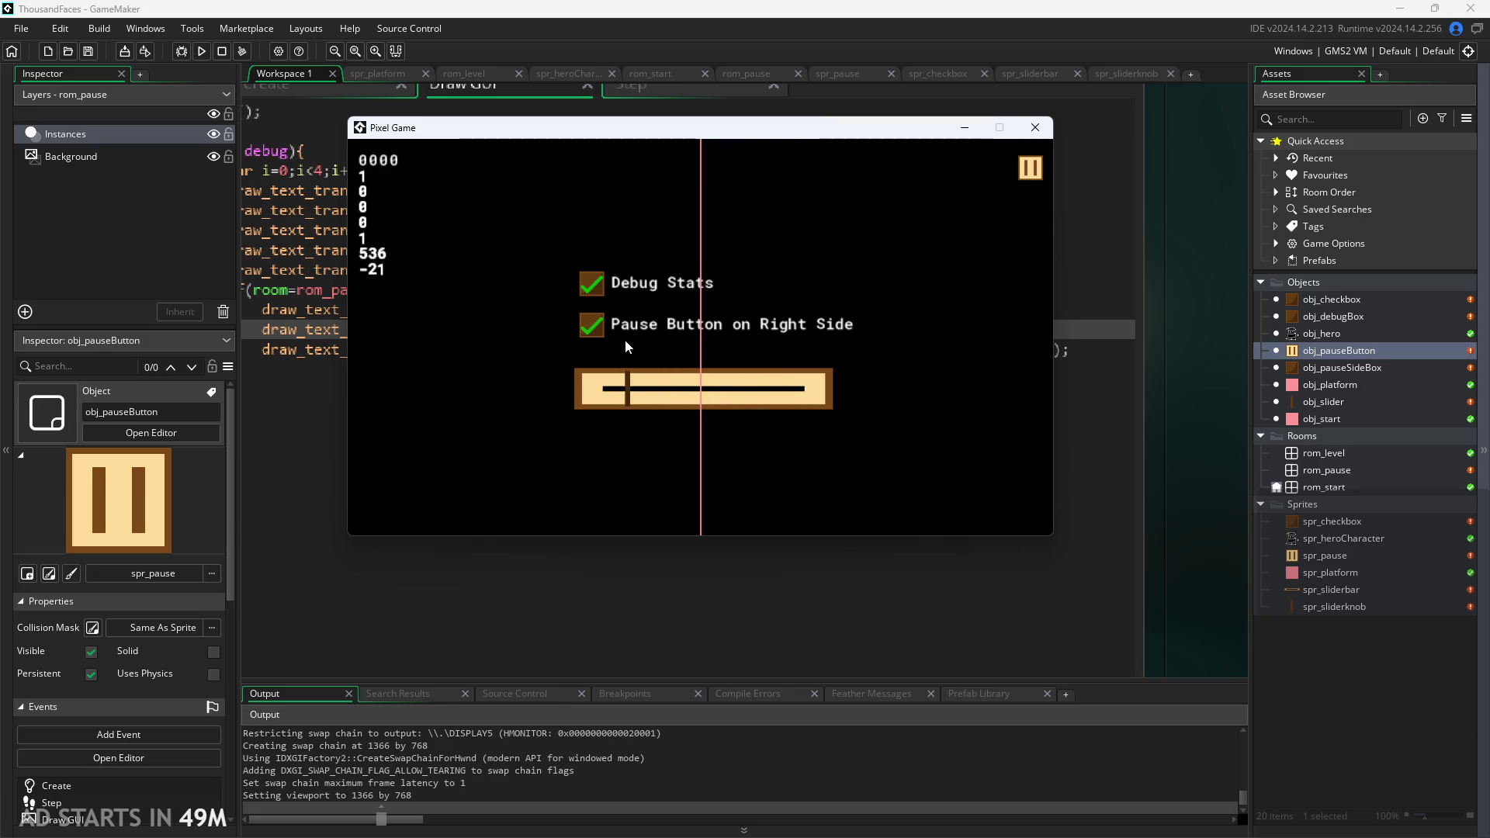
{"action": "left_click", "coordinate": [707, 341]}
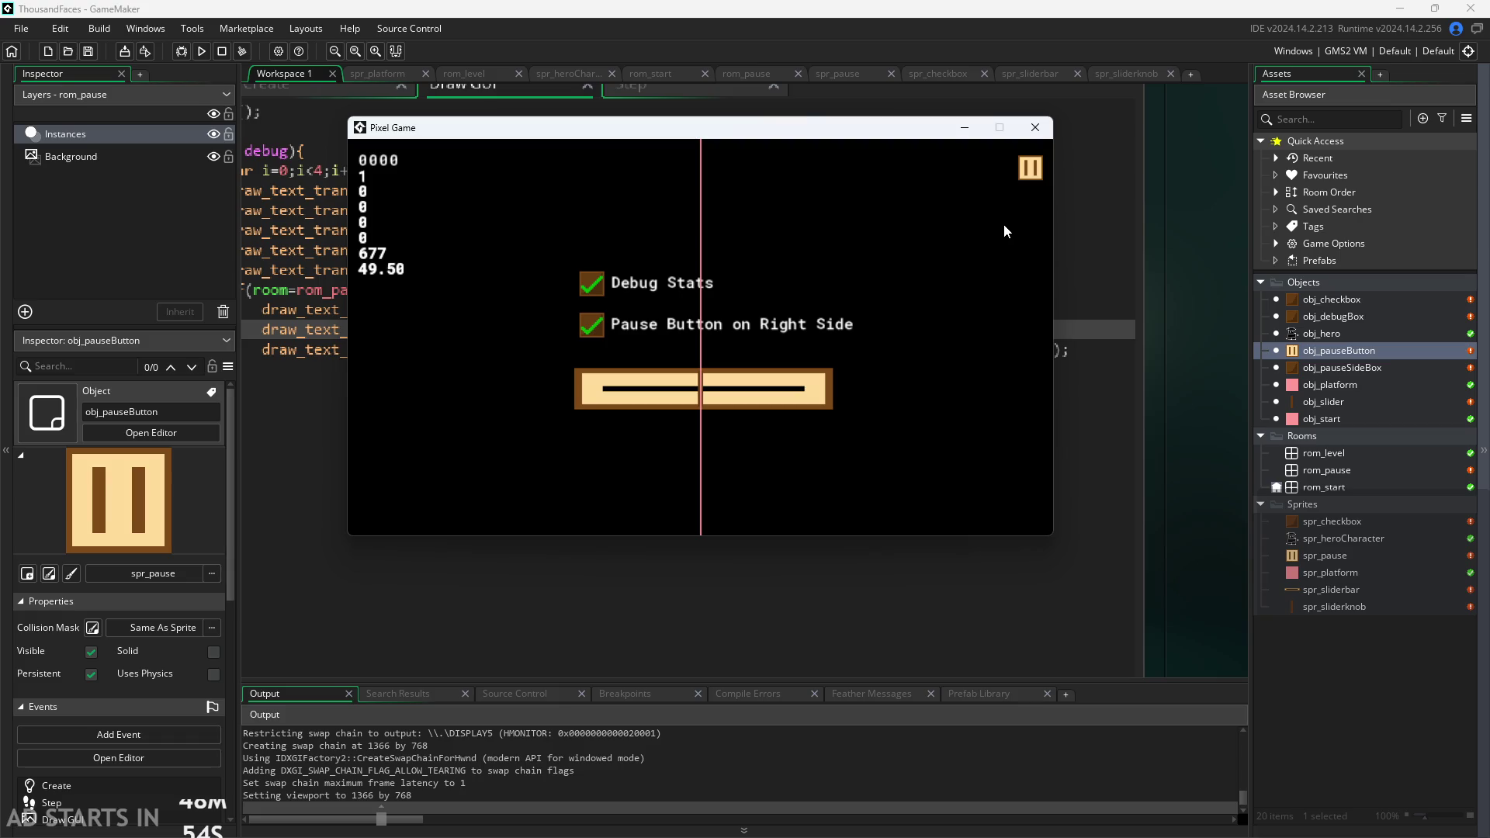
Unpause to the level, pause again, then close the game window.
{"action": "left_click", "coordinate": [1031, 169]}
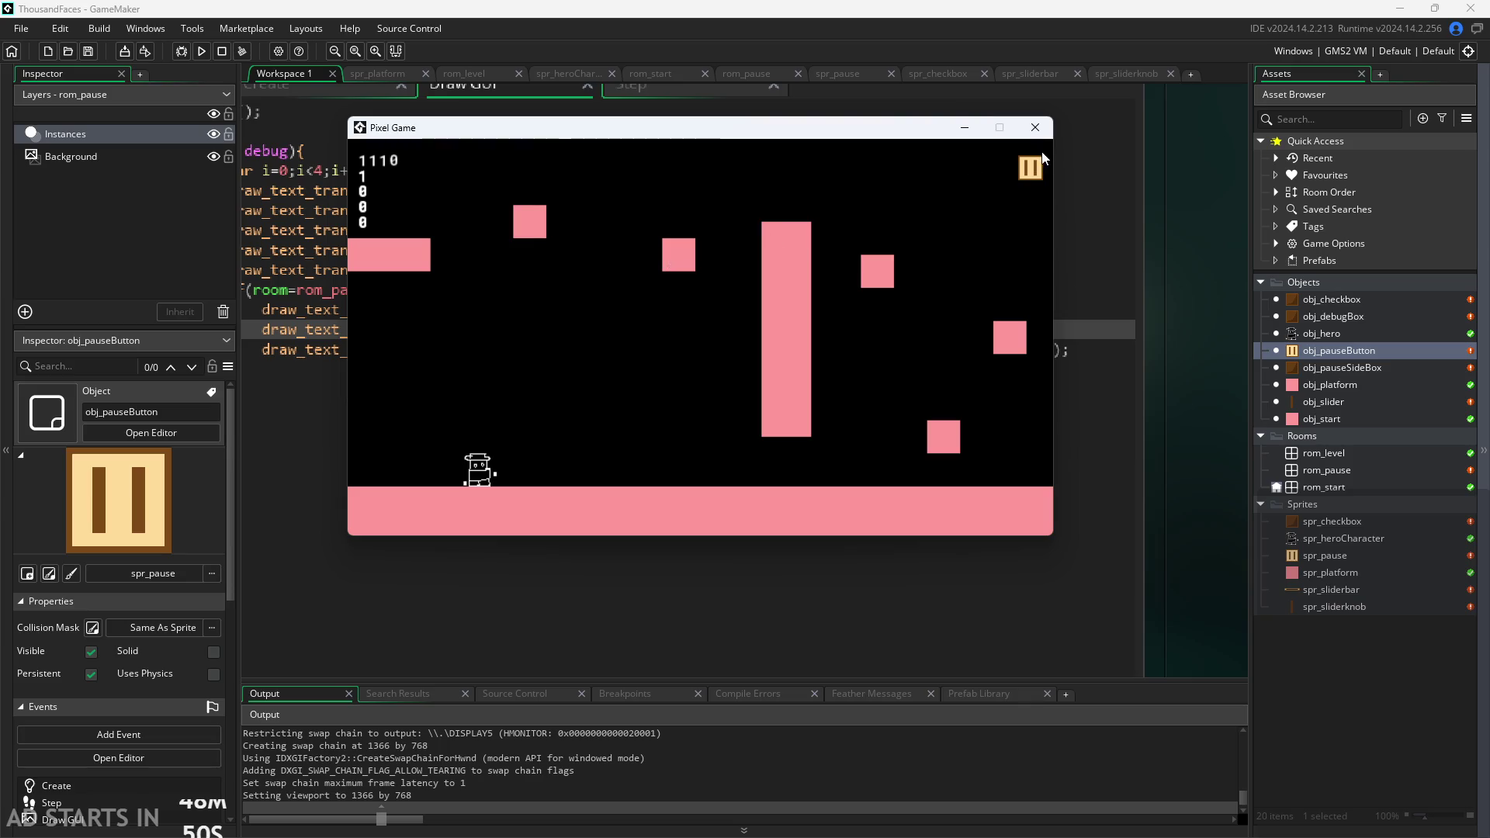
{"action": "left_click", "coordinate": [1025, 167]}
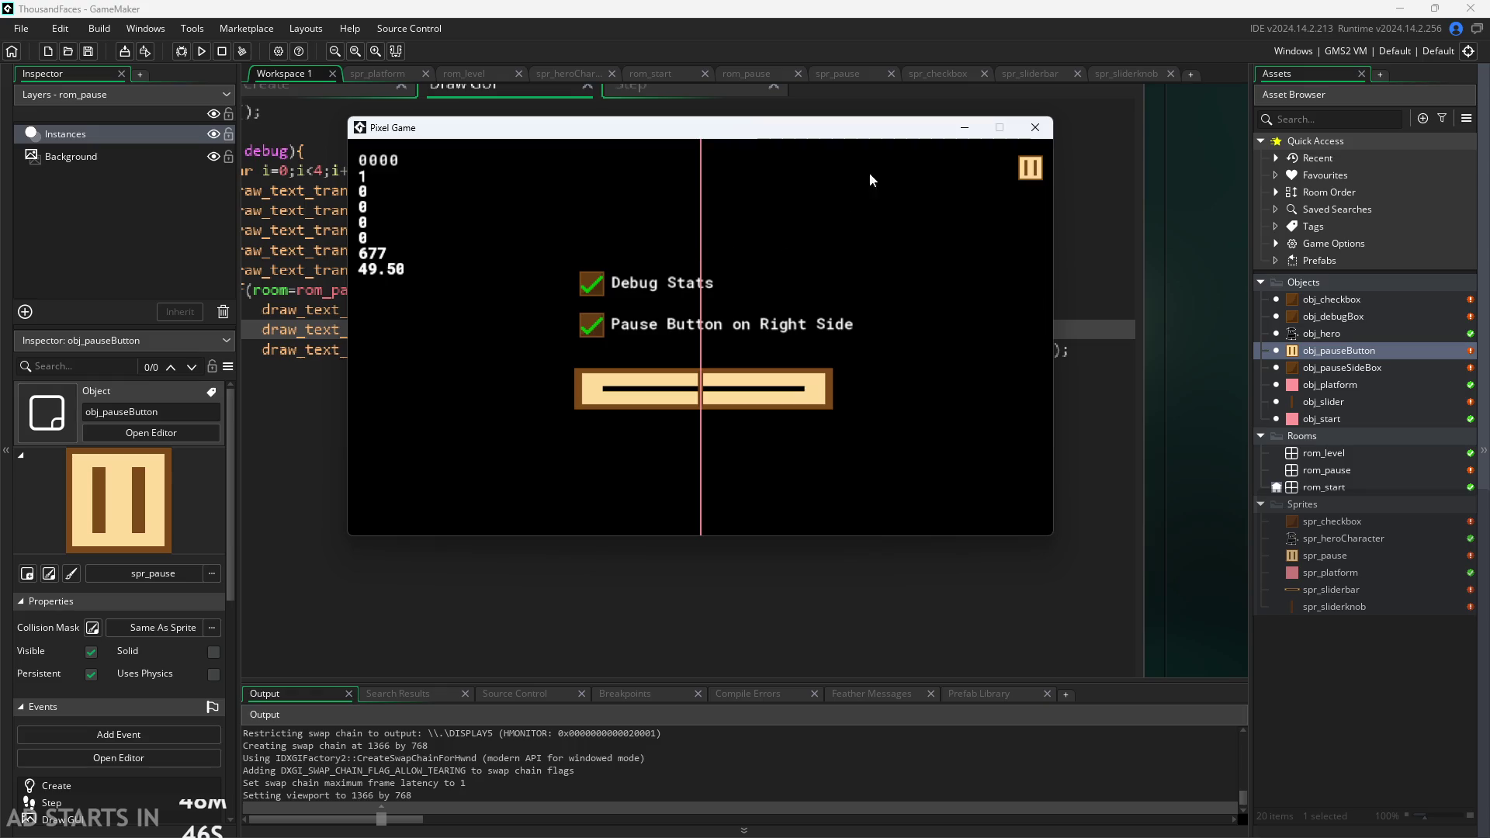
{"action": "left_click", "coordinate": [1035, 127]}
Duplicate obj_checkbox in the Asset Browser.
{"action": "left_click", "coordinate": [1330, 299]}
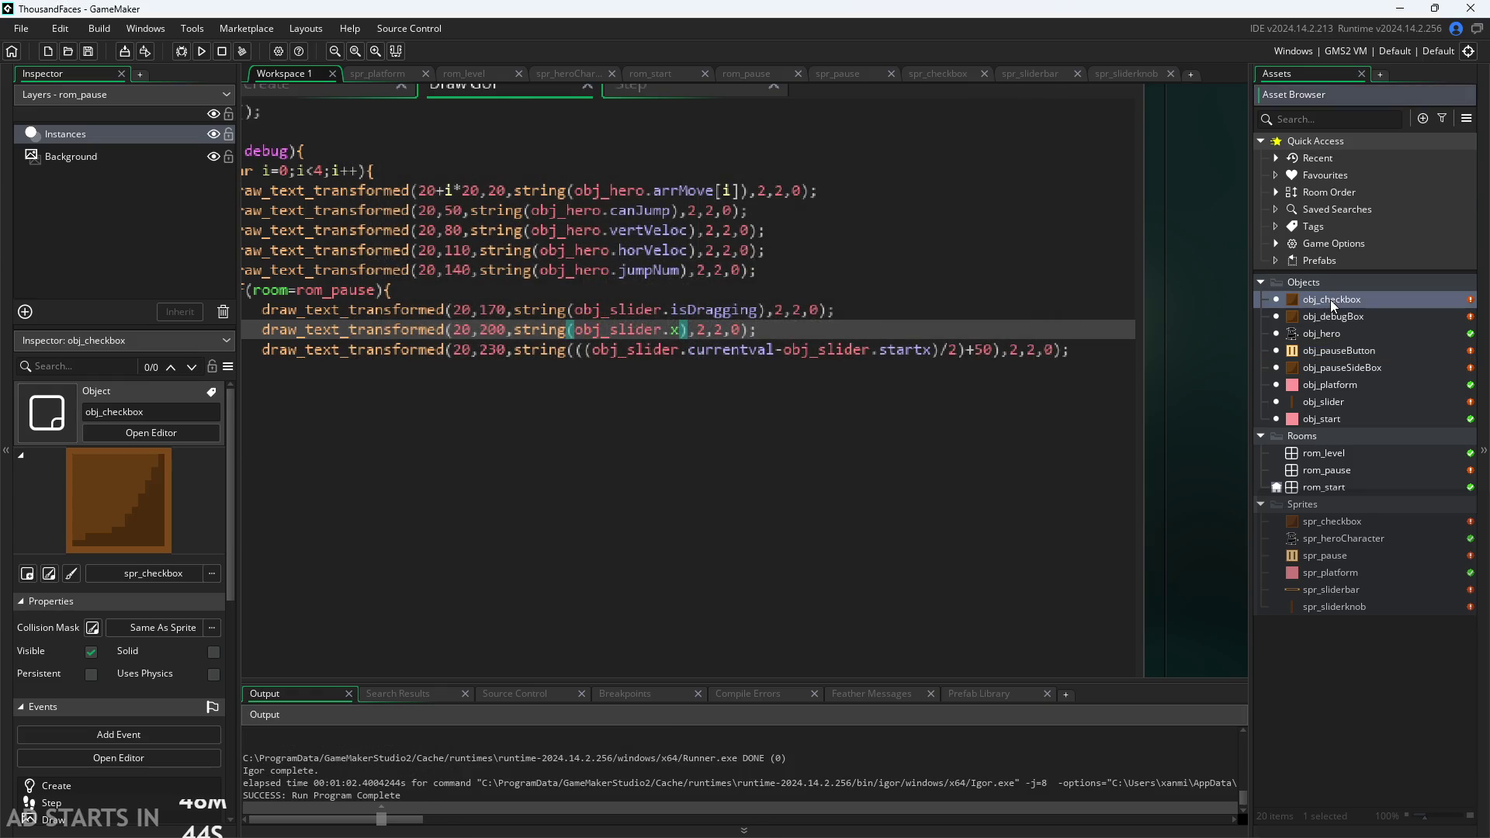
{"action": "right_click", "coordinate": [1330, 300]}
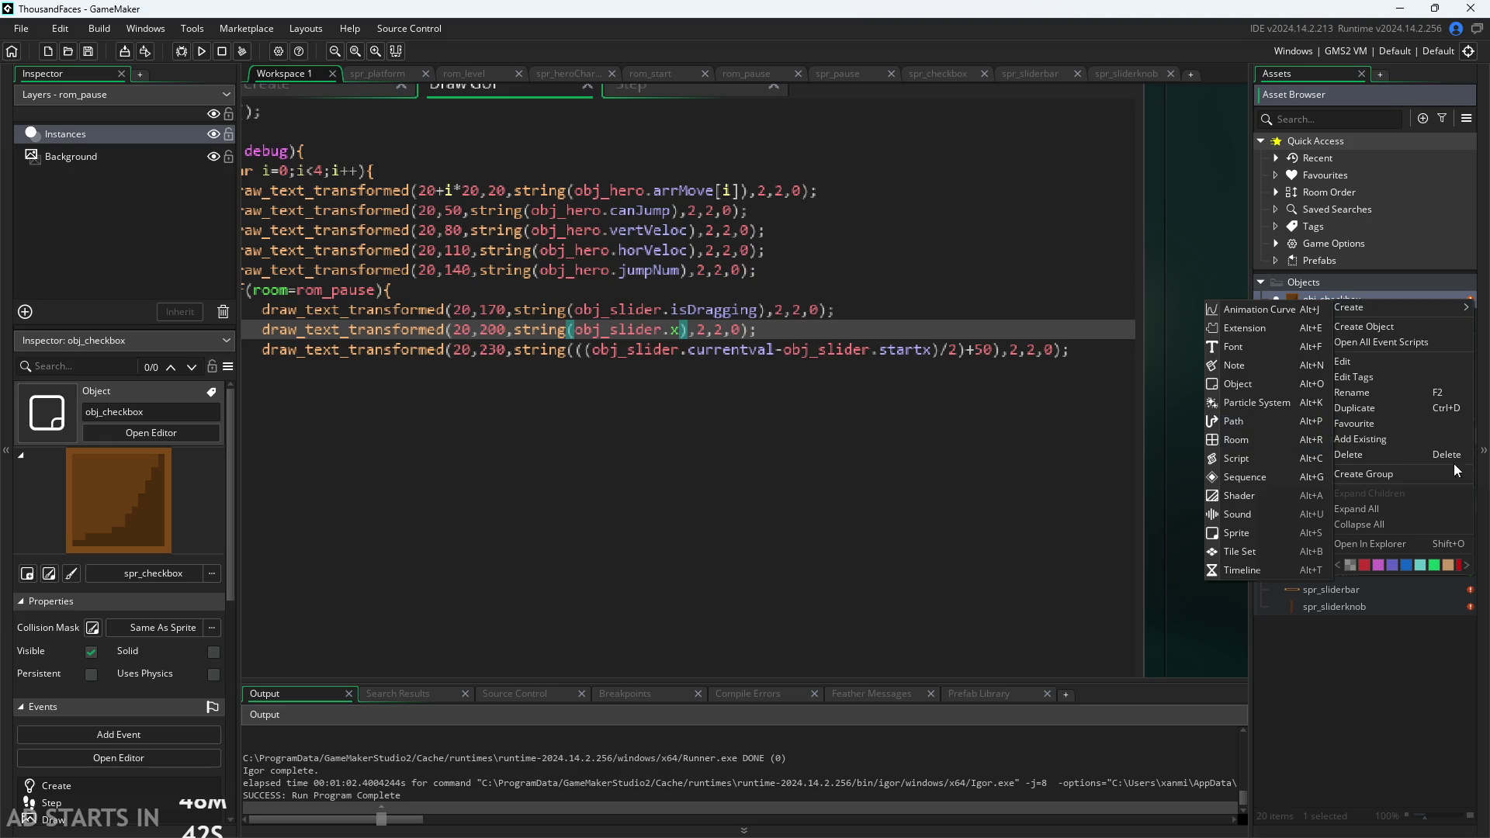
{"action": "left_click", "coordinate": [1395, 411]}
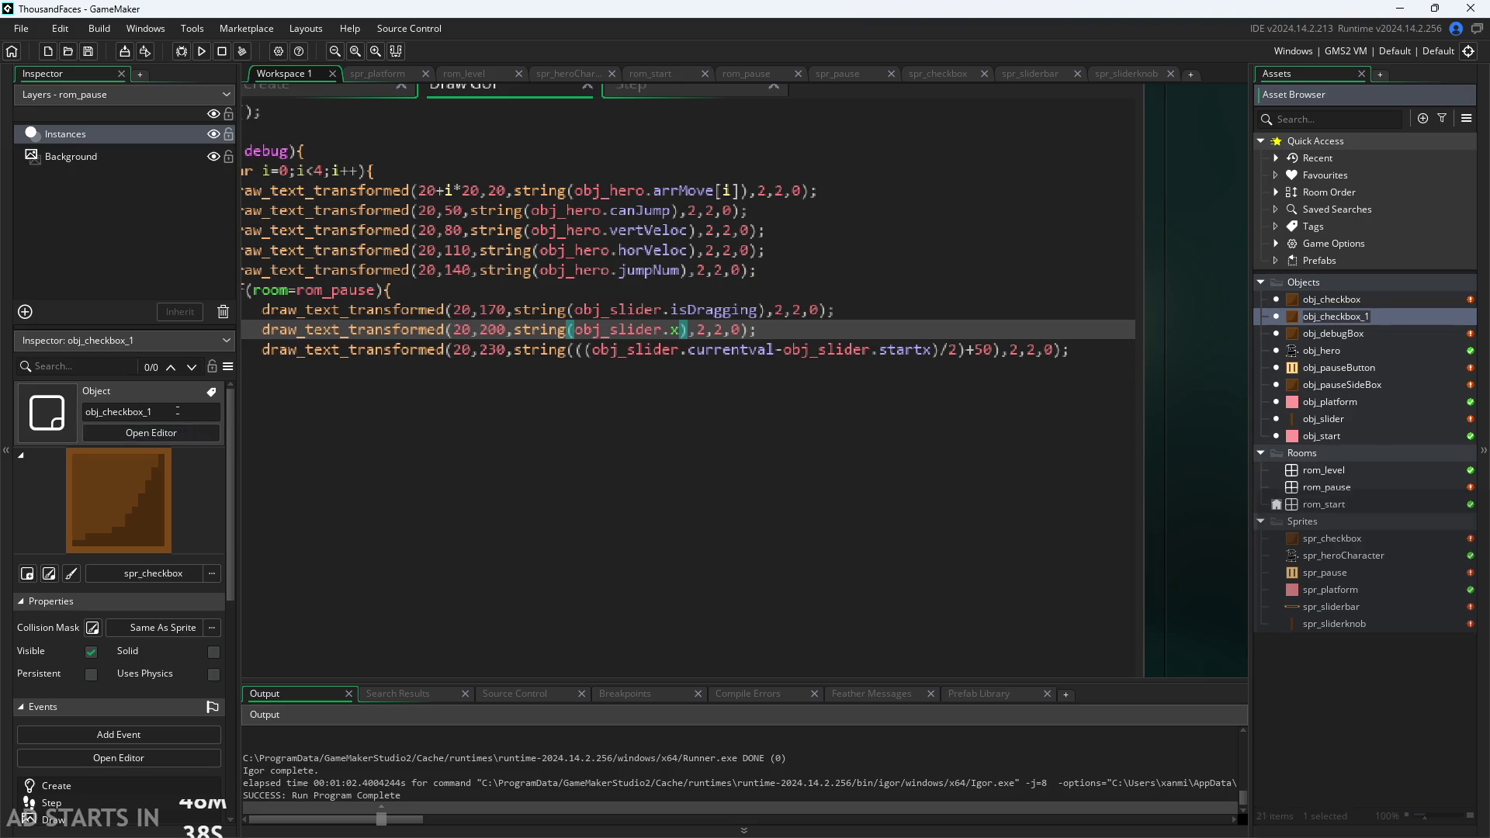
Rename the copy obj_checkbox_1 to obj_wSpaceBindSwitch and open it for editing.
{"action": "left_click", "coordinate": [118, 412]}
{"action": "left_click", "coordinate": [103, 412]}
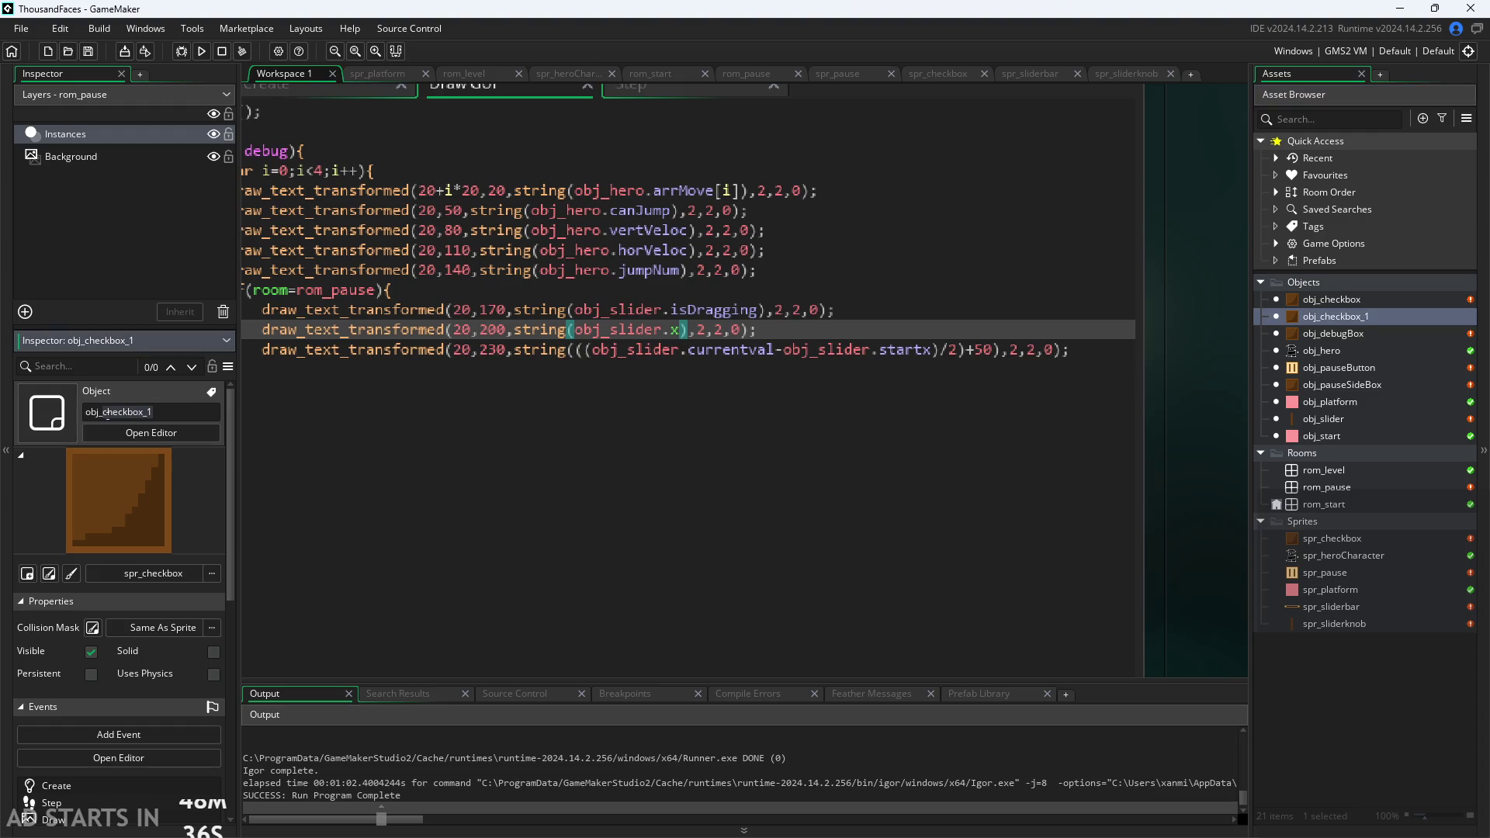
{"action": "key", "text": "shift+End"}
{"action": "key", "text": "Delete"}
{"action": "type", "text": "w"}
{"action": "type", "text": "soa"}
{"action": "key", "text": "BackSpace"}
{"action": "key", "text": "BackSpace"}
{"action": "type", "text": "e"}
{"action": "key", "text": "BackSpace"}
{"action": "key", "text": "BackSpace"}
{"action": "key", "text": "BackSpace"}
{"action": "type", "text": "aceBin"}
{"action": "type", "text": "dSwitch"}
{"action": "key", "text": "Return"}
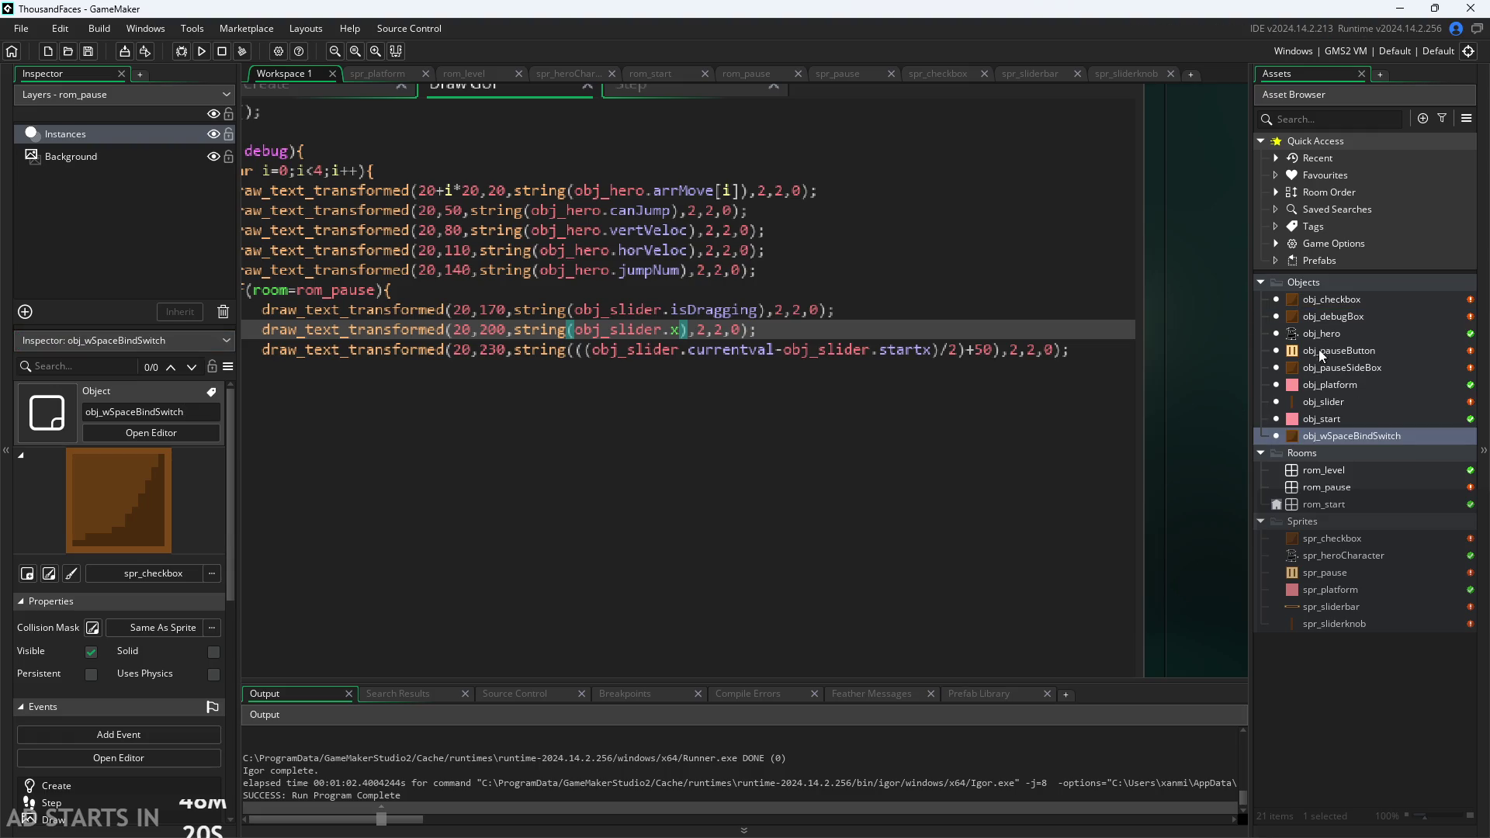
{"action": "double_click", "coordinate": [1366, 436]}
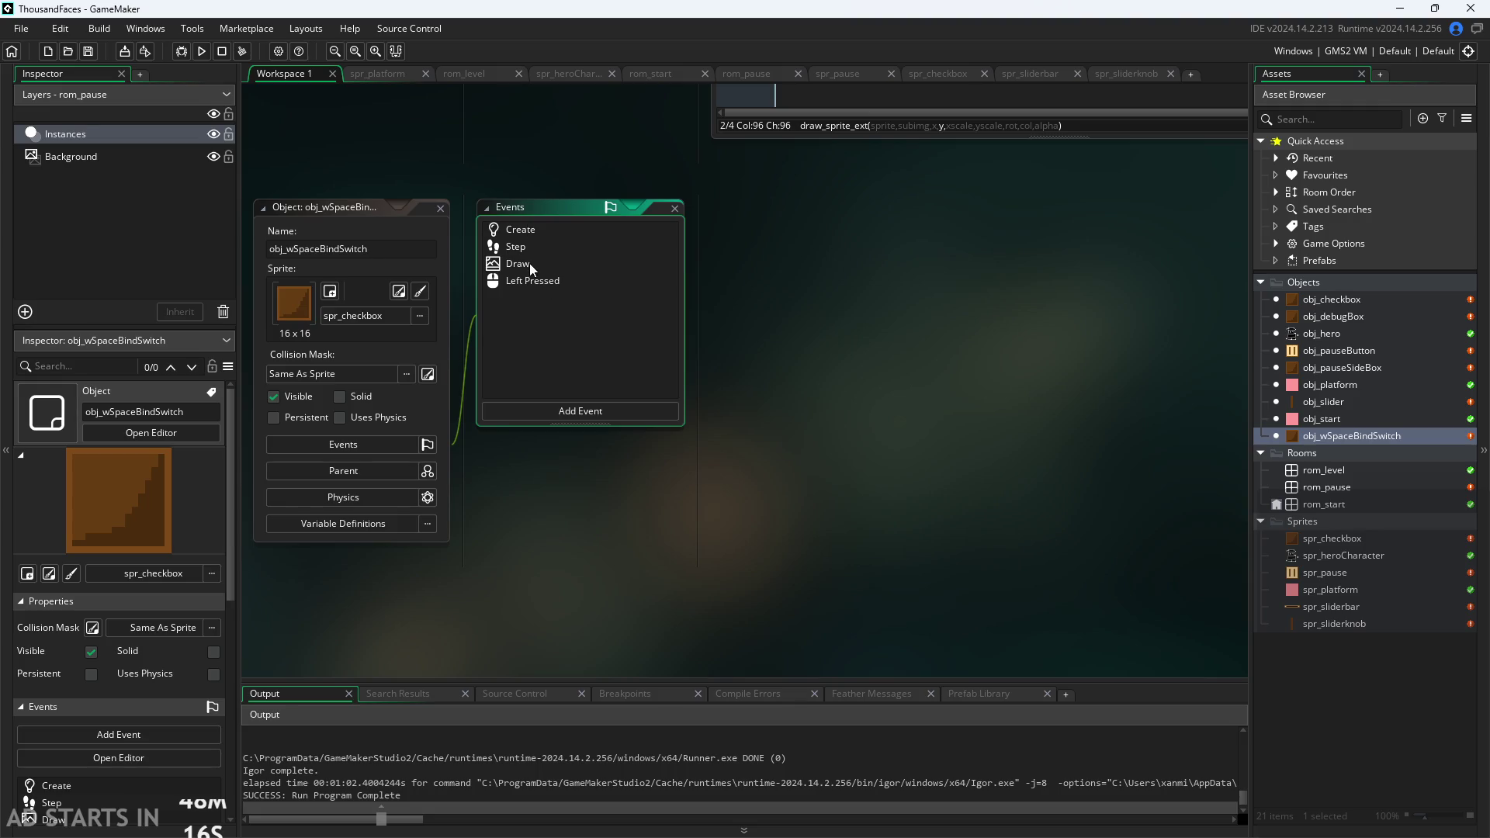
Open obj_wSpaceBindSwitch's Create, Step, Draw and Left Pressed event code, showing Draw.
{"action": "double_click", "coordinate": [550, 230]}
{"action": "left_click", "coordinate": [550, 245]}
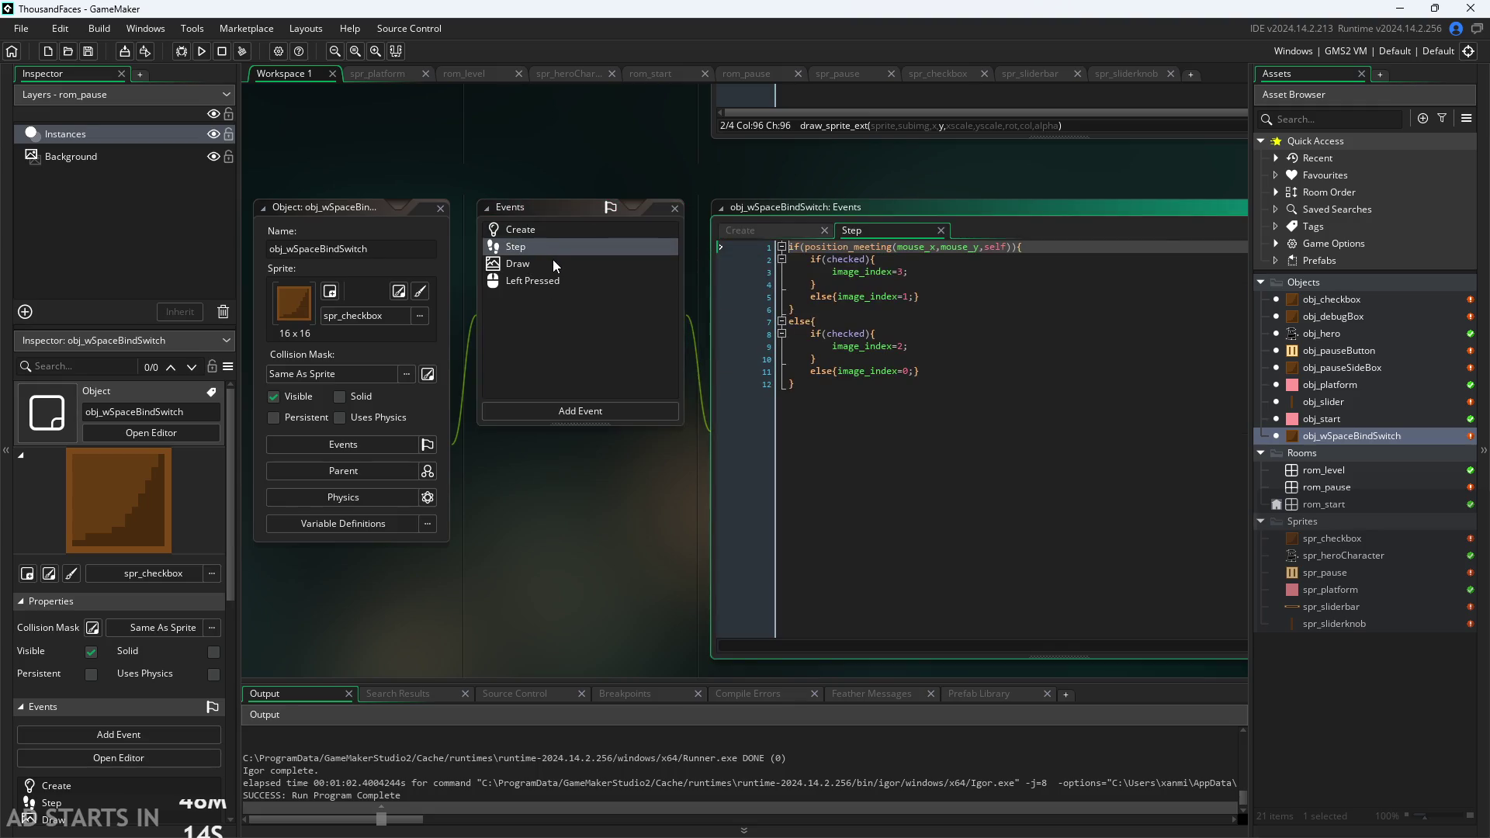
{"action": "left_click", "coordinate": [560, 267]}
{"action": "left_click", "coordinate": [562, 283]}
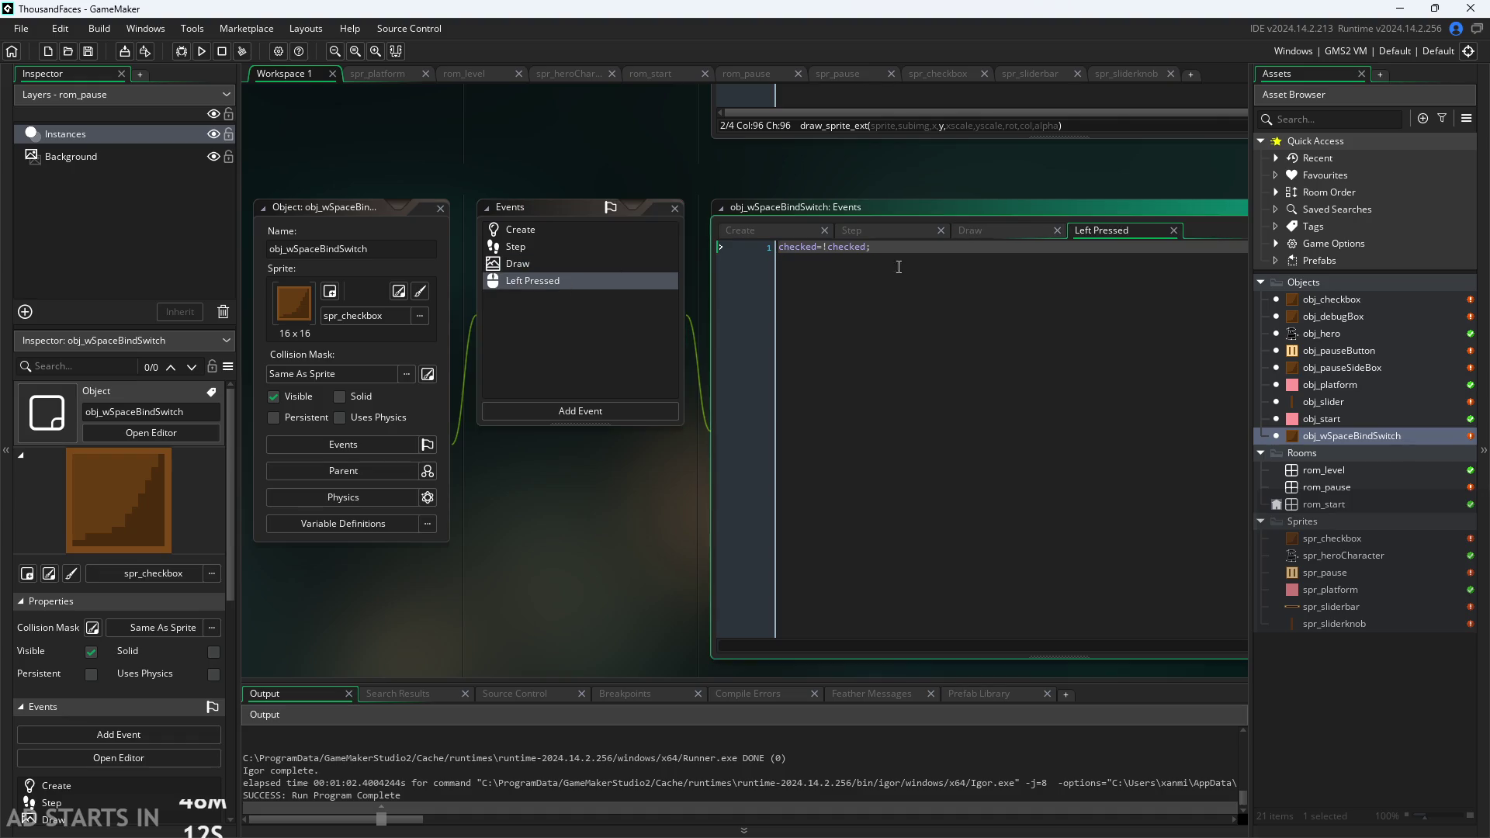
{"action": "left_click", "coordinate": [971, 230]}
Replace the Draw event label 'CheckBox Title' with 'Switch Jump to Space'.
{"action": "left_click_drag", "start_coordinate": [1019, 258], "coordinate": [942, 259]}
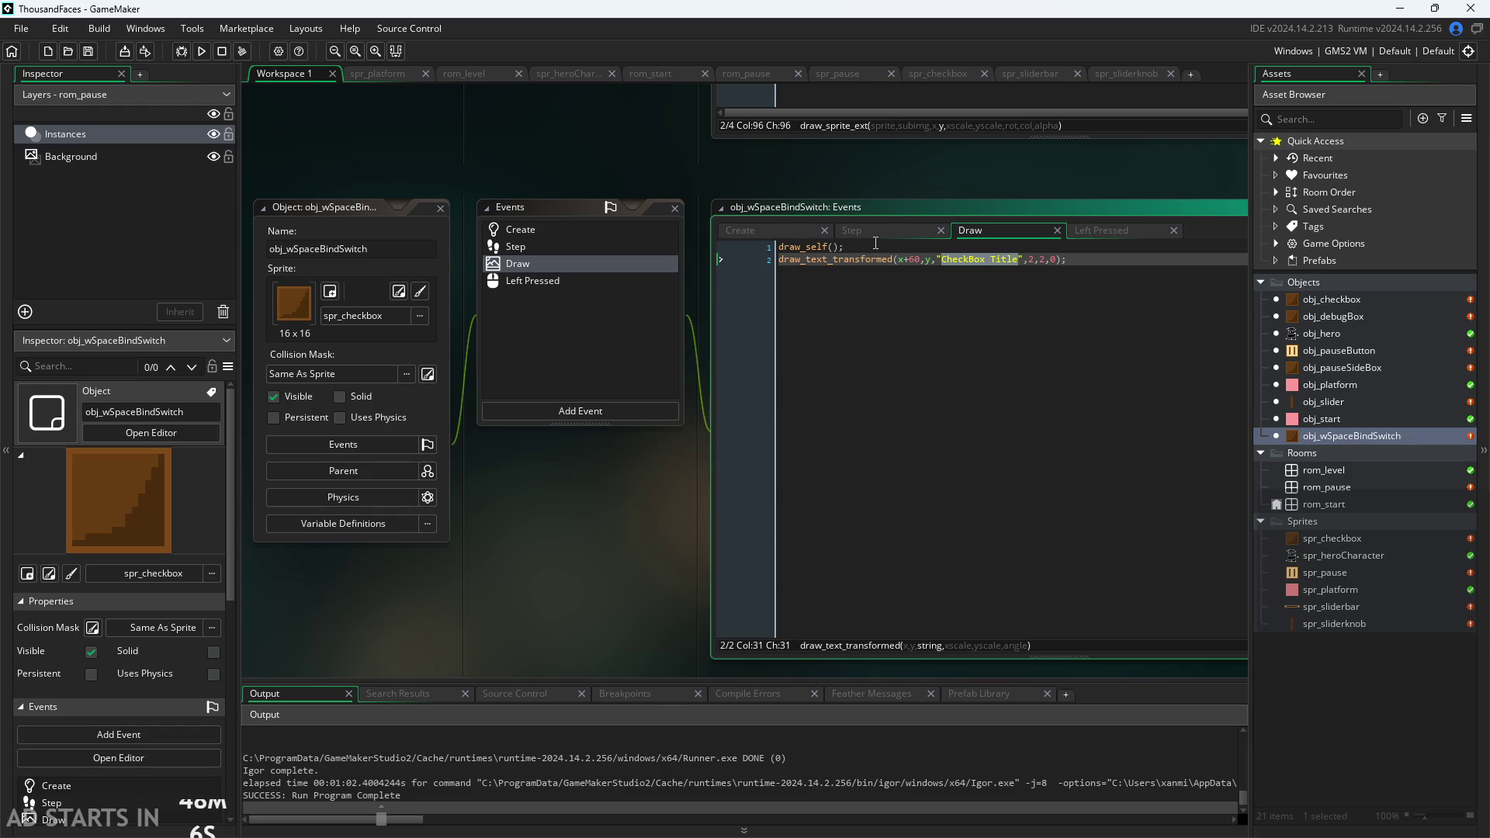
{"action": "key", "text": "BackSpace"}
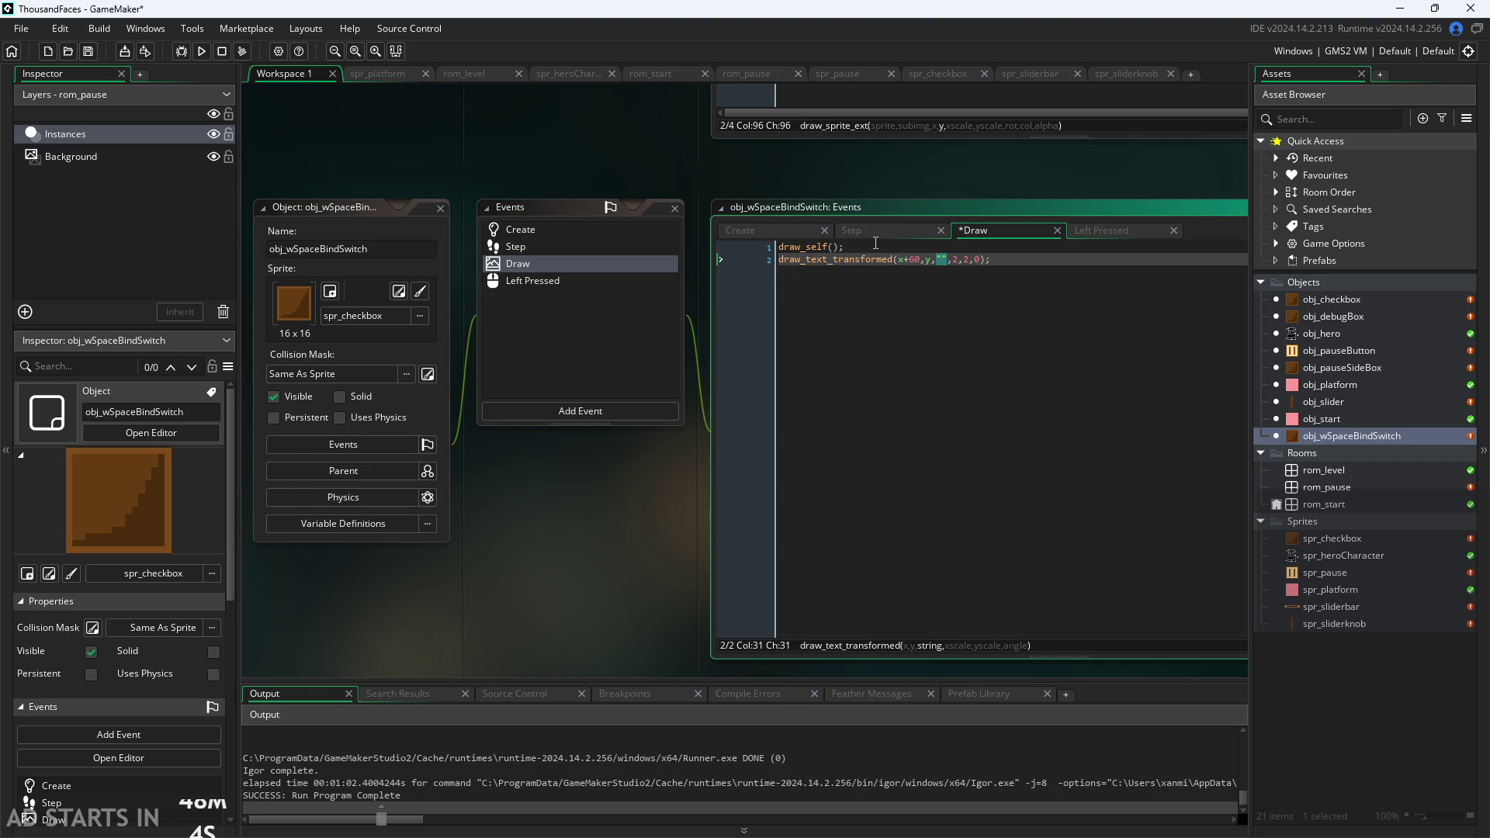
{"action": "type", "text": "Switc"}
{"action": "type", "text": "h "}
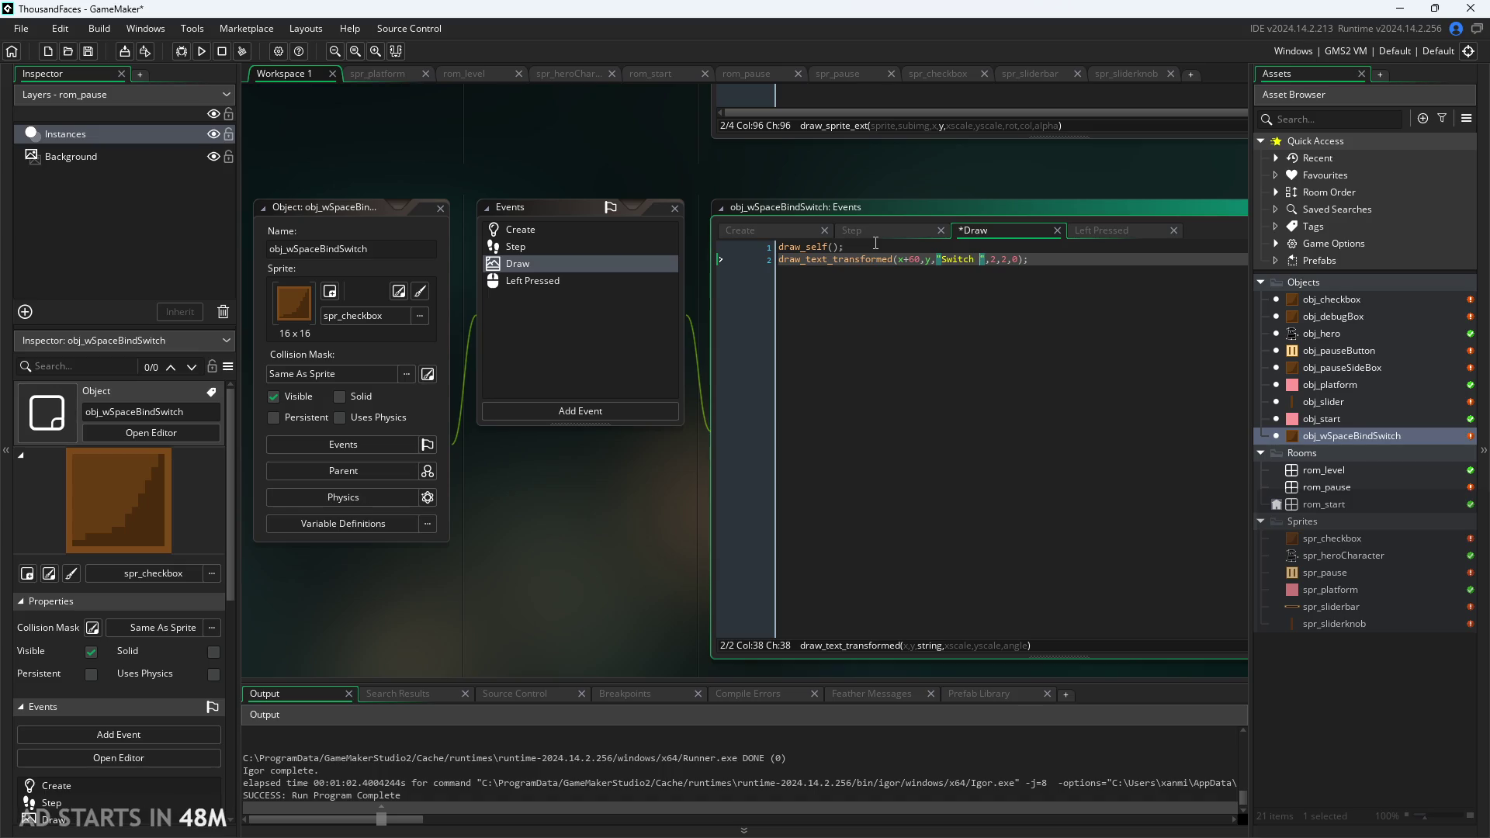
{"action": "type", "text": "Jumo"}
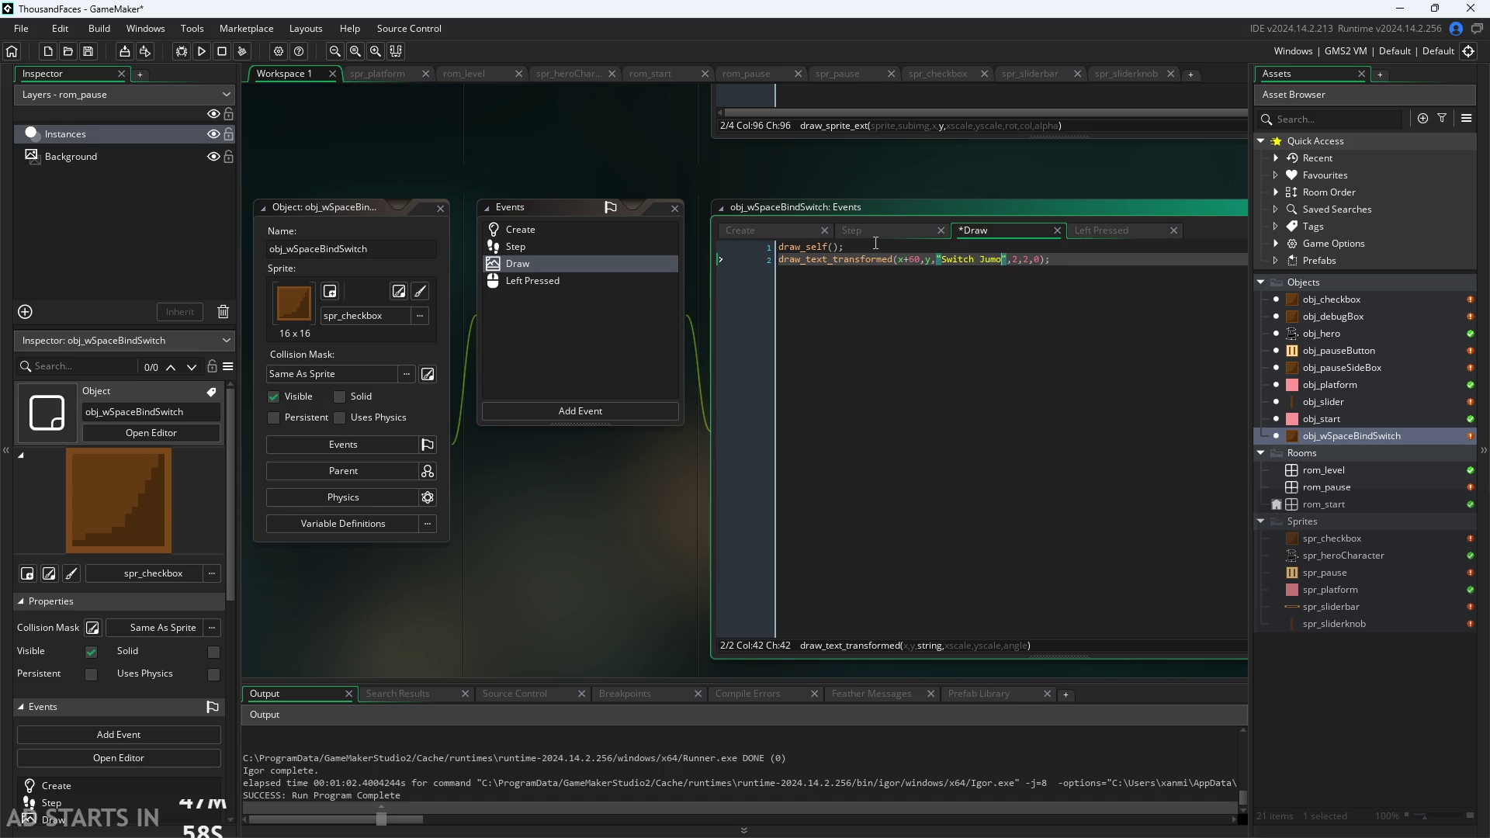
{"action": "key", "text": "BackSpace"}
{"action": "type", "text": "p to Spa"}
{"action": "type", "text": "ce"}
{"action": "left_click", "coordinate": [896, 183]}
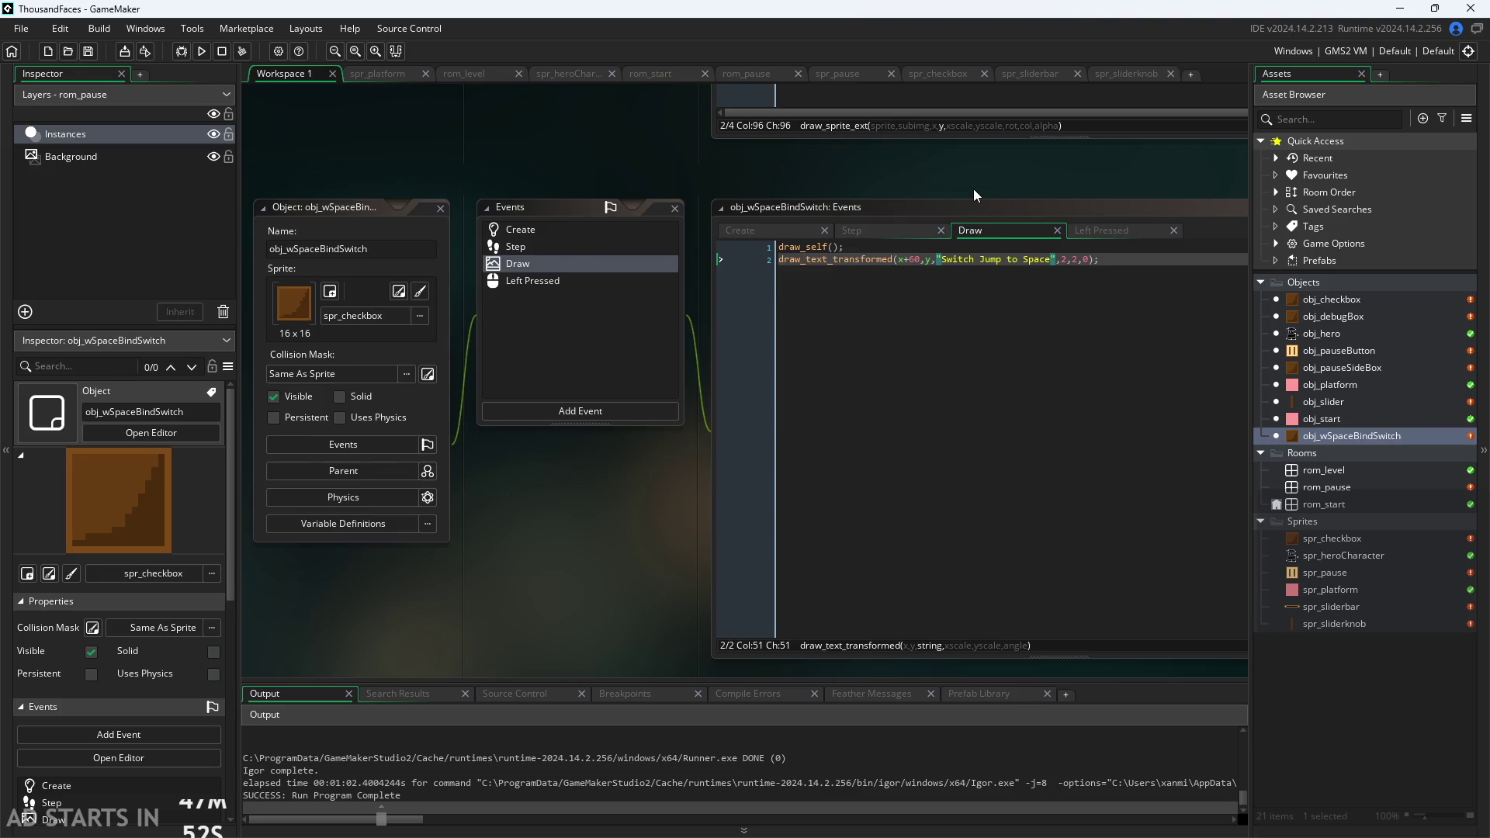
Review the switch's Step and Create event code.
{"action": "left_click_drag", "start_coordinate": [974, 188], "coordinate": [879, 215]}
{"action": "left_click", "coordinate": [859, 245]}
{"action": "left_click", "coordinate": [946, 246]}
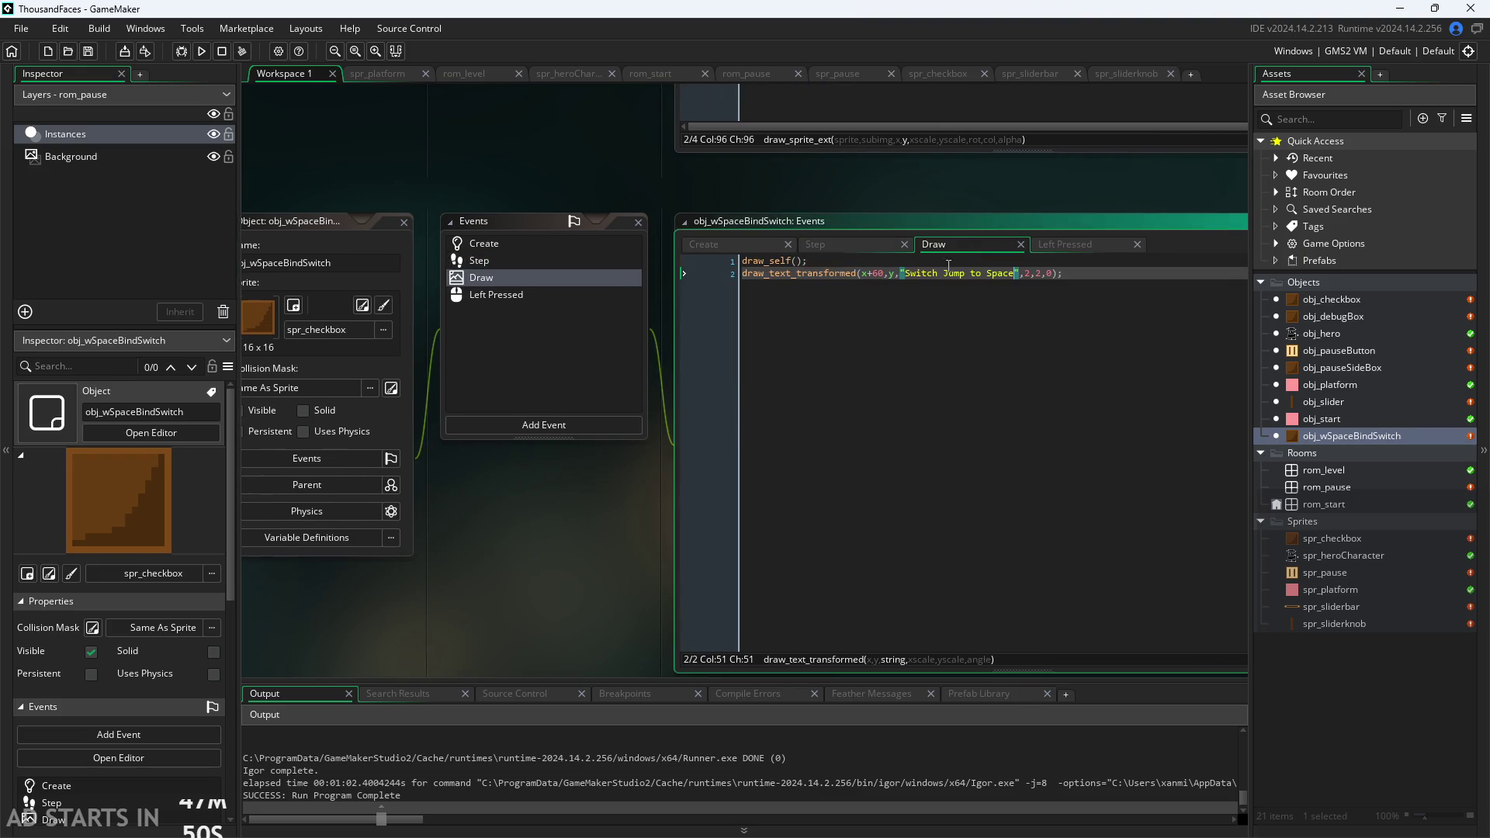
{"action": "left_click", "coordinate": [757, 242]}
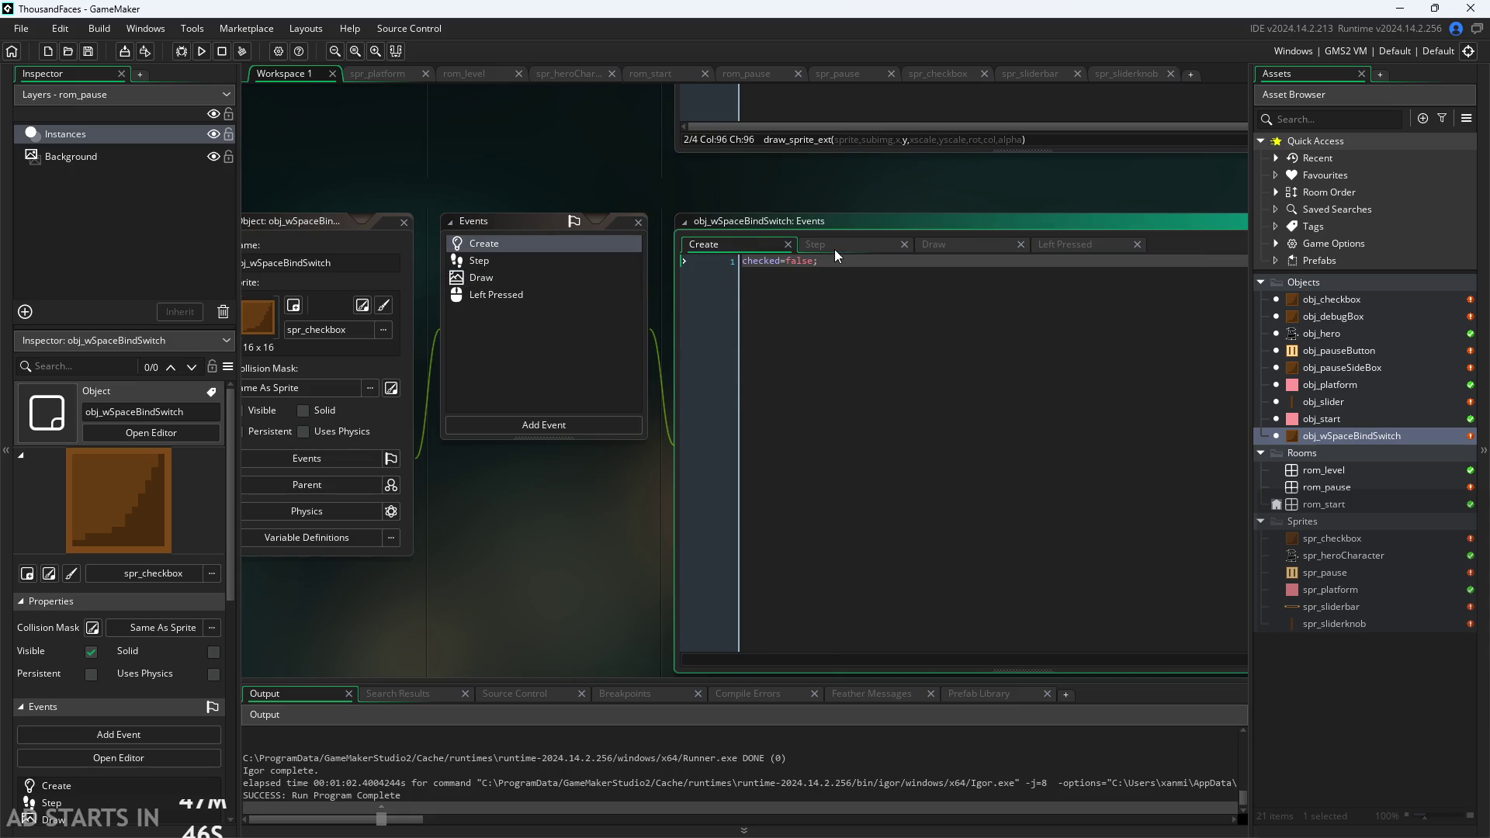
{"action": "left_click", "coordinate": [835, 245]}
{"action": "left_click", "coordinate": [751, 246]}
{"action": "left_click", "coordinate": [850, 261]}
{"action": "key", "text": "Return"}
{"action": "type", "text": "gloval."}
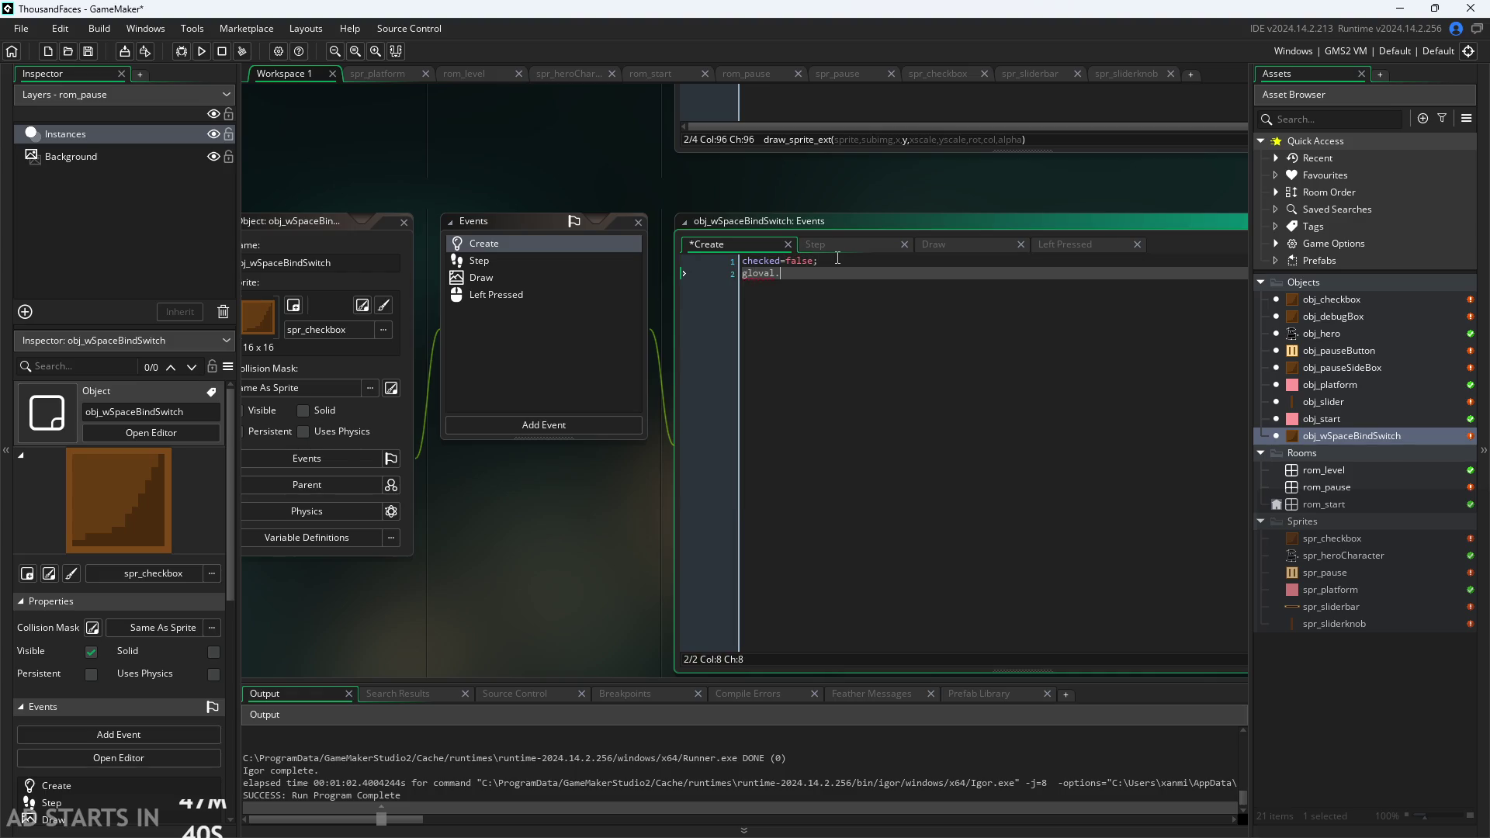
{"action": "key", "text": "BackSpace"}
{"action": "key", "text": "BackSpace"}
{"action": "type", "text": "c"}
{"action": "type", "text": "v"}
{"action": "type", "text": "b"}
{"action": "key", "text": "BackSpace"}
{"action": "key", "text": "BackSpace"}
{"action": "key", "text": "BackSpace"}
{"action": "type", "text": "bvh jcbncvc"}
{"action": "key", "text": "BackSpace"}
{"action": "key", "text": "BackSpace"}
{"action": "key", "text": "BackSpace"}
{"action": "type", "text": "o"}
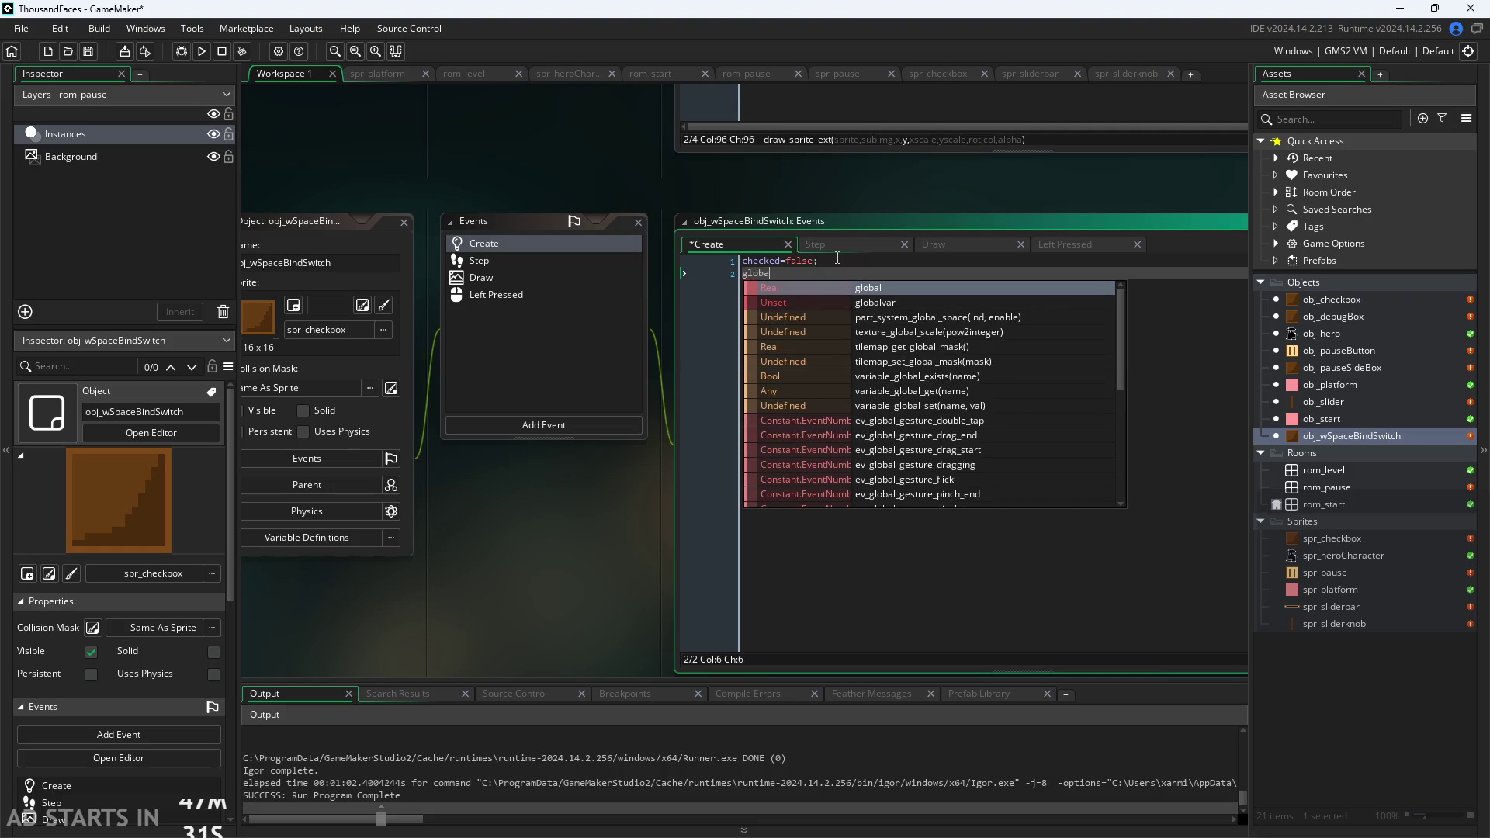
{"action": "type", "text": "l.spac"}
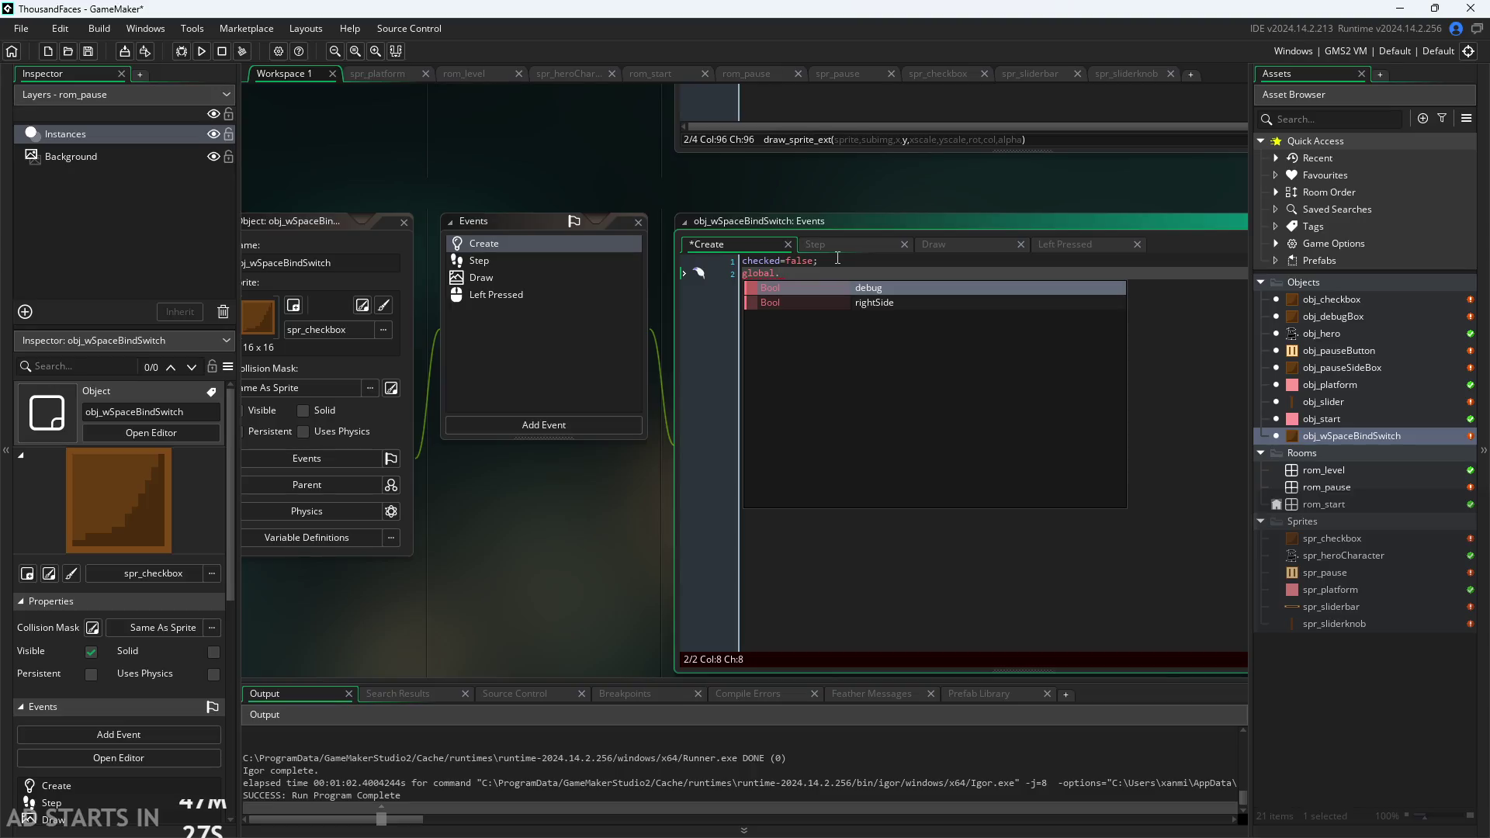
{"action": "type", "text": "eBin"}
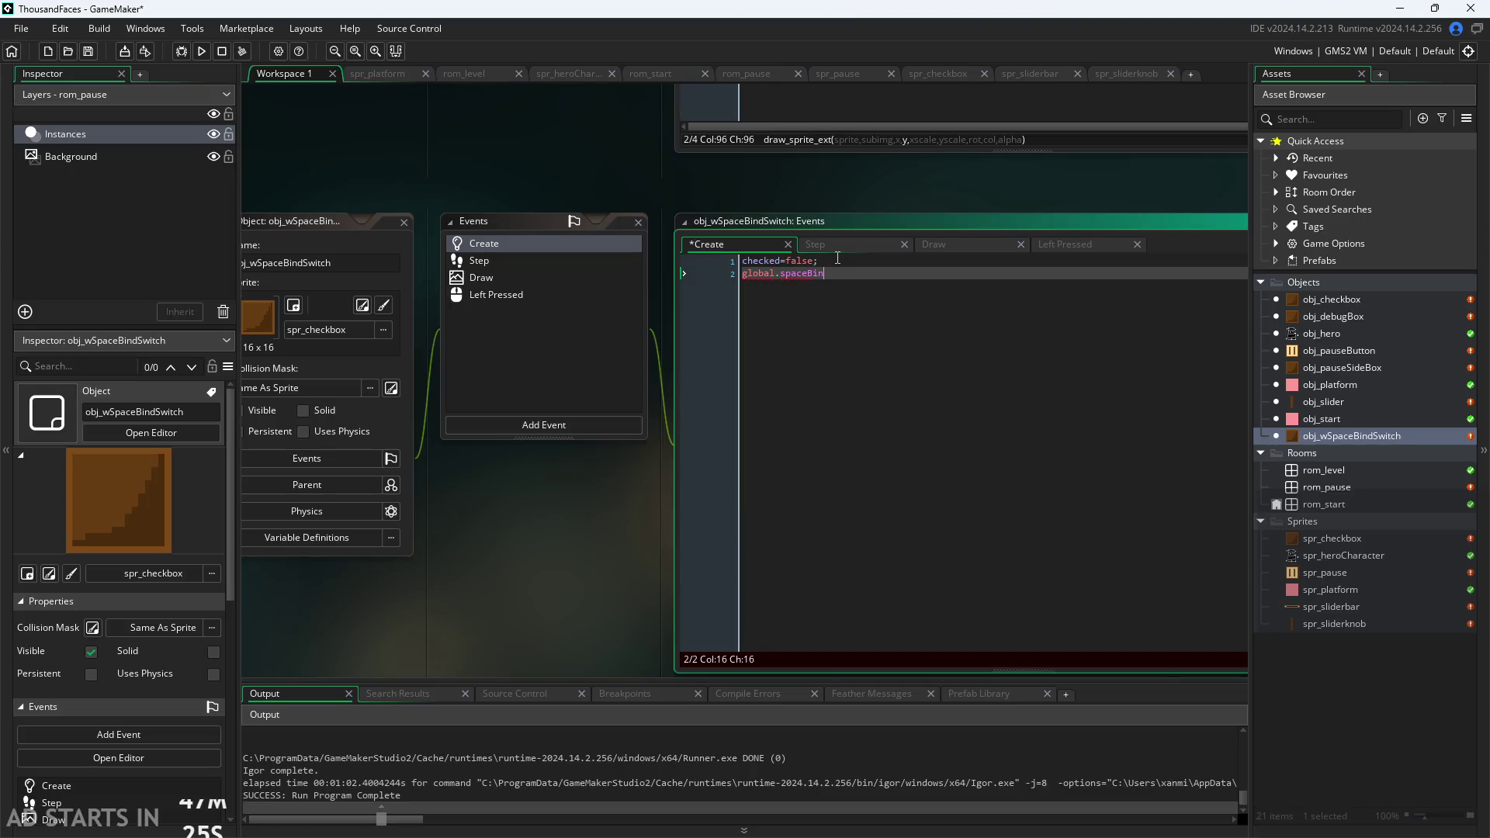
{"action": "type", "text": "f"}
{"action": "type", "text": "="}
{"action": "type", "text": "false'"}
{"action": "key", "text": "BackSpace"}
{"action": "left_click", "coordinate": [859, 239]}
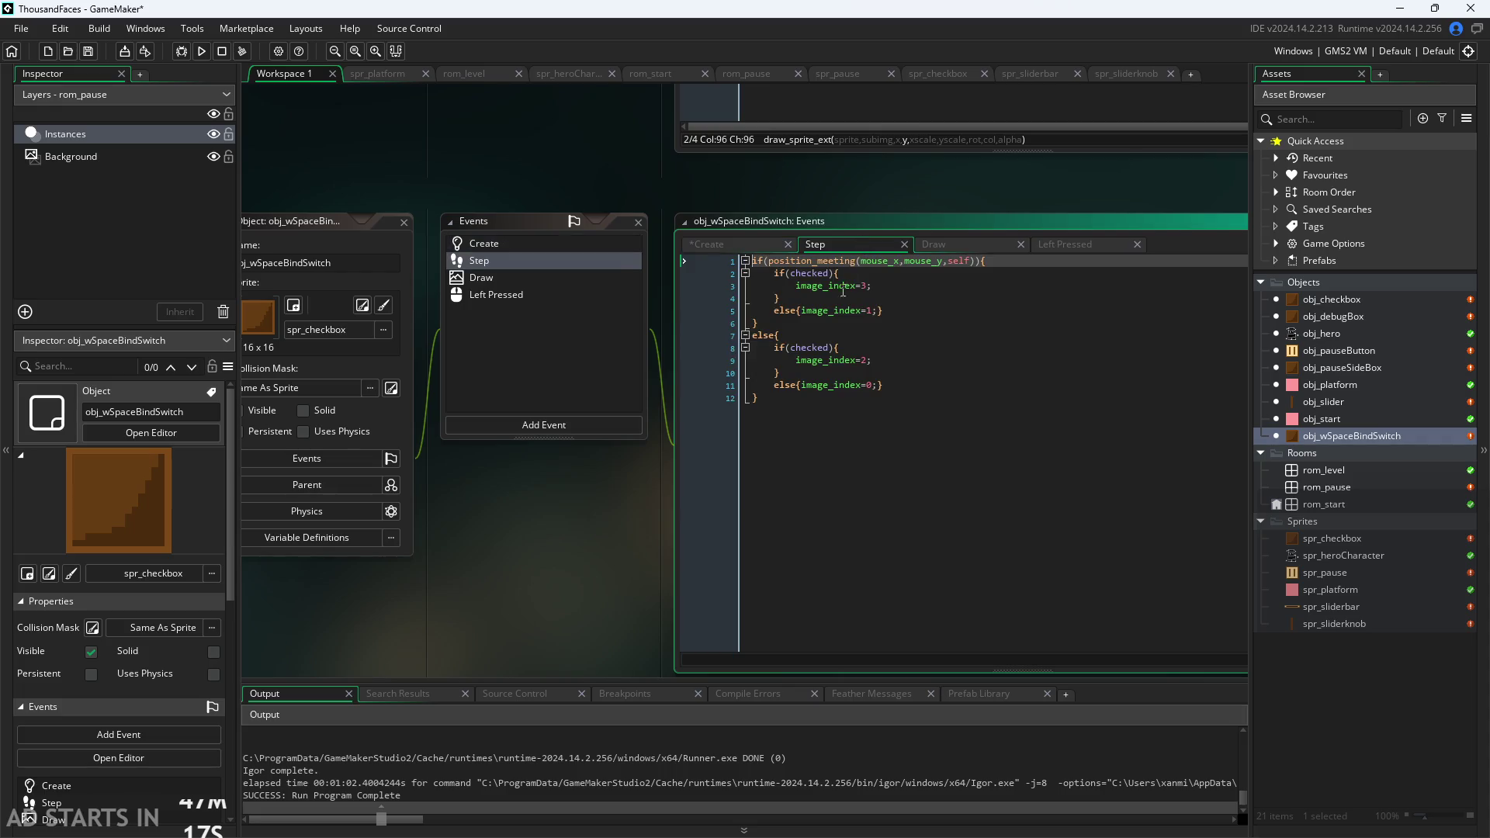
{"action": "key", "text": "Down"}
{"action": "key", "text": "Down"}
{"action": "key", "text": "Down"}
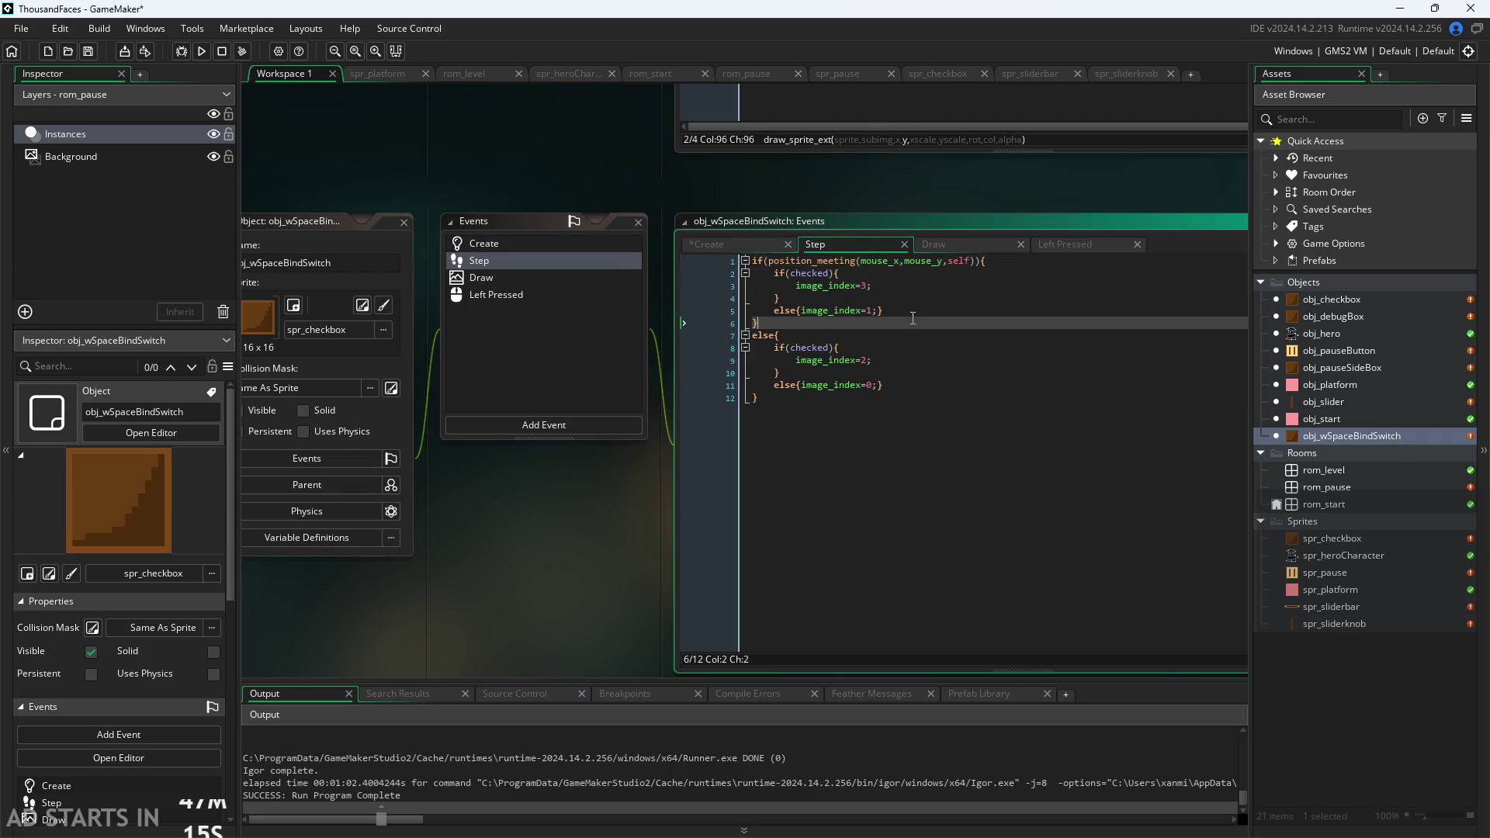
{"action": "key", "text": "End"}
{"action": "key", "text": "Up"}
{"action": "key", "text": "Up"}
{"action": "key", "text": "Up"}
{"action": "key", "text": "Up"}
{"action": "key", "text": "Up"}
{"action": "key", "text": "Down"}
{"action": "key", "text": "Down"}
{"action": "key", "text": "Down"}
{"action": "key", "text": "End"}
{"action": "key", "text": "Up"}
{"action": "key", "text": "Up"}
{"action": "key", "text": "Up"}
{"action": "key", "text": "Down"}
{"action": "key", "text": "Down"}
{"action": "key", "text": "Down"}
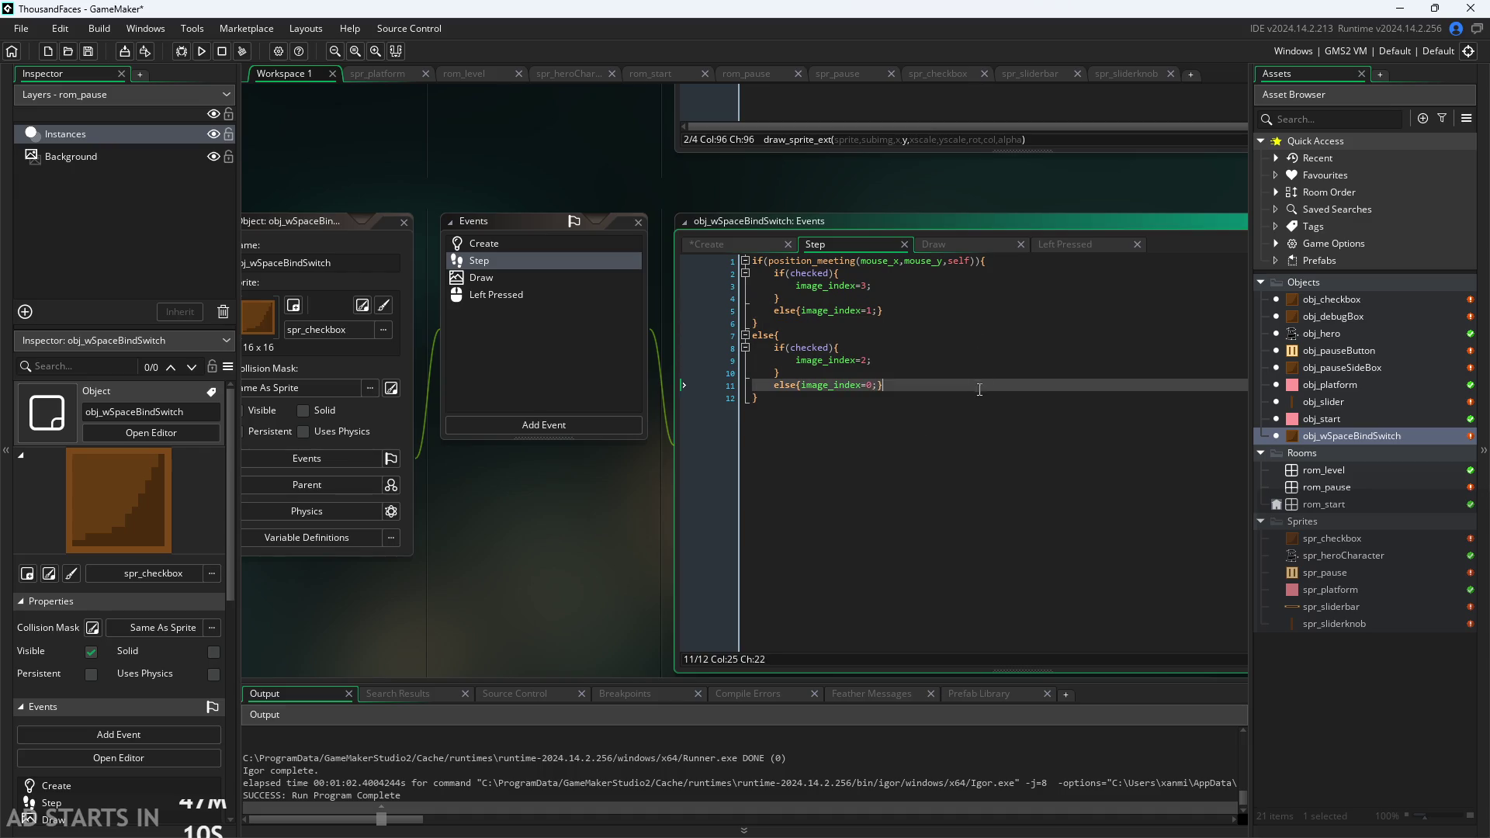
{"action": "key", "text": "Up"}
{"action": "key", "text": "Up"}
{"action": "key", "text": "Up"}
{"action": "key", "text": "Down"}
{"action": "key", "text": "Down"}
{"action": "key", "text": "Down"}
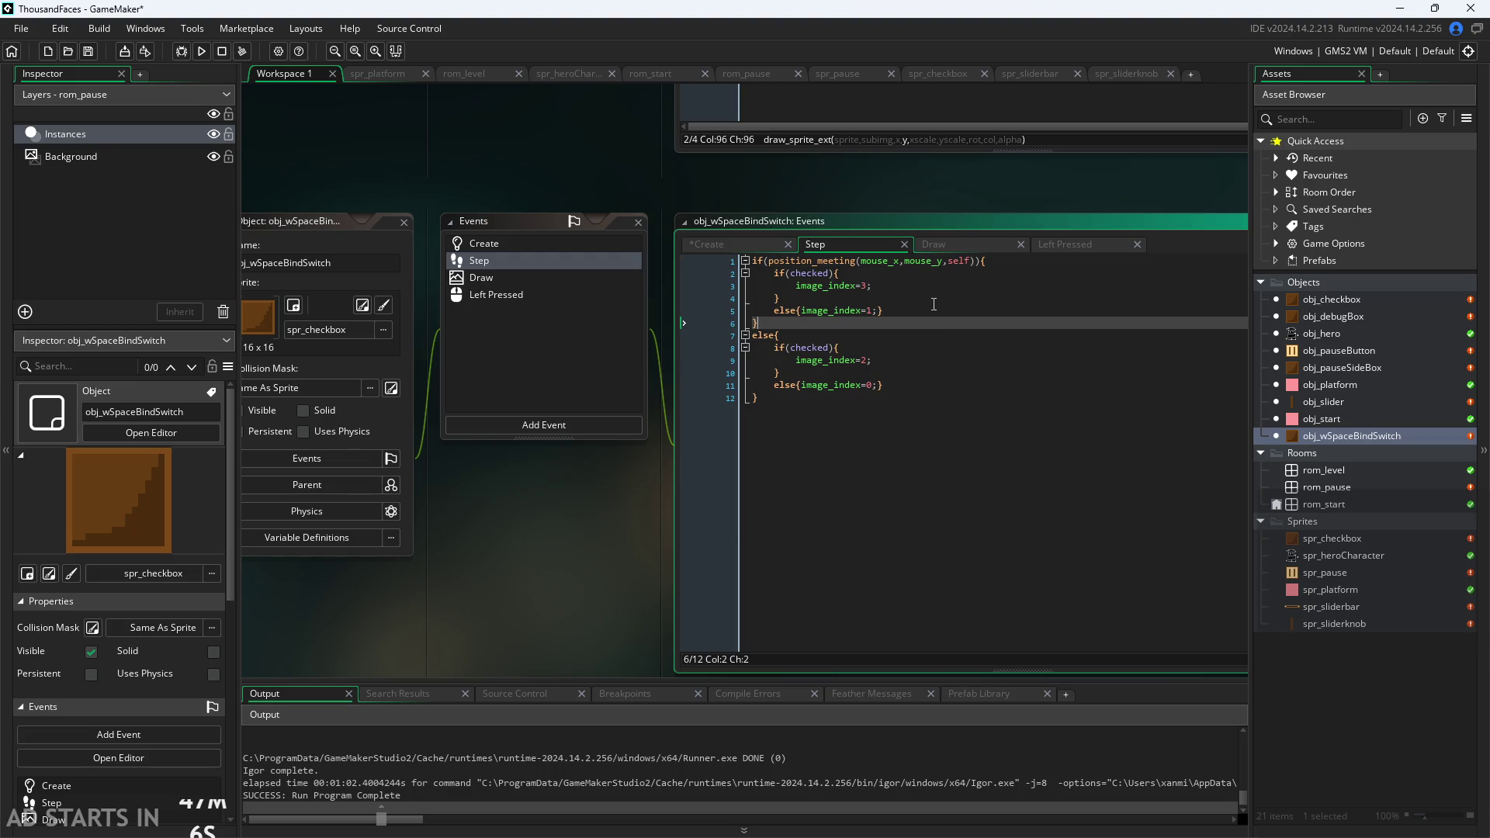
{"action": "left_click", "coordinate": [868, 348]}
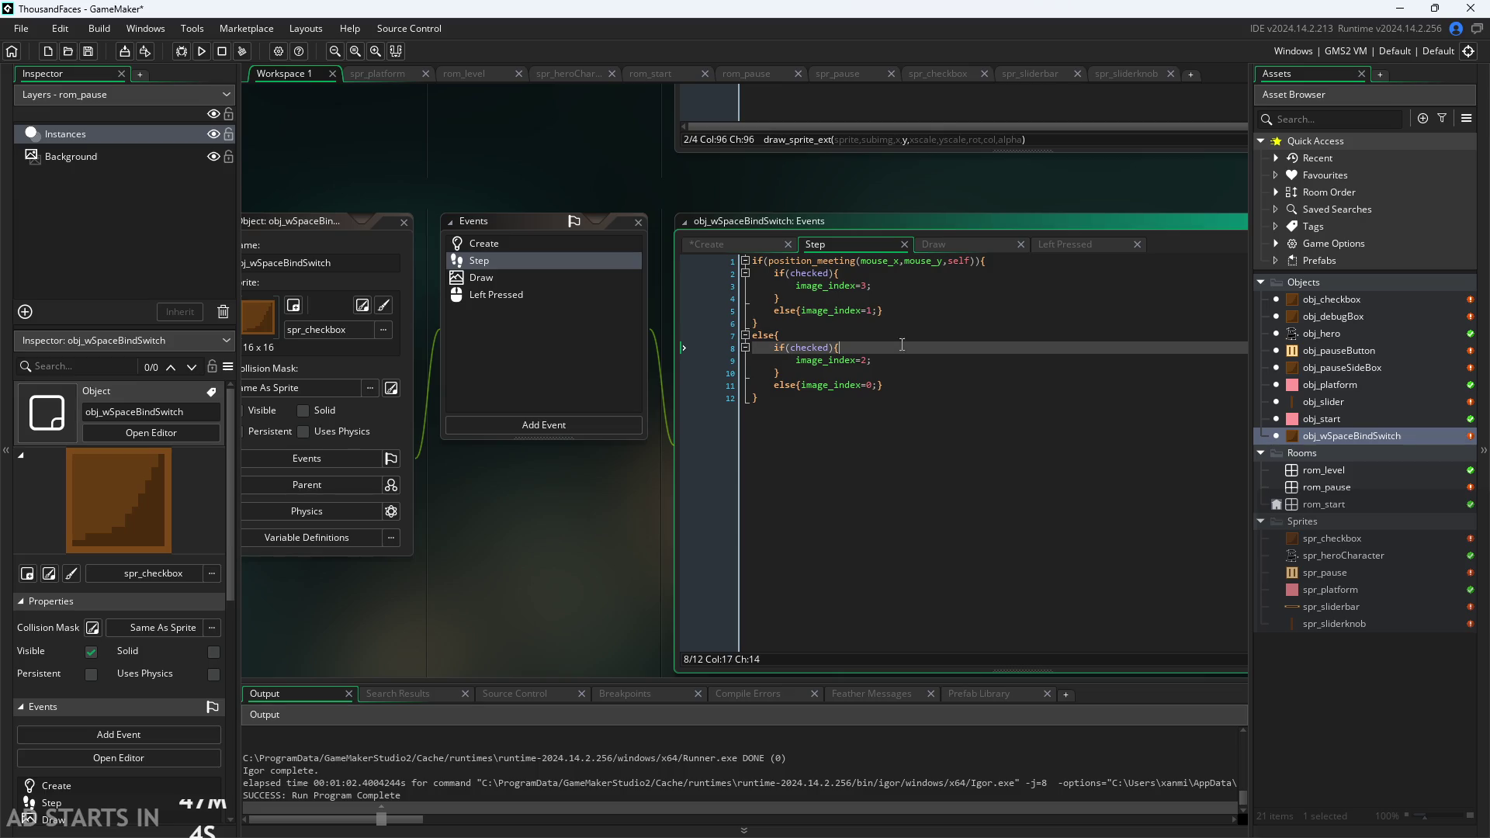
{"action": "left_click", "coordinate": [898, 361]}
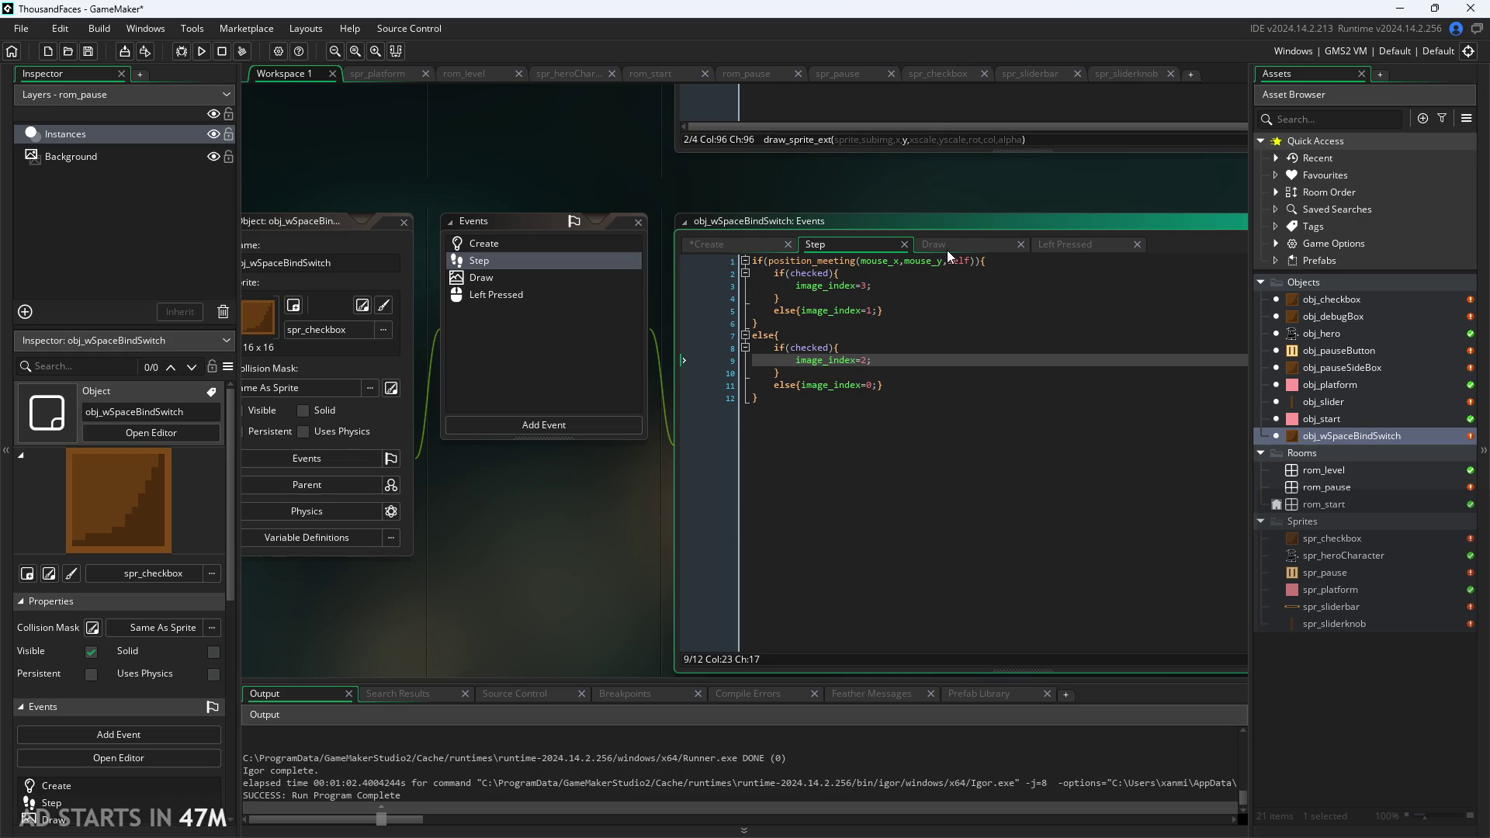
{"action": "double_click", "coordinate": [1335, 367]}
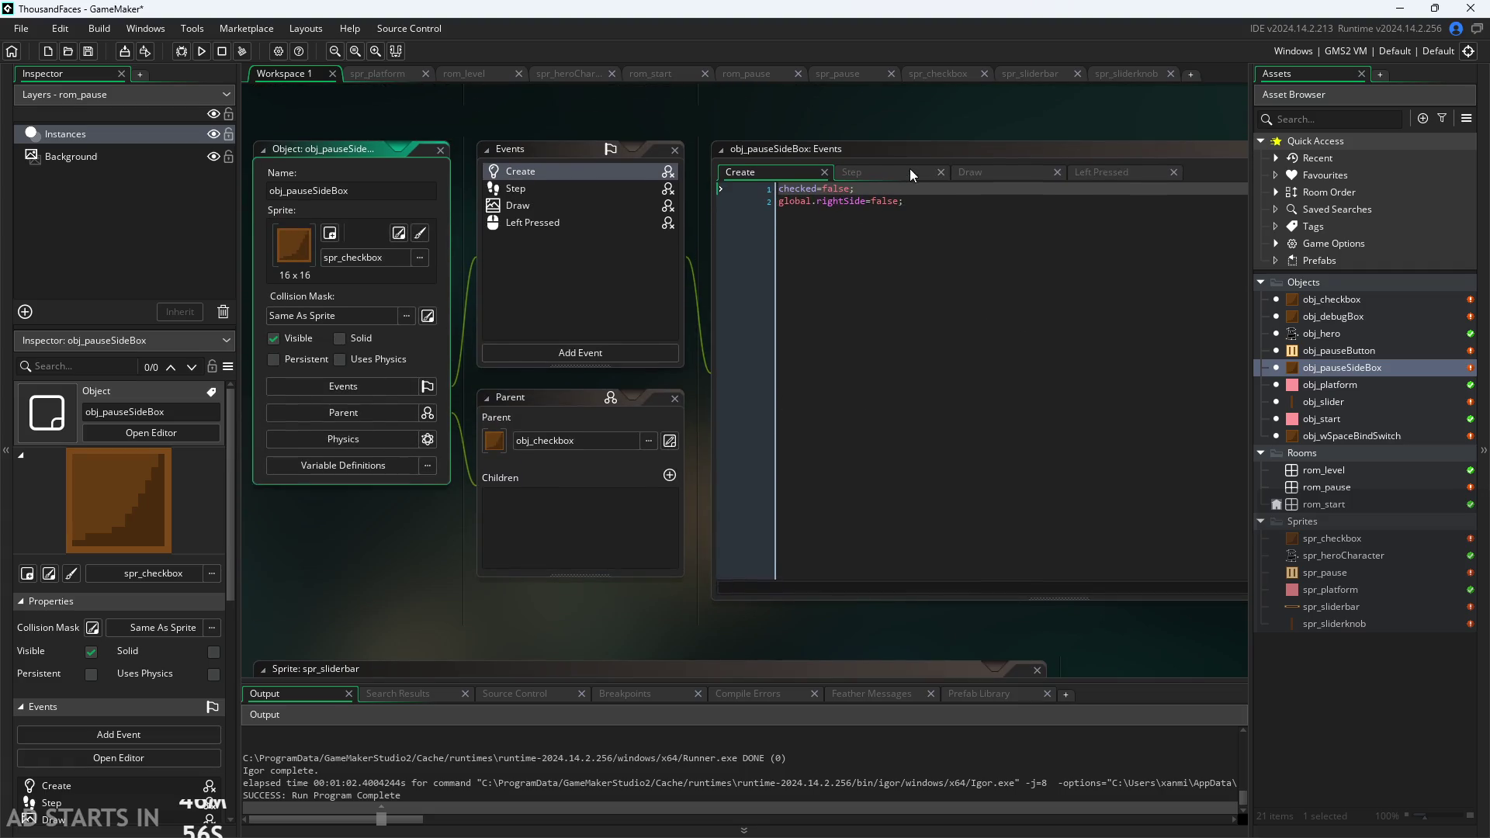
{"action": "left_click", "coordinate": [891, 172]}
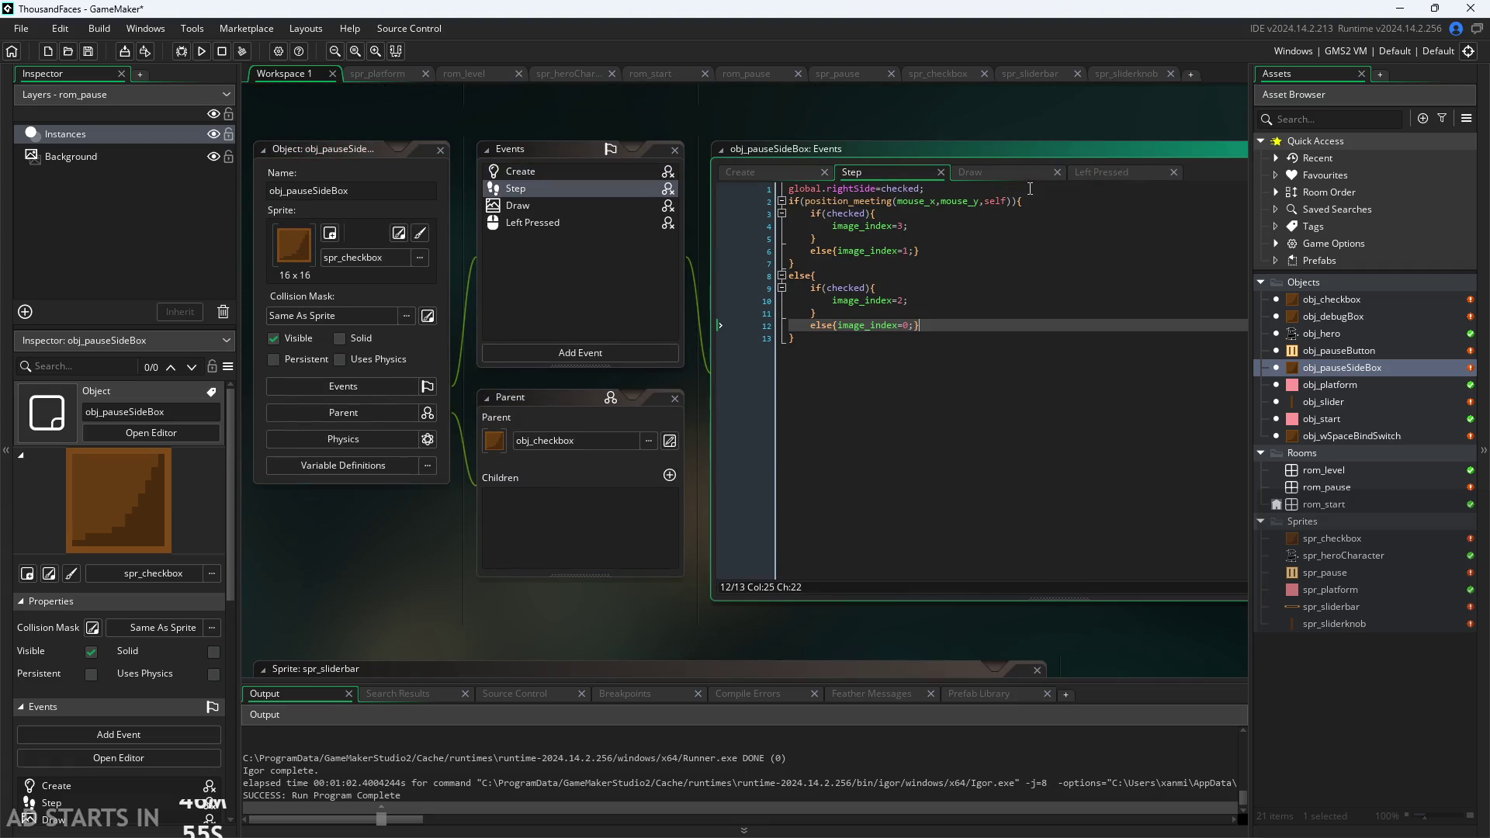
{"action": "double_click", "coordinate": [1324, 437]}
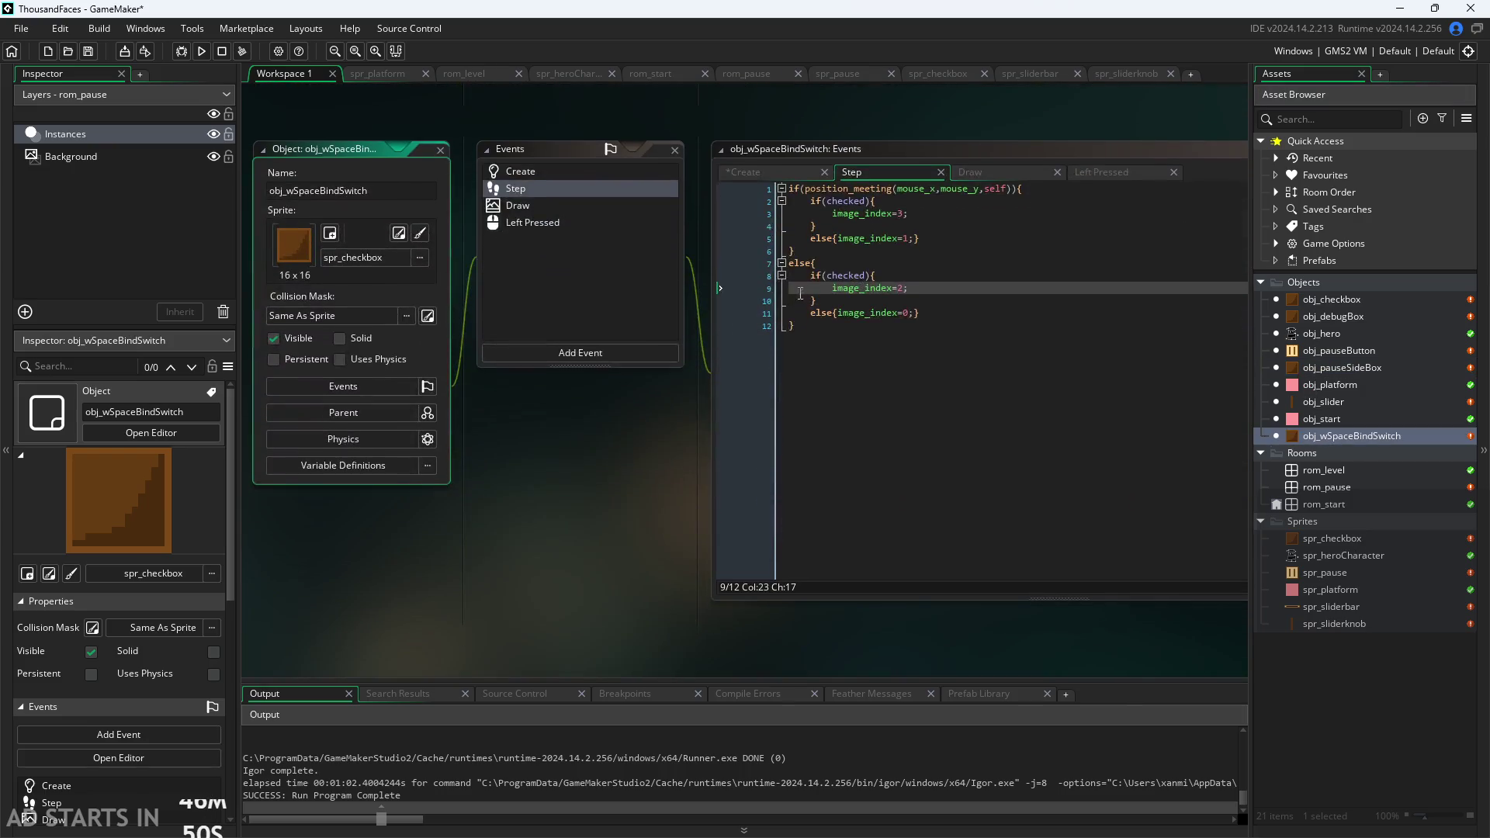
Insert global.spaceBind=checked; as the new first line of the Step event.
{"action": "left_click", "coordinate": [789, 190]}
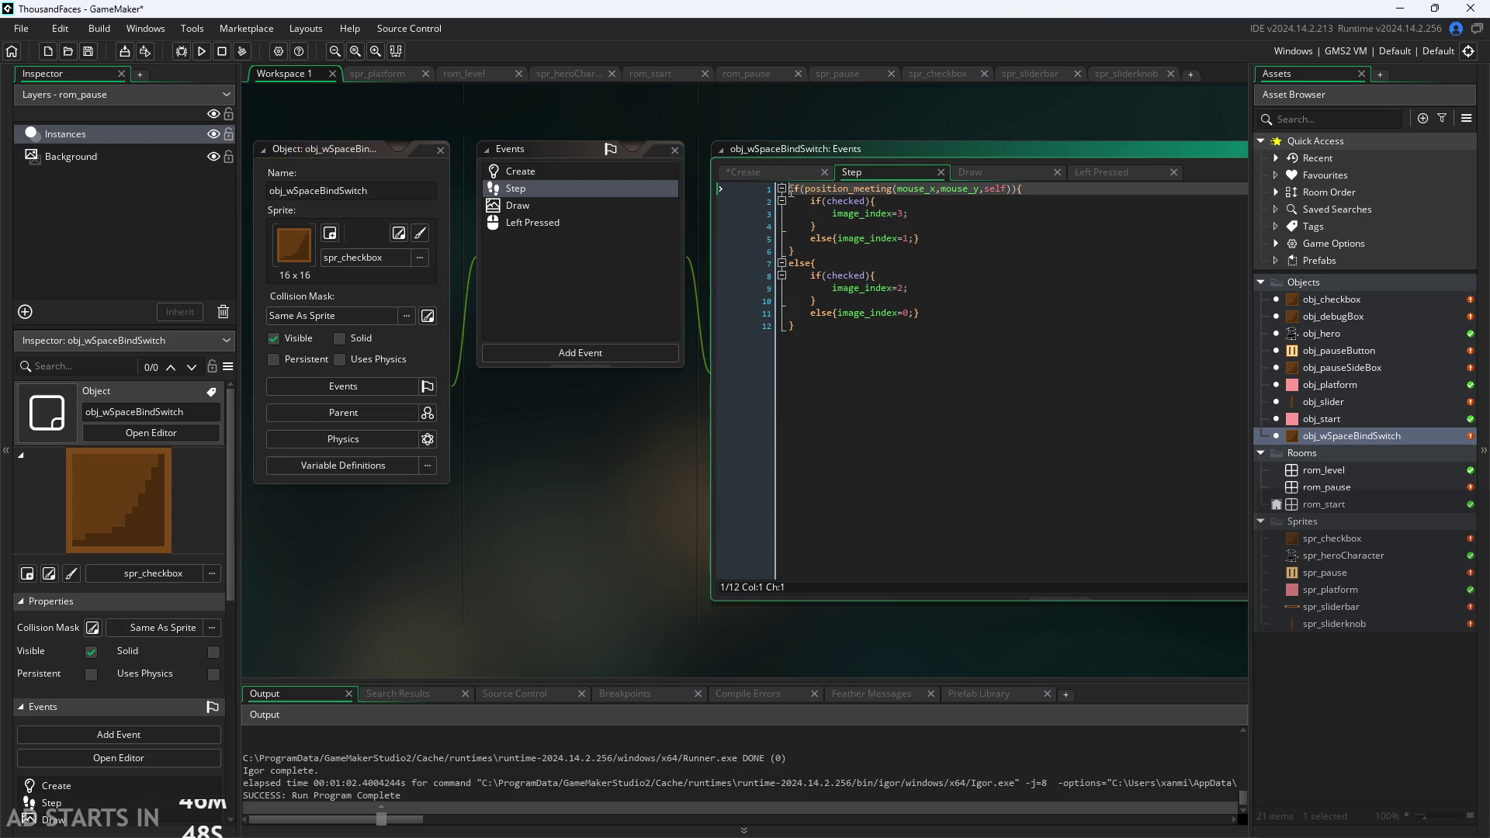
{"action": "key", "text": "Return"}
{"action": "key", "text": "Up"}
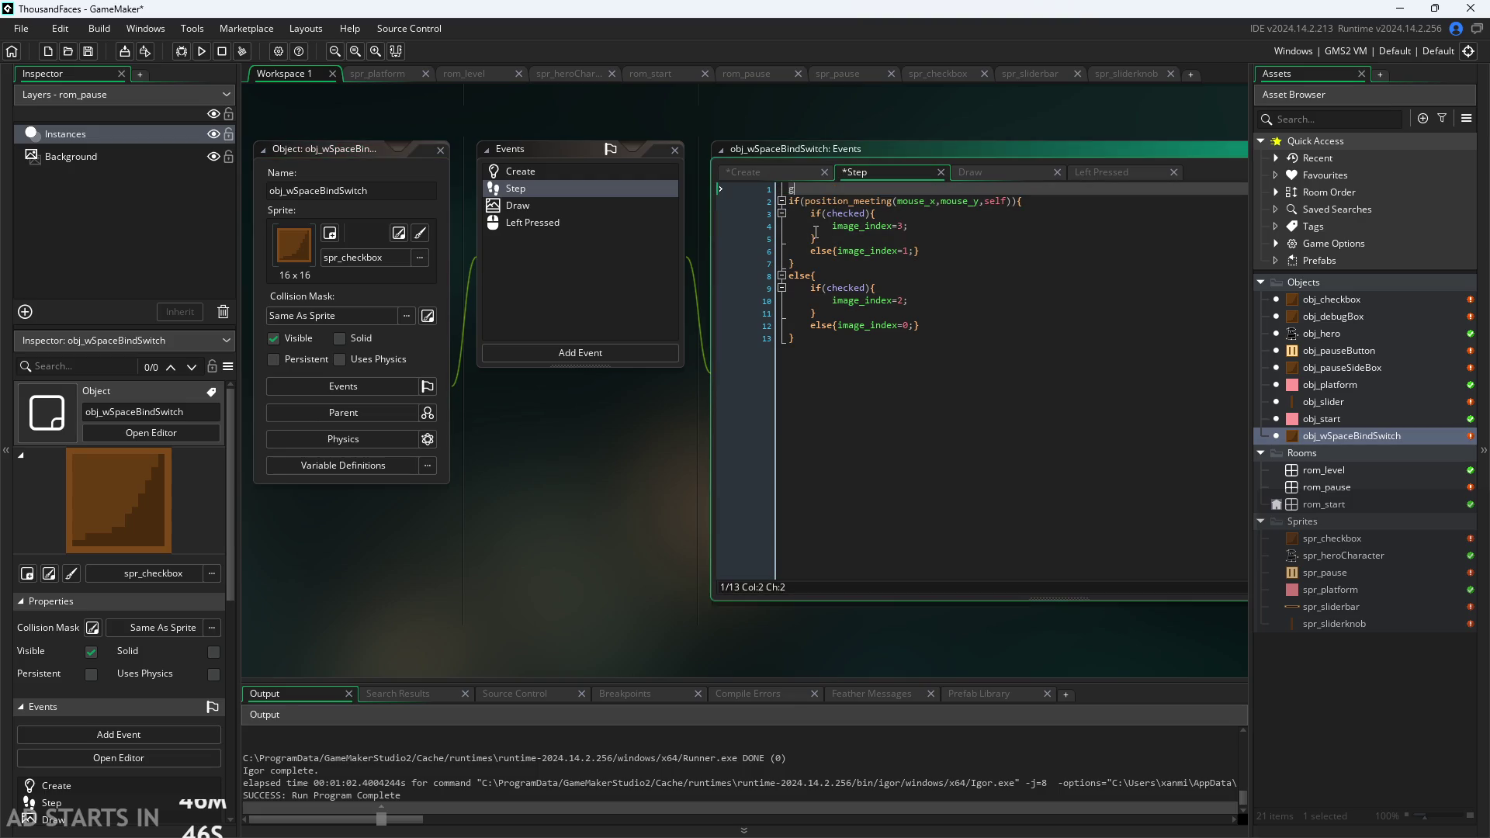
{"action": "type", "text": "lobal."}
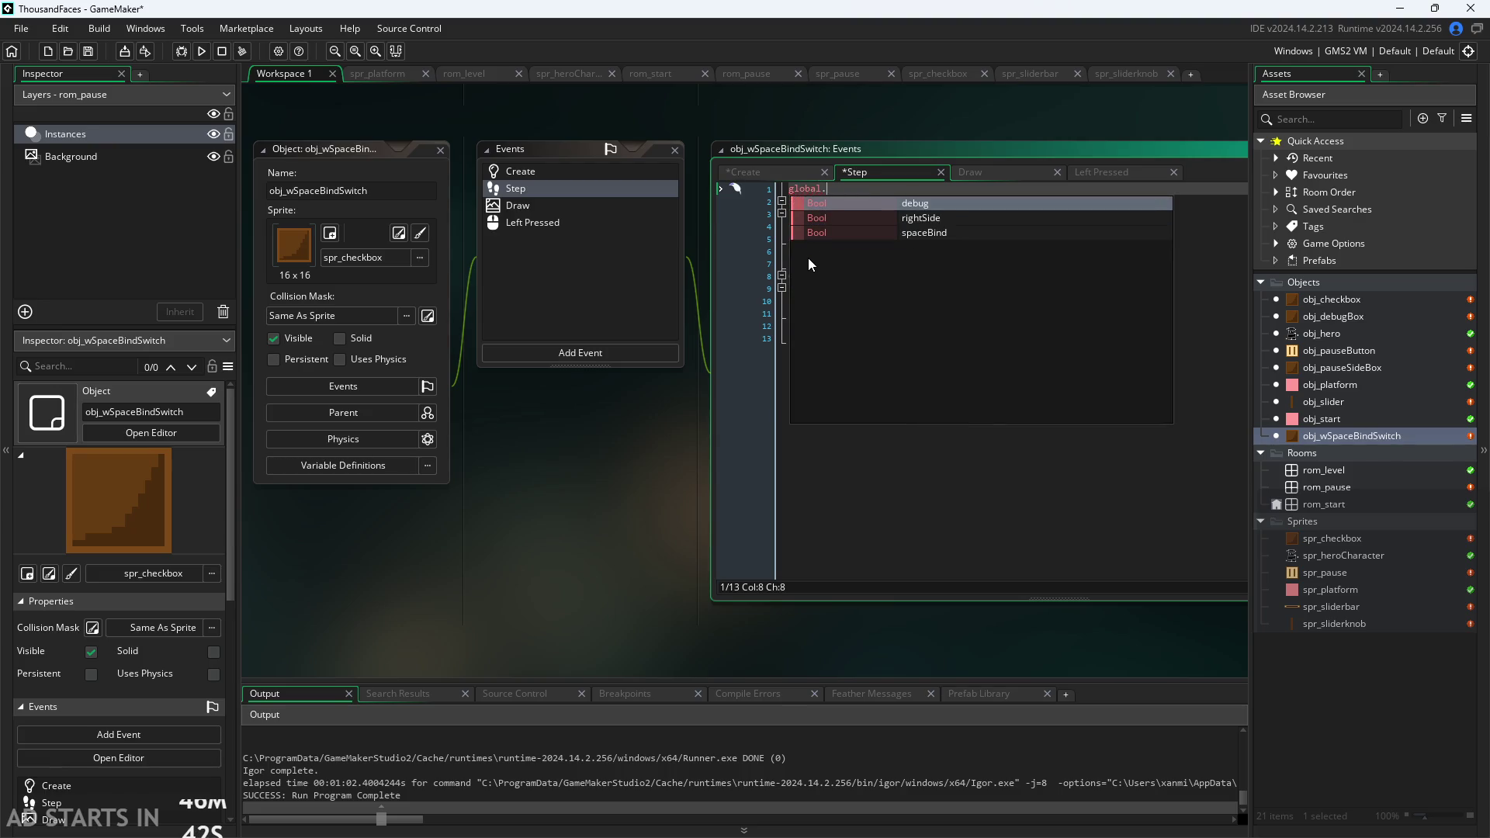
{"action": "left_click", "coordinate": [808, 236]}
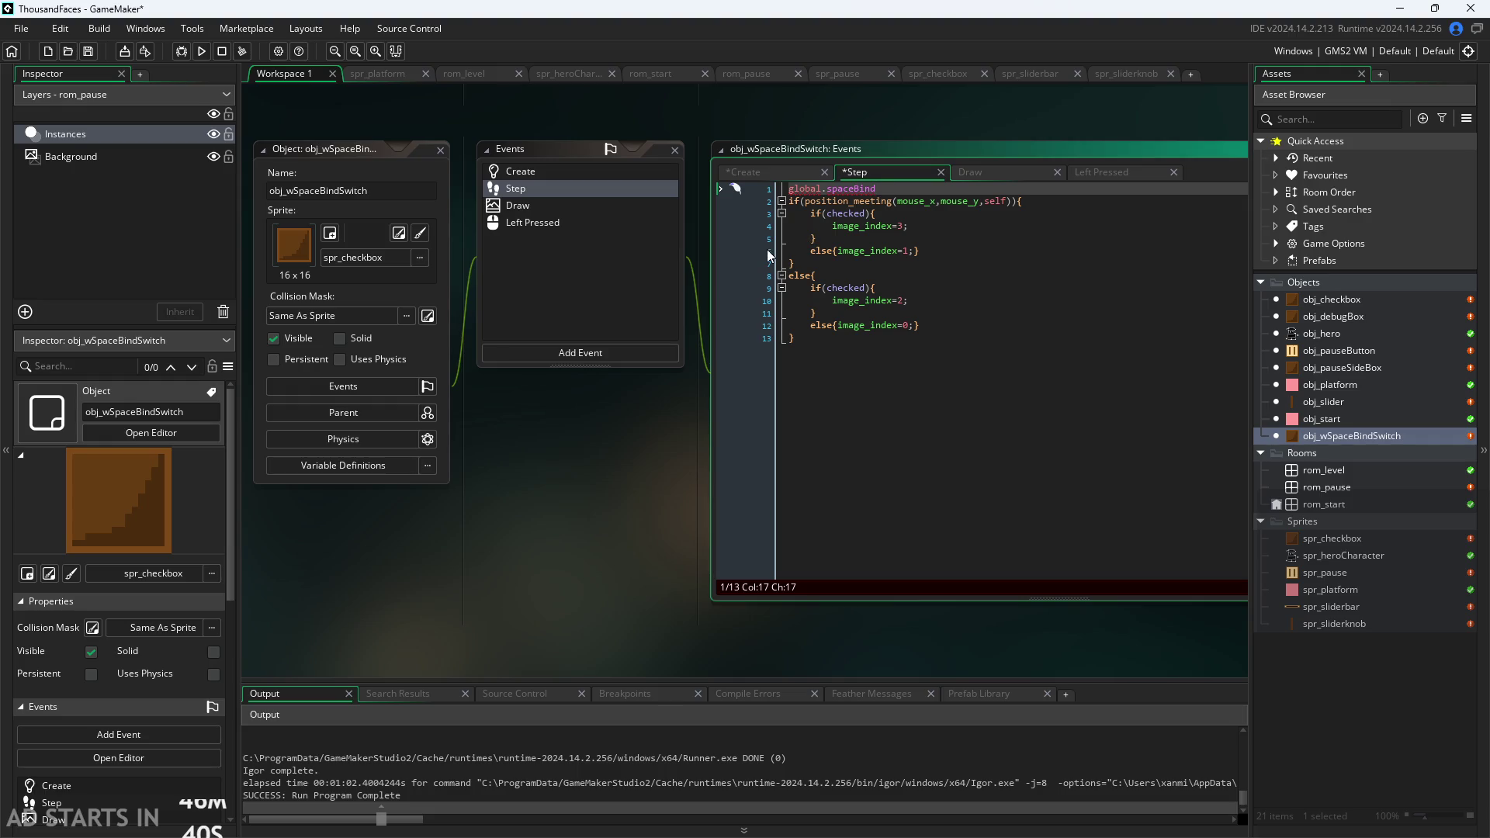
{"action": "type", "text": "=checked;"}
Look over the Draw and Left Pressed code, including the checked toggle, then return to Step.
{"action": "left_click", "coordinate": [1018, 167]}
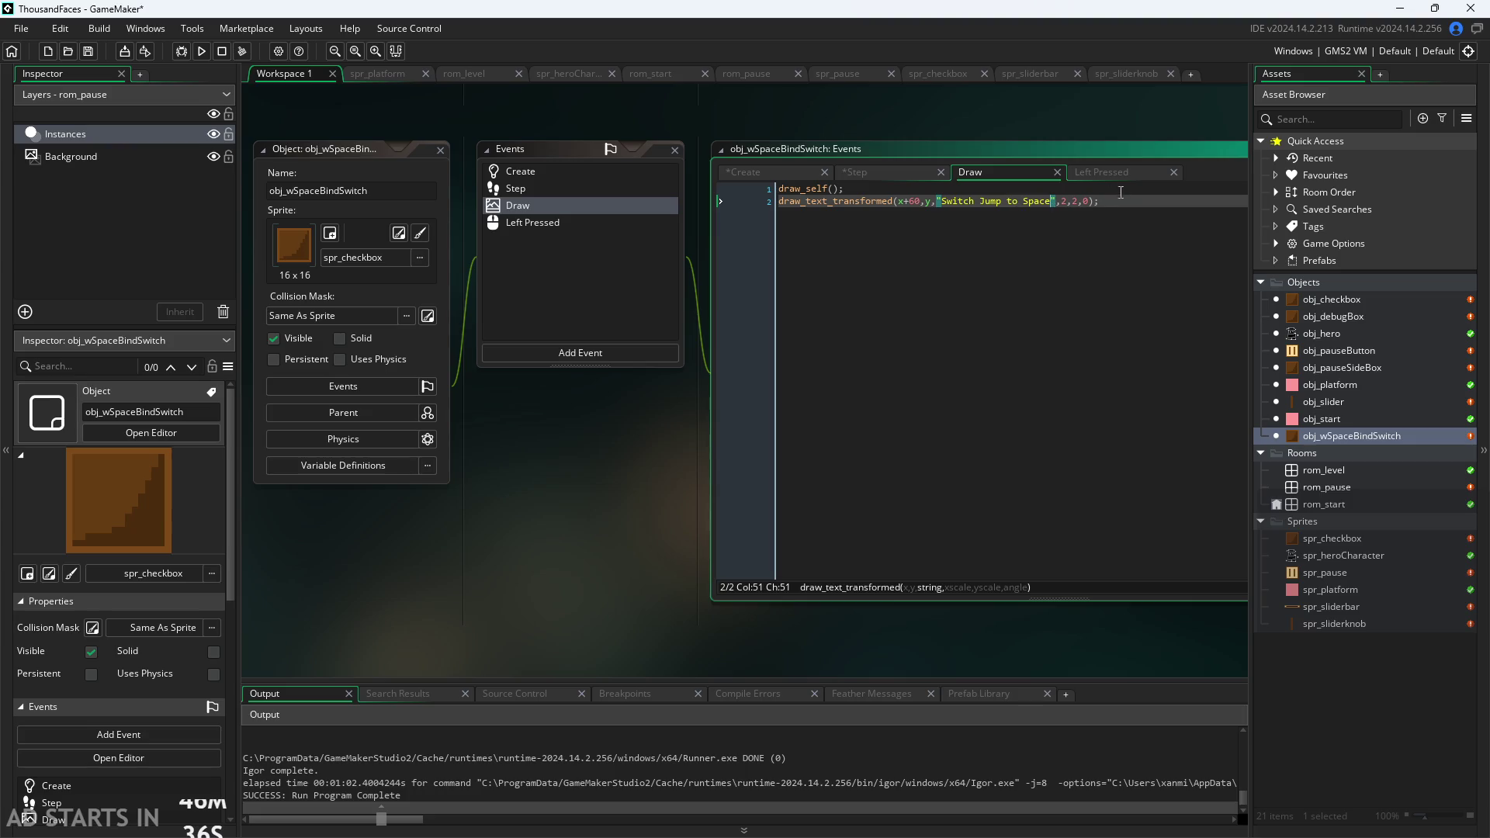
{"action": "left_click", "coordinate": [1120, 172]}
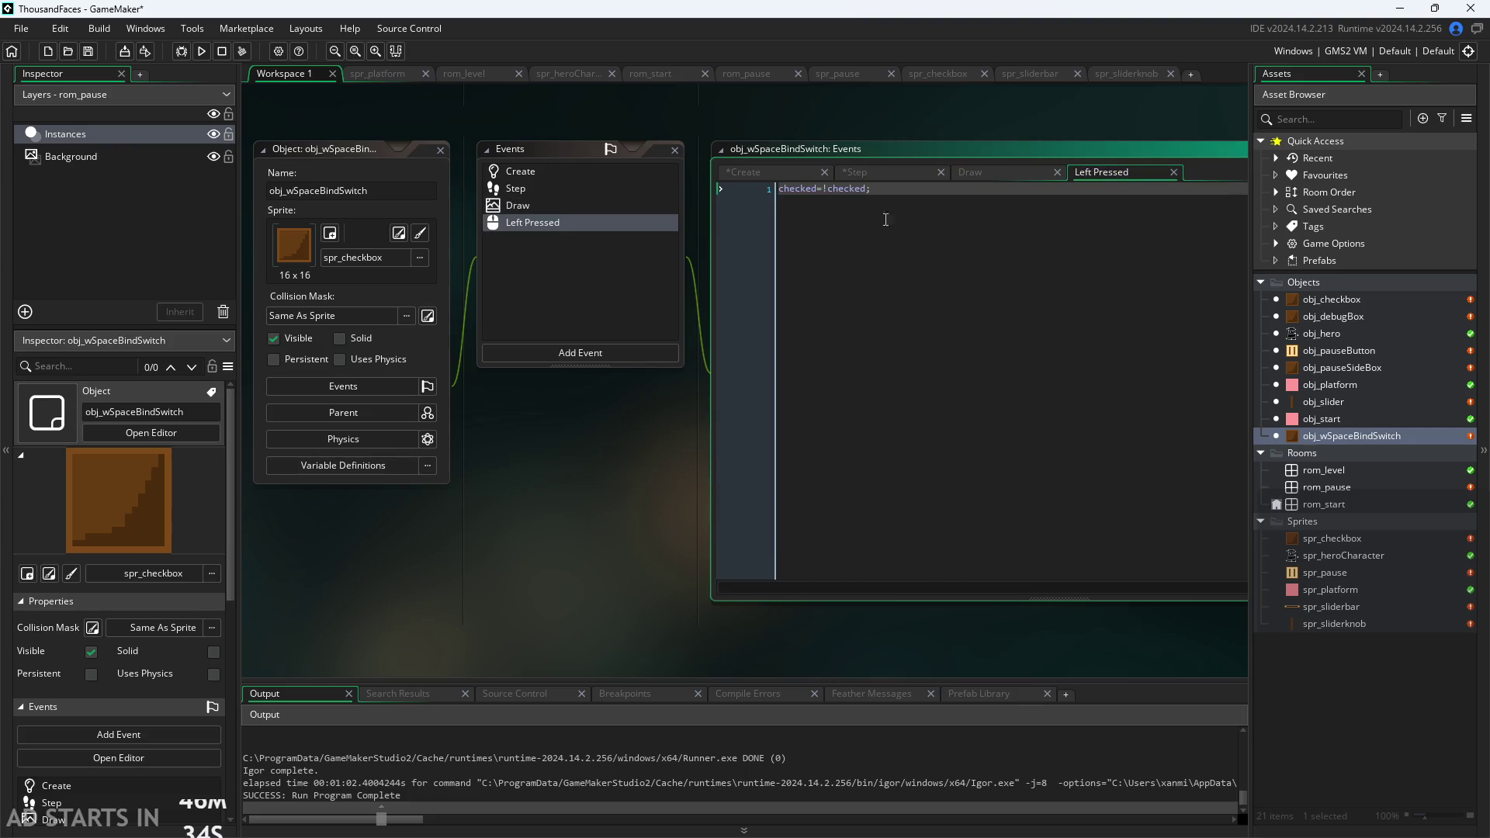
{"action": "left_click", "coordinate": [951, 186]}
{"action": "left_click", "coordinate": [867, 168]}
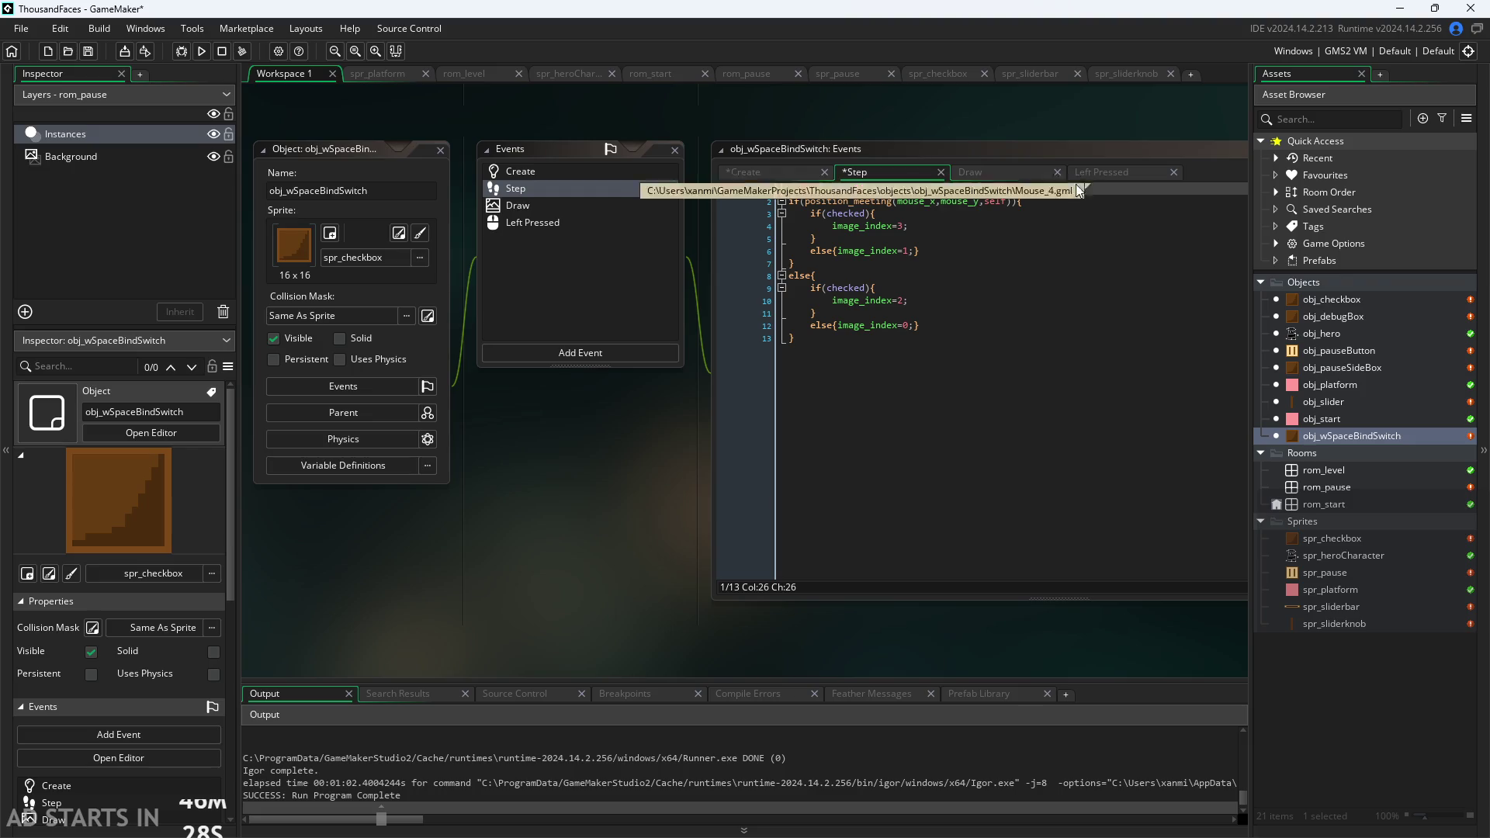
Read through obj_debugBox's Step code down to the image_index=2 line, then open obj_hero.
{"action": "double_click", "coordinate": [1349, 315]}
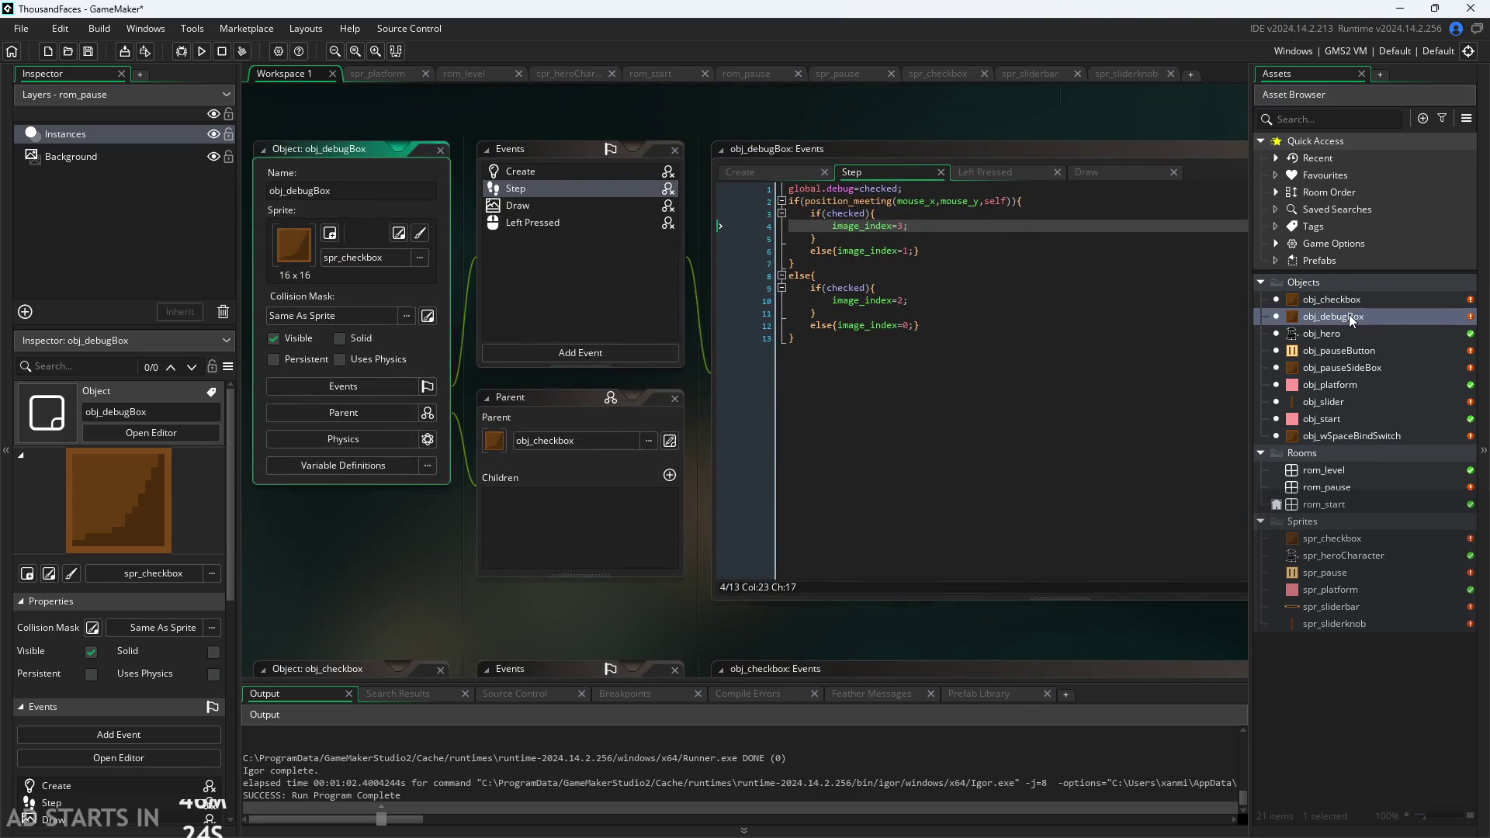
{"action": "left_click", "coordinate": [942, 259]}
{"action": "left_click", "coordinate": [959, 237]}
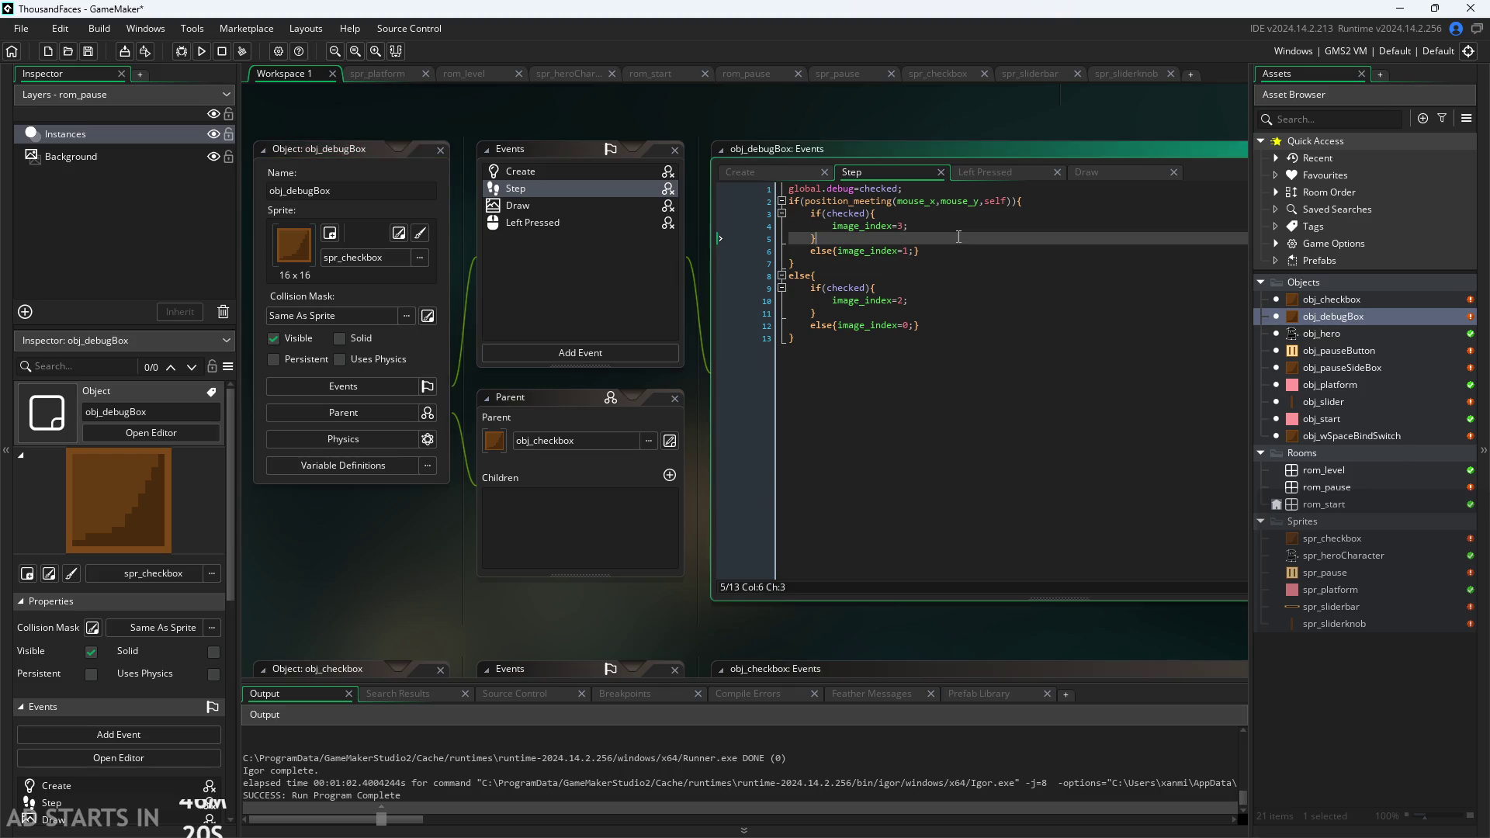
{"action": "key", "text": "Down"}
{"action": "key", "text": "Down"}
{"action": "key", "text": "Down"}
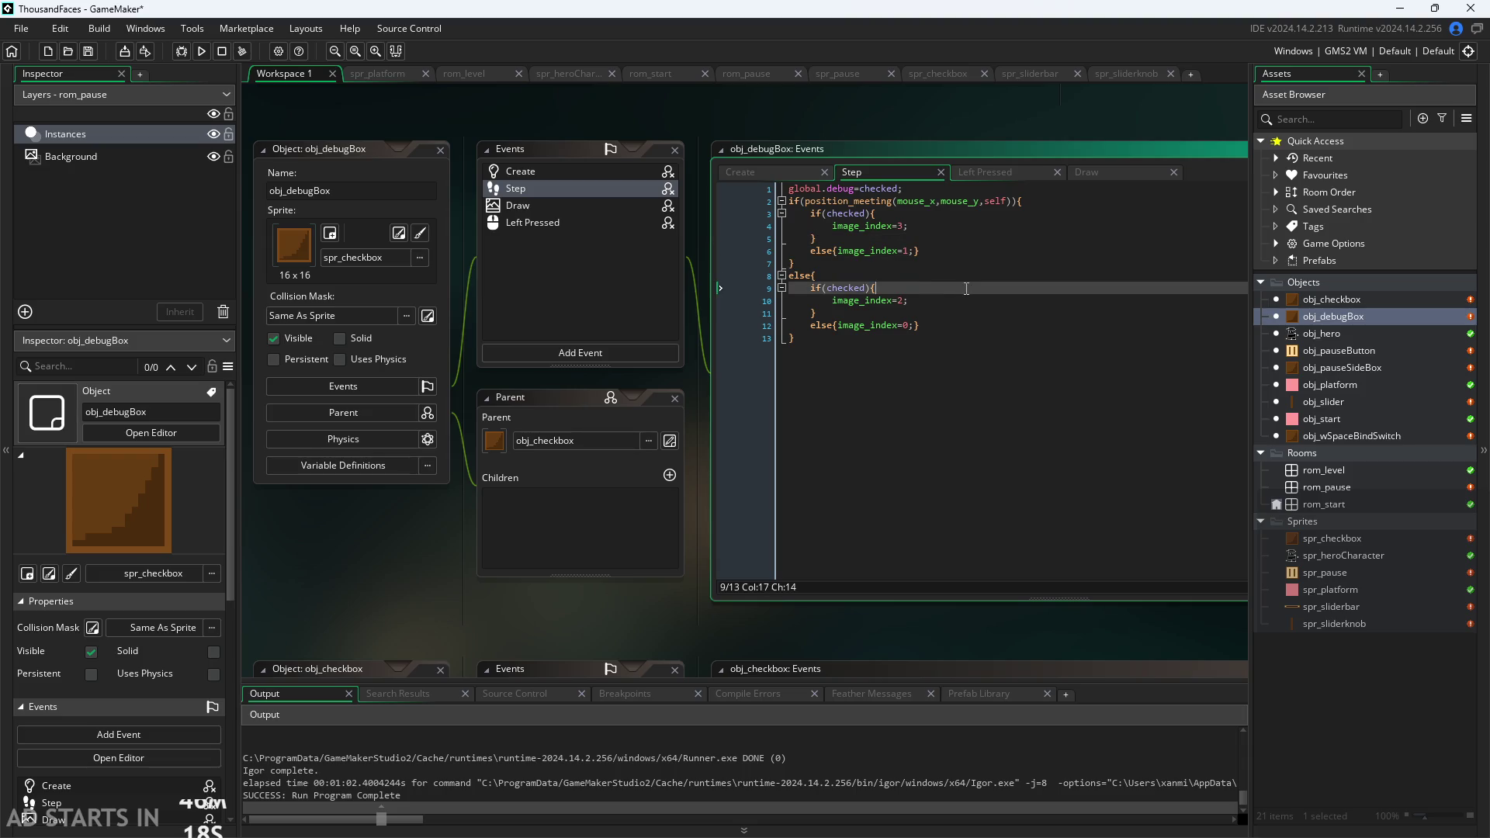
{"action": "key", "text": "Down"}
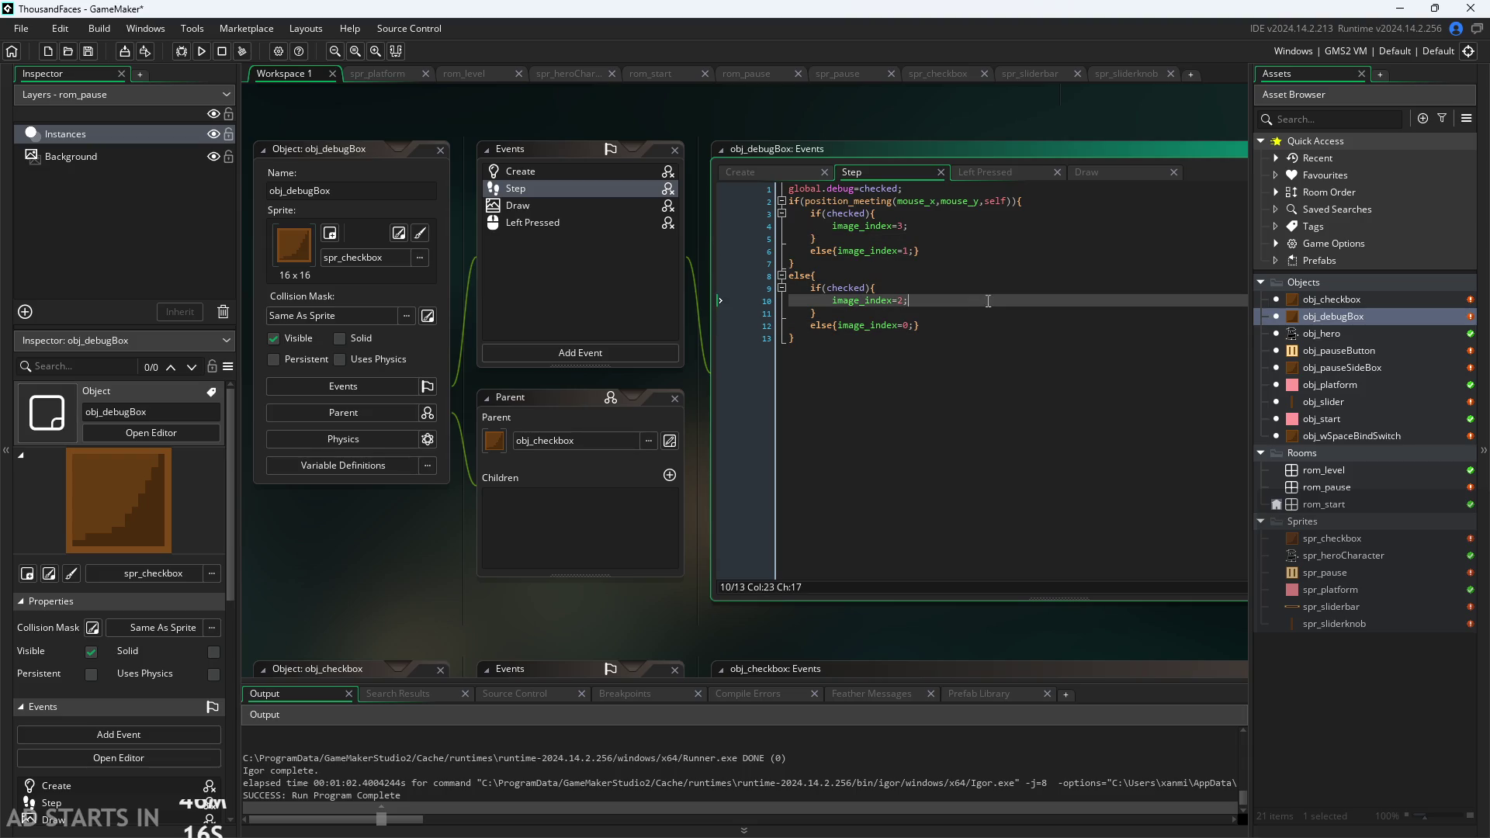
{"action": "key", "text": "End"}
{"action": "key", "text": "Up"}
{"action": "key", "text": "Up"}
{"action": "double_click", "coordinate": [1366, 333]}
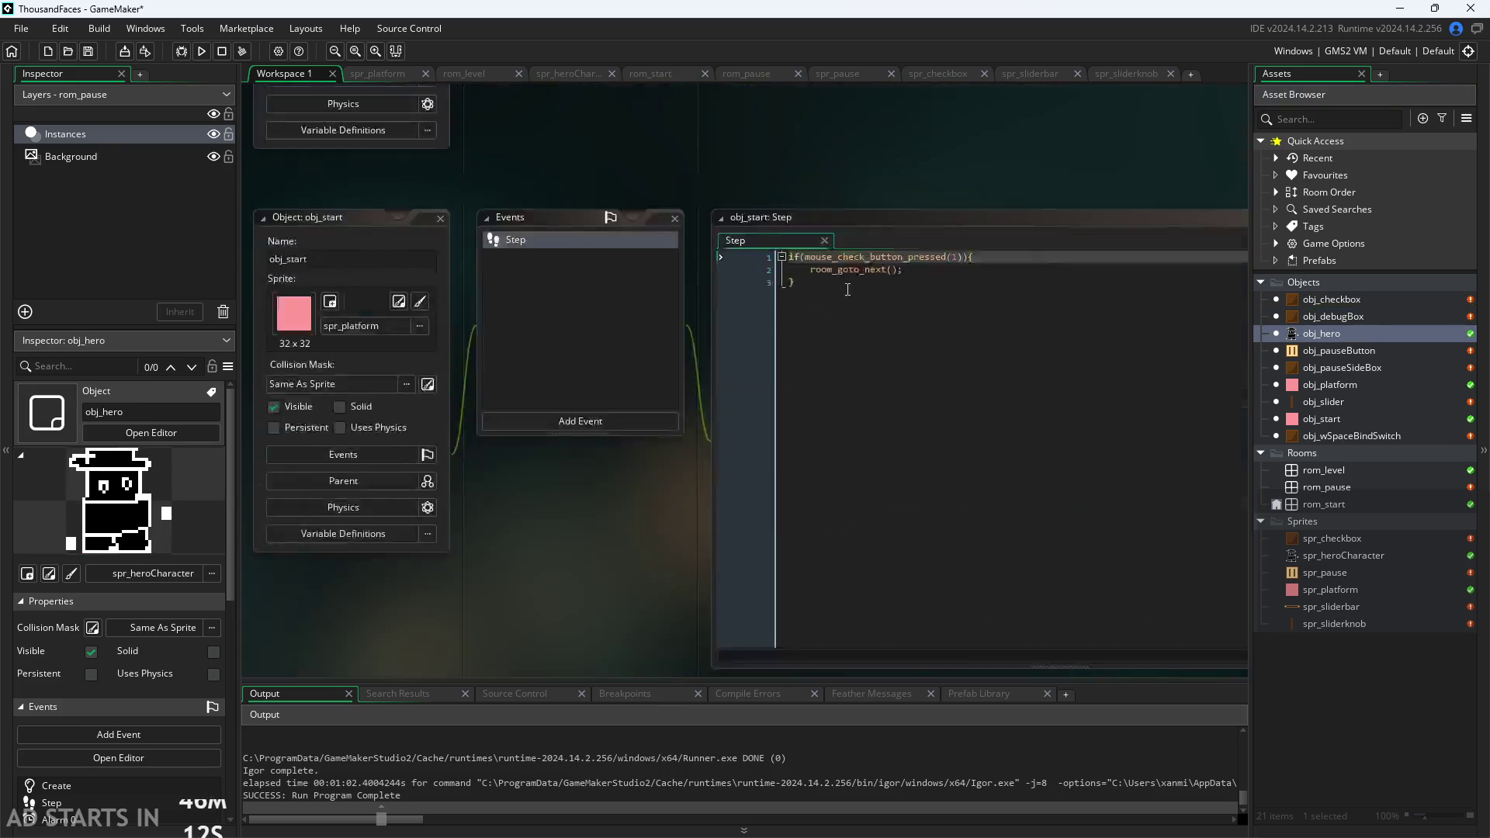
Scroll obj_hero's Step code up to the ord("W") jump check and type 'if(' on line 48.
{"action": "scroll", "coordinate": [687, 465], "scroll_direction": "up", "scroll_amount": 10}
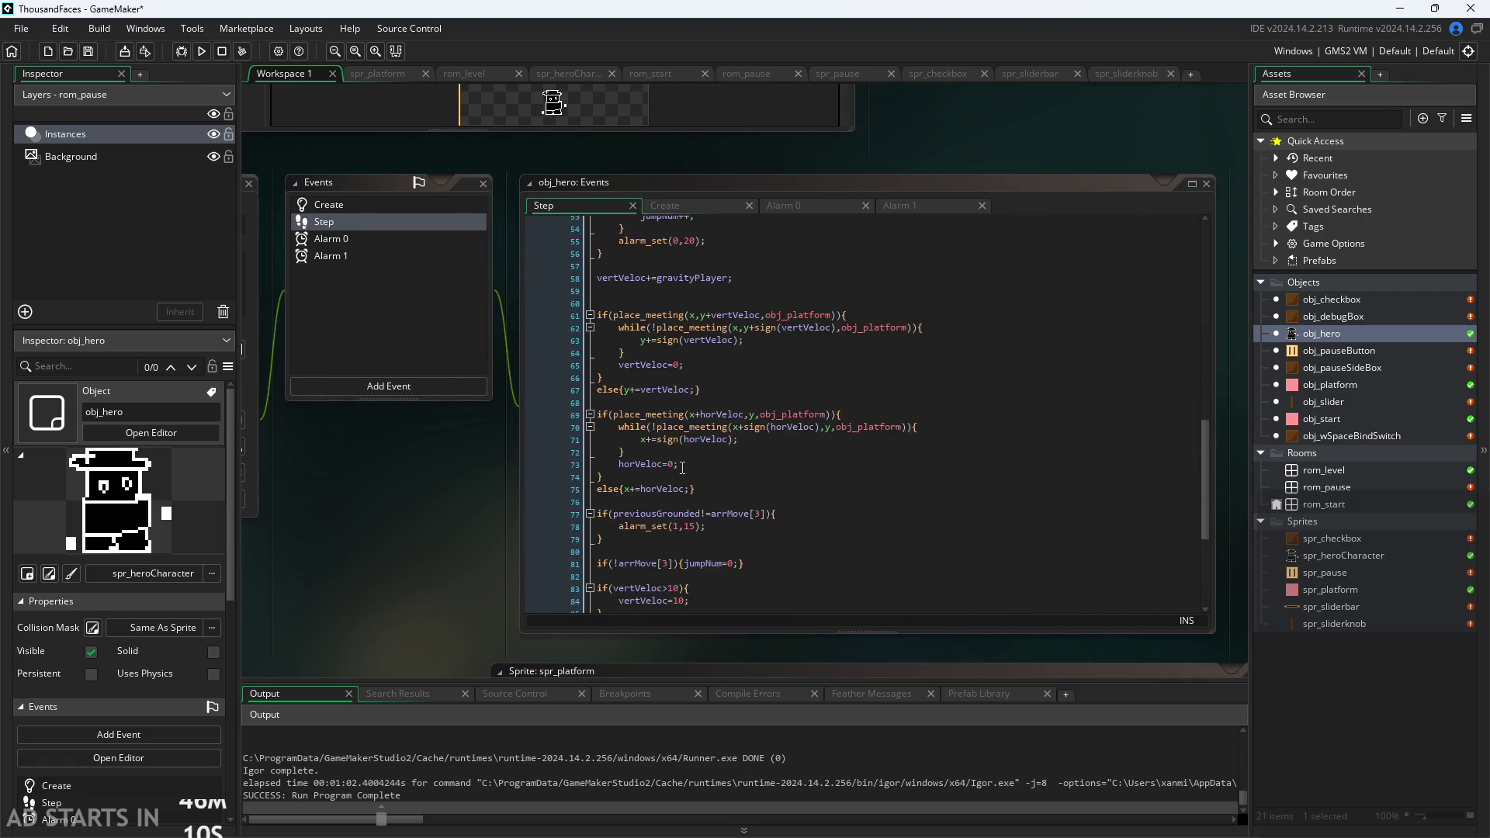
{"action": "scroll", "coordinate": [687, 465], "scroll_direction": "up", "scroll_amount": 2}
{"action": "scroll", "coordinate": [449, 520], "scroll_direction": "up", "scroll_amount": 3}
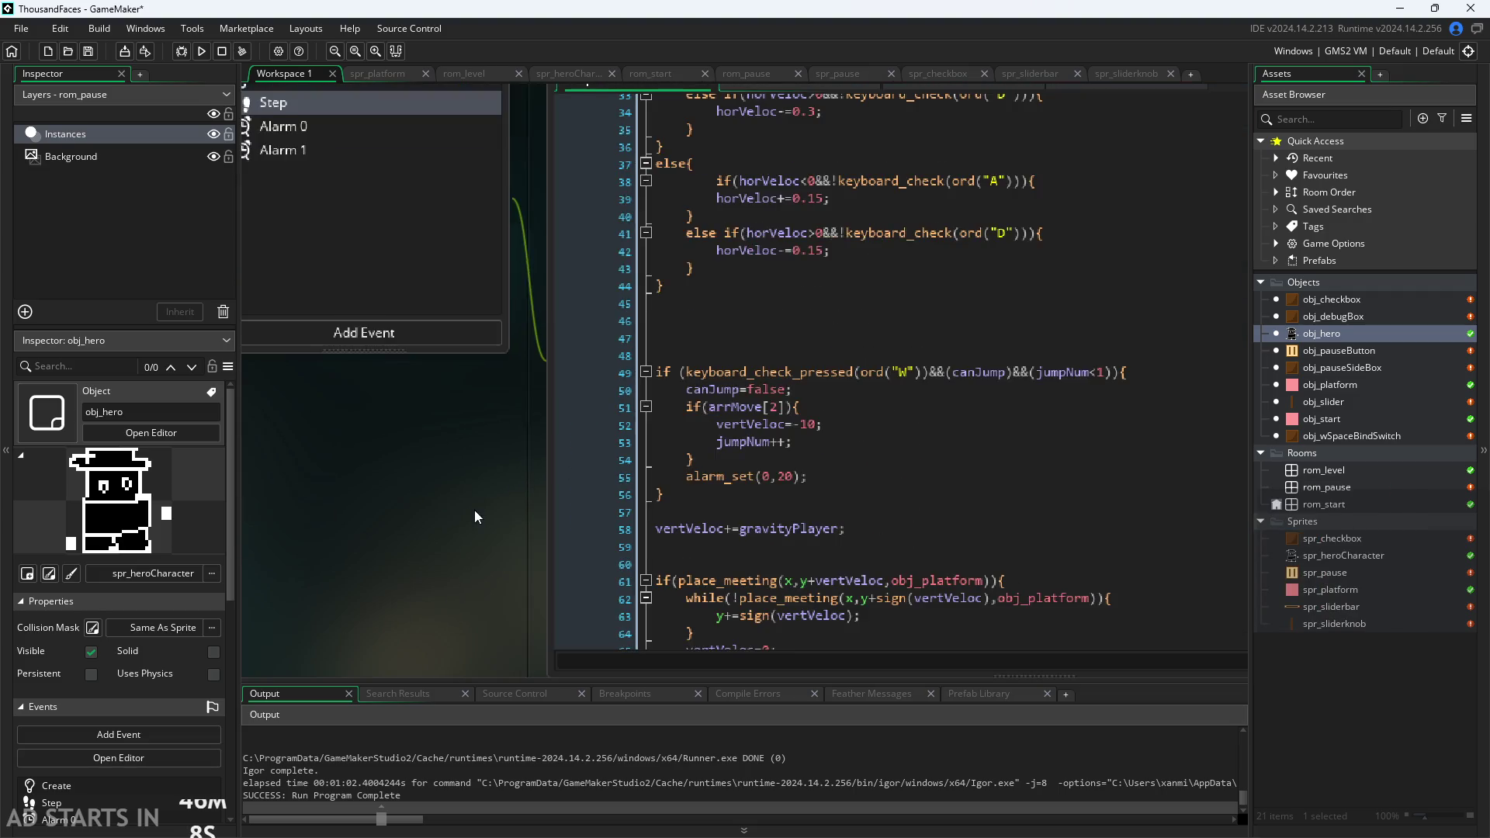
{"action": "scroll", "coordinate": [671, 490], "scroll_direction": "up", "scroll_amount": 1}
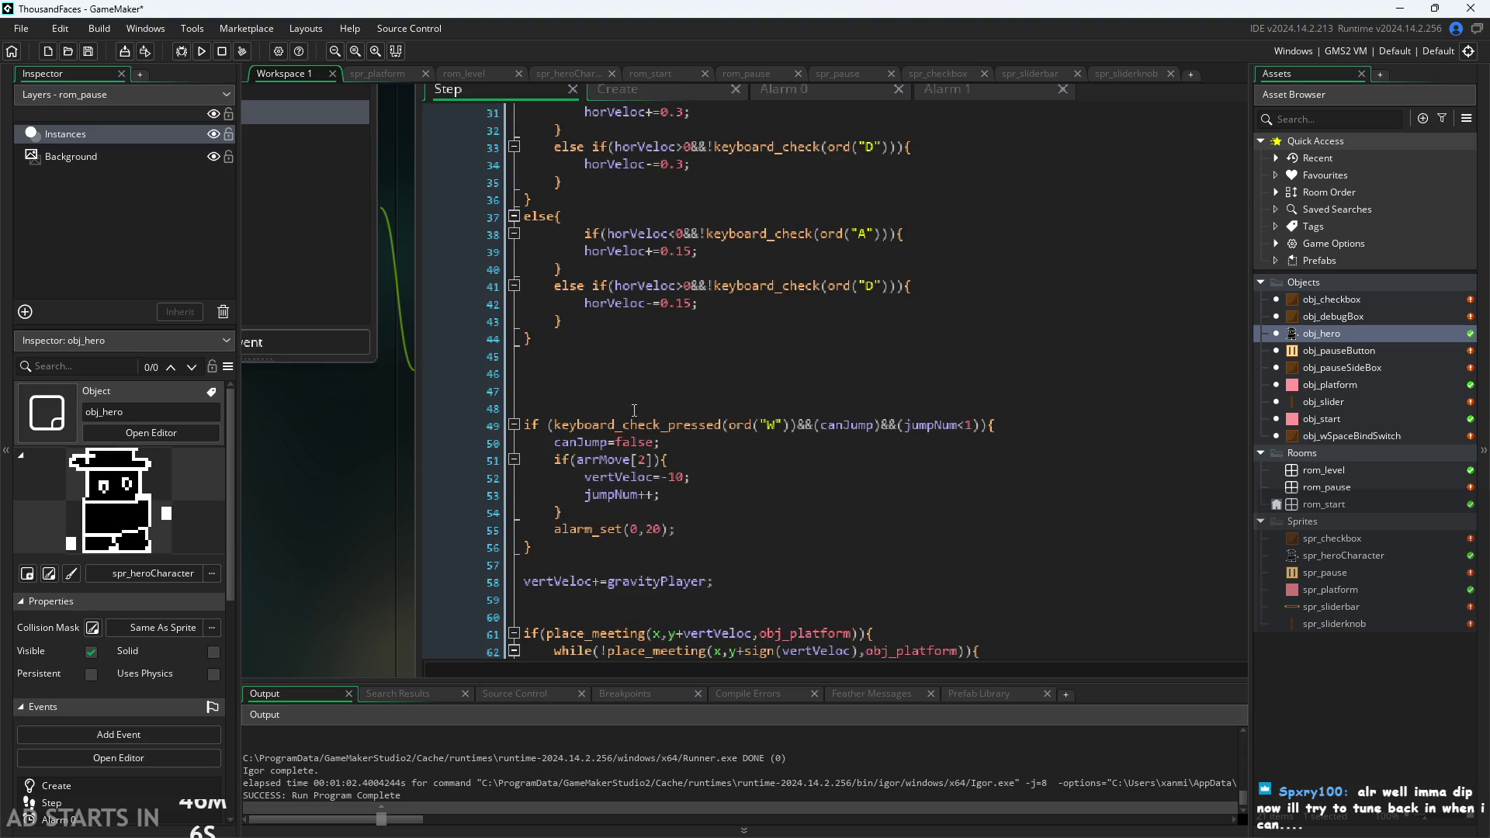
{"action": "left_click", "coordinate": [736, 409]}
{"action": "mouse_move", "coordinate": [736, 415]}
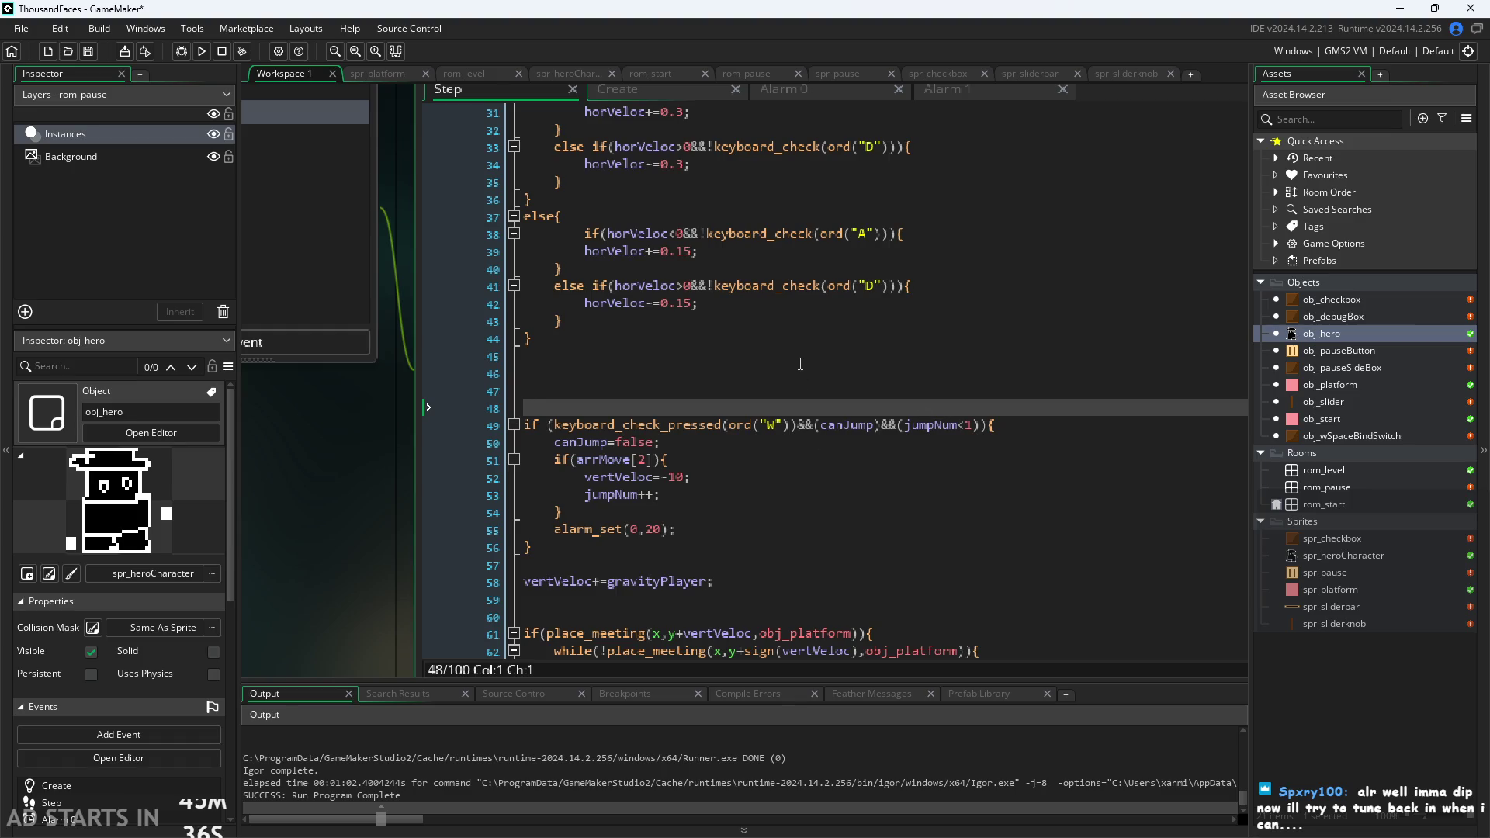
{"action": "type", "text": "if("}
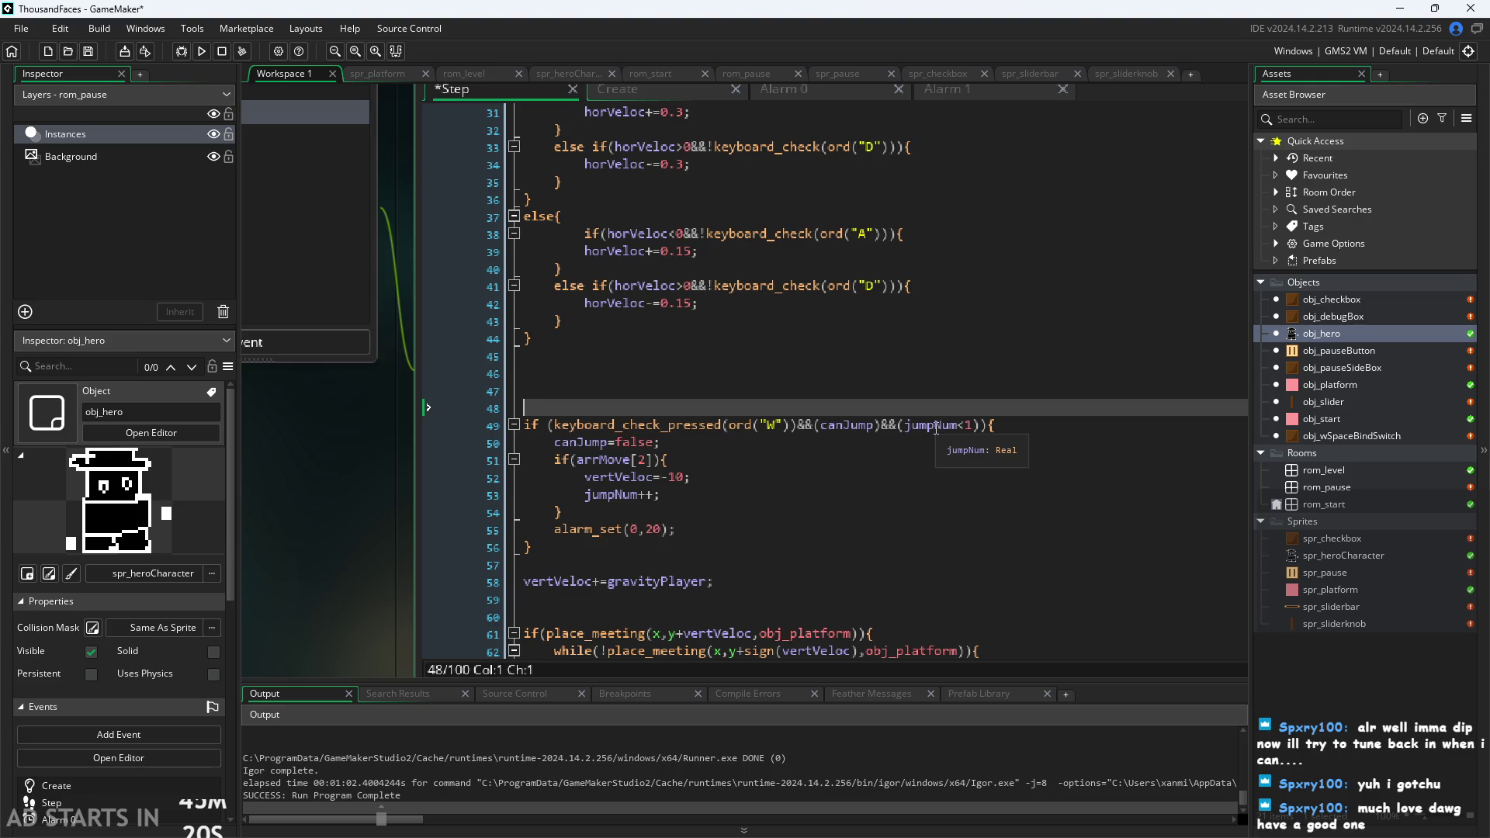
Append ||keyboard_check_pressed(vk_space) to the W jump check on line 49 and save.
{"action": "left_click", "coordinate": [792, 425]}
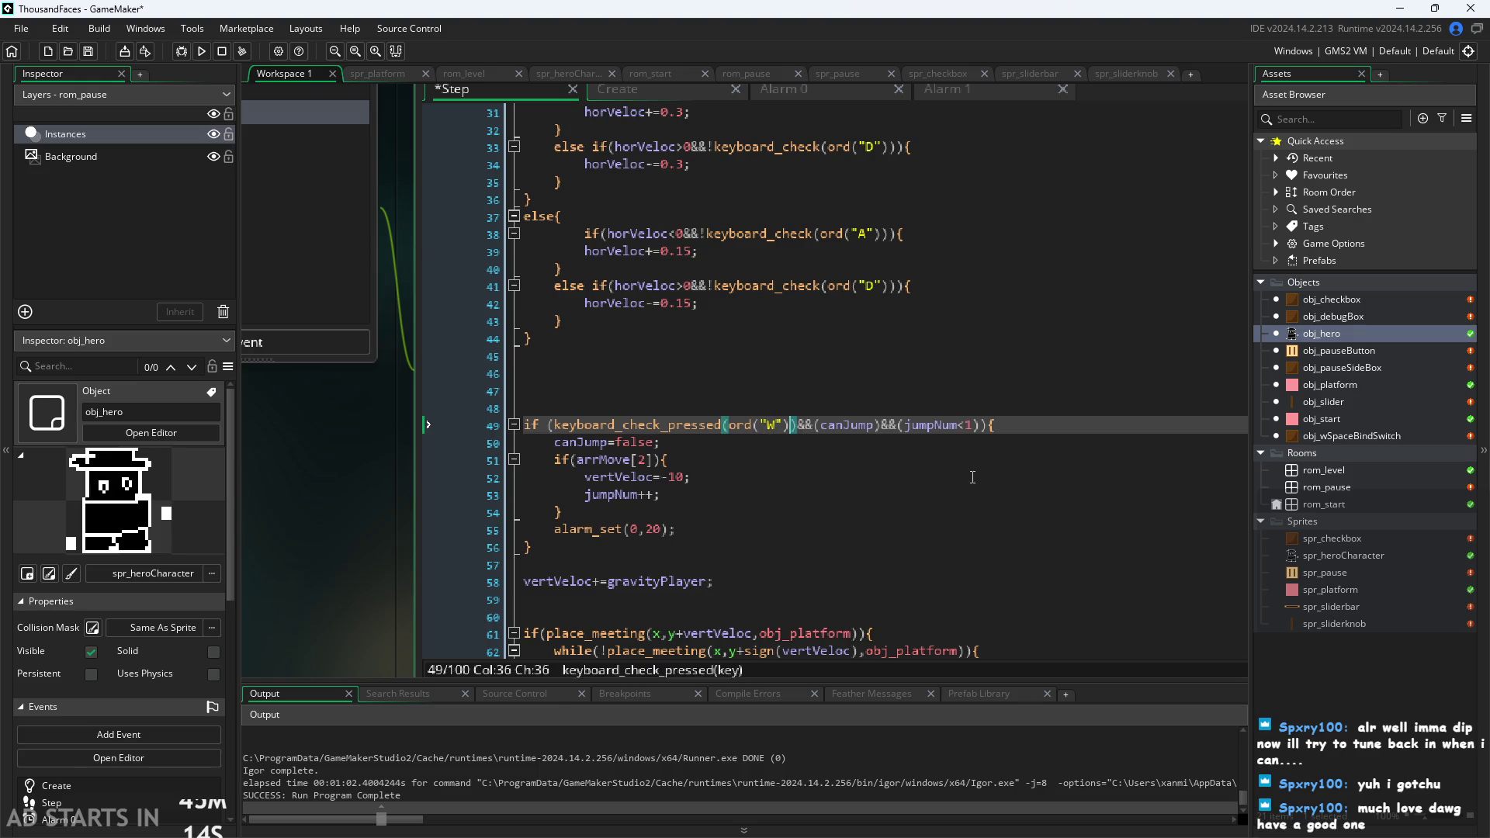
{"action": "key", "text": "Right"}
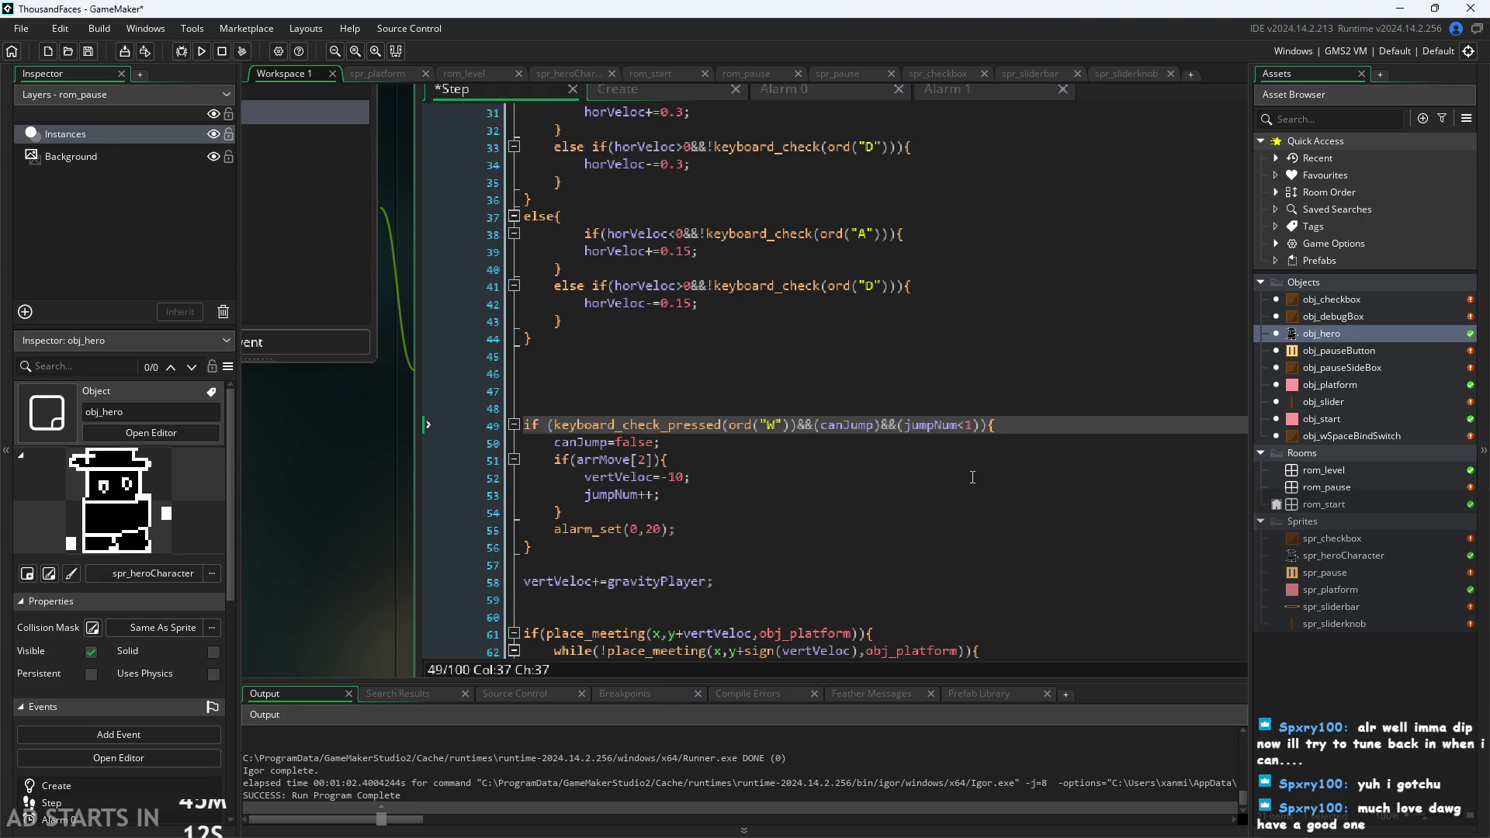
{"action": "type", "text": "||"}
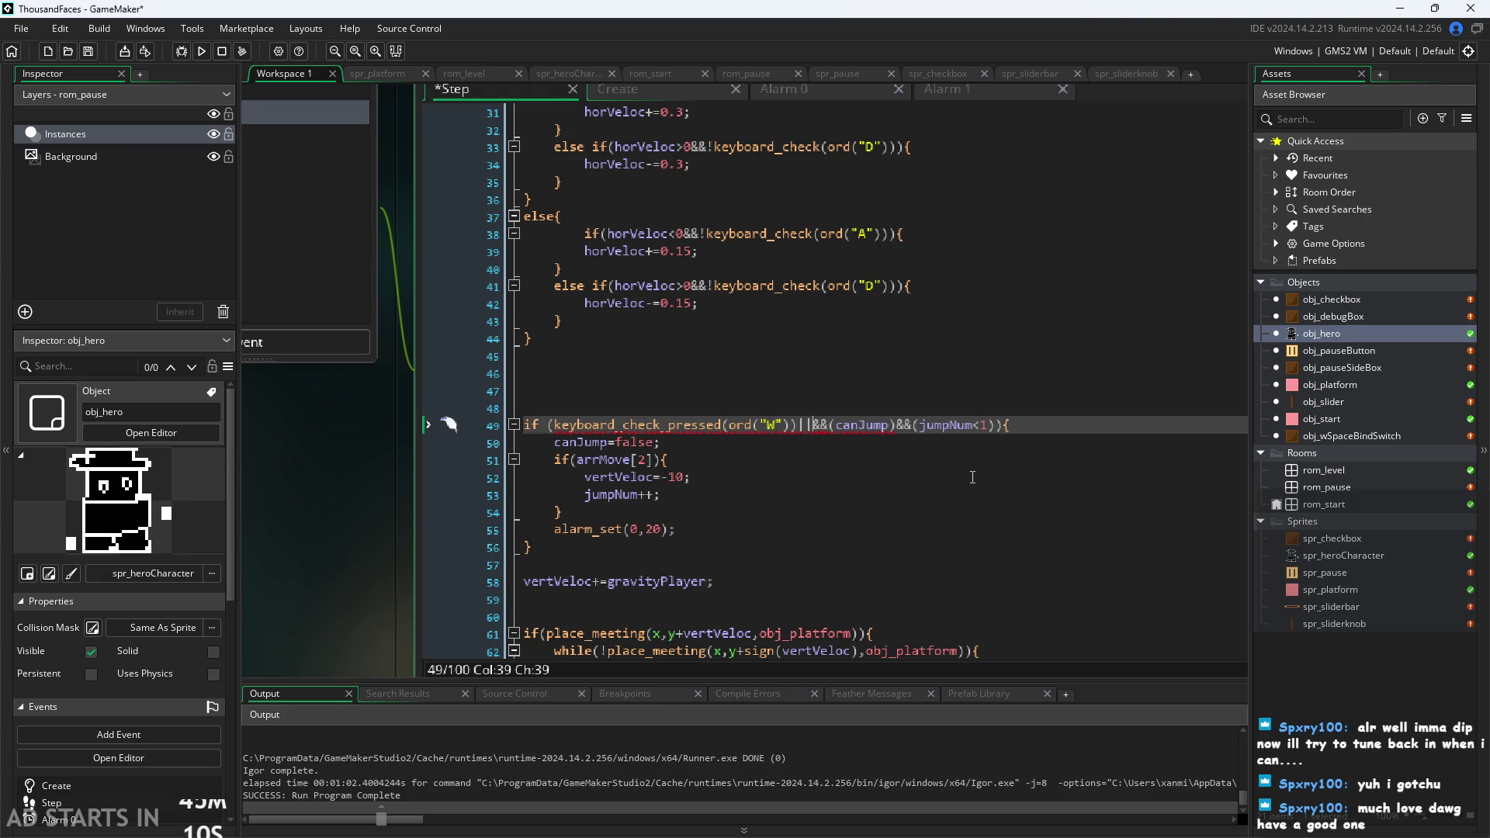
{"action": "type", "text": "keyboard"}
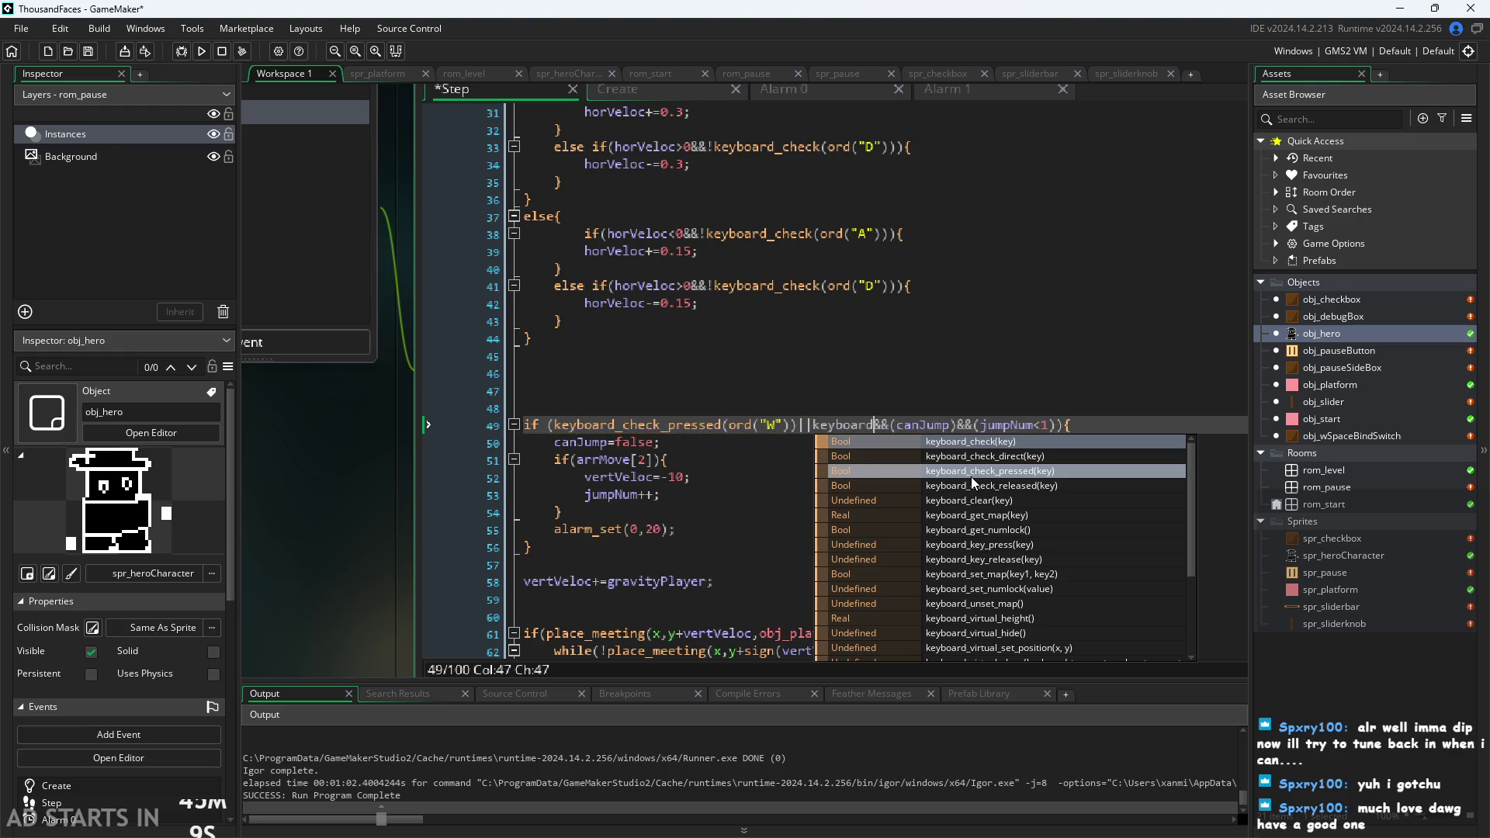
{"action": "left_click", "coordinate": [971, 477]}
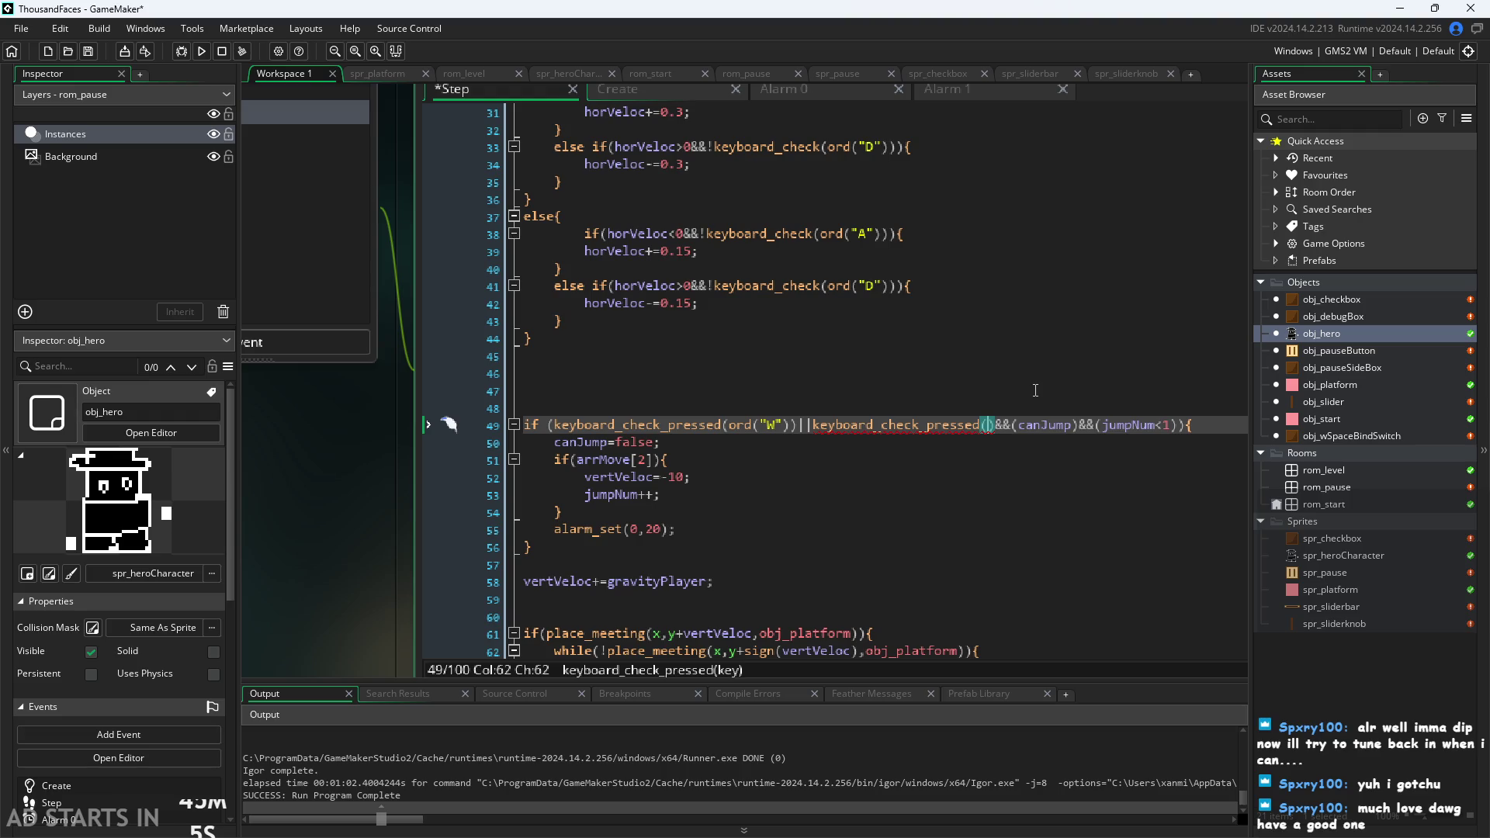
{"action": "type", "text": "vk_space"}
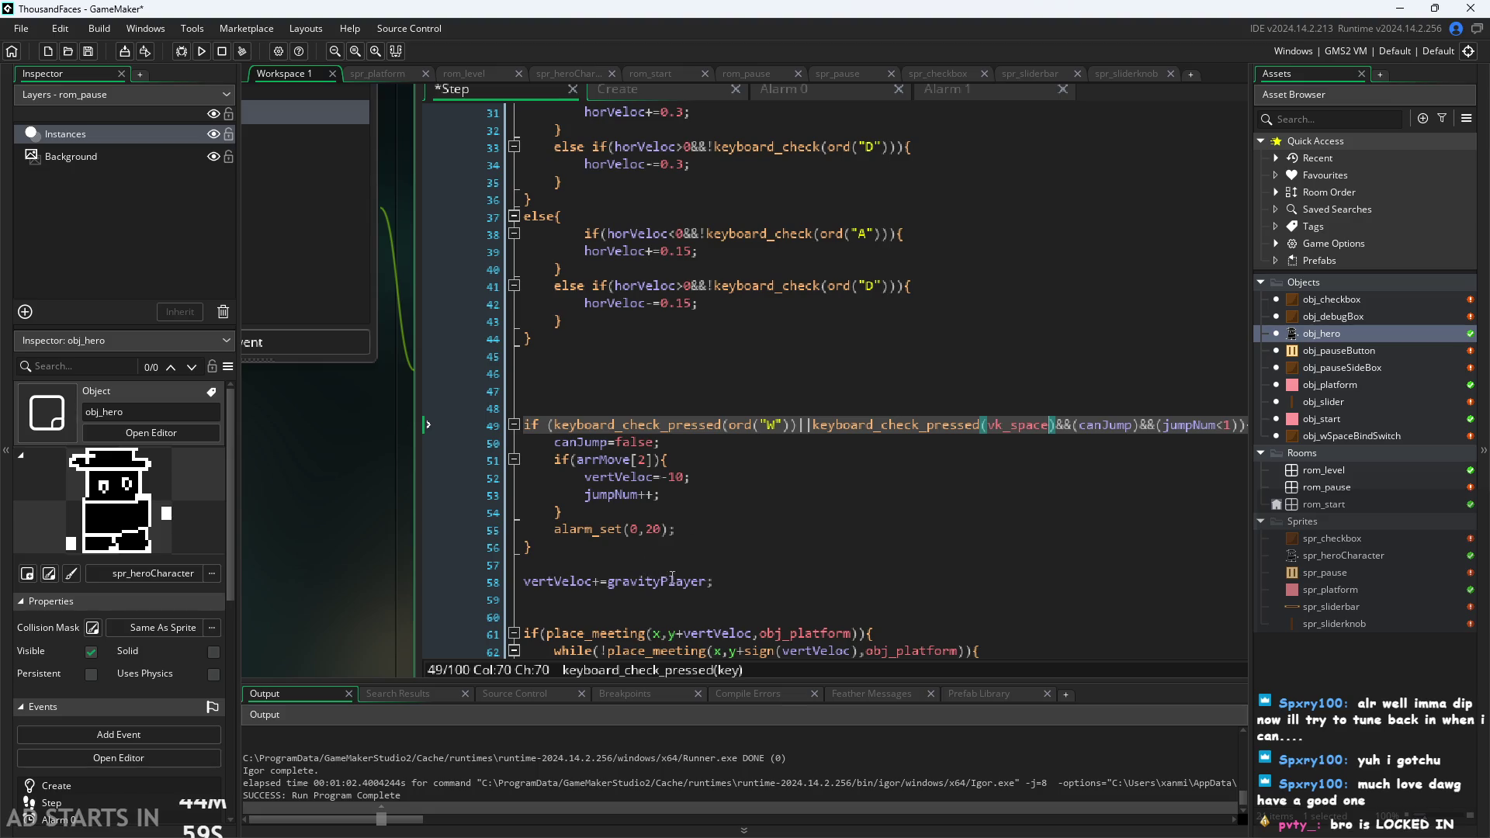
{"action": "scroll", "coordinate": [336, 585], "scroll_direction": "down", "scroll_amount": 1}
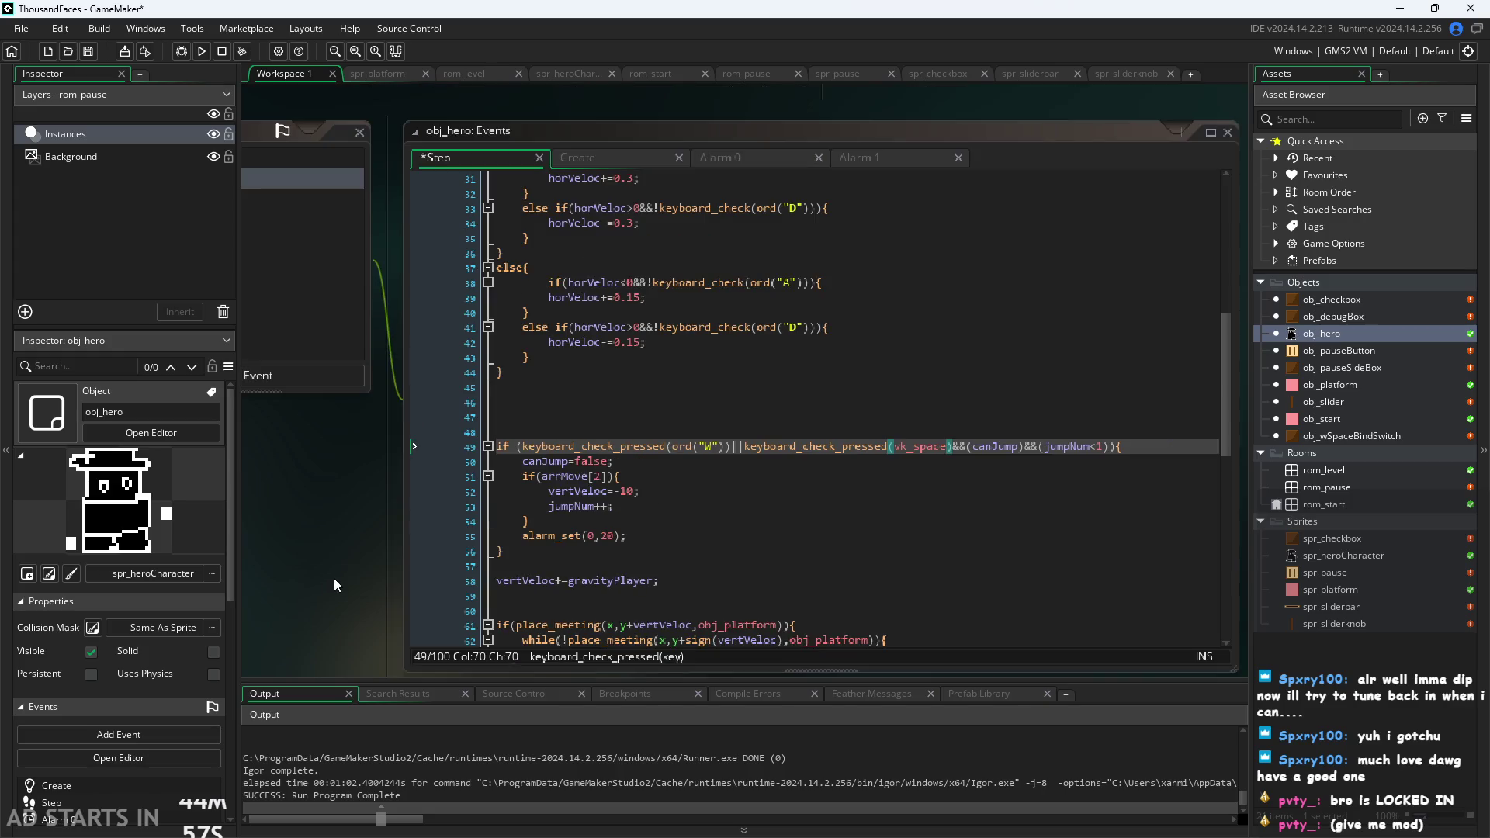
{"action": "key", "text": "ctrl+s"}
Delete obj_wSpaceBindSwitch from the project and run the game.
{"action": "double_click", "coordinate": [1352, 439]}
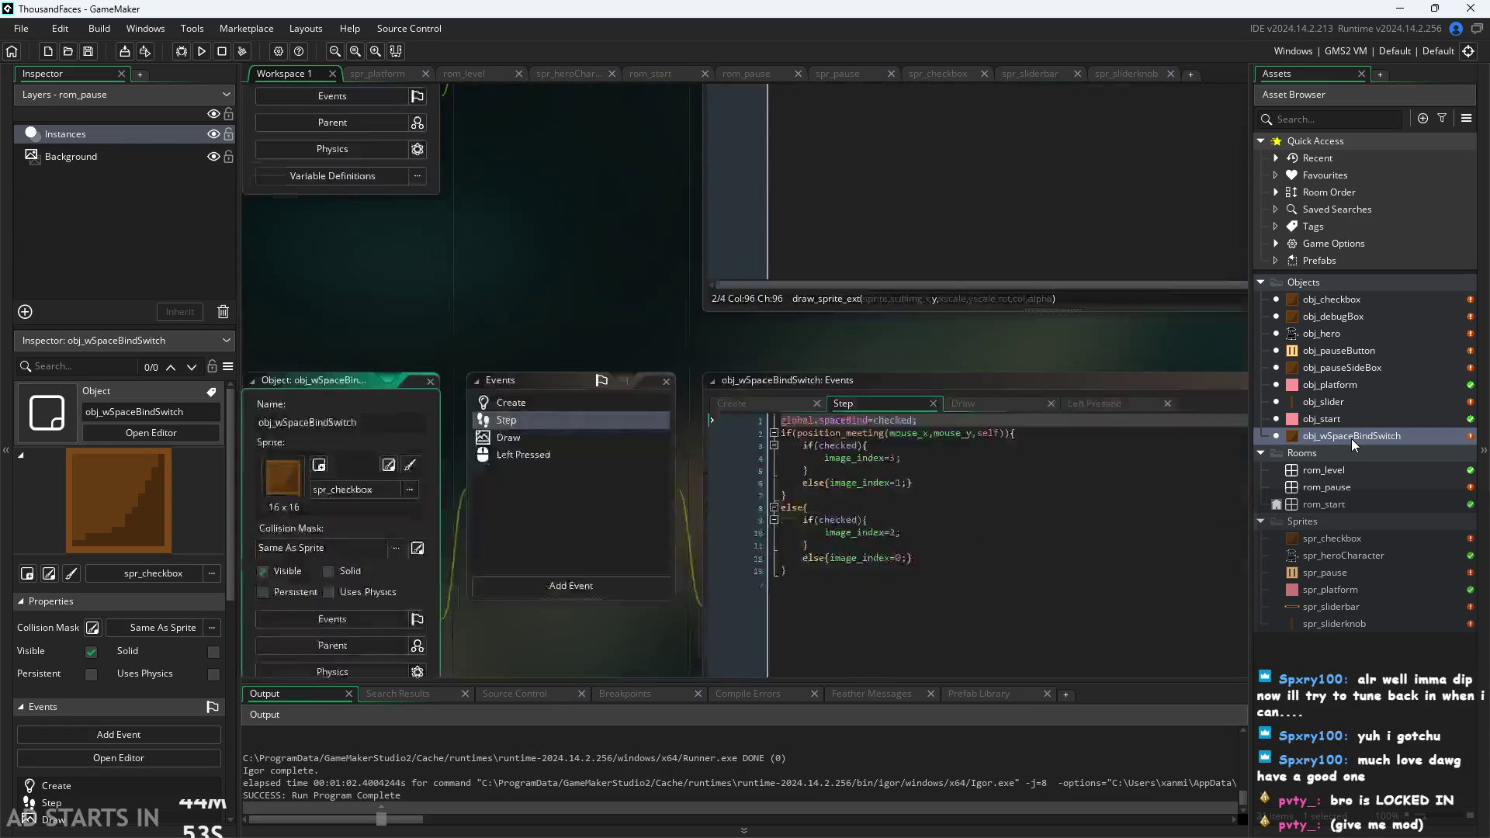
{"action": "right_click", "coordinate": [1352, 439]}
{"action": "left_click", "coordinate": [1261, 599]}
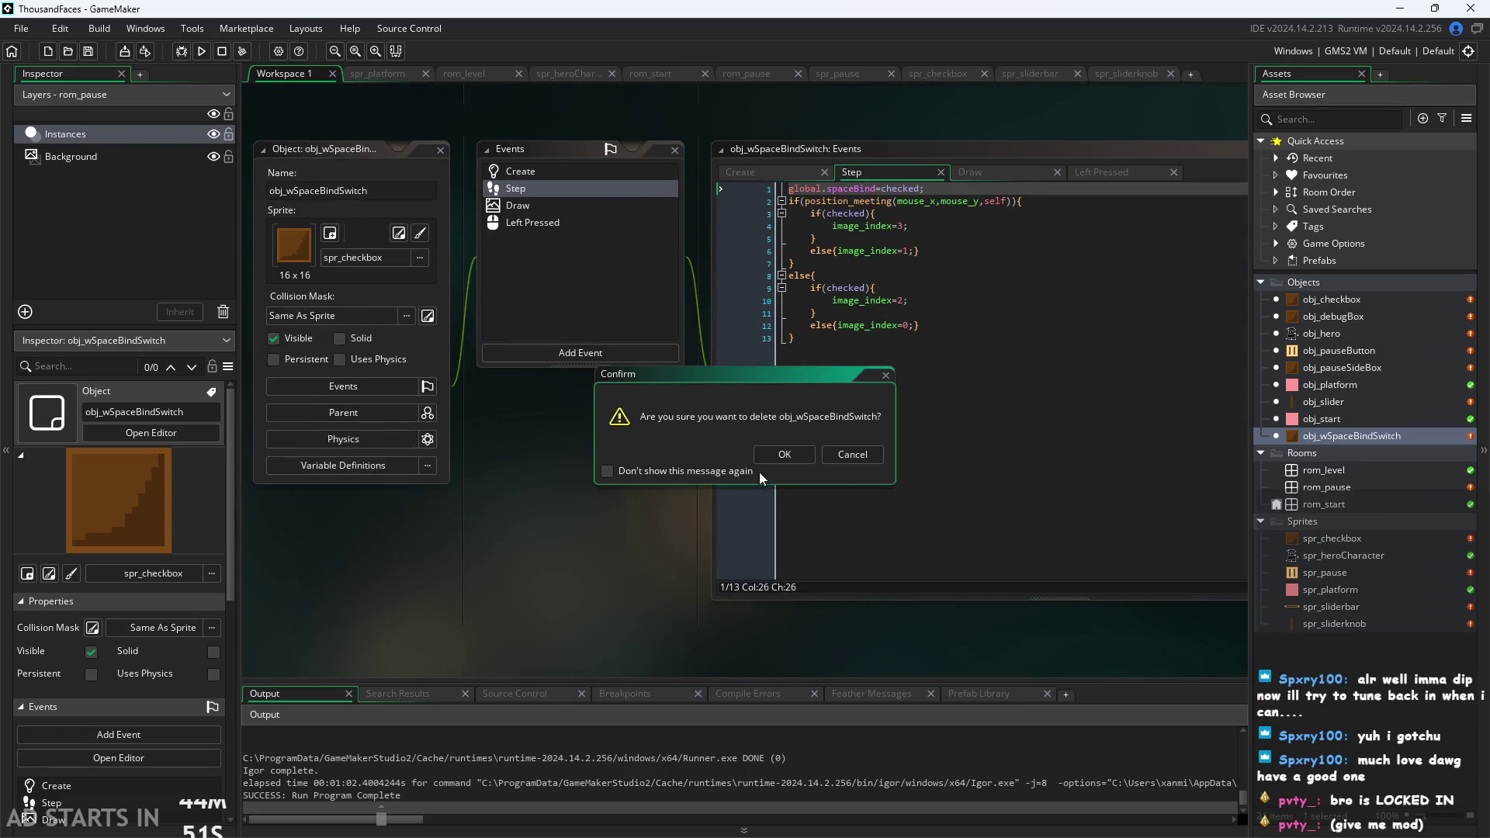
{"action": "left_click", "coordinate": [775, 457]}
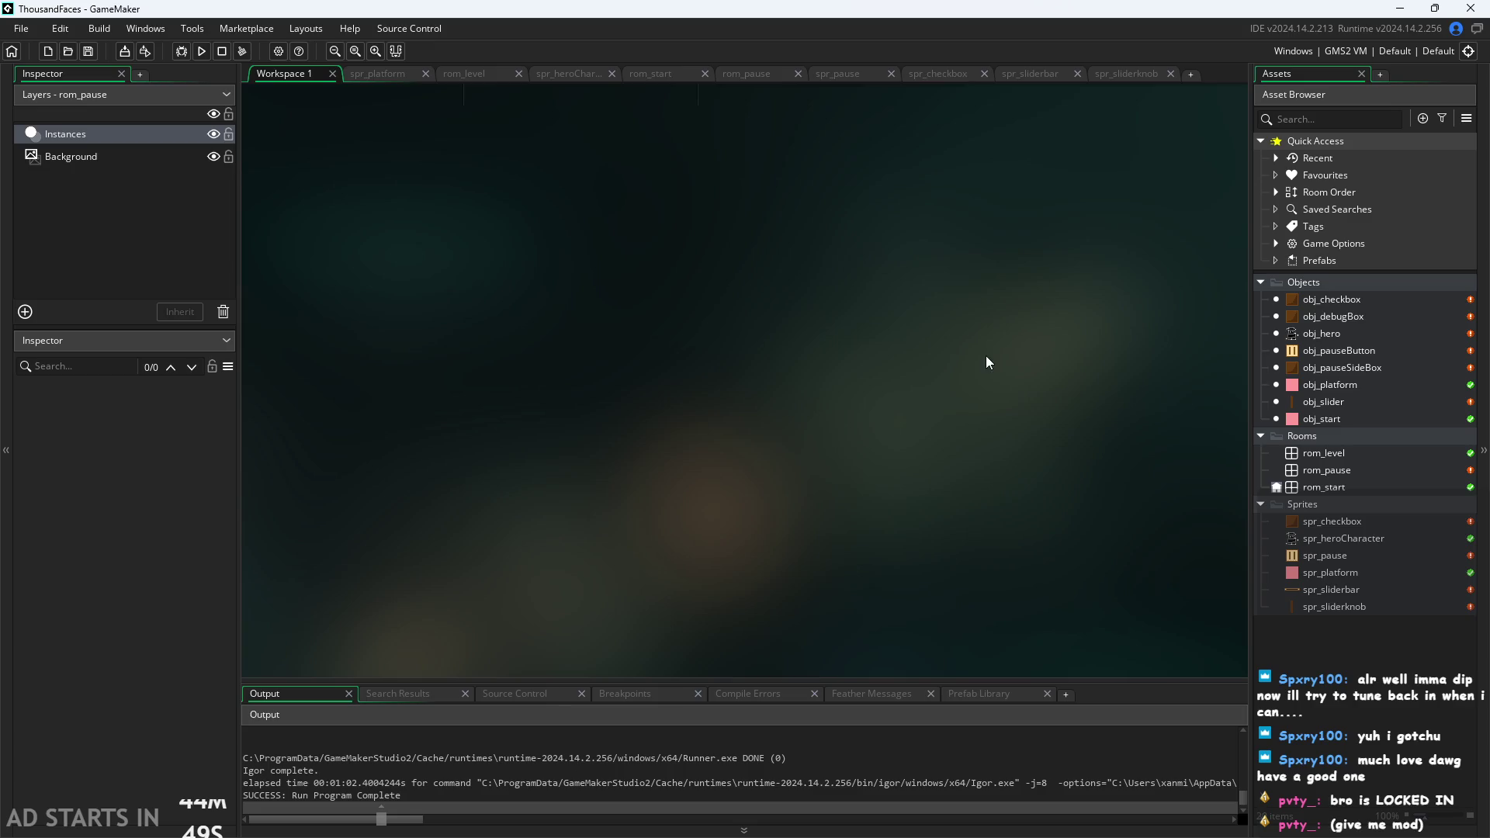
{"action": "left_click", "coordinate": [201, 51]}
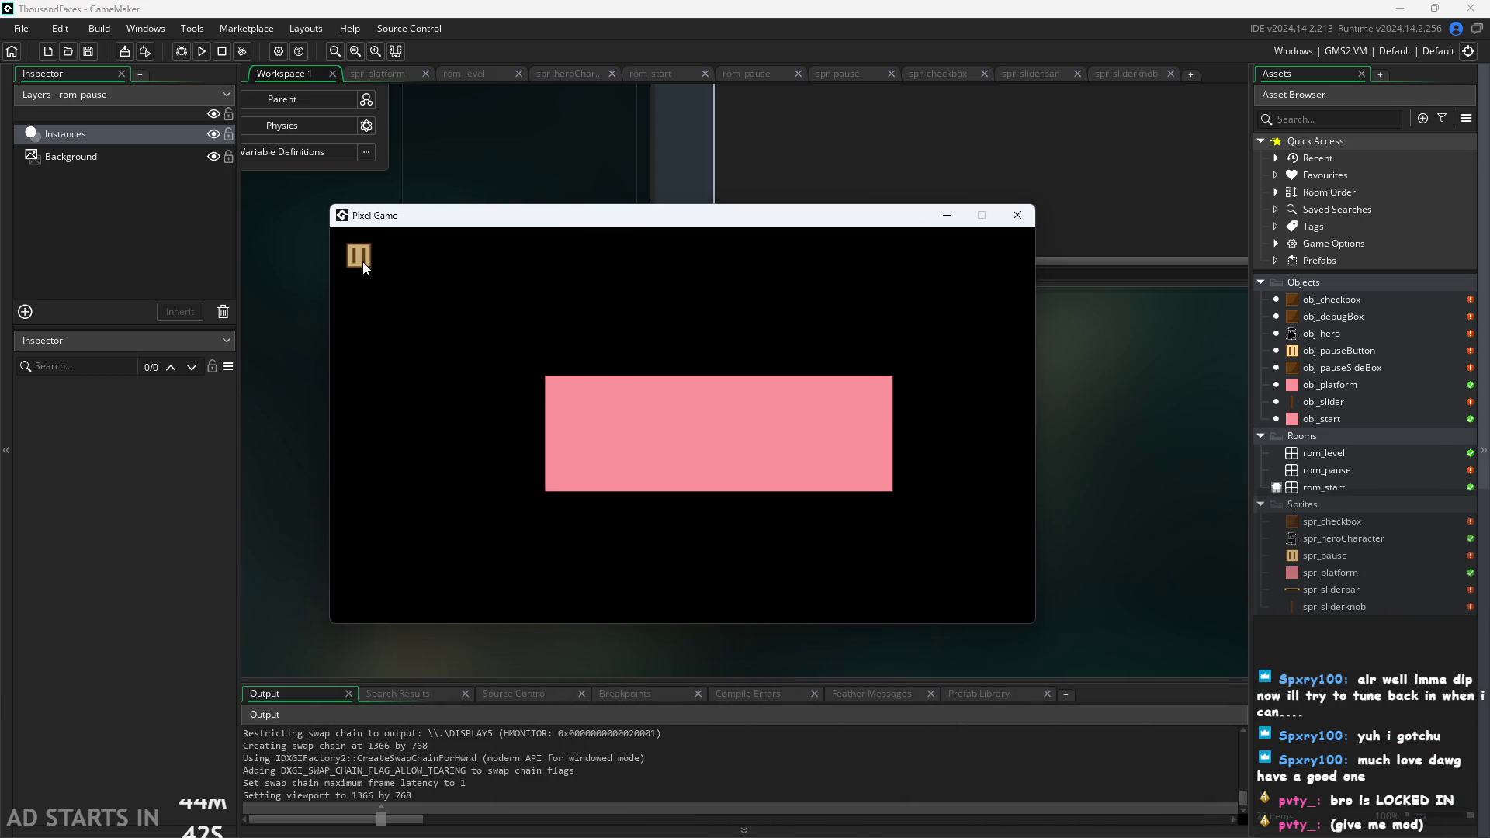
Start the level and climb the platforms, jumping with Space and moving with the arrow keys.
{"action": "left_click", "coordinate": [363, 264]}
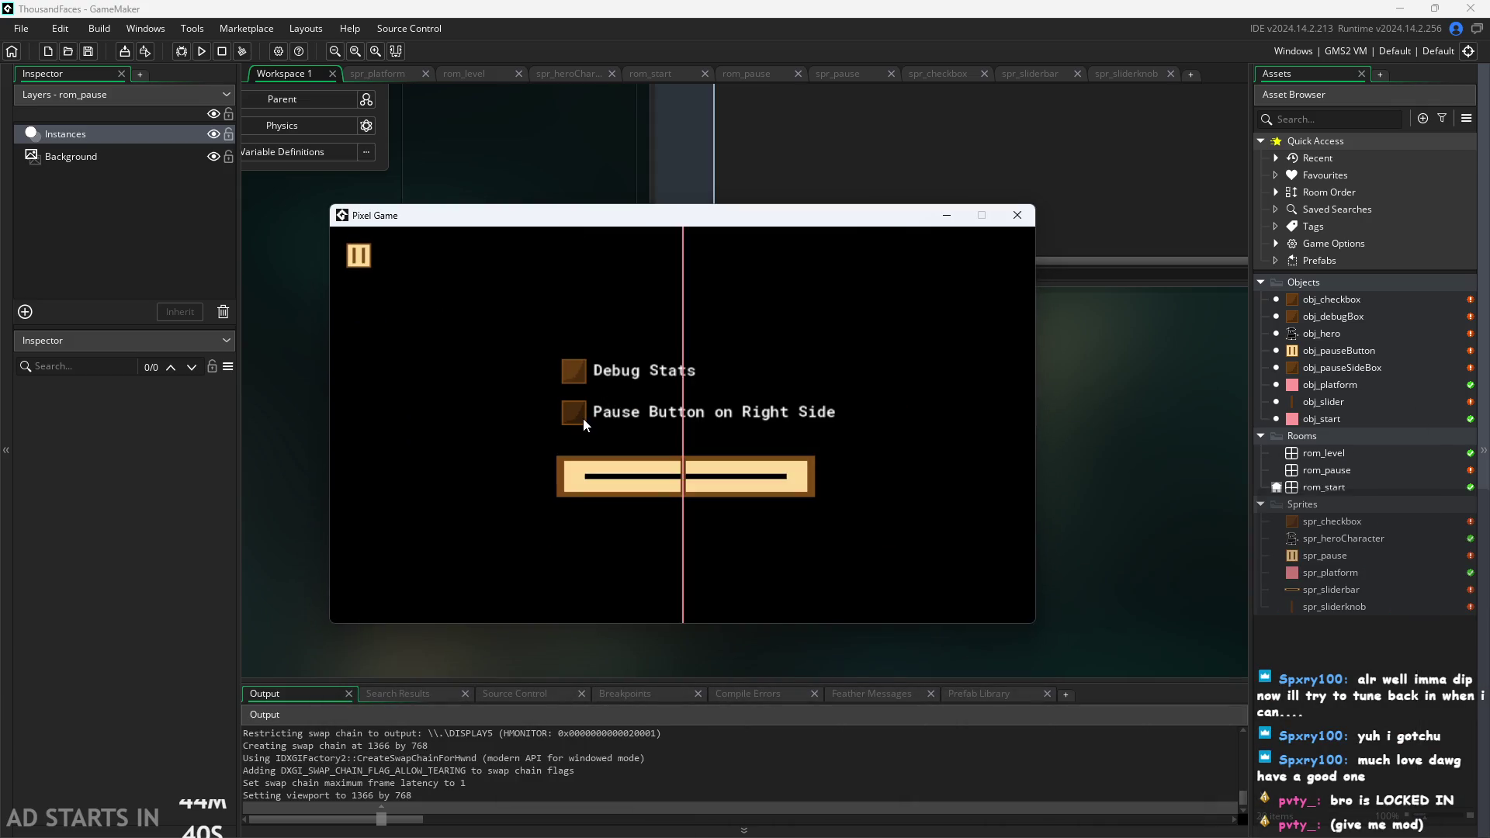
{"action": "left_click", "coordinate": [353, 253]}
{"action": "left_click", "coordinate": [787, 487]}
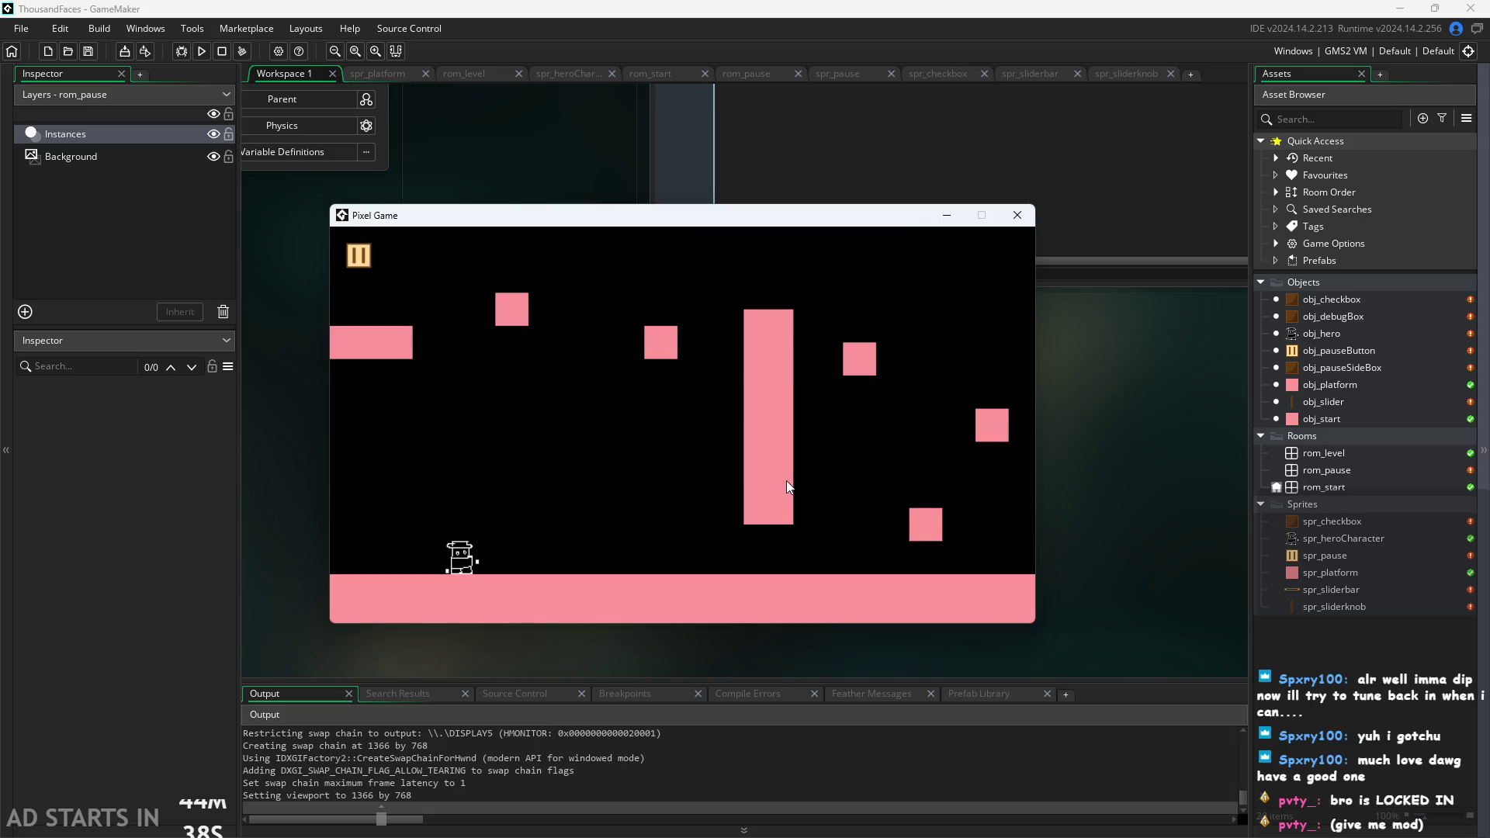
{"action": "key", "text": "space"}
{"action": "key", "text": "space"}
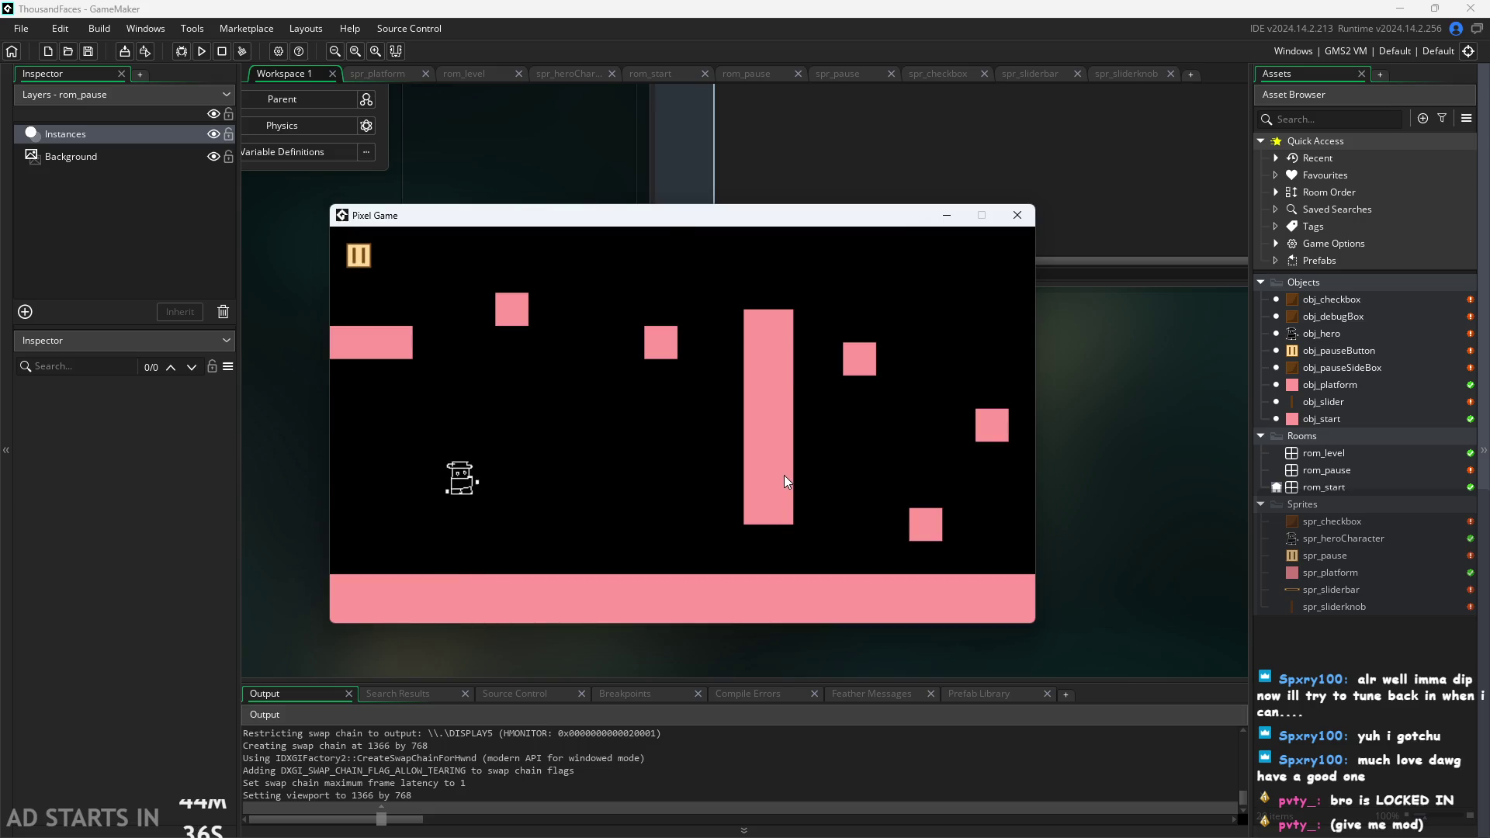
{"action": "key", "text": "Right"}
{"action": "key", "text": "space"}
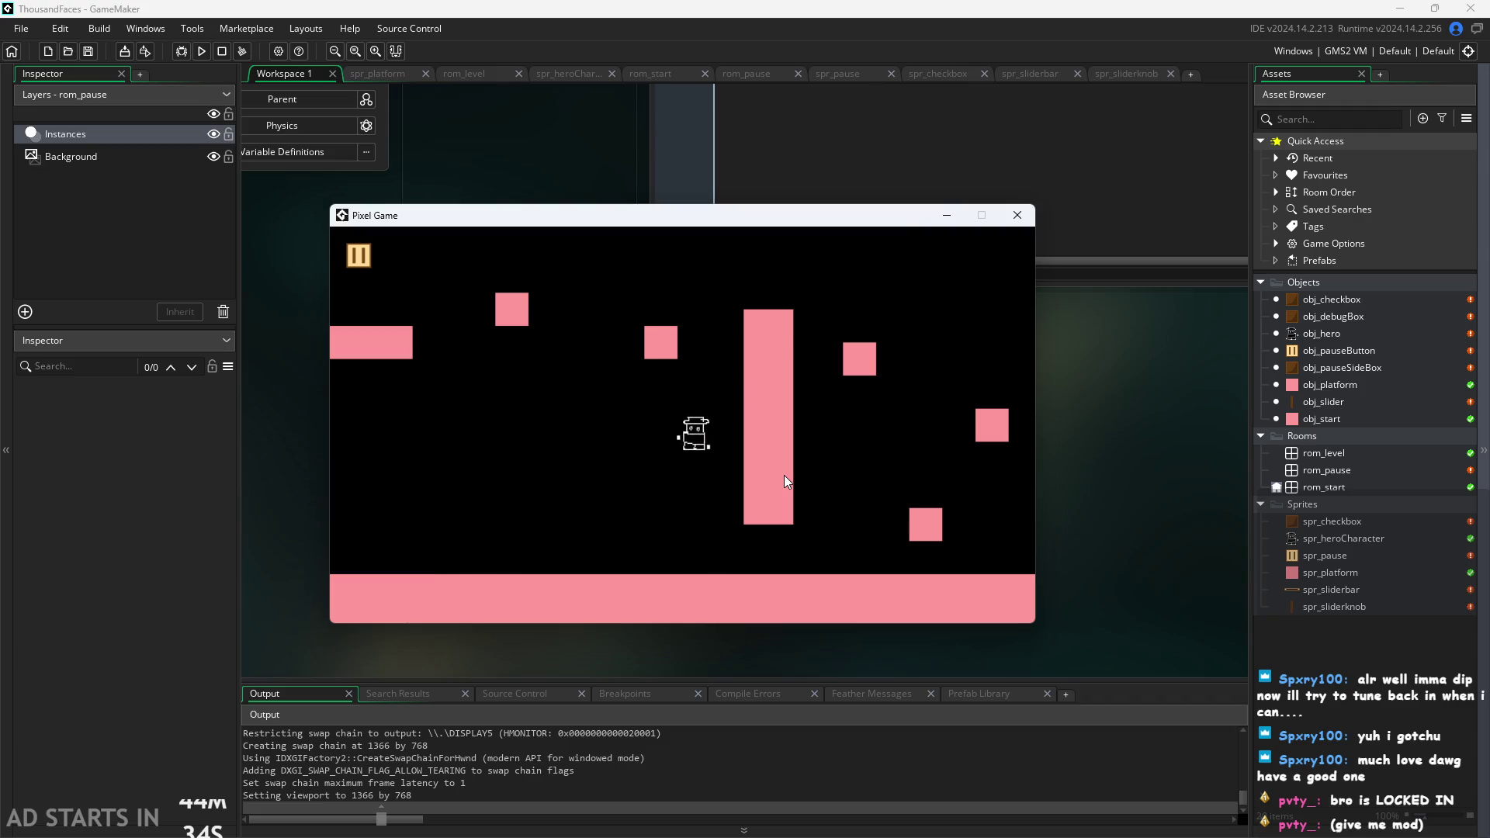
{"action": "key", "text": "Left"}
{"action": "key", "text": "space"}
{"action": "key", "text": "Right"}
{"action": "key", "text": "Left"}
{"action": "key", "text": "space"}
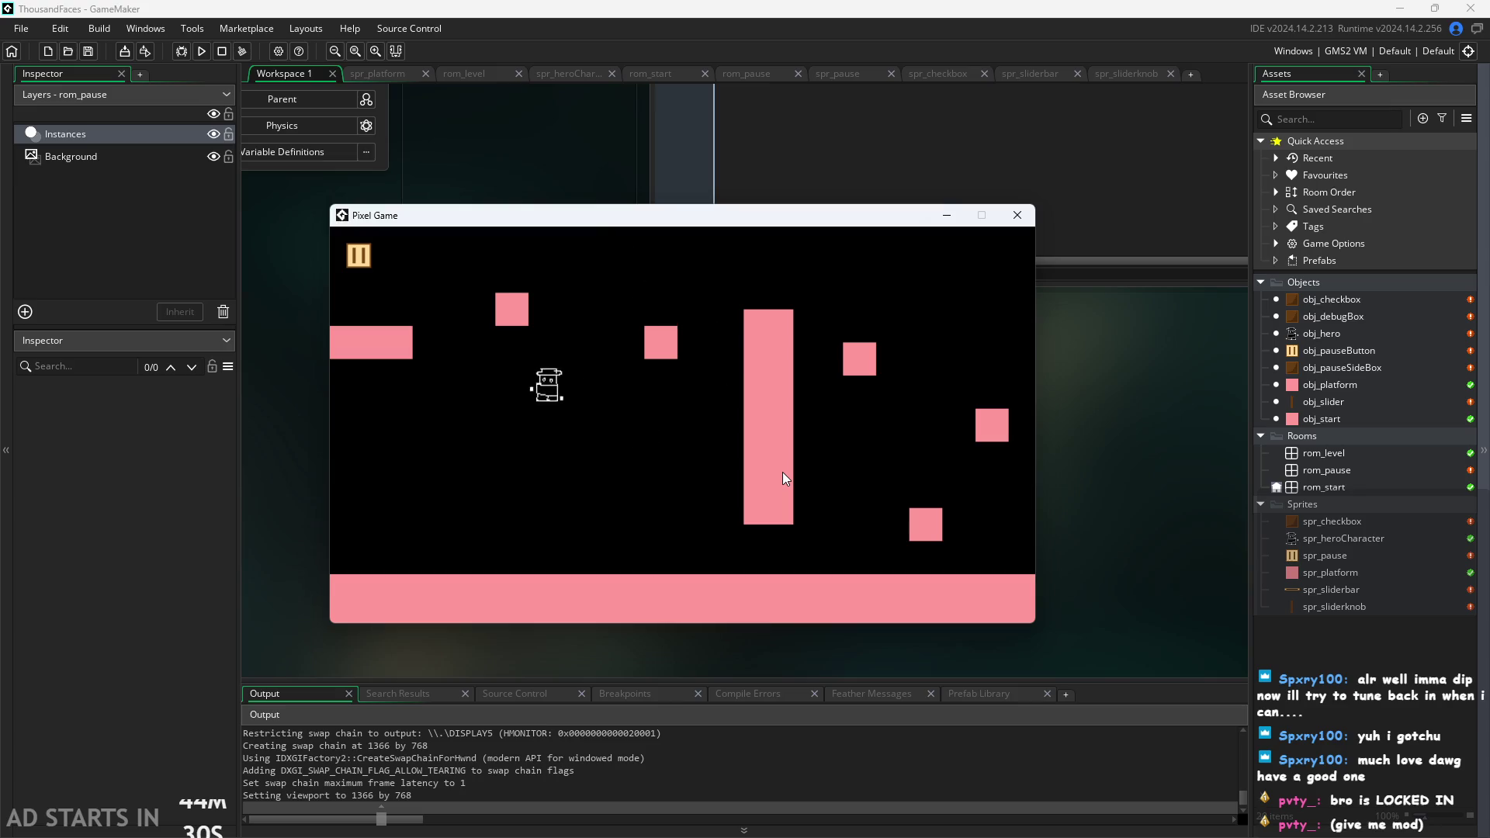
{"action": "key", "text": "Left"}
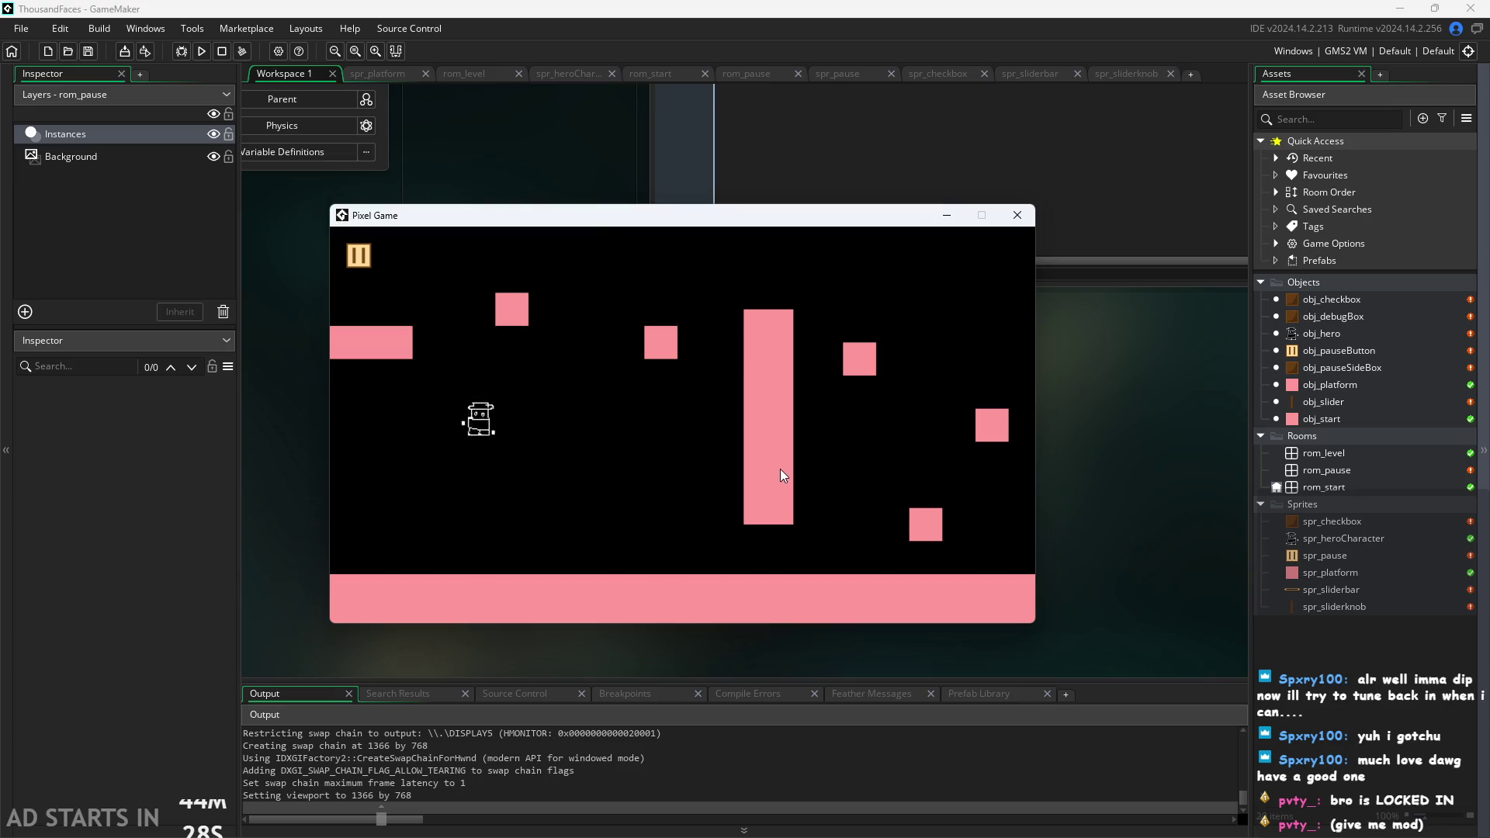
{"action": "key", "text": "space"}
{"action": "key", "text": "Left"}
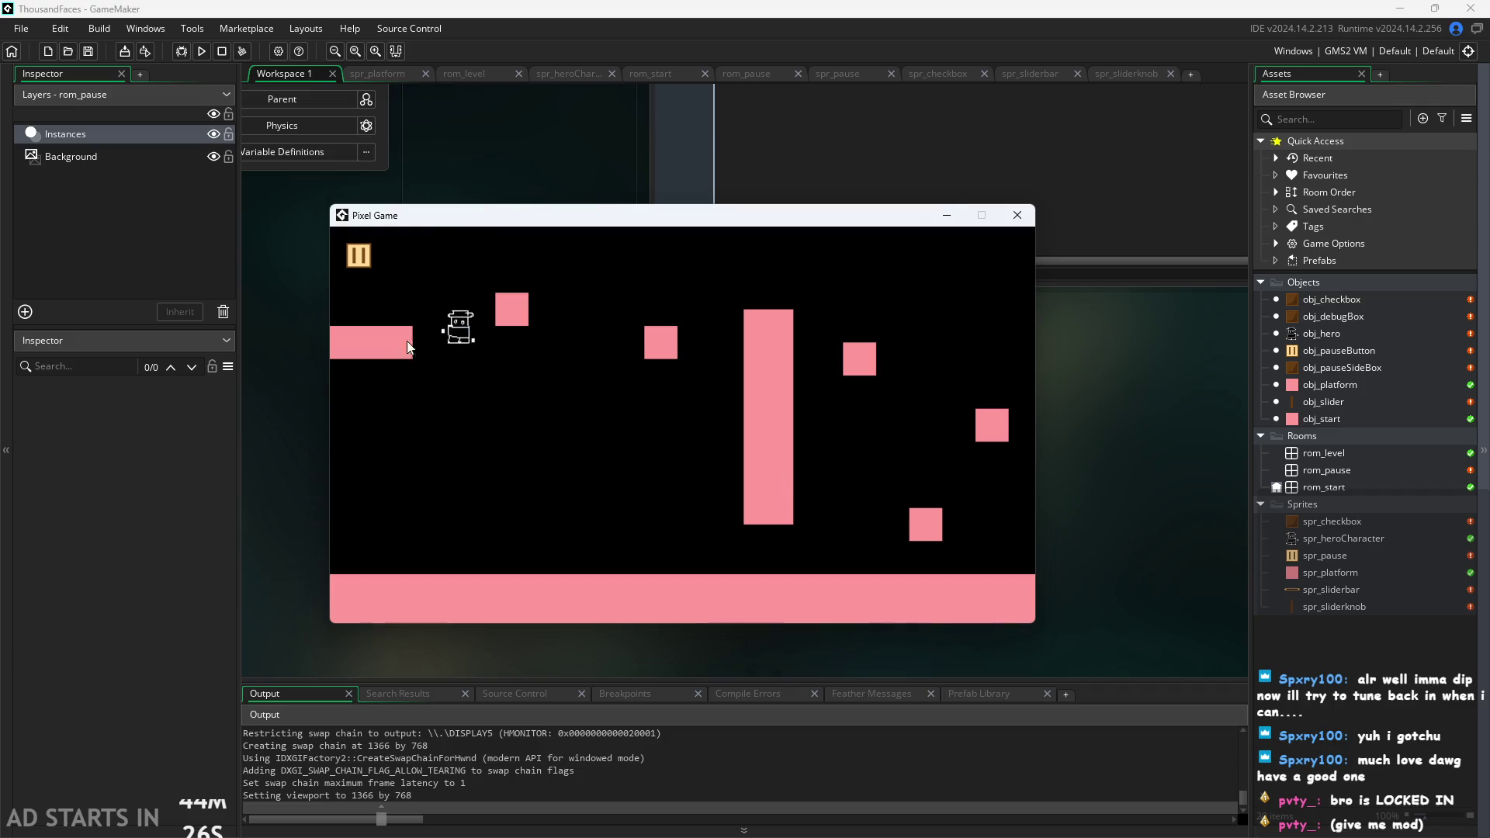
Pause, turn on Debug Stats, resume, then close the game window.
{"action": "left_click", "coordinate": [355, 256]}
{"action": "left_click", "coordinate": [575, 371]}
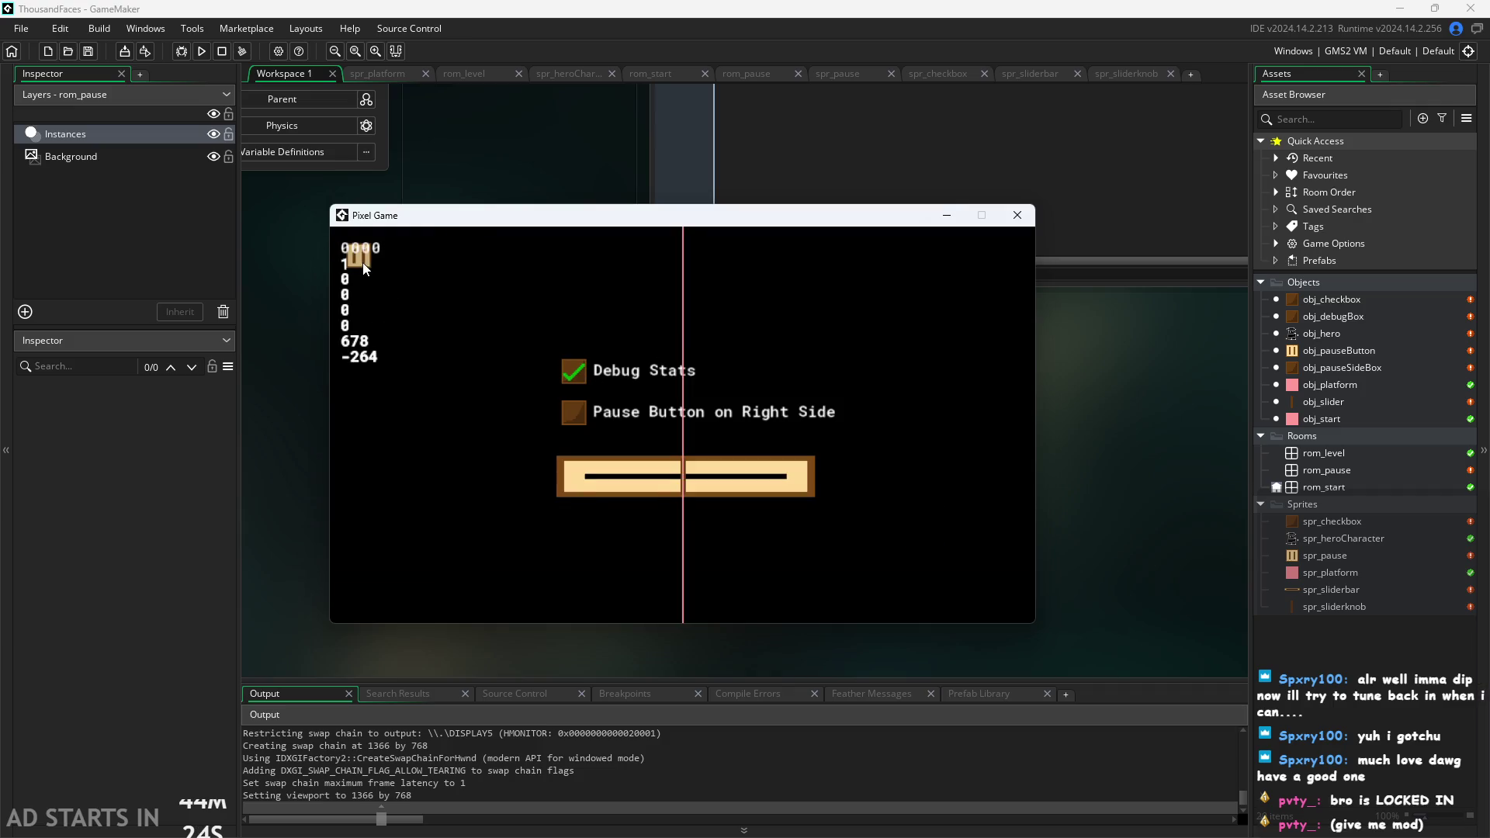
{"action": "left_click", "coordinate": [357, 256]}
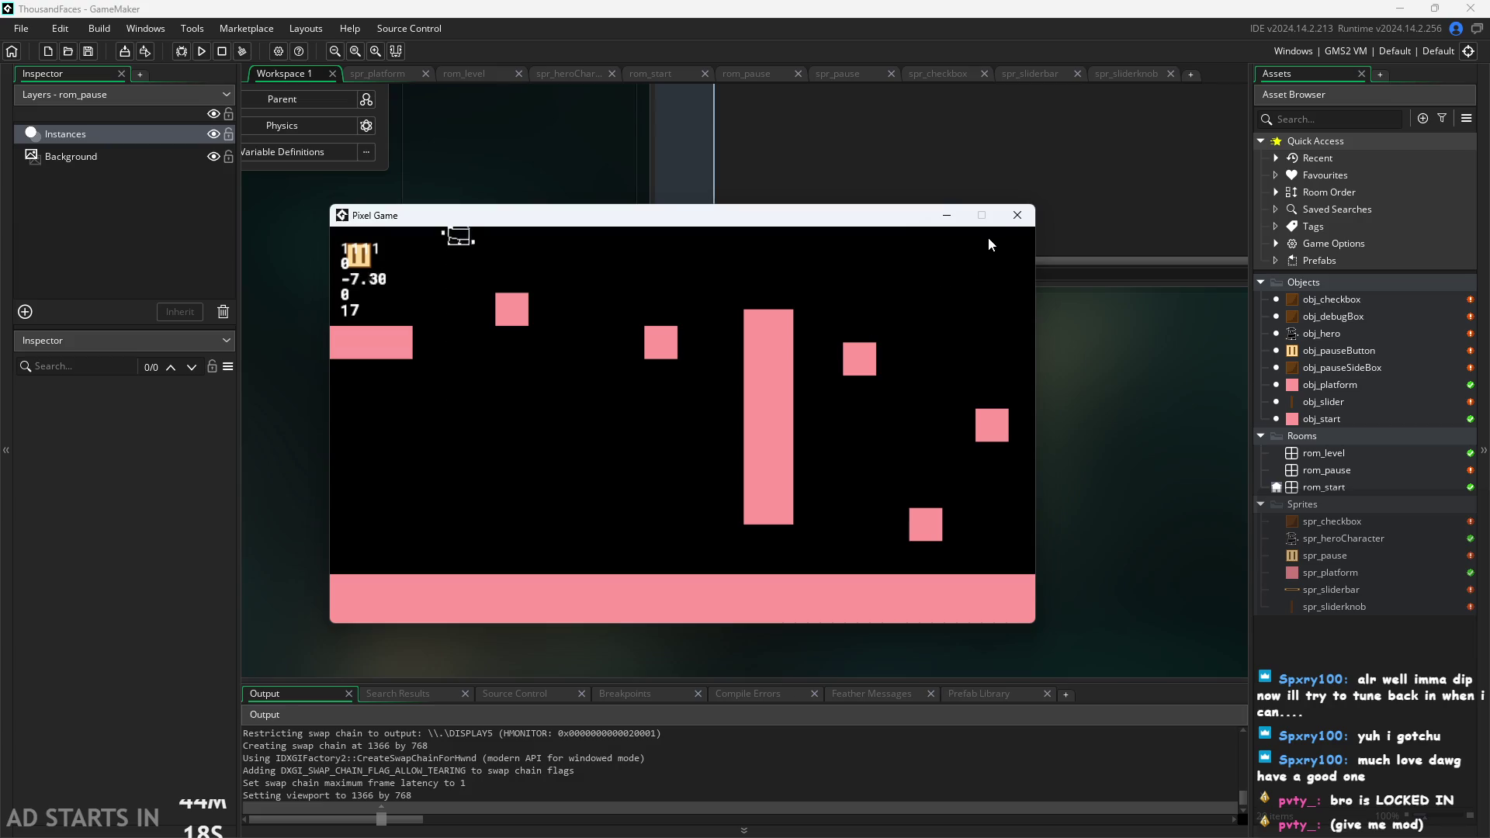
{"action": "left_click", "coordinate": [1015, 217]}
Open obj_hero's Step code from the Asset Browser.
{"action": "scroll", "coordinate": [505, 544], "scroll_direction": "up", "scroll_amount": 4}
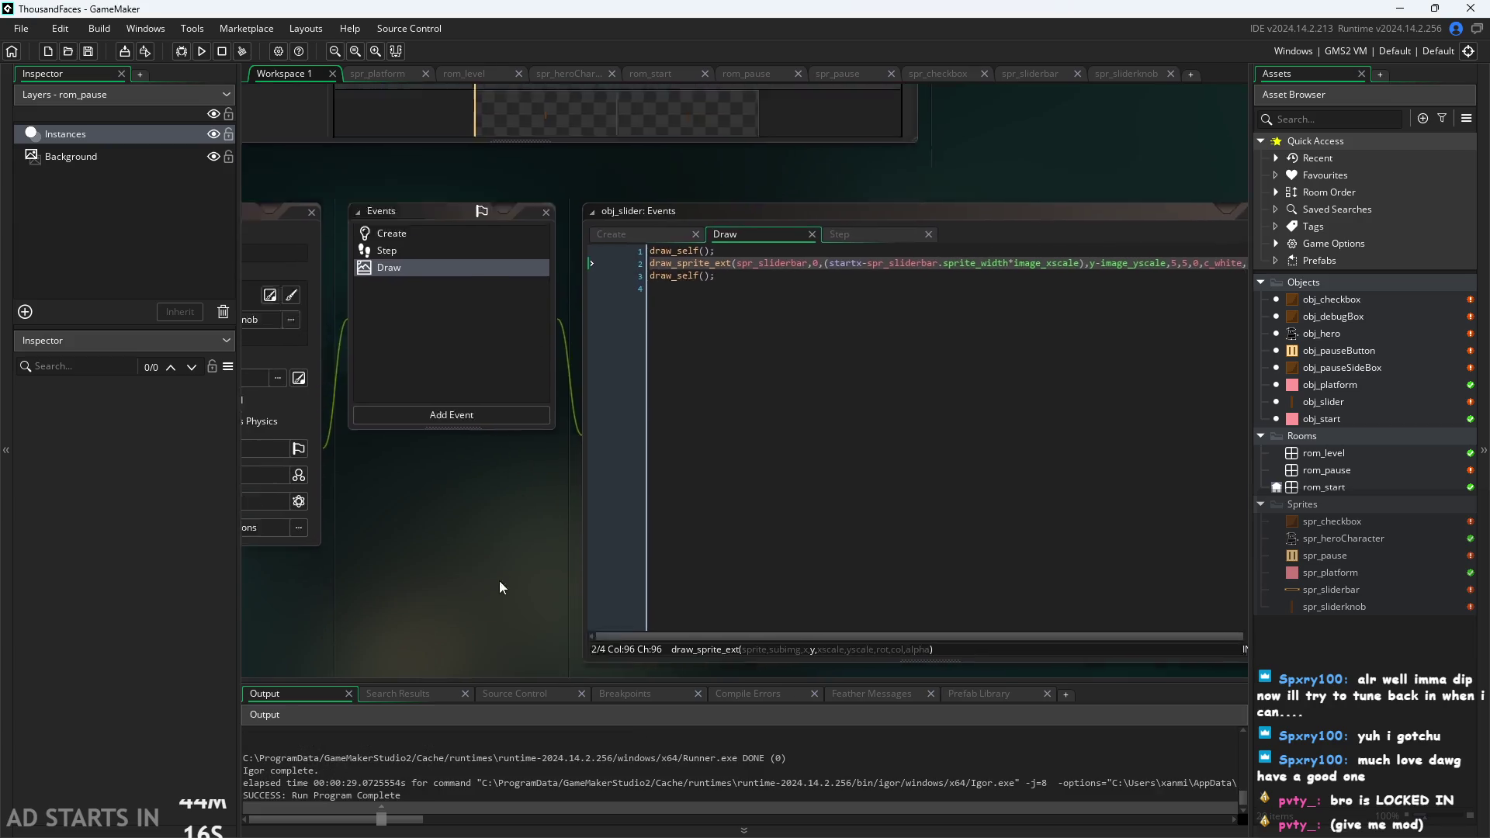
{"action": "left_click_drag", "start_coordinate": [888, 257], "coordinate": [1039, 459]}
{"action": "scroll", "coordinate": [1039, 459], "scroll_direction": "up", "scroll_amount": 3}
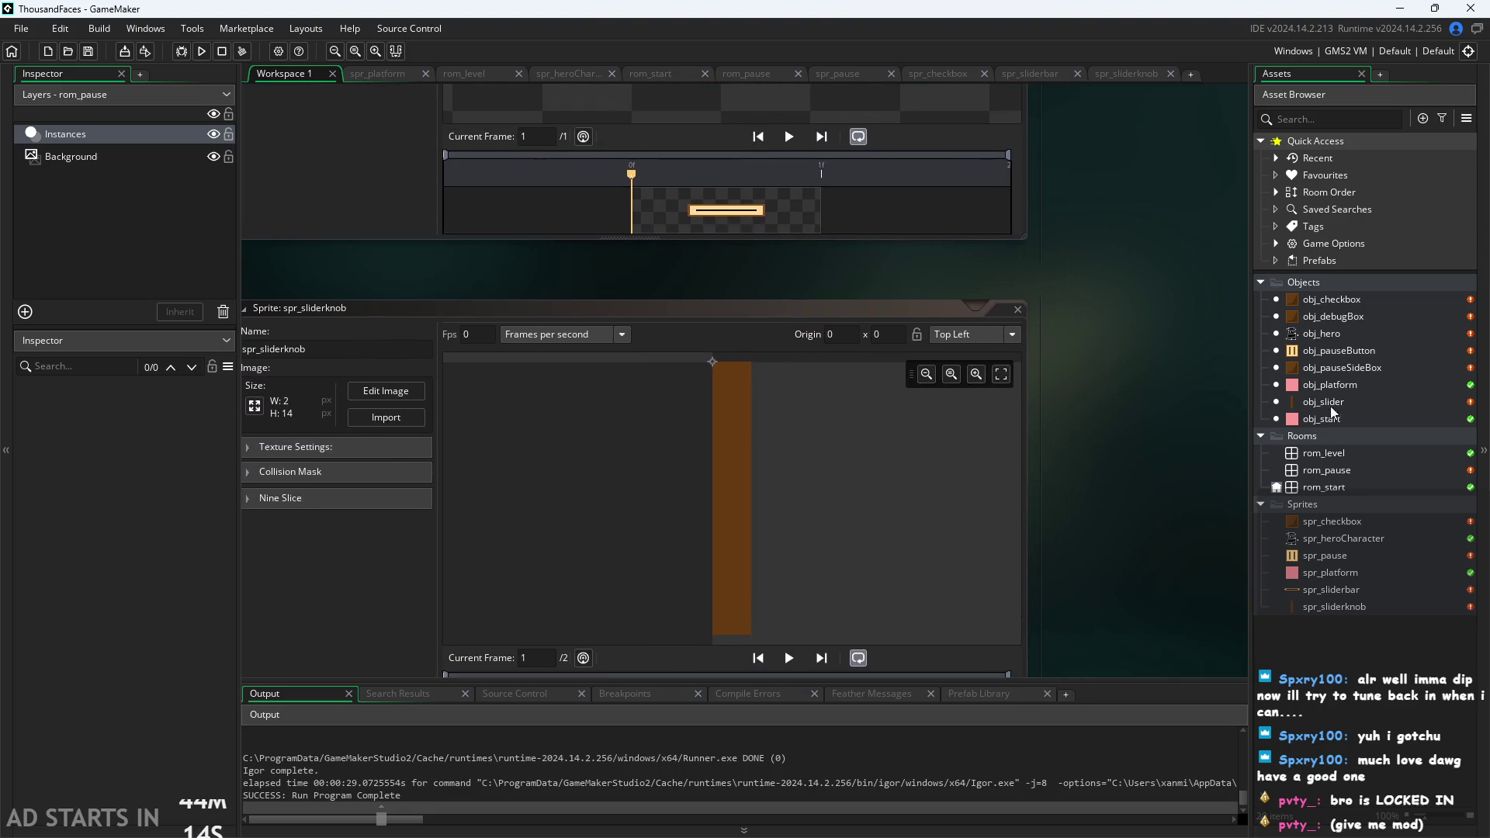
{"action": "left_click", "coordinate": [1352, 333]}
{"action": "double_click", "coordinate": [1352, 334]}
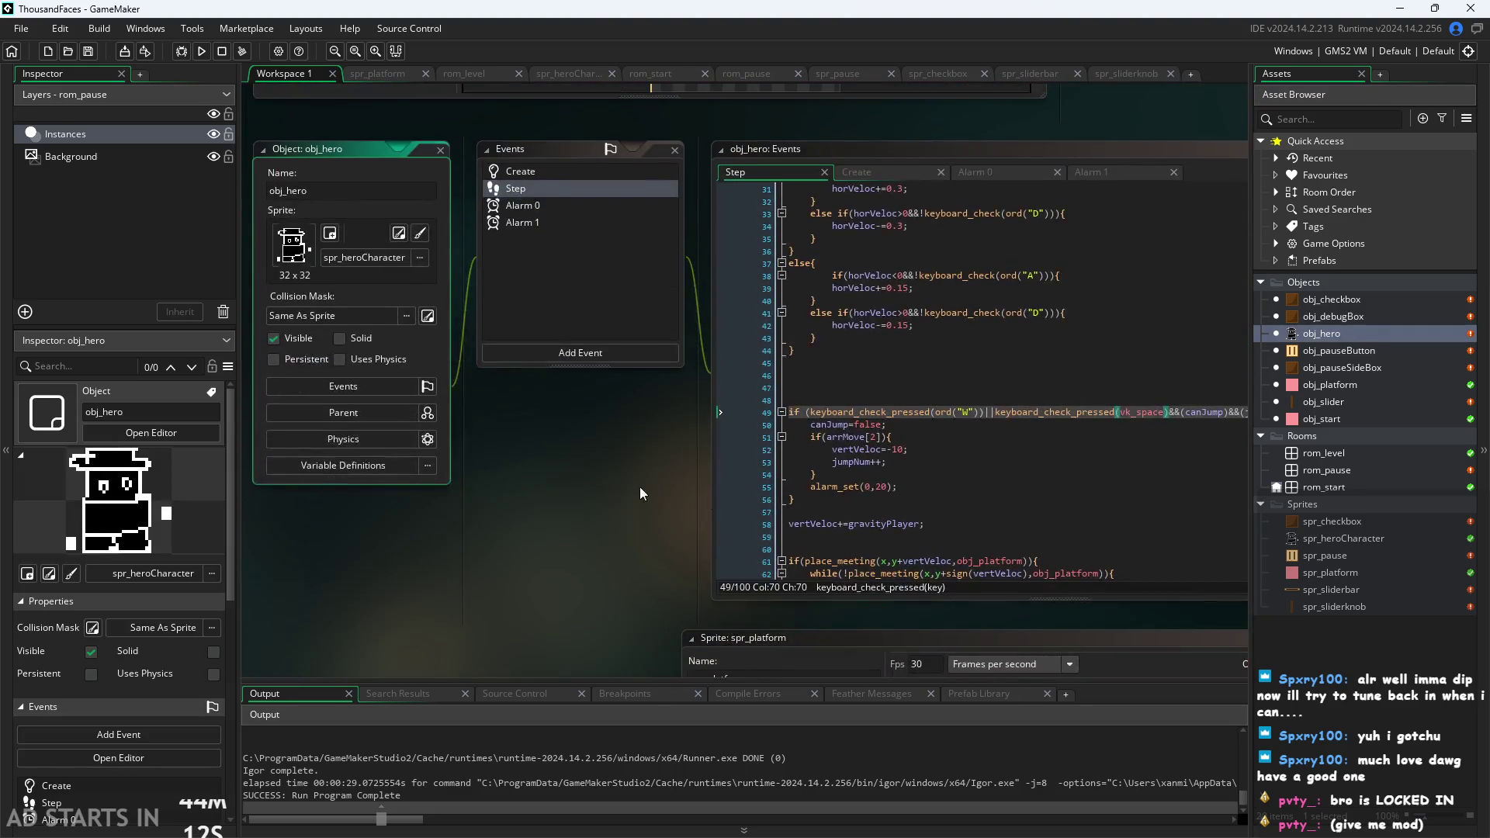
Wrap the W-or-Space key checks on line 49 in parentheses and run the game with F5.
{"action": "scroll", "coordinate": [466, 497], "scroll_direction": "up", "scroll_amount": 3}
{"action": "scroll", "coordinate": [392, 497], "scroll_direction": "up", "scroll_amount": 4}
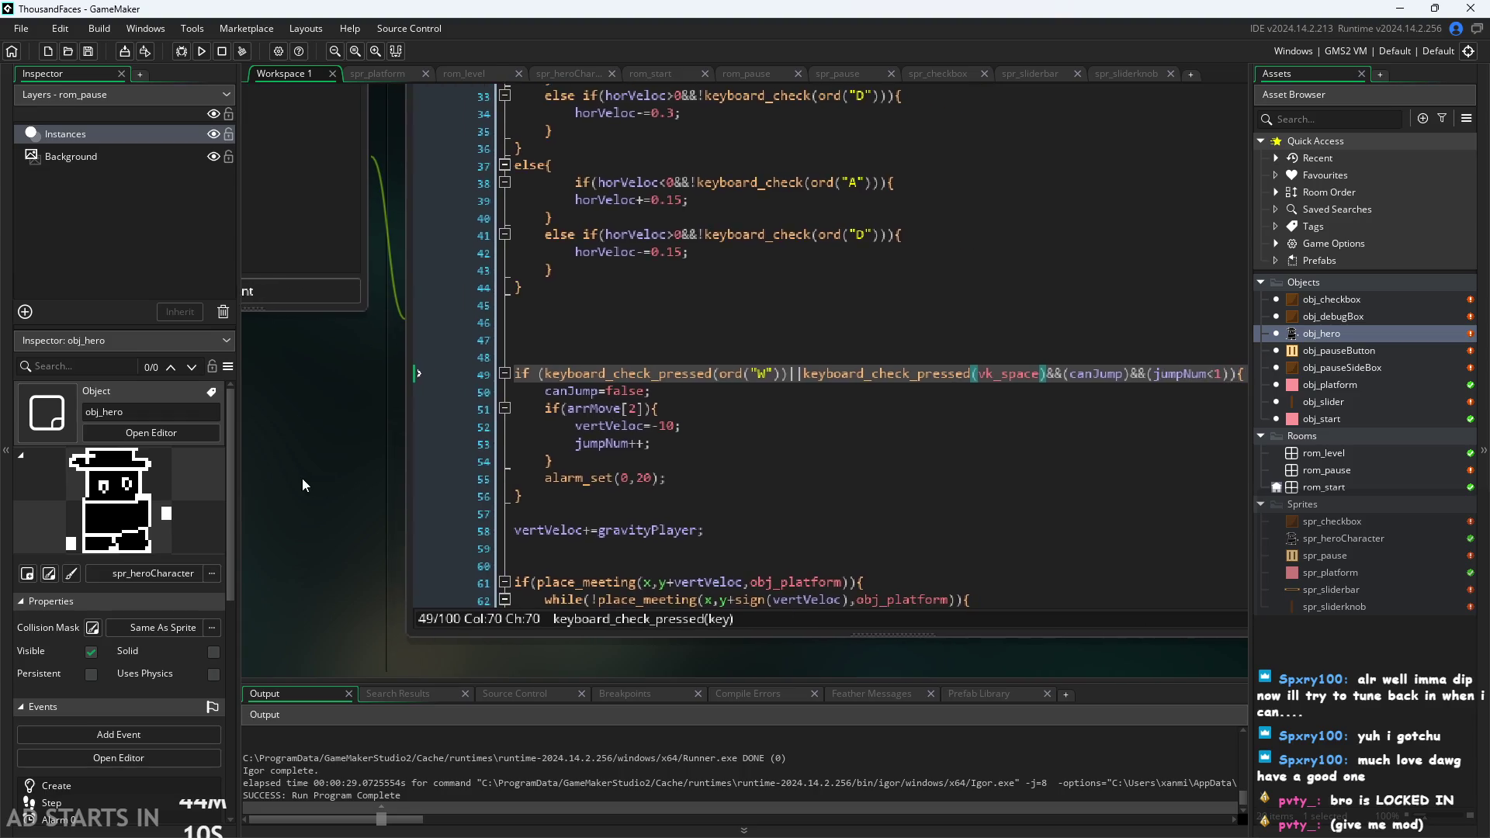
{"action": "left_click", "coordinate": [407, 370]}
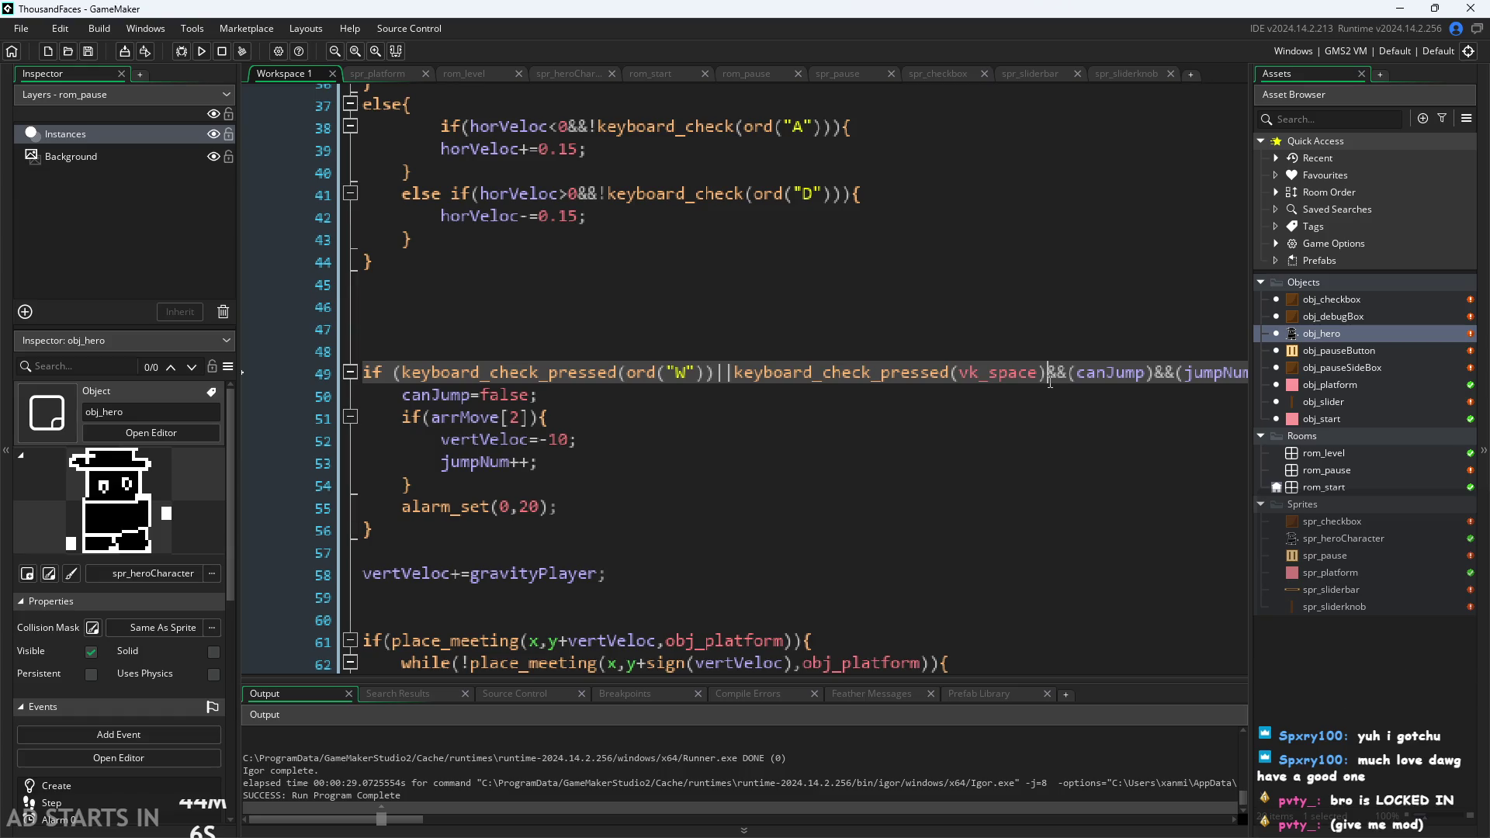
{"action": "type", "text": ")"}
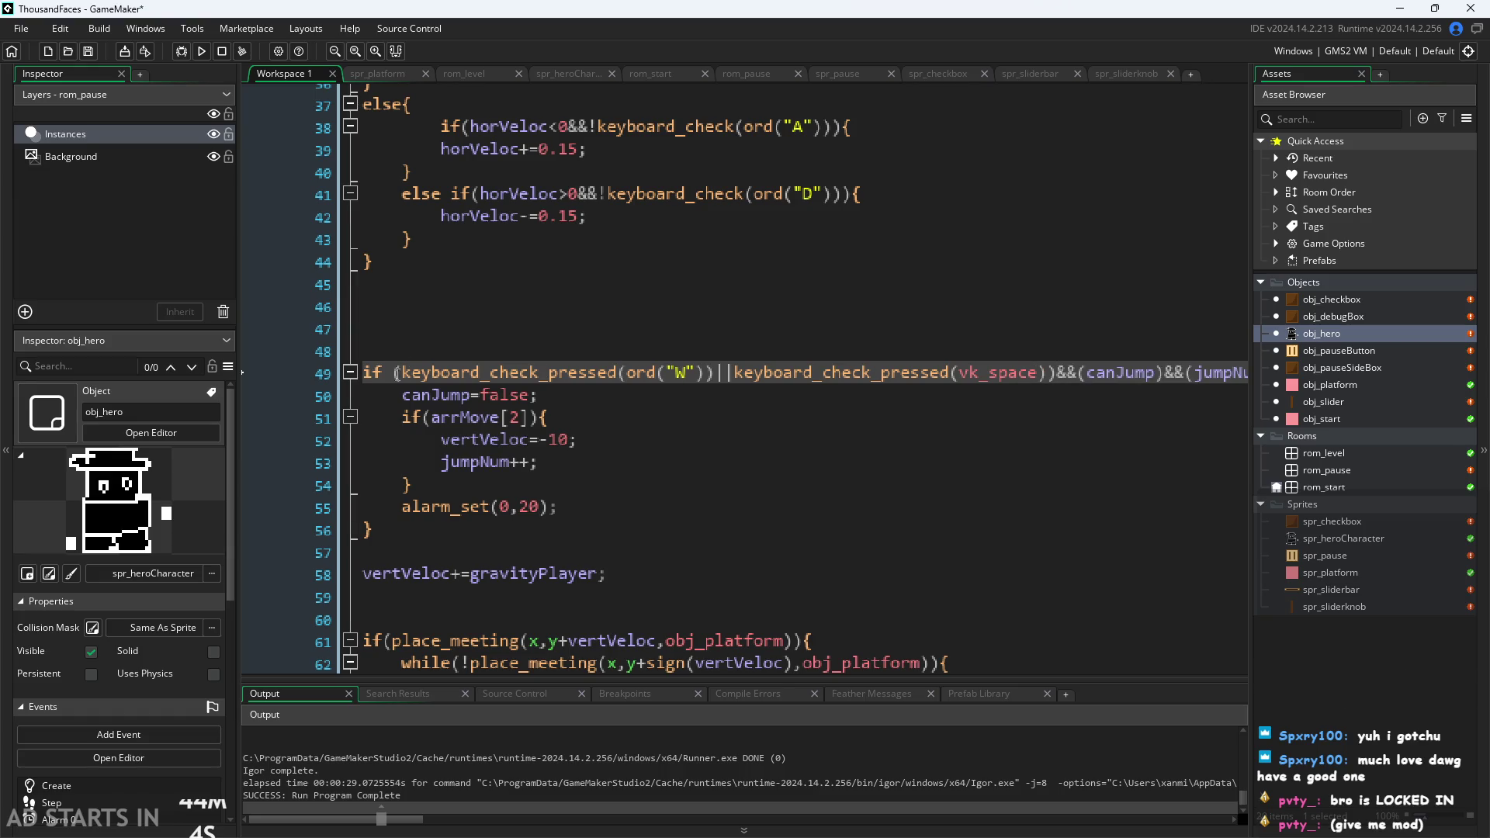
{"action": "left_click", "coordinate": [398, 374]}
{"action": "type", "text": "("}
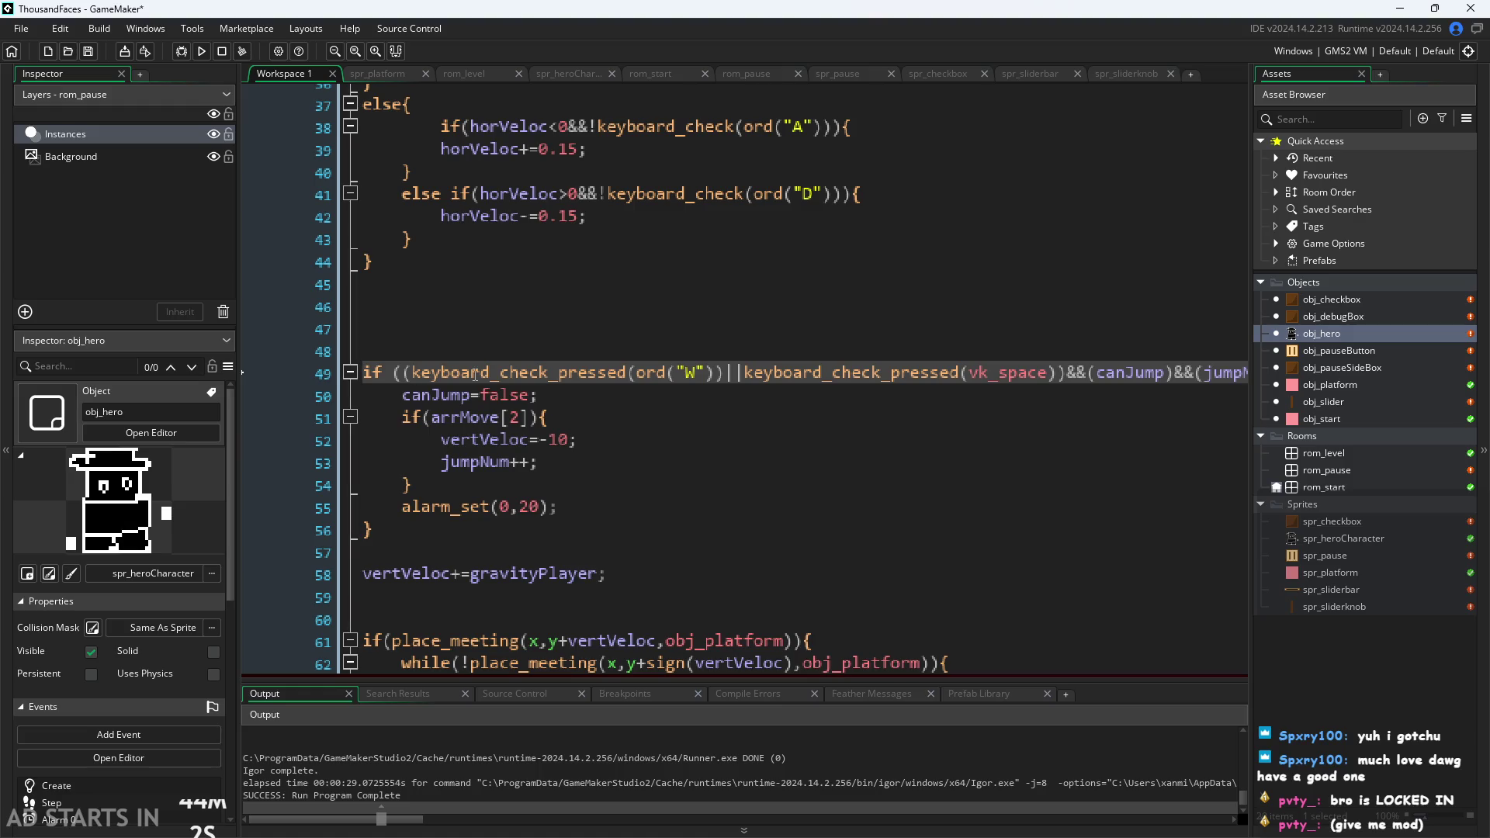
{"action": "left_click", "coordinate": [419, 307]}
{"action": "key", "text": "F5"}
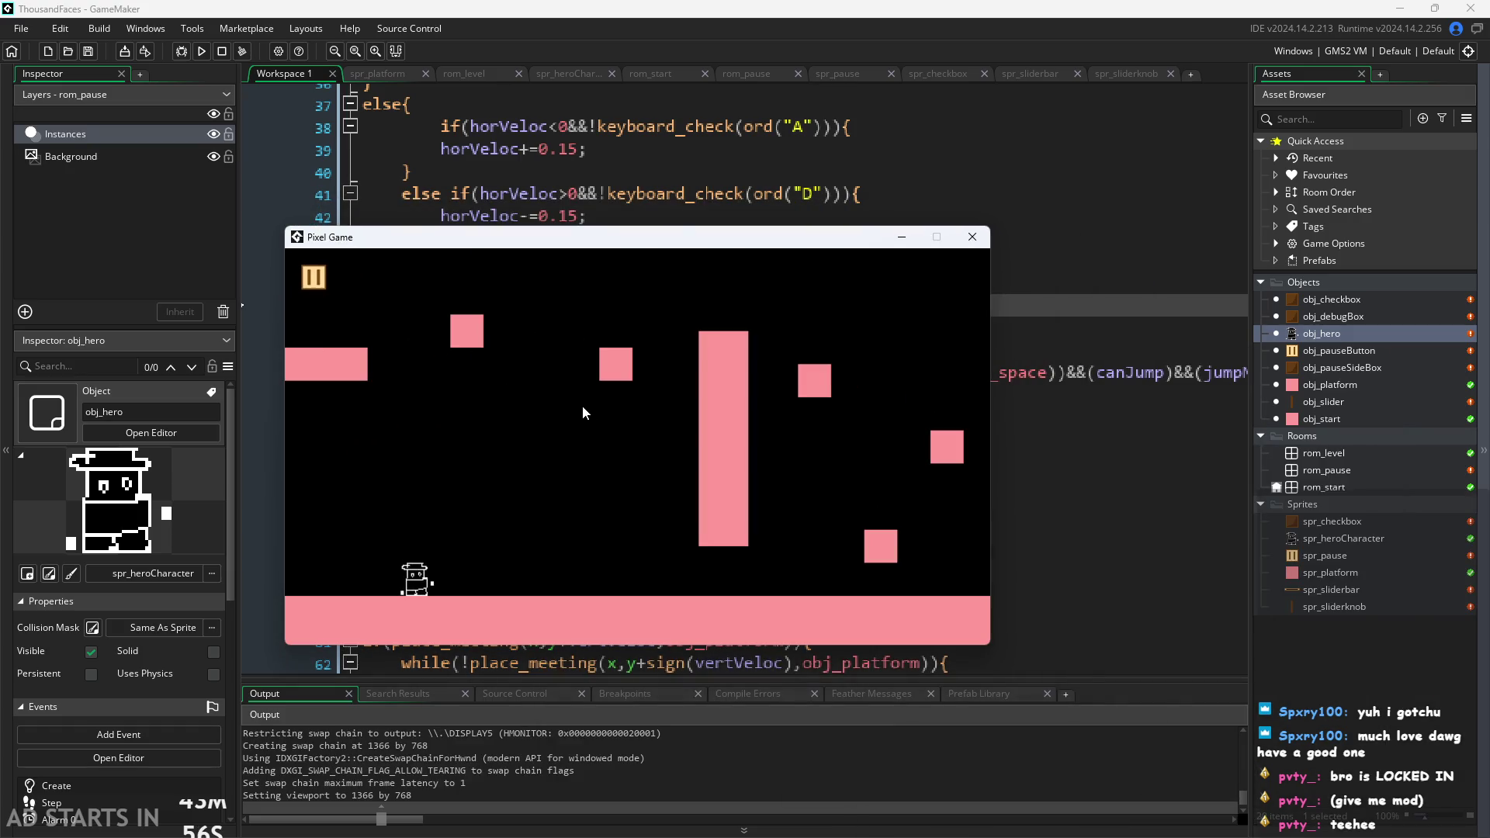
Playtest the hero running left and right with A/D and jumping with Space over the blocks.
{"action": "key", "text": "space"}
{"action": "key", "text": "d"}
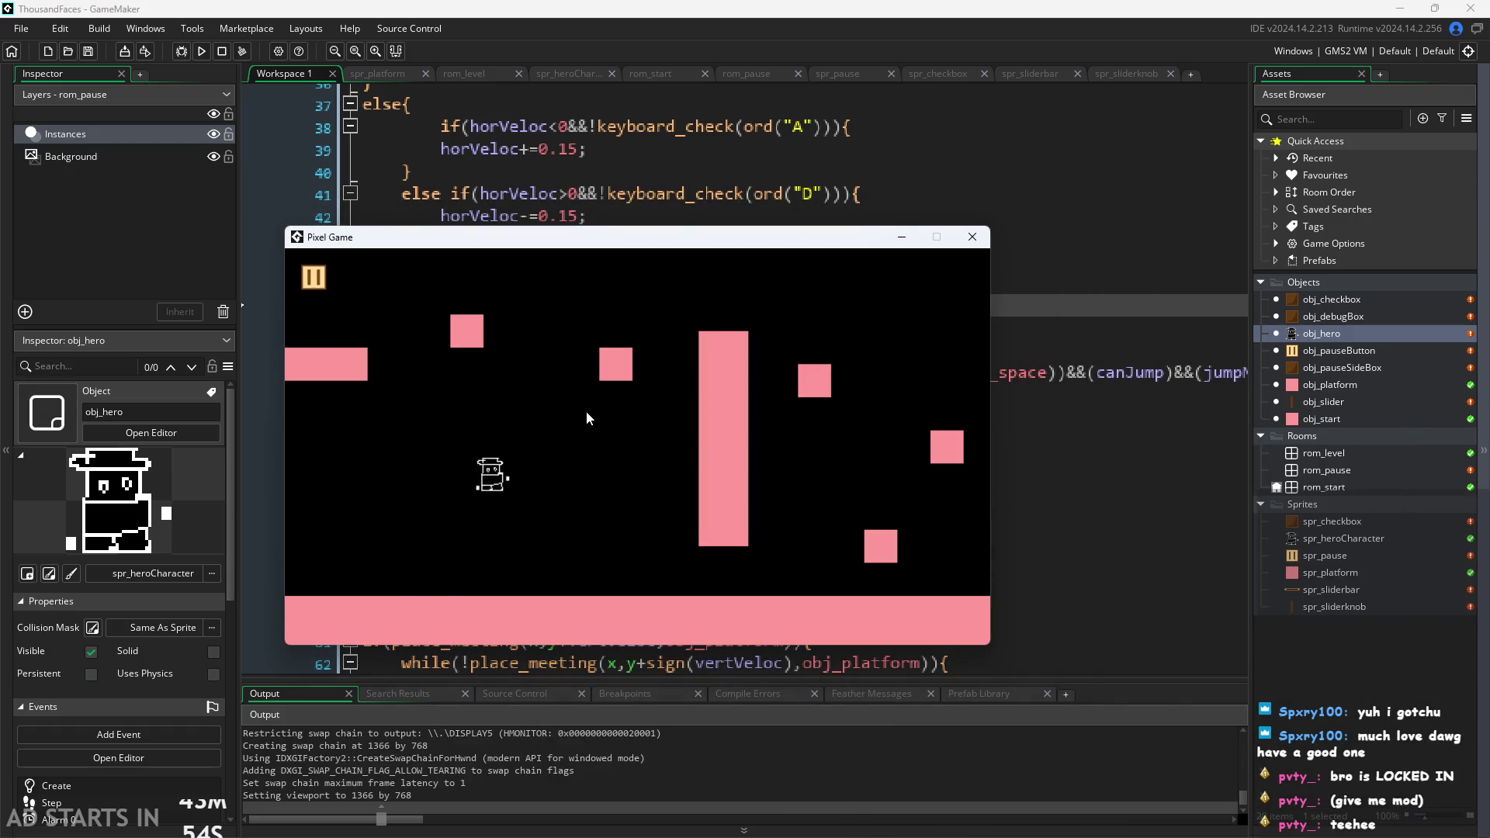
{"action": "key", "text": "space"}
{"action": "key", "text": "d"}
{"action": "key", "text": "a"}
{"action": "key", "text": "space"}
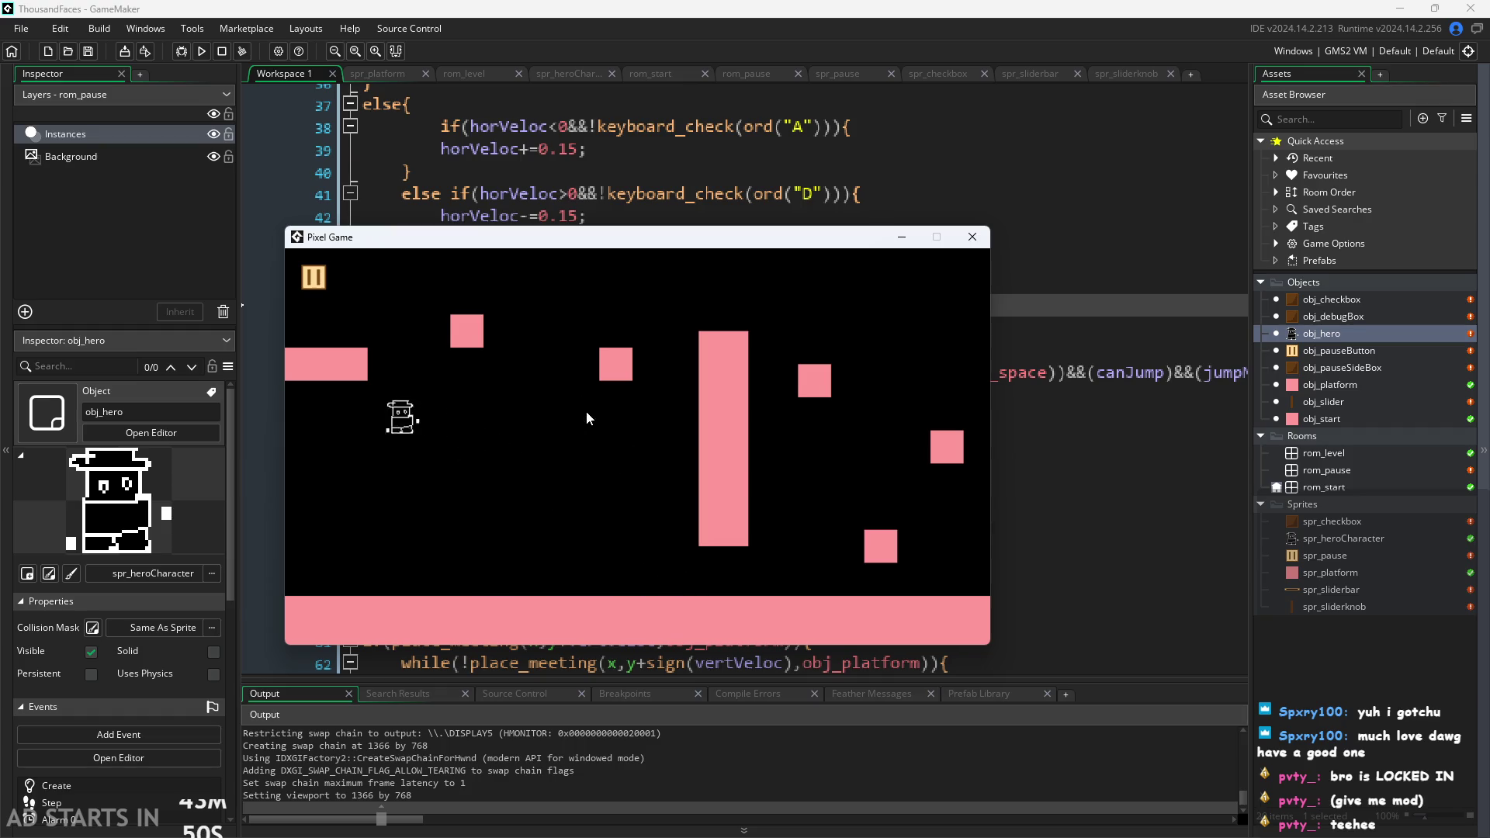
{"action": "key", "text": "d"}
{"action": "key", "text": "space"}
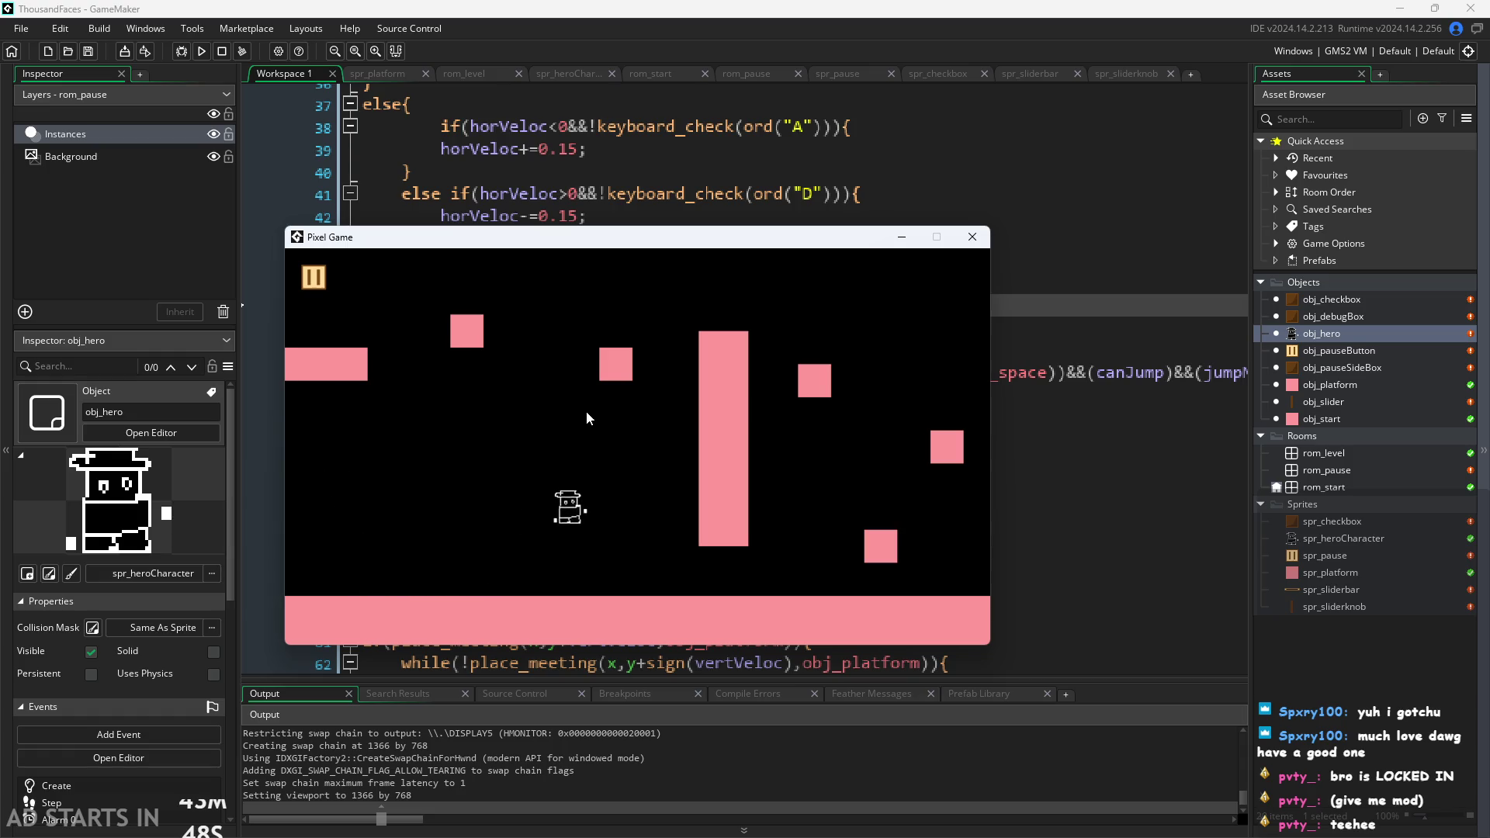
{"action": "key", "text": "a"}
{"action": "key", "text": "space"}
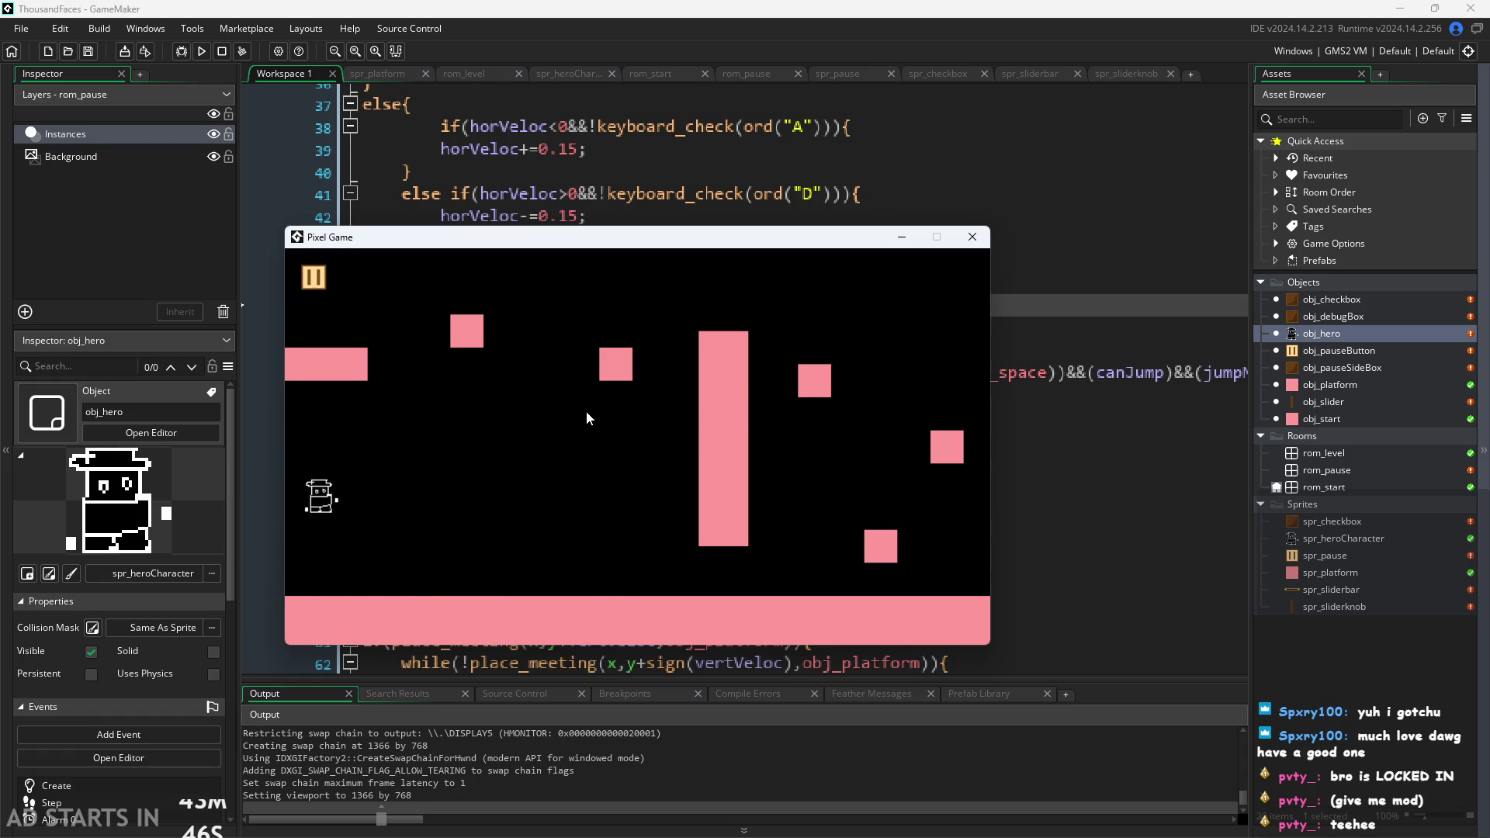
{"action": "key", "text": "d"}
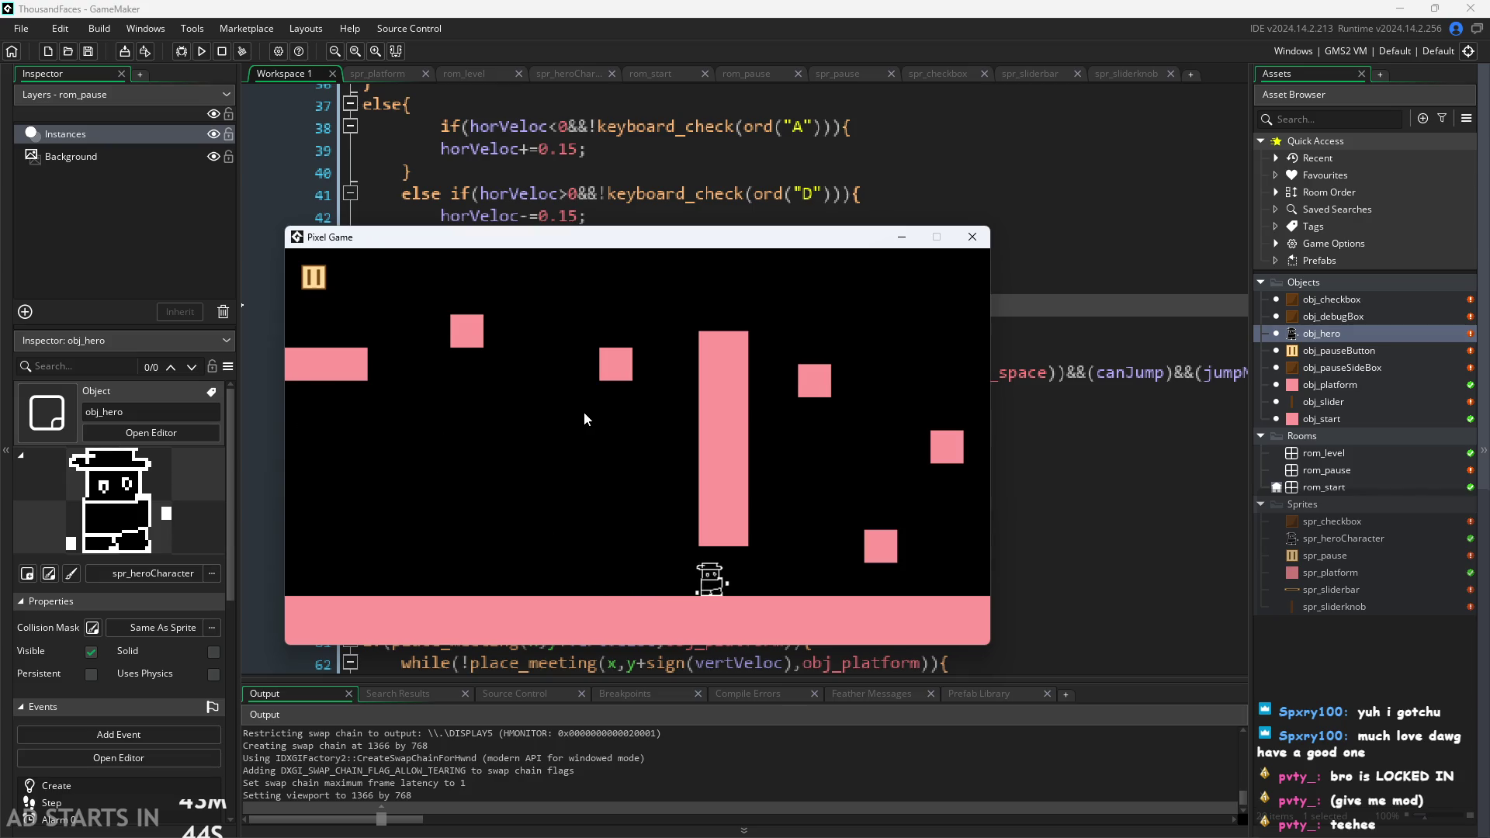
{"action": "key", "text": "space"}
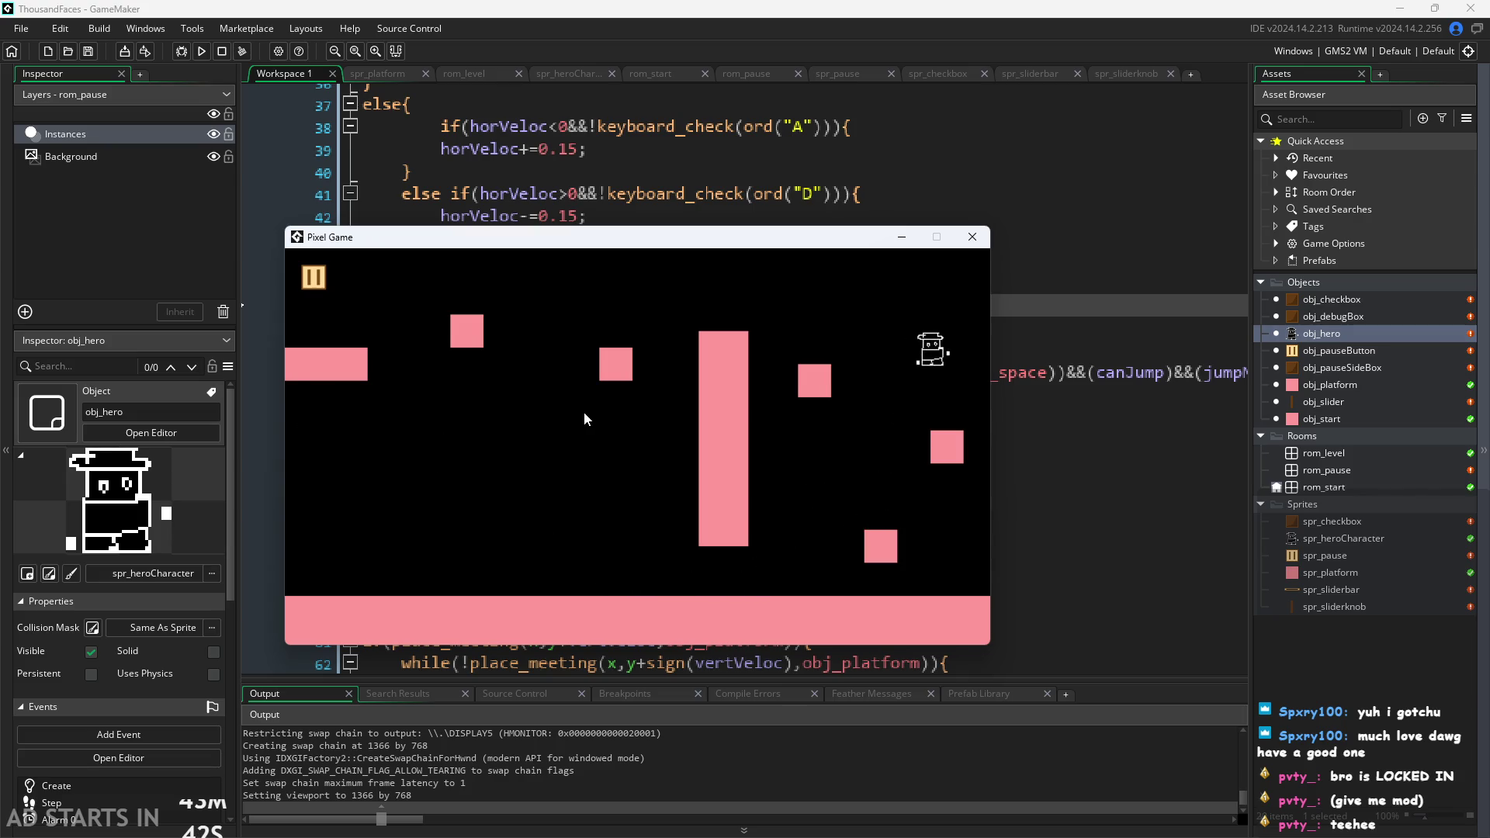
{"action": "key", "text": "a"}
{"action": "key", "text": "space"}
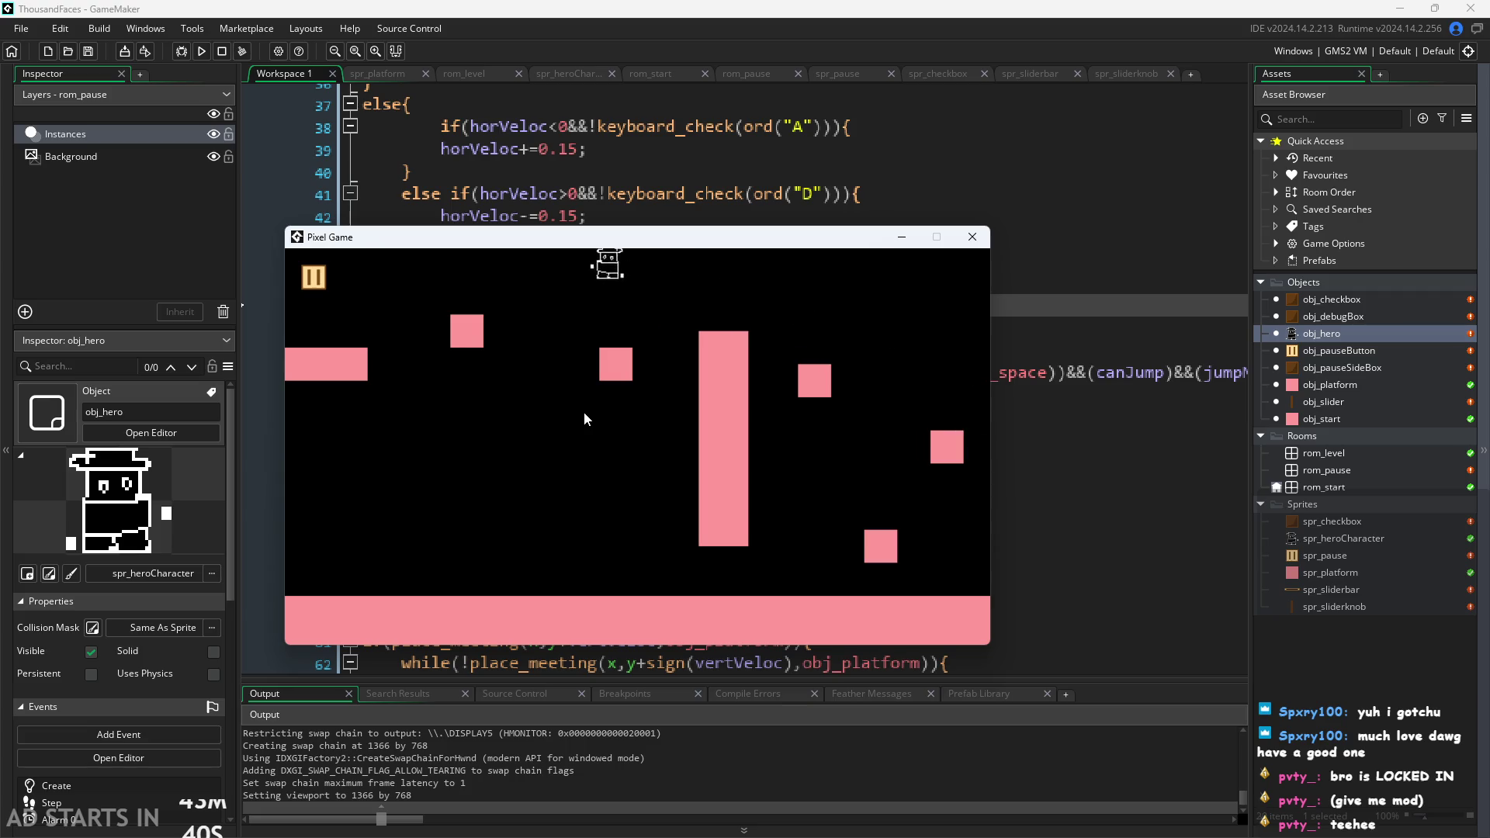
{"action": "key", "text": "d"}
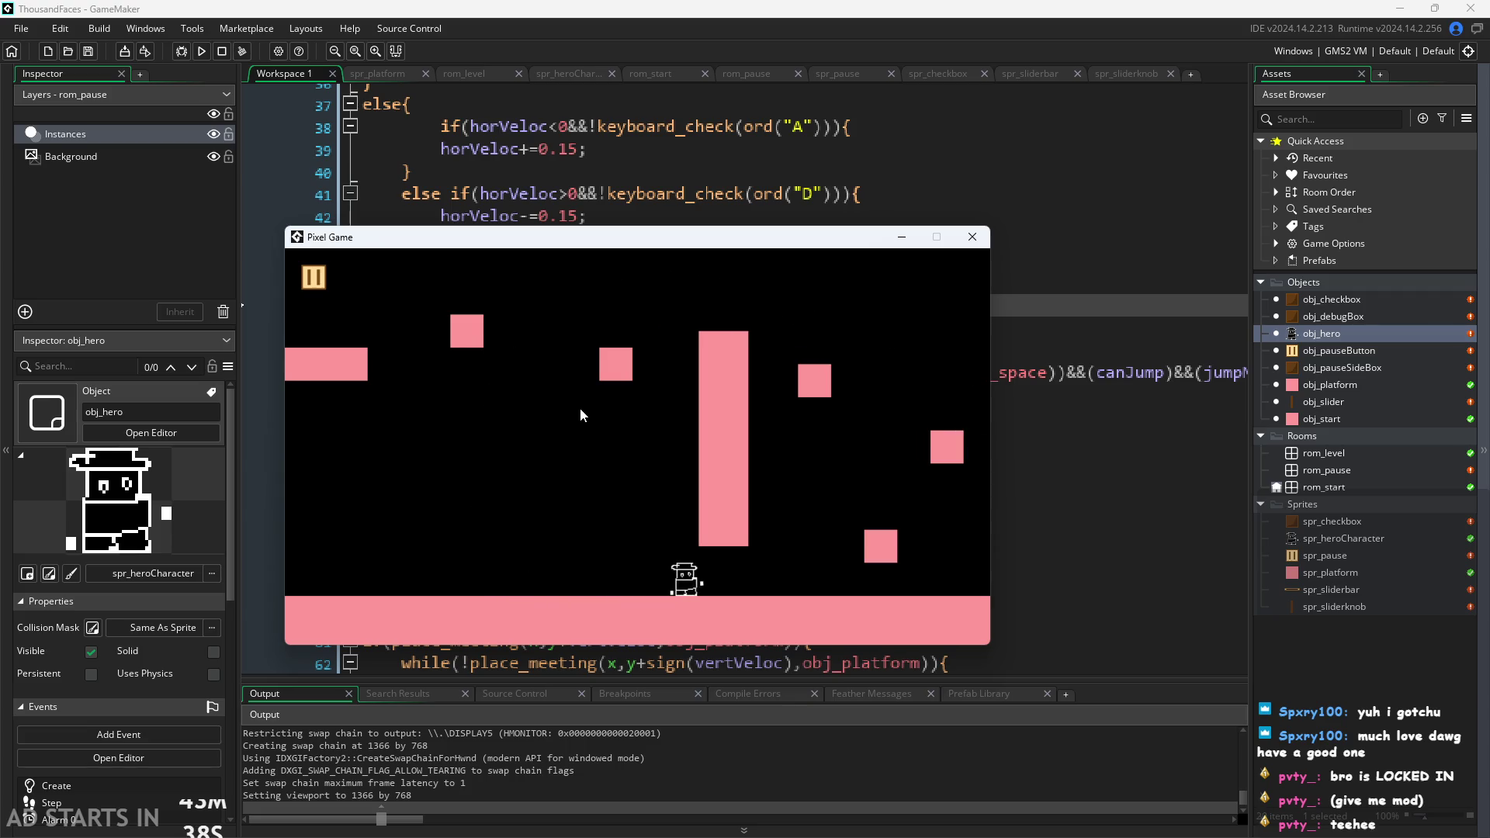
{"action": "key", "text": "space"}
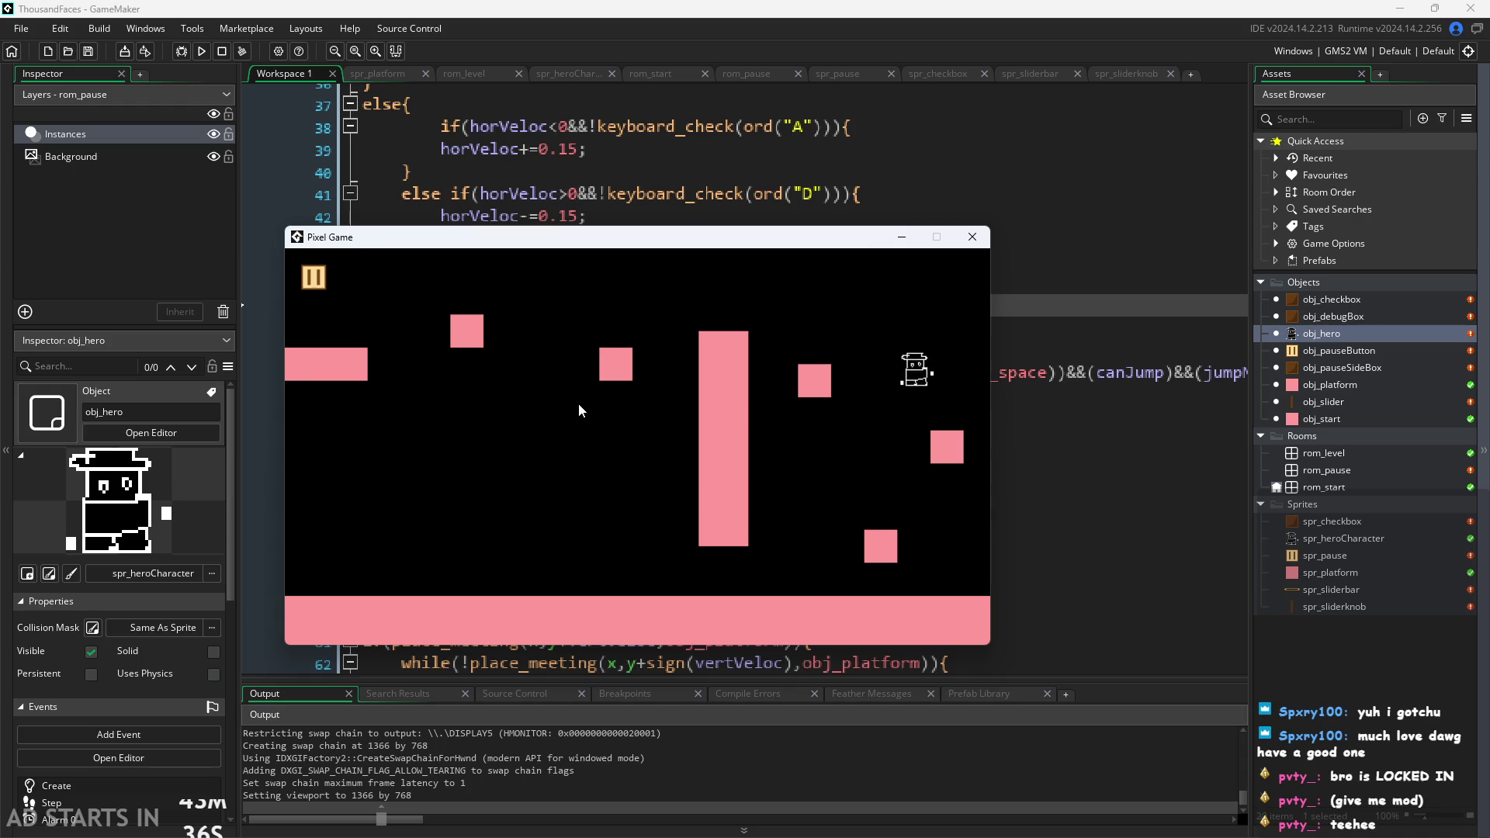
{"action": "key", "text": "a"}
{"action": "key", "text": "space"}
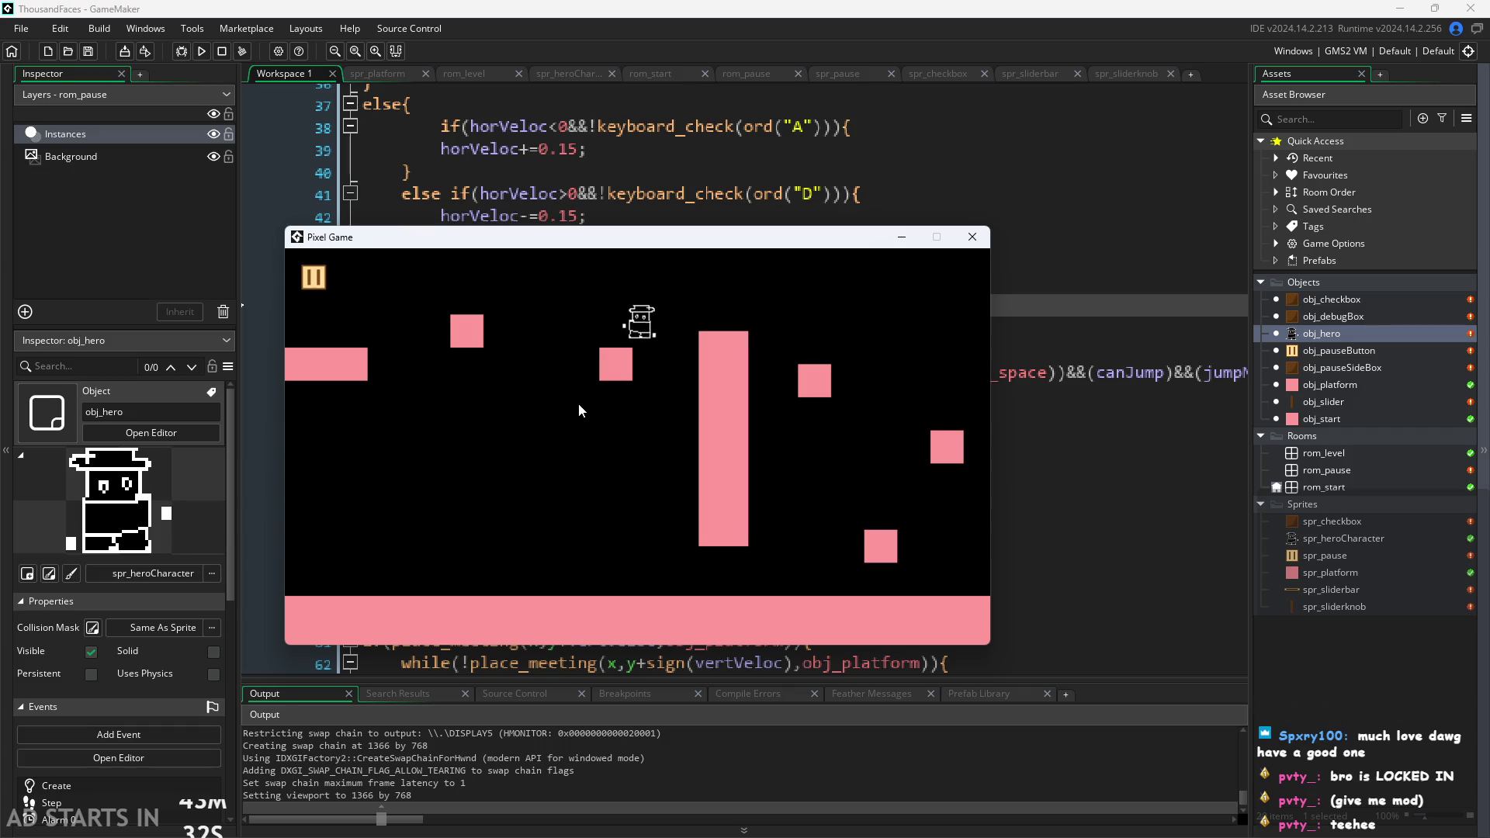
{"action": "key", "text": "space"}
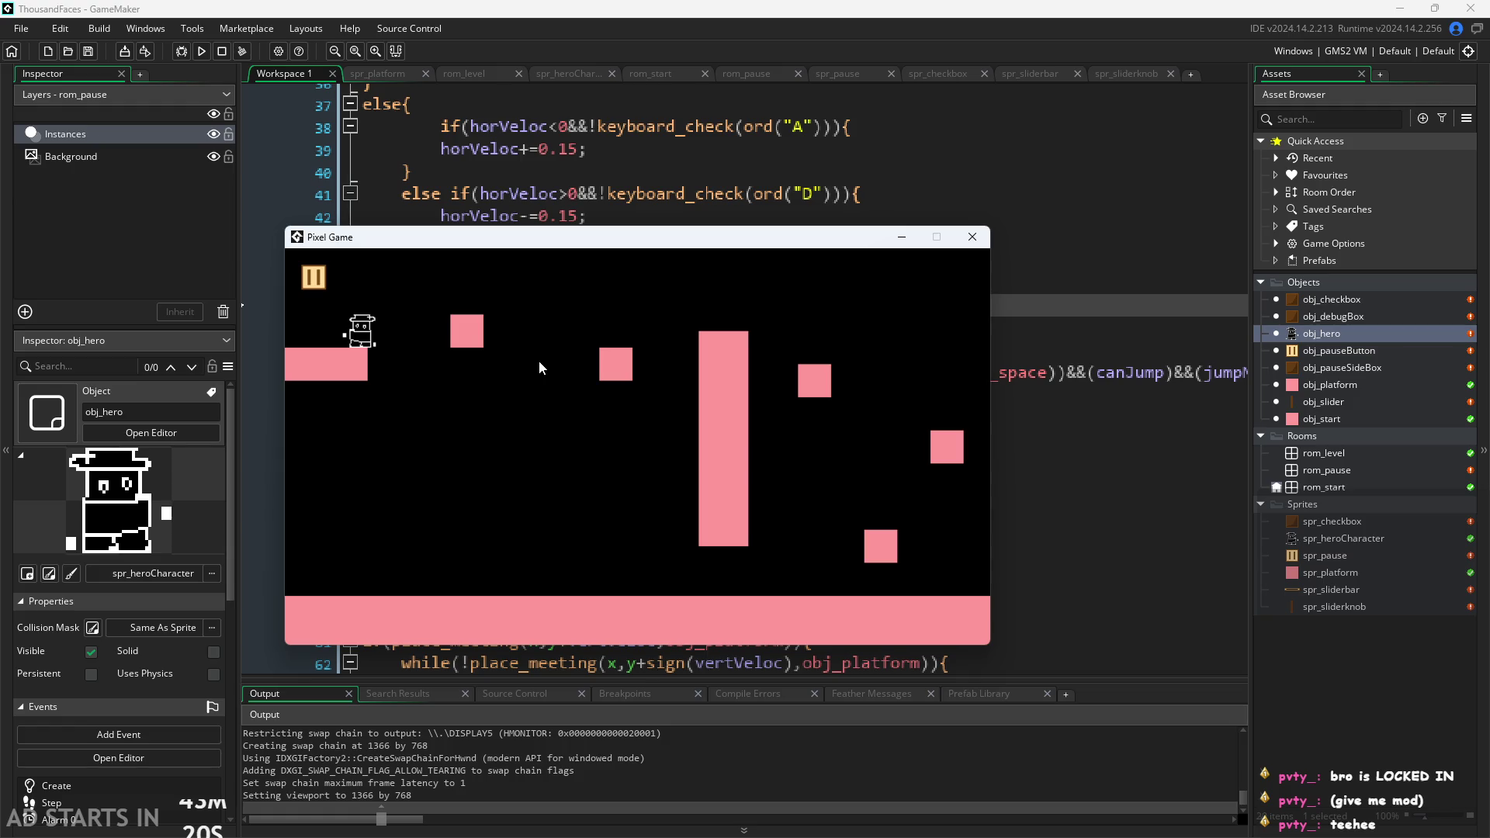
Run the hero across the level, jump beside the tall pillar, then switch to Paint.
{"action": "key", "text": "space"}
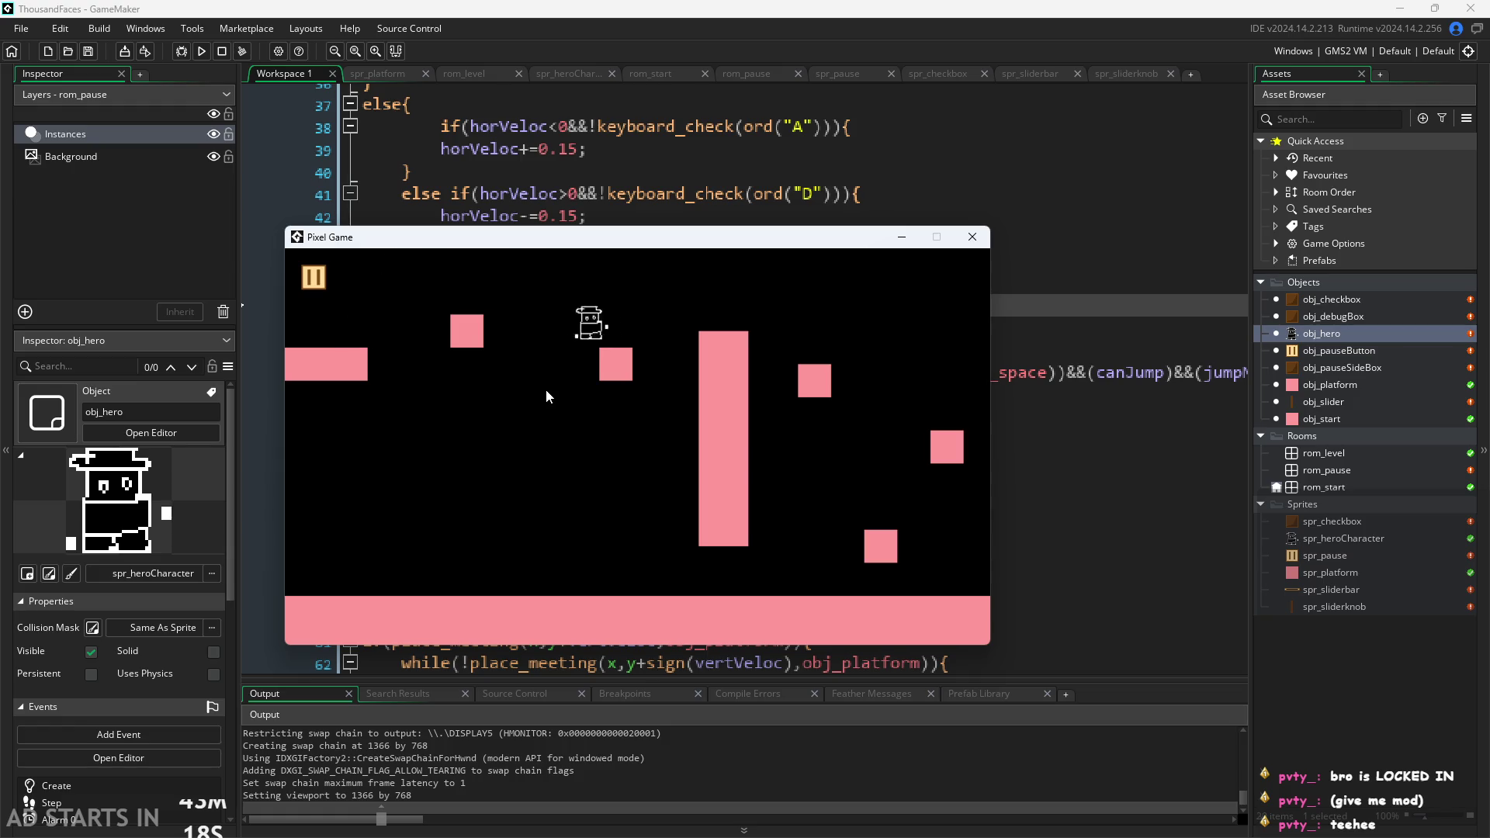
{"action": "key", "text": "space"}
{"action": "key", "text": "a"}
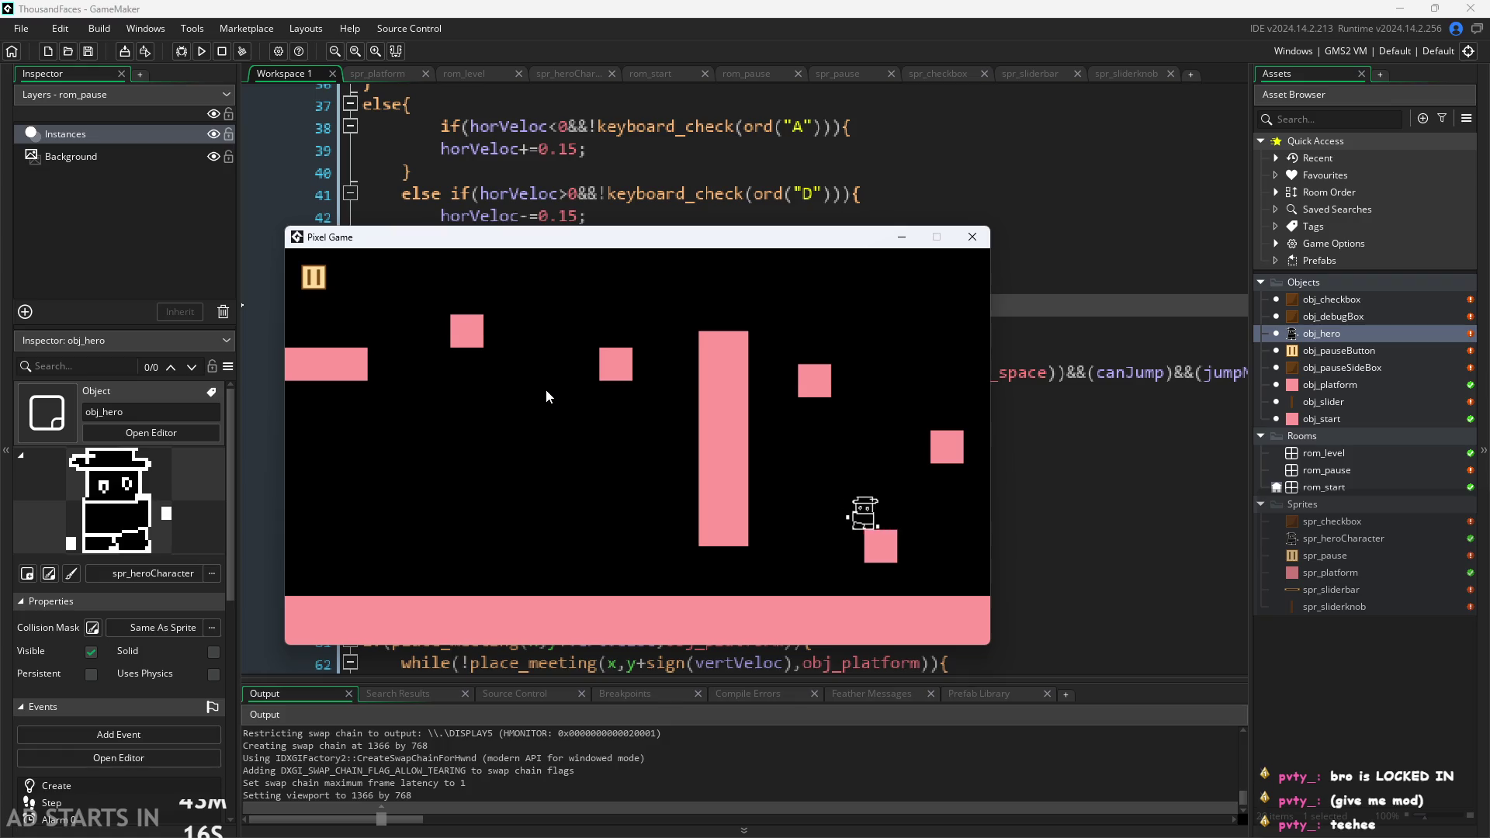
{"action": "key", "text": "space"}
{"action": "key", "text": "a"}
{"action": "key", "text": "space"}
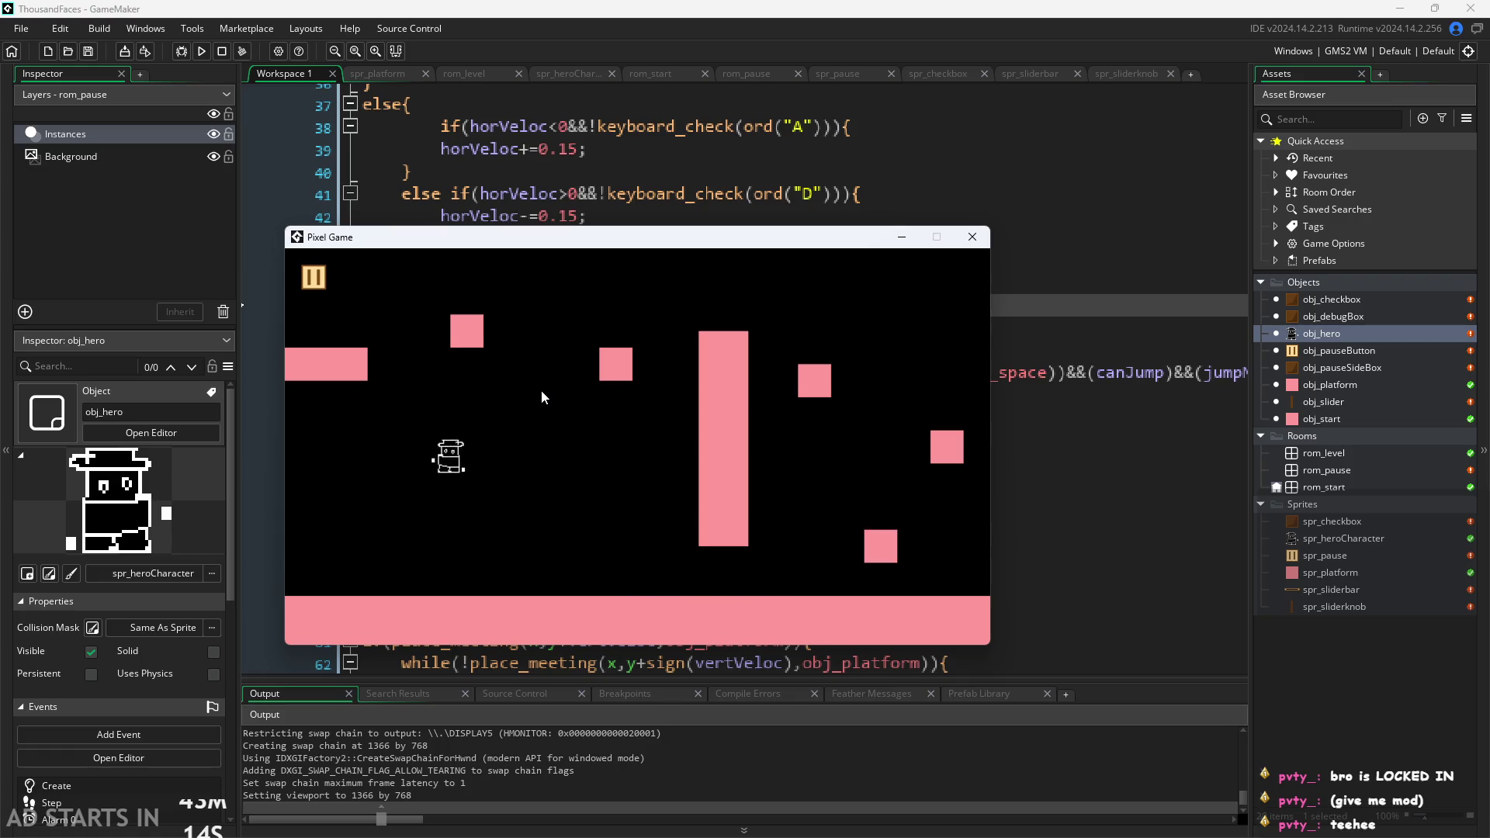
{"action": "key", "text": "d"}
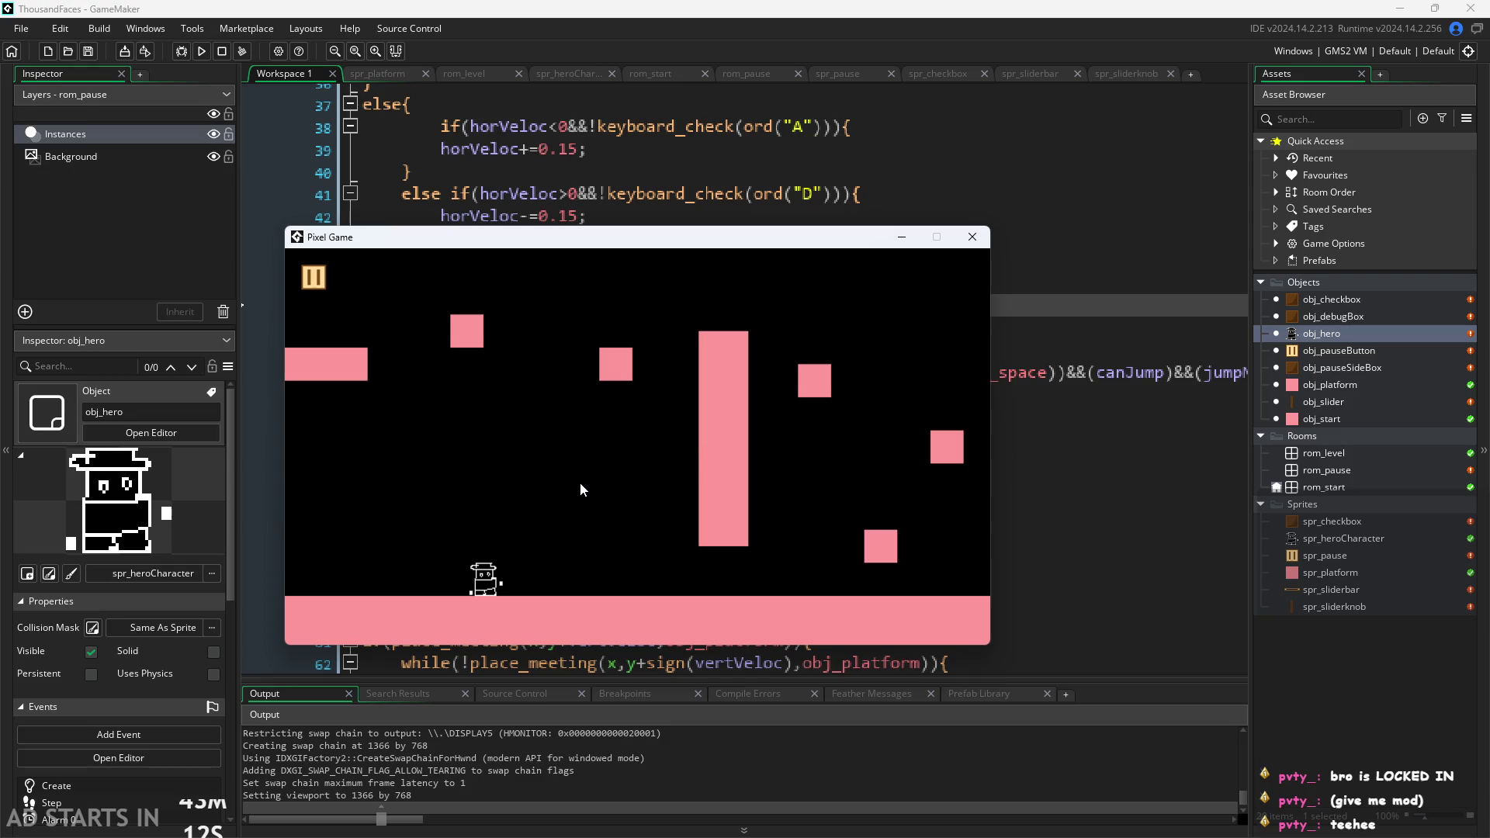
{"action": "key", "text": "space"}
{"action": "key", "text": "d"}
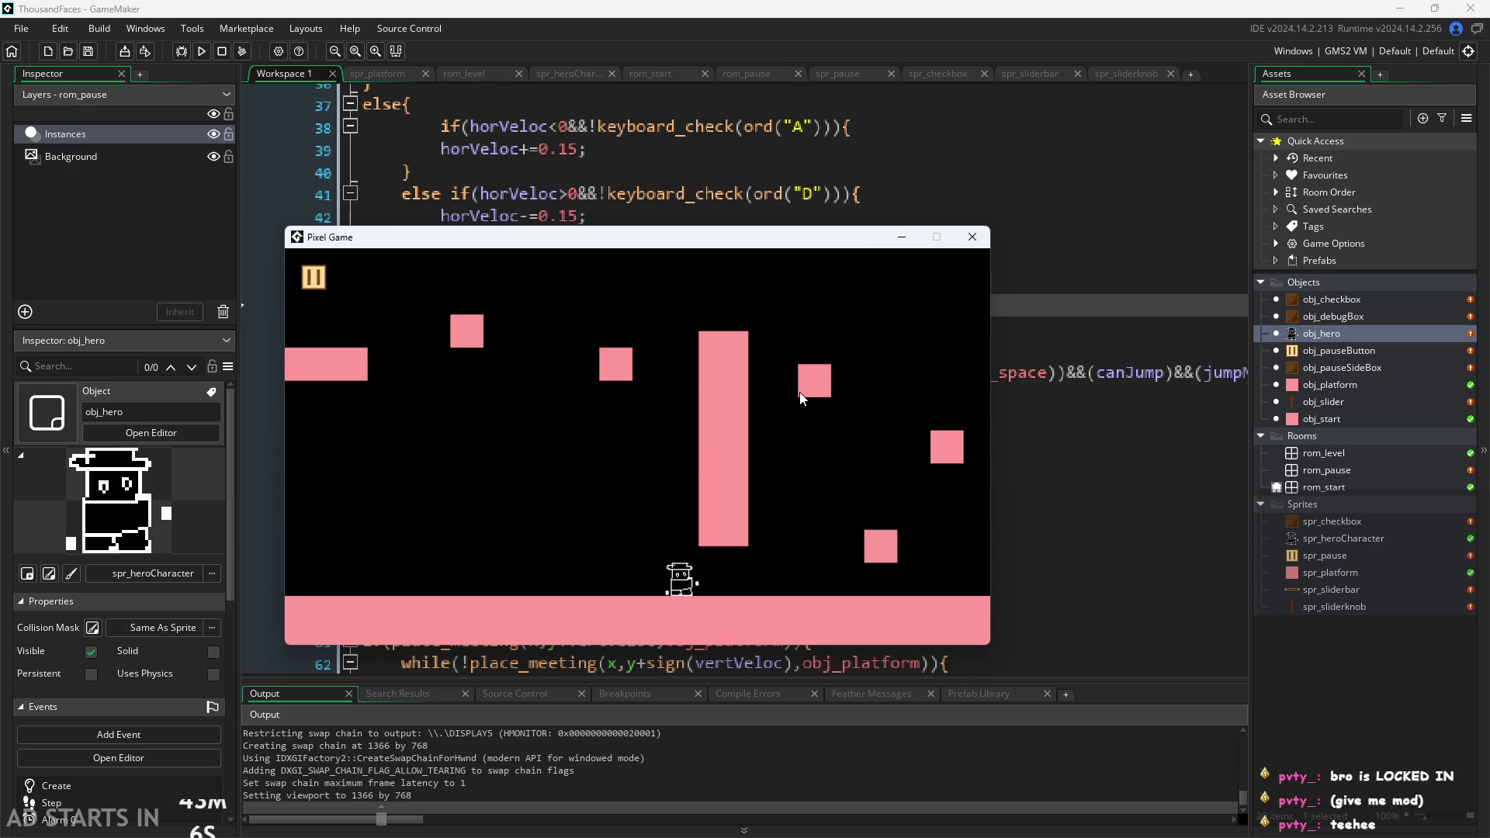
{"action": "key", "text": "d"}
{"action": "key", "text": "a"}
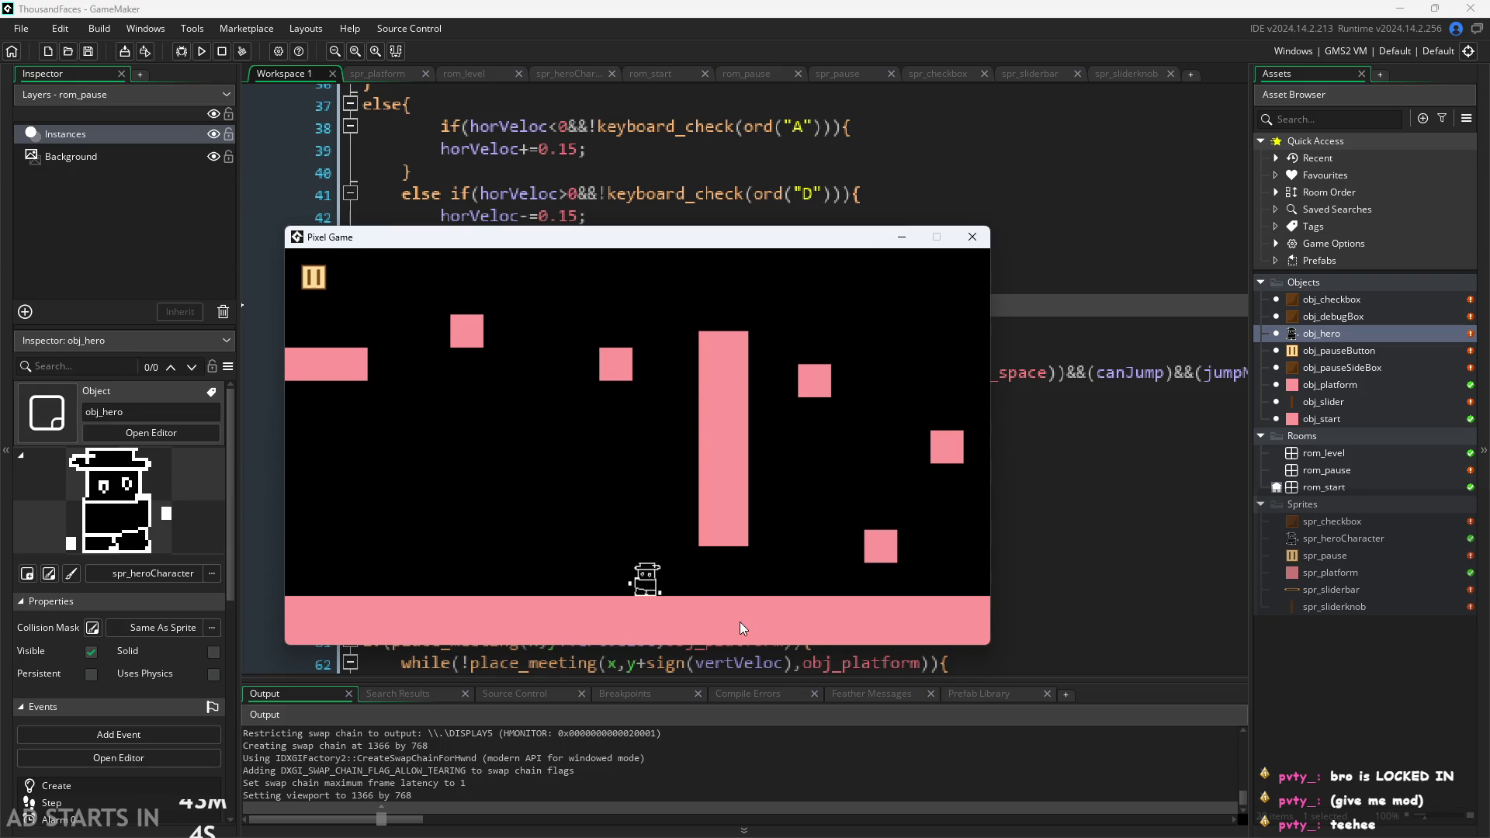
{"action": "key", "text": "space"}
{"action": "key", "text": "d"}
{"action": "key", "text": "a"}
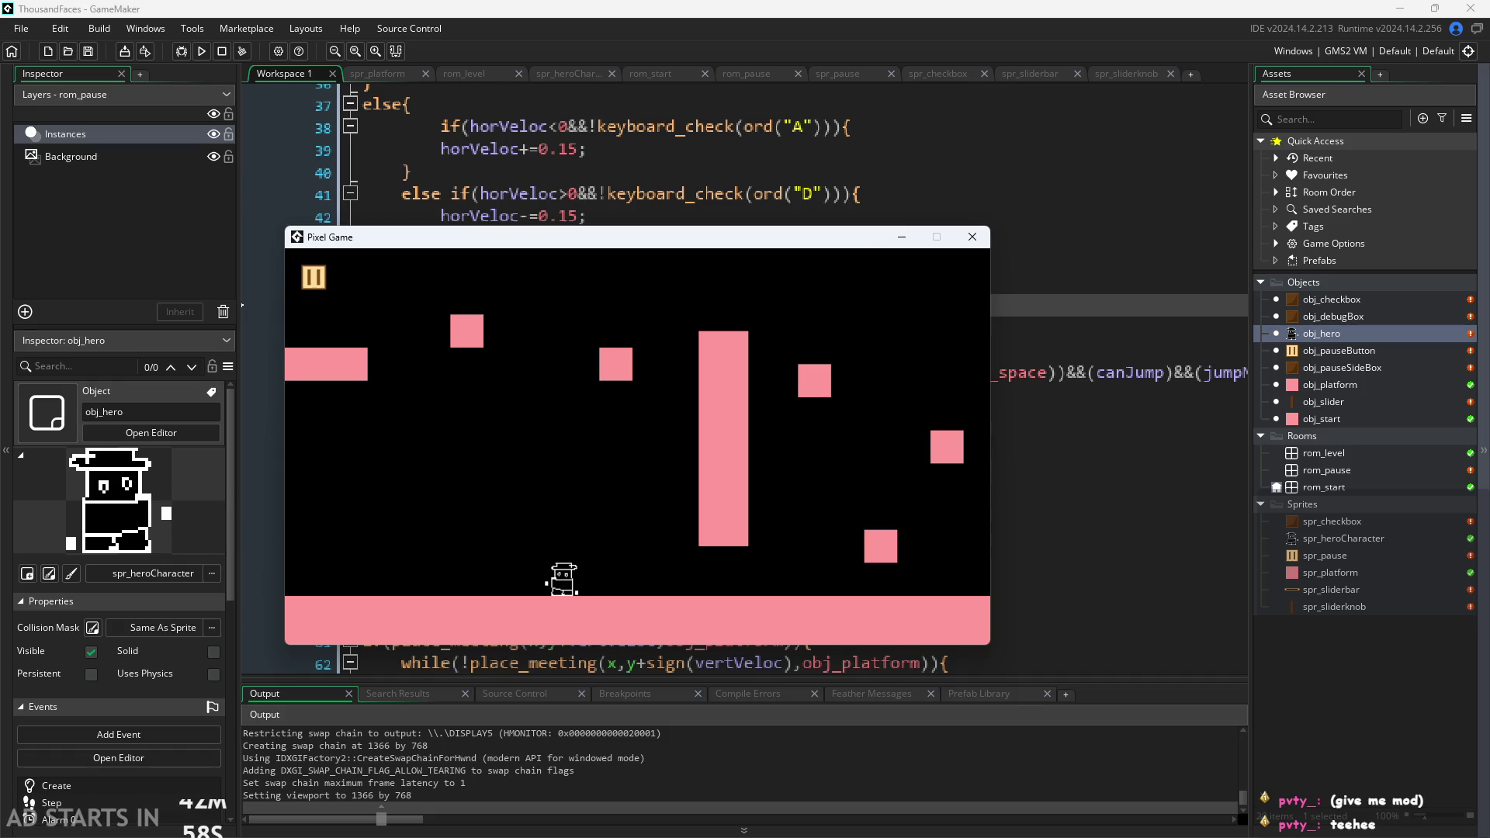
{"action": "key", "text": "alt+Tab"}
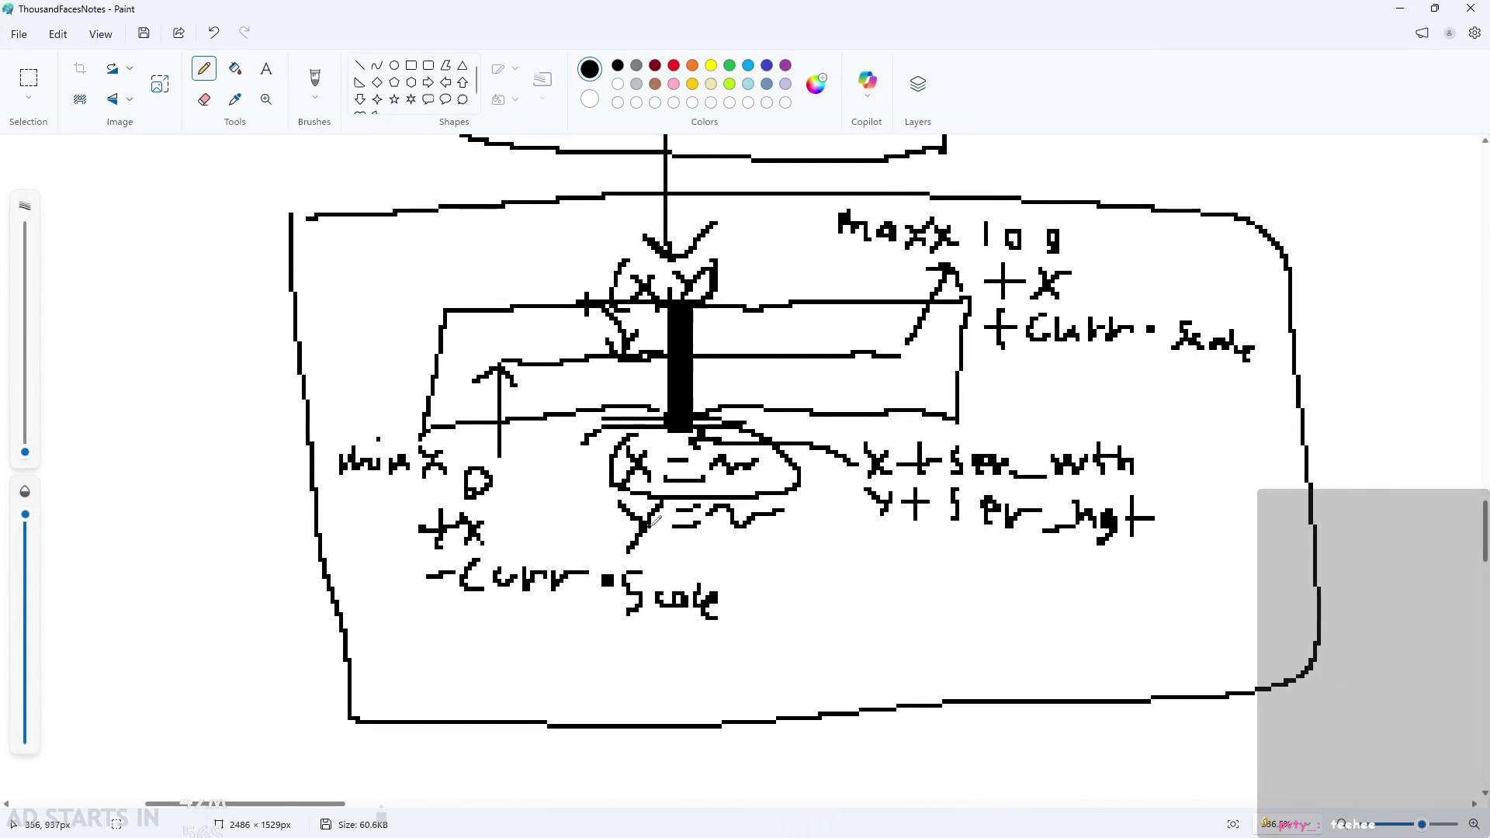
Handwrite a 'To do:' heading in empty notes space and draw the first checkbox beneath it.
{"action": "scroll", "coordinate": [670, 605], "scroll_direction": "down", "scroll_amount": 3}
{"action": "scroll", "coordinate": [669, 605], "scroll_direction": "down", "scroll_amount": 5}
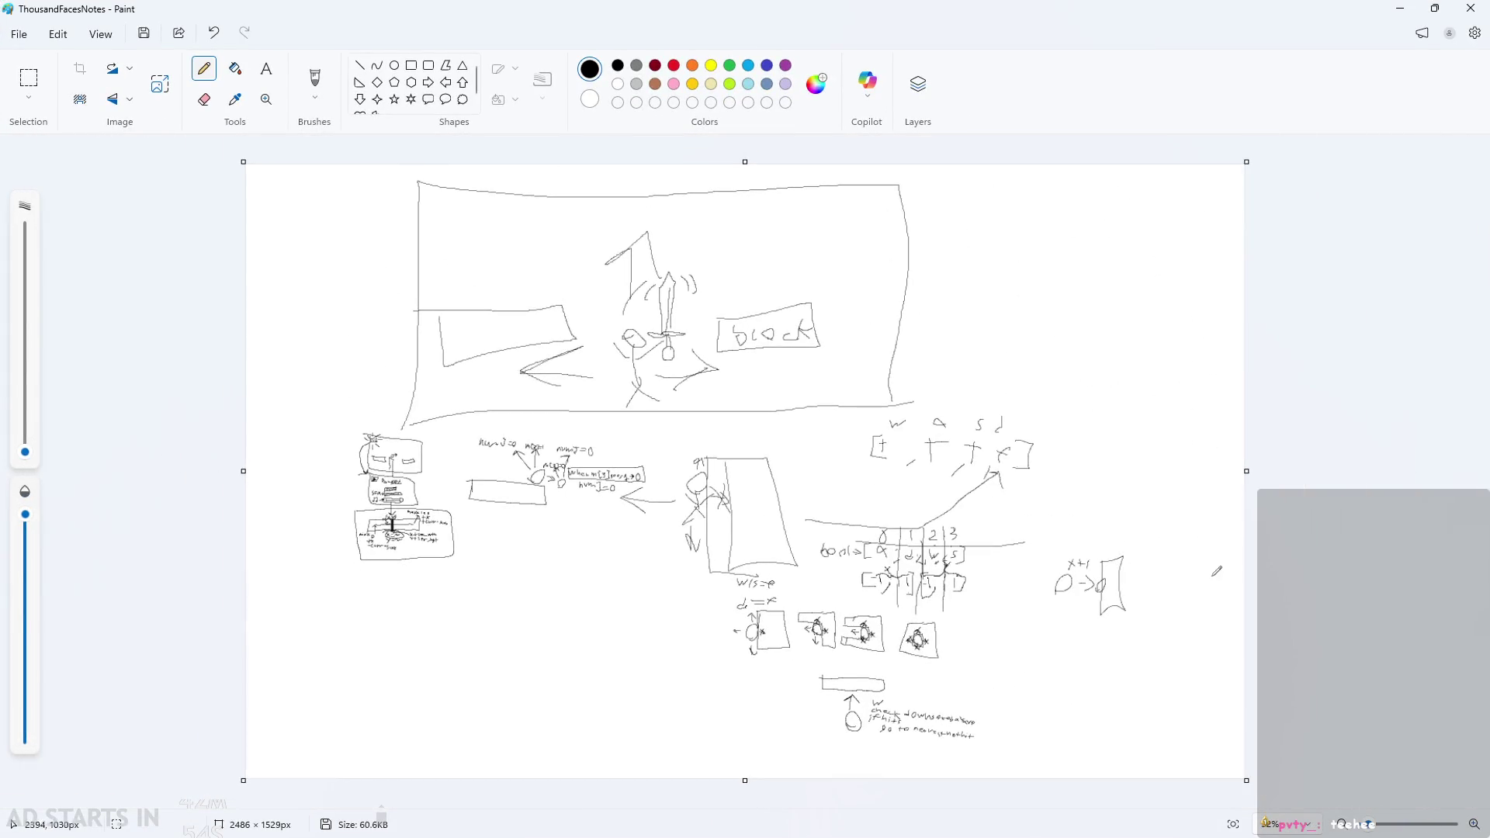
{"action": "scroll", "coordinate": [1397, 213], "scroll_direction": "up", "scroll_amount": 5}
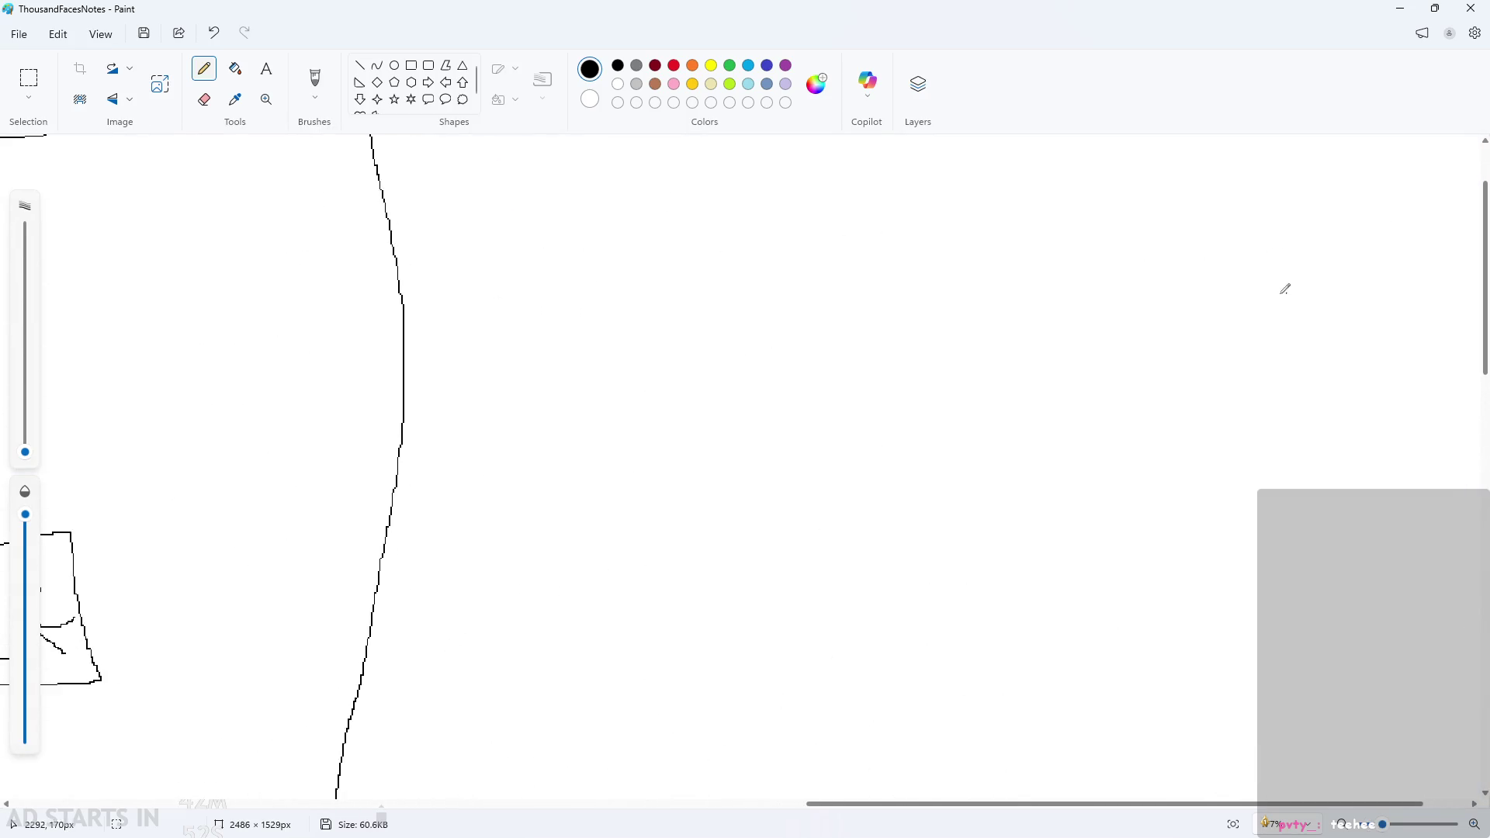
{"action": "mouse_move", "coordinate": [643, 155]}
{"action": "left_mouse_down"}
{"action": "mouse_move", "coordinate": [640, 196]}
{"action": "mouse_move", "coordinate": [693, 163]}
{"action": "mouse_move", "coordinate": [703, 206]}
{"action": "mouse_move", "coordinate": [759, 198]}
{"action": "mouse_move", "coordinate": [802, 217]}
{"action": "left_mouse_up"}
{"action": "mouse_move", "coordinate": [712, 183]}
{"action": "left_mouse_down"}
{"action": "mouse_move", "coordinate": [823, 191]}
{"action": "mouse_move", "coordinate": [822, 225]}
{"action": "left_mouse_up"}
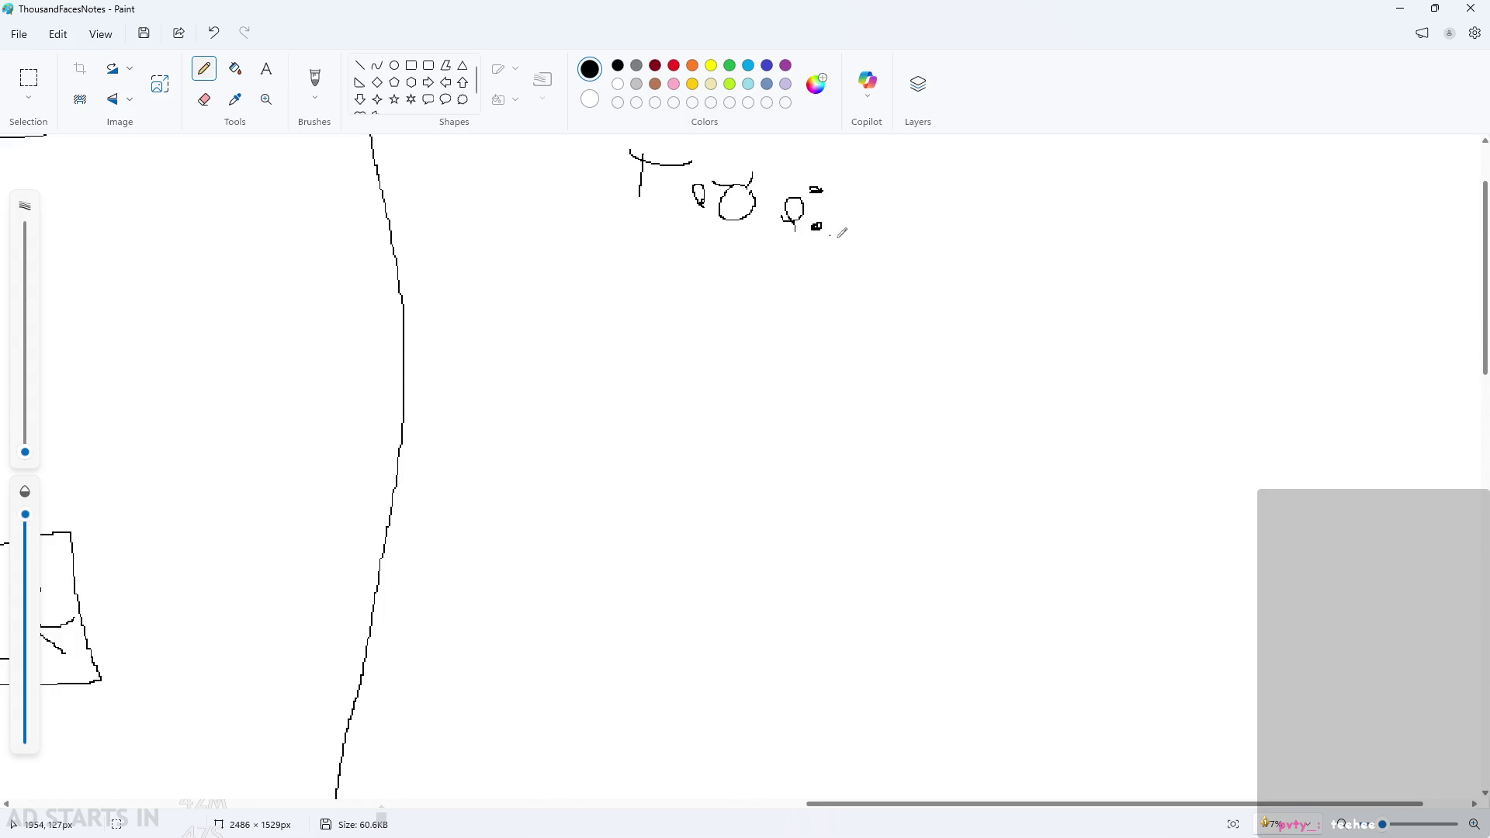
{"action": "scroll", "coordinate": [1086, 219], "scroll_direction": "down", "scroll_amount": 3, "text": "ctrl"}
{"action": "scroll", "coordinate": [1148, 187], "scroll_direction": "up", "scroll_amount": 2}
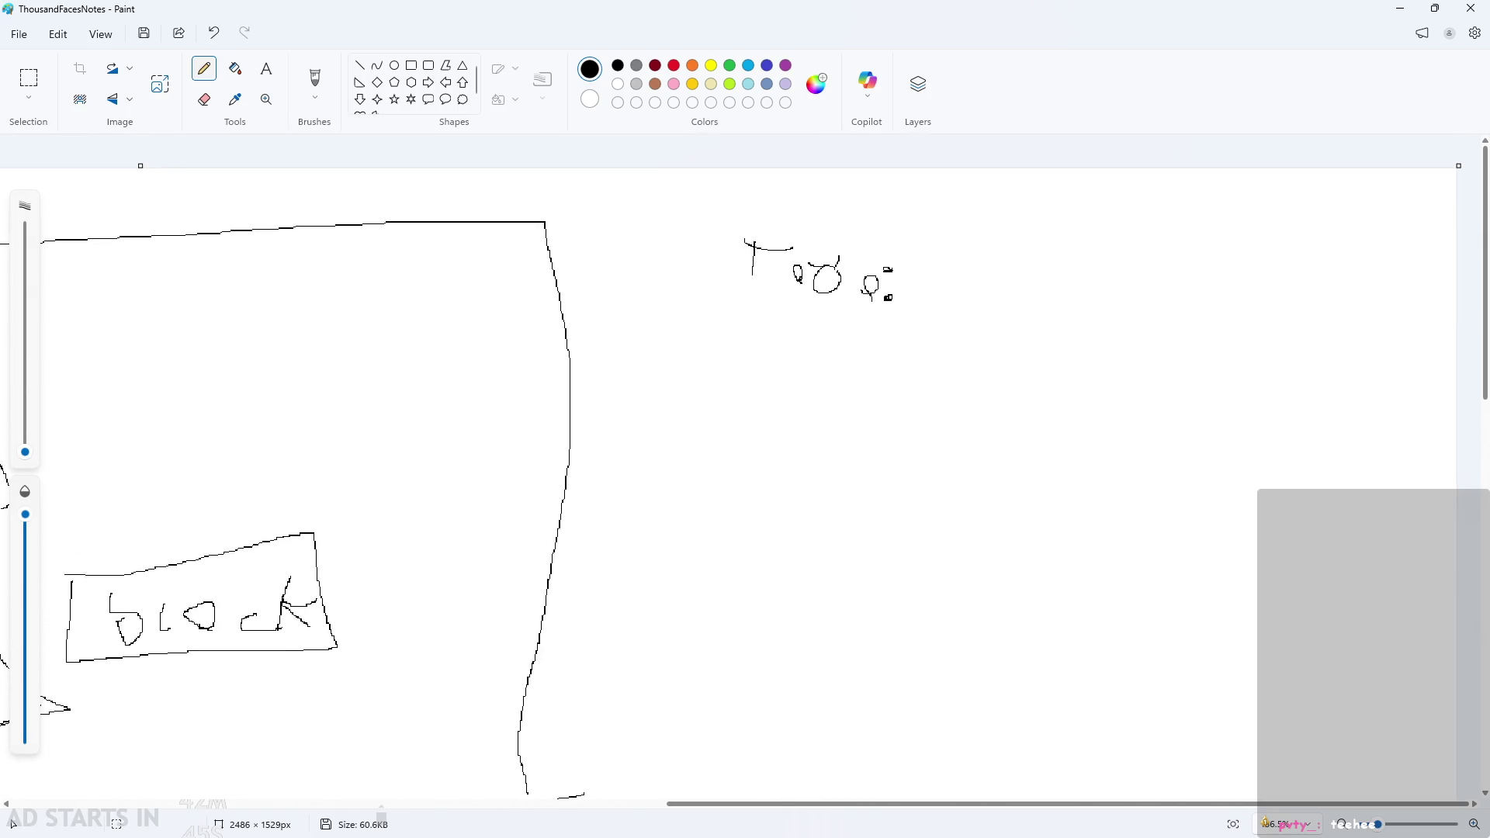
{"action": "scroll", "coordinate": [1415, 338], "scroll_direction": "up", "scroll_amount": 3, "text": "ctrl"}
{"action": "scroll", "coordinate": [1099, 293], "scroll_direction": "up", "scroll_amount": 1, "text": "ctrl"}
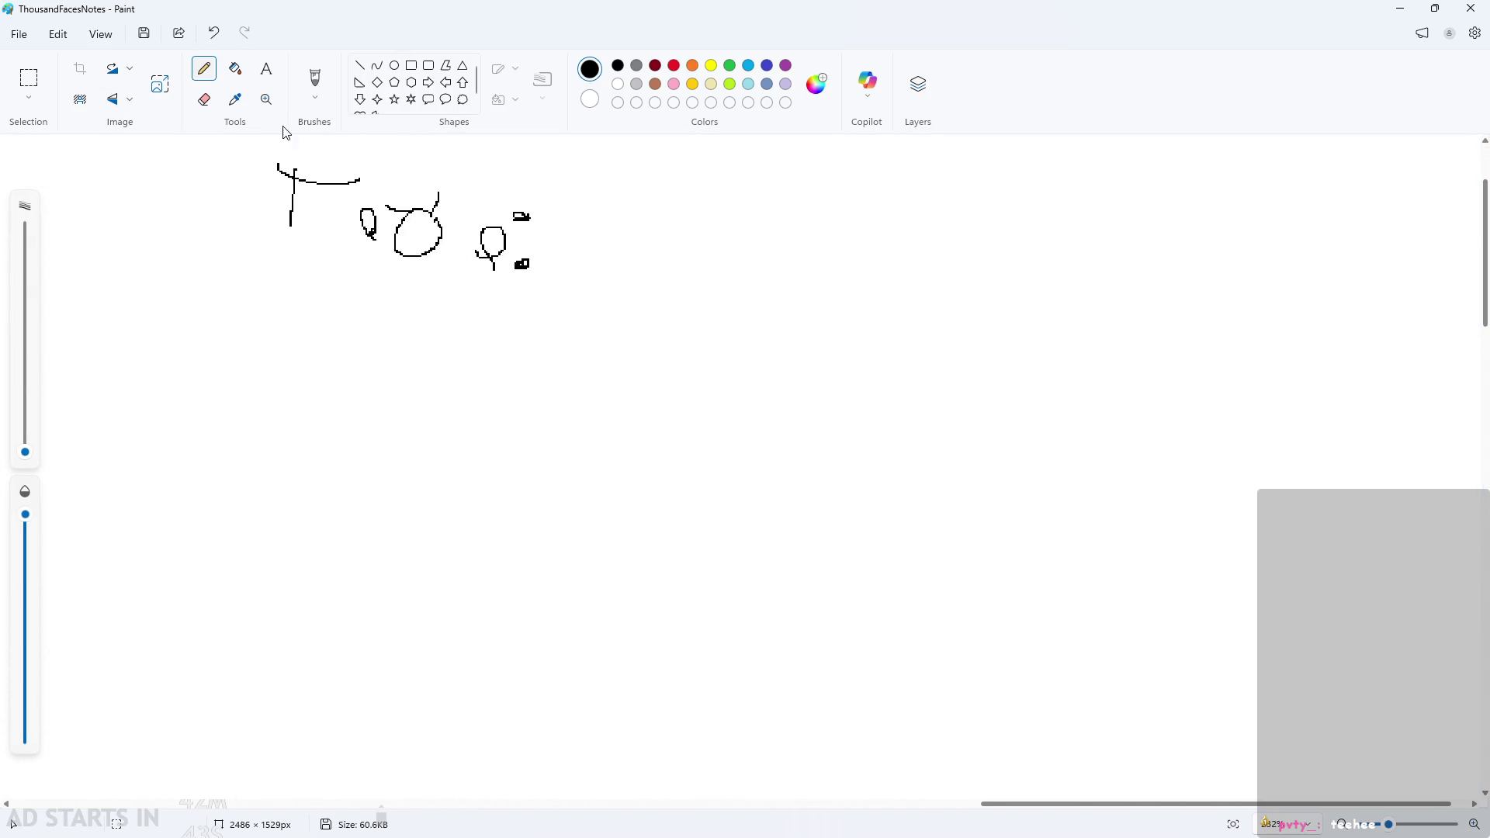
{"action": "mouse_move", "coordinate": [448, 165]}
{"action": "left_mouse_down"}
{"action": "mouse_move", "coordinate": [446, 275]}
{"action": "mouse_move", "coordinate": [451, 172]}
{"action": "left_mouse_up"}
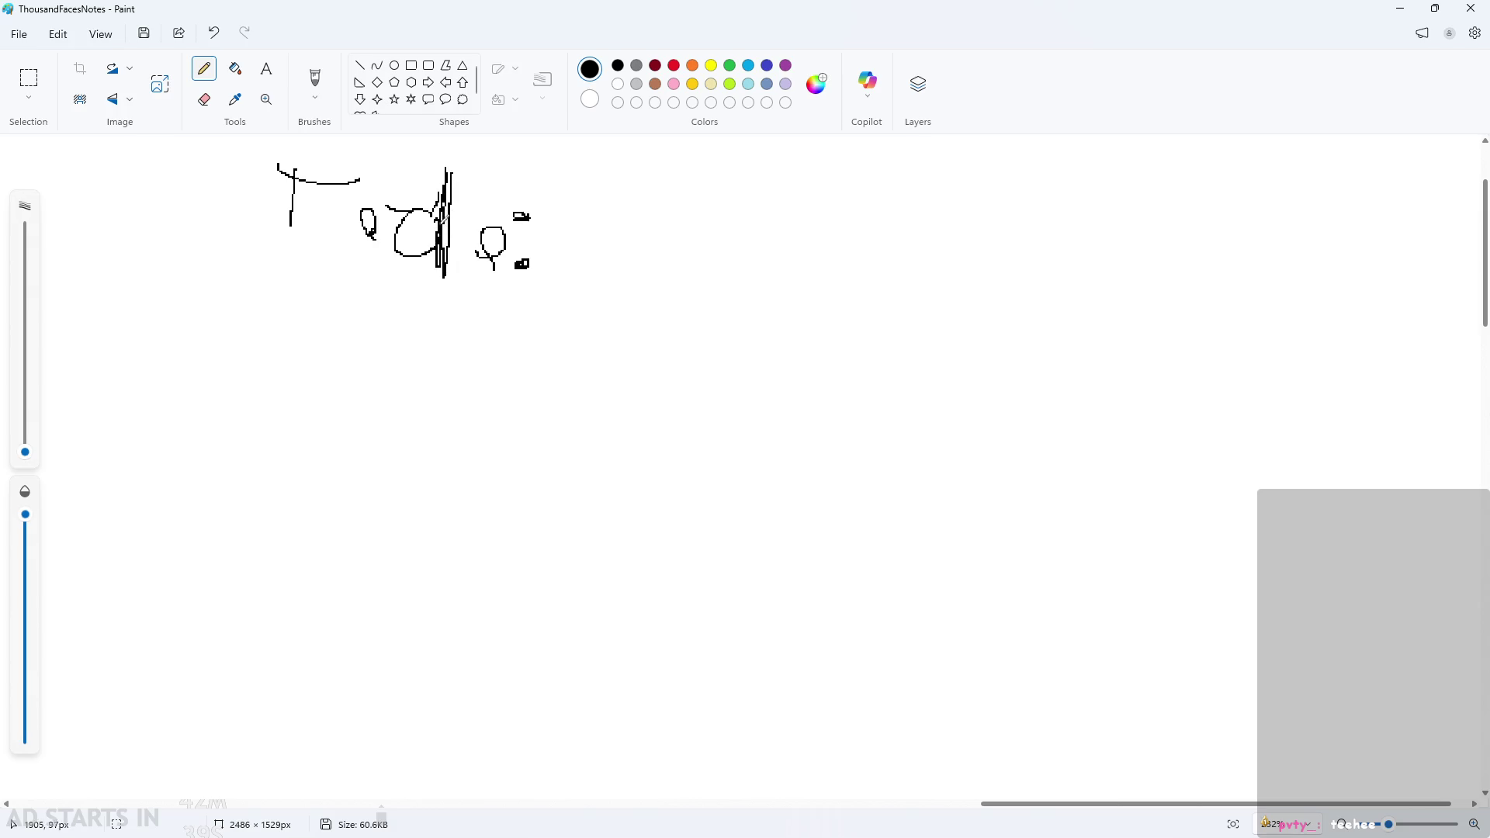
{"action": "mouse_move", "coordinate": [272, 312]}
{"action": "left_mouse_down"}
{"action": "mouse_move", "coordinate": [399, 341]}
{"action": "mouse_move", "coordinate": [413, 326]}
{"action": "mouse_move", "coordinate": [465, 345]}
{"action": "mouse_move", "coordinate": [480, 329]}
{"action": "mouse_move", "coordinate": [501, 355]}
{"action": "mouse_move", "coordinate": [552, 345]}
{"action": "mouse_move", "coordinate": [553, 358]}
{"action": "left_mouse_up"}
Finish 'monster', then add a second checkbox labelled 'sword' and a third checkbox.
{"action": "mouse_move", "coordinate": [572, 334]}
{"action": "left_mouse_down"}
{"action": "mouse_move", "coordinate": [573, 347]}
{"action": "mouse_move", "coordinate": [634, 340]}
{"action": "left_mouse_up"}
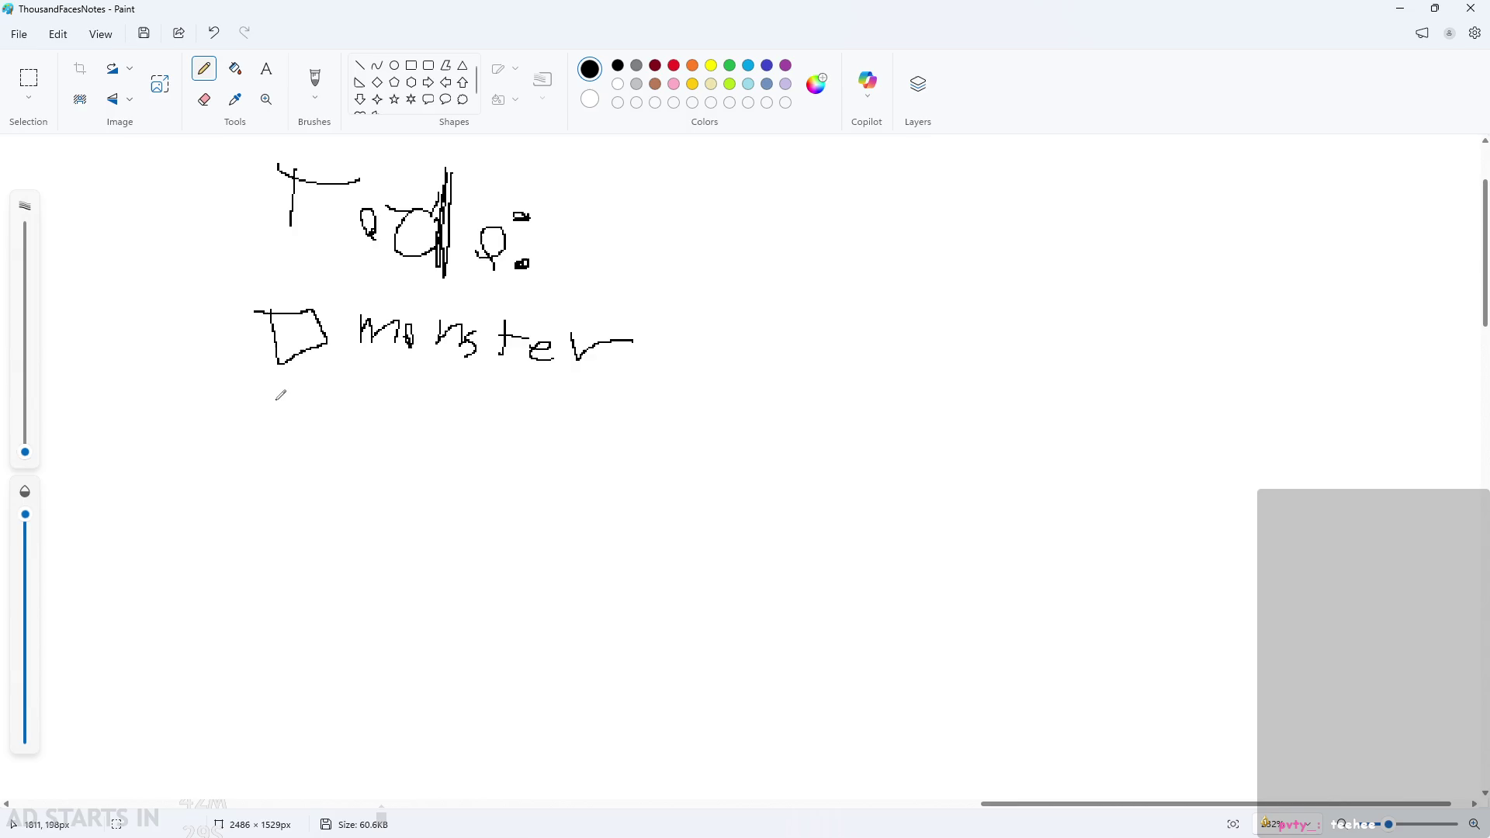
{"action": "mouse_move", "coordinate": [275, 402]}
{"action": "left_mouse_down"}
{"action": "mouse_move", "coordinate": [348, 411]}
{"action": "mouse_move", "coordinate": [277, 401]}
{"action": "left_mouse_up"}
{"action": "mouse_move", "coordinate": [394, 400]}
{"action": "left_mouse_down"}
{"action": "mouse_move", "coordinate": [378, 448]}
{"action": "mouse_move", "coordinate": [494, 411]}
{"action": "mouse_move", "coordinate": [570, 425]}
{"action": "mouse_move", "coordinate": [574, 458]}
{"action": "left_mouse_up"}
{"action": "mouse_move", "coordinate": [276, 491]}
{"action": "left_mouse_down"}
{"action": "mouse_move", "coordinate": [333, 517]}
{"action": "mouse_move", "coordinate": [285, 489]}
{"action": "mouse_move", "coordinate": [278, 500]}
{"action": "left_mouse_up"}
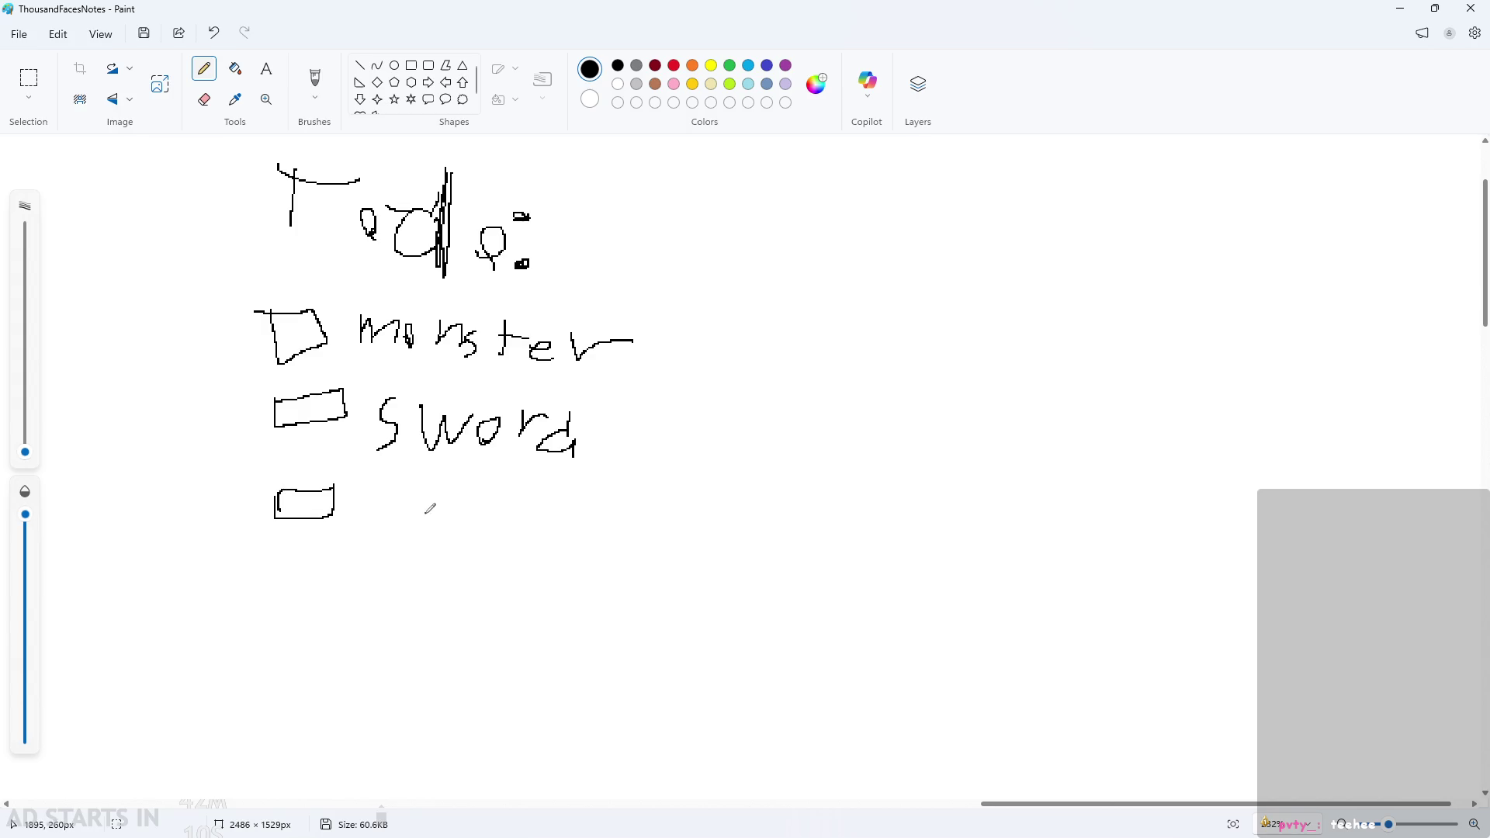
Label the third checkbox 'text/dialogue box' and draw an empty fourth checkbox below.
{"action": "mouse_move", "coordinate": [369, 518]}
{"action": "left_mouse_down"}
{"action": "mouse_move", "coordinate": [377, 475]}
{"action": "mouse_move", "coordinate": [483, 524]}
{"action": "mouse_move", "coordinate": [506, 497]}
{"action": "left_mouse_up"}
{"action": "mouse_move", "coordinate": [543, 483]}
{"action": "left_mouse_down"}
{"action": "mouse_move", "coordinate": [503, 530]}
{"action": "mouse_move", "coordinate": [596, 518]}
{"action": "mouse_move", "coordinate": [618, 541]}
{"action": "mouse_move", "coordinate": [679, 544]}
{"action": "mouse_move", "coordinate": [669, 556]}
{"action": "mouse_move", "coordinate": [718, 554]}
{"action": "mouse_move", "coordinate": [746, 523]}
{"action": "mouse_move", "coordinate": [760, 553]}
{"action": "left_mouse_up"}
{"action": "mouse_move", "coordinate": [803, 518]}
{"action": "left_mouse_down"}
{"action": "mouse_move", "coordinate": [808, 569]}
{"action": "mouse_move", "coordinate": [796, 546]}
{"action": "mouse_move", "coordinate": [852, 547]}
{"action": "mouse_move", "coordinate": [908, 578]}
{"action": "mouse_move", "coordinate": [887, 579]}
{"action": "left_mouse_up"}
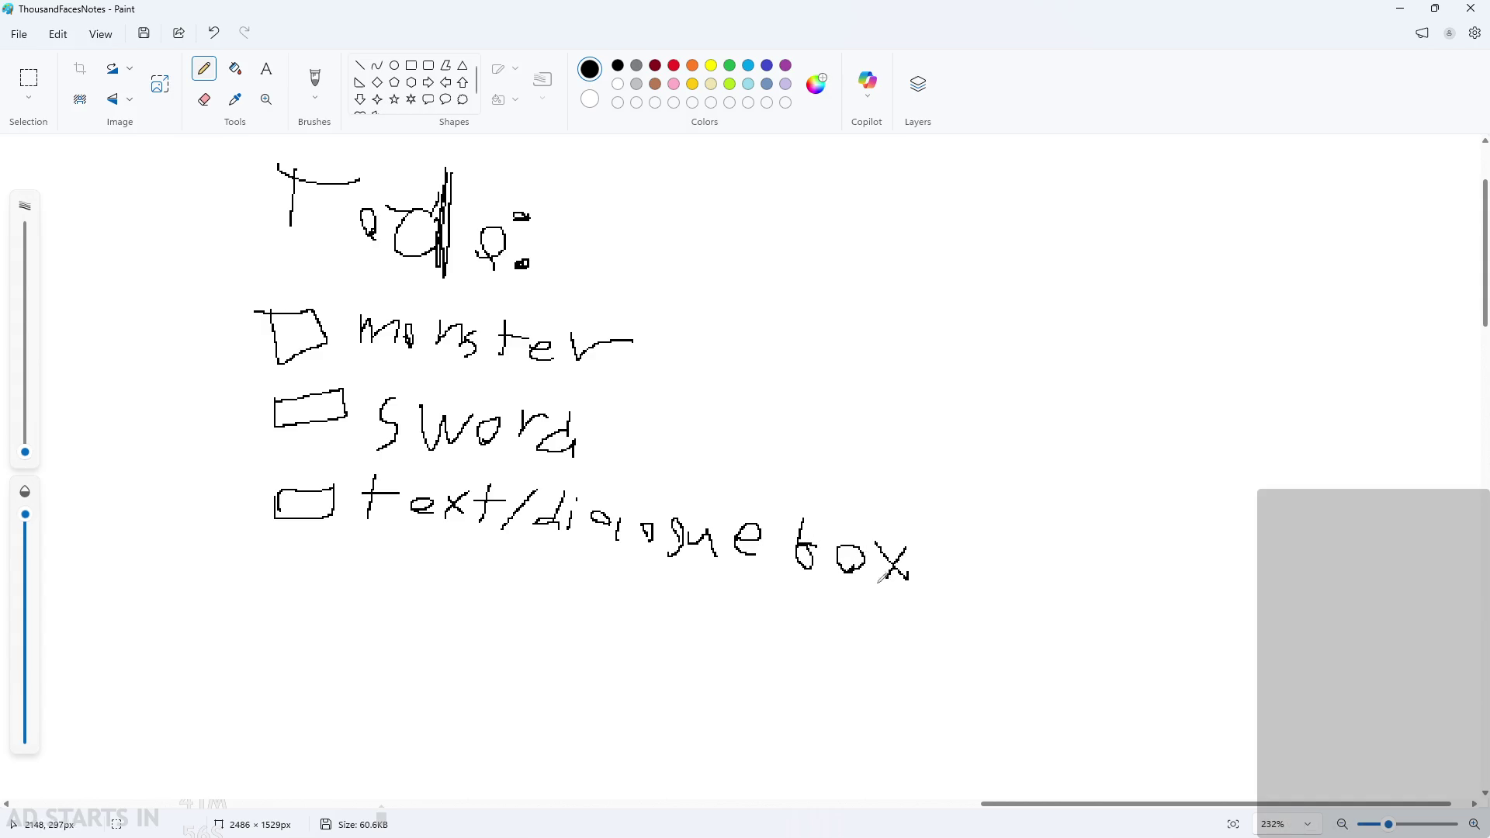
{"action": "scroll", "coordinate": [372, 494], "scroll_direction": "down", "scroll_amount": 3}
{"action": "mouse_move", "coordinate": [277, 402]}
{"action": "left_mouse_down"}
{"action": "mouse_move", "coordinate": [278, 436]}
{"action": "mouse_move", "coordinate": [334, 404]}
{"action": "mouse_move", "coordinate": [289, 412]}
{"action": "left_mouse_up"}
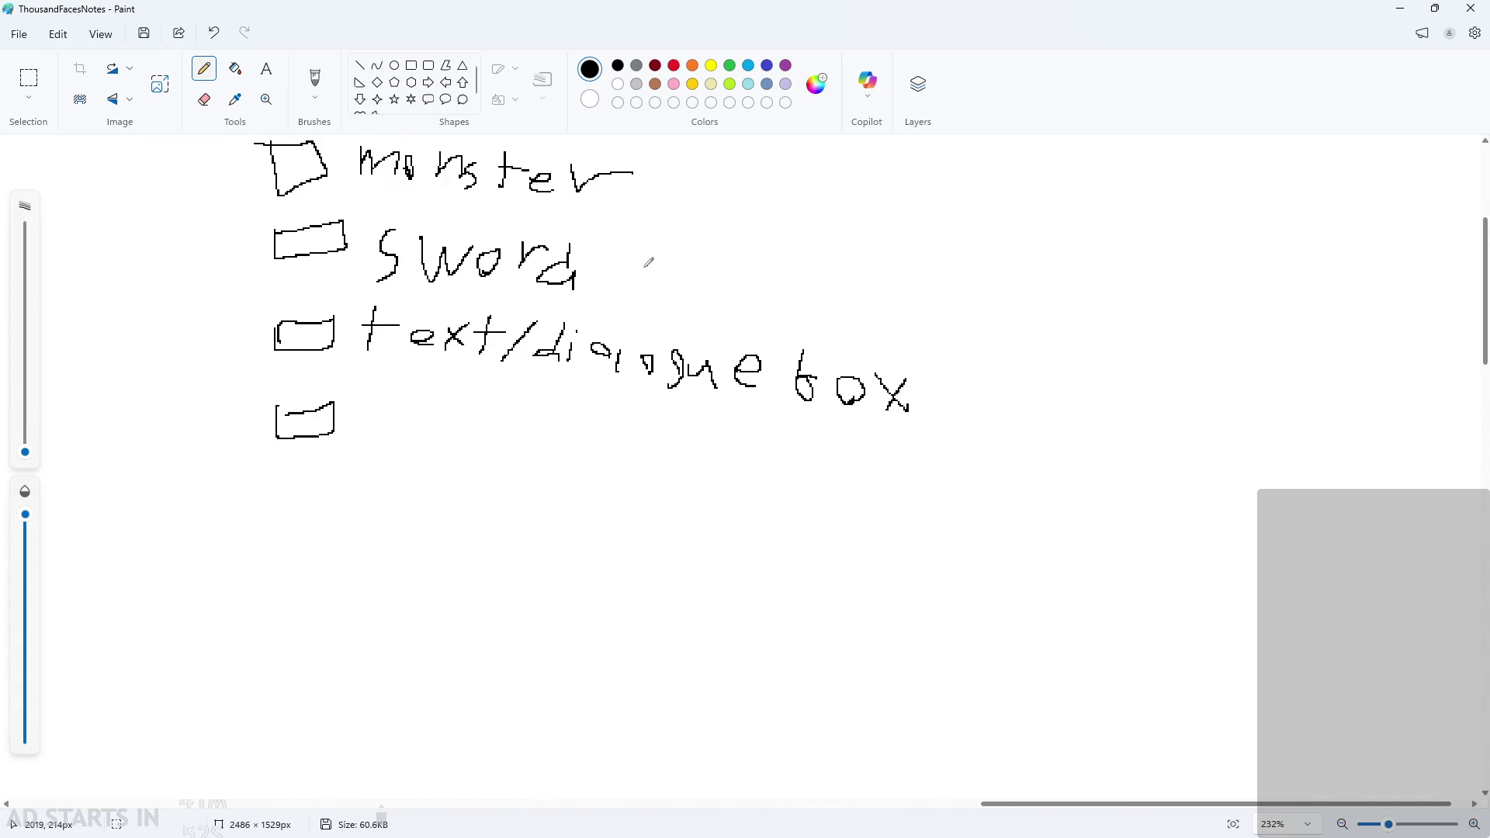
{"action": "scroll", "coordinate": [420, 412], "scroll_direction": "up", "scroll_amount": 2, "text": "ctrl"}
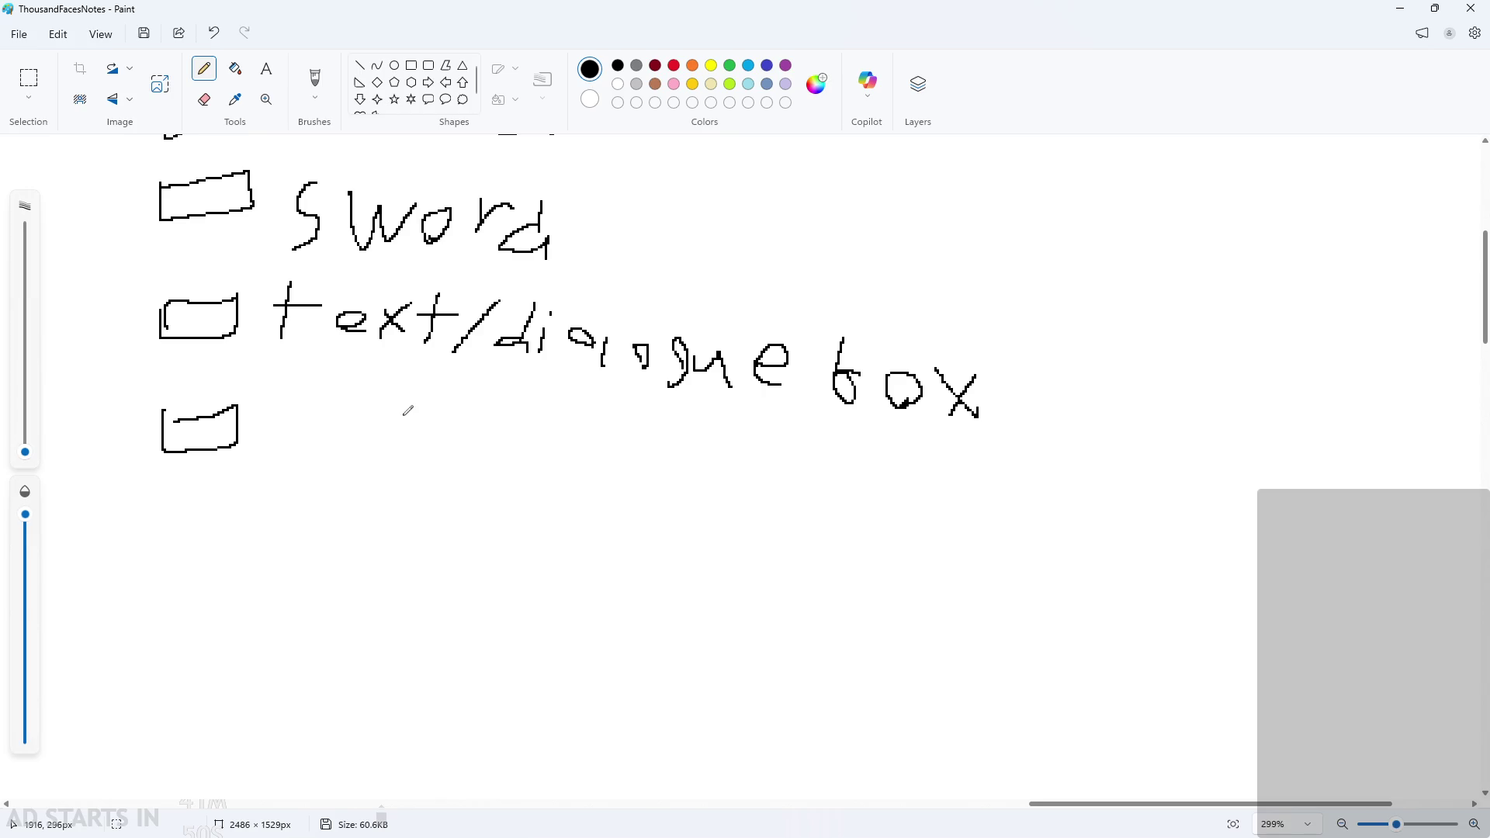
{"action": "scroll", "coordinate": [326, 465], "scroll_direction": "up", "scroll_amount": 1}
{"action": "scroll", "coordinate": [288, 494], "scroll_direction": "up", "scroll_amount": 1, "text": "ctrl"}
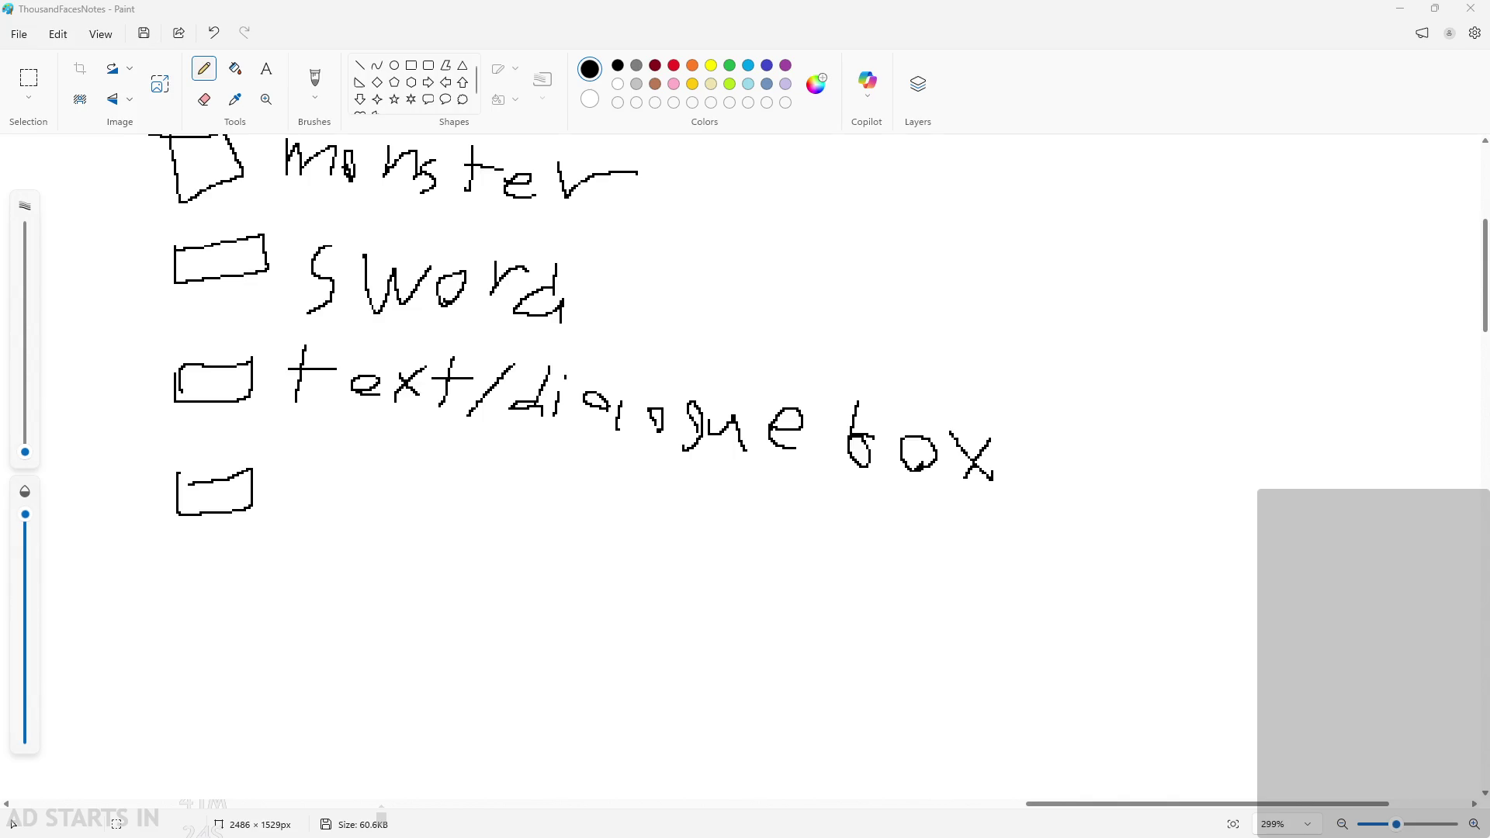
{"action": "scroll", "coordinate": [419, 559], "scroll_direction": "up", "scroll_amount": 2}
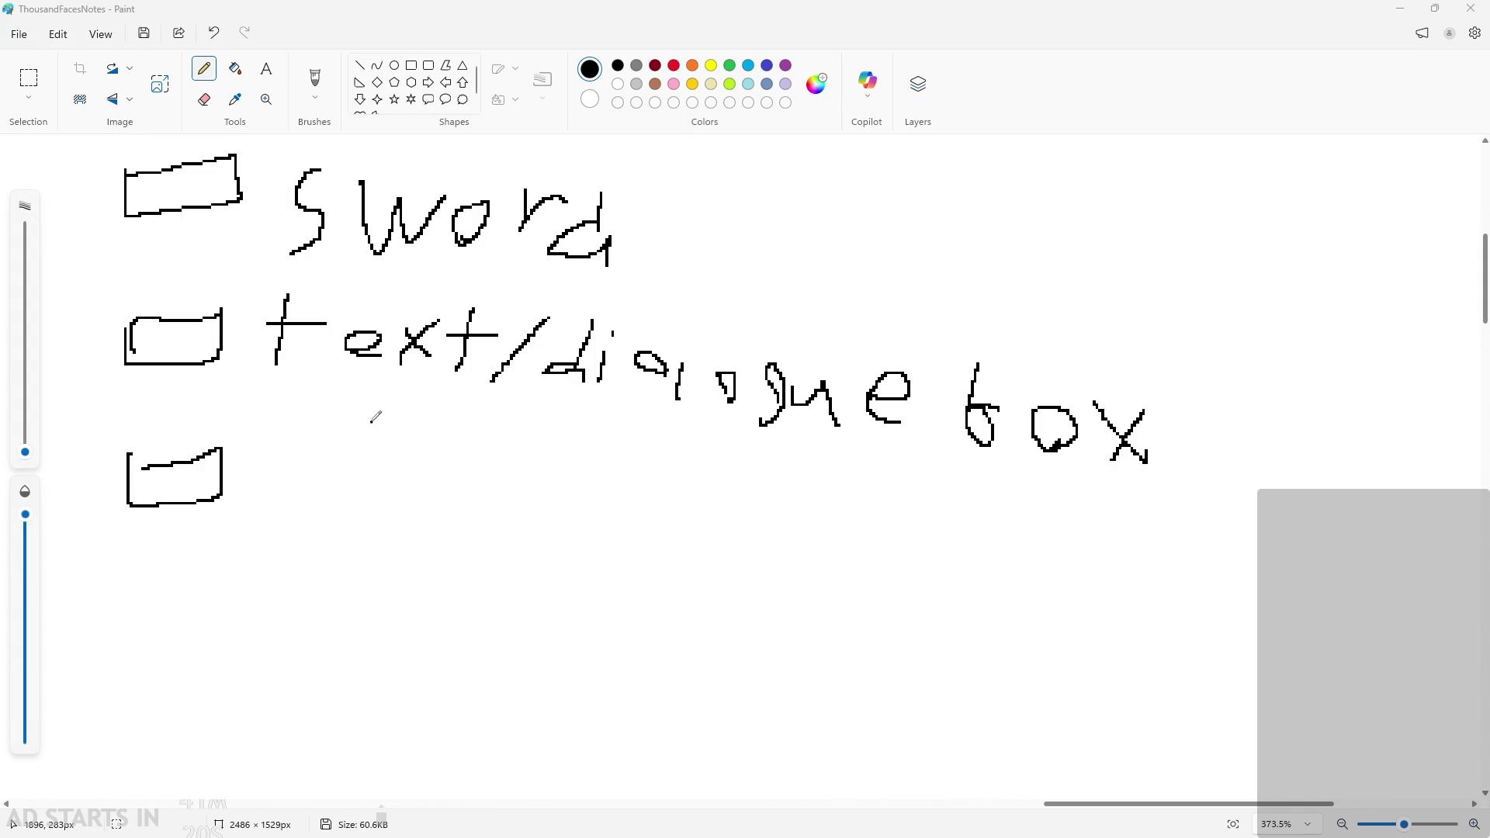
{"action": "scroll", "coordinate": [375, 417], "scroll_direction": "up", "scroll_amount": 1}
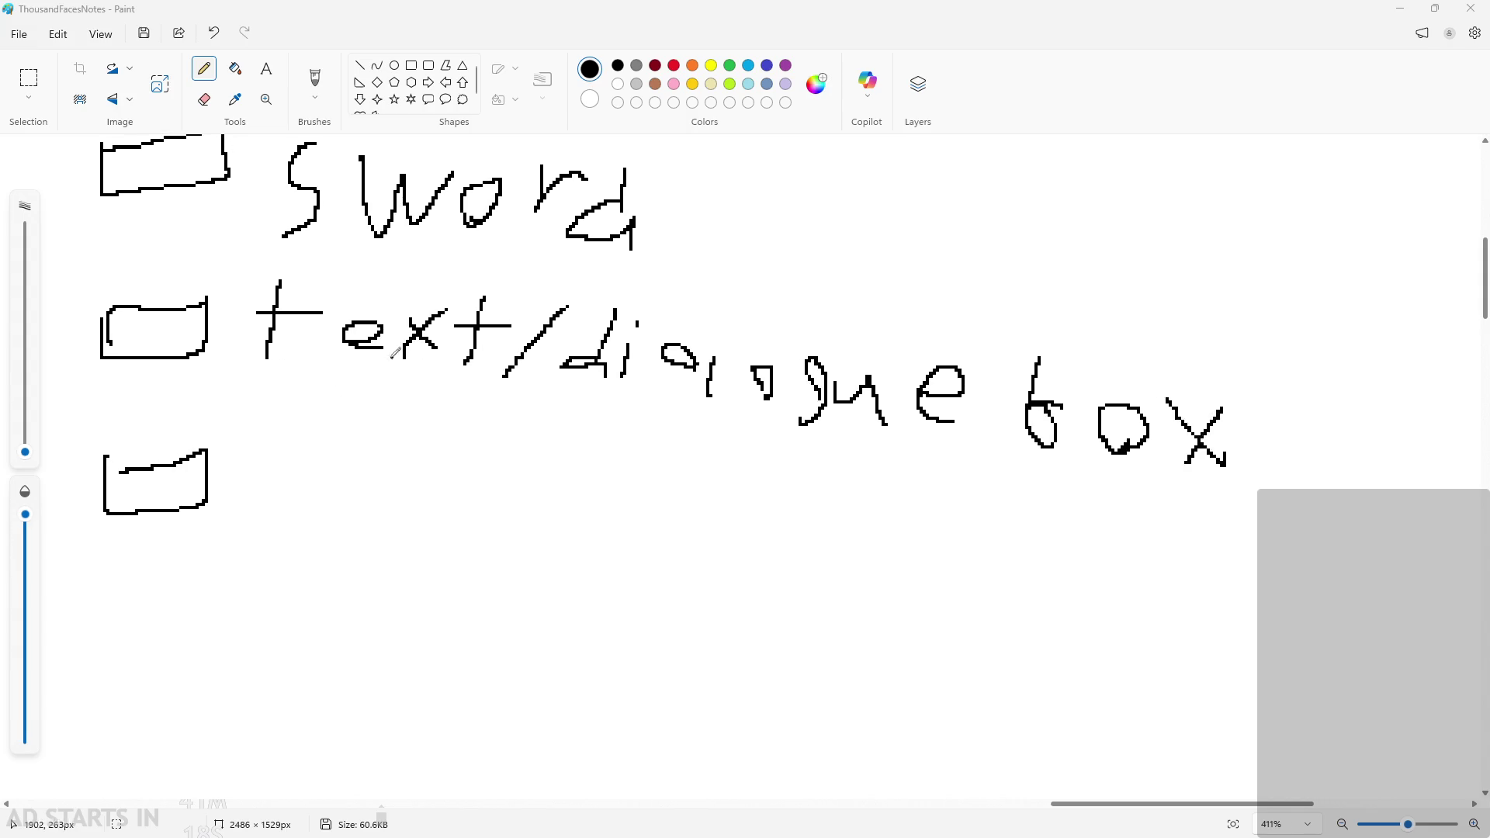
{"action": "scroll", "coordinate": [983, 445], "scroll_direction": "down", "scroll_amount": 5}
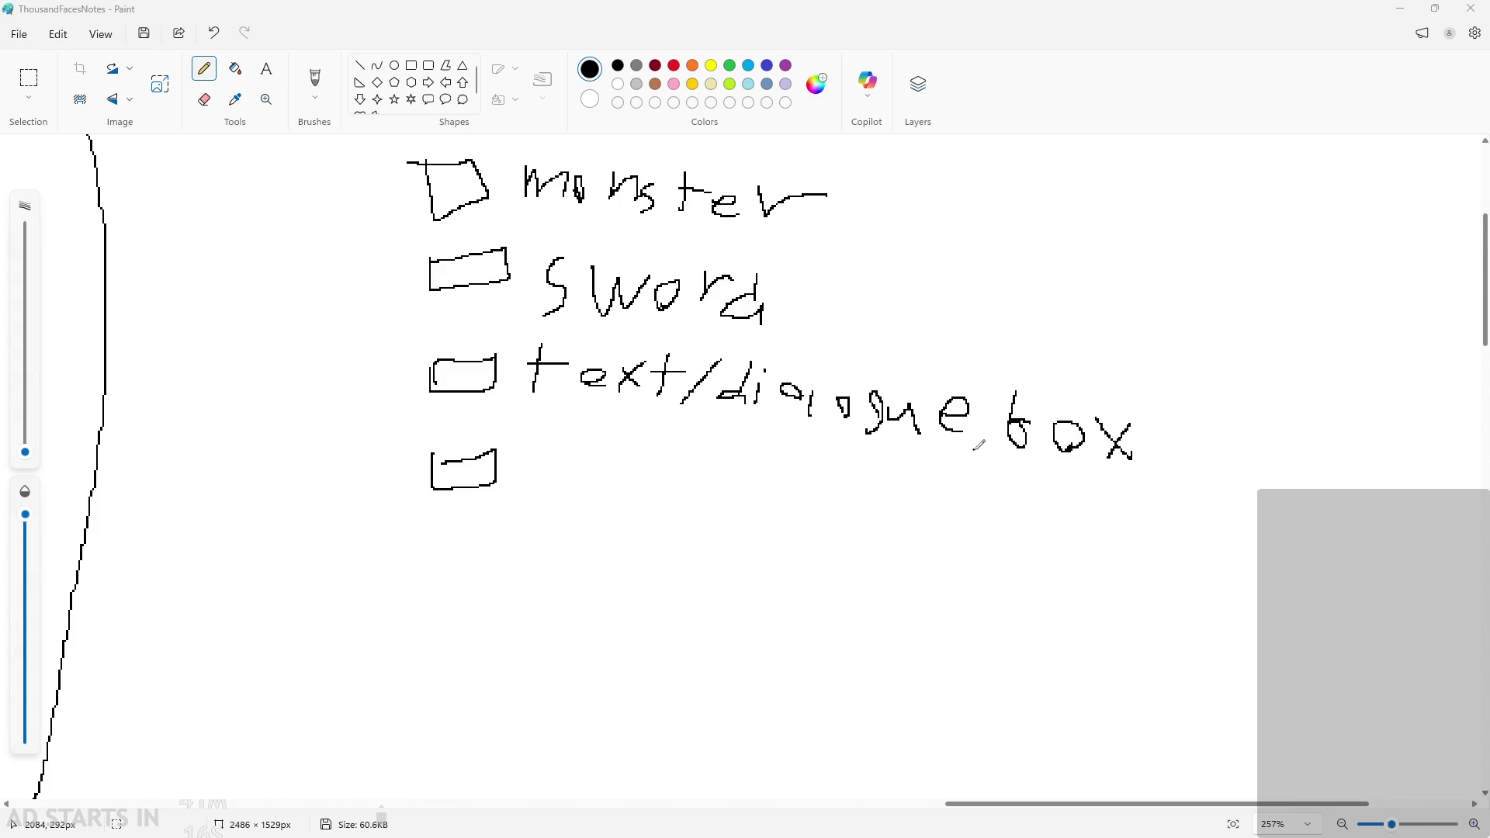
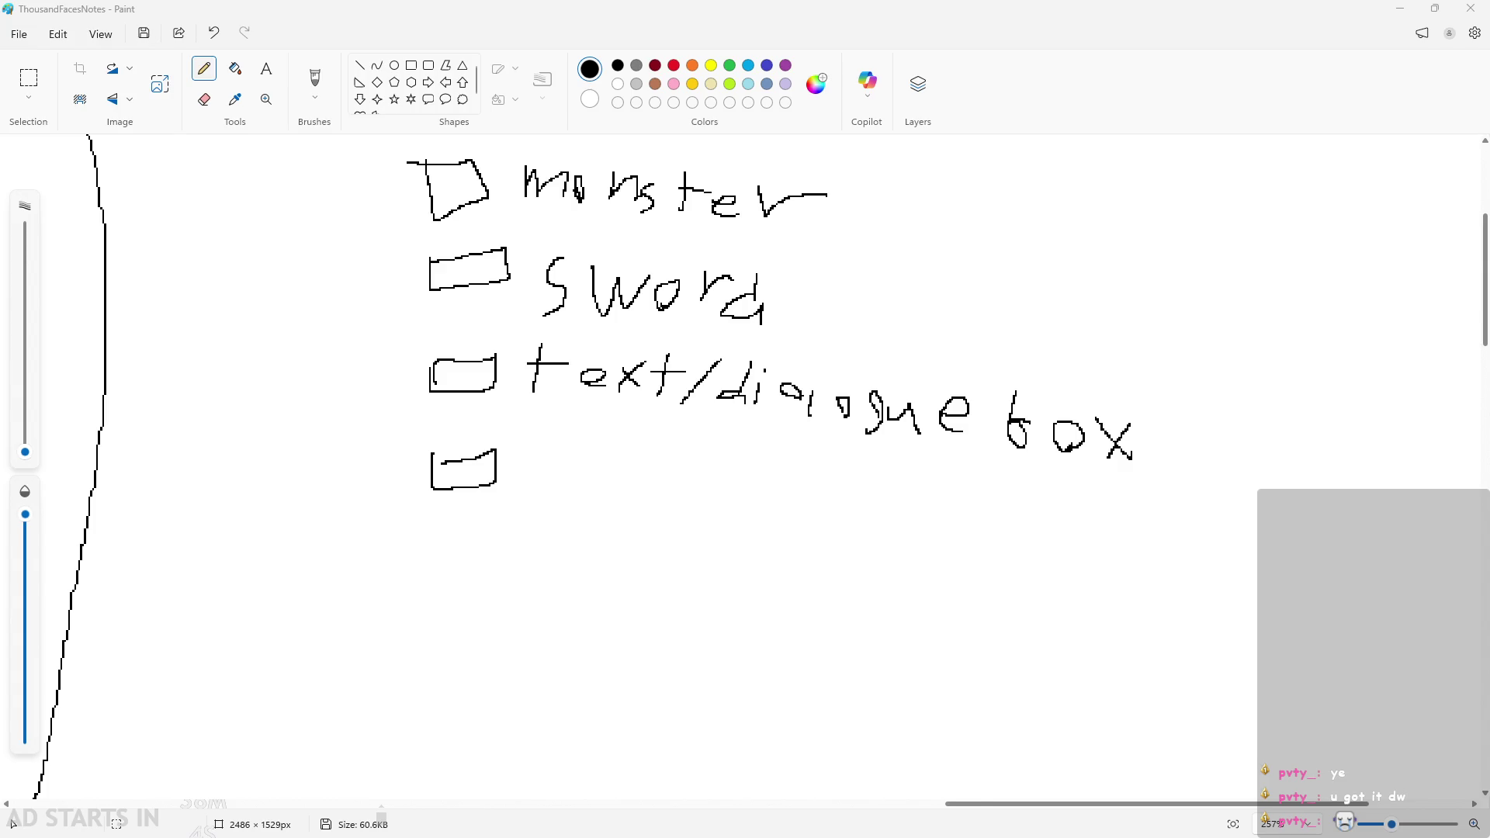
Undo a stray pencil loop and bring the fourth to-do checkbox into view.
{"action": "scroll", "coordinate": [542, 492], "scroll_direction": "down", "scroll_amount": 1}
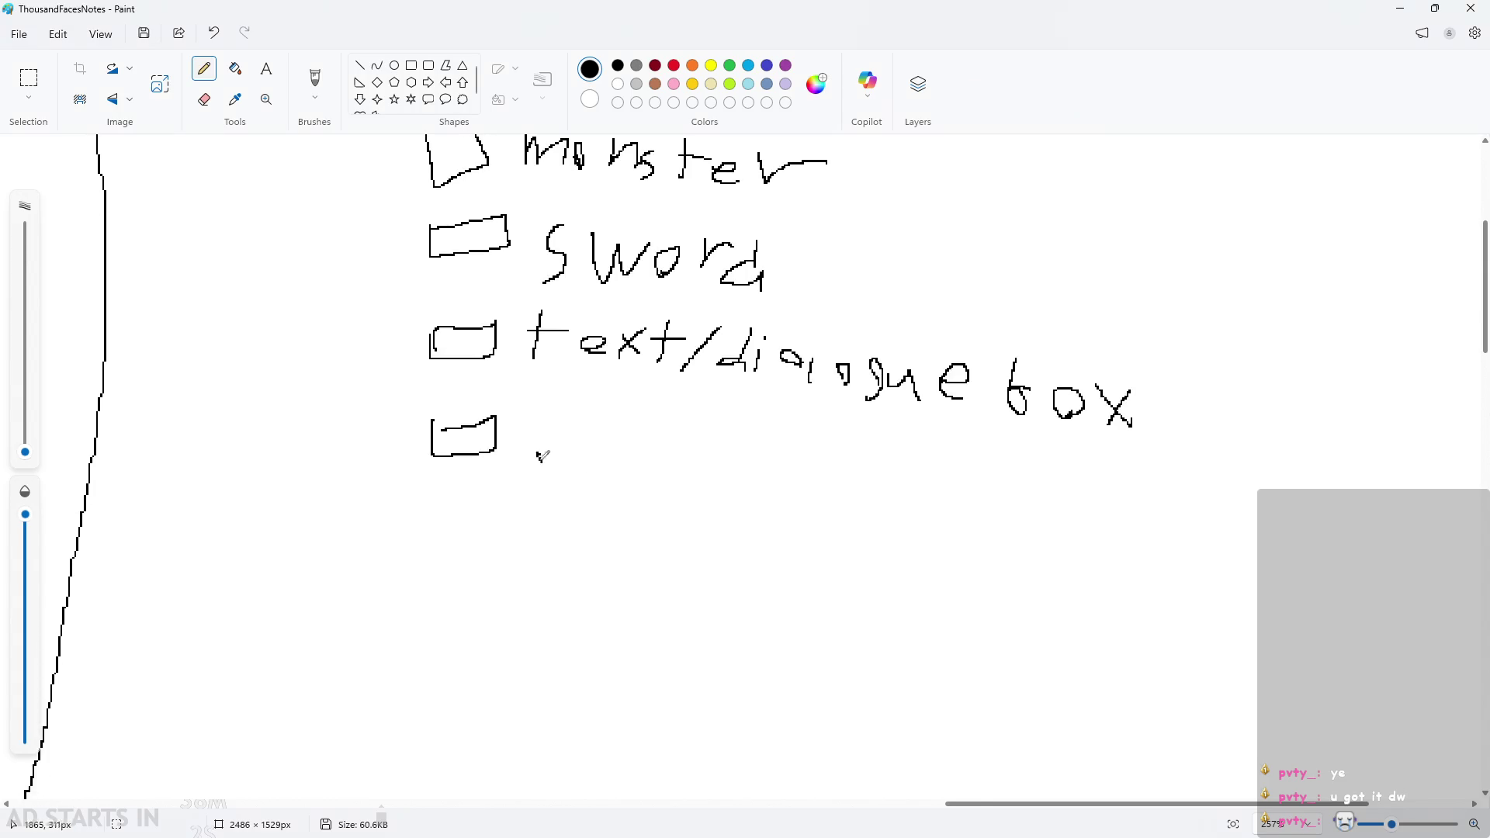
{"action": "mouse_move", "coordinate": [538, 452]}
{"action": "left_mouse_down"}
{"action": "mouse_move", "coordinate": [582, 538]}
{"action": "mouse_move", "coordinate": [713, 528]}
{"action": "left_mouse_up"}
{"action": "key", "text": "ctrl+z"}
{"action": "scroll", "coordinate": [699, 489], "scroll_direction": "up", "scroll_amount": 1}
{"action": "scroll", "coordinate": [710, 566], "scroll_direction": "up", "scroll_amount": 3}
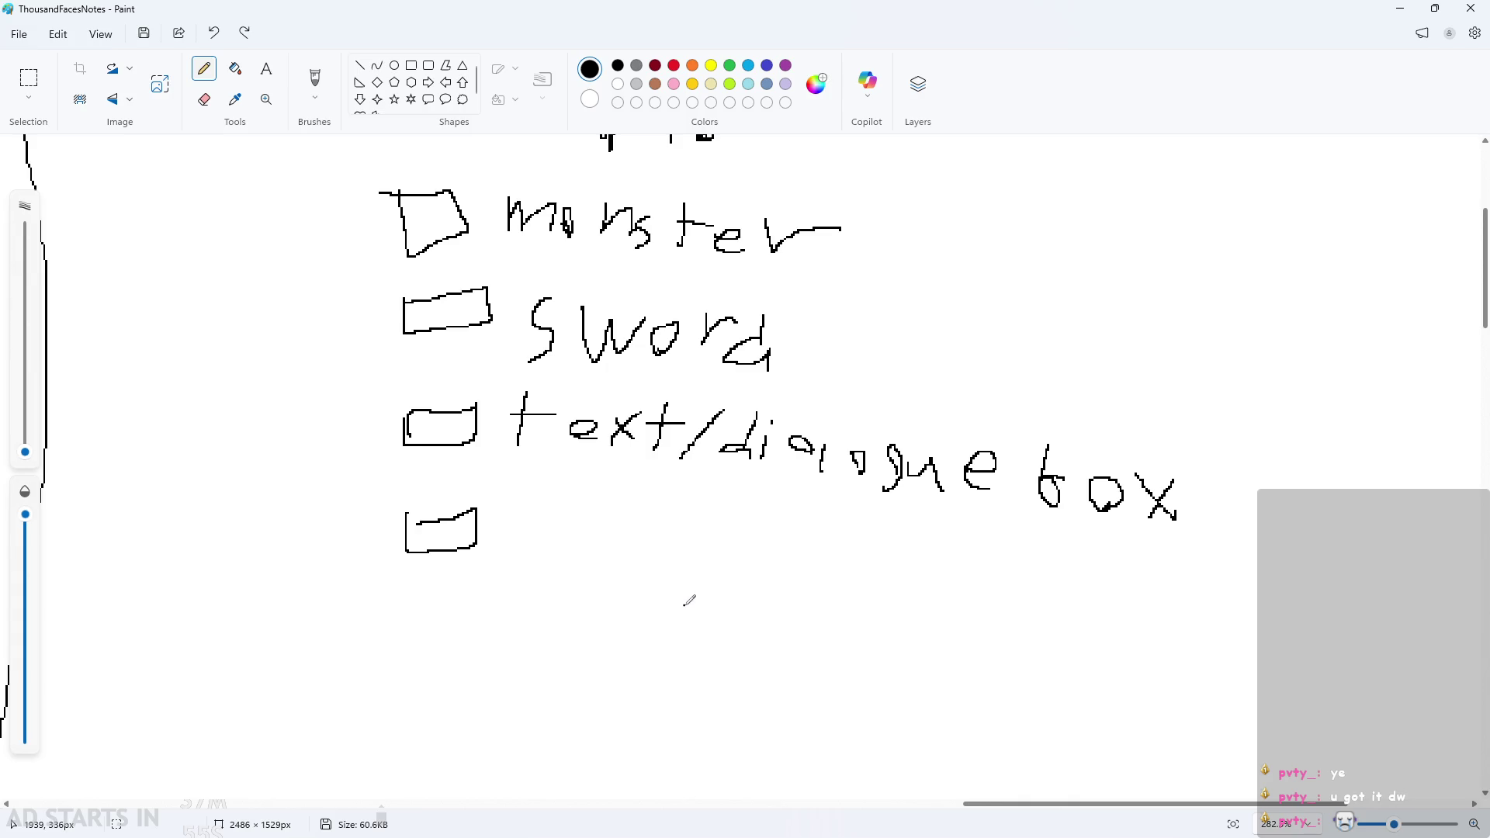
{"action": "scroll", "coordinate": [672, 613], "scroll_direction": "down", "scroll_amount": 2}
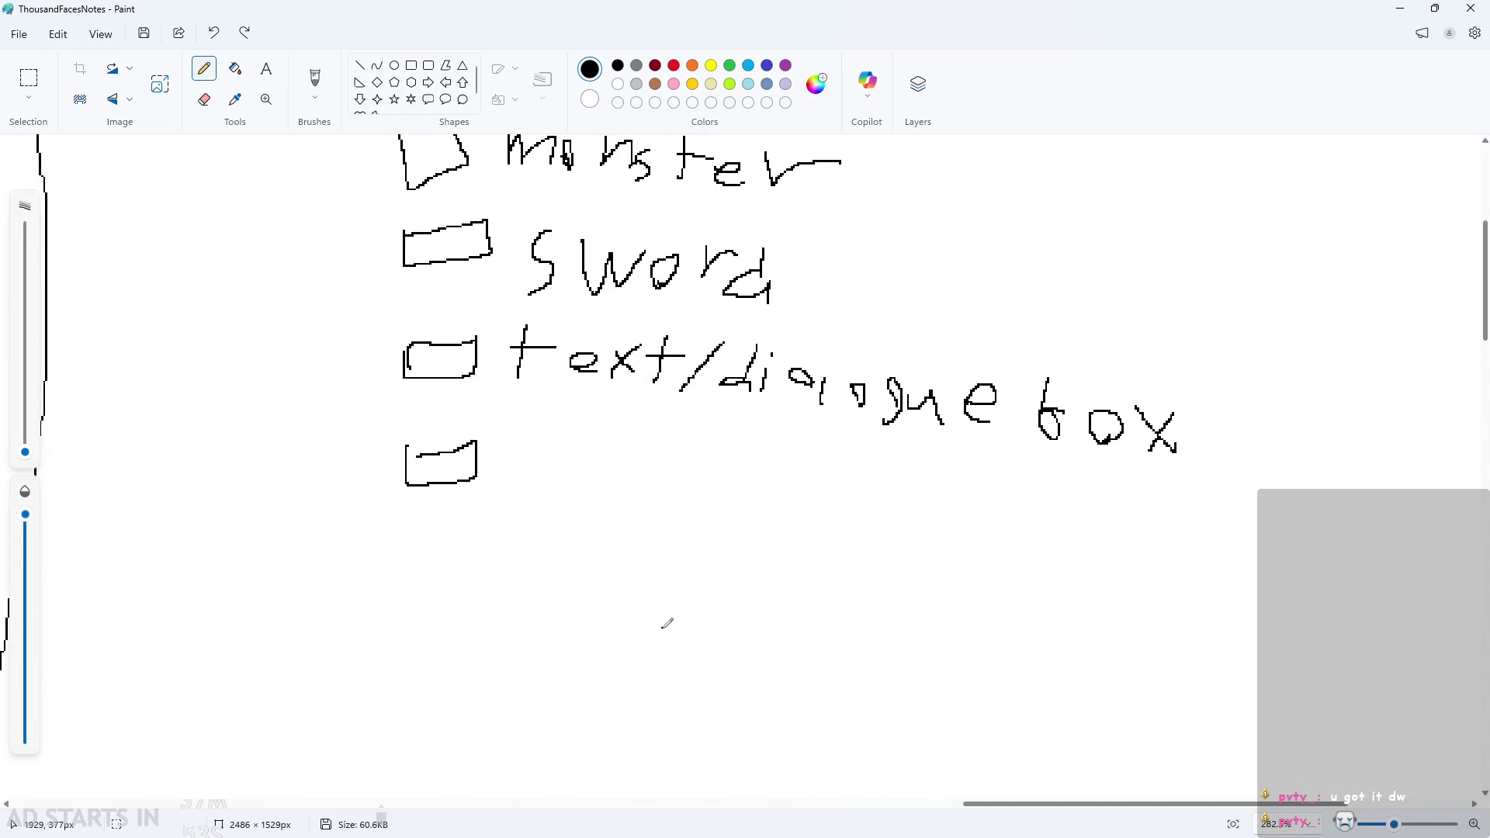
{"action": "scroll", "coordinate": [667, 623], "scroll_direction": "up", "scroll_amount": 2}
{"action": "scroll", "coordinate": [667, 623], "scroll_direction": "down", "scroll_amount": 1, "text": "ctrl"}
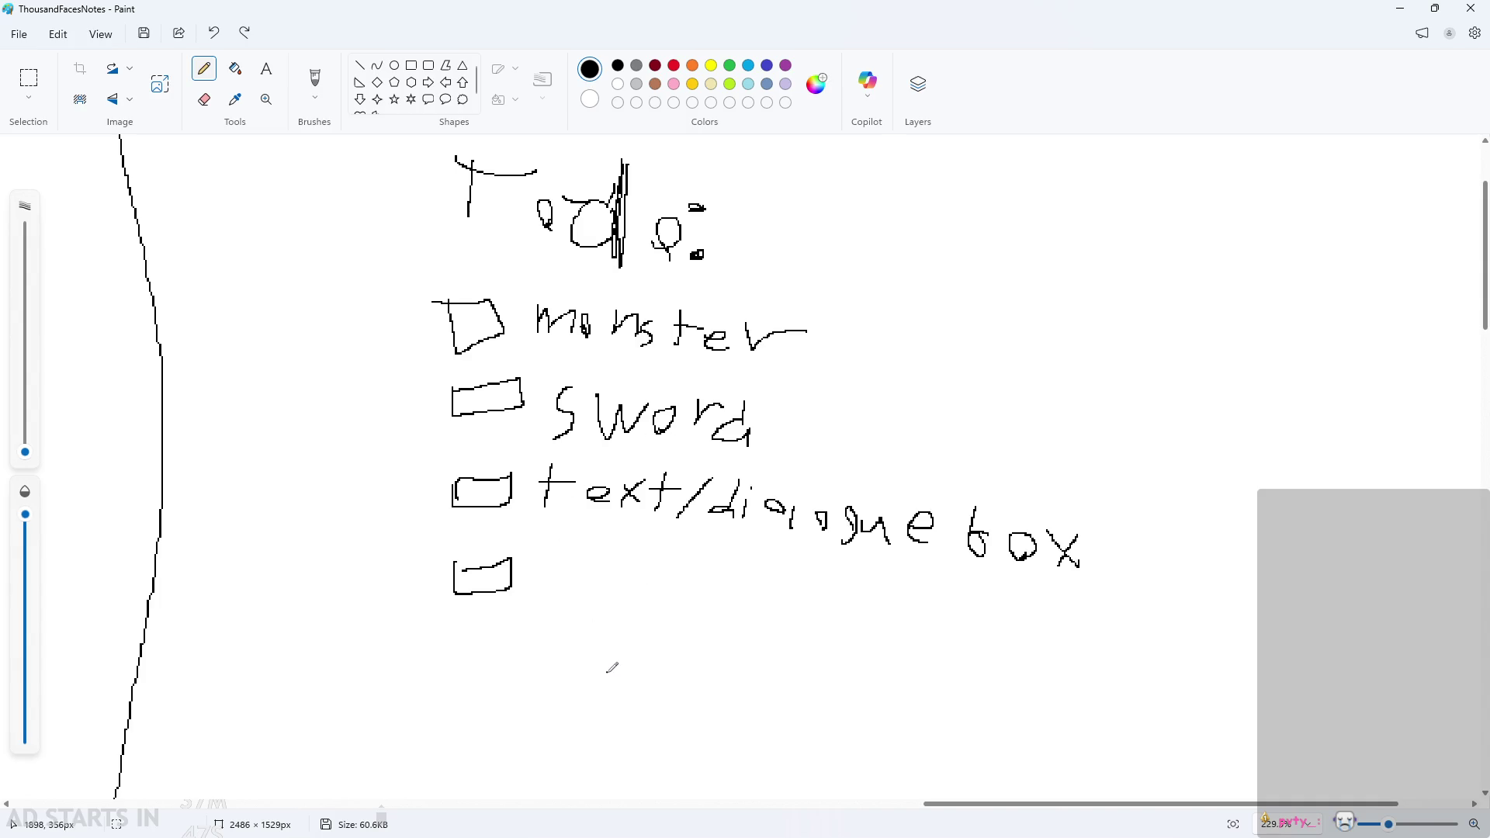
{"action": "scroll", "coordinate": [612, 666], "scroll_direction": "up", "scroll_amount": 1, "text": "ctrl"}
{"action": "scroll", "coordinate": [612, 660], "scroll_direction": "up", "scroll_amount": 2, "text": "ctrl"}
{"action": "scroll", "coordinate": [666, 610], "scroll_direction": "down", "scroll_amount": 1}
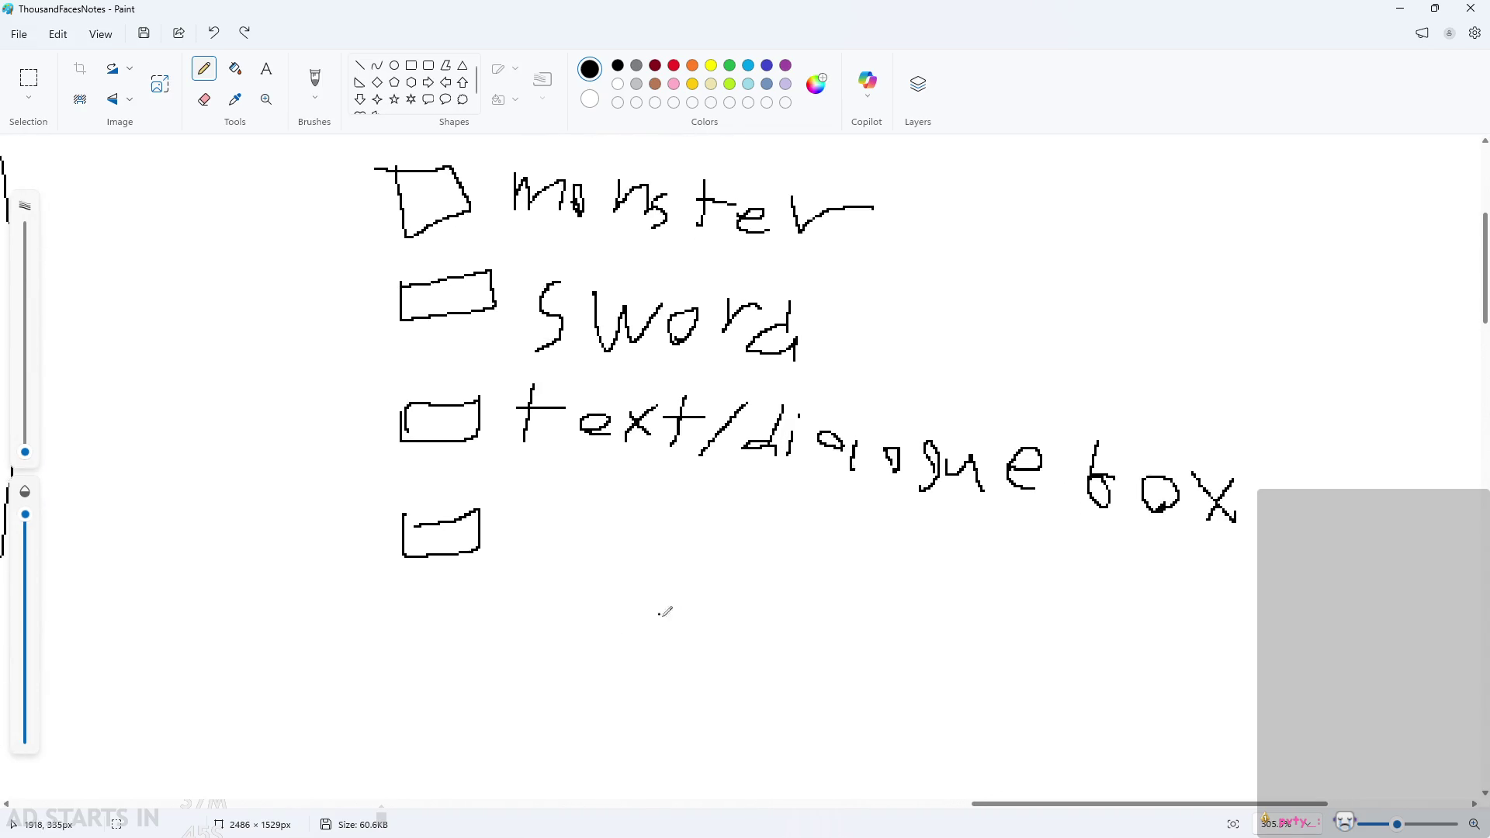
{"action": "scroll", "coordinate": [1394, 566], "scroll_direction": "down", "scroll_amount": 3, "text": "ctrl"}
{"action": "scroll", "coordinate": [1398, 581], "scroll_direction": "up", "scroll_amount": 3, "text": "ctrl"}
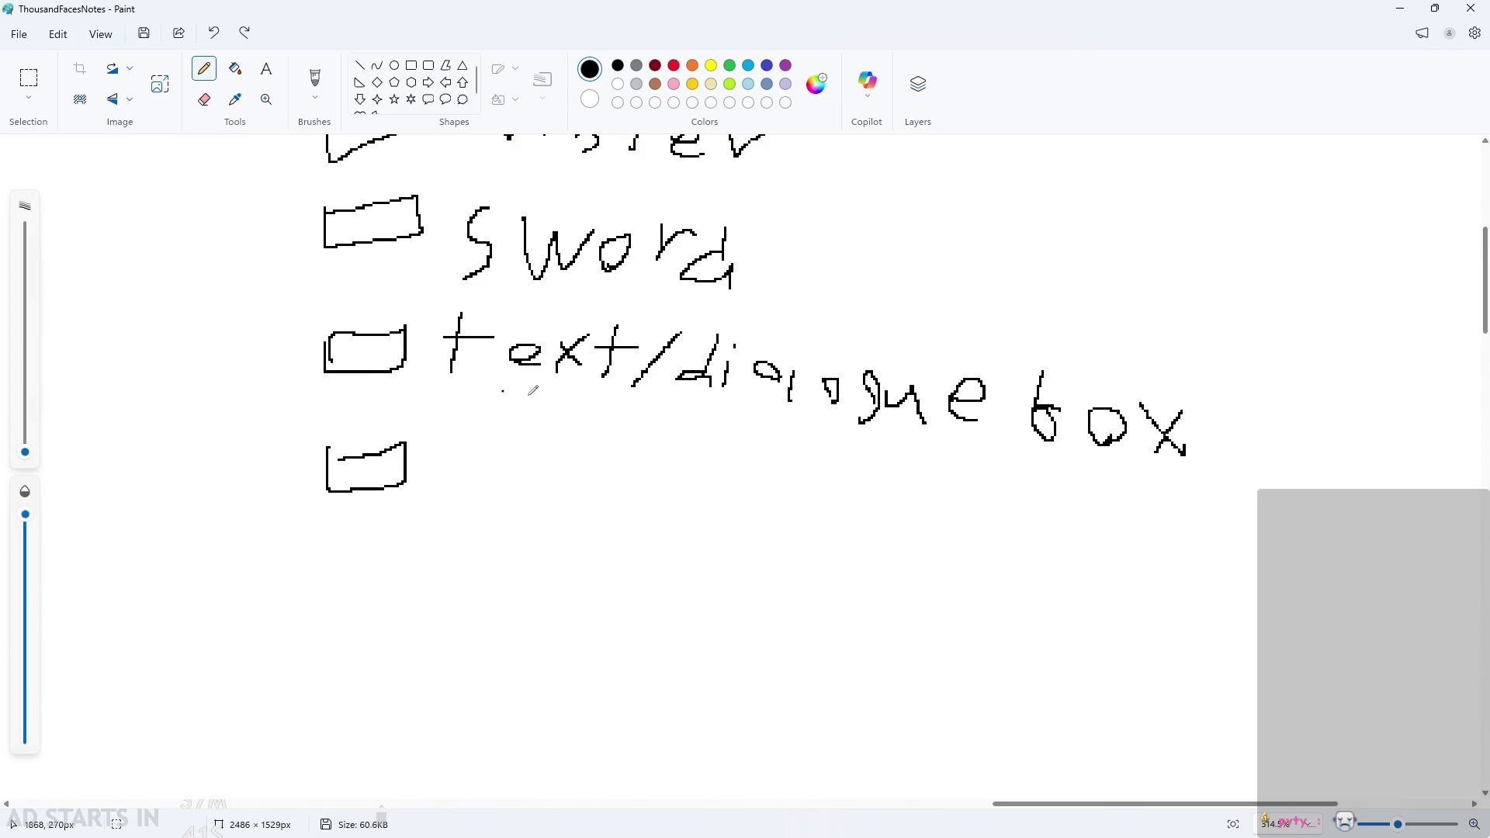
{"action": "left_click", "coordinate": [789, 450]}
{"action": "scroll", "coordinate": [651, 576], "scroll_direction": "down", "scroll_amount": 3, "text": "ctrl"}
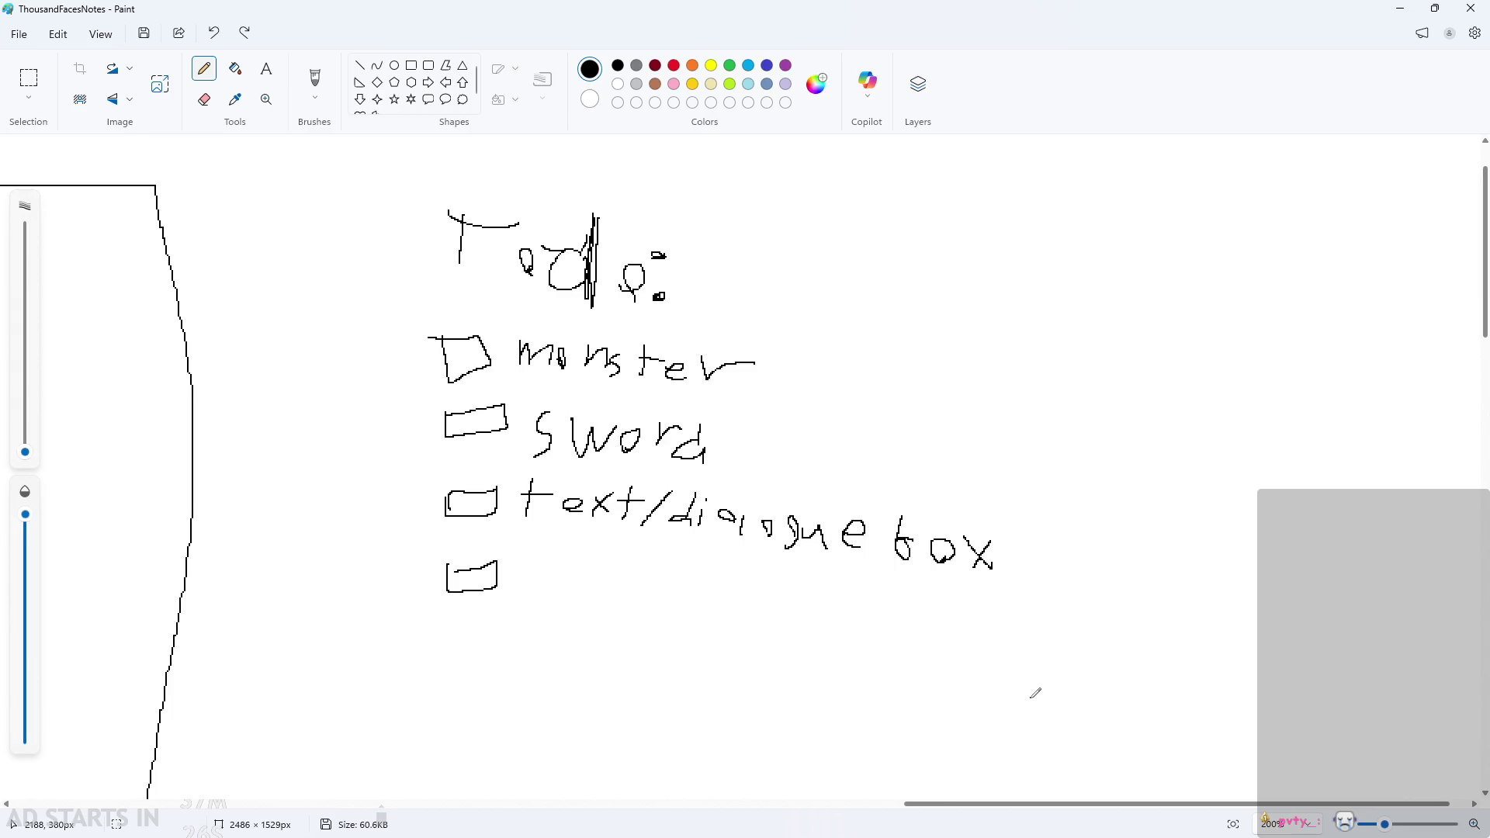
{"action": "scroll", "coordinate": [509, 618], "scroll_direction": "up", "scroll_amount": 3}
Handwrite 'dash???' beside the fourth checkbox.
{"action": "mouse_move", "coordinate": [553, 531]}
{"action": "left_mouse_down"}
{"action": "mouse_move", "coordinate": [551, 586]}
{"action": "mouse_move", "coordinate": [596, 596]}
{"action": "left_mouse_up"}
{"action": "left_click_drag", "start_coordinate": [651, 554], "coordinate": [638, 606]}
{"action": "left_click_drag", "start_coordinate": [684, 516], "coordinate": [707, 616]}
{"action": "mouse_move", "coordinate": [743, 548]}
{"action": "left_mouse_down"}
{"action": "mouse_move", "coordinate": [753, 630]}
{"action": "mouse_move", "coordinate": [792, 586]}
{"action": "mouse_move", "coordinate": [790, 612]}
{"action": "left_mouse_up"}
{"action": "left_click_drag", "start_coordinate": [797, 621], "coordinate": [797, 631]}
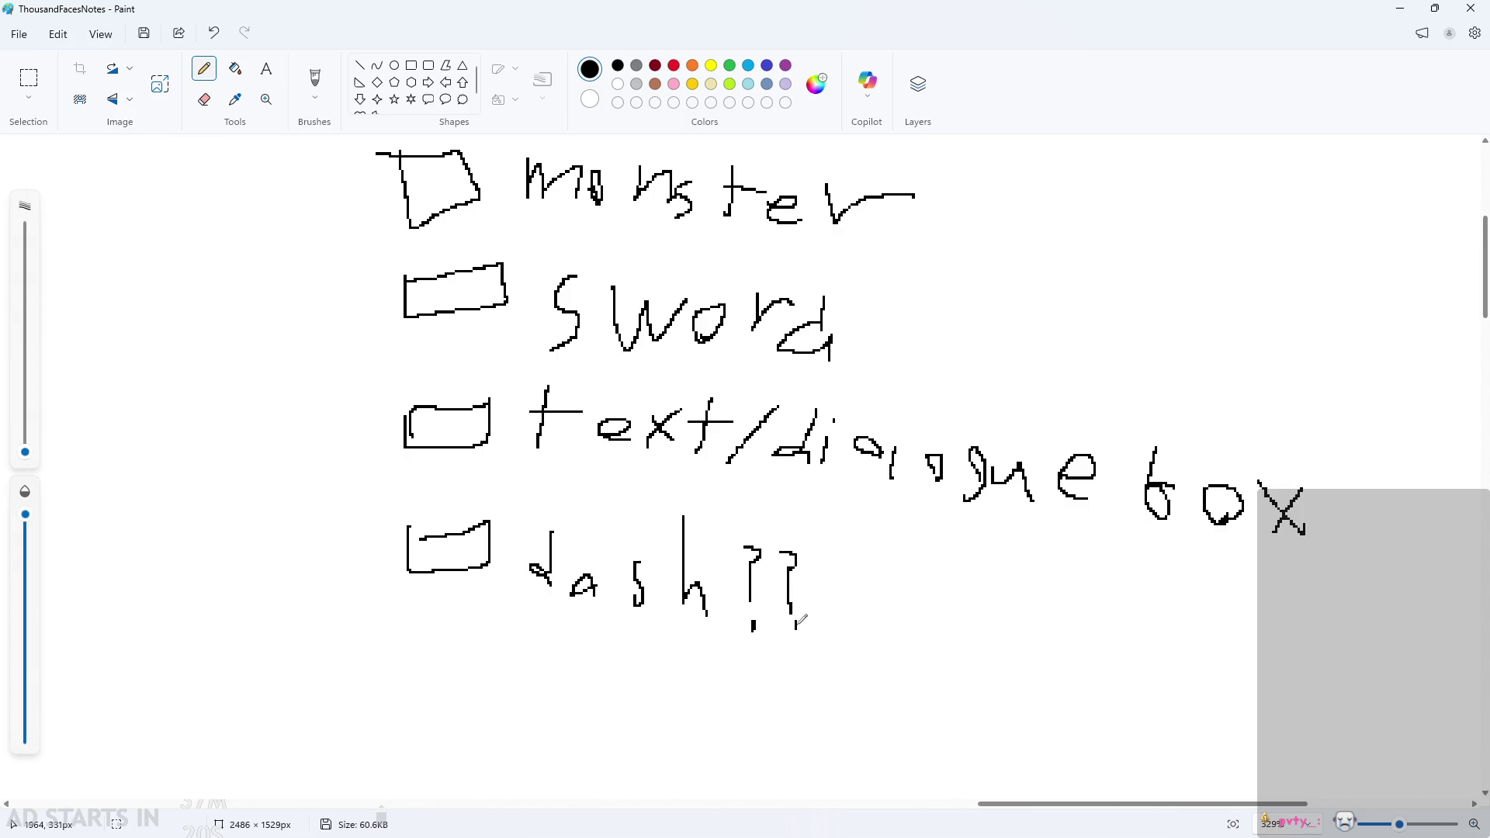
{"action": "mouse_move", "coordinate": [817, 552]}
{"action": "left_mouse_down"}
{"action": "mouse_move", "coordinate": [841, 551]}
{"action": "mouse_move", "coordinate": [824, 631]}
{"action": "left_mouse_up"}
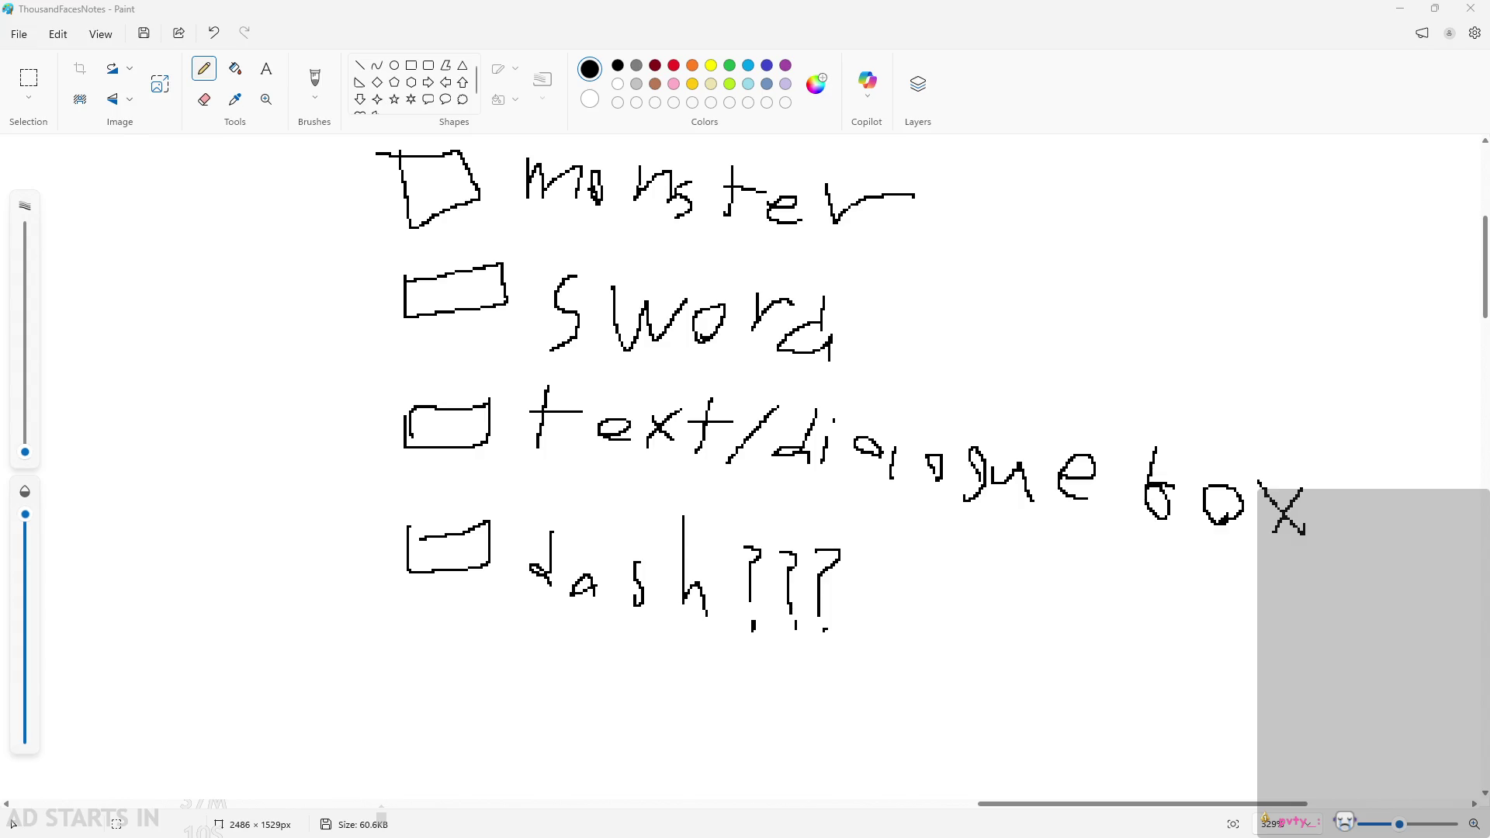
Draw a fifth checkbox below 'dash???' and begin its item, undoing a mistaken letter.
{"action": "scroll", "coordinate": [742, 675], "scroll_direction": "down", "scroll_amount": 5, "text": "ctrl"}
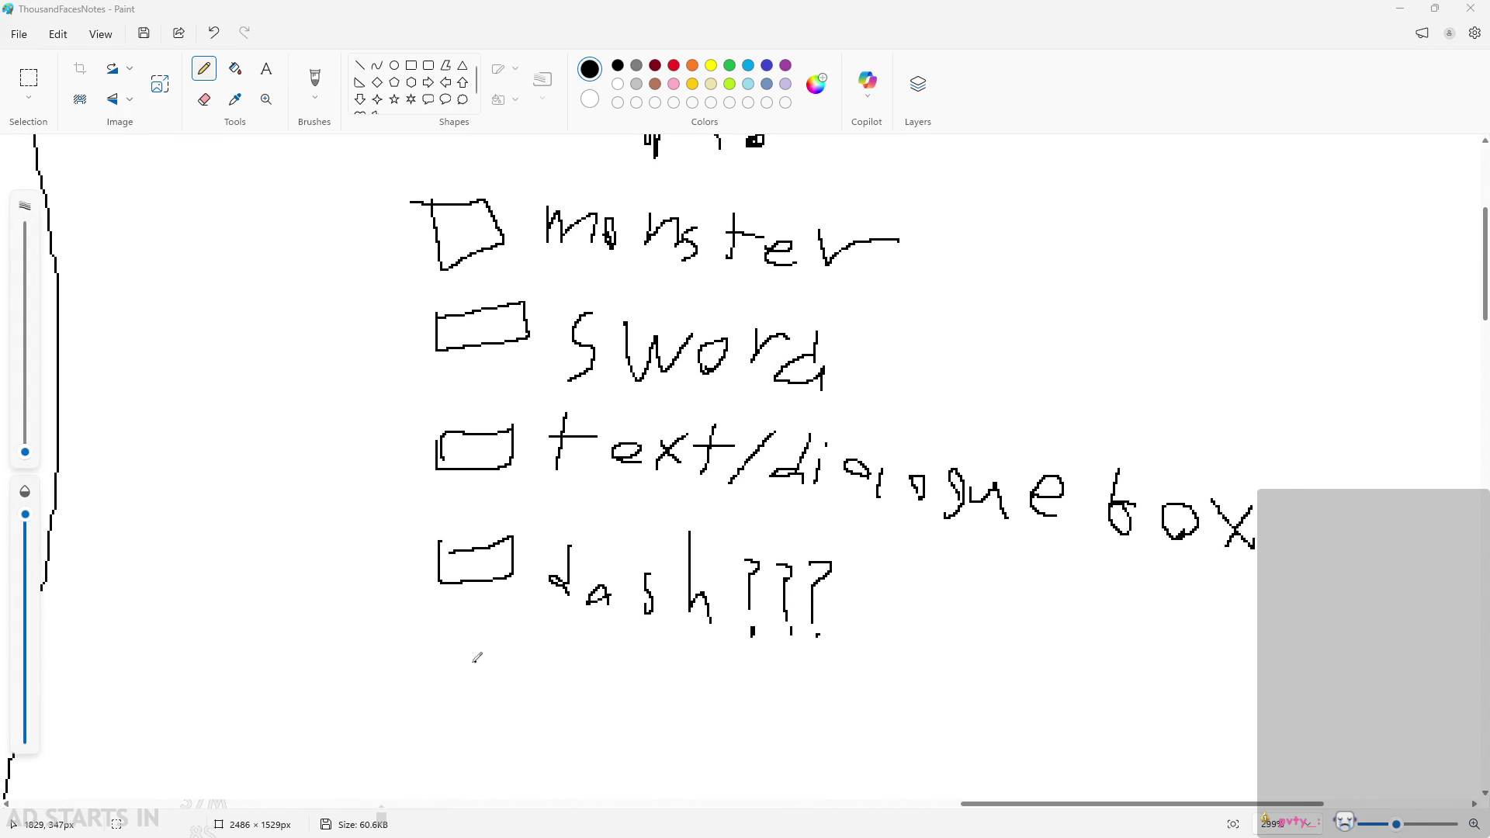
{"action": "scroll", "coordinate": [474, 619], "scroll_direction": "up", "scroll_amount": 3, "text": "ctrl"}
{"action": "mouse_move", "coordinate": [439, 530]}
{"action": "left_mouse_down"}
{"action": "mouse_move", "coordinate": [465, 583]}
{"action": "mouse_move", "coordinate": [454, 524]}
{"action": "mouse_move", "coordinate": [439, 531]}
{"action": "left_mouse_up"}
{"action": "mouse_move", "coordinate": [582, 548]}
{"action": "left_mouse_down"}
{"action": "mouse_move", "coordinate": [554, 555]}
{"action": "mouse_move", "coordinate": [576, 572]}
{"action": "left_mouse_up"}
{"action": "mouse_move", "coordinate": [598, 564]}
{"action": "left_mouse_down"}
{"action": "mouse_move", "coordinate": [605, 573]}
{"action": "mouse_move", "coordinate": [596, 566]}
{"action": "left_mouse_up"}
{"action": "mouse_move", "coordinate": [626, 544]}
{"action": "left_mouse_down"}
{"action": "mouse_move", "coordinate": [623, 582]}
{"action": "mouse_move", "coordinate": [707, 587]}
{"action": "left_mouse_up"}
{"action": "key", "text": "ctrl+z"}
{"action": "key", "text": "ctrl+z"}
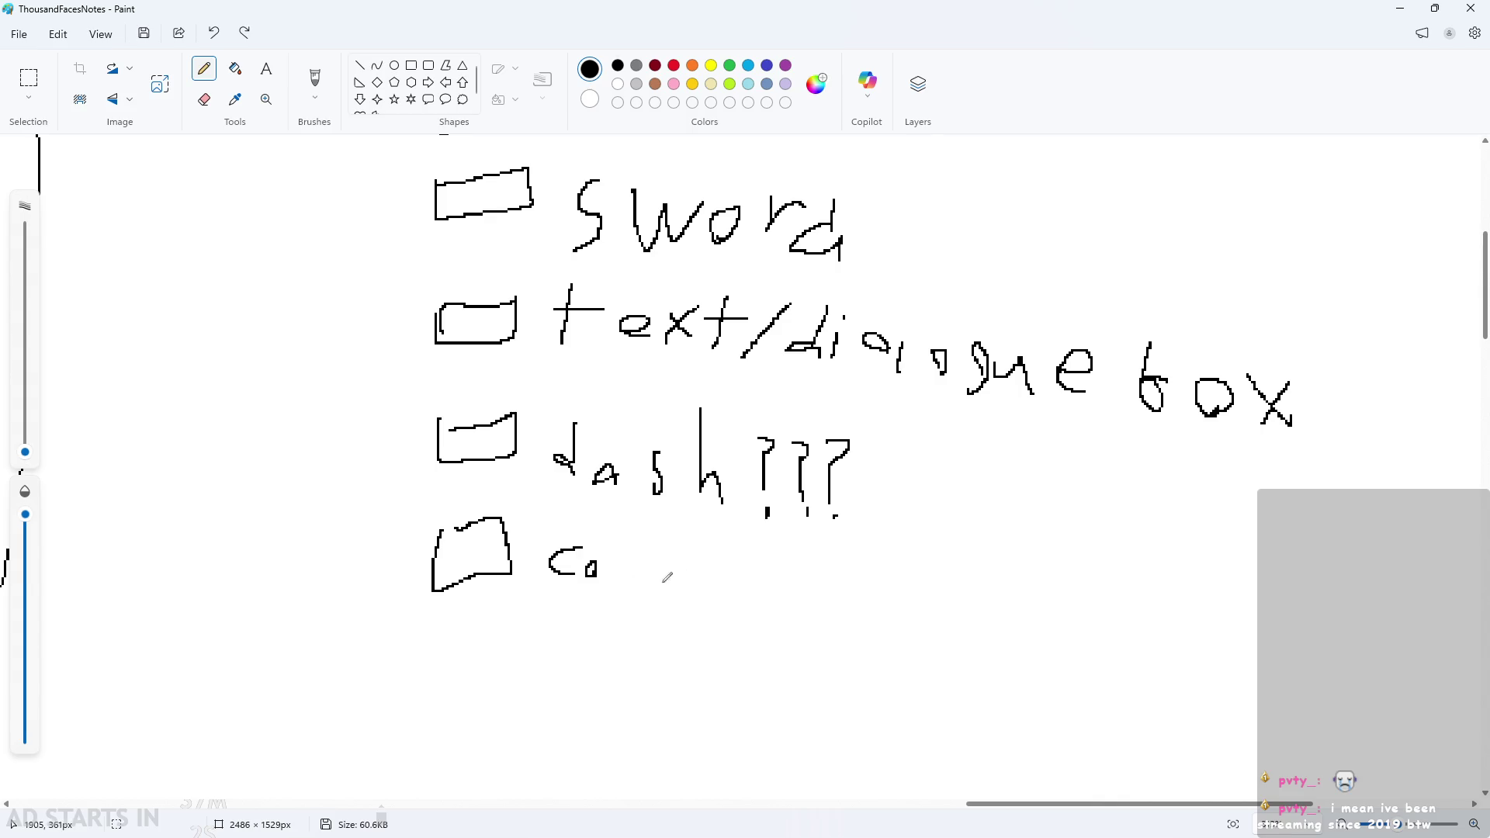
Finish writing 'correct' beside the fifth checkbox and darken a checkbox's top edge.
{"action": "mouse_move", "coordinate": [626, 553]}
{"action": "left_mouse_down"}
{"action": "mouse_move", "coordinate": [615, 604]}
{"action": "mouse_move", "coordinate": [659, 574]}
{"action": "mouse_move", "coordinate": [772, 610]}
{"action": "mouse_move", "coordinate": [807, 612]}
{"action": "mouse_move", "coordinate": [848, 578]}
{"action": "mouse_move", "coordinate": [879, 595]}
{"action": "left_mouse_up"}
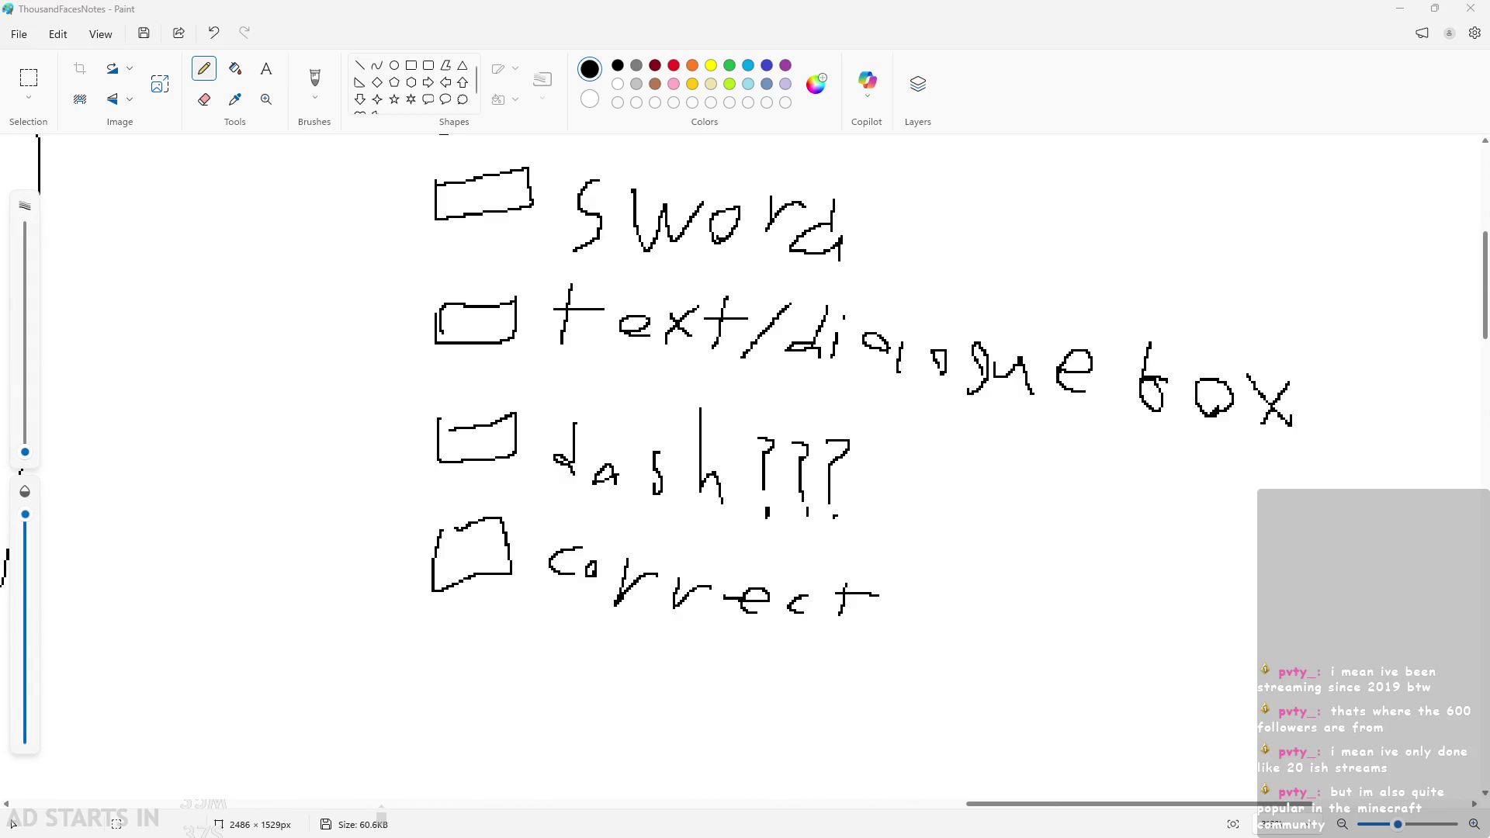
{"action": "left_click_drag", "start_coordinate": [466, 308], "coordinate": [501, 308]}
{"action": "left_click_drag", "start_coordinate": [465, 308], "coordinate": [501, 309]}
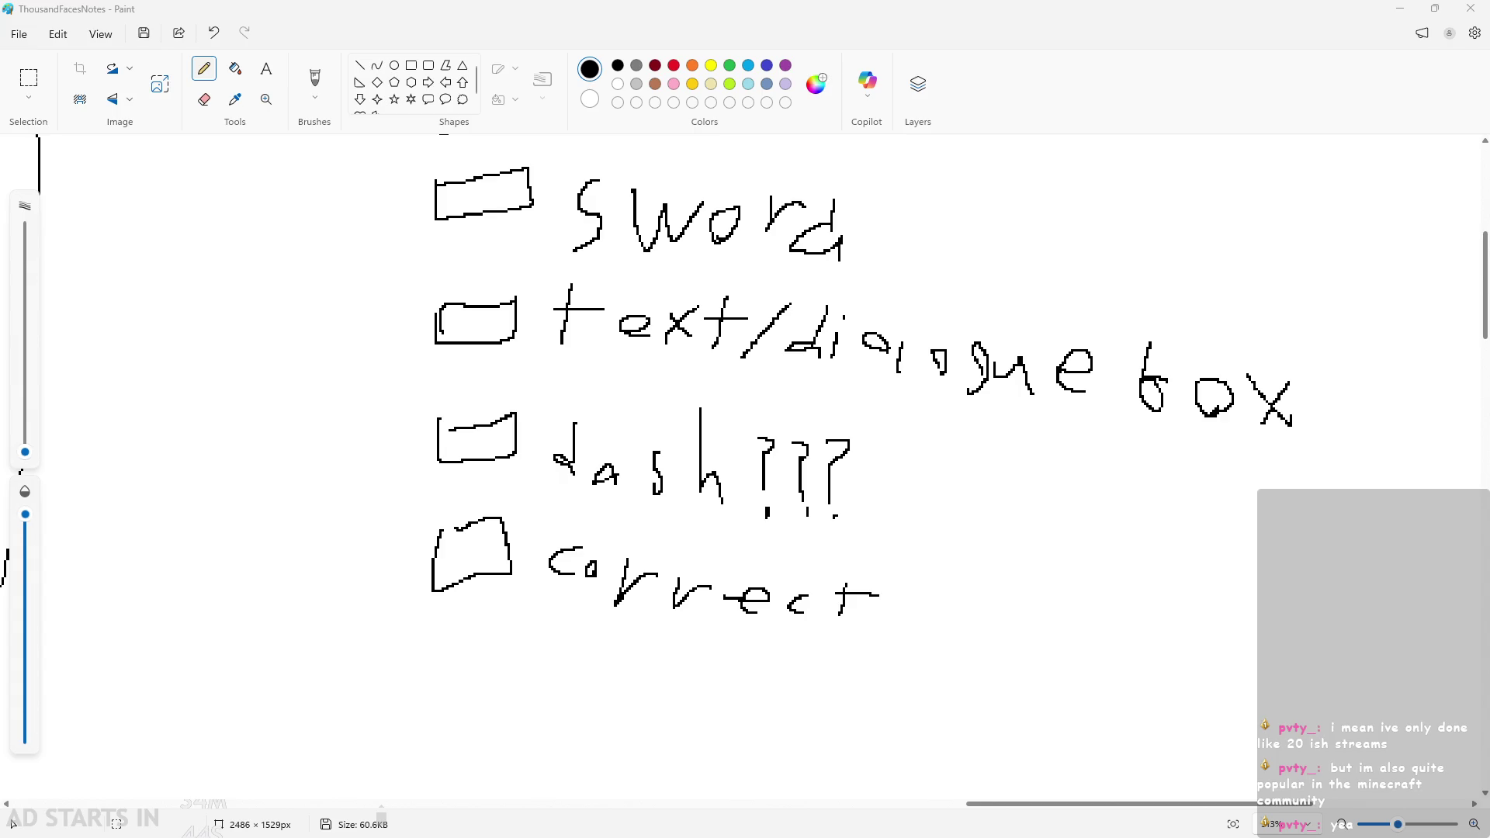
Write 'window size' after 'correct', scribbling over a botched letter.
{"action": "scroll", "coordinate": [1001, 621], "scroll_direction": "down", "scroll_amount": 2}
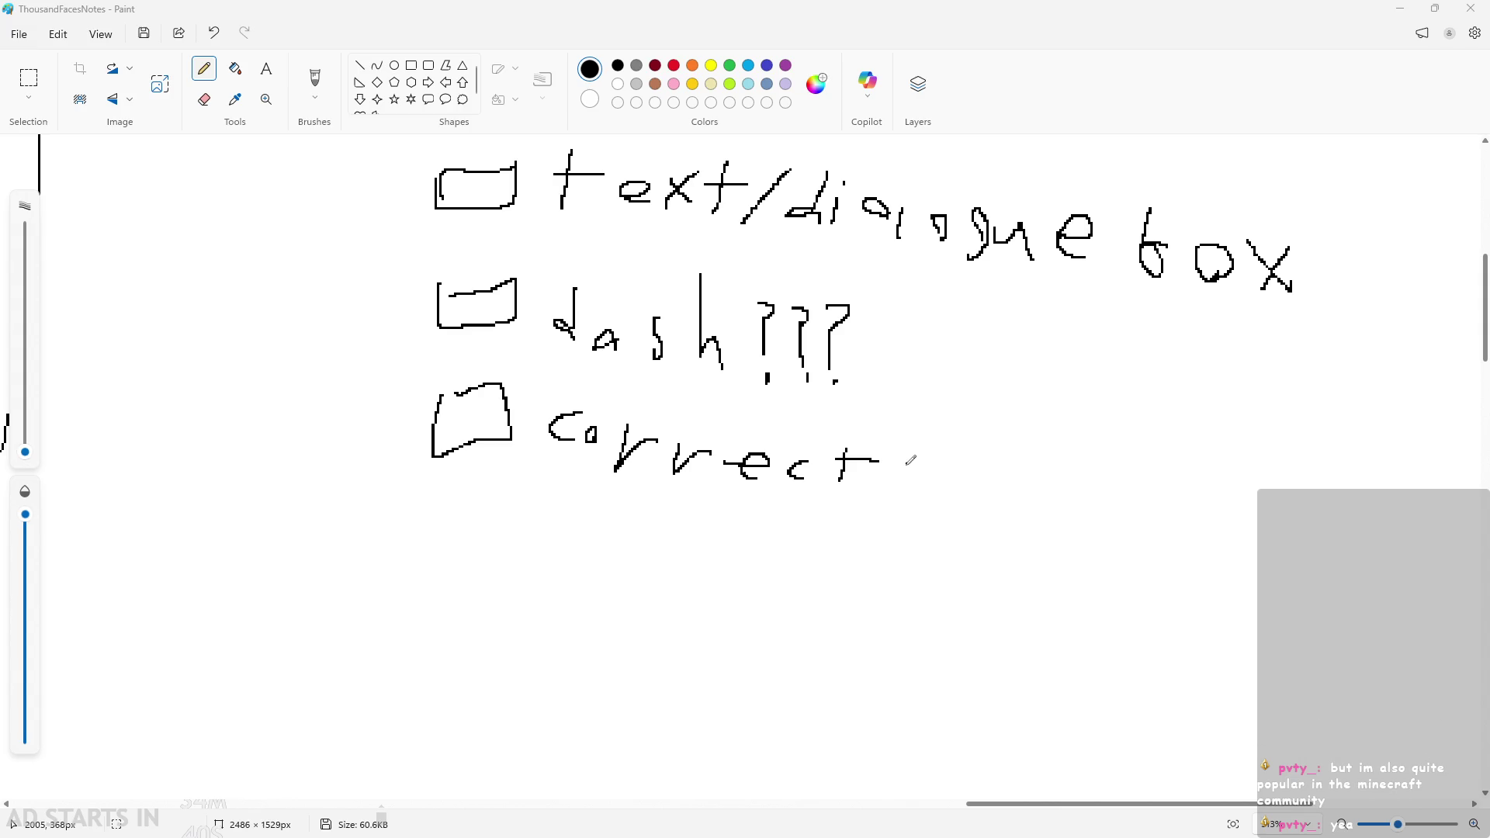
{"action": "mouse_move", "coordinate": [907, 466]}
{"action": "left_mouse_down"}
{"action": "mouse_move", "coordinate": [941, 464]}
{"action": "mouse_move", "coordinate": [977, 496]}
{"action": "mouse_move", "coordinate": [976, 442]}
{"action": "mouse_move", "coordinate": [1037, 497]}
{"action": "mouse_move", "coordinate": [1087, 466]}
{"action": "mouse_move", "coordinate": [1130, 503]}
{"action": "mouse_move", "coordinate": [1167, 475]}
{"action": "left_mouse_up"}
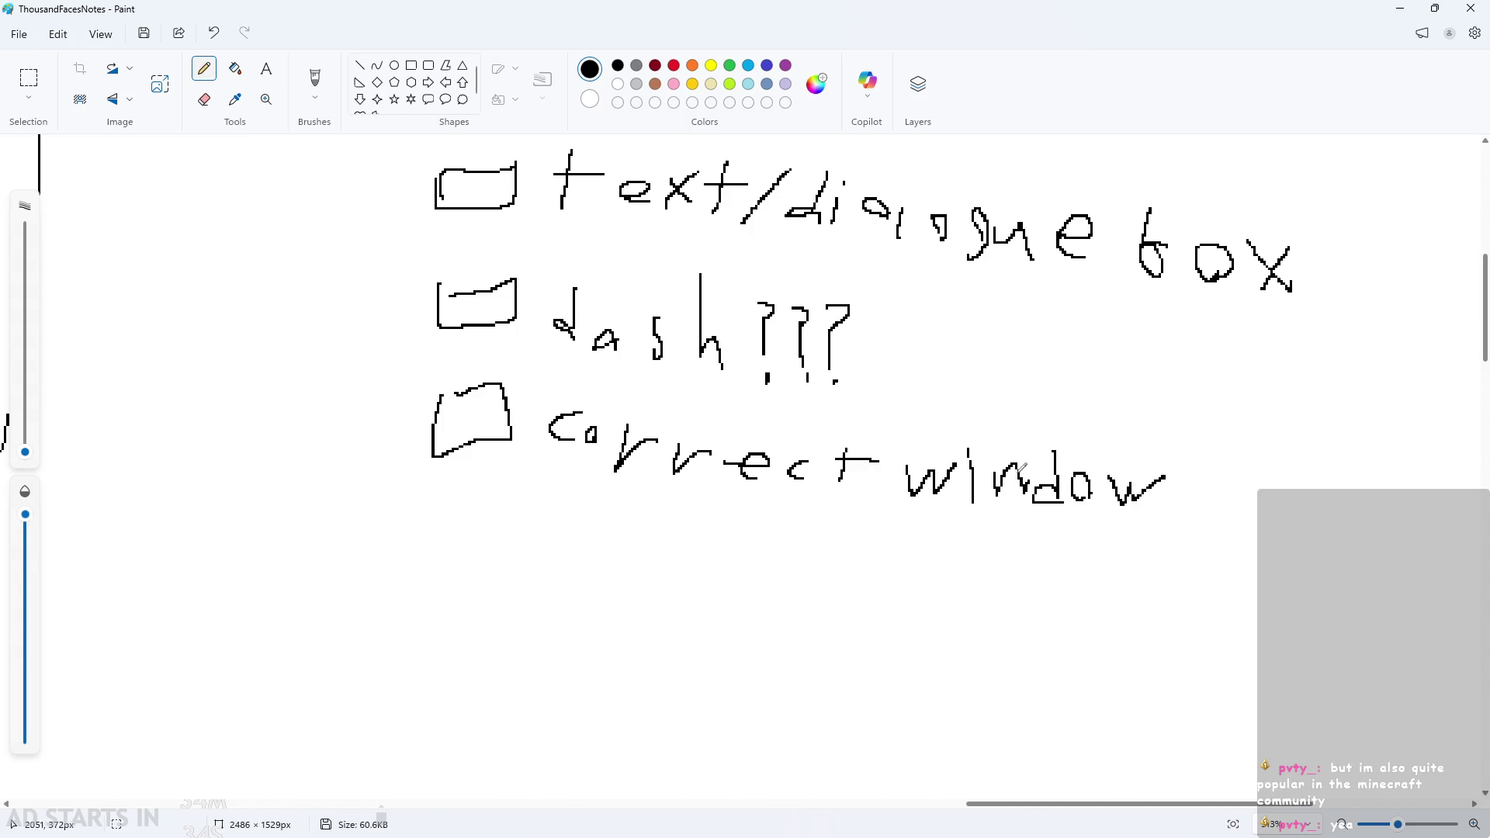
{"action": "mouse_move", "coordinate": [1024, 465]}
{"action": "left_mouse_down"}
{"action": "mouse_move", "coordinate": [1032, 482]}
{"action": "mouse_move", "coordinate": [1028, 464]}
{"action": "left_mouse_up"}
{"action": "mouse_move", "coordinate": [1223, 475]}
{"action": "left_mouse_down"}
{"action": "mouse_move", "coordinate": [1198, 514]}
{"action": "mouse_move", "coordinate": [1244, 476]}
{"action": "mouse_move", "coordinate": [1266, 505]}
{"action": "mouse_move", "coordinate": [1303, 508]}
{"action": "left_mouse_up"}
{"action": "left_click", "coordinate": [1239, 463]}
{"action": "mouse_move", "coordinate": [1298, 496]}
{"action": "left_mouse_down"}
{"action": "mouse_move", "coordinate": [1320, 480]}
{"action": "mouse_move", "coordinate": [1295, 516]}
{"action": "mouse_move", "coordinate": [1320, 514]}
{"action": "left_mouse_up"}
Add '/resolution' after 'size' and reshape the e in 'size'.
{"action": "scroll", "coordinate": [1329, 518], "scroll_direction": "down", "scroll_amount": 1}
{"action": "scroll", "coordinate": [1333, 516], "scroll_direction": "down", "scroll_amount": 1}
{"action": "scroll", "coordinate": [1180, 808], "scroll_direction": "right", "scroll_amount": 2}
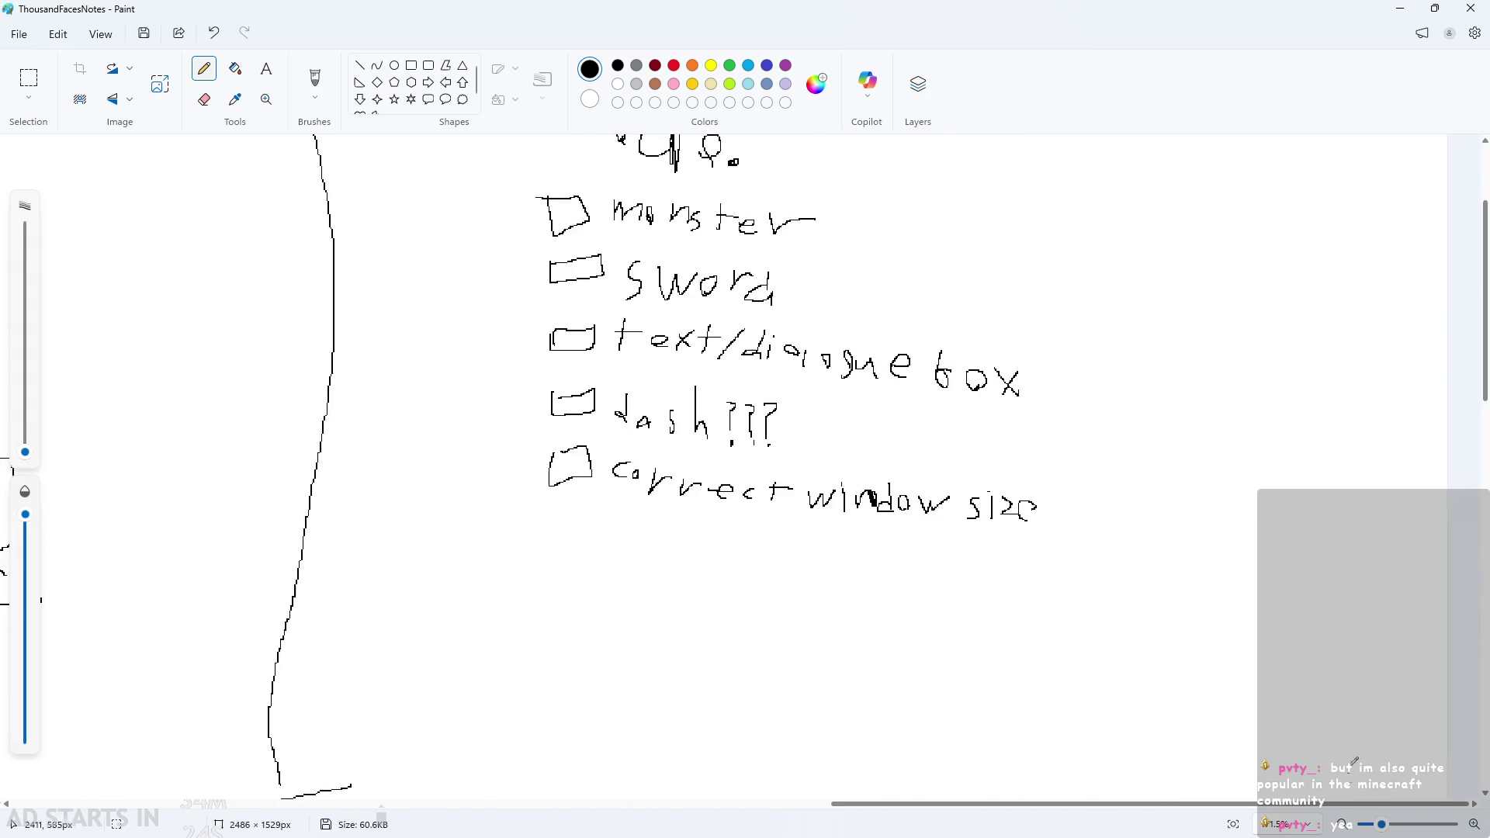
{"action": "scroll", "coordinate": [1175, 501], "scroll_direction": "up", "scroll_amount": 1}
{"action": "scroll", "coordinate": [935, 489], "scroll_direction": "up", "scroll_amount": 3}
{"action": "left_click_drag", "start_coordinate": [867, 454], "coordinate": [827, 555]}
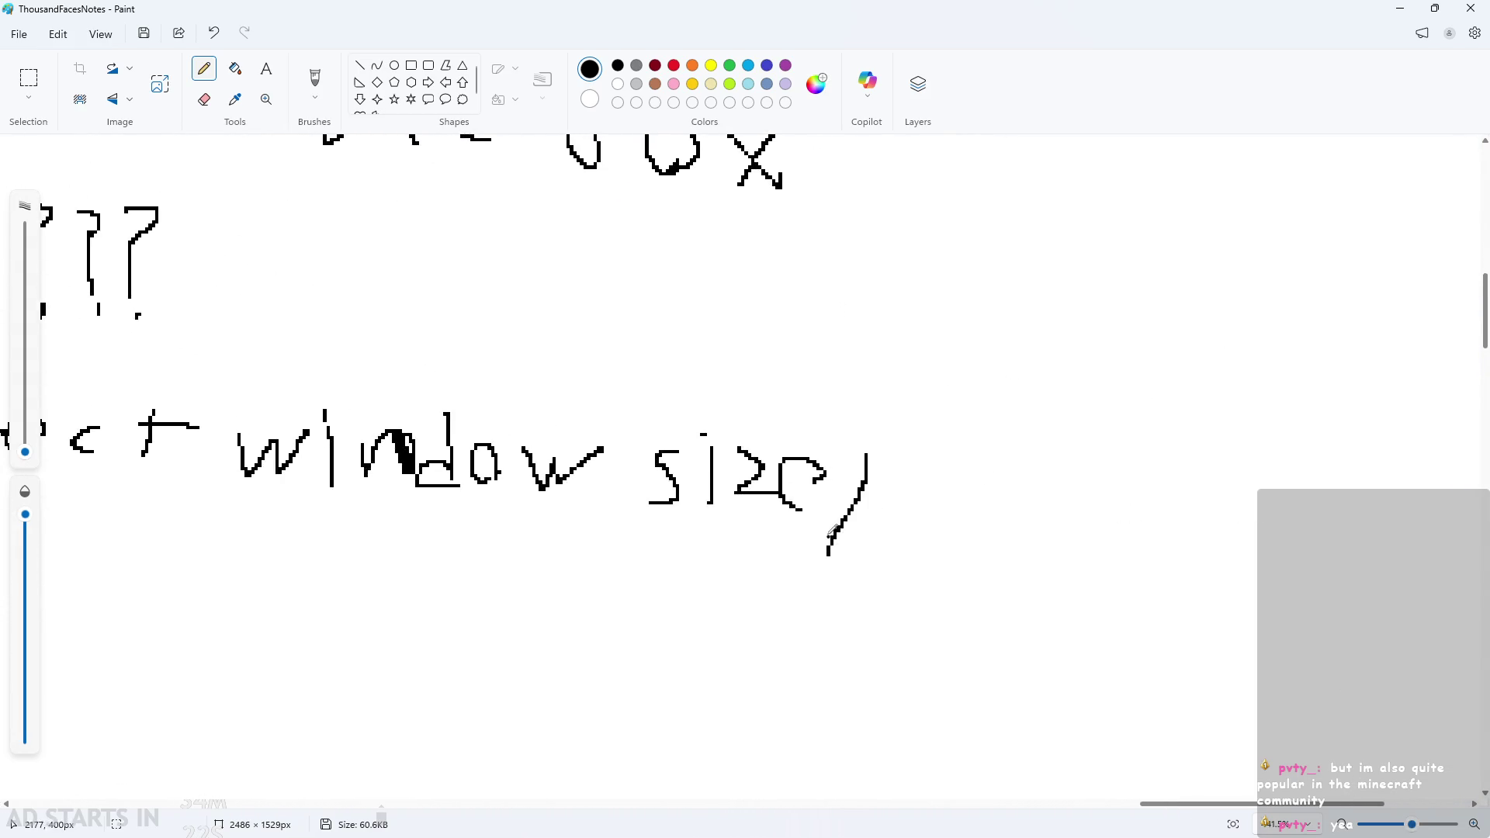
{"action": "mouse_move", "coordinate": [784, 474]}
{"action": "left_mouse_down"}
{"action": "mouse_move", "coordinate": [828, 475]}
{"action": "mouse_move", "coordinate": [793, 510]}
{"action": "left_mouse_up"}
{"action": "mouse_move", "coordinate": [893, 492]}
{"action": "left_mouse_down"}
{"action": "mouse_move", "coordinate": [890, 519]}
{"action": "mouse_move", "coordinate": [917, 494]}
{"action": "mouse_move", "coordinate": [1013, 524]}
{"action": "mouse_move", "coordinate": [1048, 518]}
{"action": "mouse_move", "coordinate": [1070, 479]}
{"action": "mouse_move", "coordinate": [1094, 514]}
{"action": "mouse_move", "coordinate": [1138, 493]}
{"action": "mouse_move", "coordinate": [1183, 496]}
{"action": "left_mouse_up"}
Draw an empty sixth checkbox below the window size item.
{"action": "scroll", "coordinate": [1089, 602], "scroll_direction": "down", "scroll_amount": 2}
{"action": "scroll", "coordinate": [516, 532], "scroll_direction": "down", "scroll_amount": 3}
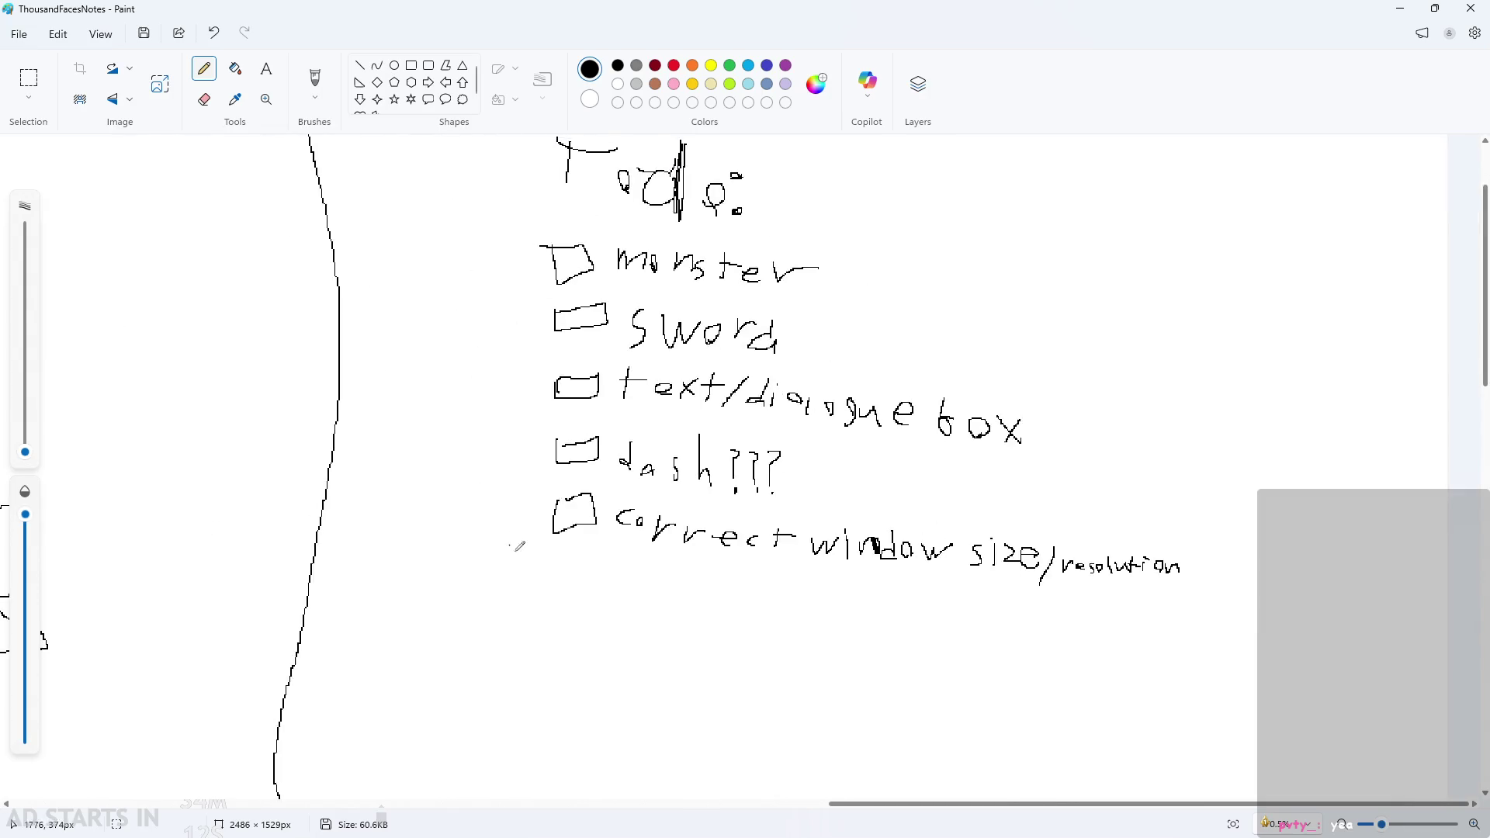
{"action": "scroll", "coordinate": [547, 555], "scroll_direction": "up", "scroll_amount": 1}
{"action": "mouse_move", "coordinate": [543, 557]}
{"action": "left_mouse_down"}
{"action": "mouse_move", "coordinate": [562, 592]}
{"action": "mouse_move", "coordinate": [617, 554]}
{"action": "mouse_move", "coordinate": [537, 556]}
{"action": "left_mouse_up"}
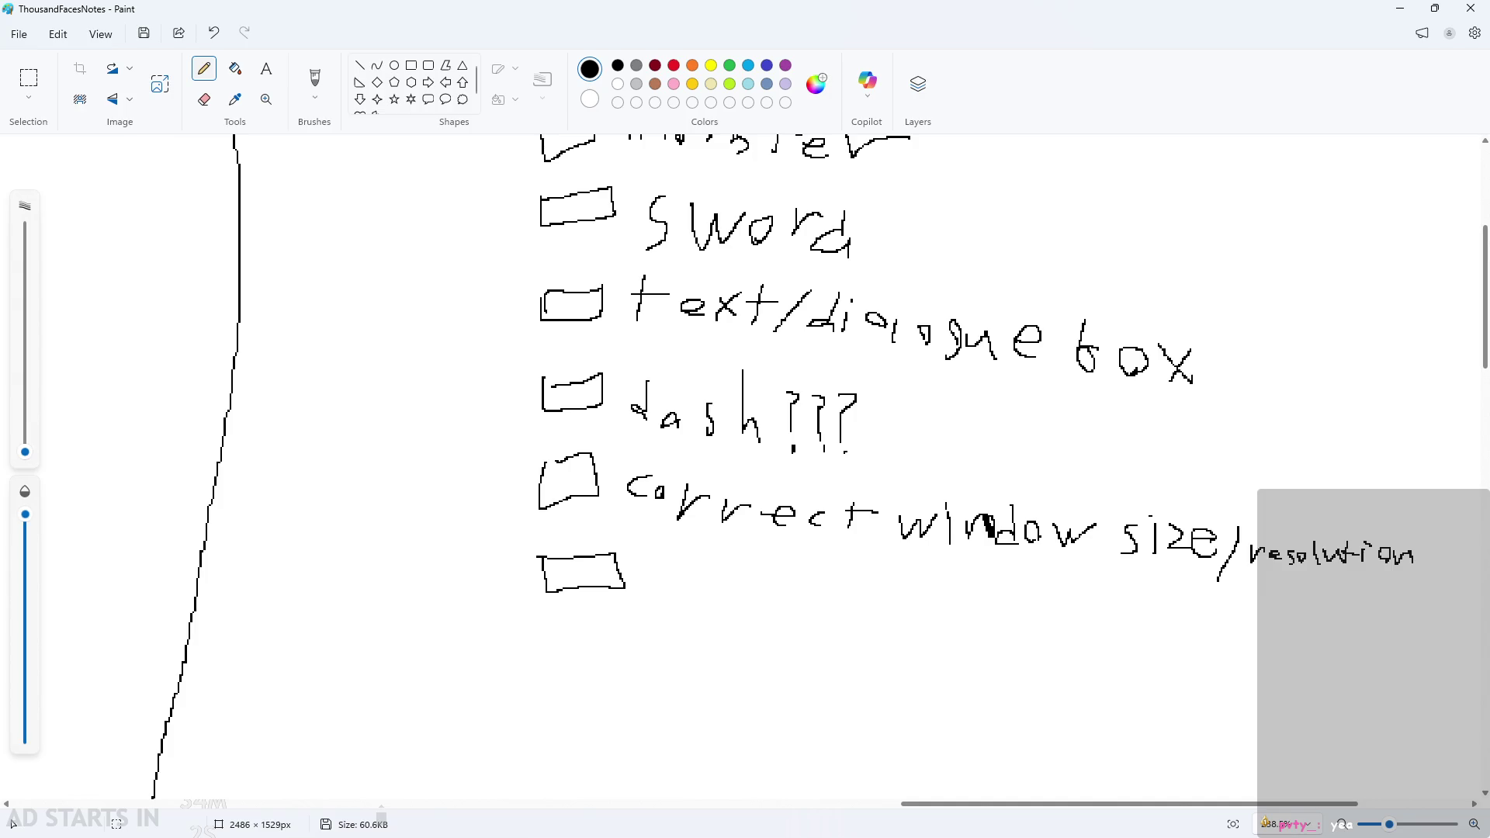
Handwrite 'objectinteraction' beside the sixth checkbox.
{"action": "scroll", "coordinate": [974, 649], "scroll_direction": "up", "scroll_amount": 5, "text": "ctrl"}
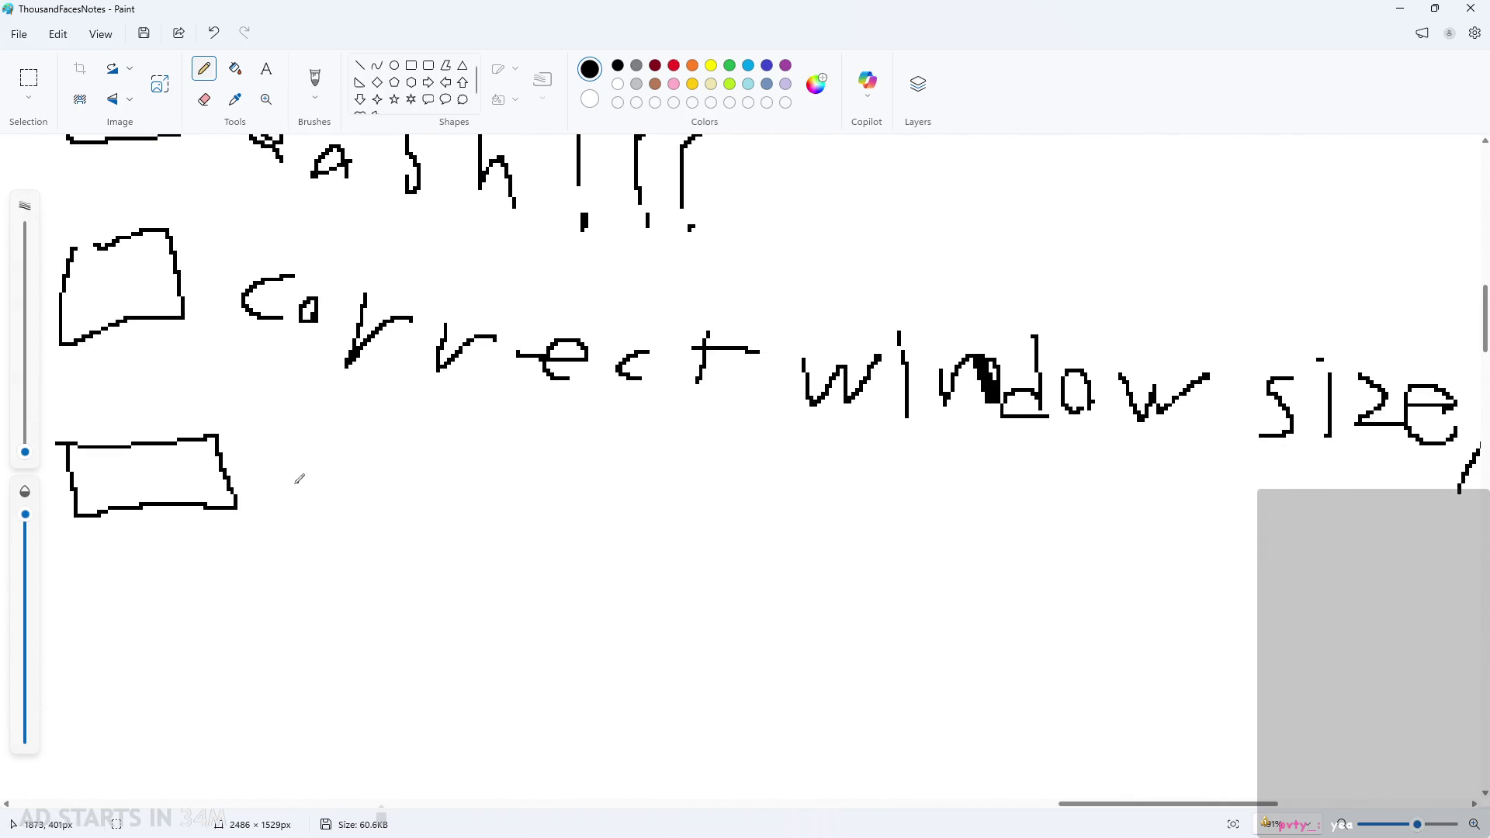
{"action": "mouse_move", "coordinate": [289, 503]}
{"action": "left_mouse_down"}
{"action": "mouse_move", "coordinate": [305, 455]}
{"action": "mouse_move", "coordinate": [289, 506]}
{"action": "left_mouse_up"}
{"action": "mouse_move", "coordinate": [360, 447]}
{"action": "left_mouse_down"}
{"action": "mouse_move", "coordinate": [392, 497]}
{"action": "mouse_move", "coordinate": [366, 524]}
{"action": "left_mouse_up"}
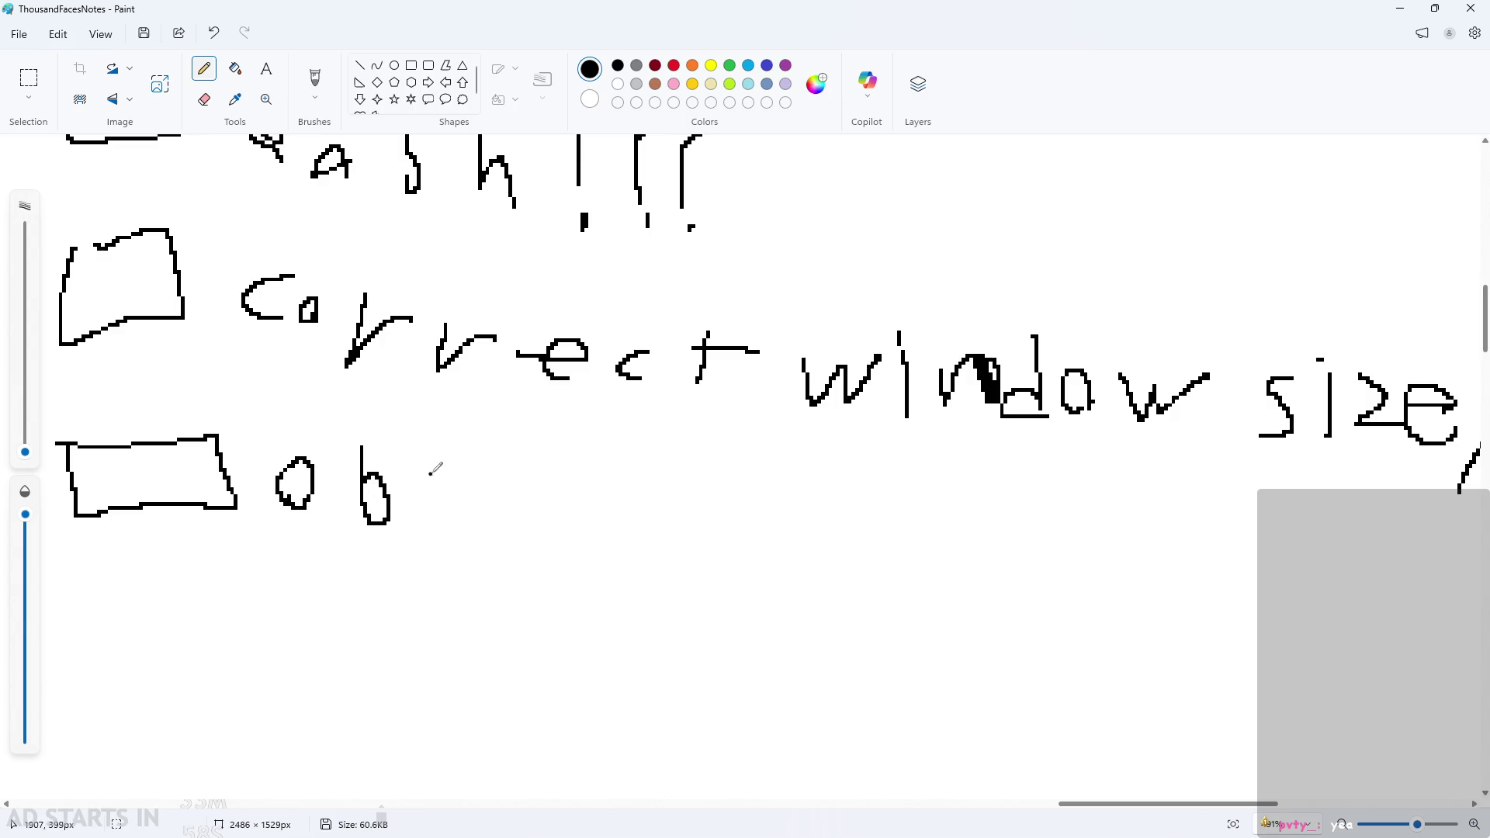
{"action": "left_click_drag", "start_coordinate": [432, 466], "coordinate": [404, 523]}
{"action": "left_click_drag", "start_coordinate": [485, 502], "coordinate": [523, 524]}
{"action": "mouse_move", "coordinate": [554, 503]}
{"action": "left_mouse_down"}
{"action": "mouse_move", "coordinate": [543, 513]}
{"action": "mouse_move", "coordinate": [577, 532]}
{"action": "mouse_move", "coordinate": [649, 512]}
{"action": "mouse_move", "coordinate": [663, 469]}
{"action": "mouse_move", "coordinate": [1013, 500]}
{"action": "mouse_move", "coordinate": [1017, 525]}
{"action": "mouse_move", "coordinate": [1051, 485]}
{"action": "mouse_move", "coordinate": [1099, 534]}
{"action": "mouse_move", "coordinate": [1134, 500]}
{"action": "mouse_move", "coordinate": [1150, 530]}
{"action": "mouse_move", "coordinate": [1214, 502]}
{"action": "mouse_move", "coordinate": [1227, 538]}
{"action": "left_mouse_up"}
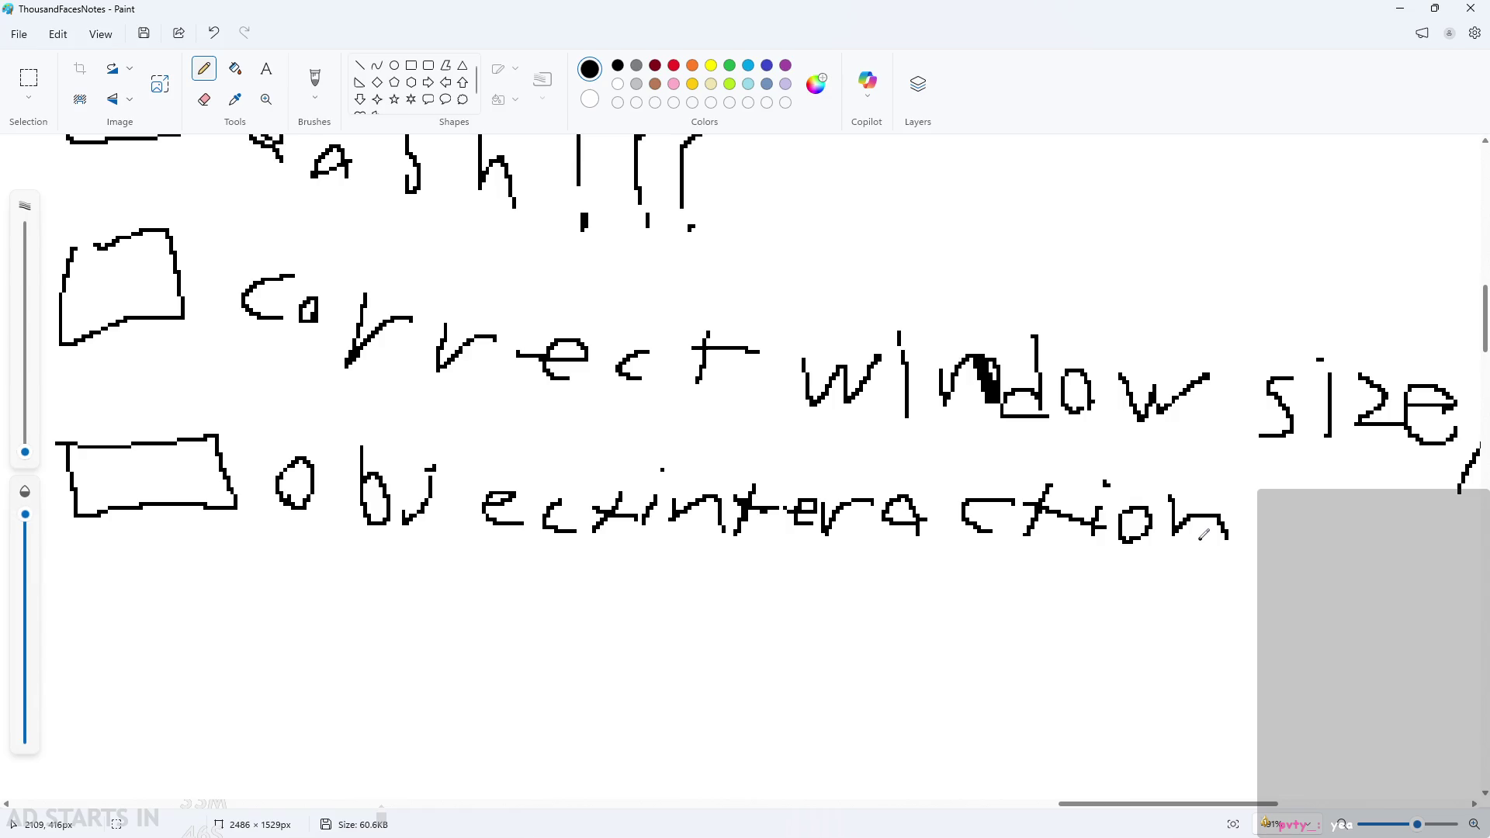
Link 'text/dialogue box' to 'object interaction' with a curved arrow, arrowheads on both ends.
{"action": "scroll", "coordinate": [1197, 526], "scroll_direction": "down", "scroll_amount": 6}
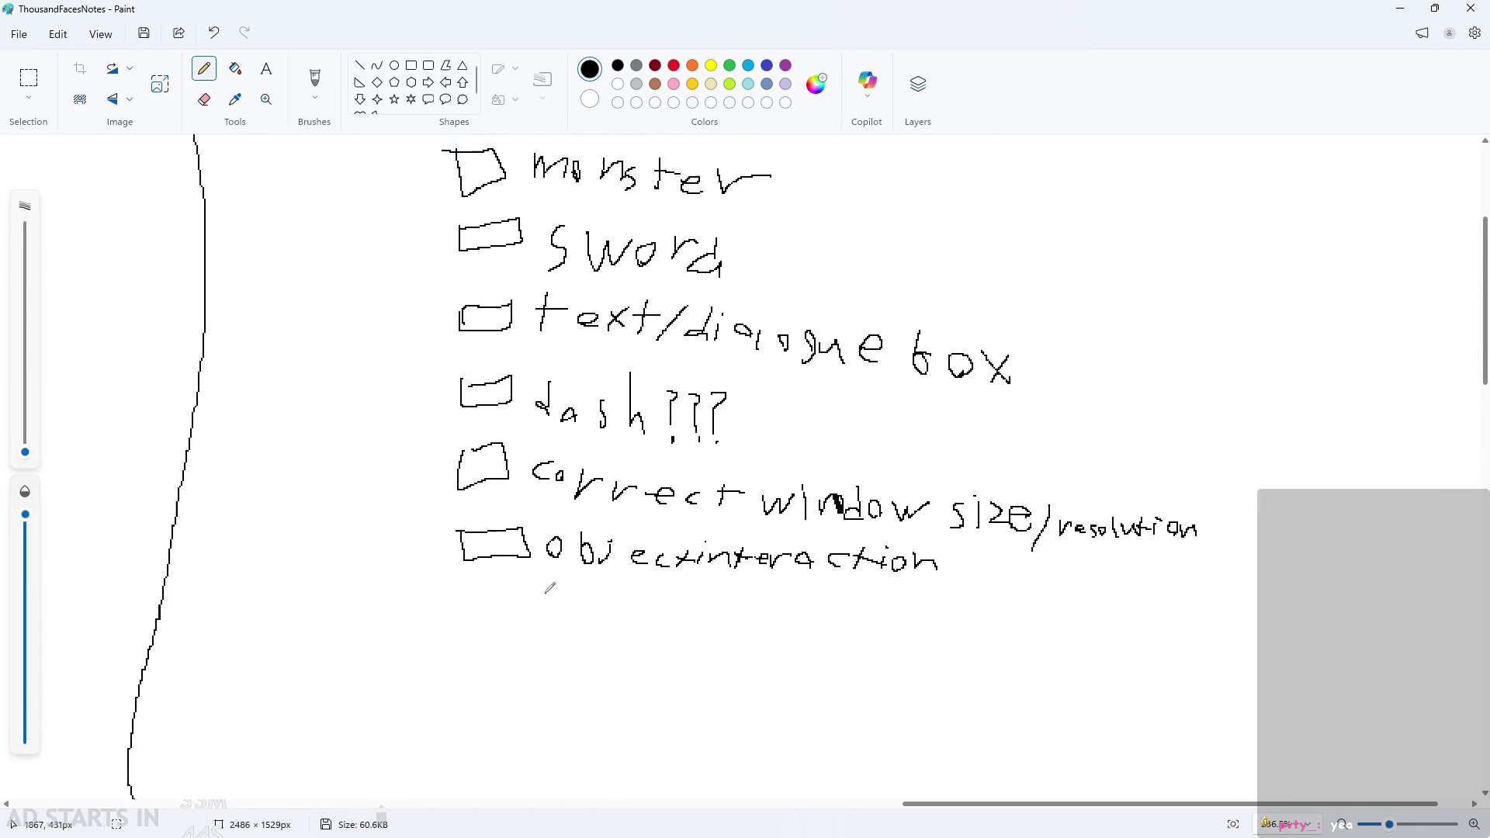
{"action": "mouse_move", "coordinate": [464, 268]}
{"action": "left_mouse_down"}
{"action": "mouse_move", "coordinate": [372, 422]}
{"action": "mouse_move", "coordinate": [450, 526]}
{"action": "left_mouse_up"}
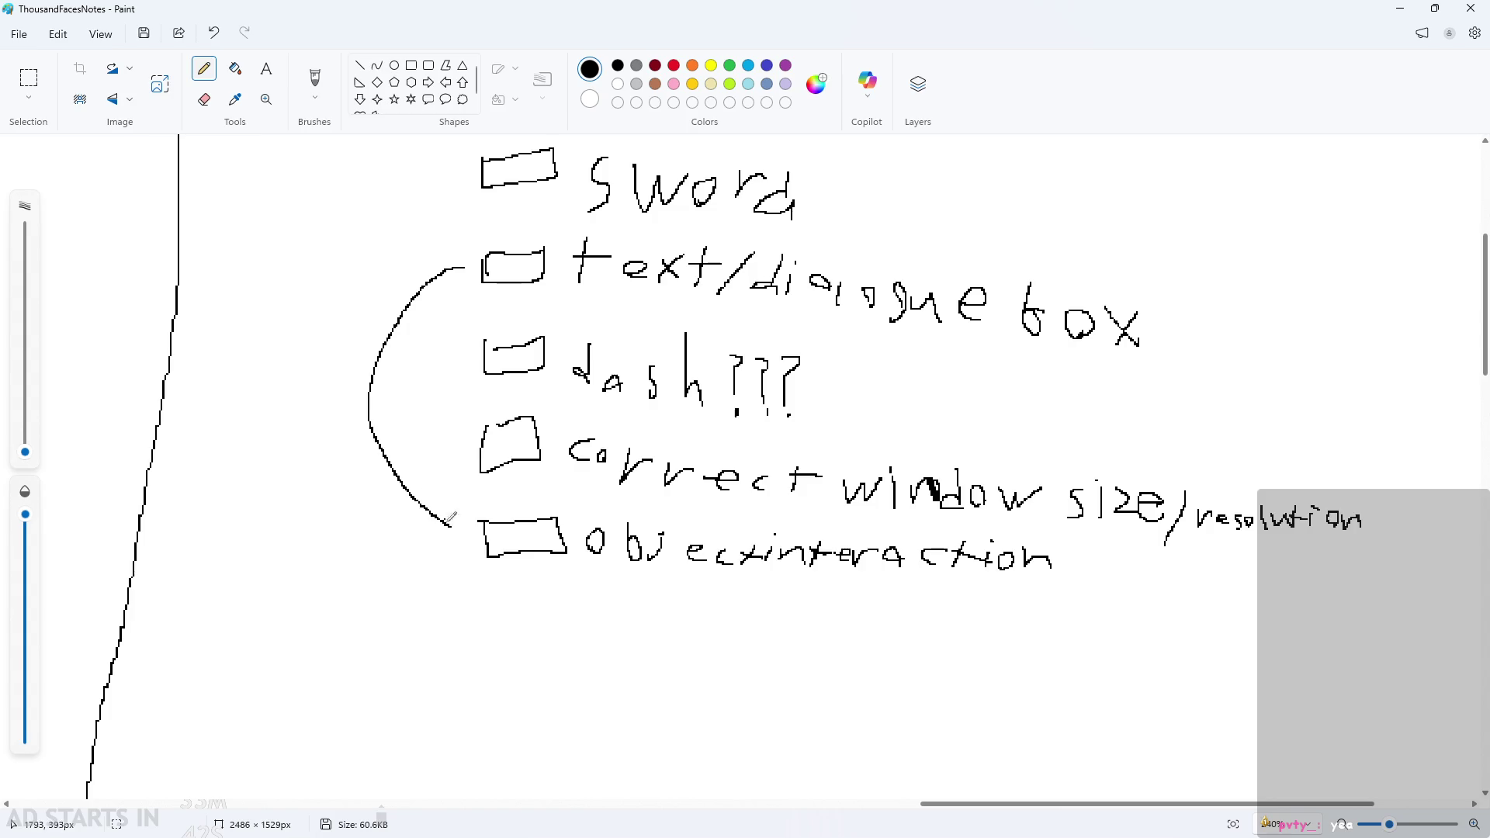
{"action": "mouse_move", "coordinate": [450, 257]}
{"action": "left_mouse_down"}
{"action": "mouse_move", "coordinate": [471, 271]}
{"action": "mouse_move", "coordinate": [448, 289]}
{"action": "left_mouse_up"}
{"action": "mouse_move", "coordinate": [440, 517]}
{"action": "left_mouse_down"}
{"action": "mouse_move", "coordinate": [465, 530]}
{"action": "mouse_move", "coordinate": [438, 542]}
{"action": "left_mouse_up"}
{"action": "scroll", "coordinate": [349, 629], "scroll_direction": "up", "scroll_amount": 5}
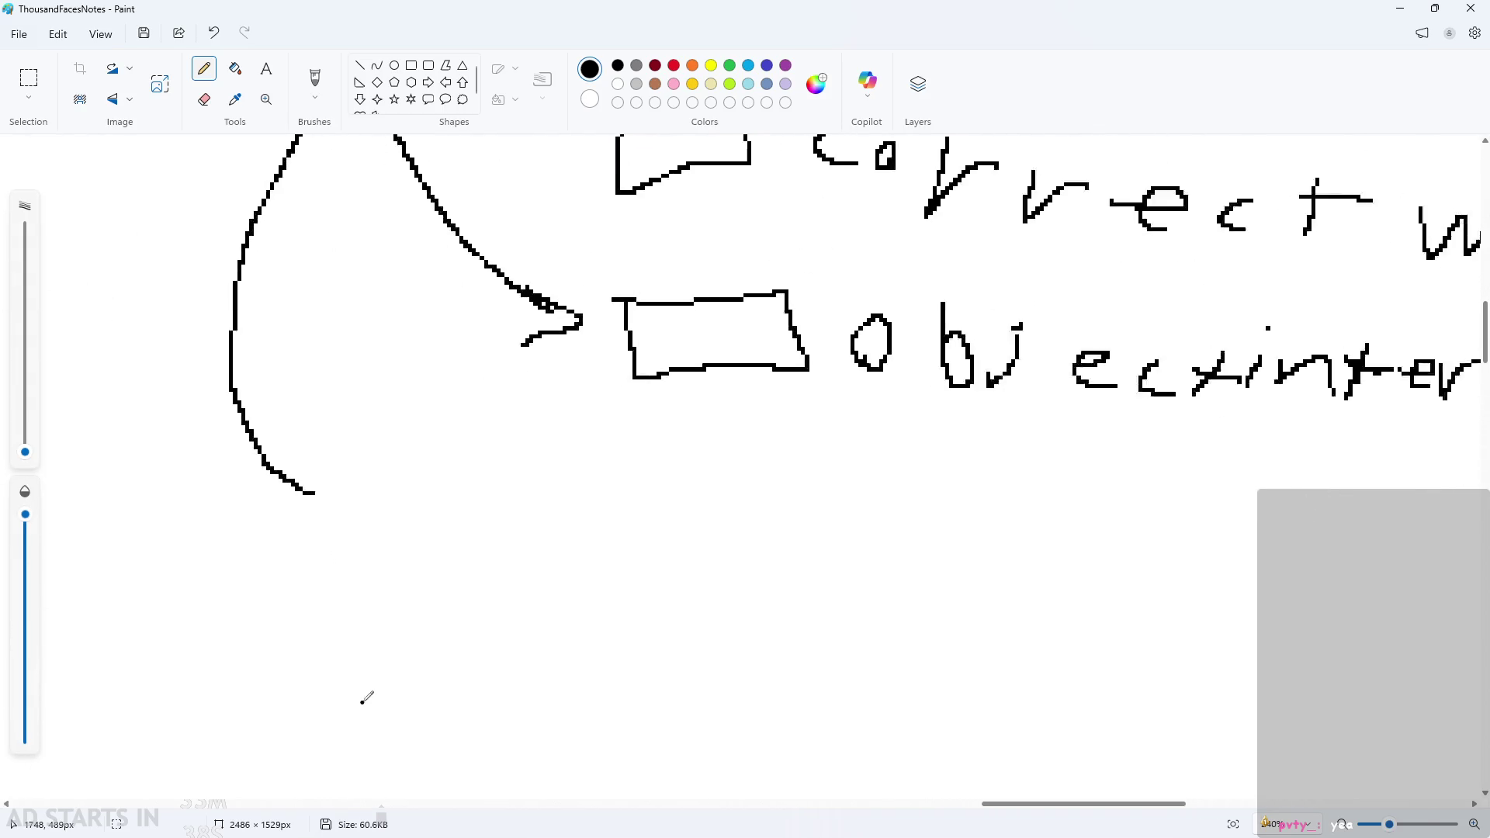
{"action": "scroll", "coordinate": [334, 575], "scroll_direction": "down", "scroll_amount": 5}
{"action": "scroll", "coordinate": [310, 510], "scroll_direction": "down", "scroll_amount": 2}
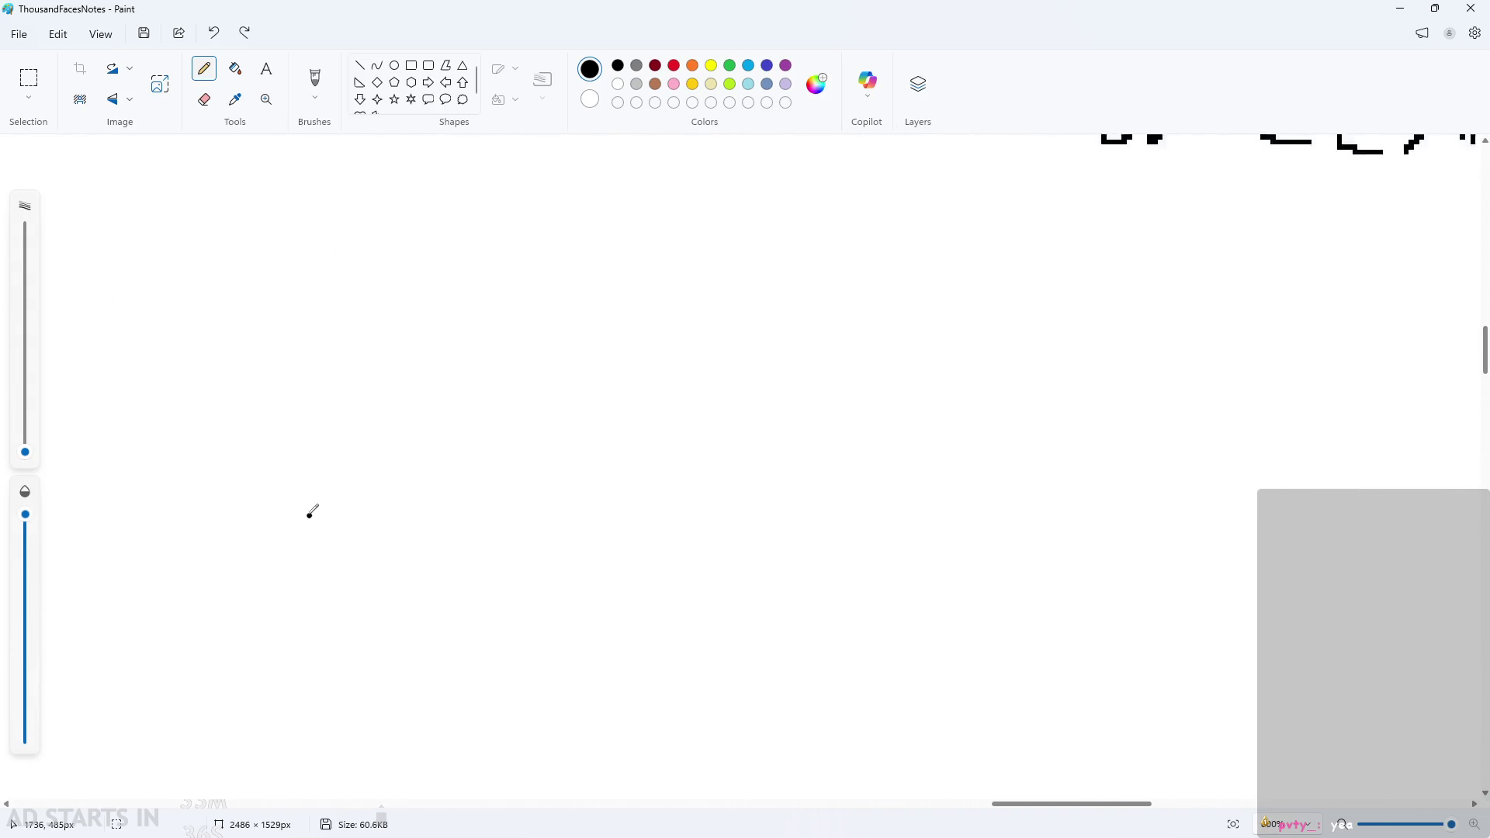
{"action": "scroll", "coordinate": [233, 512], "scroll_direction": "down", "scroll_amount": 3}
{"action": "scroll", "coordinate": [365, 509], "scroll_direction": "up", "scroll_amount": 2}
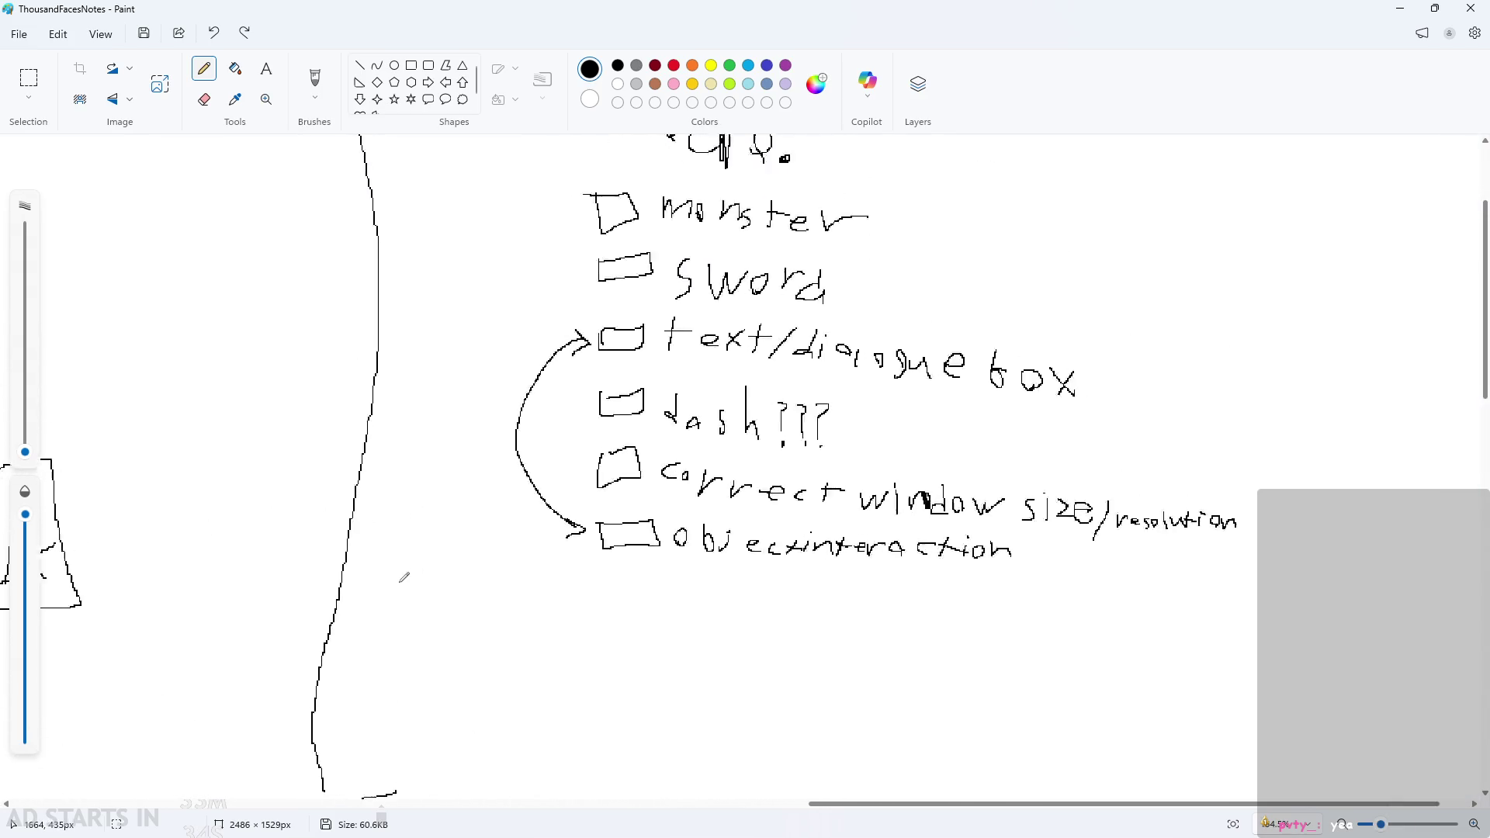
Sketch a signboard on the level drawing: box outline, two legs and scribbled writing.
{"action": "left_click_drag", "start_coordinate": [545, 398], "coordinate": [201, 659]}
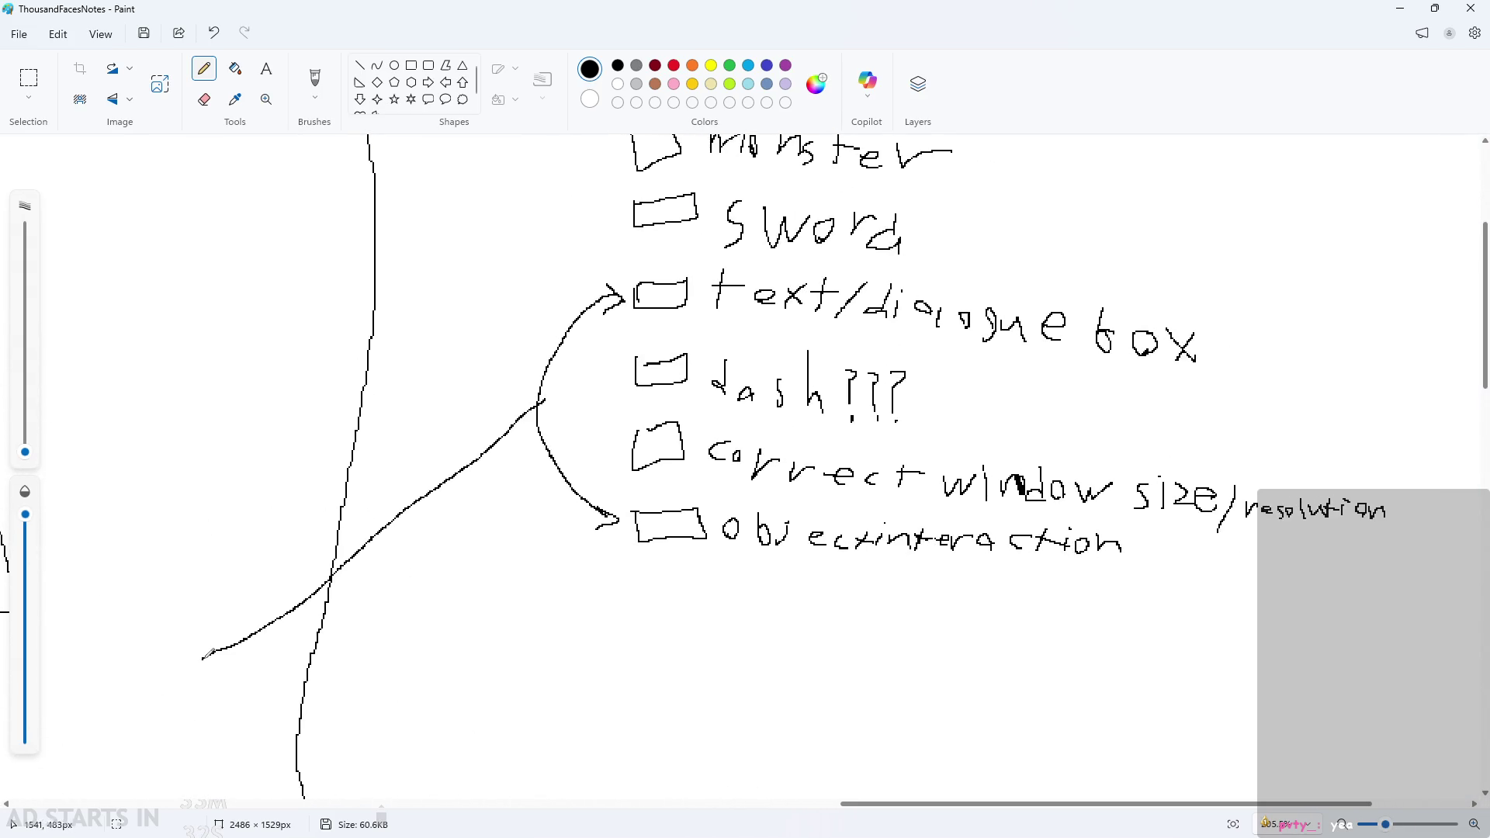
{"action": "scroll", "coordinate": [133, 743], "scroll_direction": "down", "scroll_amount": 2}
{"action": "scroll", "coordinate": [133, 744], "scroll_direction": "down", "scroll_amount": 1}
{"action": "mouse_move", "coordinate": [868, 804]}
{"action": "left_mouse_down"}
{"action": "mouse_move", "coordinate": [484, 765]}
{"action": "mouse_move", "coordinate": [559, 742]}
{"action": "left_mouse_up"}
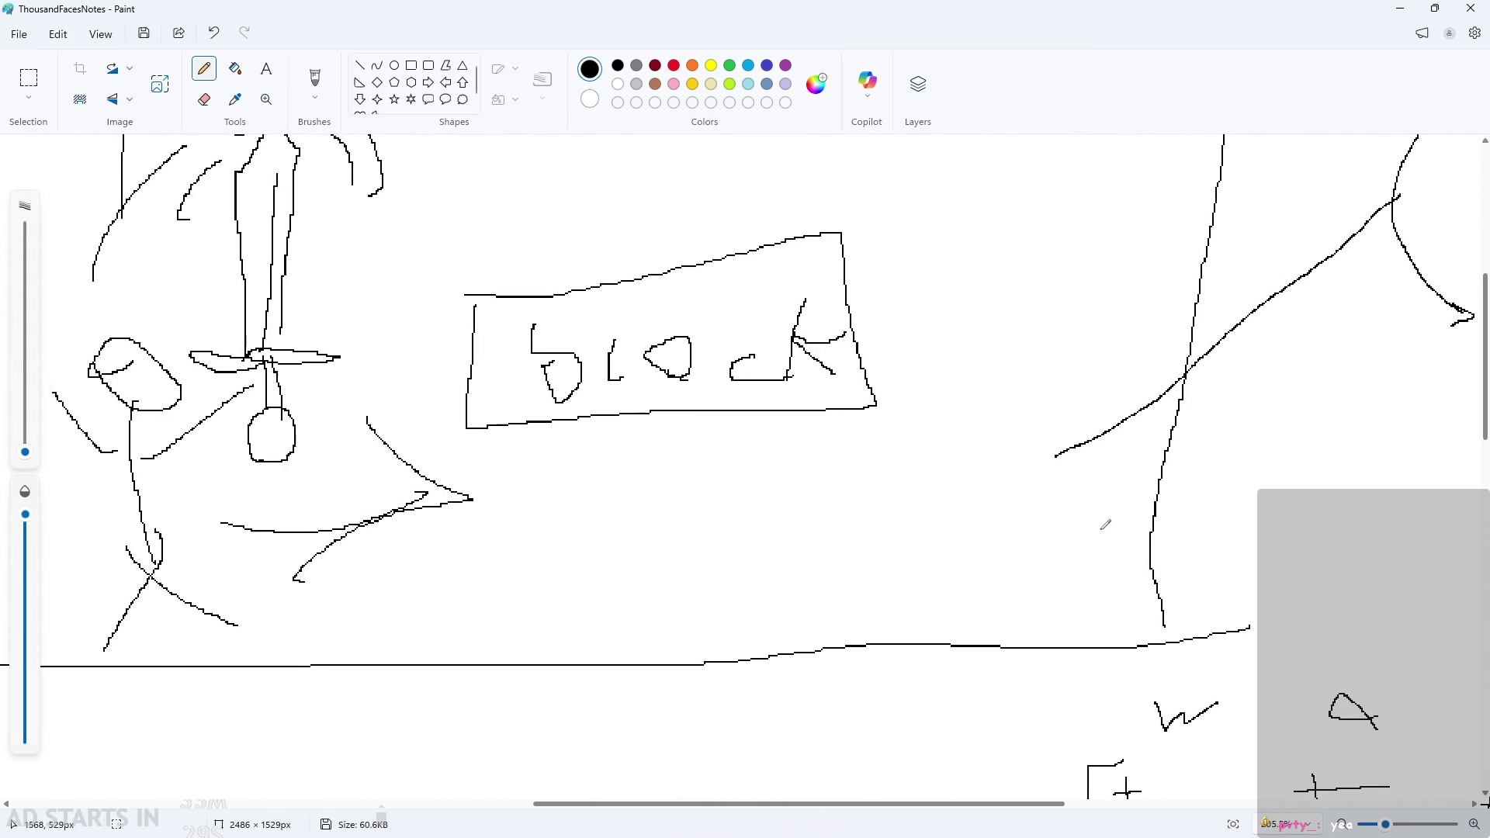
{"action": "scroll", "coordinate": [1036, 530], "scroll_direction": "up", "scroll_amount": 5, "text": "ctrl"}
{"action": "scroll", "coordinate": [1032, 534], "scroll_direction": "up", "scroll_amount": 1, "text": "ctrl"}
{"action": "mouse_move", "coordinate": [612, 346]}
{"action": "left_mouse_down"}
{"action": "mouse_move", "coordinate": [621, 566]}
{"action": "mouse_move", "coordinate": [1044, 442]}
{"action": "mouse_move", "coordinate": [553, 325]}
{"action": "left_mouse_up"}
{"action": "scroll", "coordinate": [888, 406], "scroll_direction": "down", "scroll_amount": 3, "text": "ctrl"}
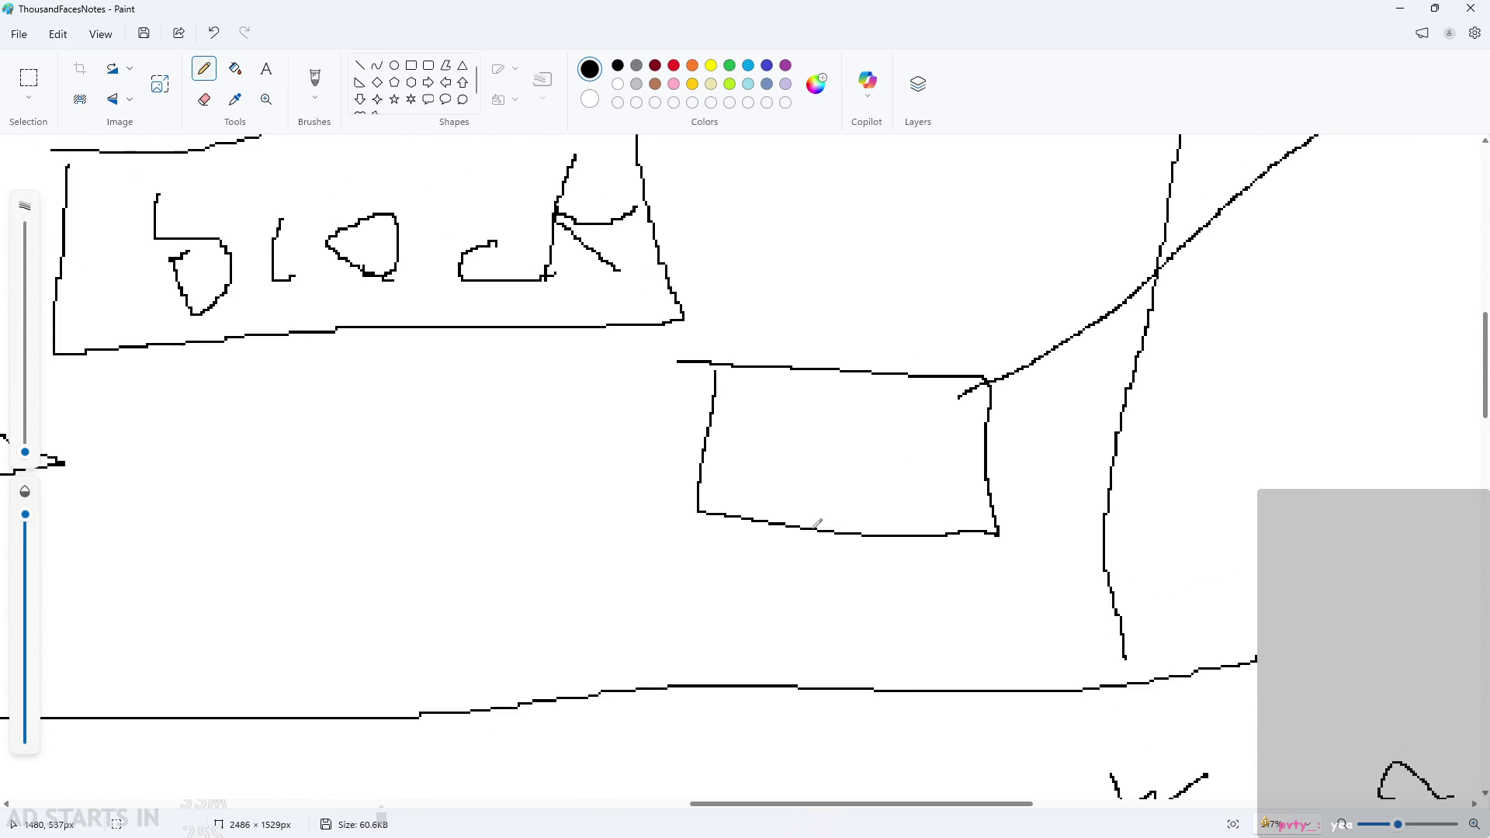
{"action": "left_click_drag", "start_coordinate": [812, 531], "coordinate": [823, 670]}
{"action": "left_click_drag", "start_coordinate": [867, 535], "coordinate": [879, 669]}
{"action": "mouse_move", "coordinate": [747, 395]}
{"action": "left_mouse_down"}
{"action": "mouse_move", "coordinate": [827, 409]}
{"action": "mouse_move", "coordinate": [931, 396]}
{"action": "mouse_move", "coordinate": [945, 413]}
{"action": "left_mouse_up"}
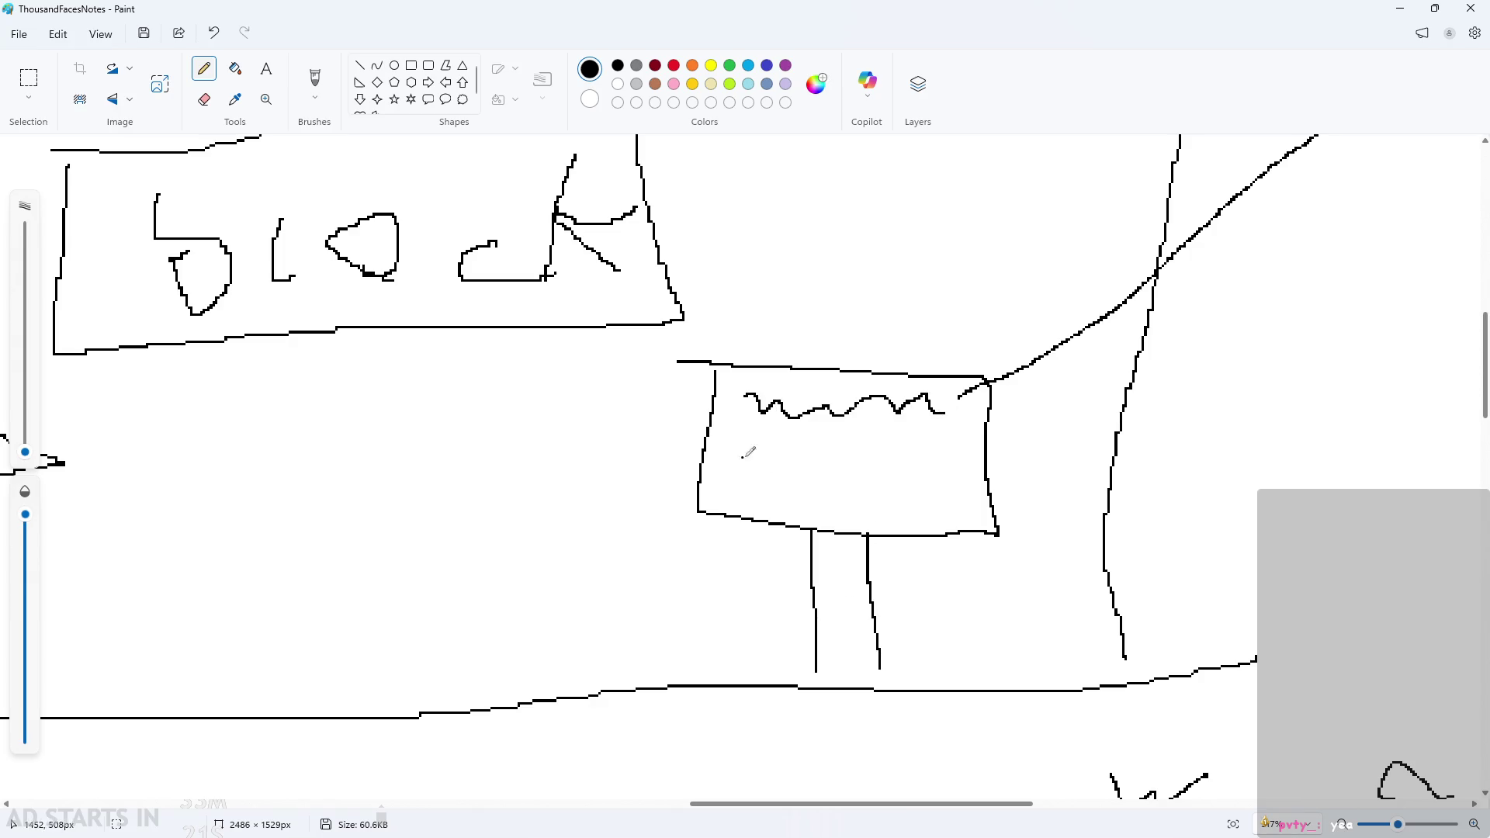
{"action": "mouse_move", "coordinate": [753, 444]}
{"action": "left_mouse_down"}
{"action": "mouse_move", "coordinate": [850, 423]}
{"action": "mouse_move", "coordinate": [936, 465]}
{"action": "left_mouse_up"}
{"action": "mouse_move", "coordinate": [740, 500]}
{"action": "left_mouse_down"}
{"action": "mouse_move", "coordinate": [885, 483]}
{"action": "mouse_move", "coordinate": [854, 512]}
{"action": "mouse_move", "coordinate": [944, 498]}
{"action": "left_mouse_up"}
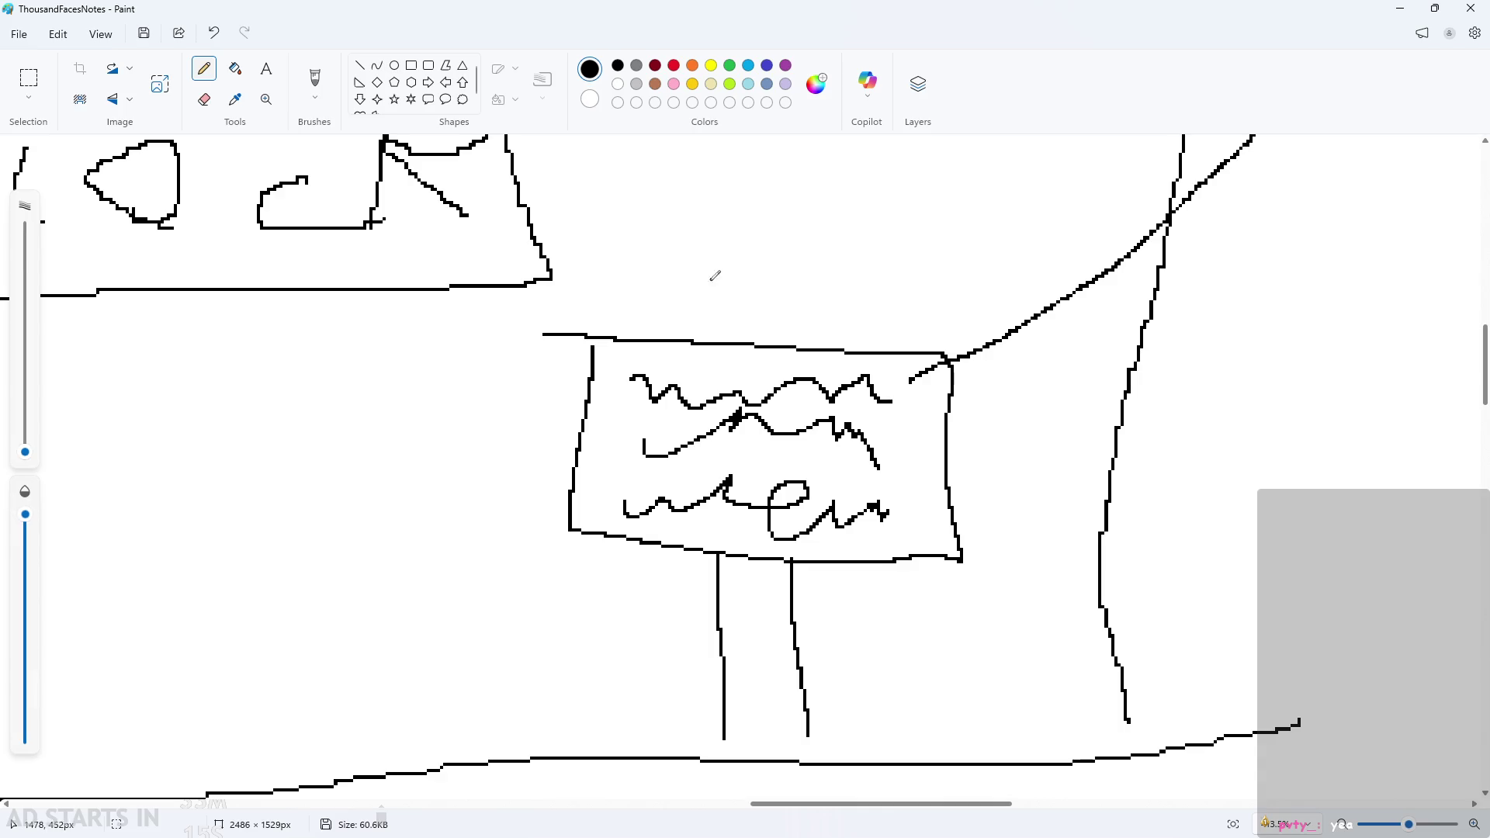
Draw a downward arrow onto the signboard and handwrite 'sign' above it.
{"action": "mouse_move", "coordinate": [684, 298]}
{"action": "left_mouse_down"}
{"action": "mouse_move", "coordinate": [738, 303]}
{"action": "mouse_move", "coordinate": [721, 220]}
{"action": "left_mouse_up"}
{"action": "scroll", "coordinate": [692, 243], "scroll_direction": "up", "scroll_amount": 3}
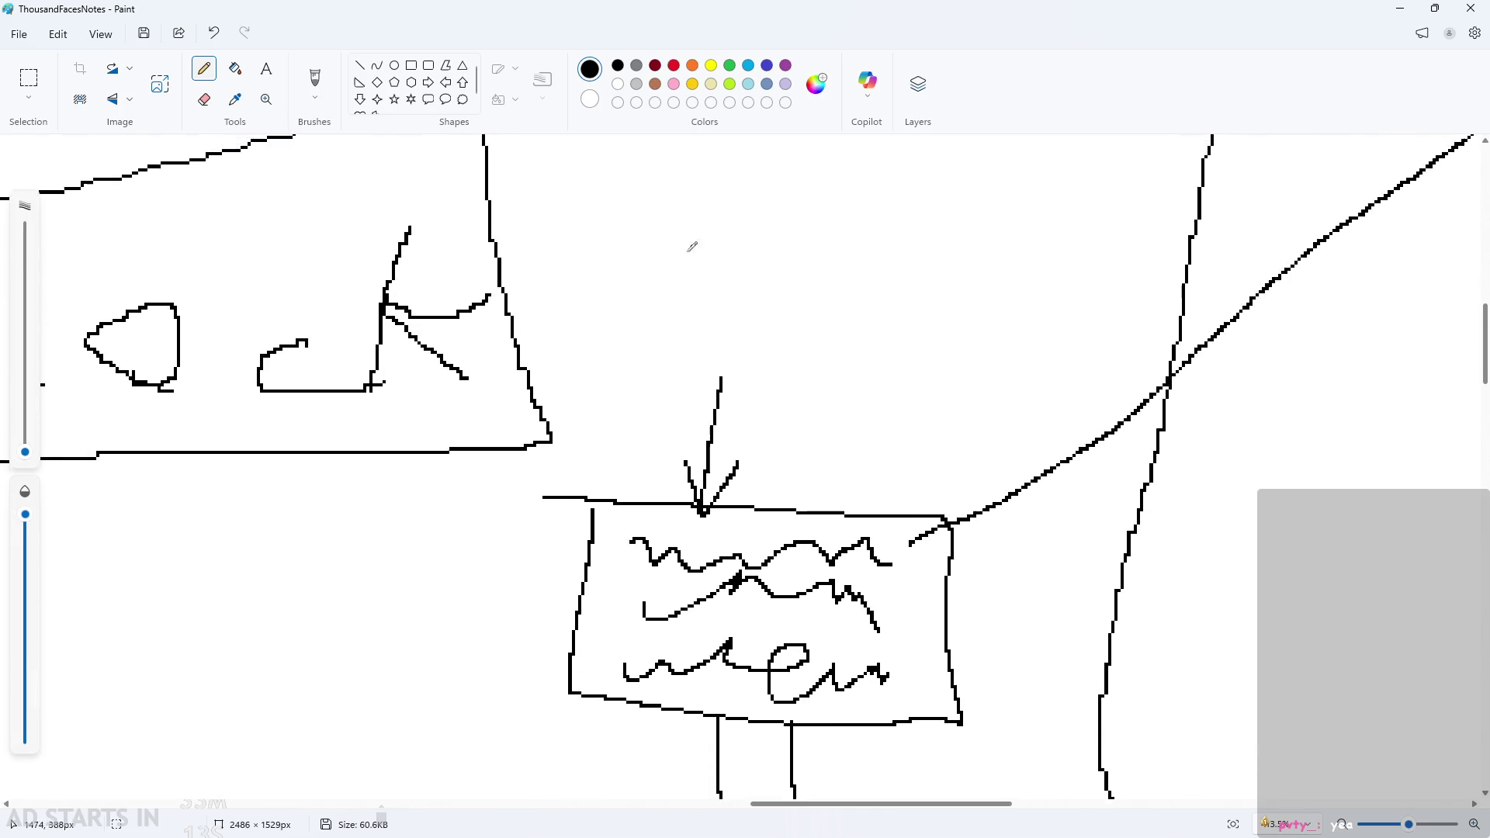
{"action": "left_click_drag", "start_coordinate": [650, 291], "coordinate": [631, 326]}
{"action": "left_click_drag", "start_coordinate": [666, 330], "coordinate": [672, 301]}
{"action": "mouse_move", "coordinate": [672, 285]}
{"action": "left_mouse_down"}
{"action": "mouse_move", "coordinate": [697, 330]}
{"action": "mouse_move", "coordinate": [683, 340]}
{"action": "left_mouse_up"}
{"action": "left_click_drag", "start_coordinate": [733, 294], "coordinate": [745, 328]}
Select the 'sign' label and nudge it slightly down and right.
{"action": "scroll", "coordinate": [789, 376], "scroll_direction": "down", "scroll_amount": 3}
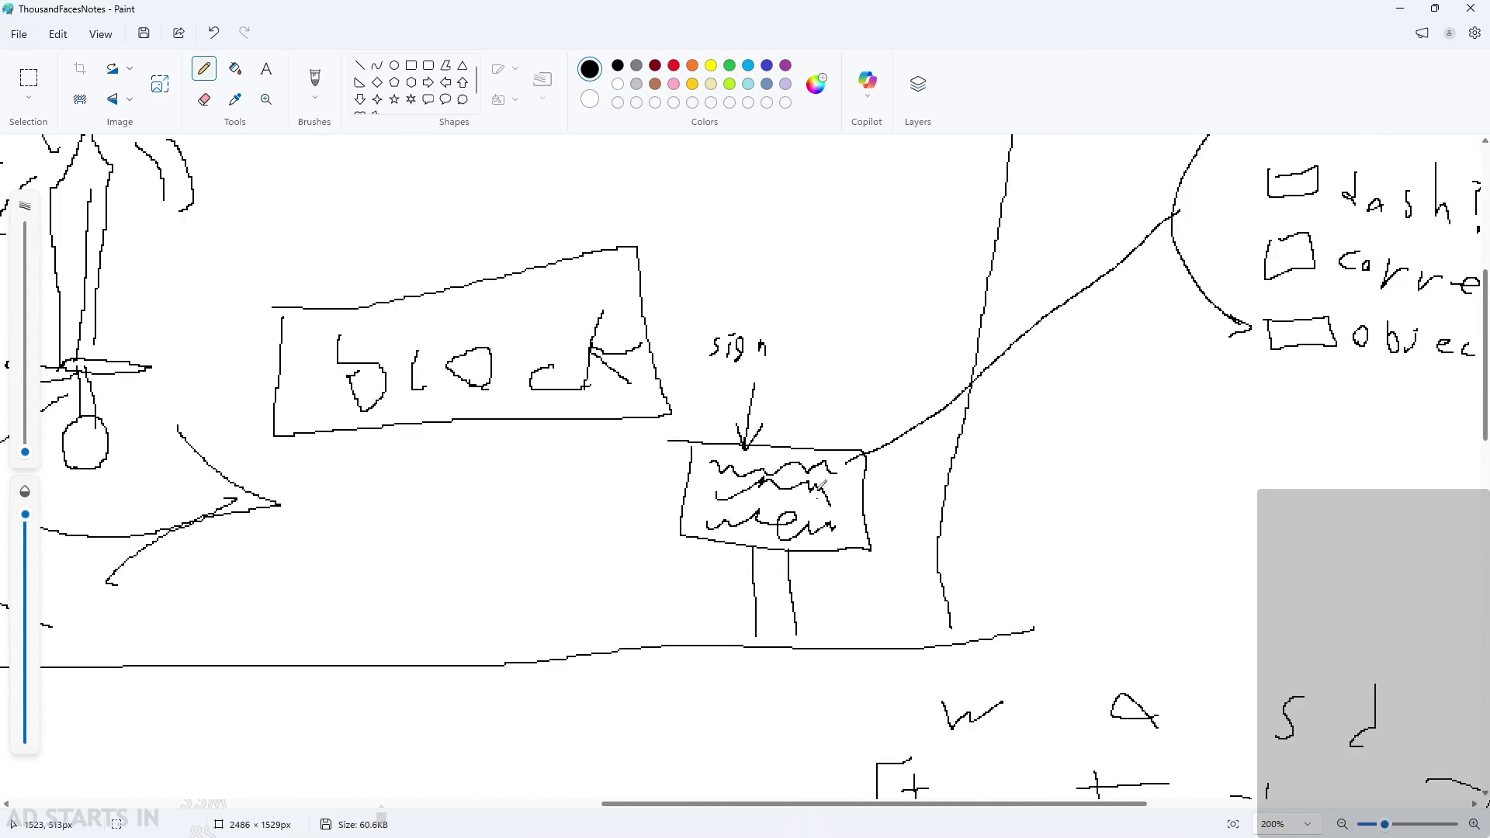
{"action": "scroll", "coordinate": [729, 349], "scroll_direction": "up", "scroll_amount": 2}
{"action": "left_click", "coordinate": [24, 99]}
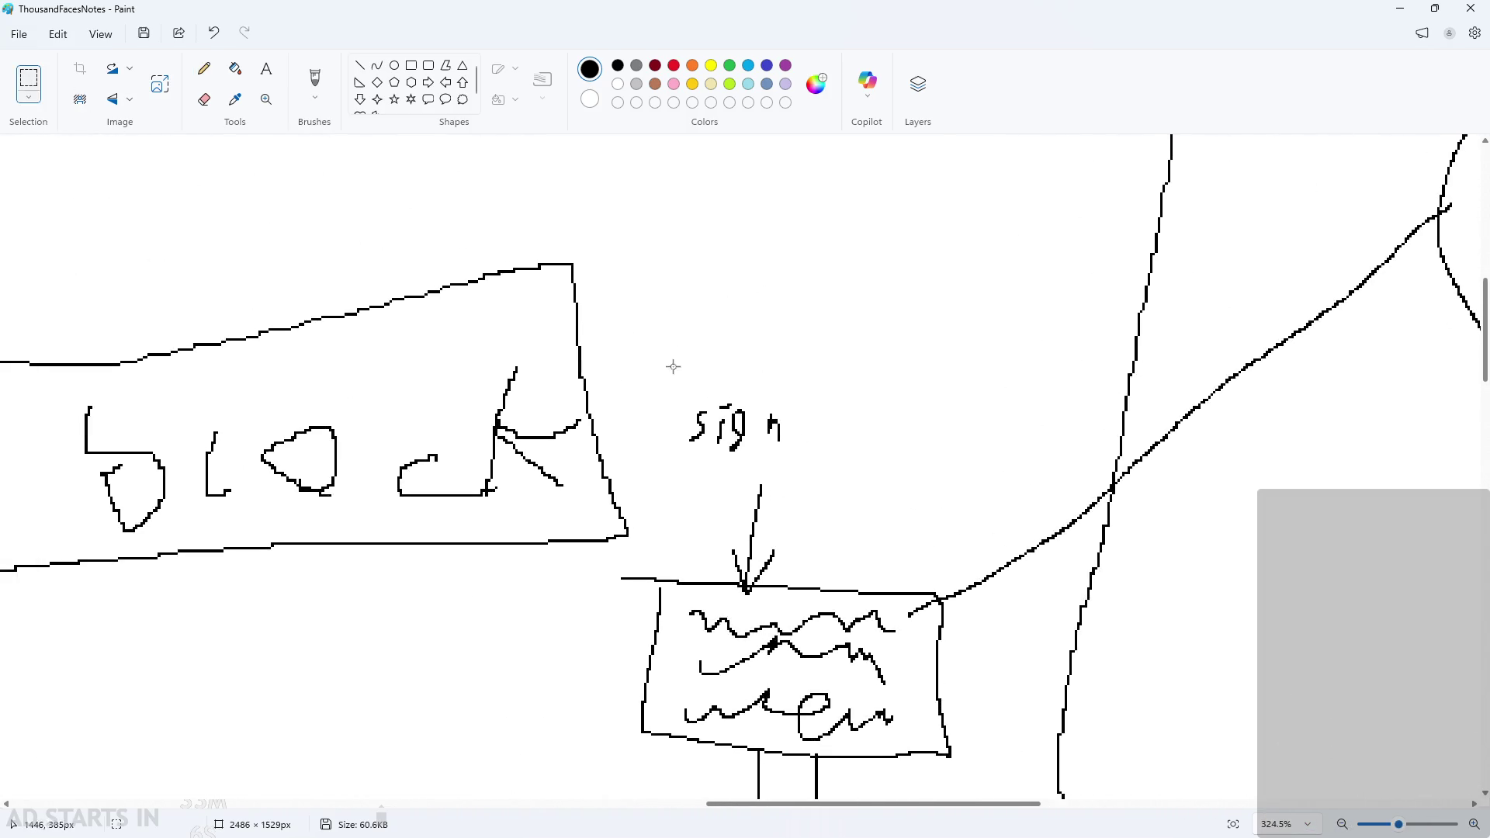
{"action": "mouse_move", "coordinate": [670, 365]}
{"action": "left_mouse_down"}
{"action": "mouse_move", "coordinate": [818, 456]}
{"action": "mouse_move", "coordinate": [792, 445]}
{"action": "left_mouse_up"}
{"action": "left_click", "coordinate": [944, 535]}
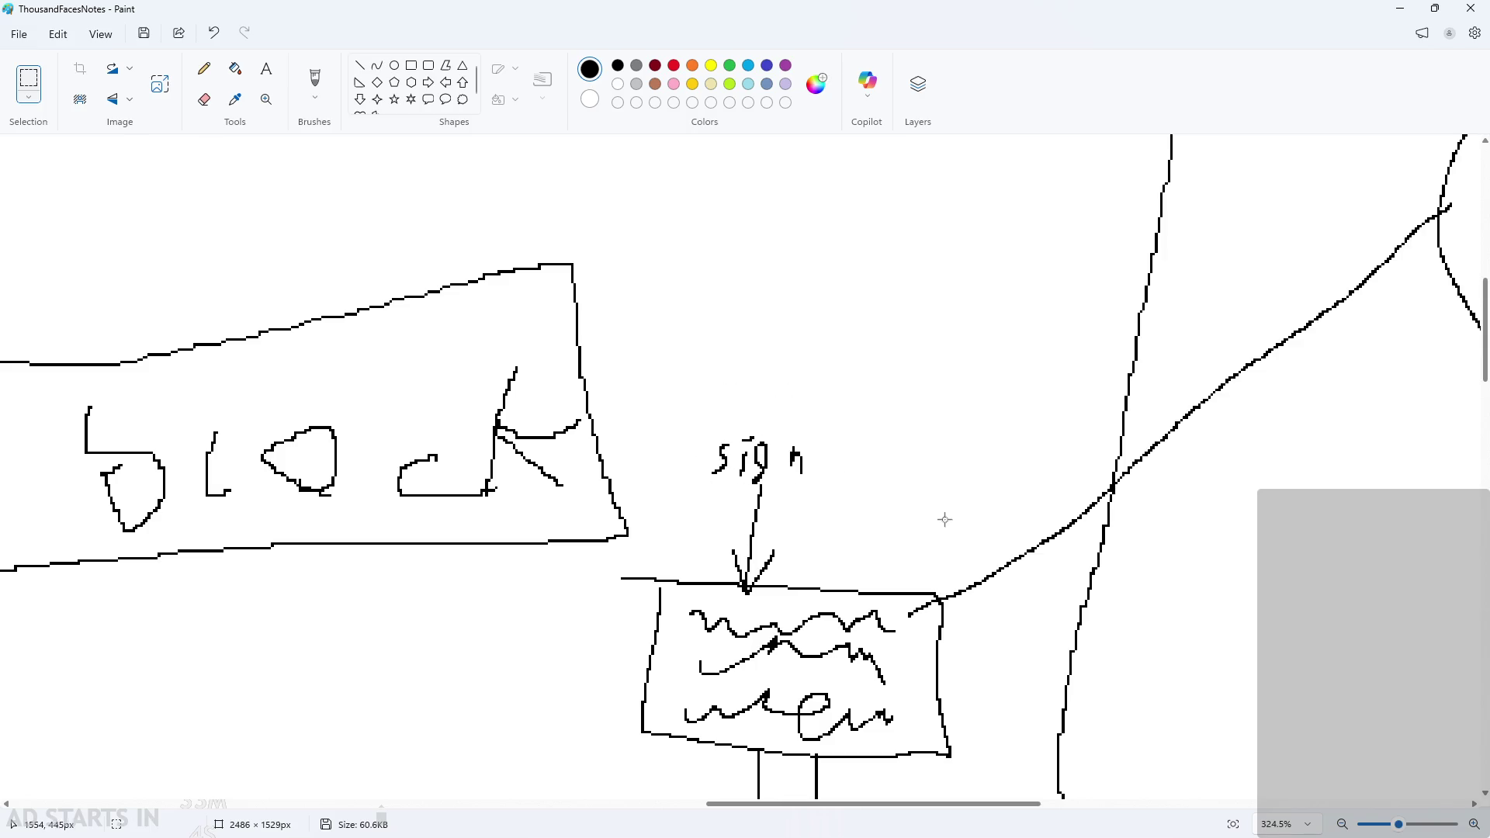
Draw a long line from the signboard to the curved 'text/dialogue box'–'object interaction' arrow.
{"action": "scroll", "coordinate": [940, 586], "scroll_direction": "down", "scroll_amount": 3, "text": "ctrl"}
{"action": "scroll", "coordinate": [1012, 692], "scroll_direction": "down", "scroll_amount": 5}
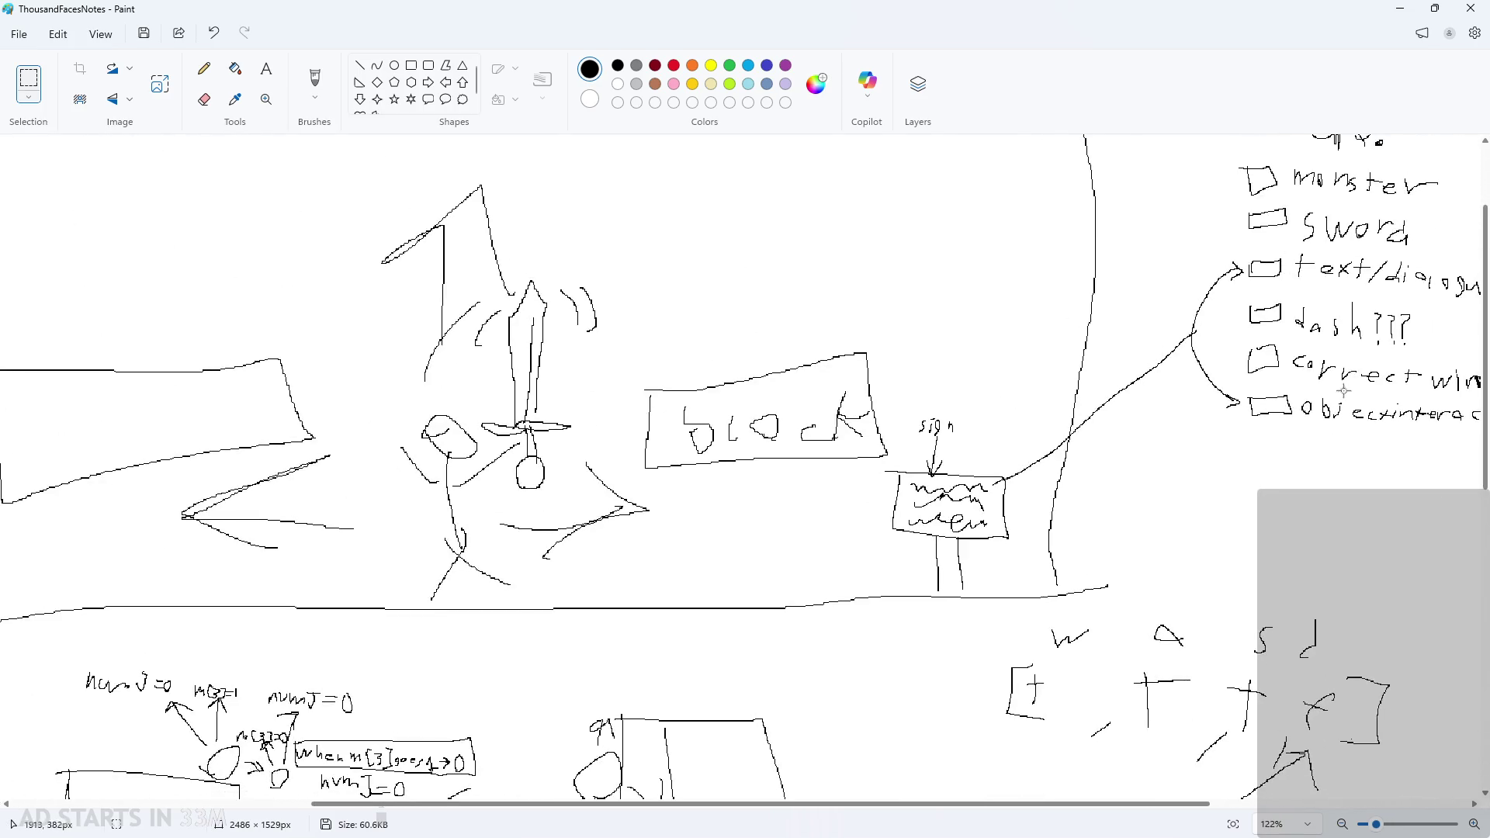
{"action": "scroll", "coordinate": [931, 497], "scroll_direction": "up", "scroll_amount": 5}
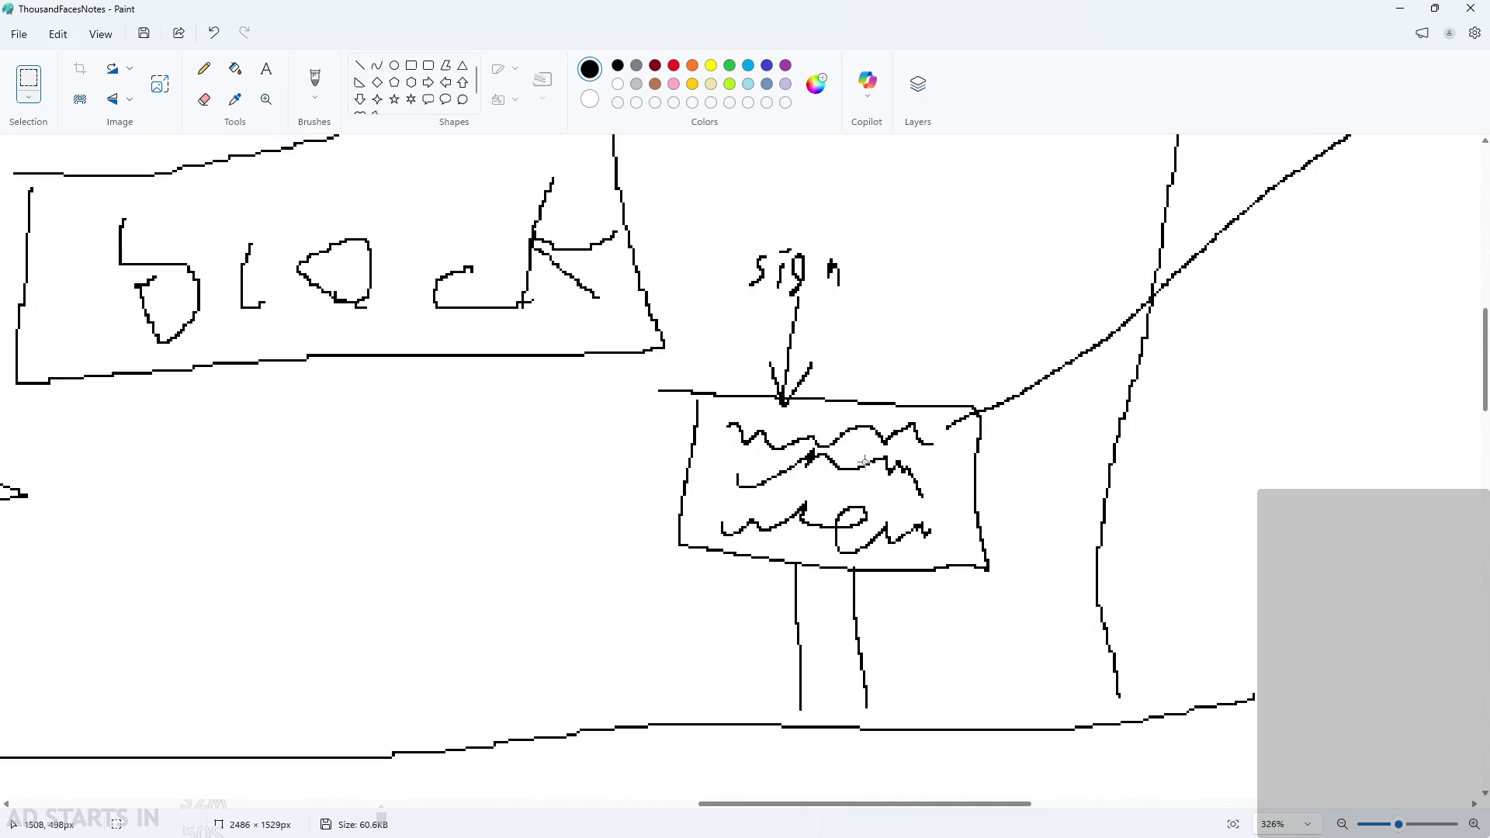
{"action": "scroll", "coordinate": [916, 466], "scroll_direction": "down", "scroll_amount": 2, "text": "ctrl"}
{"action": "left_click_drag", "start_coordinate": [1026, 809], "coordinate": [1217, 804]}
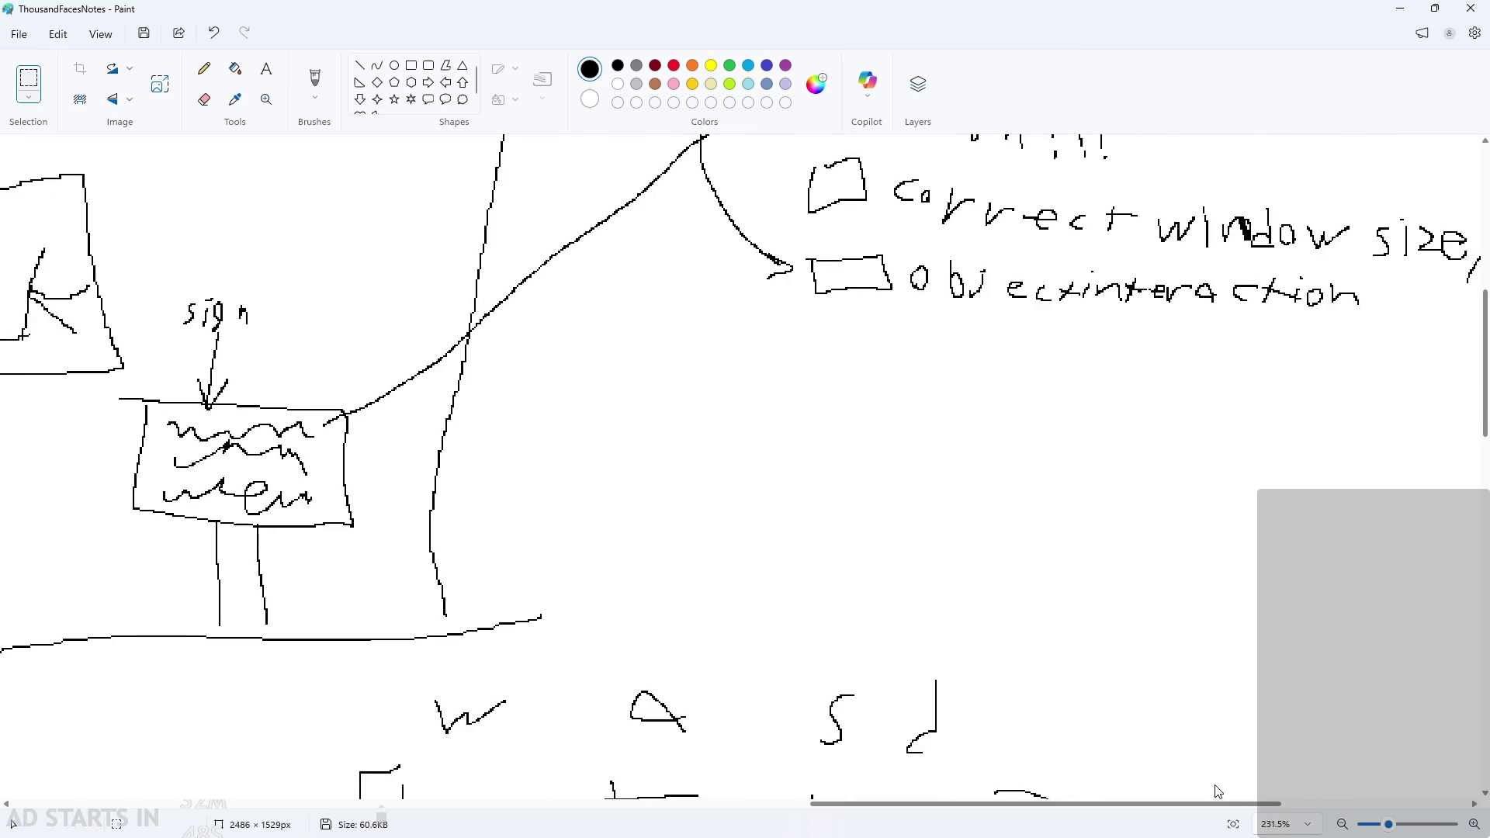
{"action": "scroll", "coordinate": [1015, 526], "scroll_direction": "up", "scroll_amount": 3}
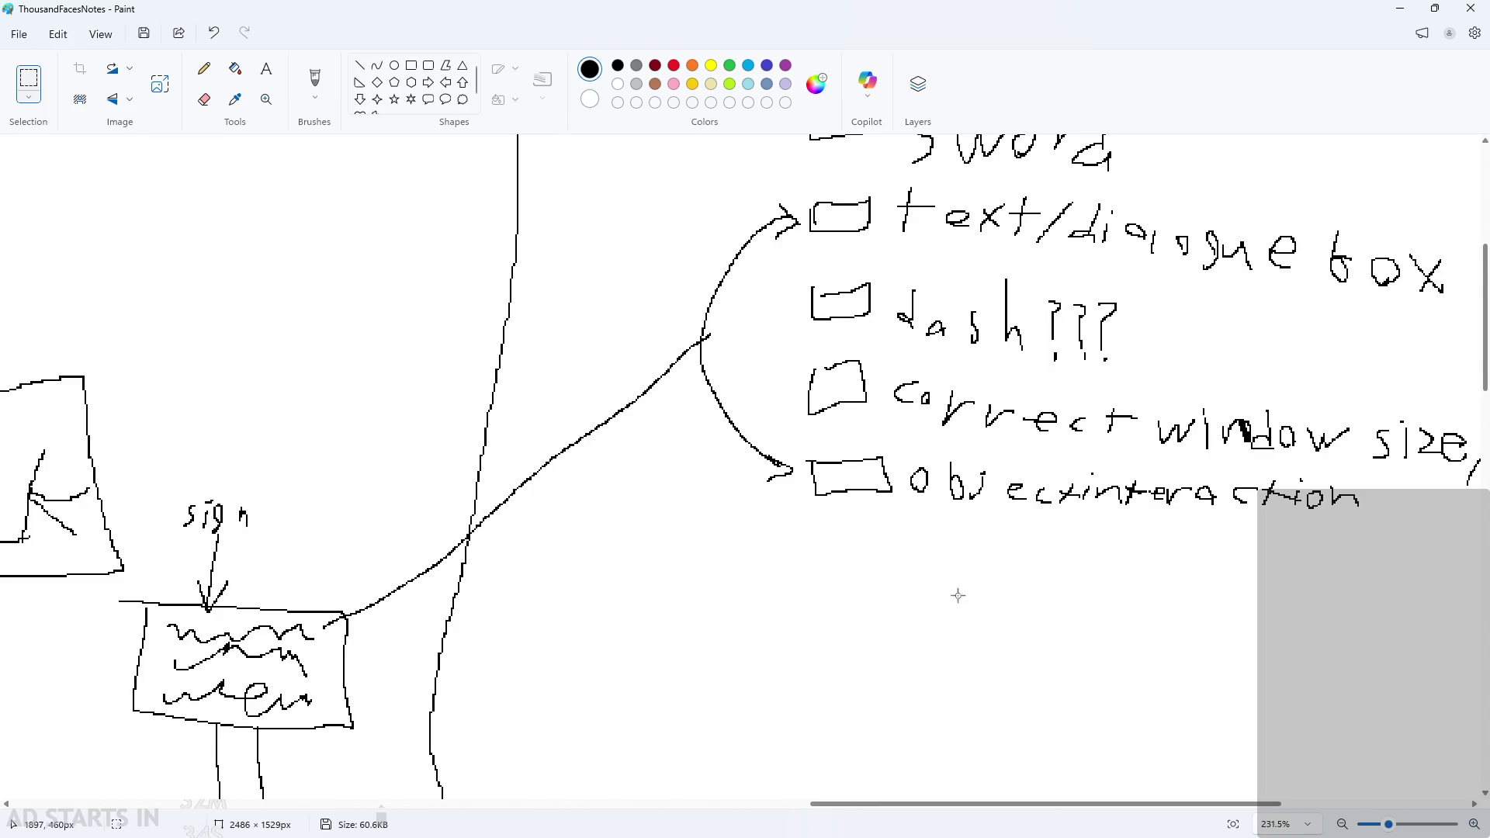
{"action": "scroll", "coordinate": [1063, 809], "scroll_direction": "right", "scroll_amount": 5}
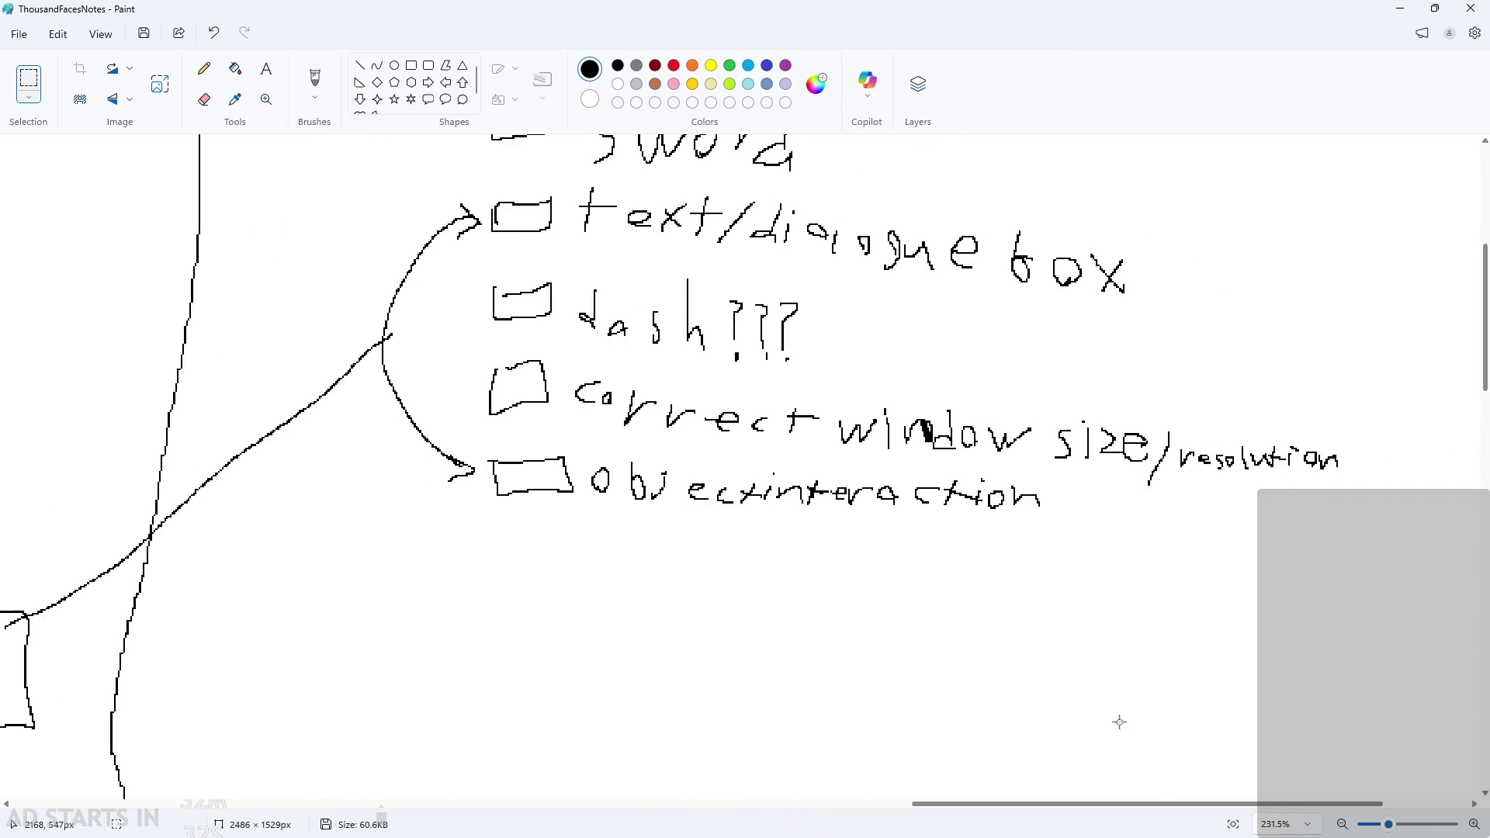
{"action": "scroll", "coordinate": [794, 435], "scroll_direction": "up", "scroll_amount": 3}
{"action": "scroll", "coordinate": [795, 434], "scroll_direction": "up", "scroll_amount": 2, "text": "ctrl"}
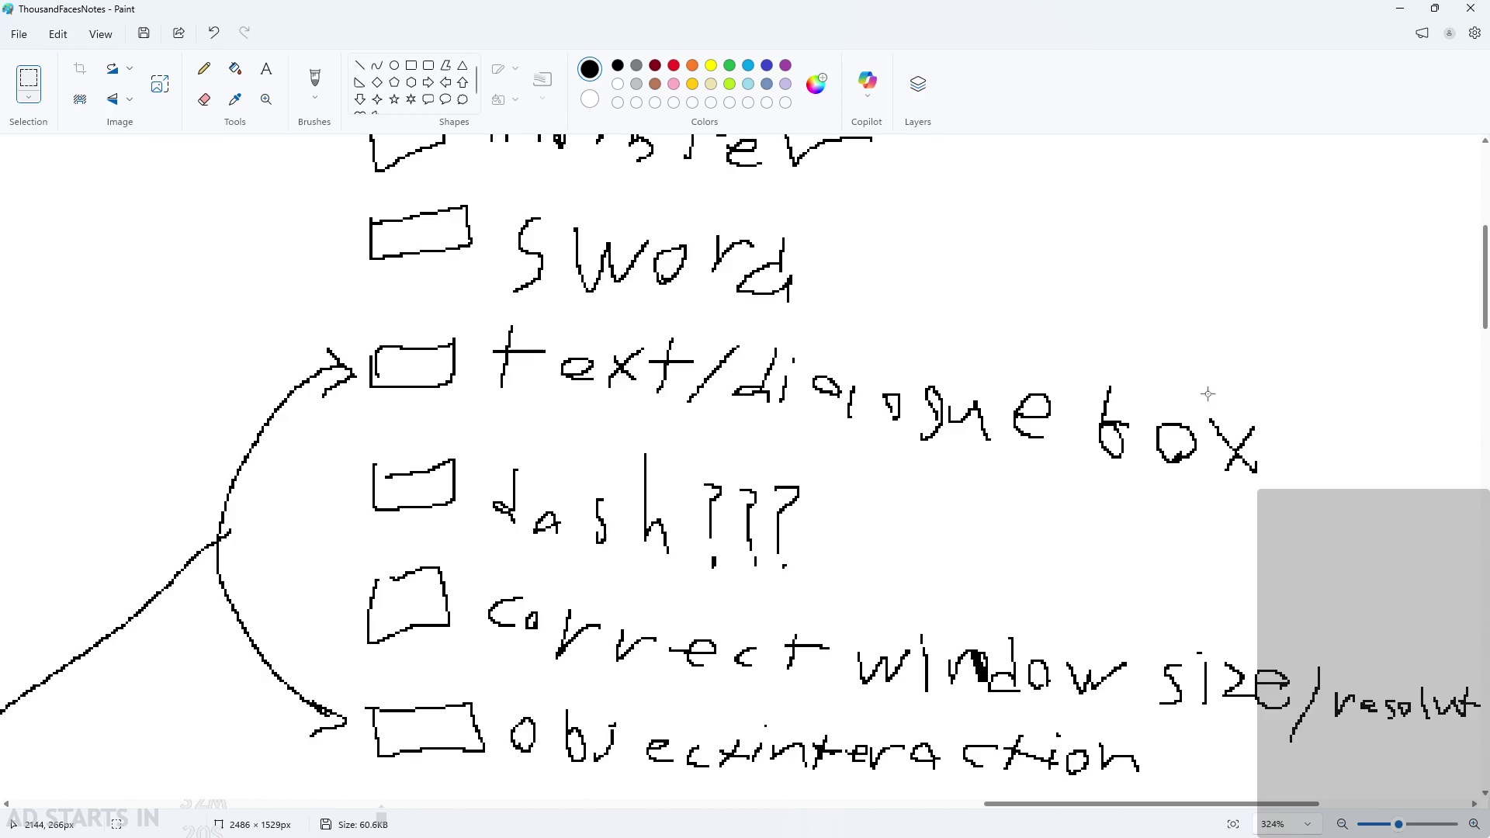
{"action": "scroll", "coordinate": [1091, 302], "scroll_direction": "down", "scroll_amount": 4}
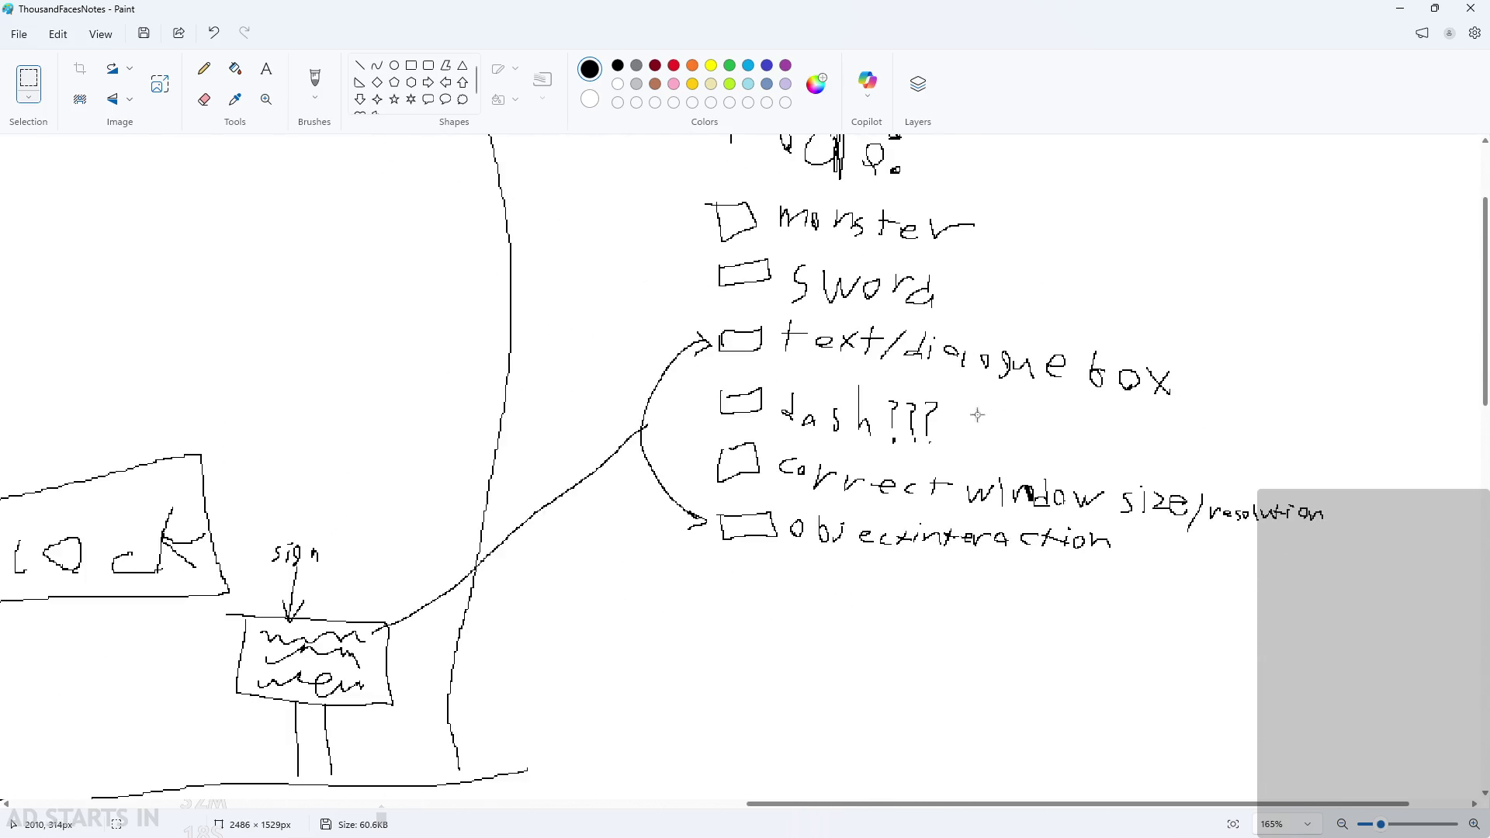
{"action": "scroll", "coordinate": [992, 487], "scroll_direction": "down", "scroll_amount": 2}
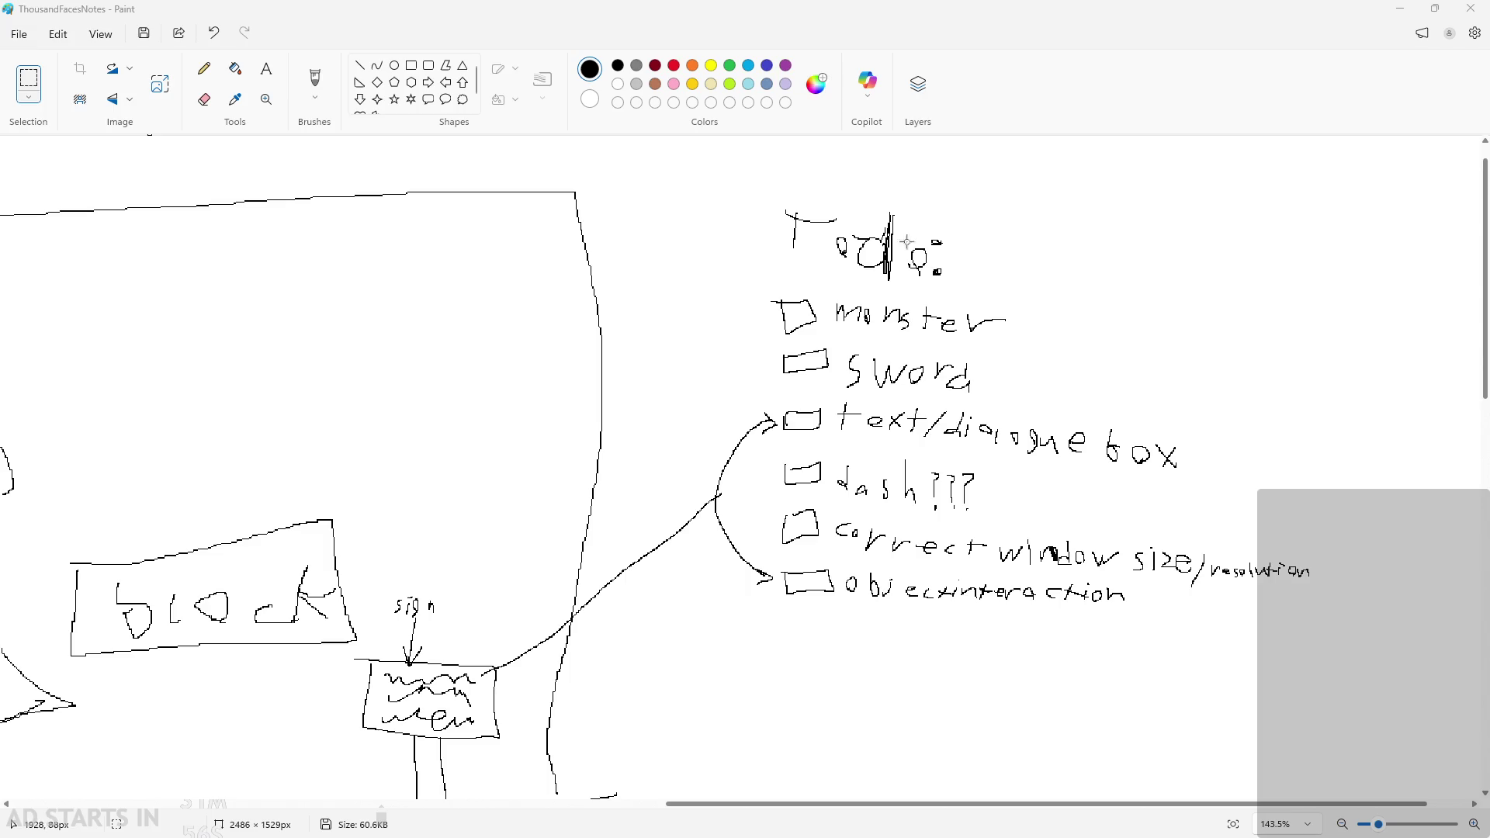
{"action": "scroll", "coordinate": [695, 510], "scroll_direction": "down", "scroll_amount": 3}
{"action": "scroll", "coordinate": [695, 510], "scroll_direction": "up", "scroll_amount": 2}
{"action": "scroll", "coordinate": [724, 461], "scroll_direction": "down", "scroll_amount": 5, "text": "ctrl"}
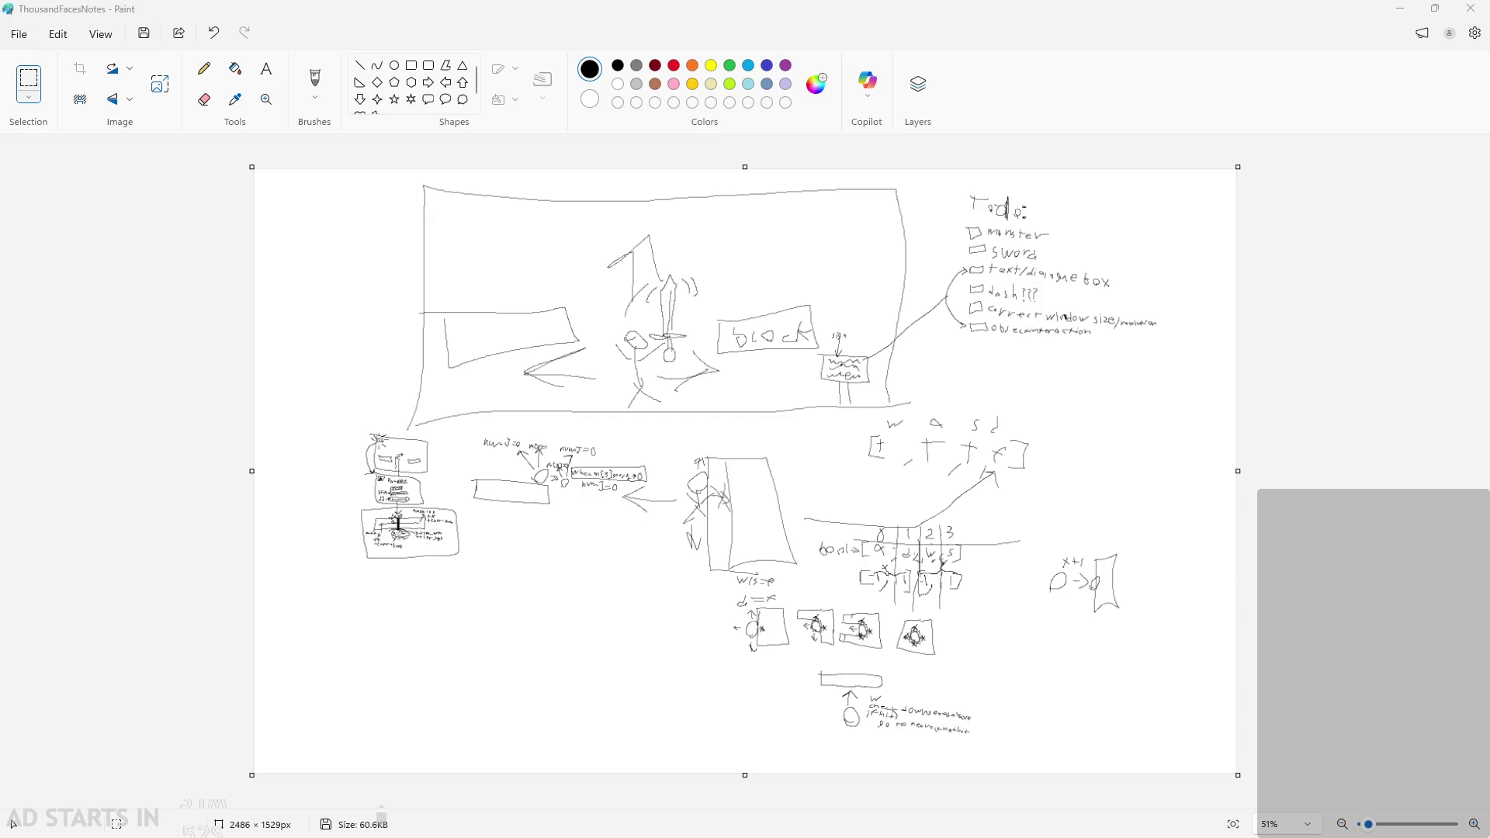
Relaunch the game, start the level, turn on Debug Stats and move the pause button right.
{"action": "key", "text": "alt+Tab"}
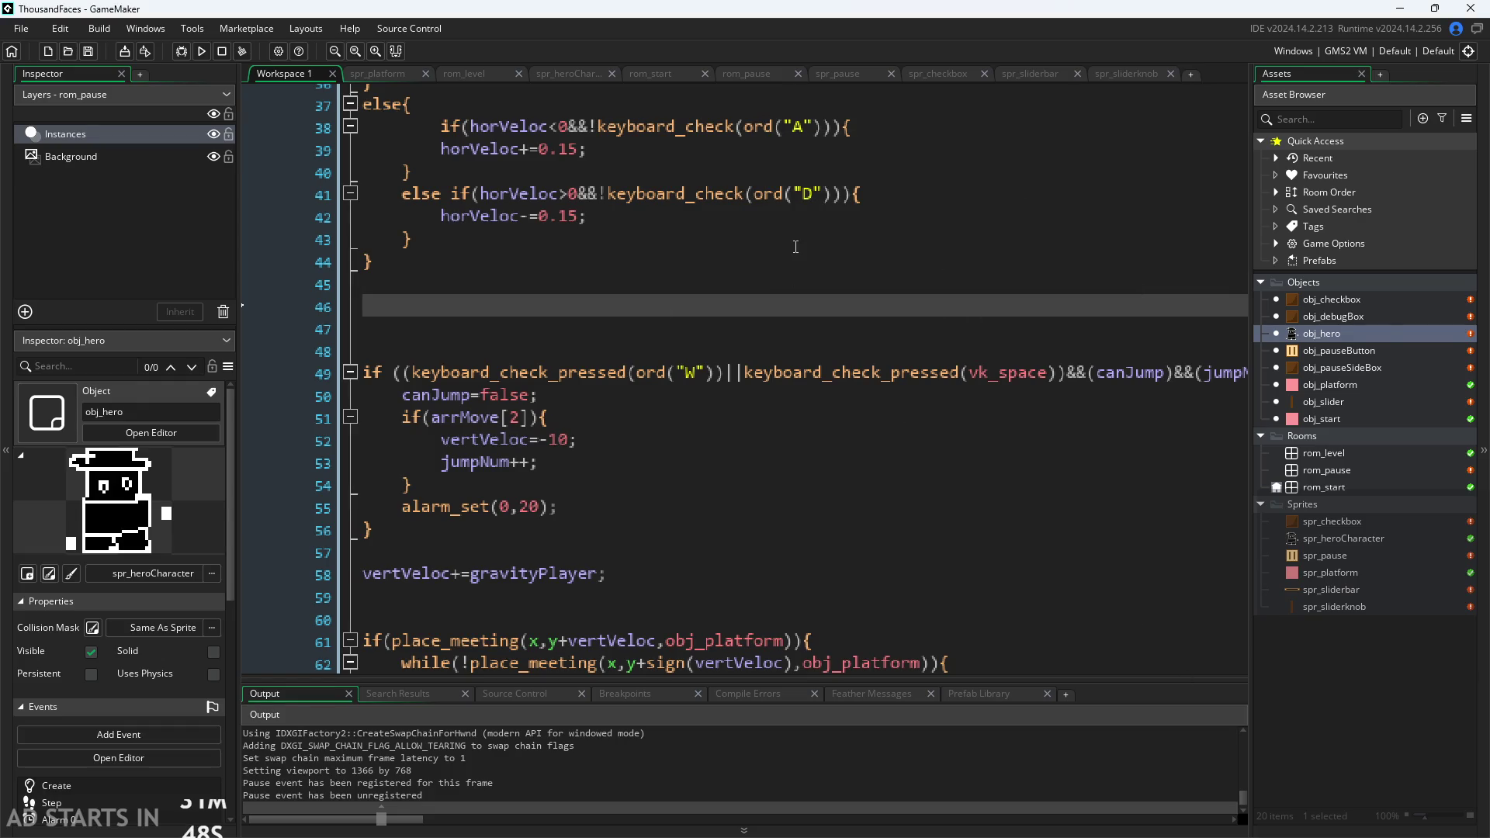
{"action": "left_click", "coordinate": [201, 50]}
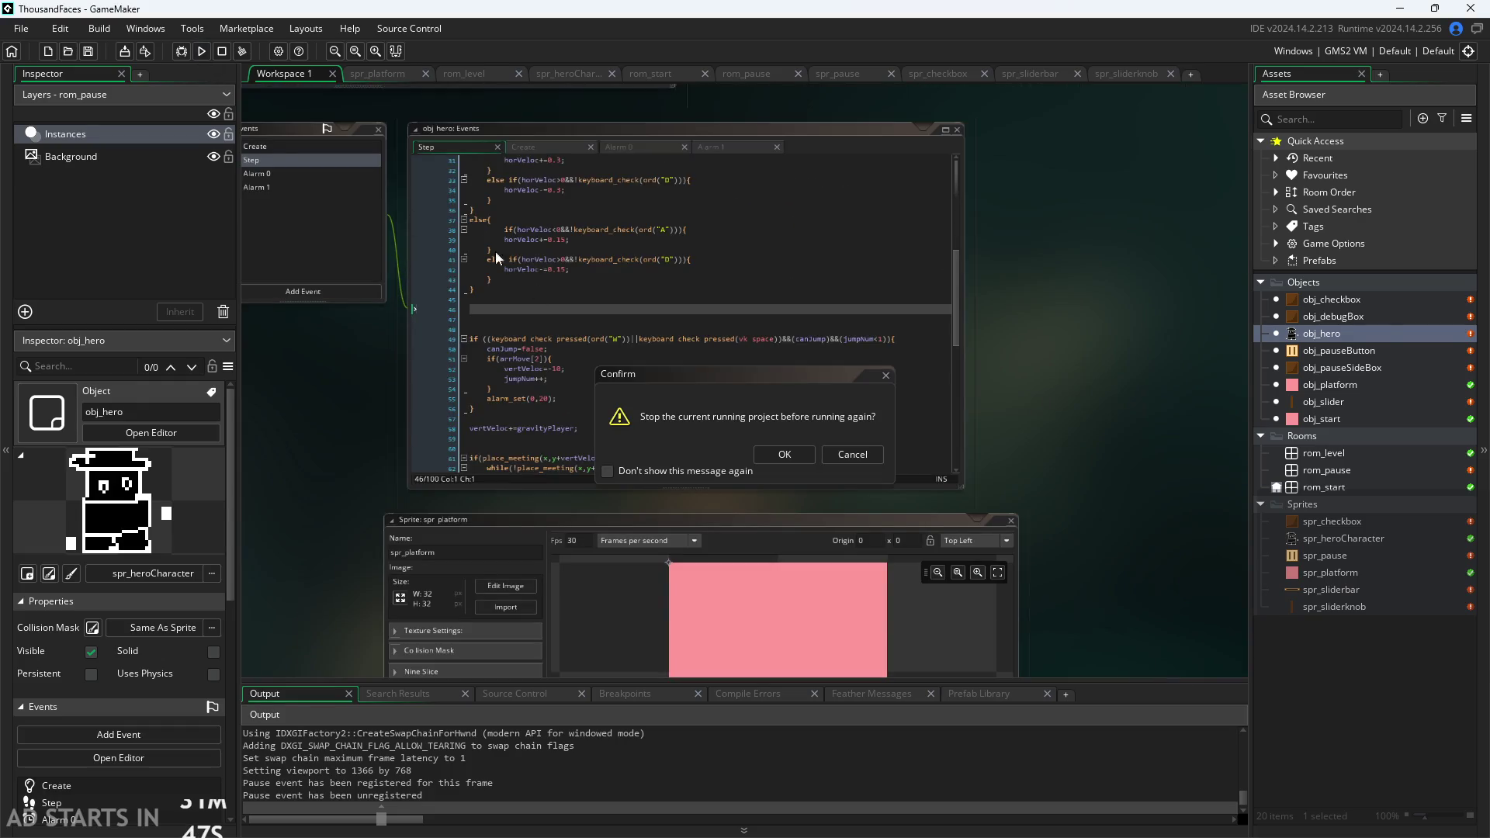
{"action": "left_click", "coordinate": [782, 457]}
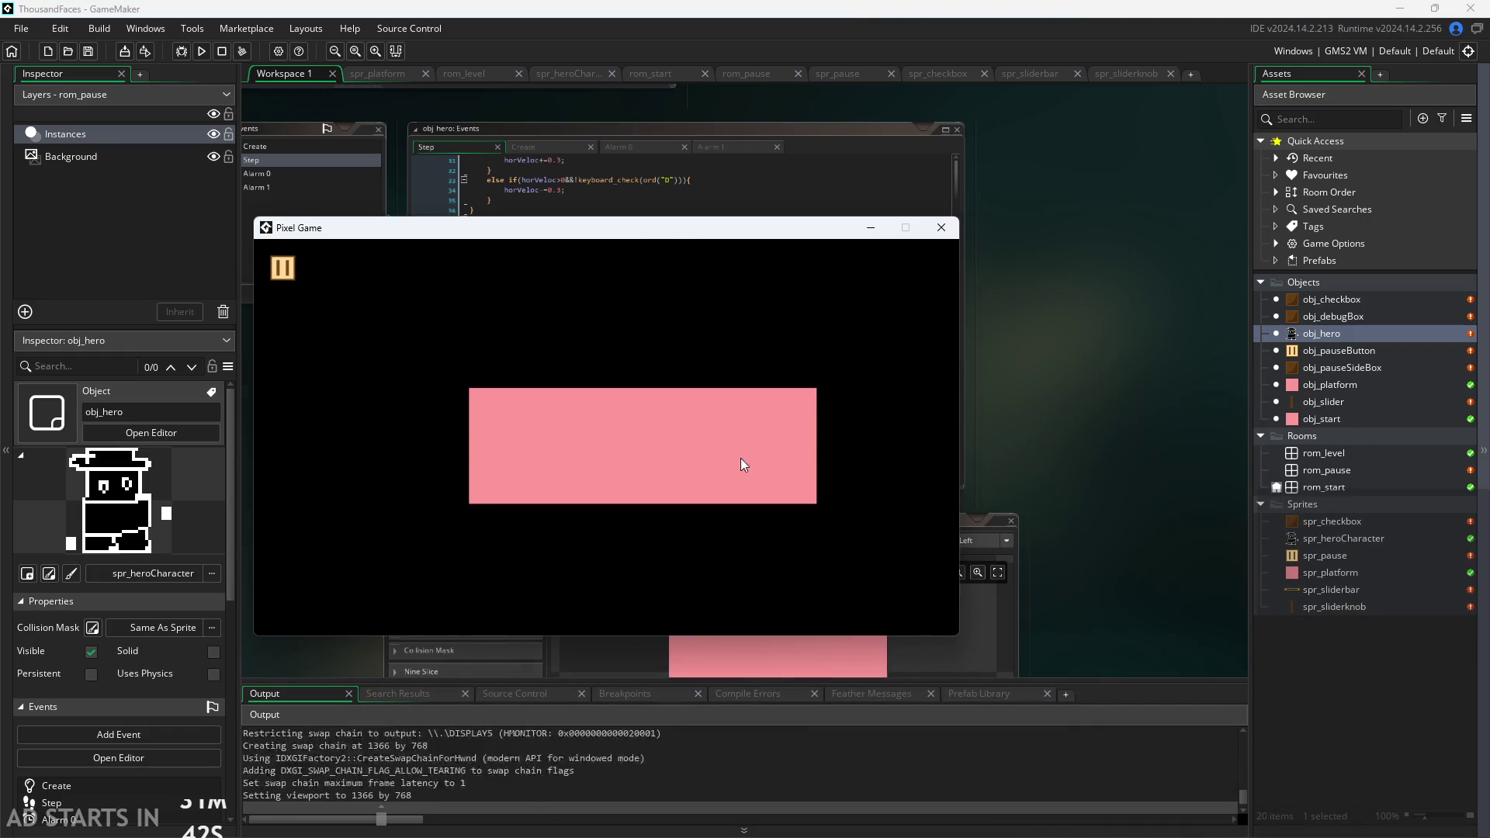
{"action": "left_click", "coordinate": [743, 464]}
{"action": "key", "text": "Escape"}
{"action": "left_click", "coordinate": [492, 408]}
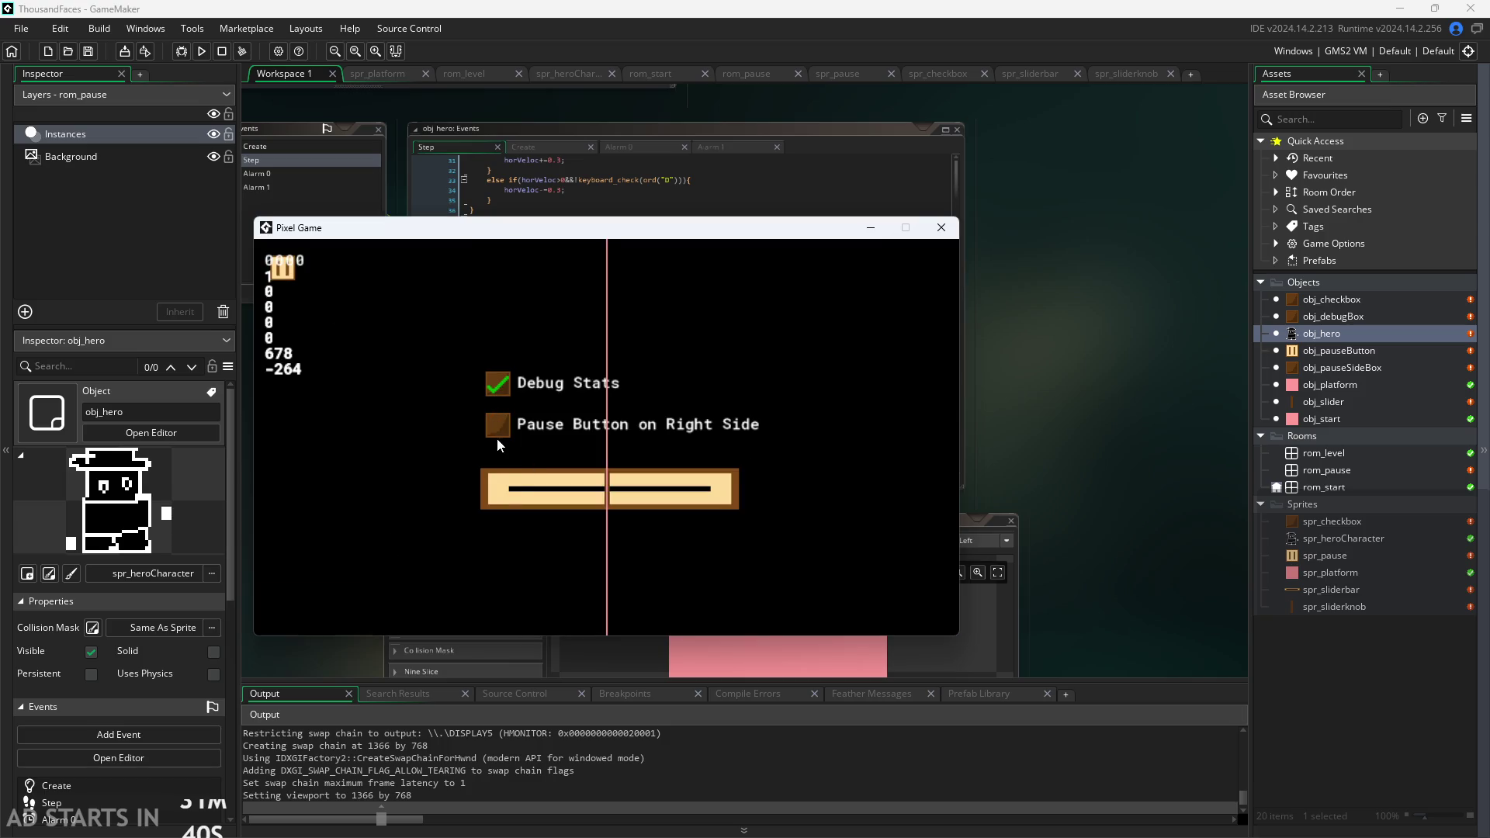
{"action": "left_click", "coordinate": [494, 428]}
{"action": "left_click", "coordinate": [936, 268]}
Playtest running with A/D and jumping with Space across the blocks, platforms and pillar.
{"action": "key", "text": "d"}
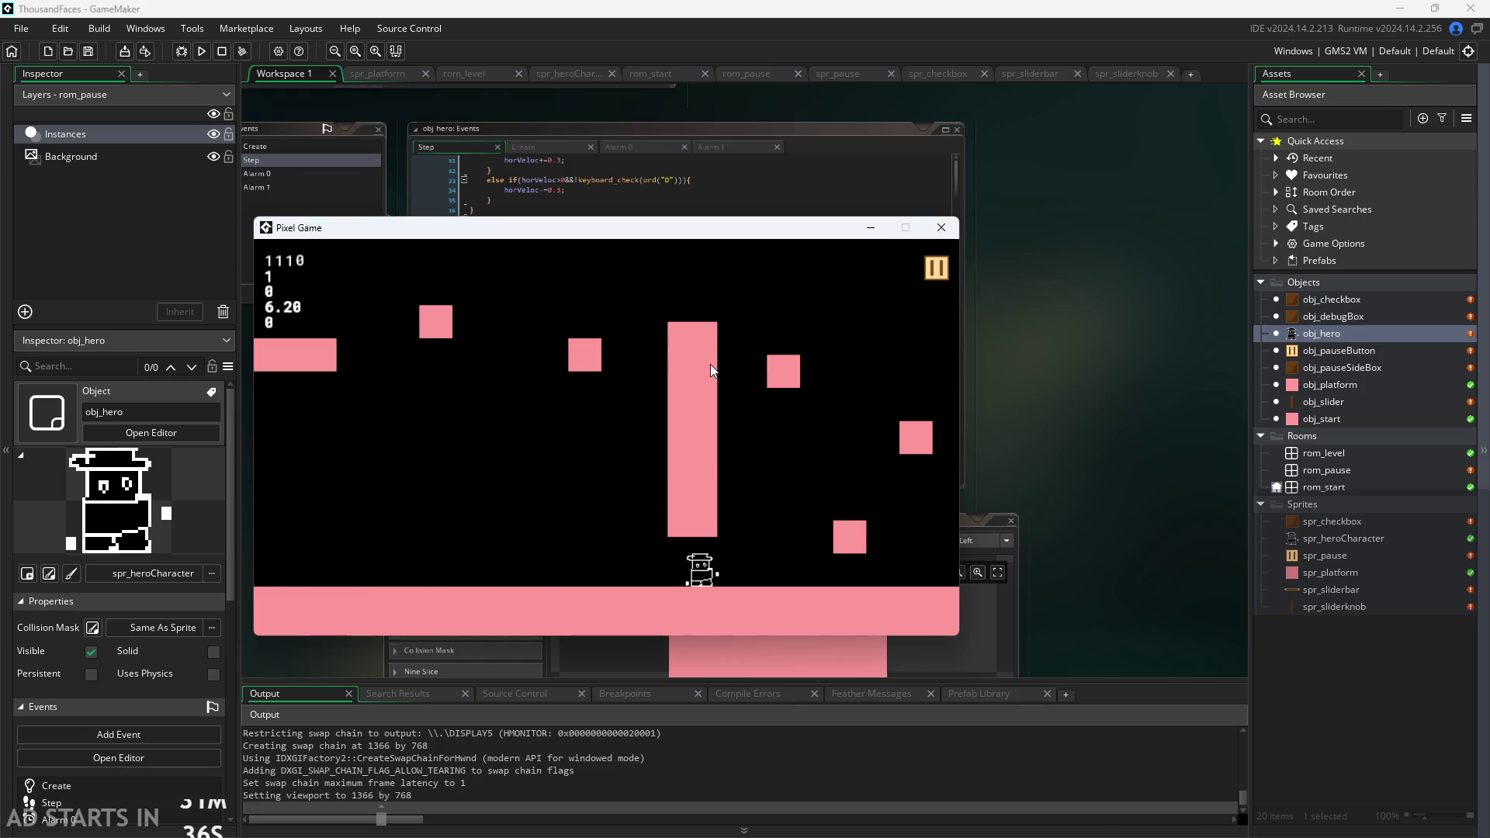
{"action": "key", "text": "space"}
{"action": "key", "text": "space"}
{"action": "key", "text": "space"}
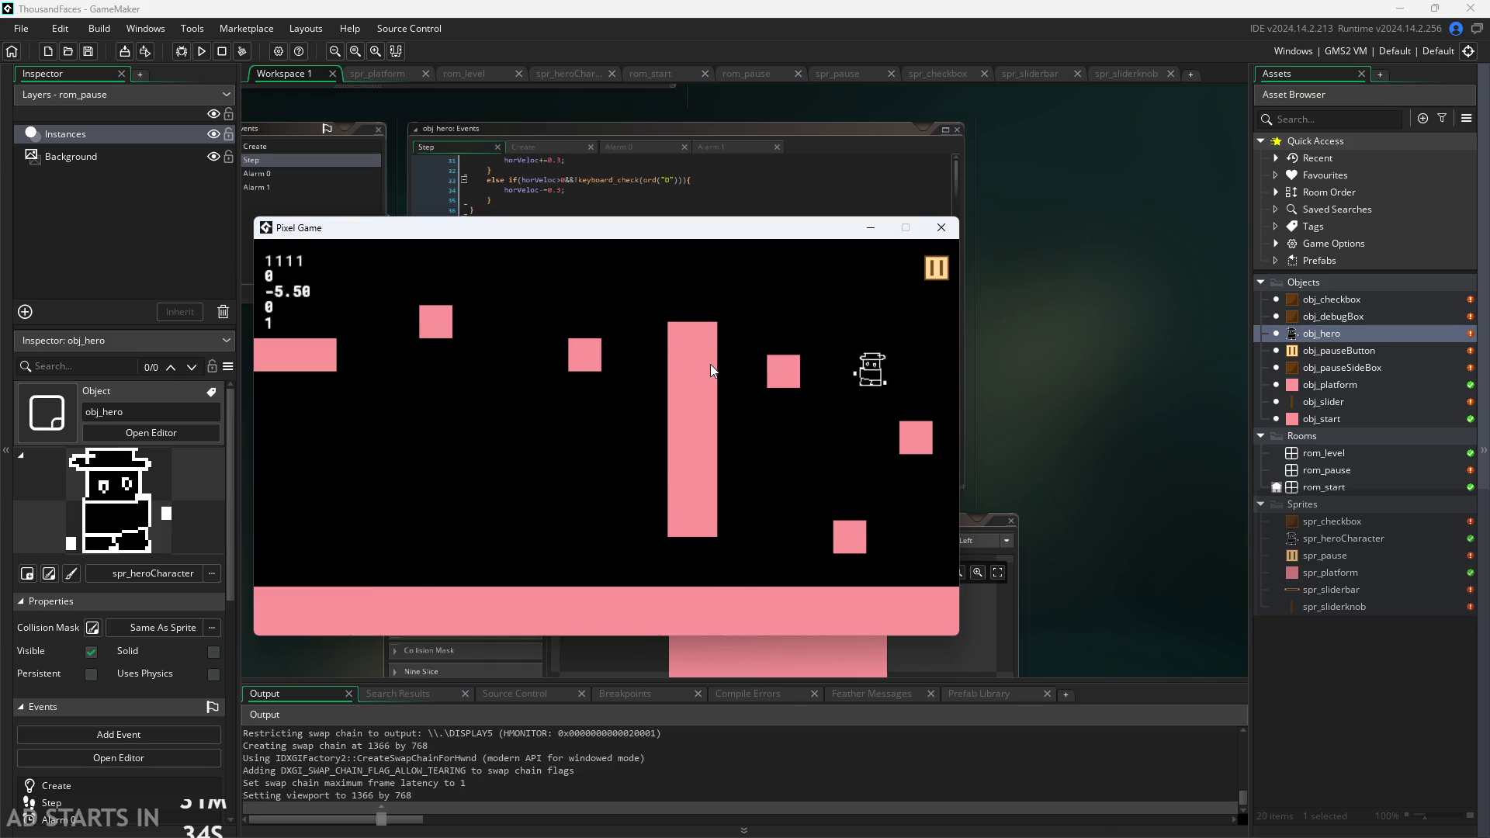
{"action": "key", "text": "a"}
{"action": "key", "text": "space"}
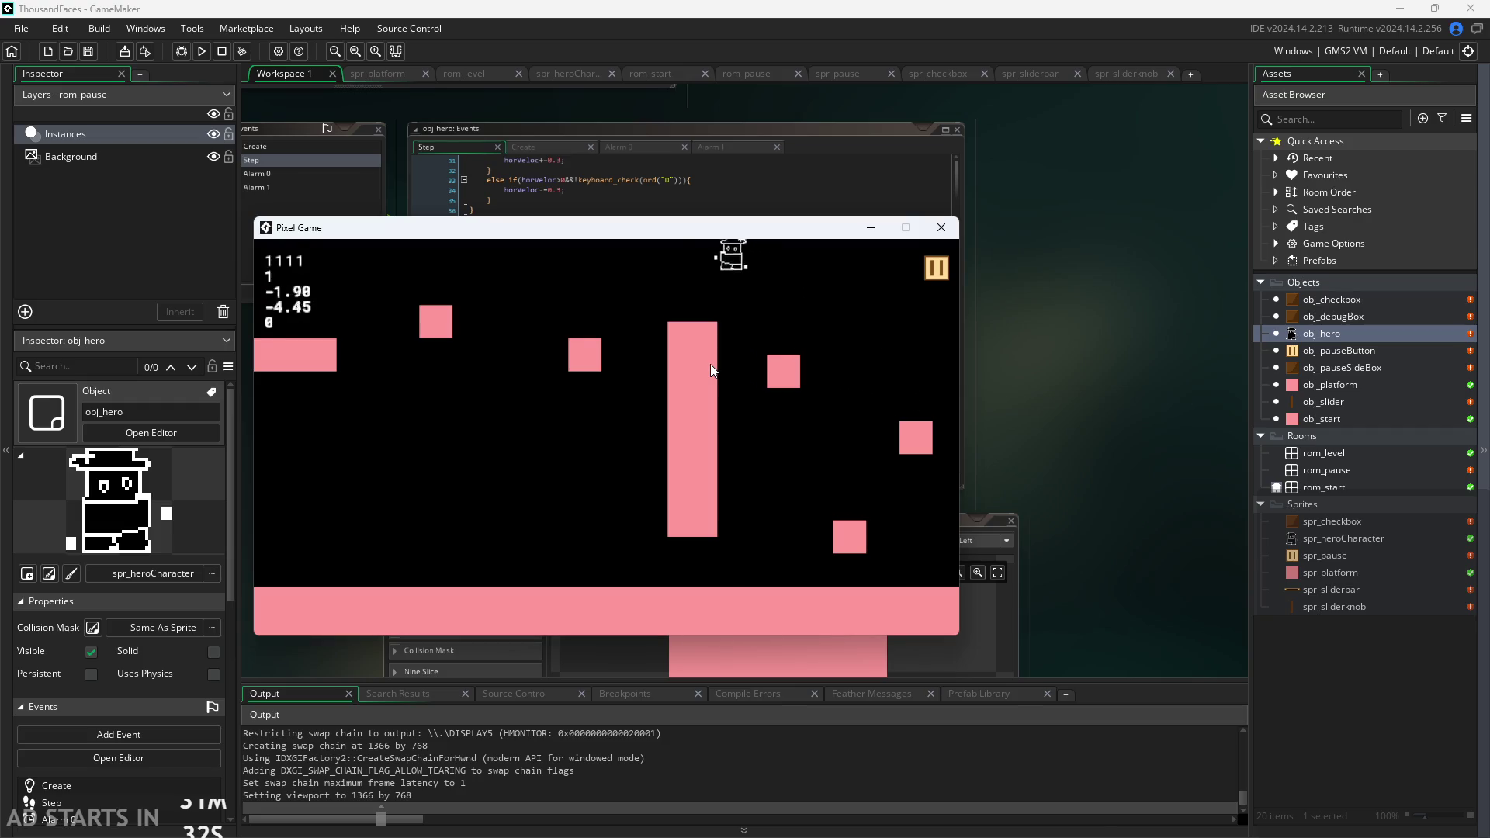
{"action": "key", "text": "space"}
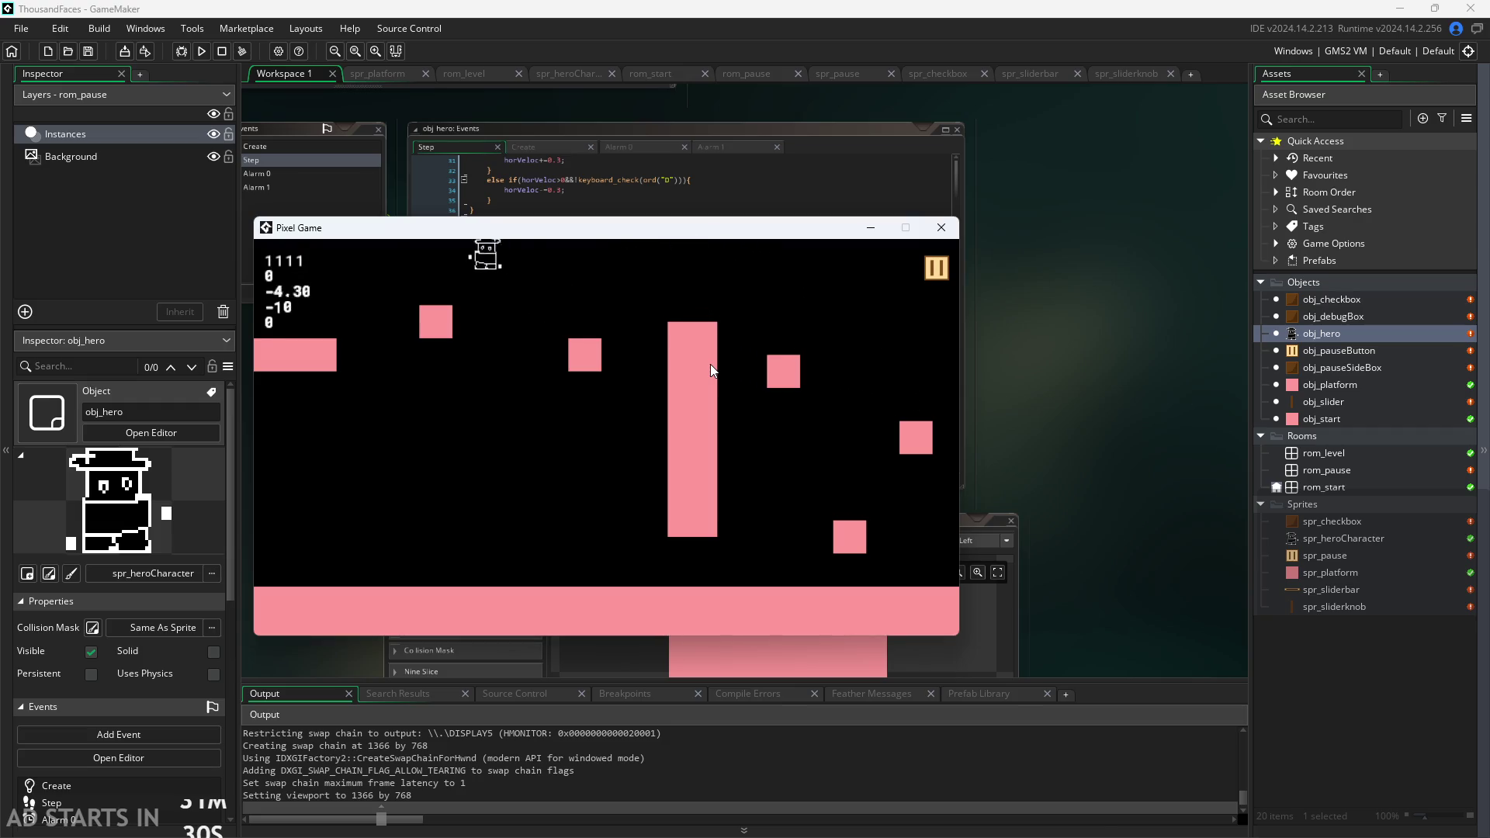
{"action": "key", "text": "d"}
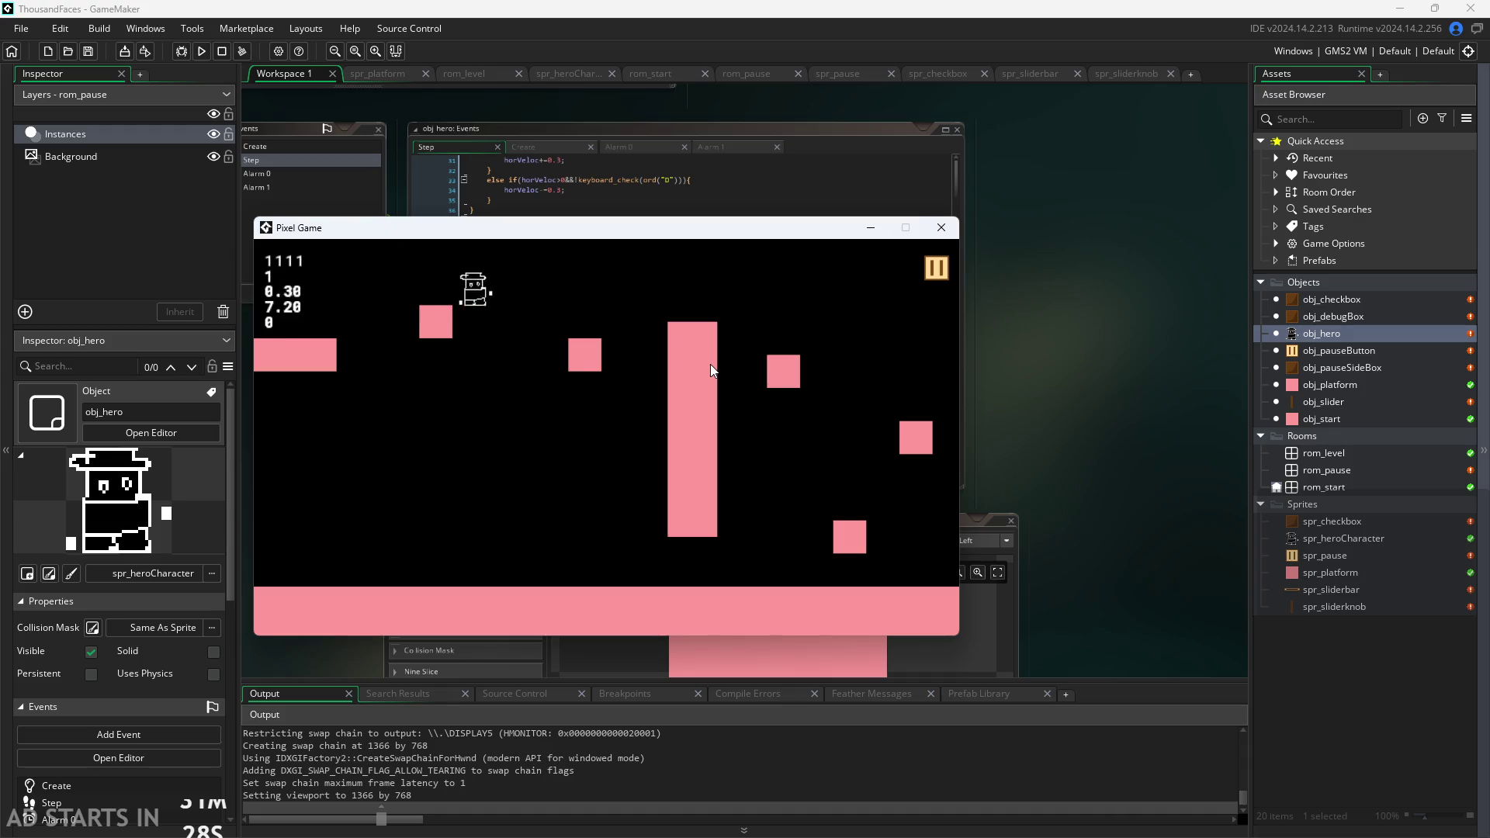
{"action": "key", "text": "space"}
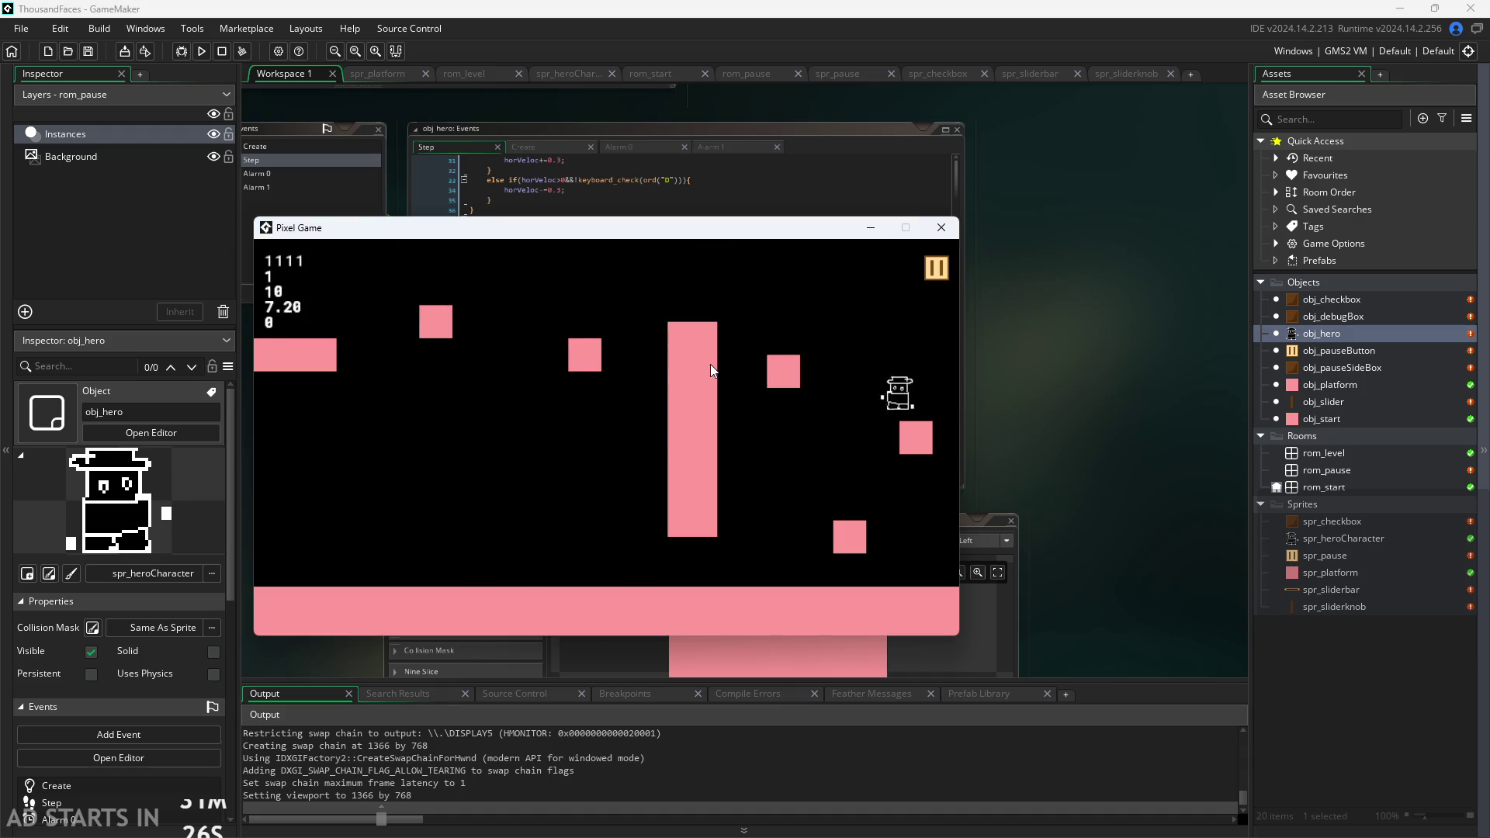
{"action": "key", "text": "space"}
{"action": "key", "text": "a"}
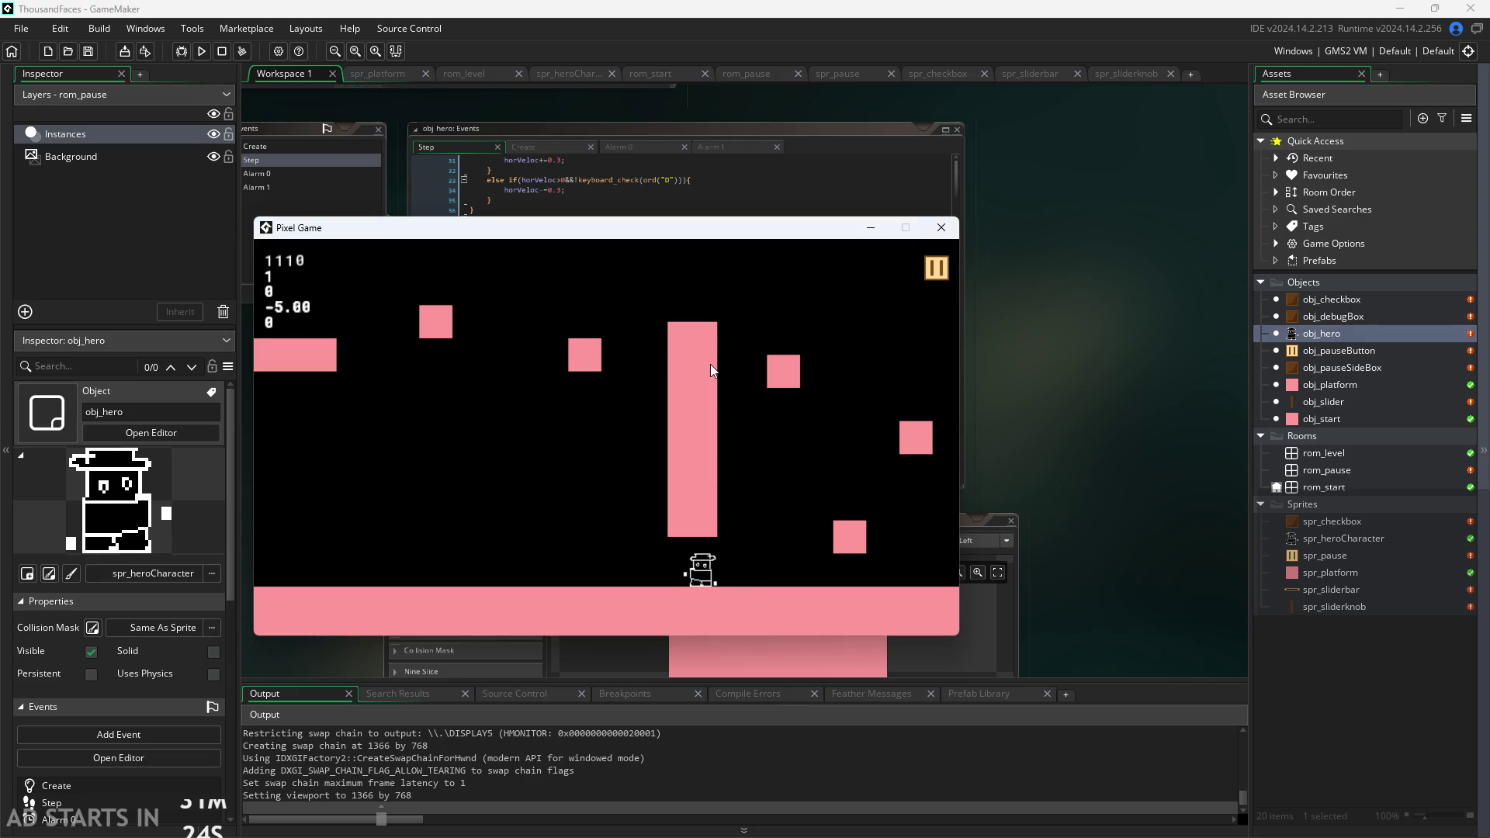
{"action": "key", "text": "space"}
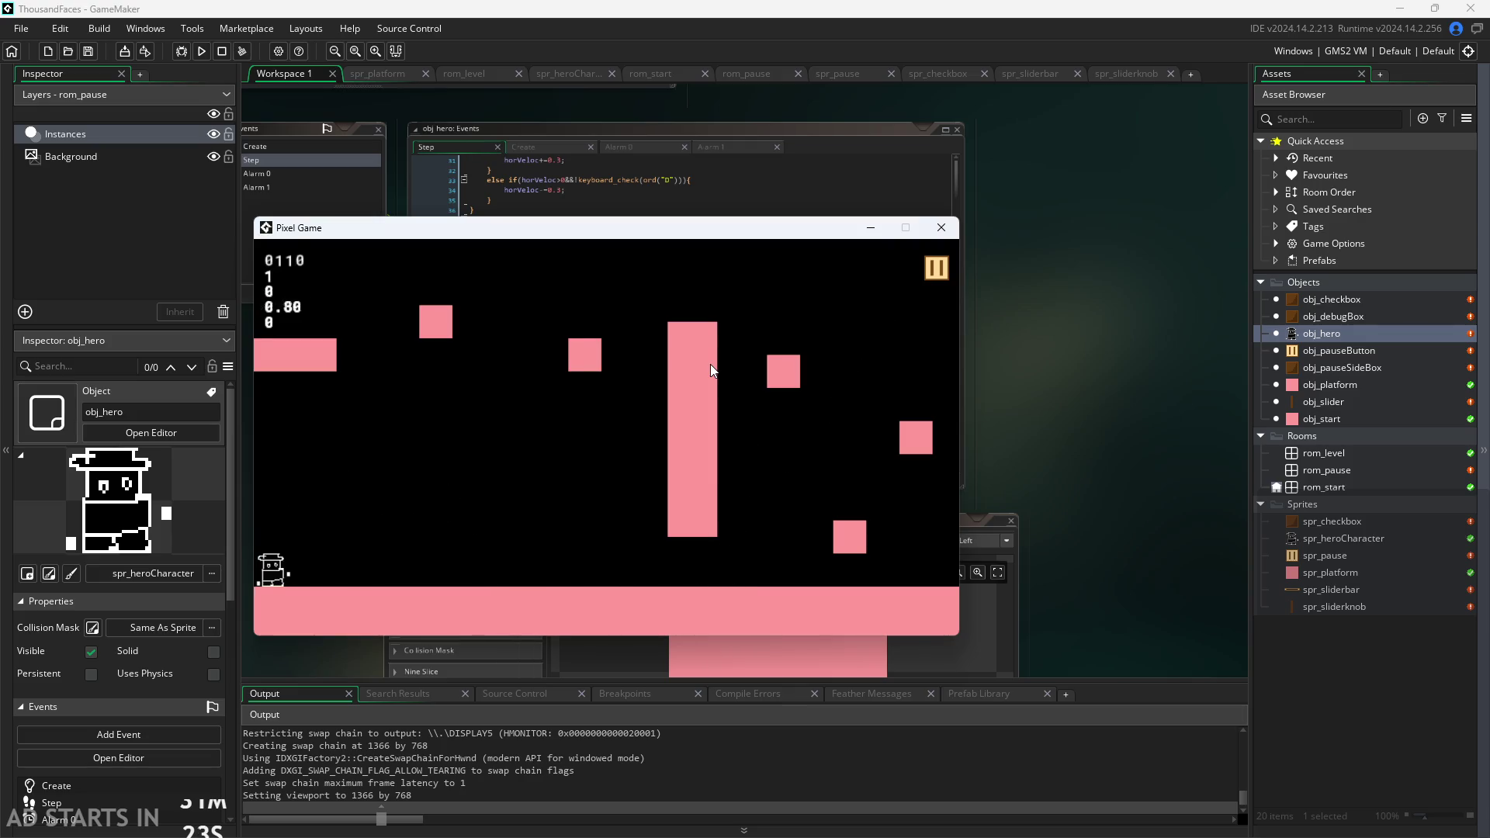
{"action": "key", "text": "d"}
{"action": "key", "text": "space"}
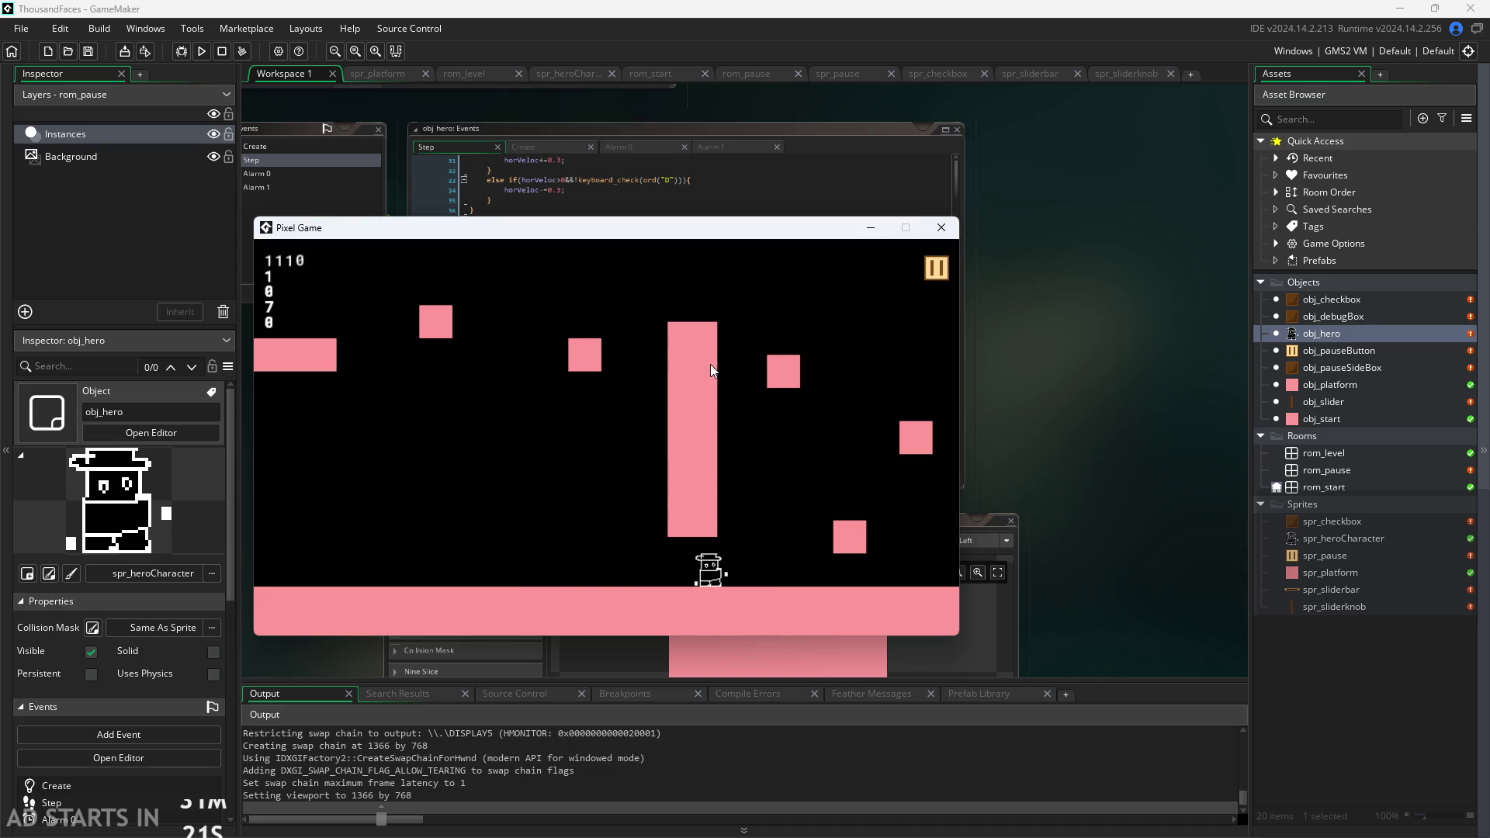
{"action": "key", "text": "space"}
{"action": "key", "text": "space"}
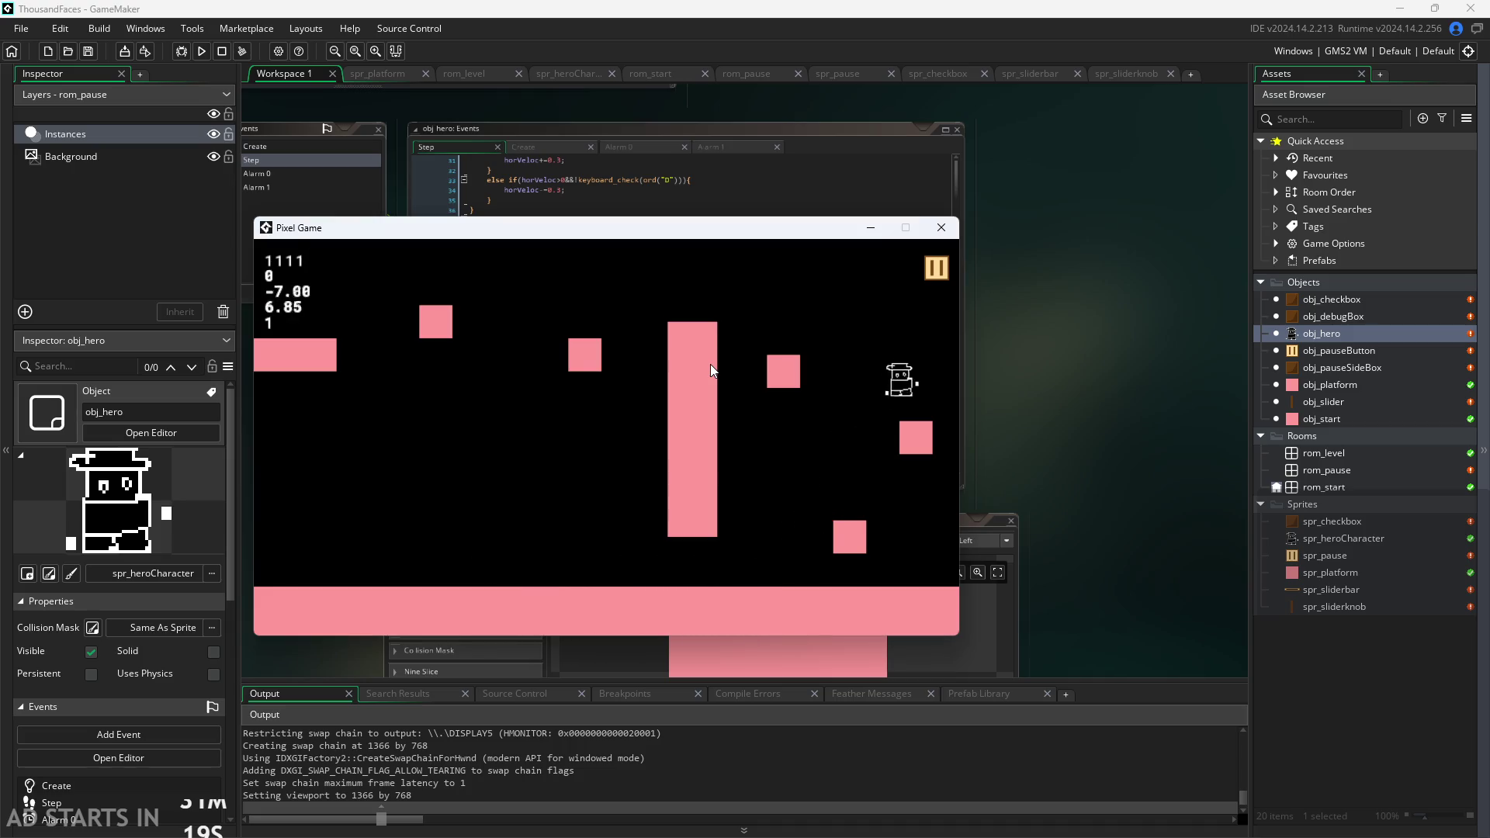
{"action": "key", "text": "a"}
{"action": "key", "text": "space"}
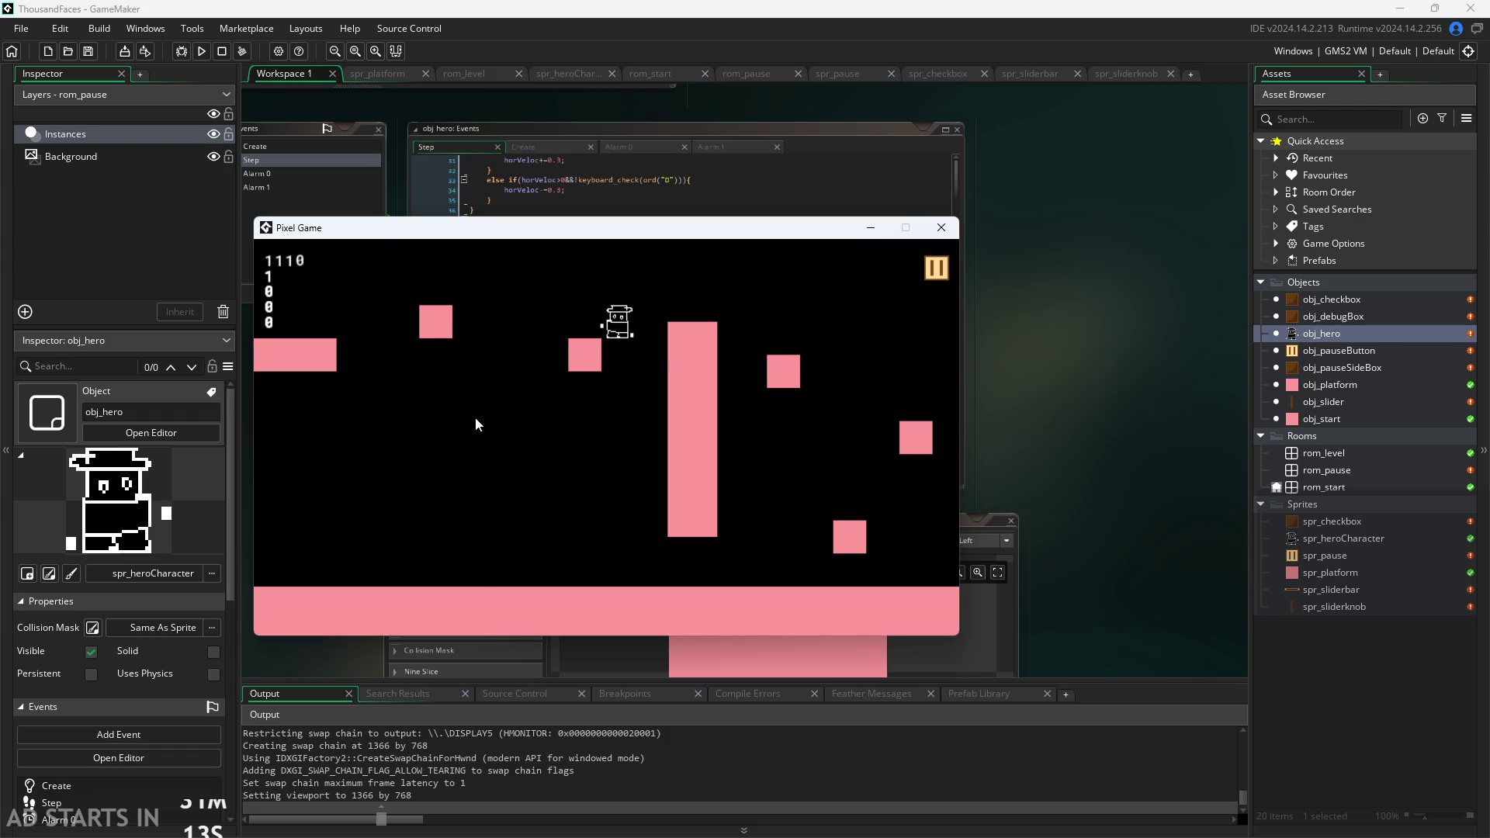
{"action": "key", "text": "a"}
{"action": "key", "text": "space"}
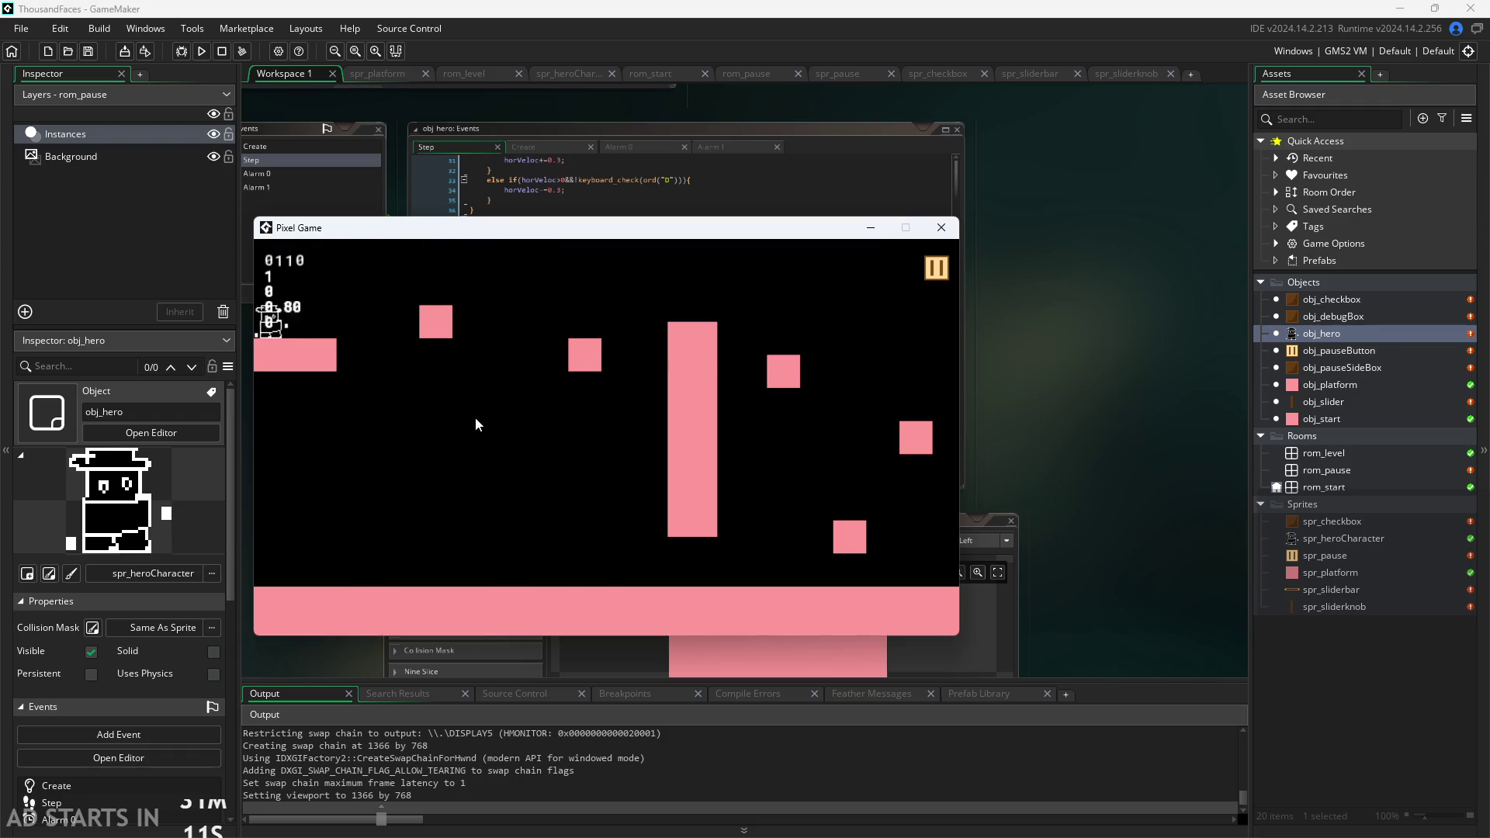
{"action": "key", "text": "d"}
{"action": "key", "text": "space"}
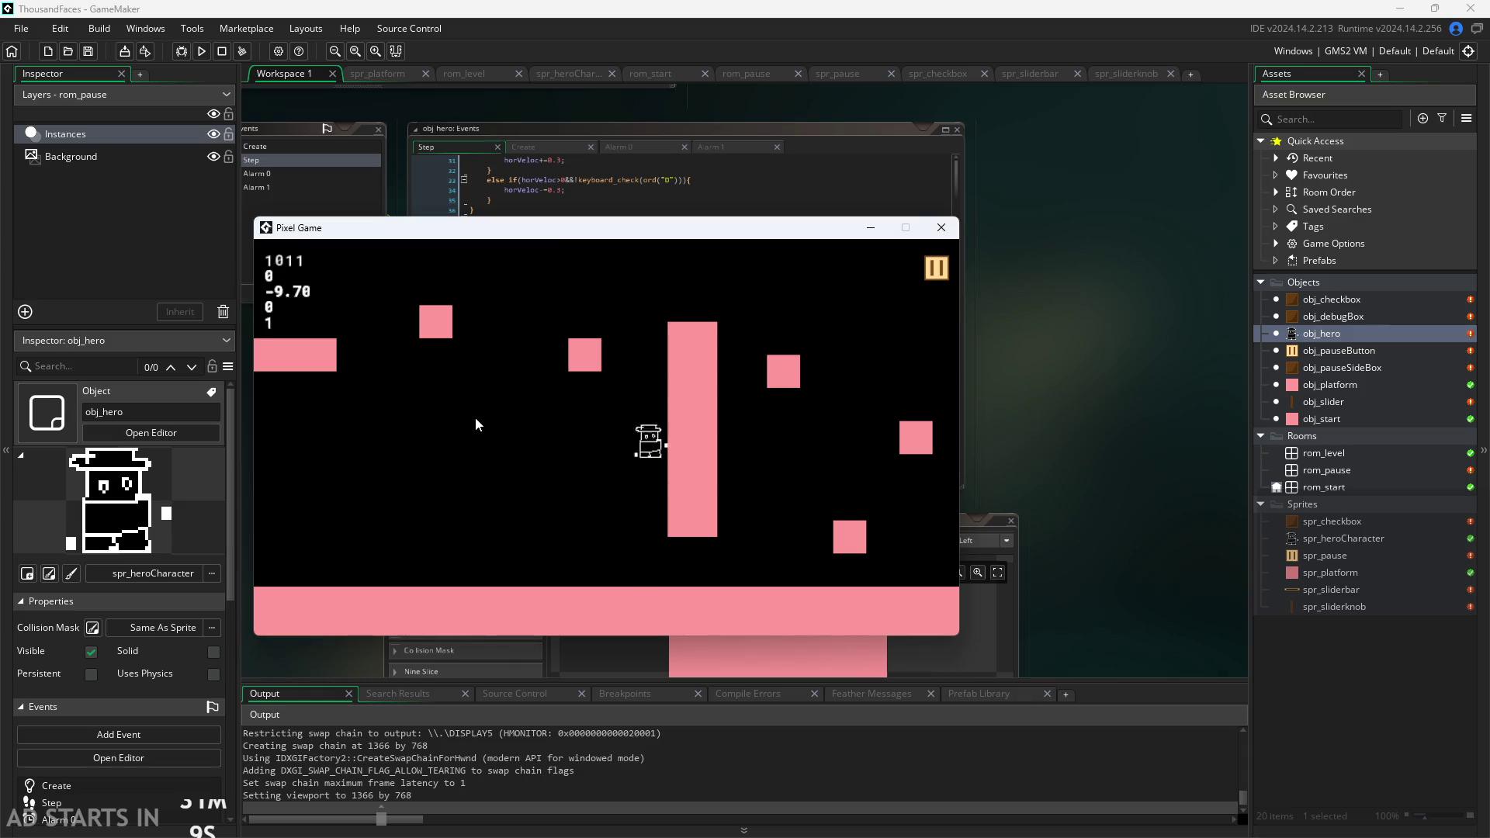
{"action": "key", "text": "d"}
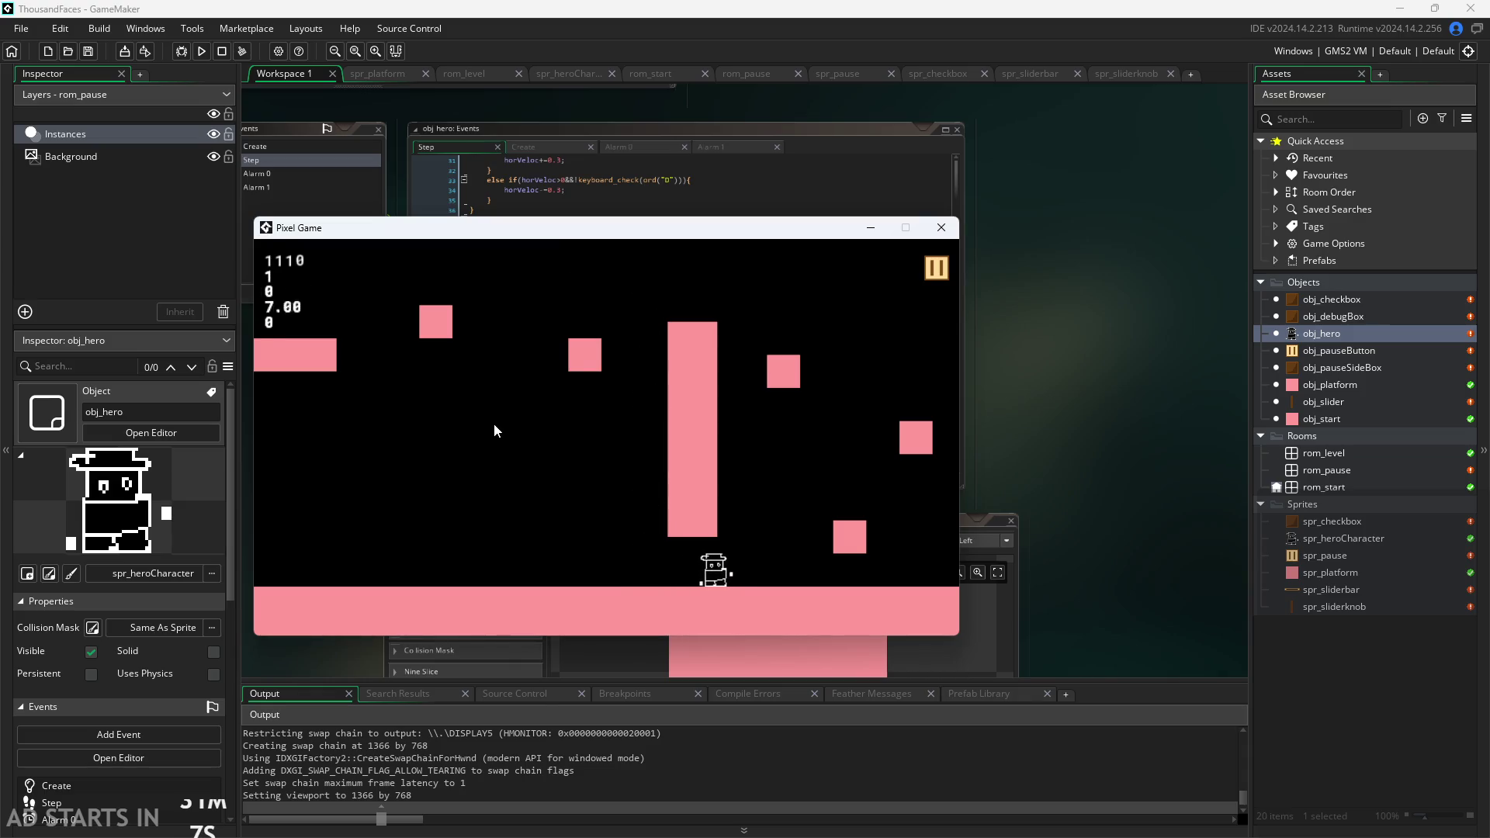
{"action": "key", "text": "space"}
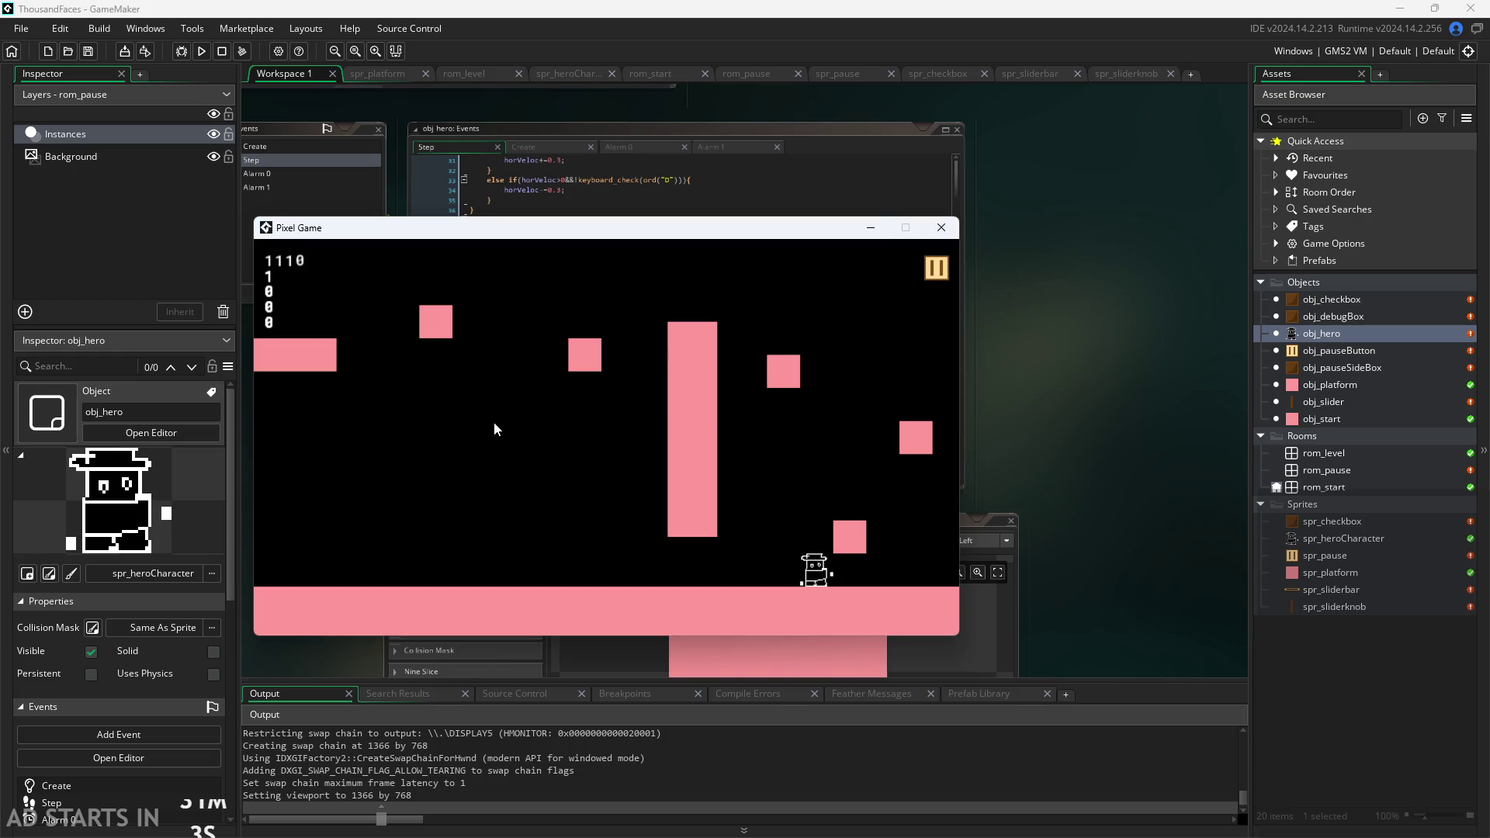
{"action": "key", "text": "space"}
{"action": "key", "text": "d"}
{"action": "key", "text": "space"}
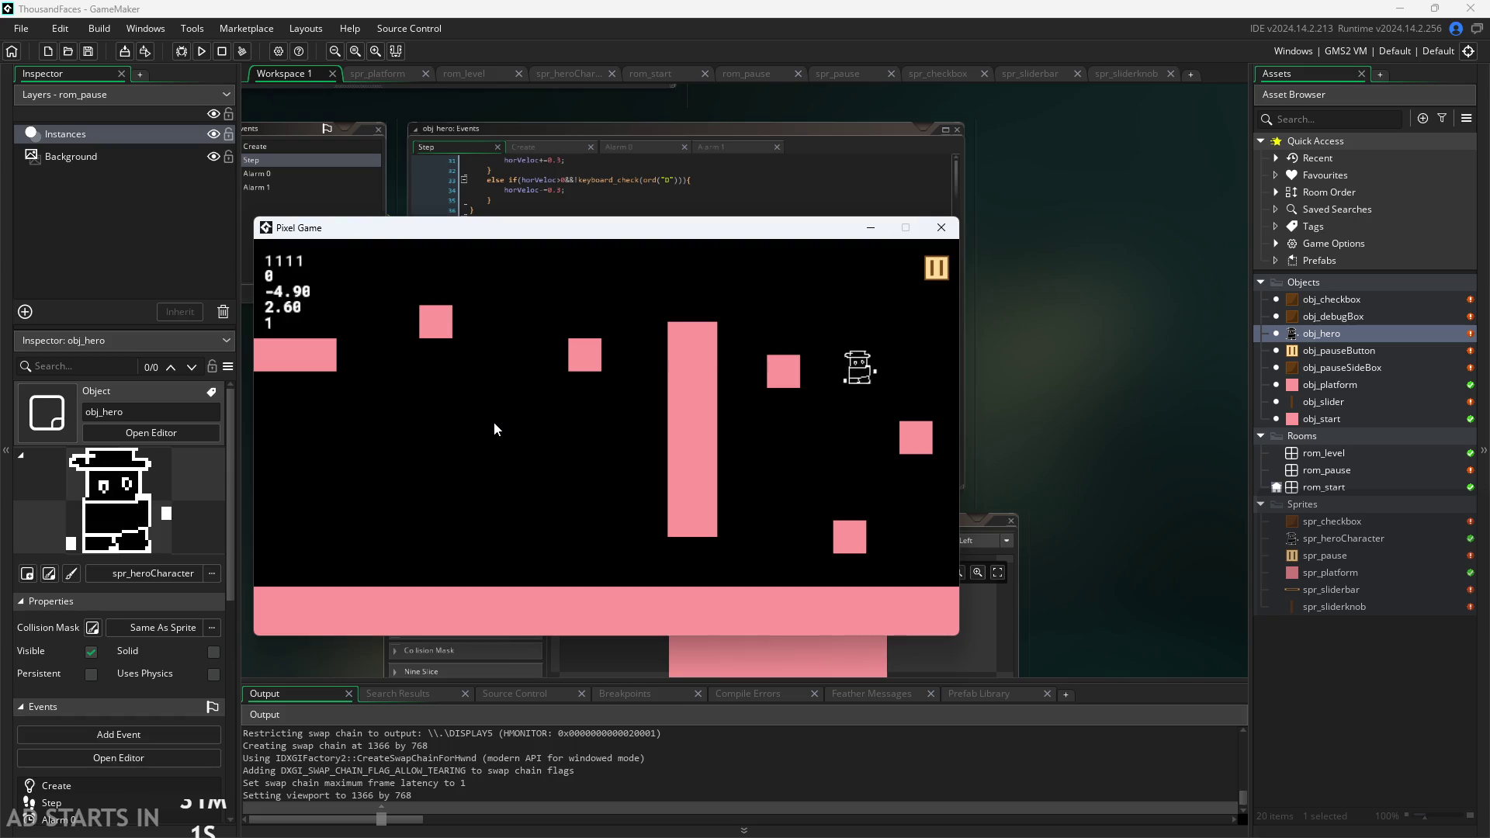
{"action": "key", "text": "space"}
{"action": "key", "text": "a"}
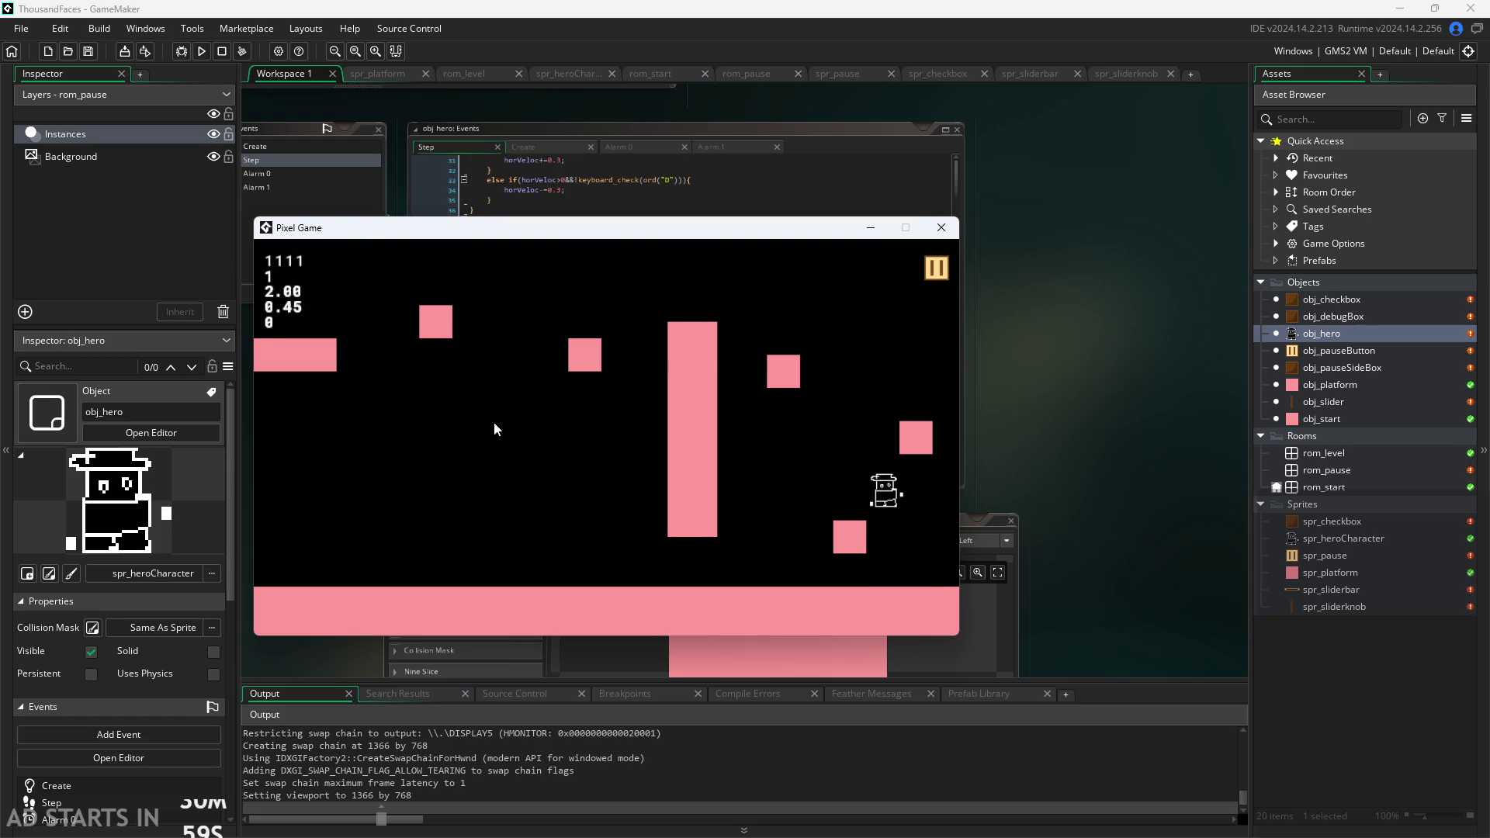
{"action": "key", "text": "space"}
{"action": "key", "text": "a"}
{"action": "key", "text": "space"}
{"action": "key", "text": "d"}
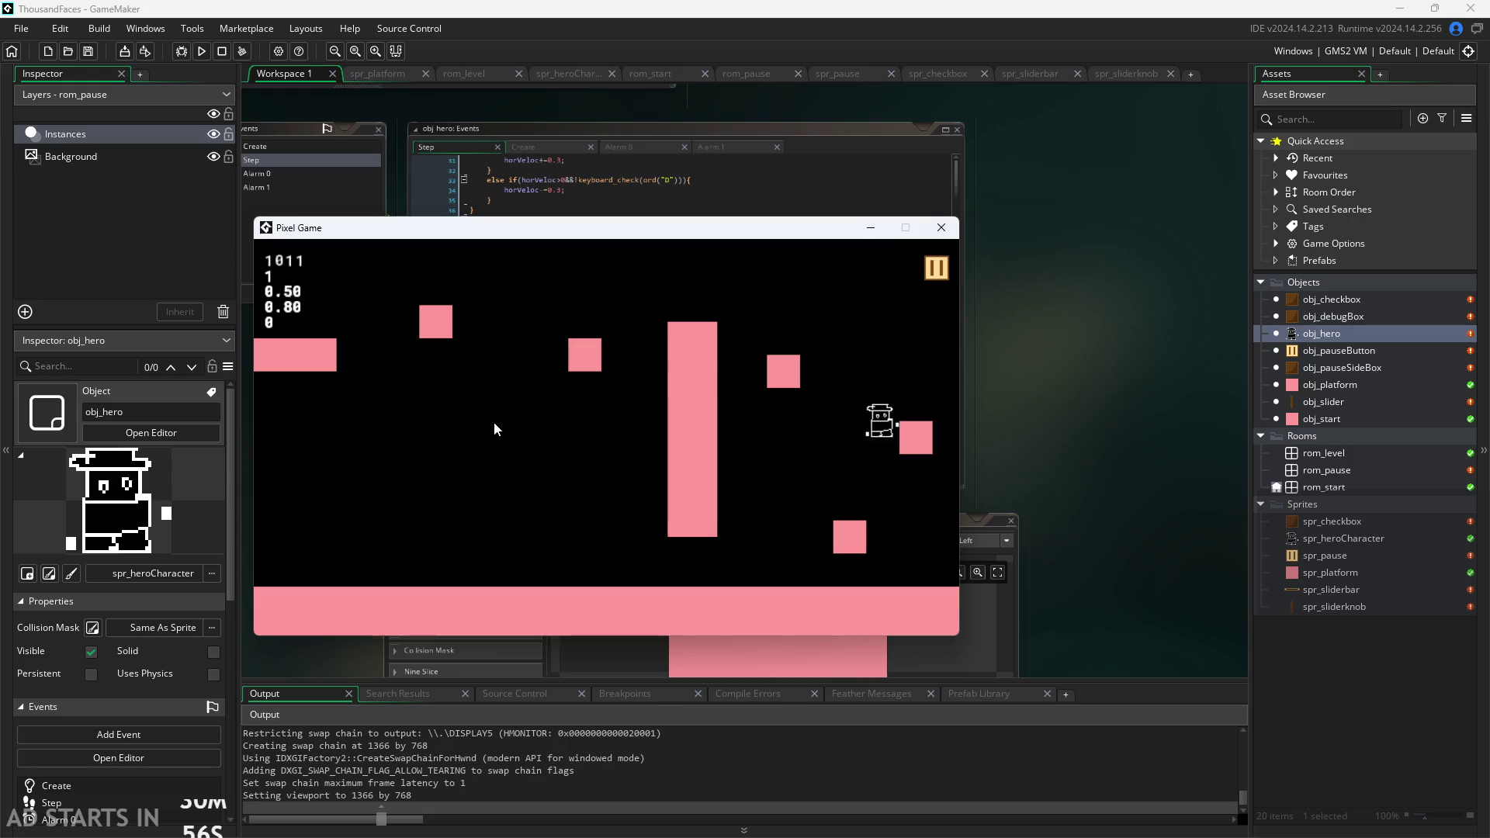
{"action": "key", "text": "space"}
{"action": "key", "text": "a"}
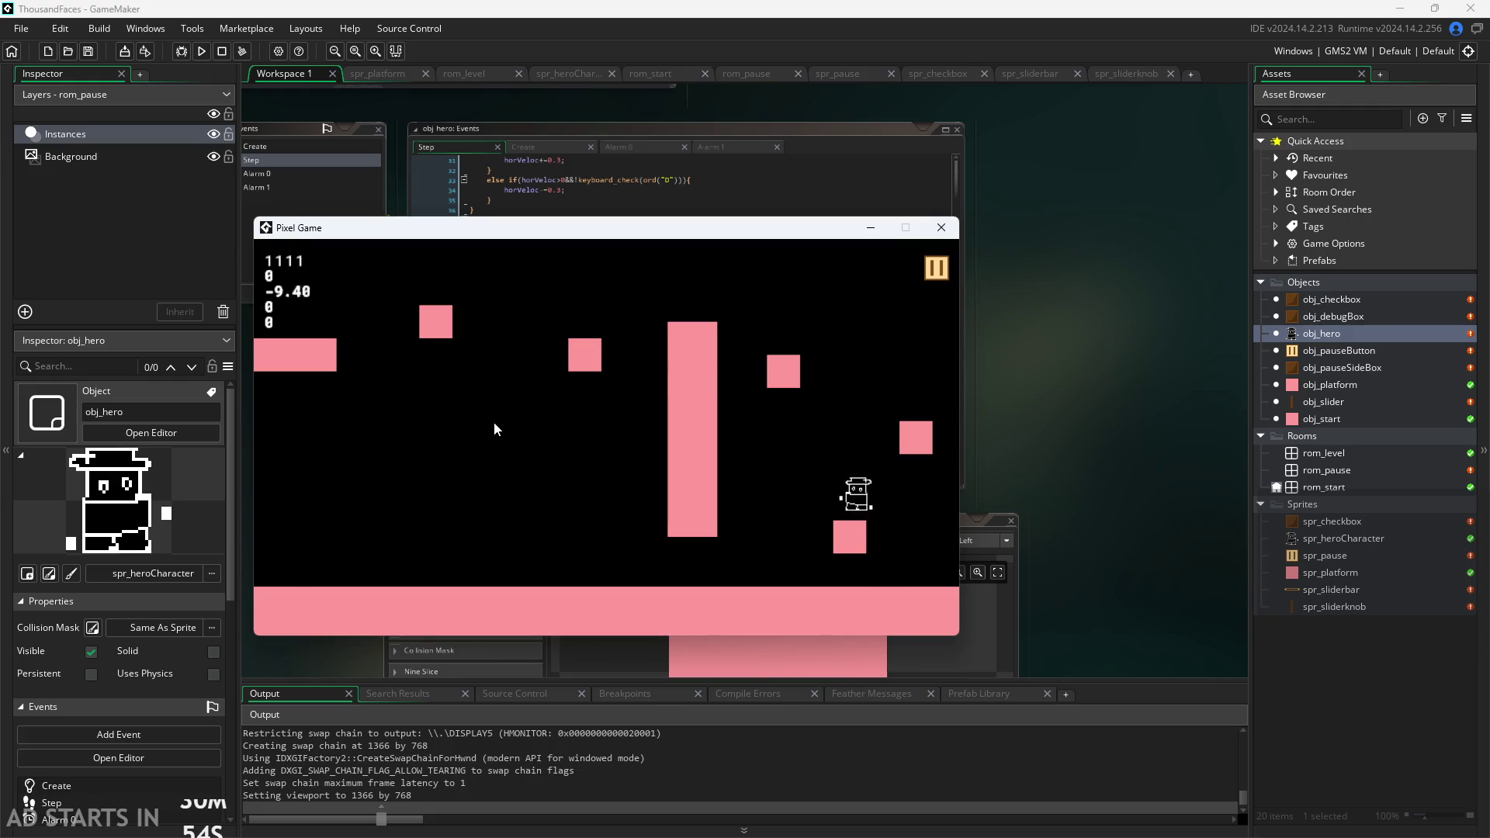
{"action": "key", "text": "space"}
{"action": "key", "text": "d"}
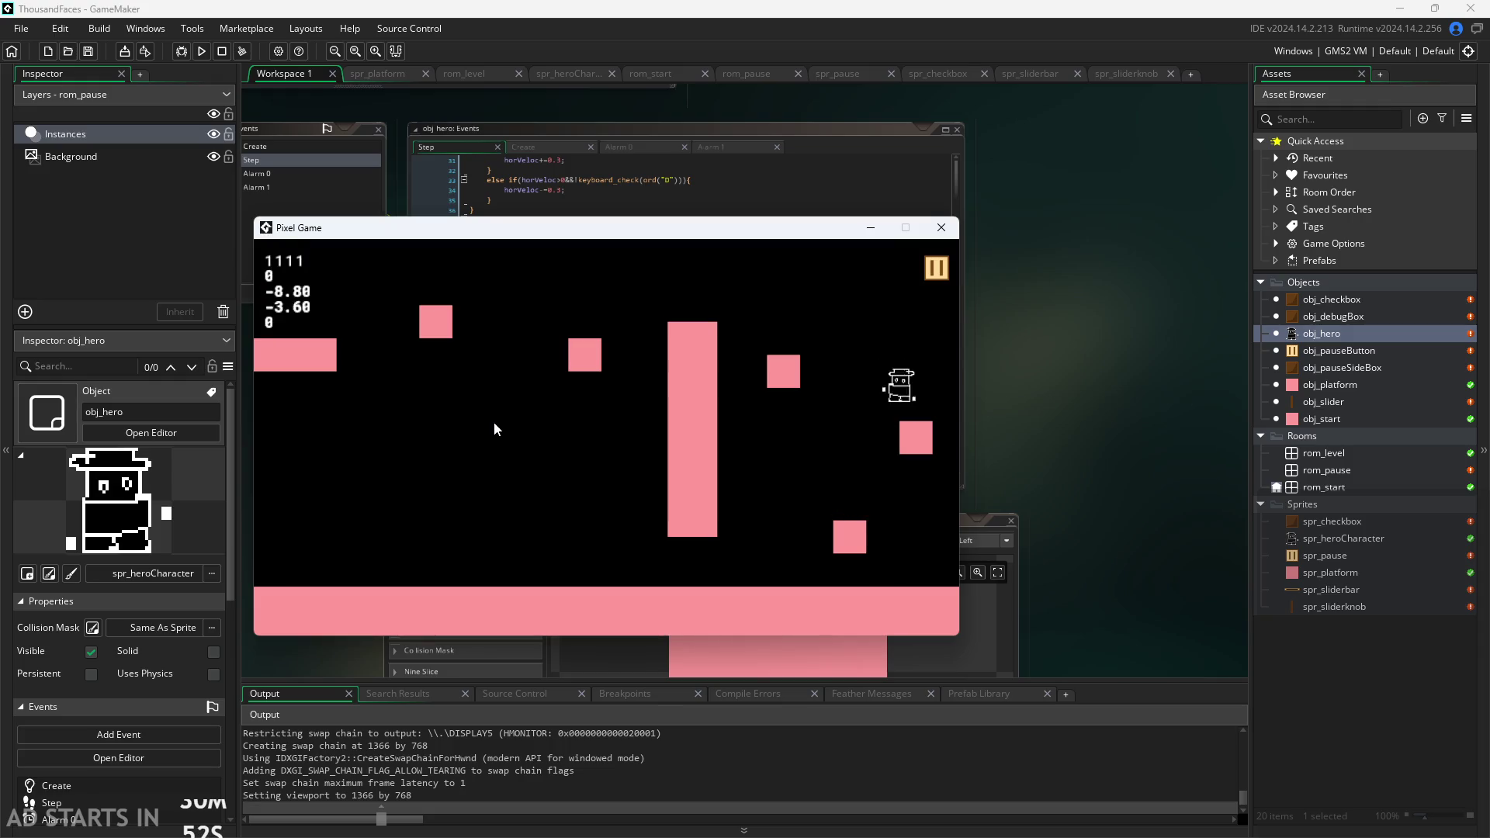
{"action": "key", "text": "a"}
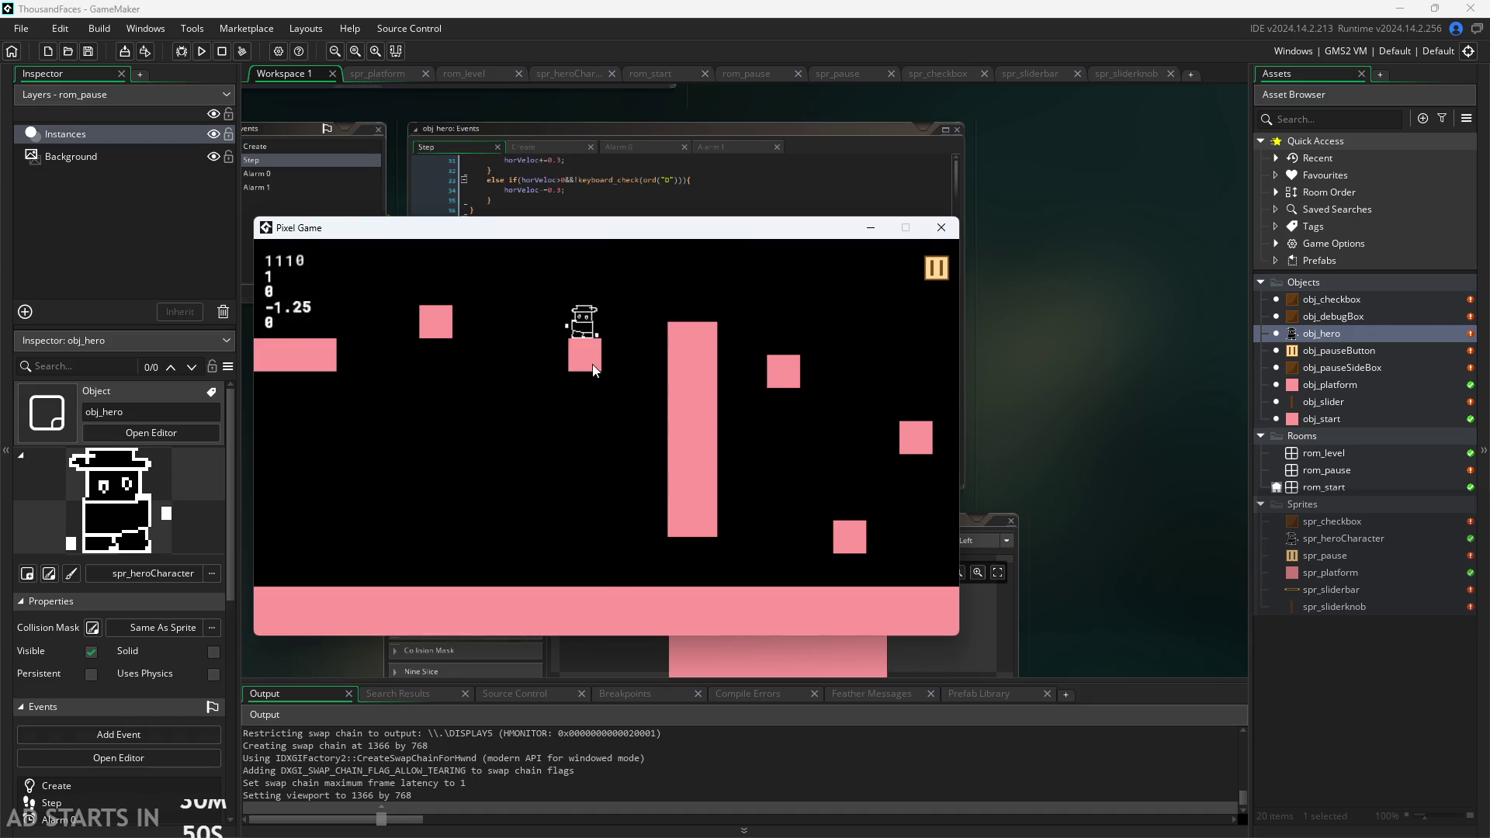
{"action": "key", "text": "a"}
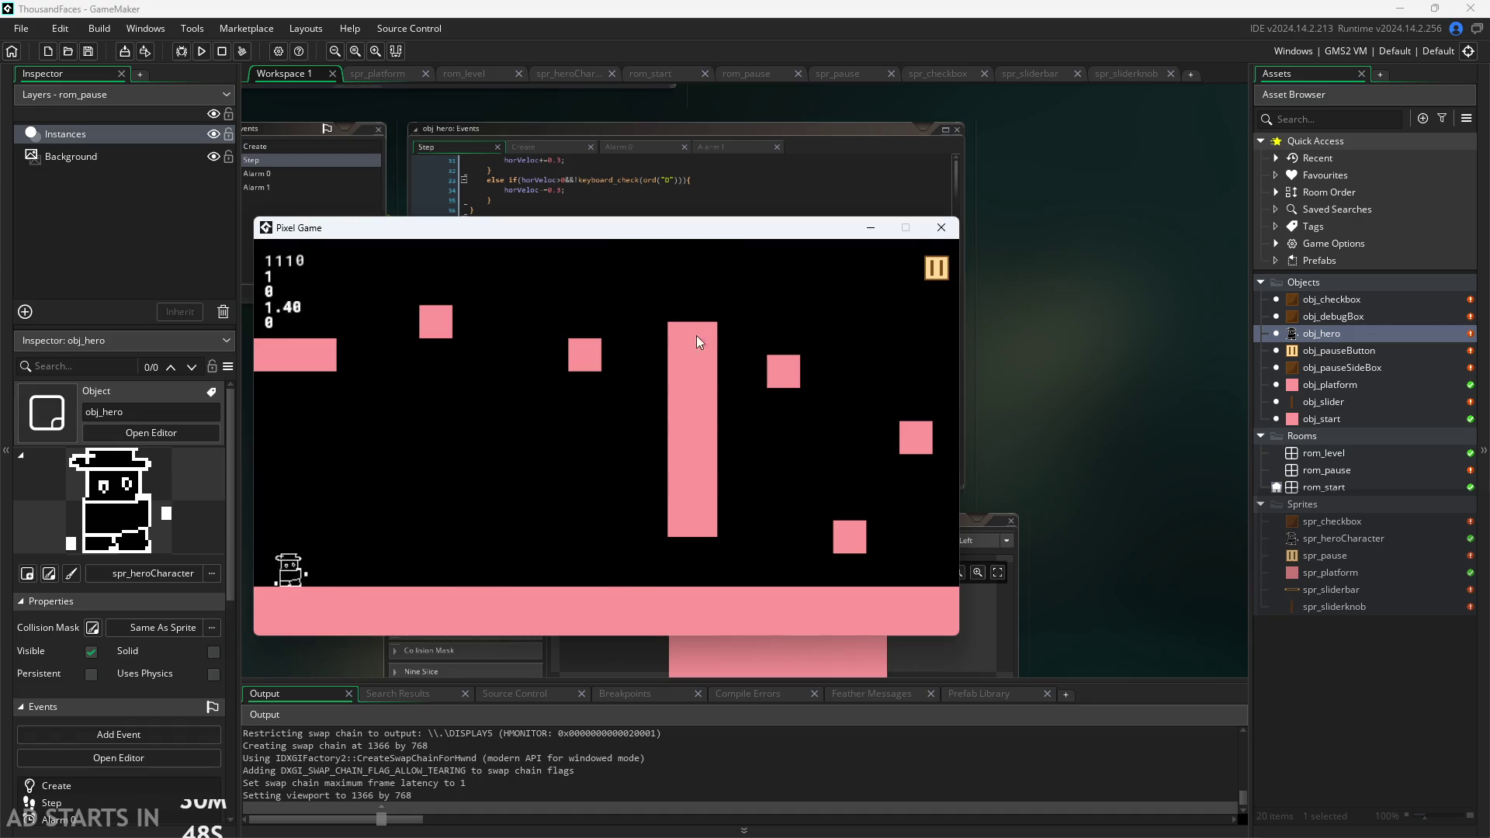
Sweep the pause menu's settings slider back and forth, then close the Pixel Game window.
{"action": "left_click", "coordinate": [939, 272]}
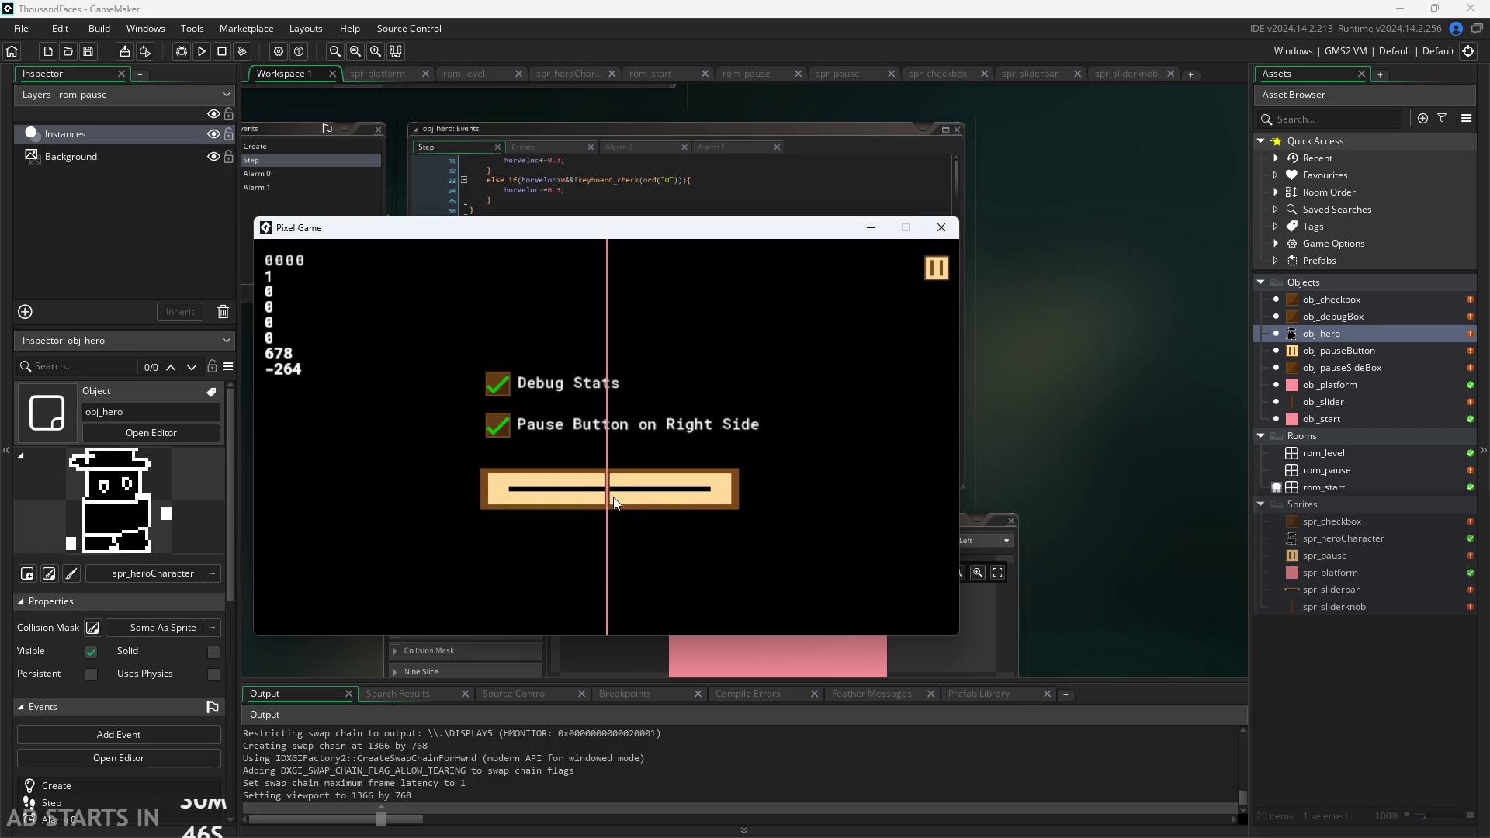
{"action": "left_click_drag", "start_coordinate": [608, 500], "coordinate": [530, 497]}
{"action": "left_click", "coordinate": [715, 516]}
{"action": "mouse_move", "coordinate": [852, 528]}
{"action": "left_mouse_down"}
{"action": "mouse_move", "coordinate": [575, 499]}
{"action": "mouse_move", "coordinate": [416, 523]}
{"action": "mouse_move", "coordinate": [794, 537]}
{"action": "mouse_move", "coordinate": [399, 537]}
{"action": "left_mouse_up"}
{"action": "mouse_move", "coordinate": [534, 516]}
{"action": "left_mouse_down"}
{"action": "mouse_move", "coordinate": [622, 506]}
{"action": "mouse_move", "coordinate": [605, 509]}
{"action": "left_mouse_up"}
{"action": "left_click", "coordinate": [941, 227]}
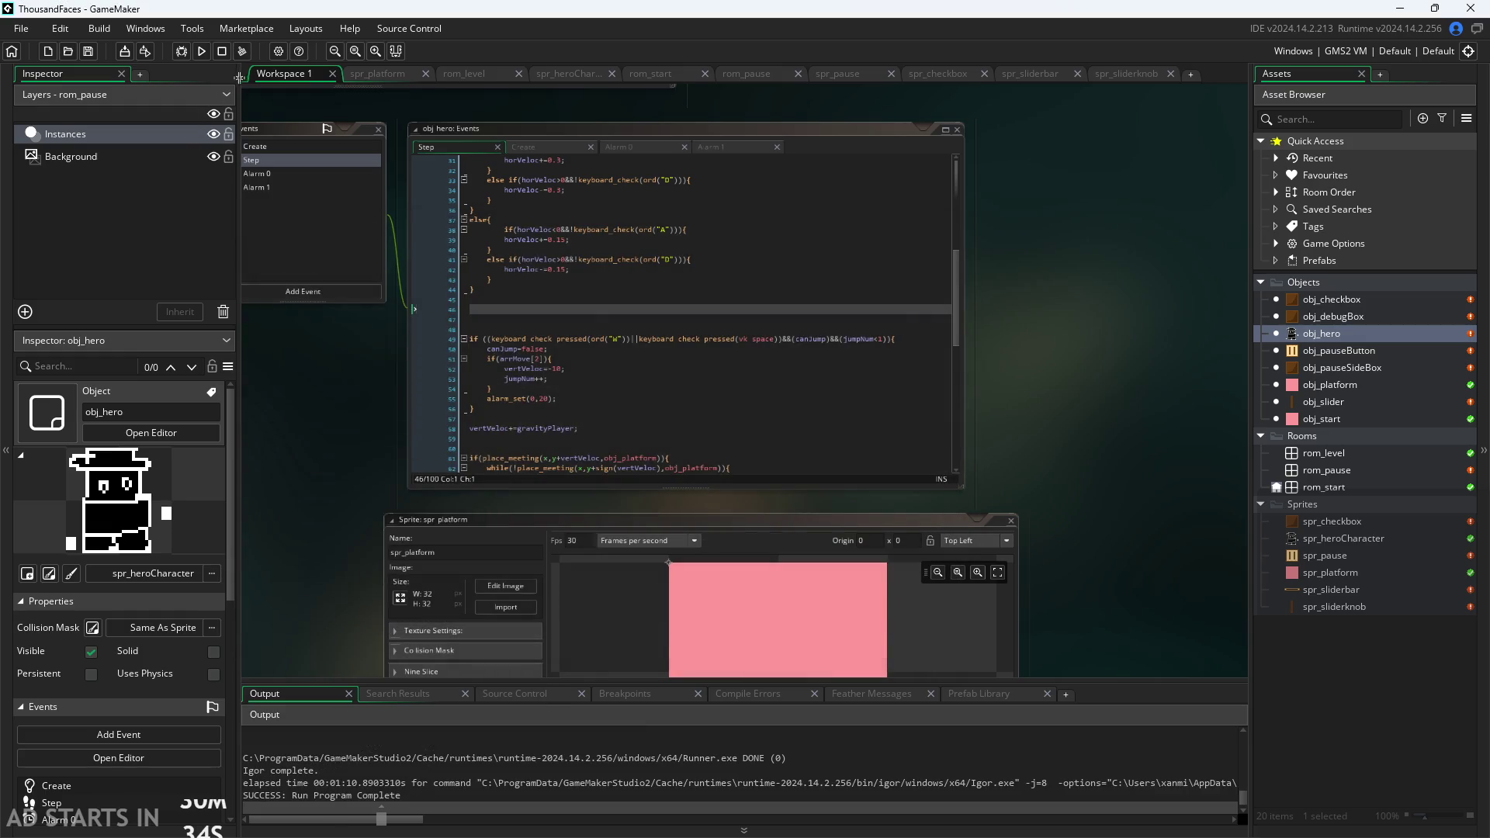
Start a Source Control commit and write a first line about the settings-slider framework (Music, etc...).
{"action": "left_click", "coordinate": [349, 28]}
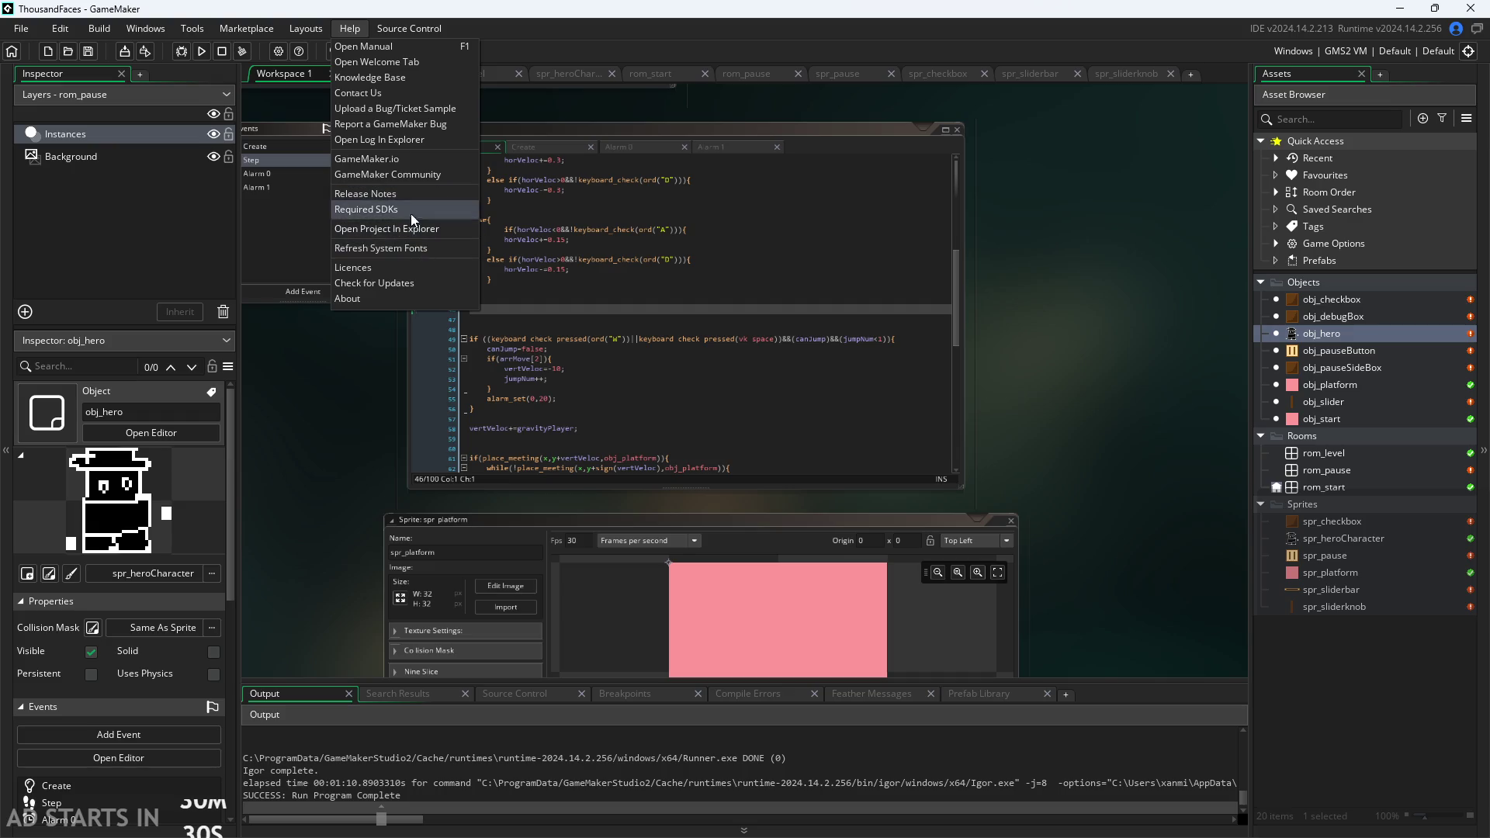
{"action": "mouse_move", "coordinate": [406, 31]}
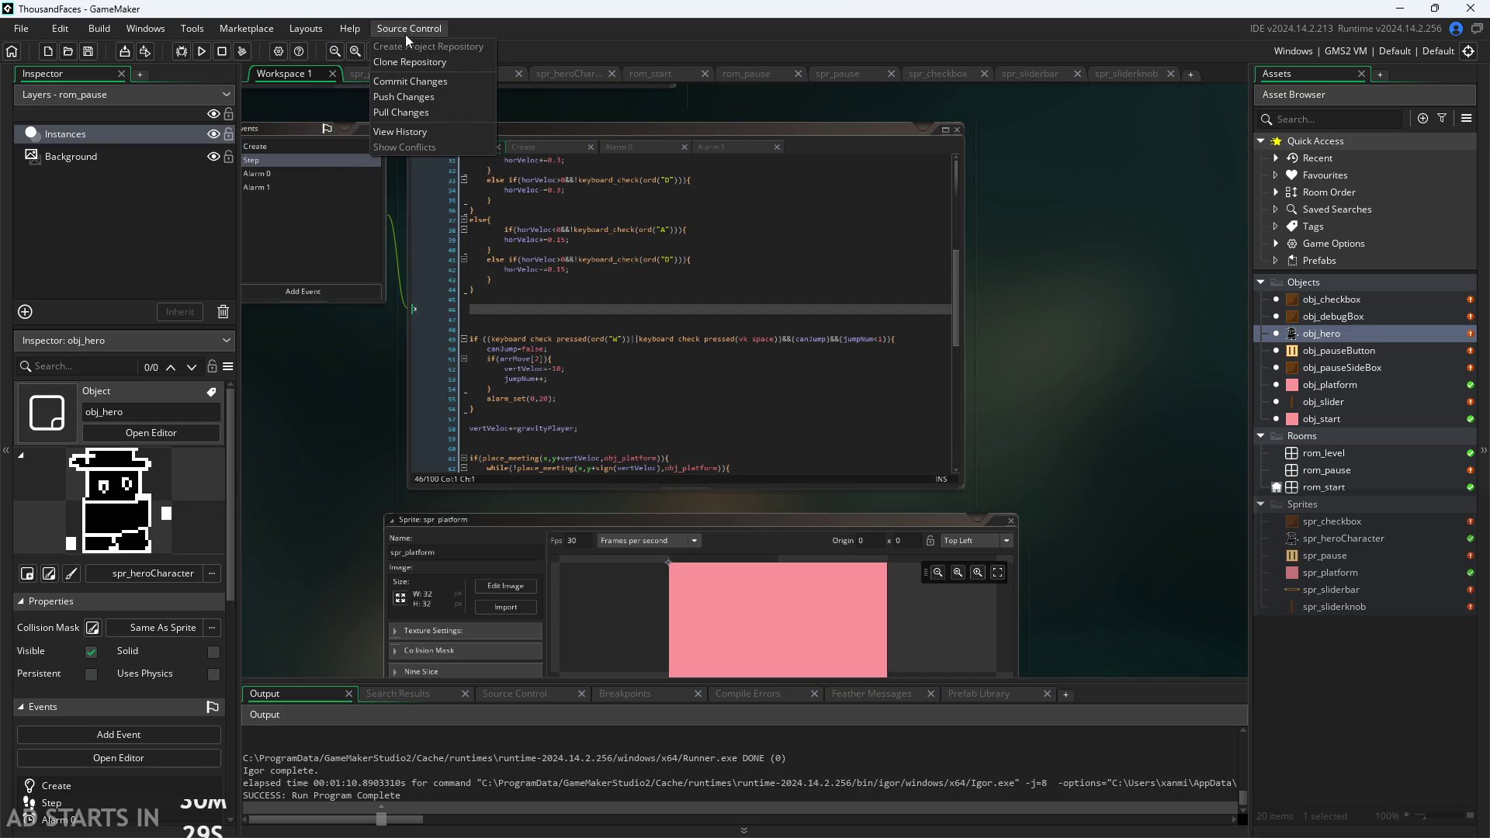
{"action": "left_click", "coordinate": [424, 81]}
{"action": "type", "text": "A"}
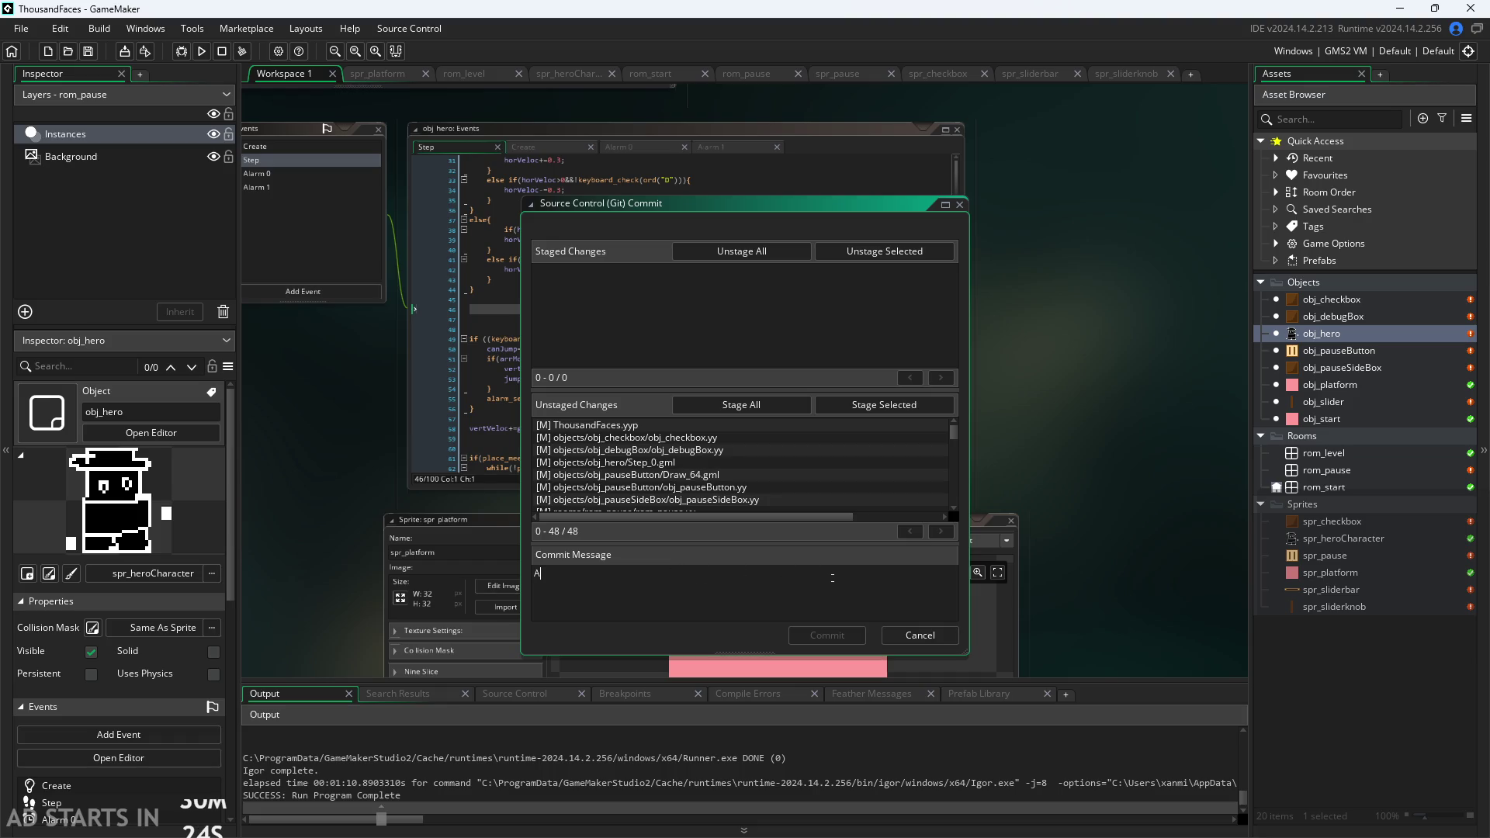
{"action": "type", "text": "dded in f"}
{"action": "type", "text": "ramework"}
{"action": "type", "text": " of"}
{"action": "key", "text": "BackSpace"}
{"action": "key", "text": "BackSpace"}
{"action": "key", "text": "BackSpace"}
{"action": "key", "text": "BackSpace"}
{"action": "type", "text": "sl"}
{"action": "type", "text": "ider for settings (U"}
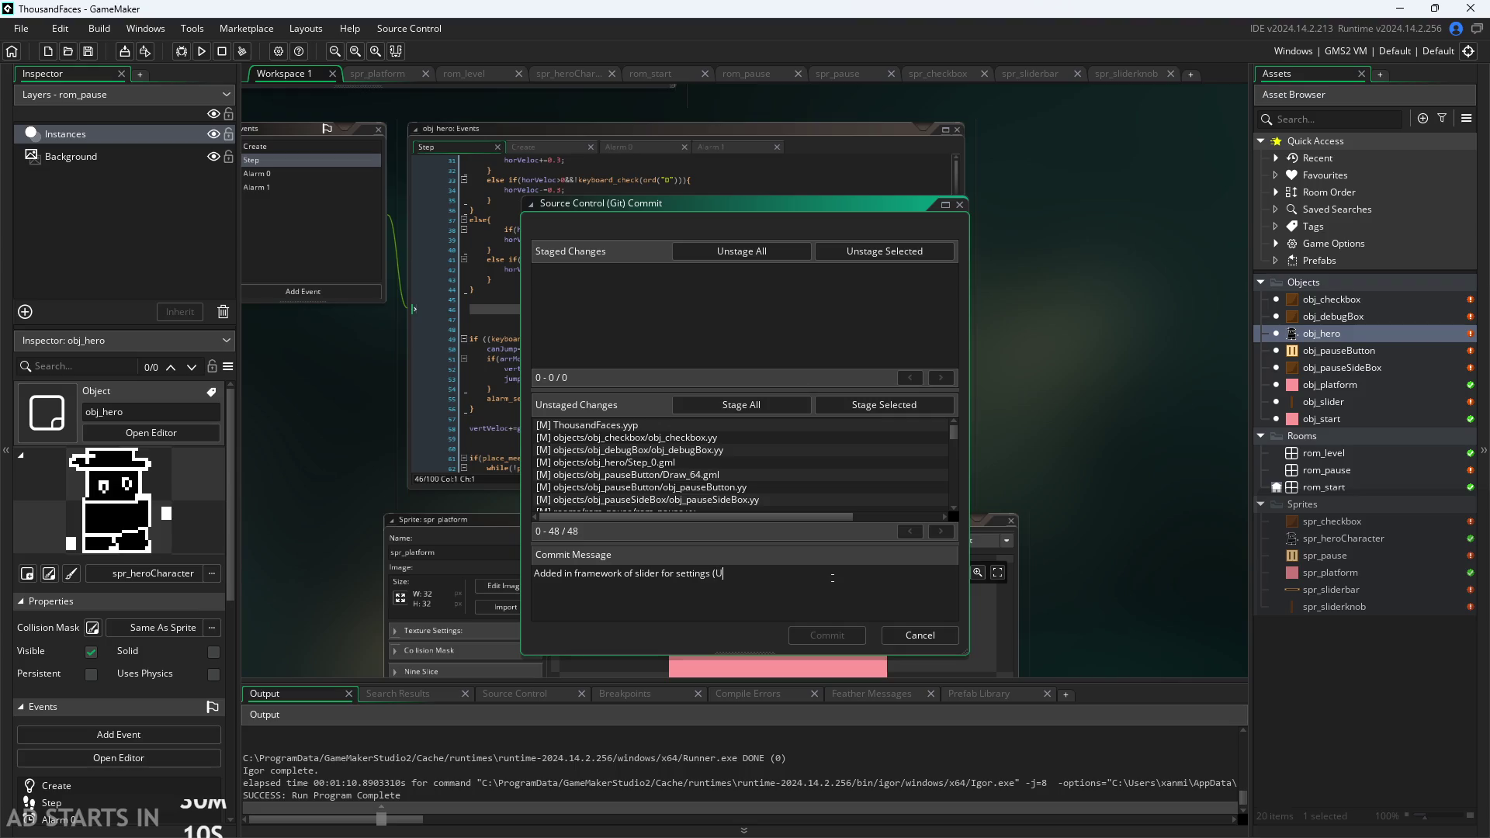
{"action": "type", "text": "sed"}
{"action": "type", "text": " S"}
{"action": "type", "text": "m"}
{"action": "type", "text": ", M"}
{"action": "type", "text": "ic"}
{"action": "key", "text": "BackSpace"}
{"action": "key", "text": "BackSpace"}
{"action": "type", "text": "etc."}
{"action": "type", "text": ")"}
{"action": "key", "text": "Left"}
{"action": "type", "text": ".."}
{"action": "key", "text": "End"}
Add a line saying both Space and W now jump, and start a 'Need to add:' label.
{"action": "key", "text": "Return"}
{"action": "type", "text": "added in"}
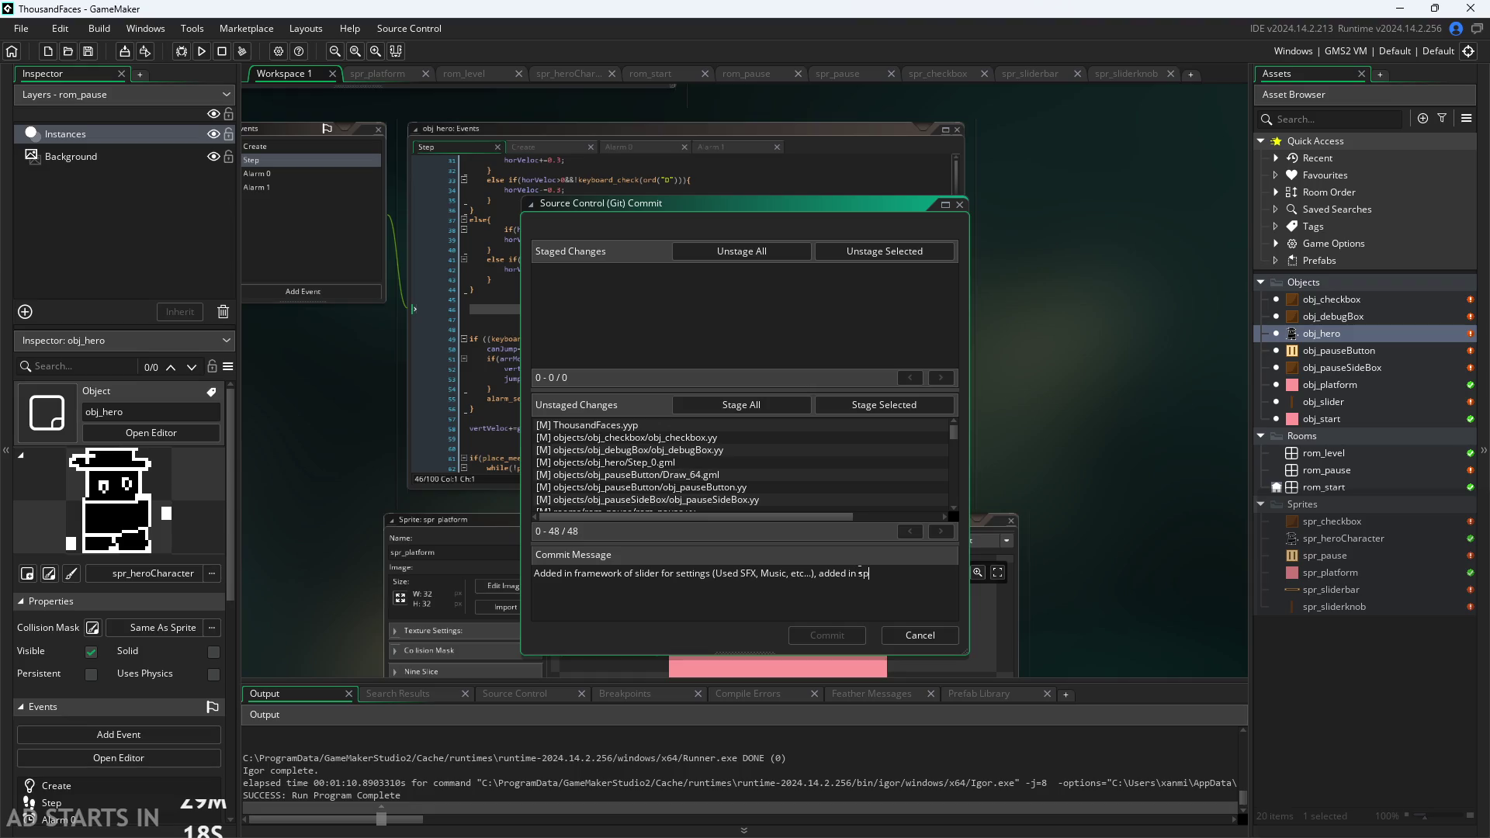
{"action": "type", "text": "both Space and W"}
{"action": "type", "text": " to be used for "}
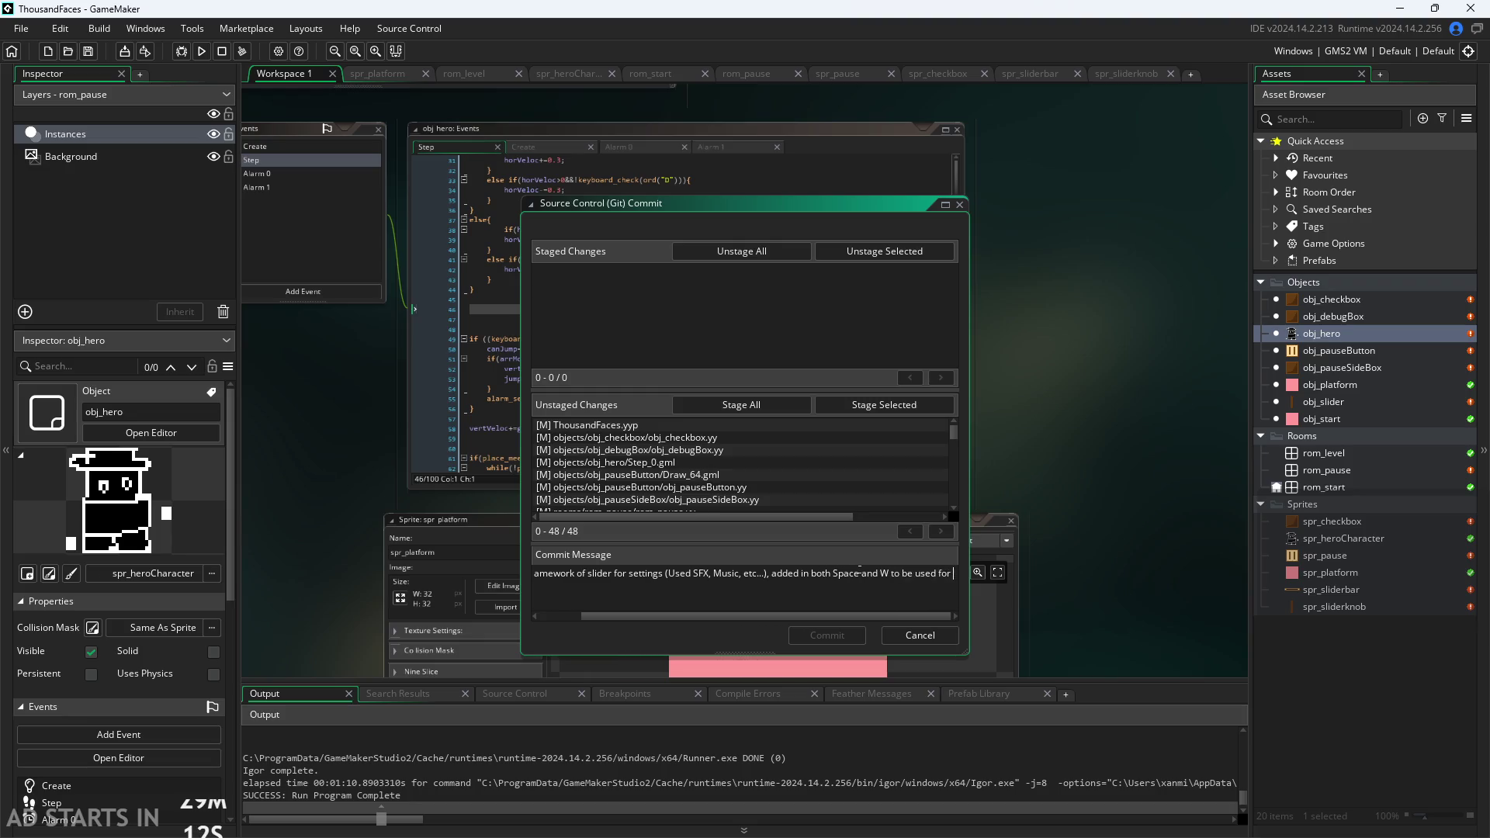
{"action": "type", "text": "jumo"}
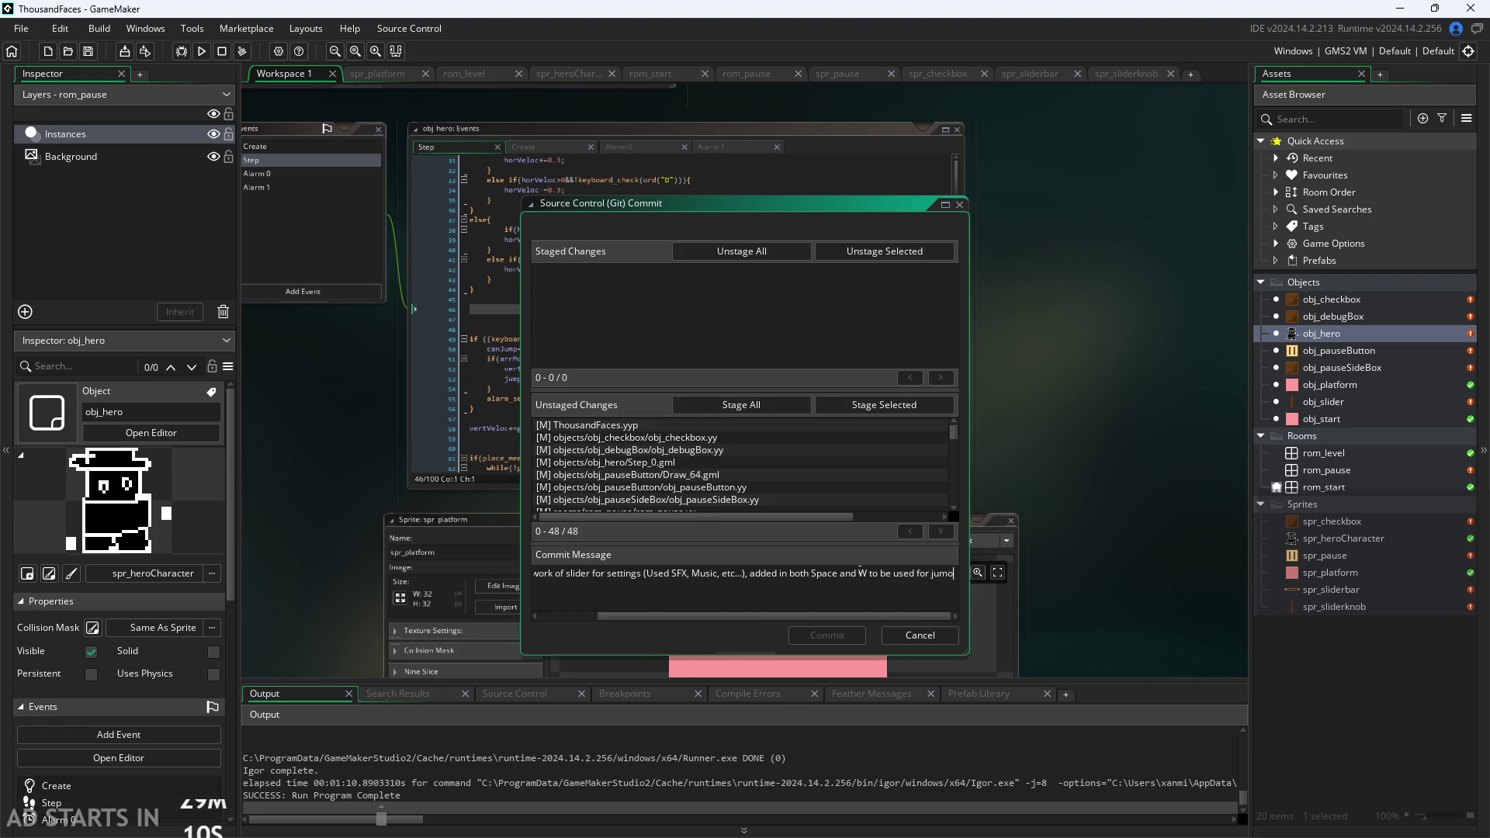
{"action": "key", "text": "Home"}
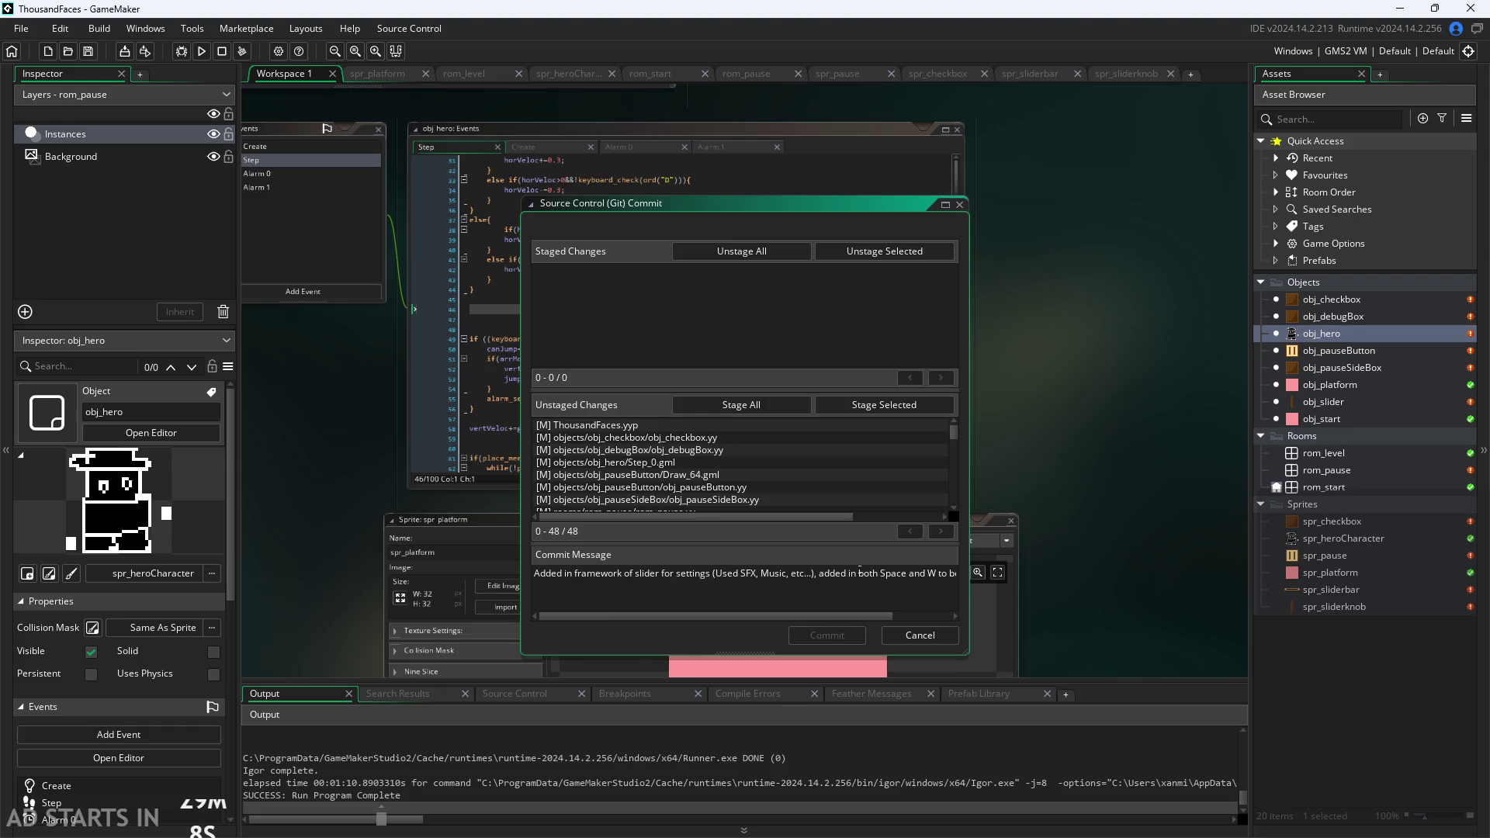
{"action": "type", "text": "Need to ad"}
{"action": "type", "text": "d:"}
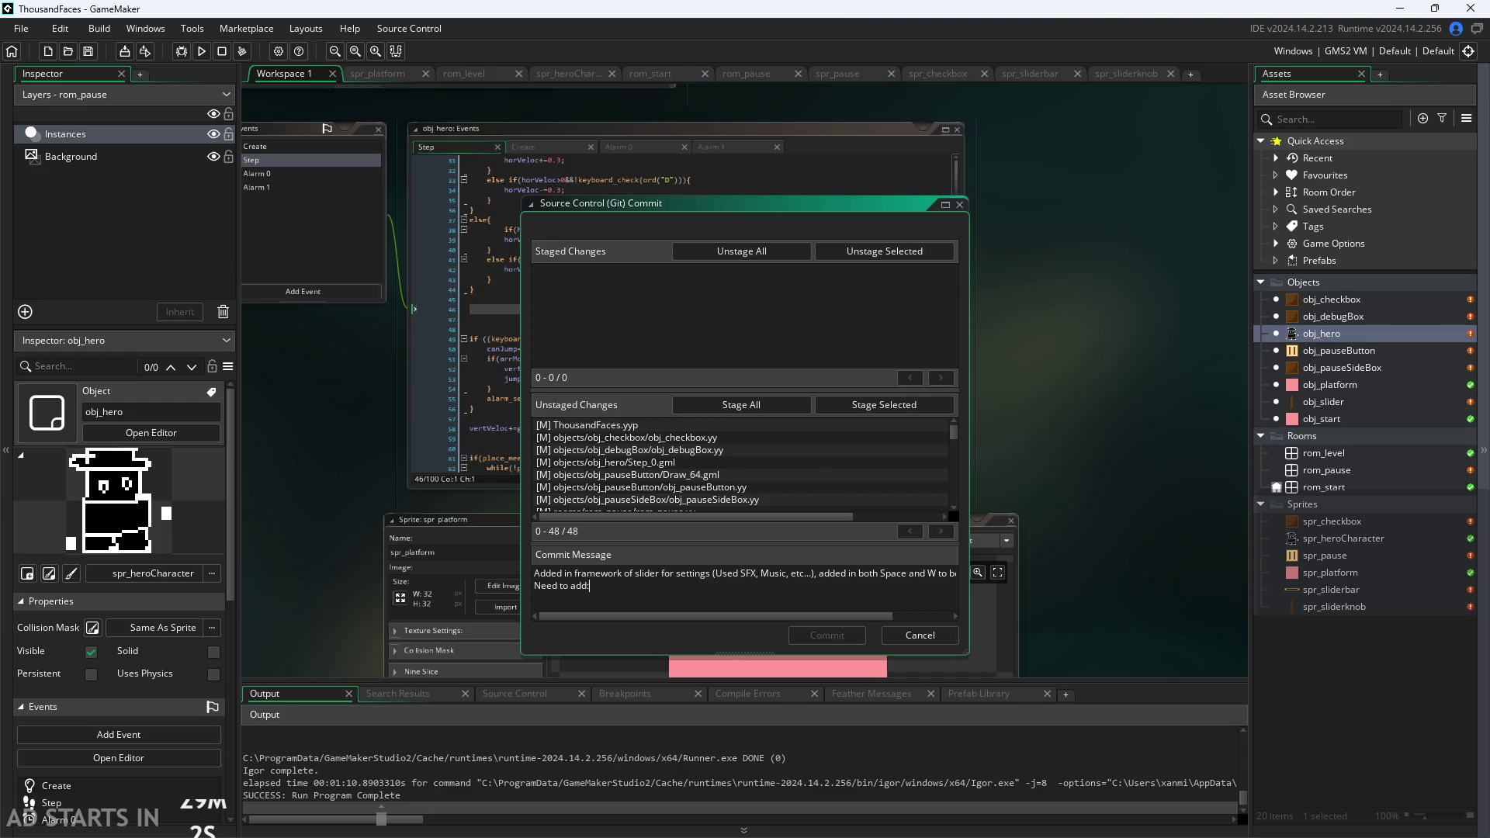
{"action": "key", "text": "alt+Tab"}
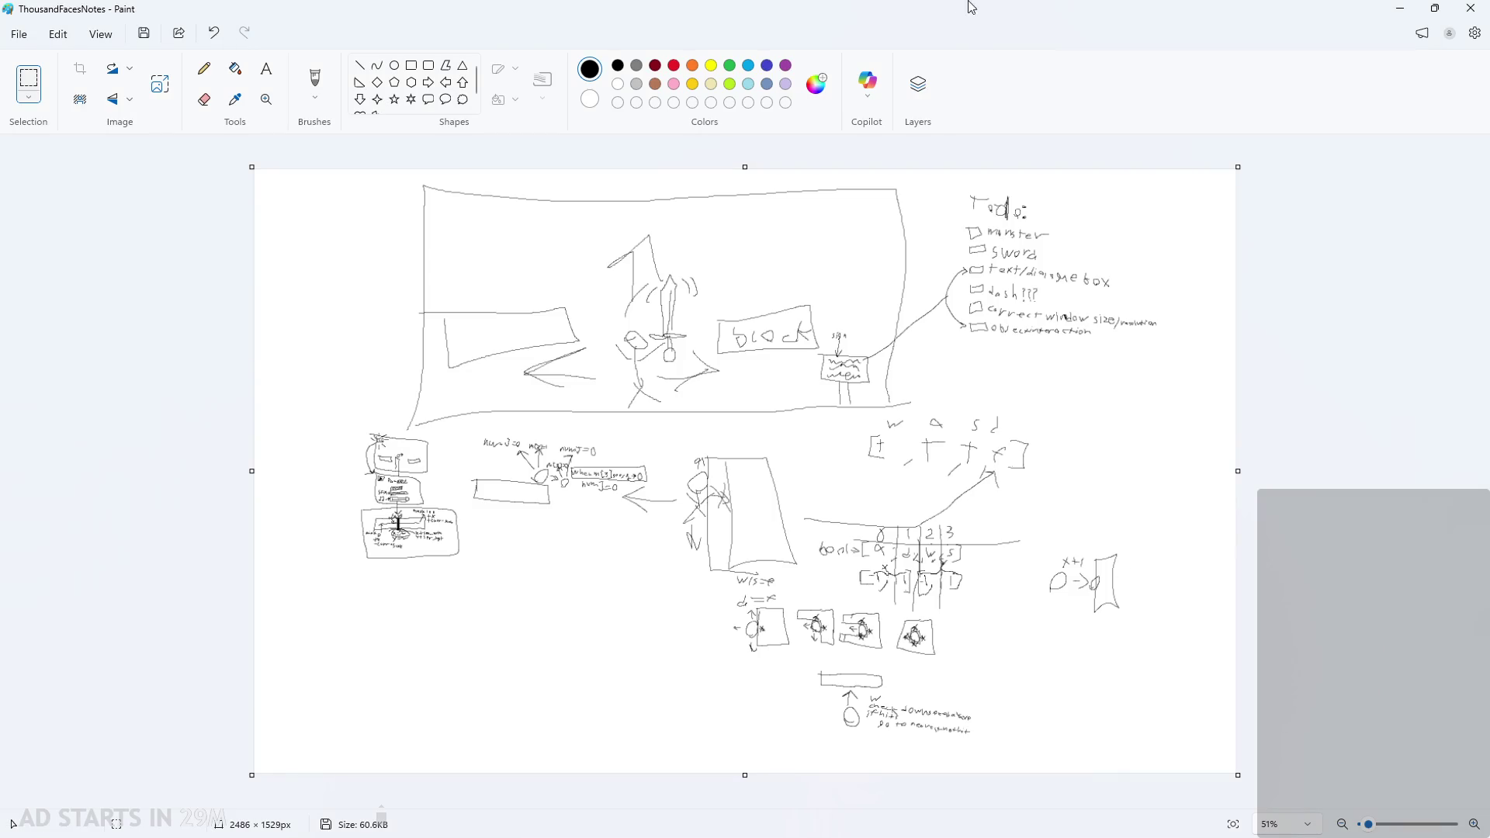
{"action": "key", "text": "super+Down"}
{"action": "key", "text": "super+Down"}
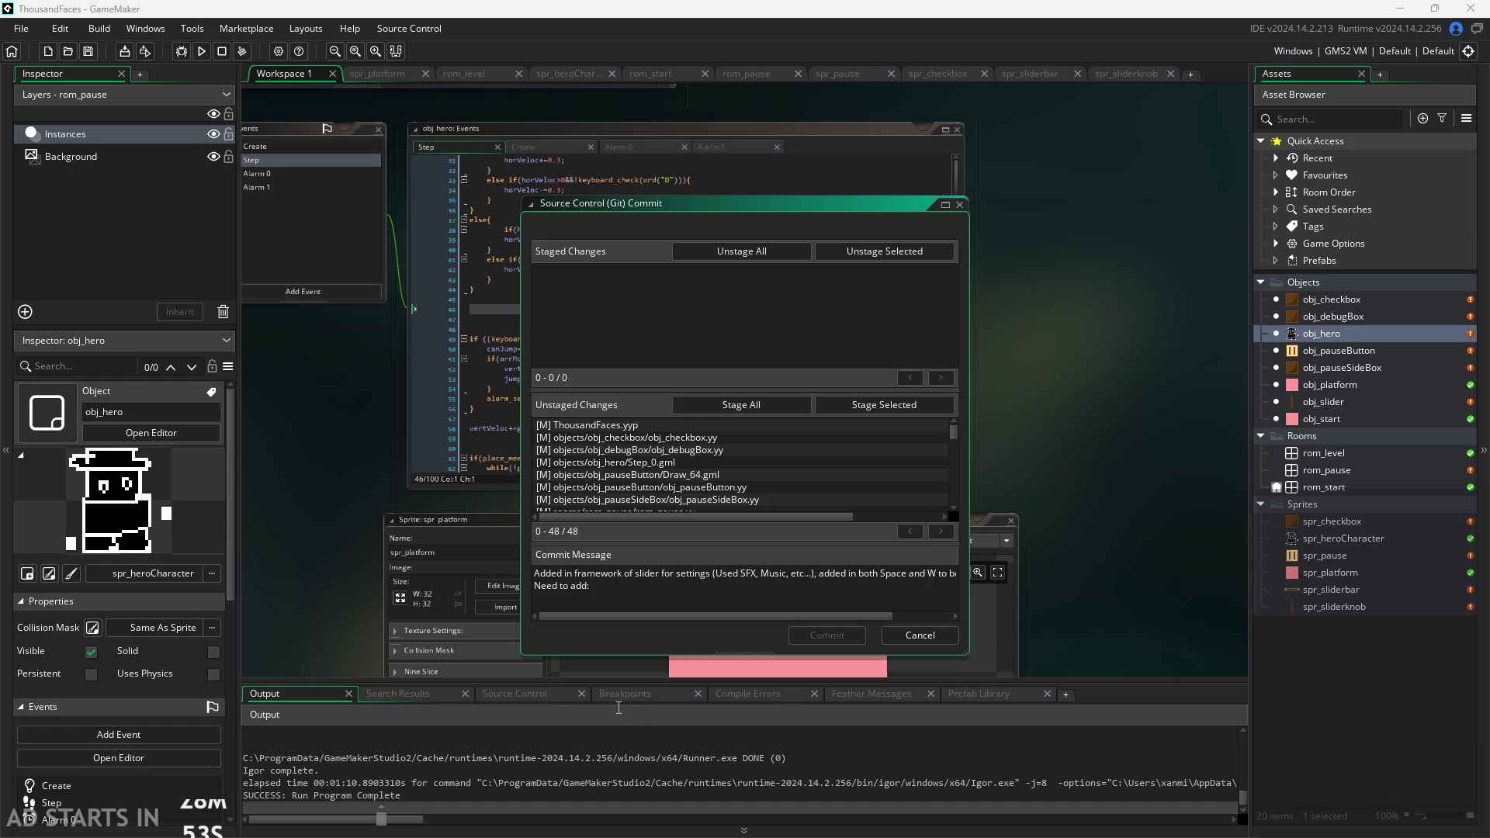
List Monsters, Sword, text boxes+object interaction, correct window resolution, and maybe dash(can be for later).
{"action": "left_click", "coordinate": [720, 587]}
{"action": "type", "text": "Music, etc...), added in both Space and W to be used for jumo onsters,"}
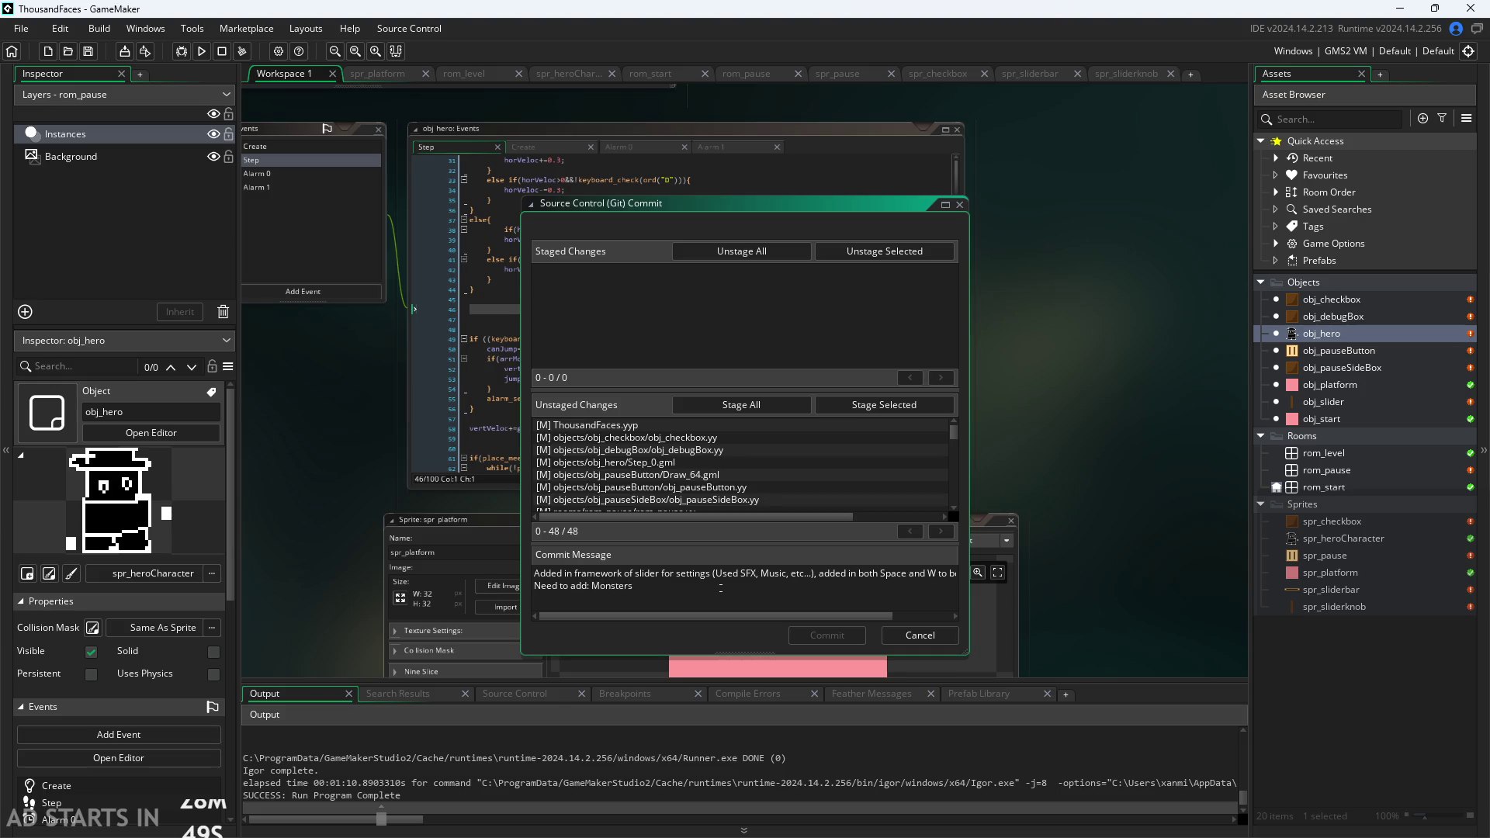
{"action": "type", "text": " Sword"}
{"action": "type", "text": ", "}
{"action": "type", "text": "text"}
{"action": "type", "text": " boxes"}
{"action": "type", "text": "+obj"}
{"action": "type", "text": "ect"}
{"action": "type", "text": " interaction"}
{"action": "type", "text": "(in form of a "}
{"action": "type", "text": "sign),"}
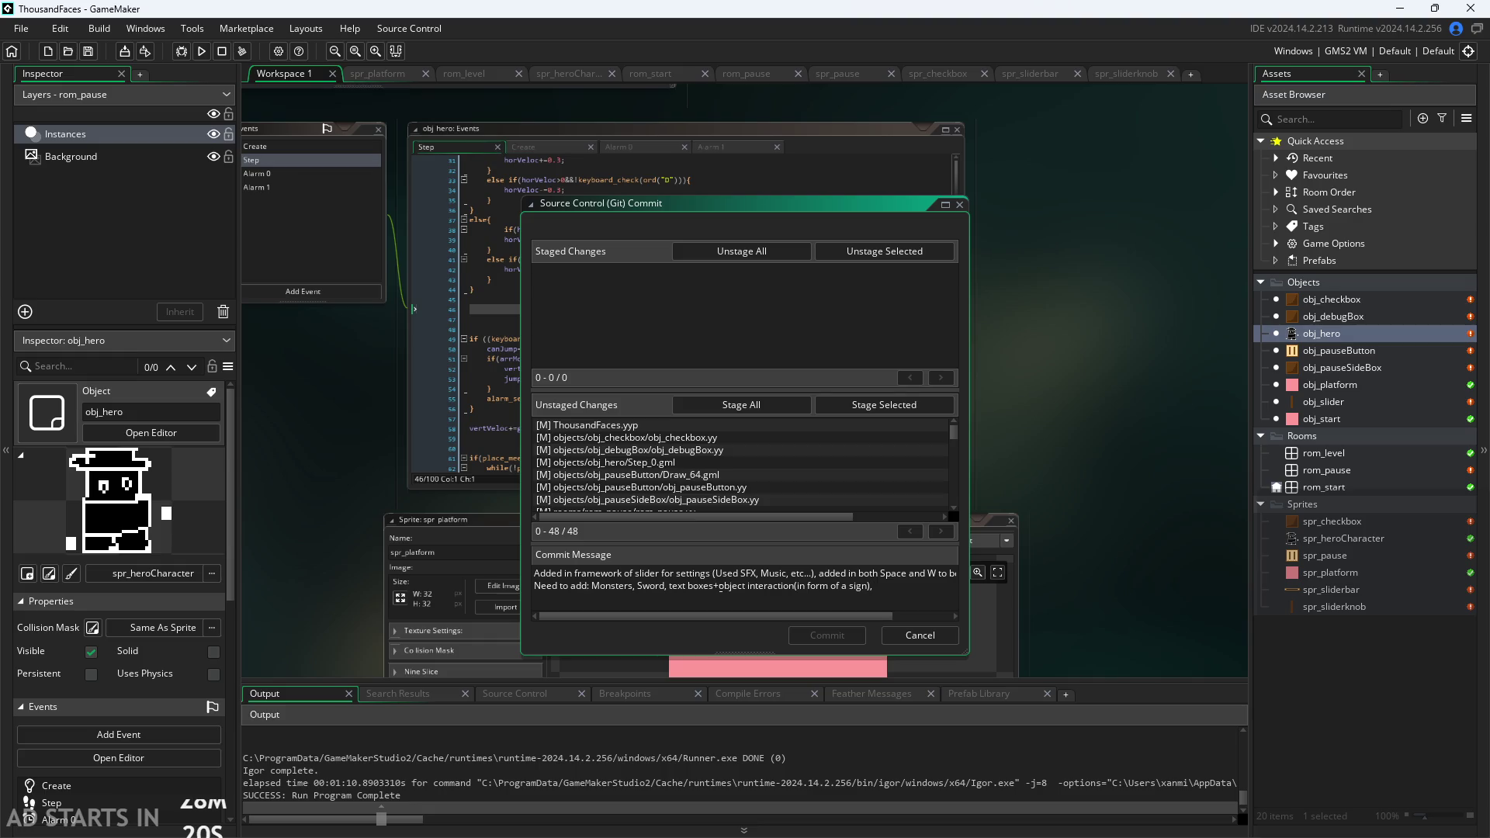
{"action": "type", "text": " correct wind"}
{"action": "type", "text": "ow resolutoio"}
{"action": "key", "text": "BackSpace"}
{"action": "key", "text": "BackSpace"}
{"action": "key", "text": "BackSpace"}
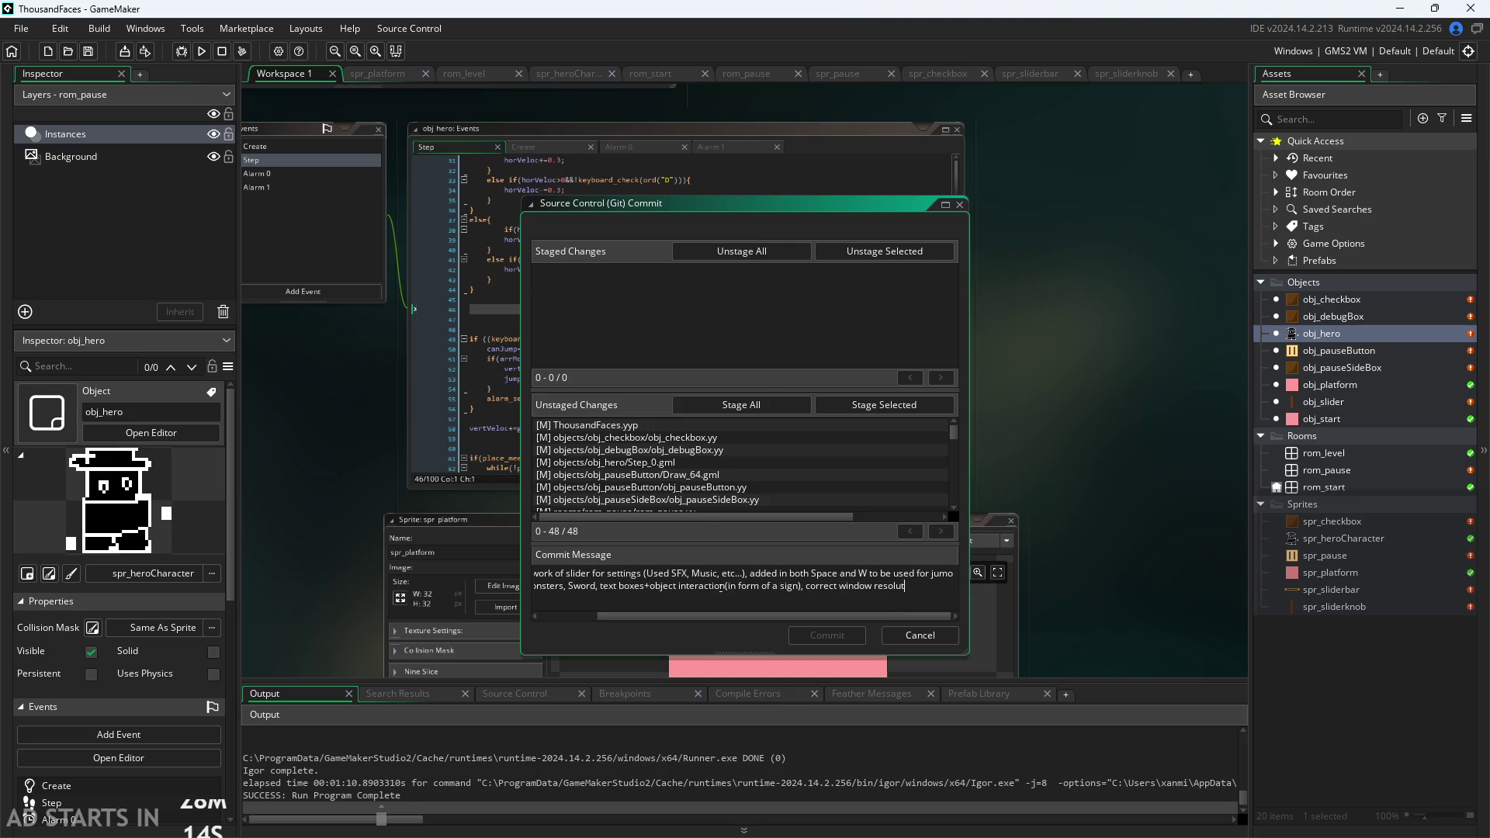
{"action": "type", "text": "ion"}
{"action": "key", "text": "BackSpace"}
{"action": "type", "text": "maybe"}
{"action": "type", "text": " da"}
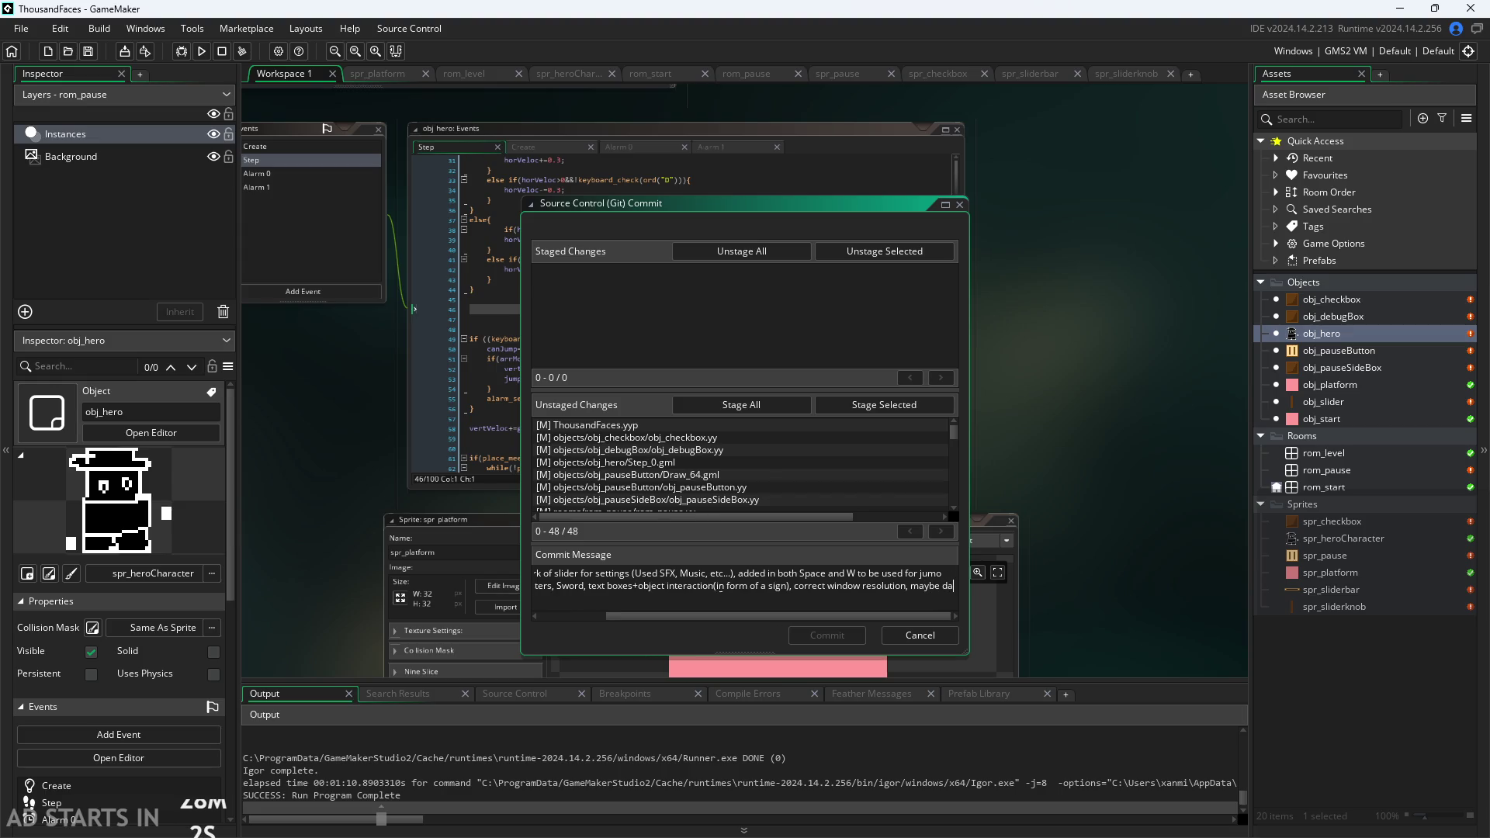
{"action": "type", "text": "sh("}
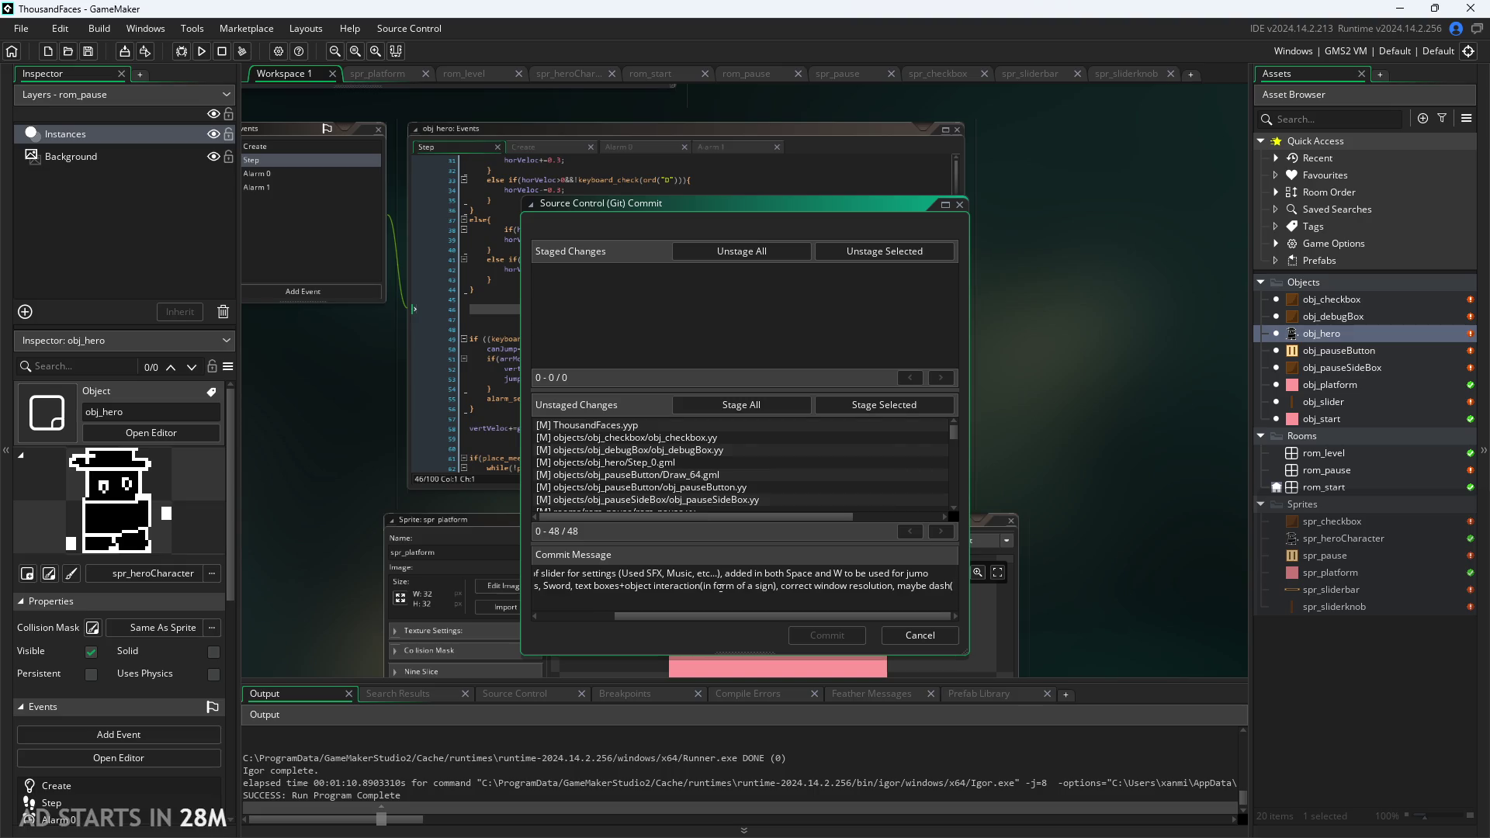
{"action": "type", "text": "can be for"}
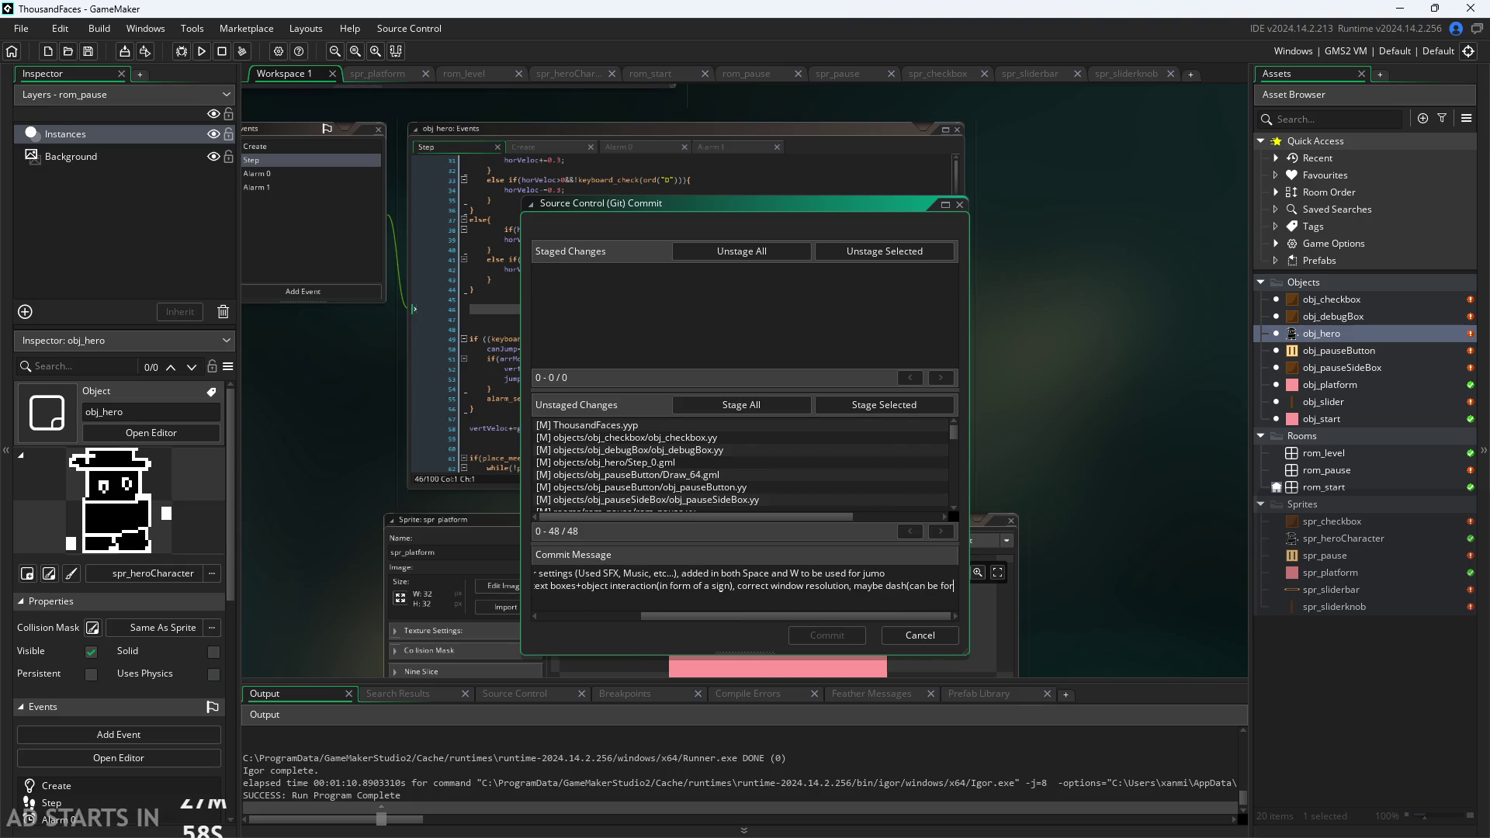
{"action": "type", "text": " later)"}
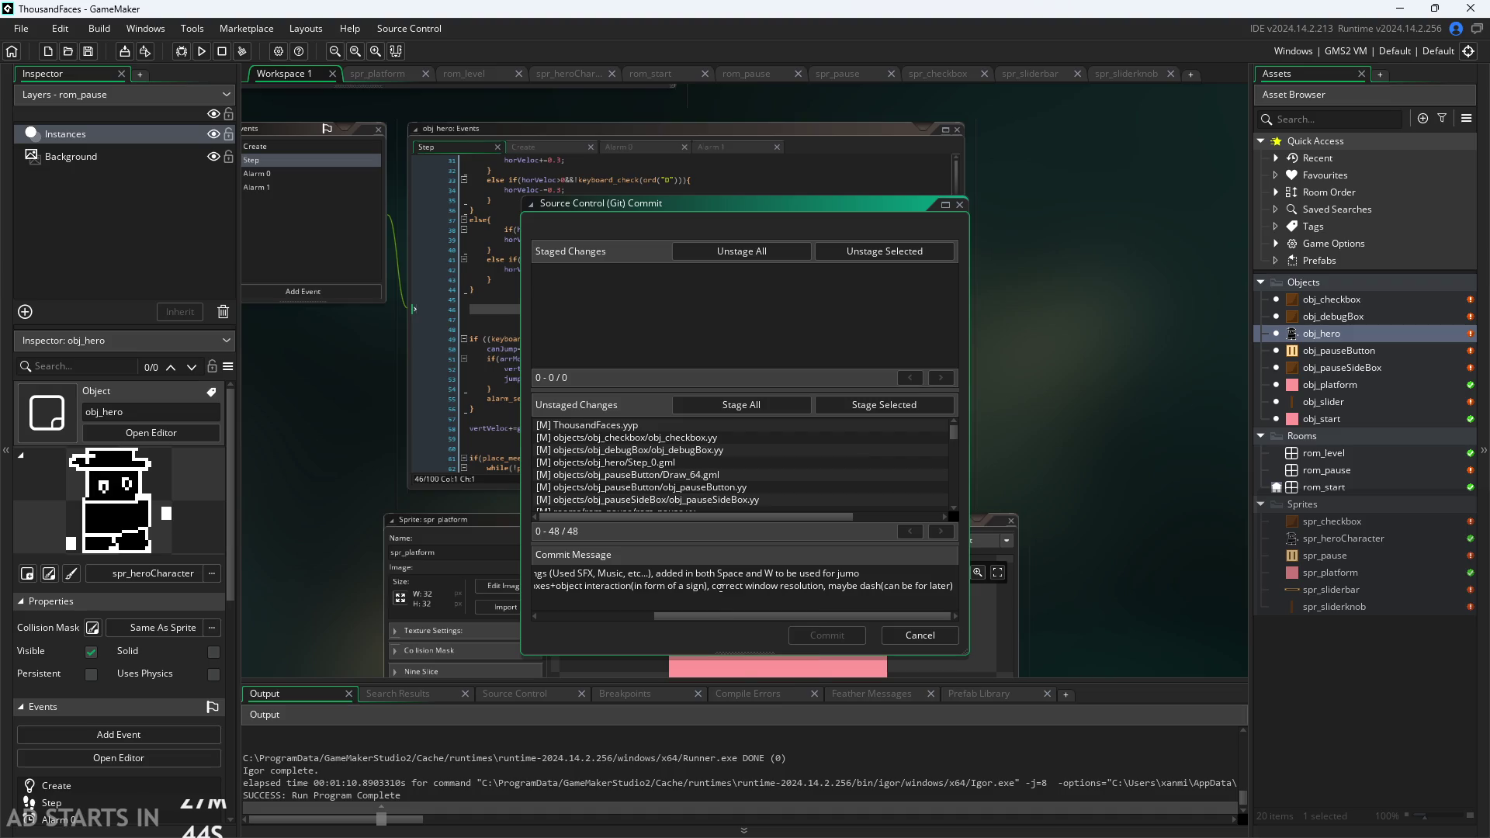
Delete 'maybe' so the last to-do item reads 'dash(can be for later)'.
{"action": "right_click", "coordinate": [721, 589]}
{"action": "left_click", "coordinate": [942, 586]}
{"action": "double_click", "coordinate": [854, 588]}
{"action": "key", "text": "BackSpace"}
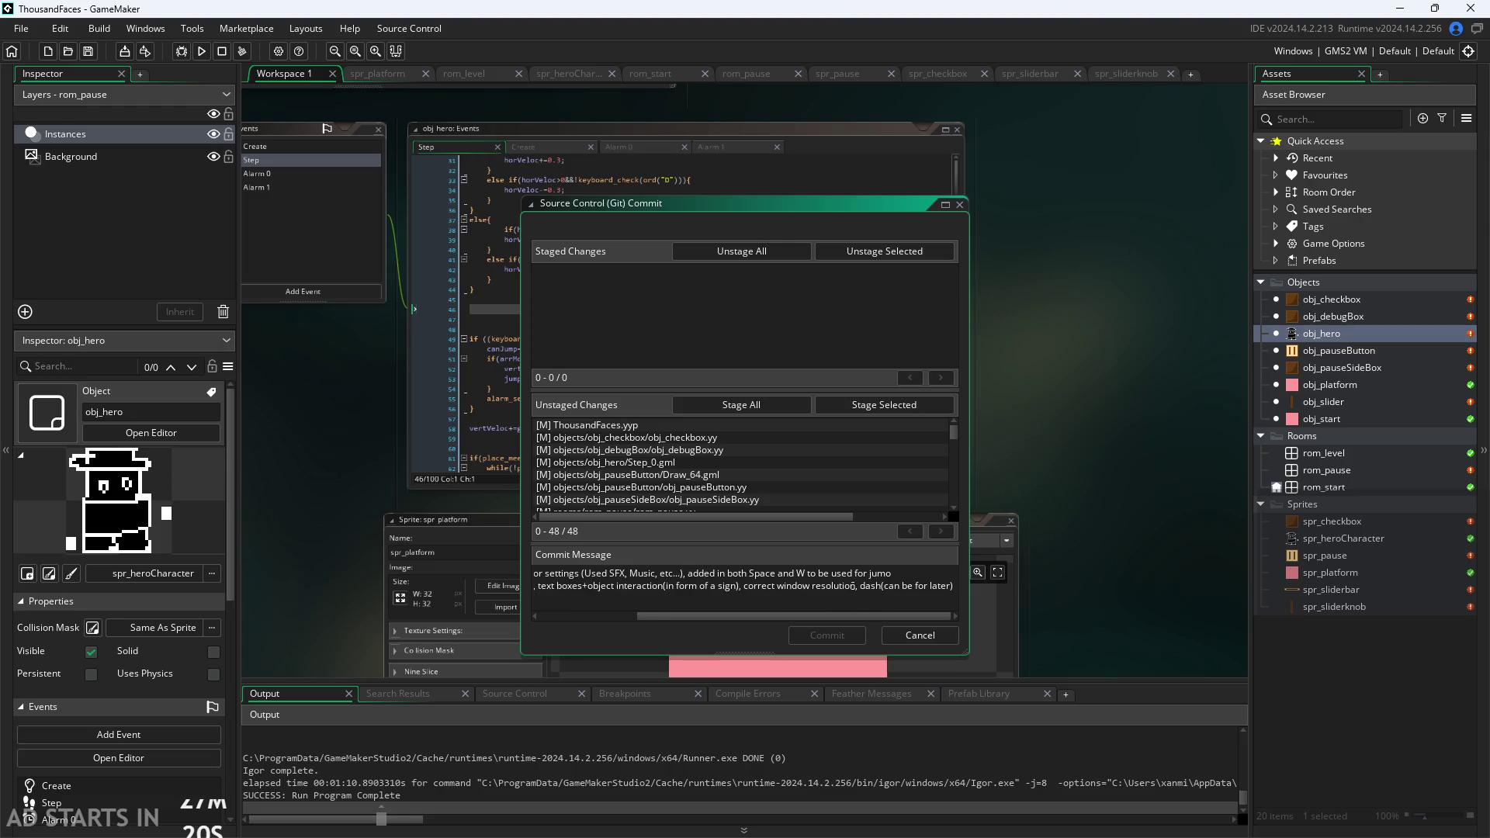
{"action": "key", "text": "BackSpace"}
{"action": "key", "text": "BackSpace"}
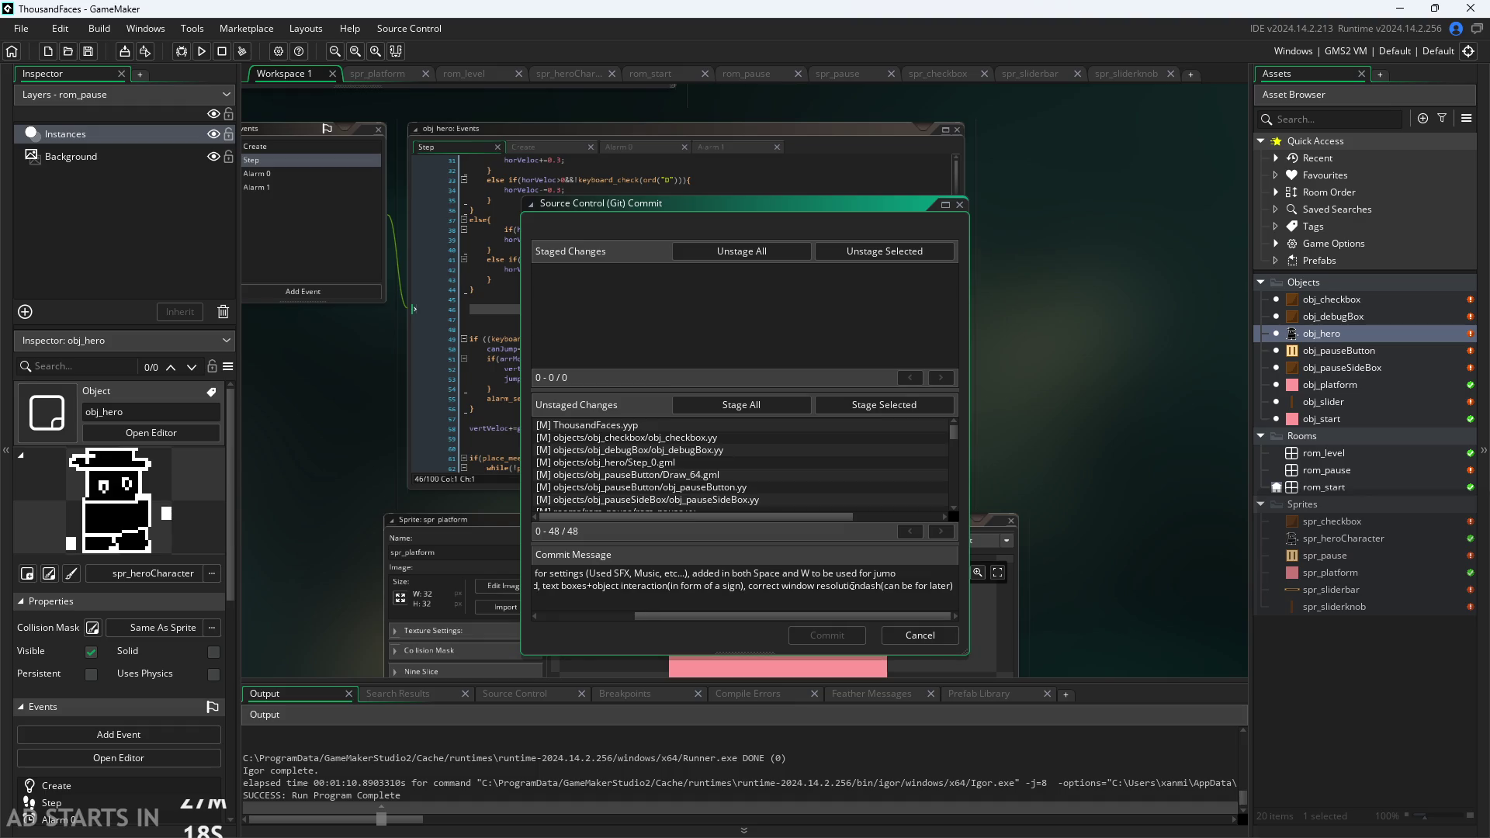